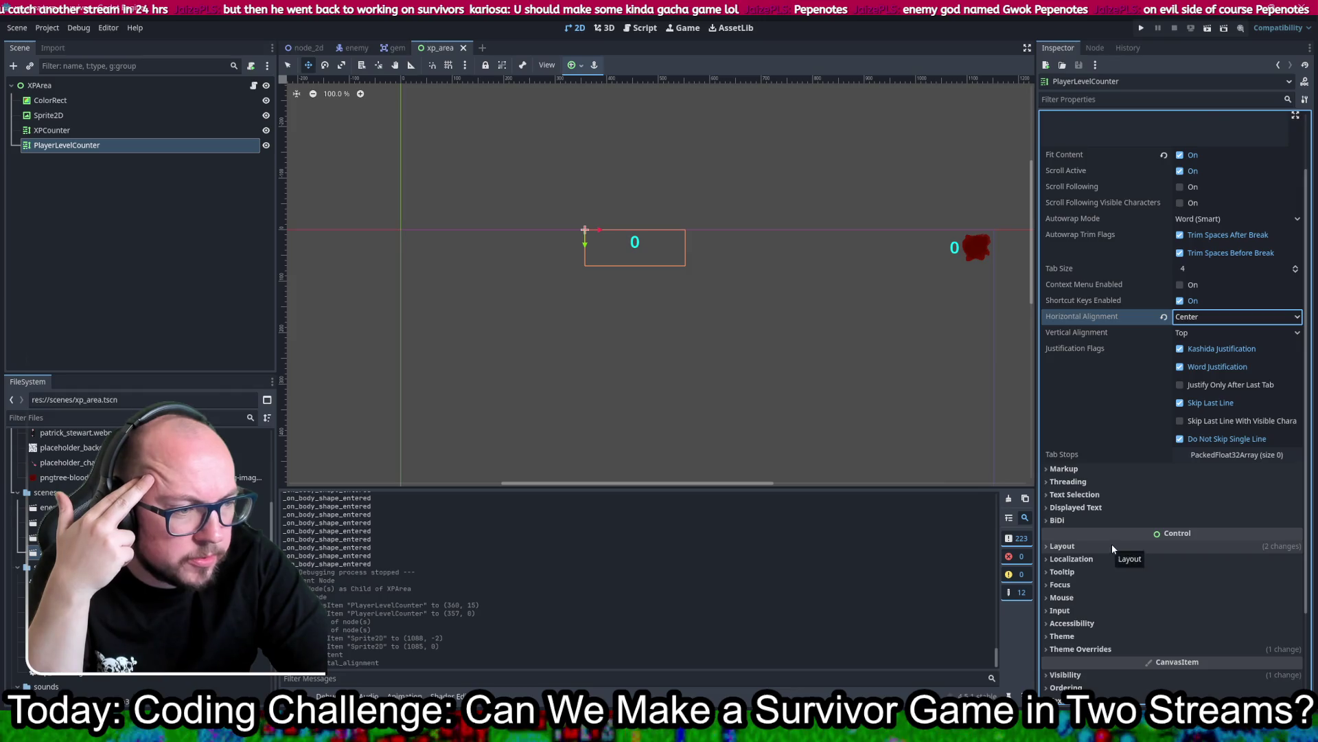
scroll(1137, 511, "down", 1)
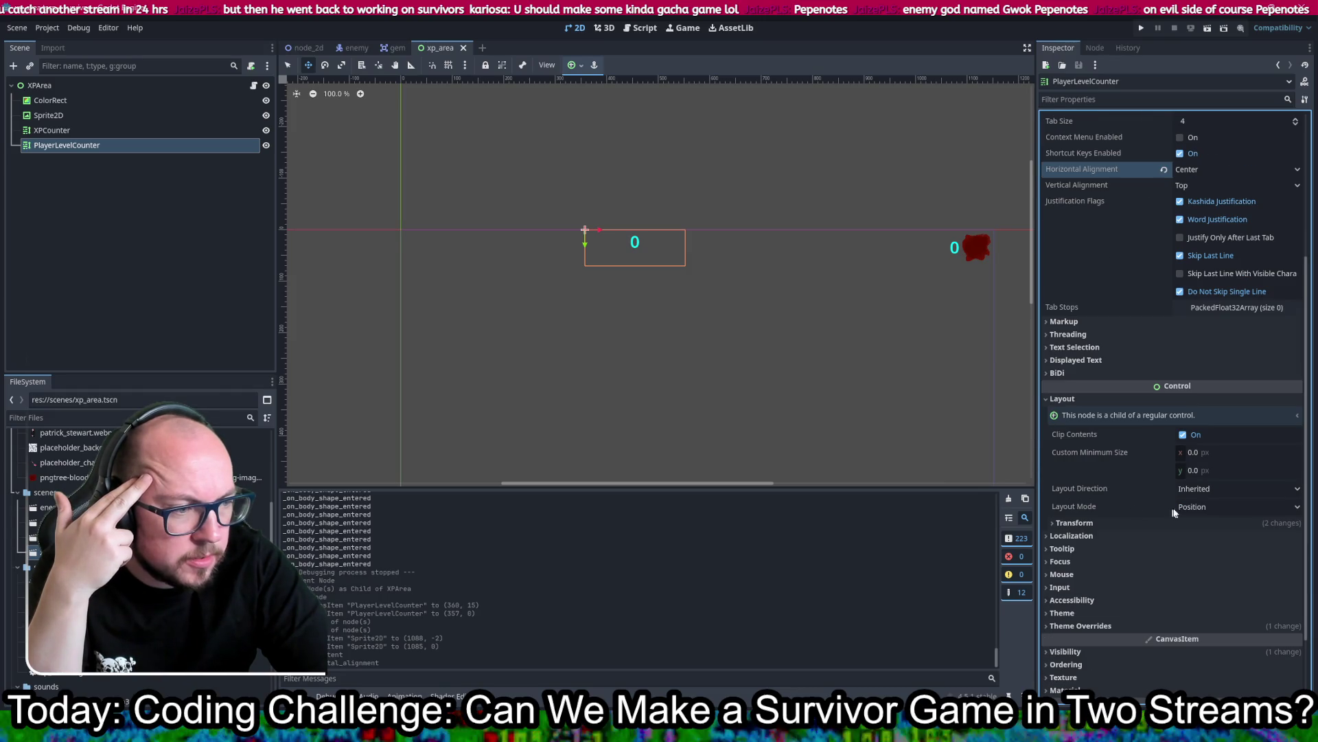
Step: Give PlayerLevelCounter the Anchors layout mode with the Center Top preset, and save xp_area
left_click(1201, 513)
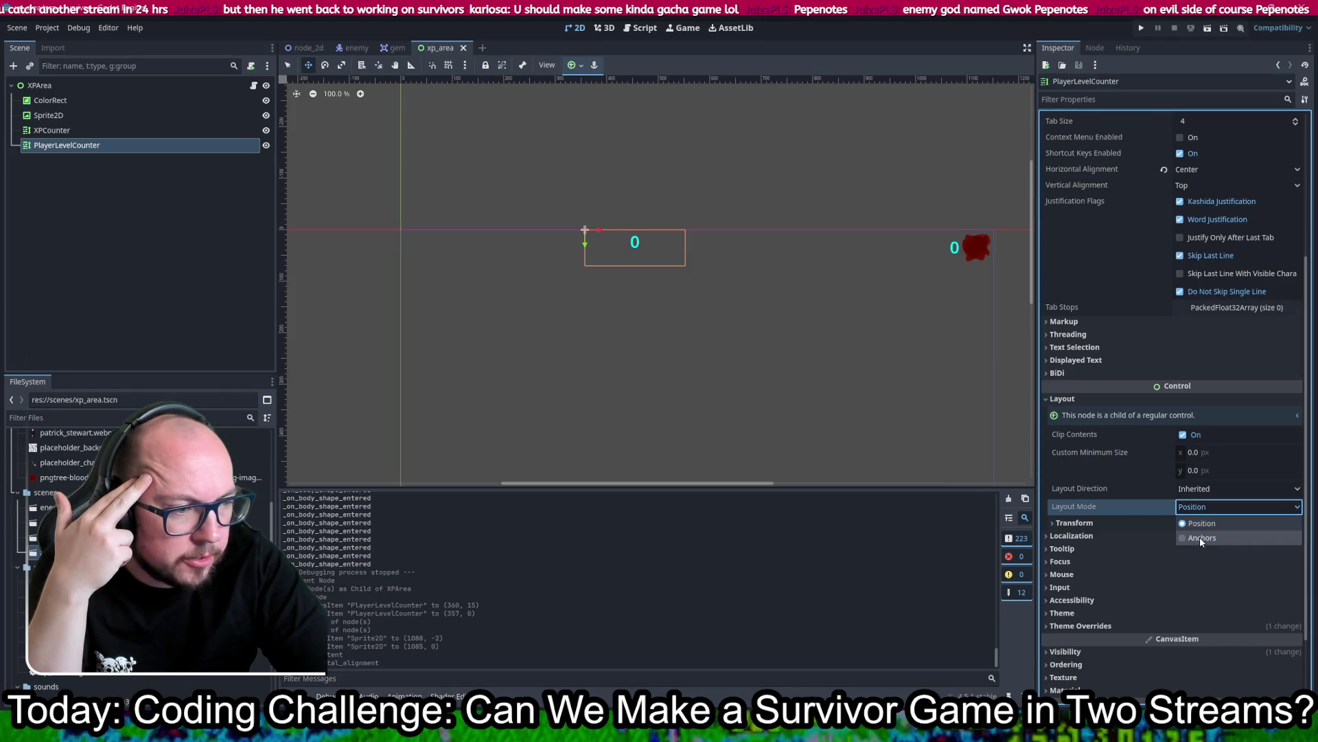
left_click(1200, 536)
left_click(1209, 526)
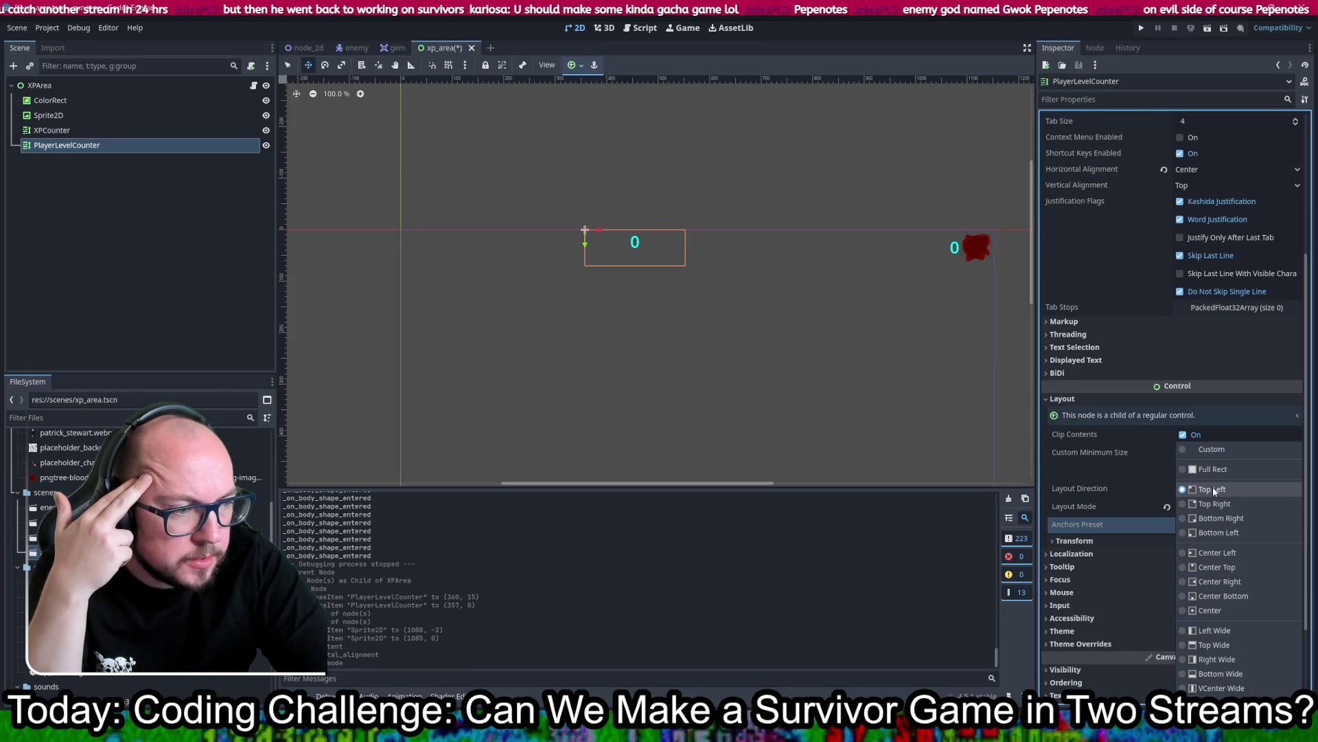
left_click(1216, 569)
key("ctrl+s")
scroll(489, 300, "down", 4)
left_click(56, 86)
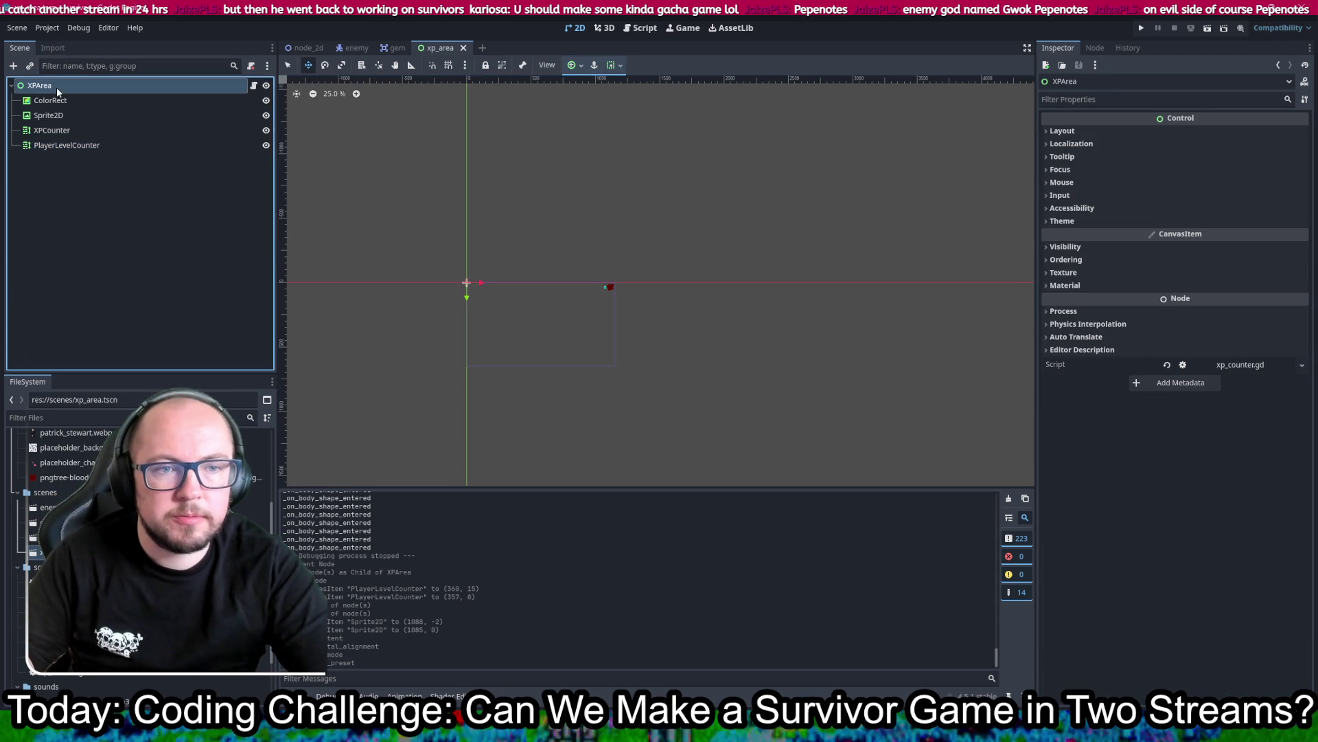
Step: Inspect the XPArea root node, cancelling a rename so it keeps the name XPArea
scroll(467, 318, "up", 4)
scroll(527, 283, "down", 2)
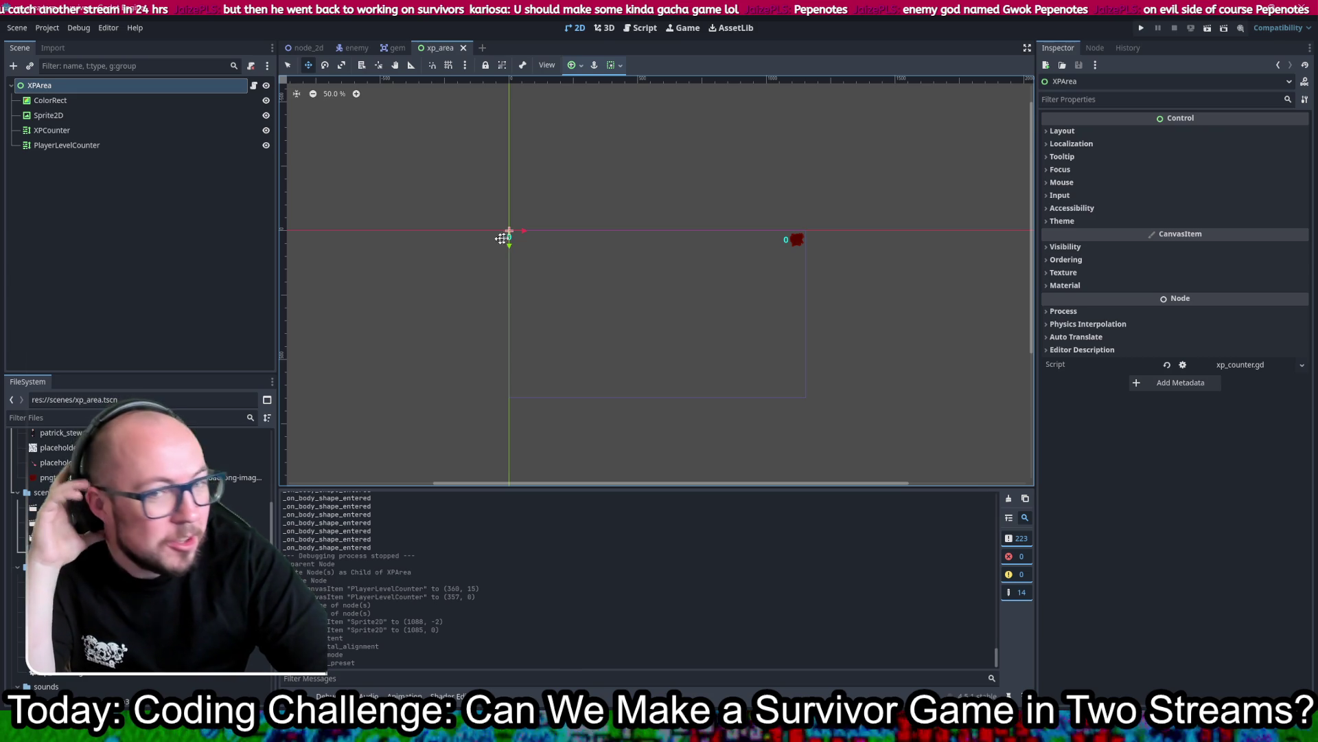
scroll(536, 230, "up", 1)
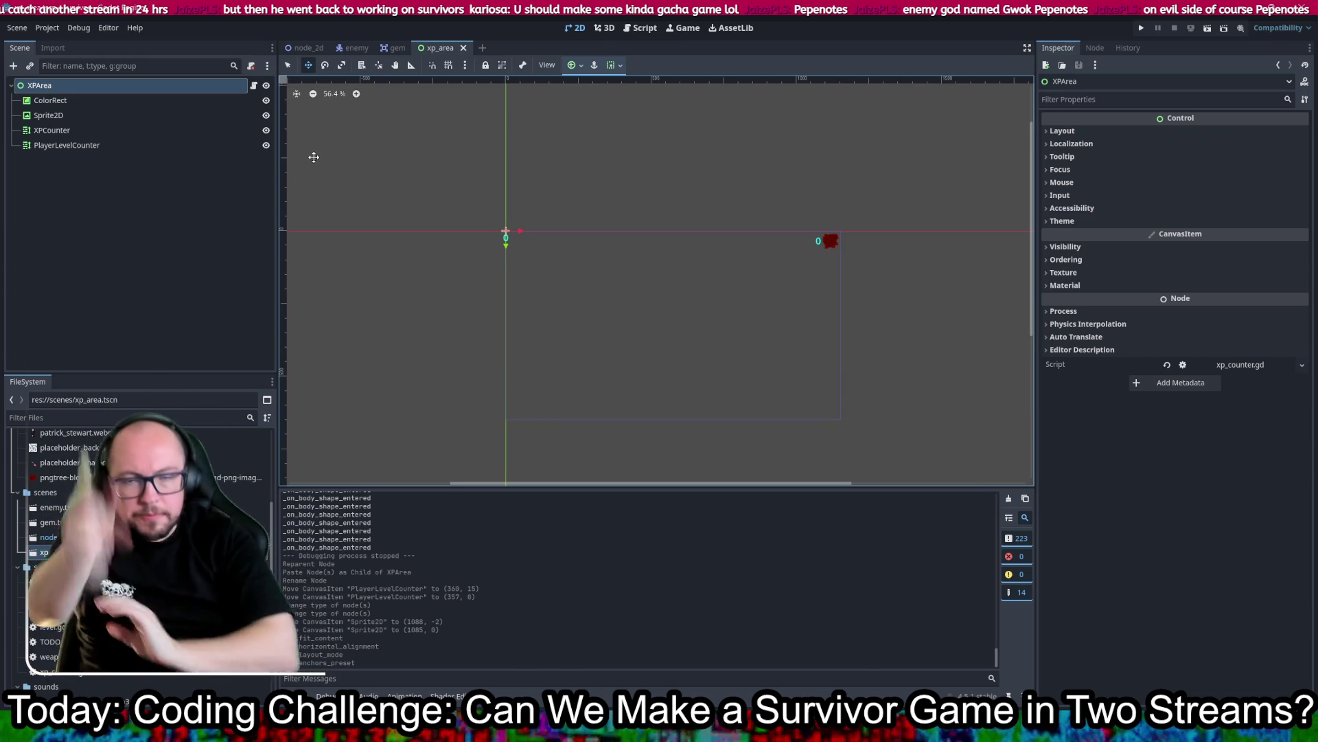
double_click(191, 86)
key("Return")
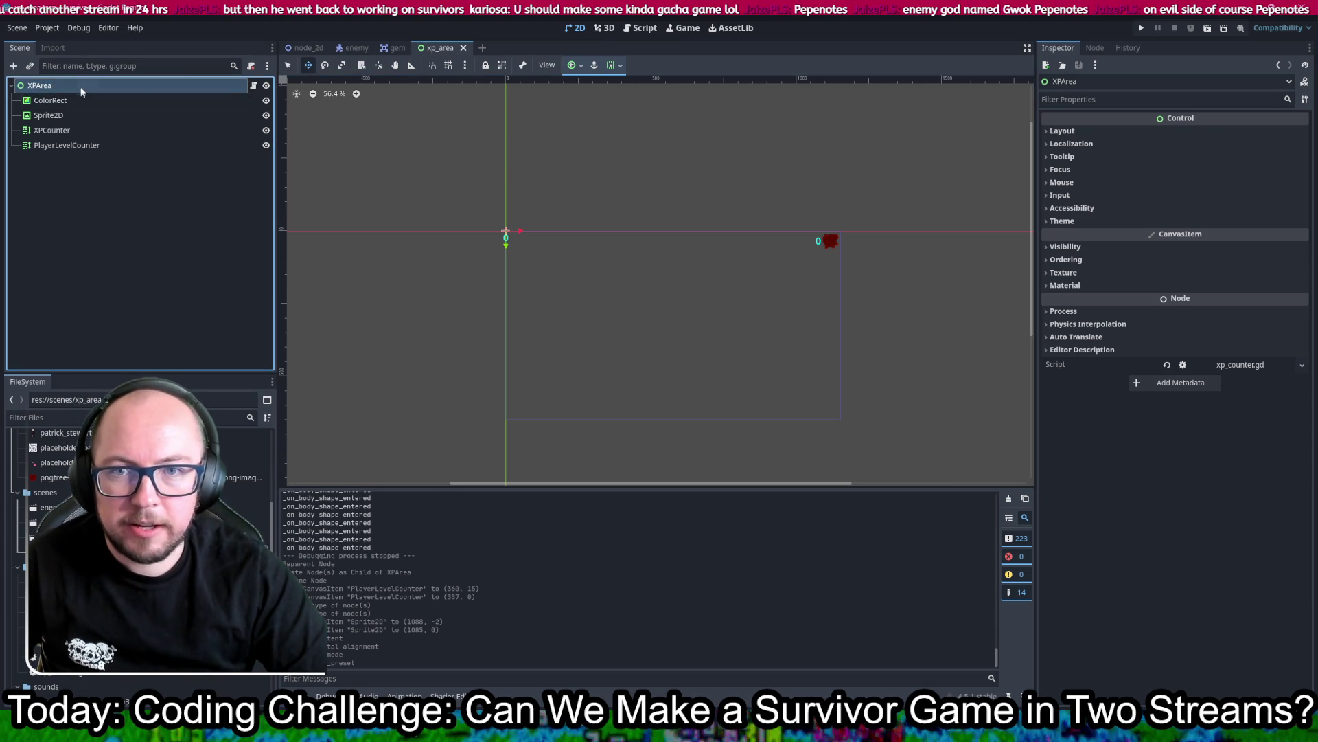
right_click(83, 86)
key("Escape")
Step: Convert XPArea to a Container, found by searching 'rec', and save the scene
right_click(47, 87)
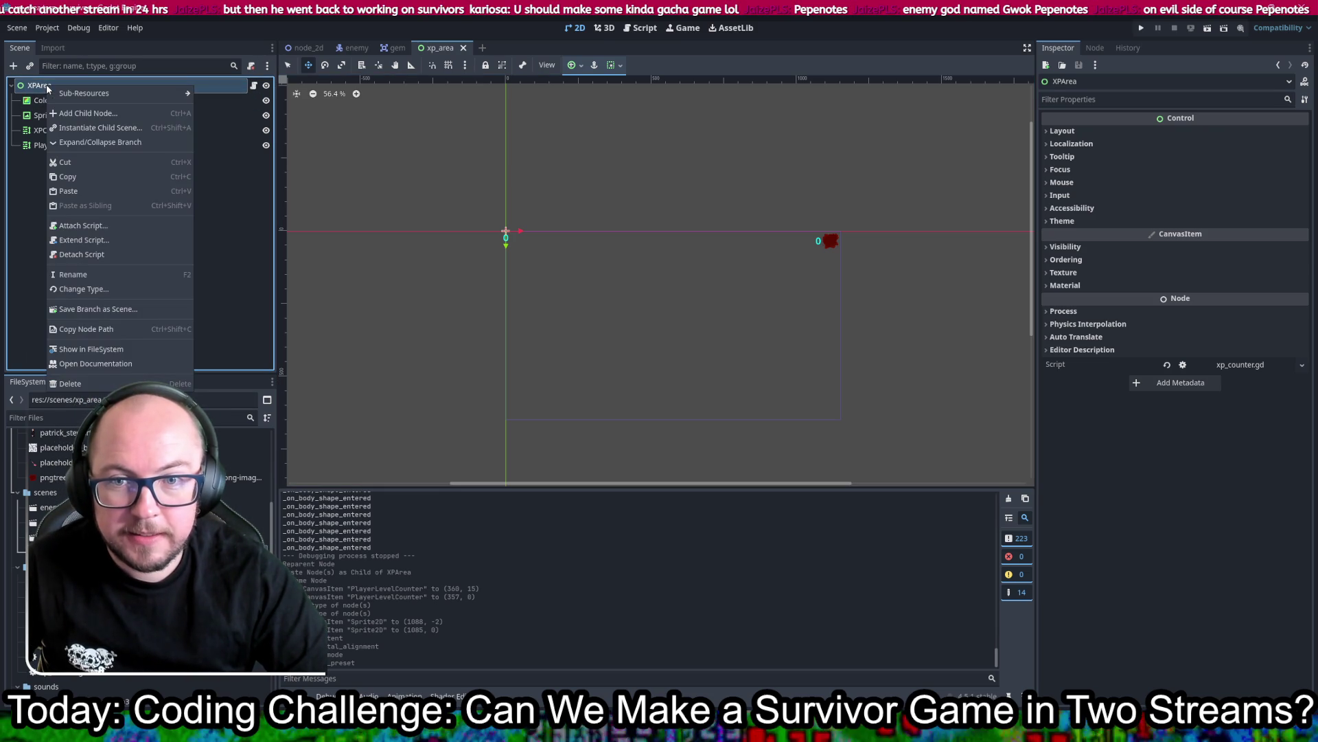
left_click(126, 298)
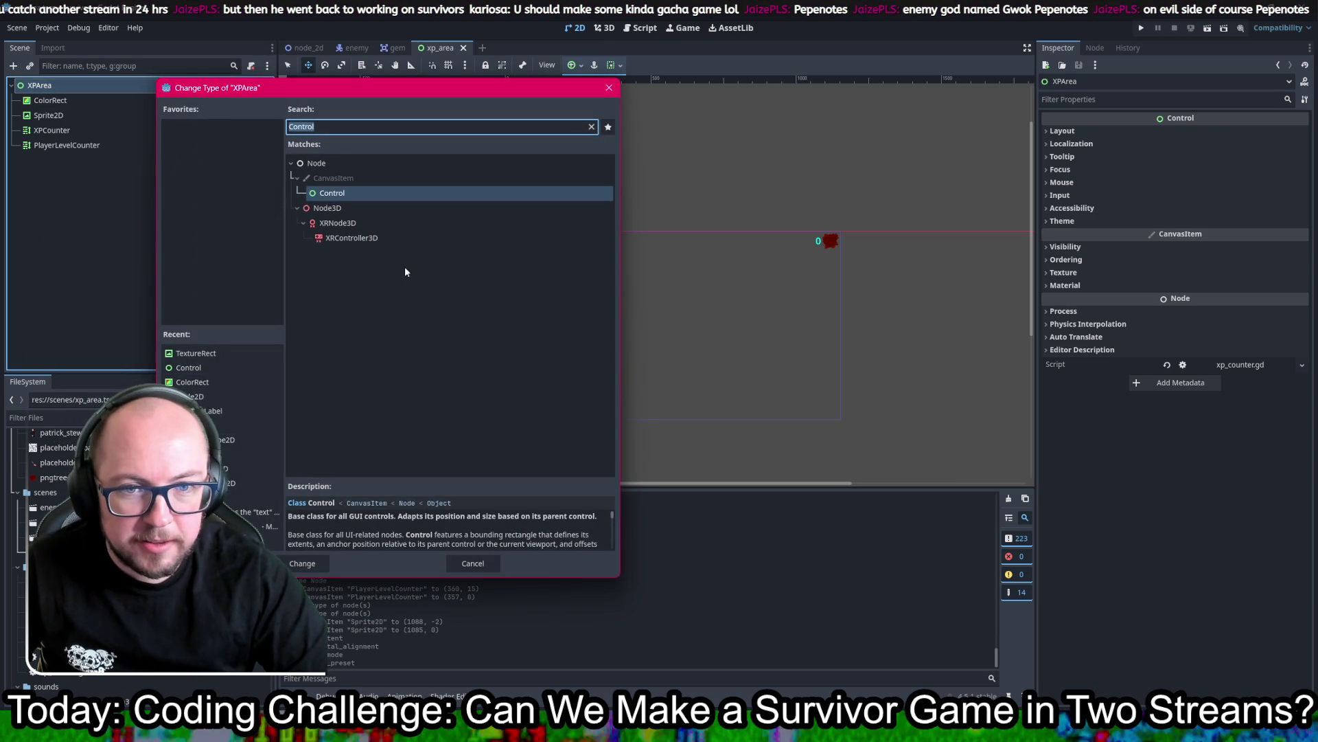
type("rec")
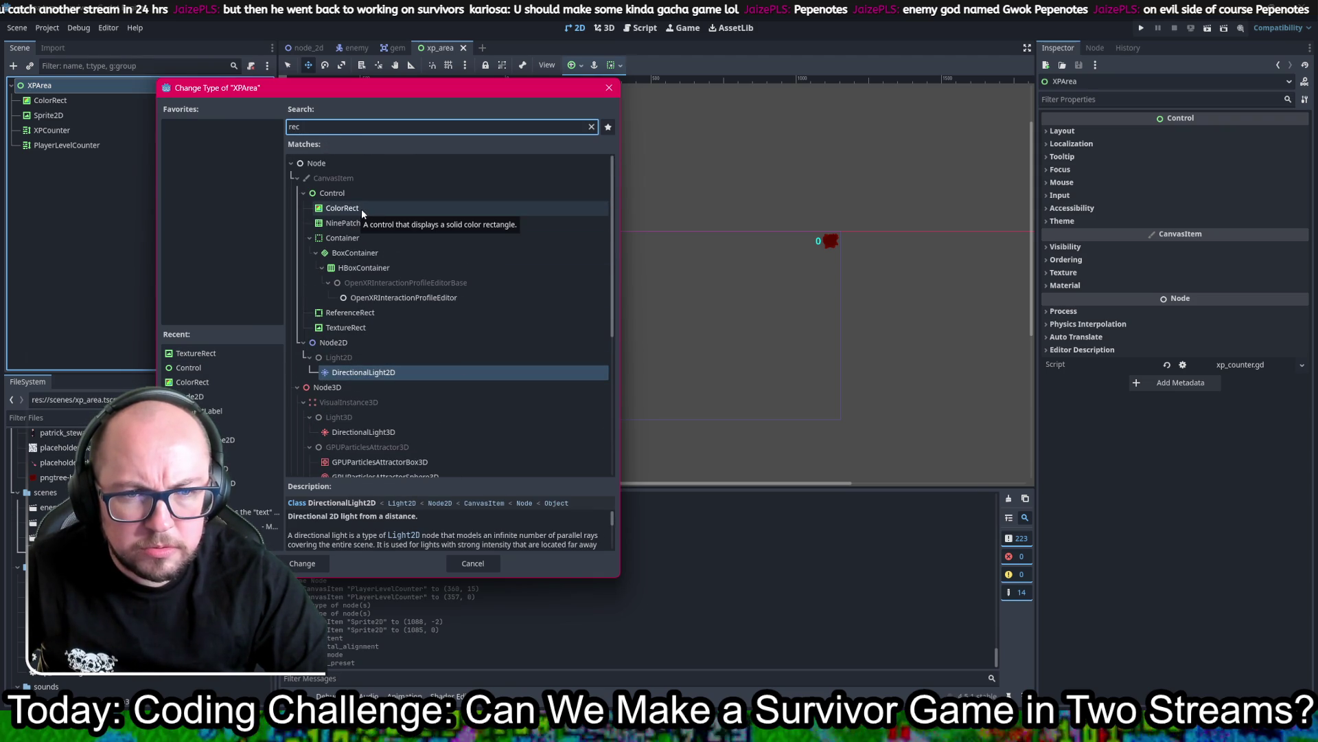
left_click(361, 241)
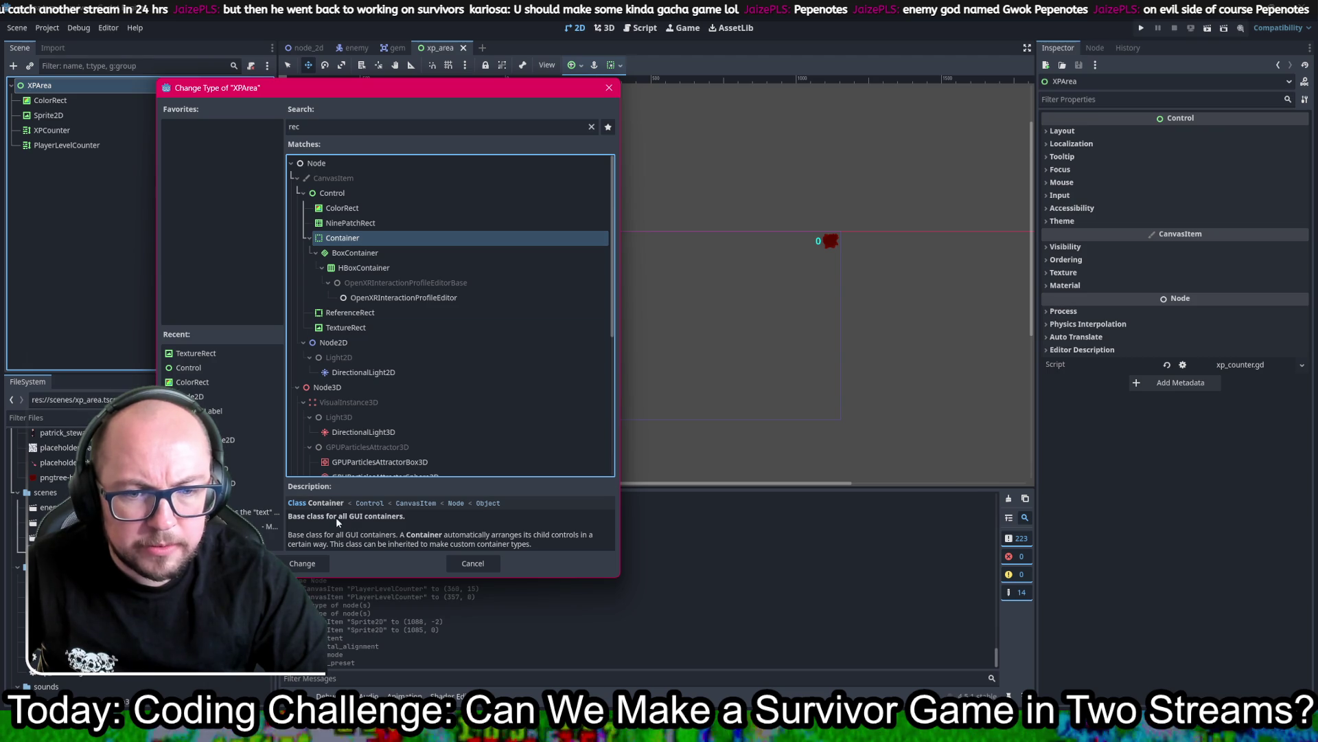
left_click(302, 563)
key("ctrl+s")
left_click(1115, 134)
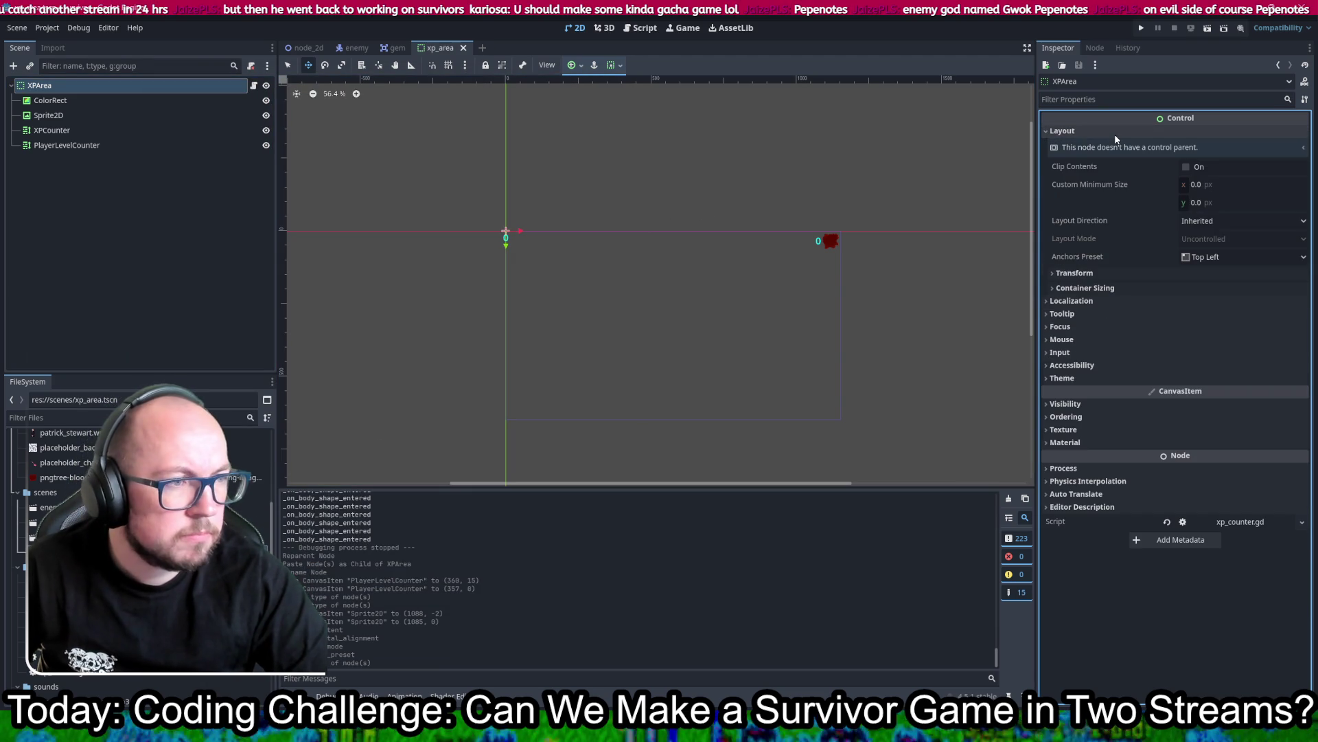
Step: Set XPArea's height to 40 px in the Layout Transform settings
left_click(1087, 274)
left_click_drag(1198, 287, 559, 259)
scroll(528, 238, "up", 8)
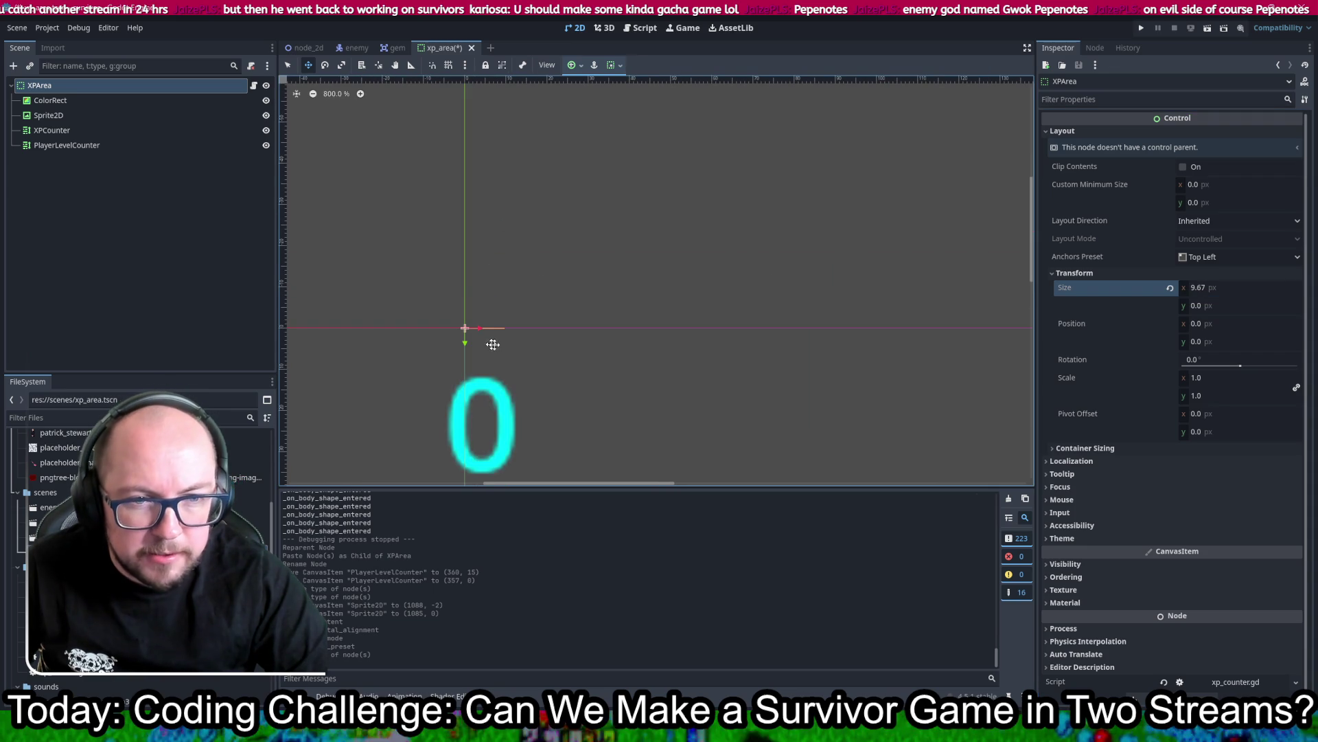
scroll(871, 328, "down", 1)
key("ctrl+s")
left_click(1239, 305)
type("40")
key("Return")
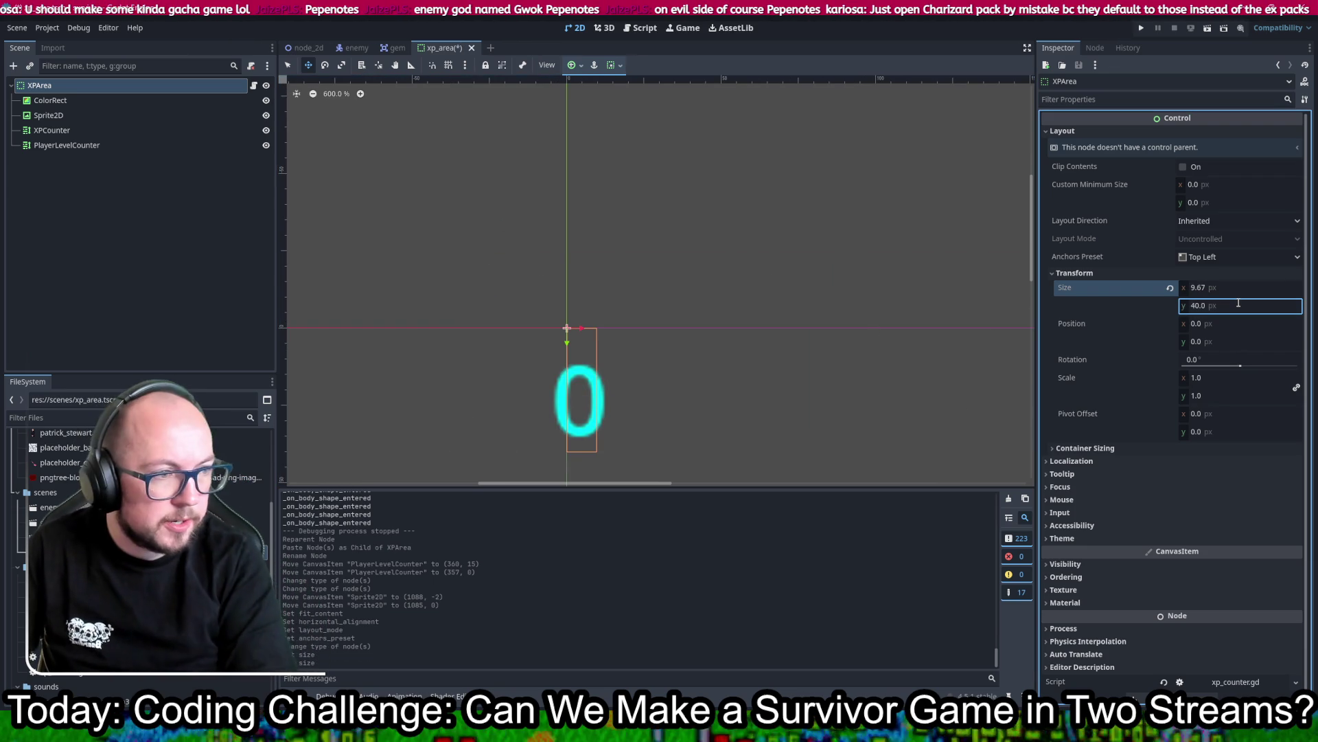
Step: Try a width of 0 and toggle horizontal Expand, leaving container sizing on Fill
scroll(808, 330, "down", 2)
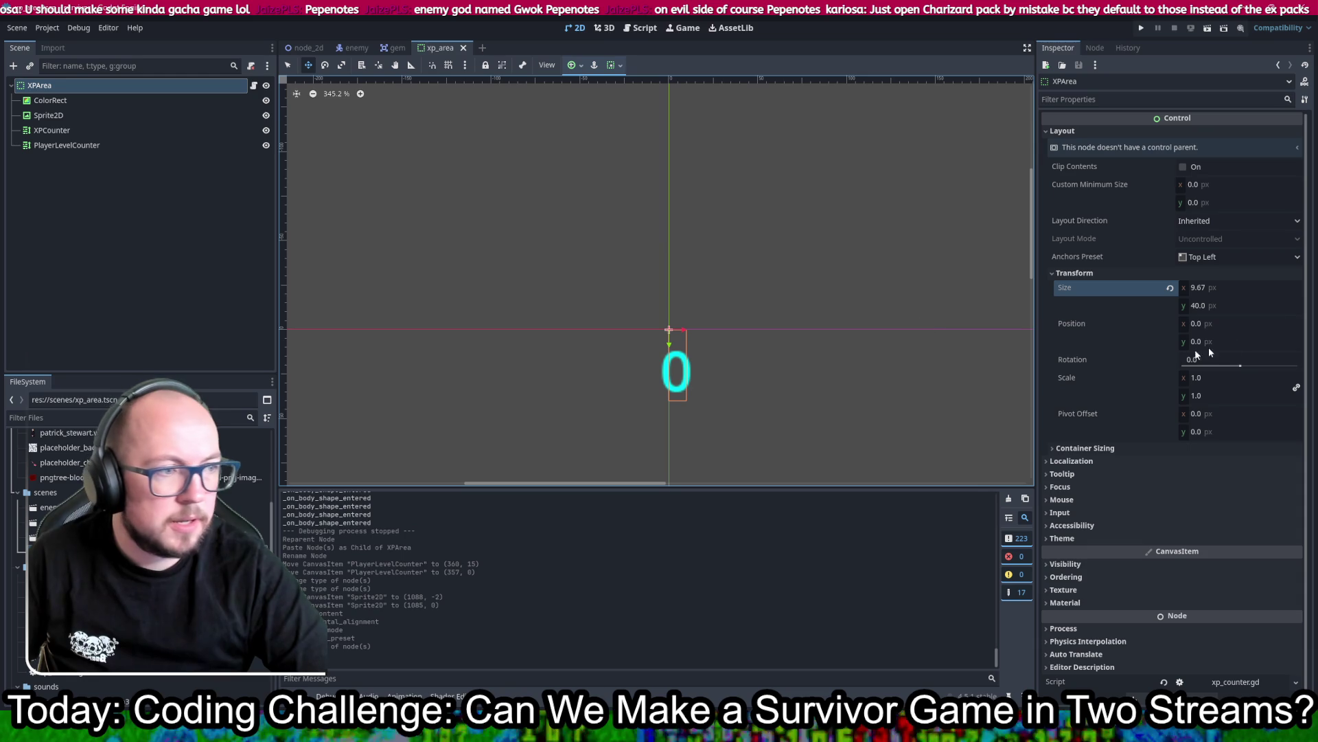
left_click(1245, 288)
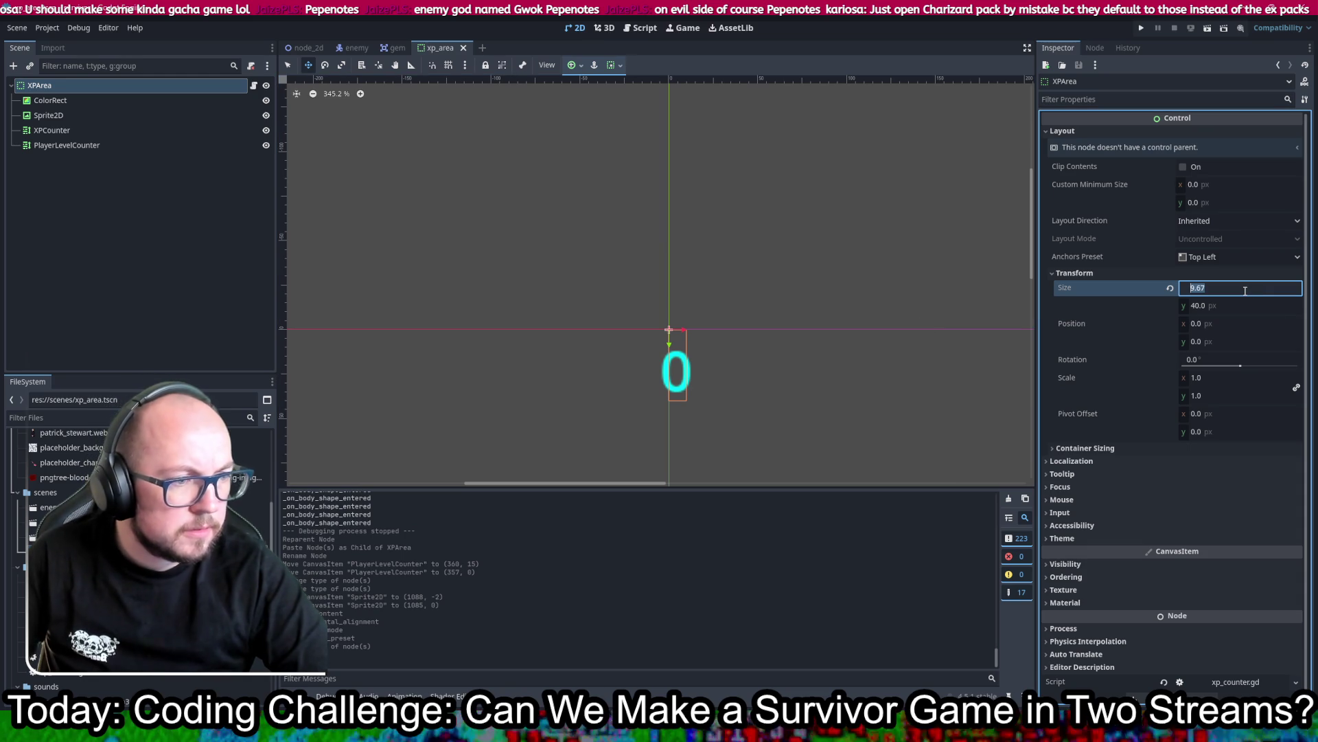
type("0")
key("Return")
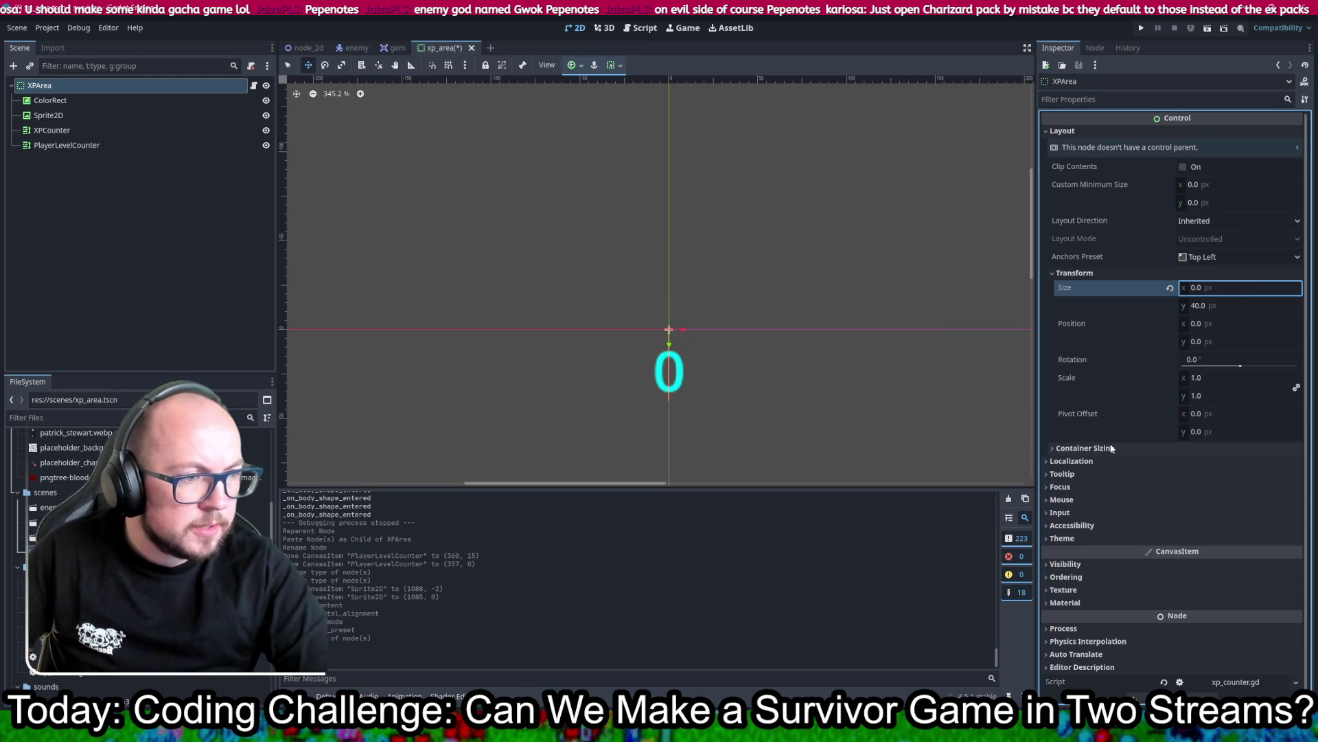
left_click(1244, 448)
left_click(1244, 463)
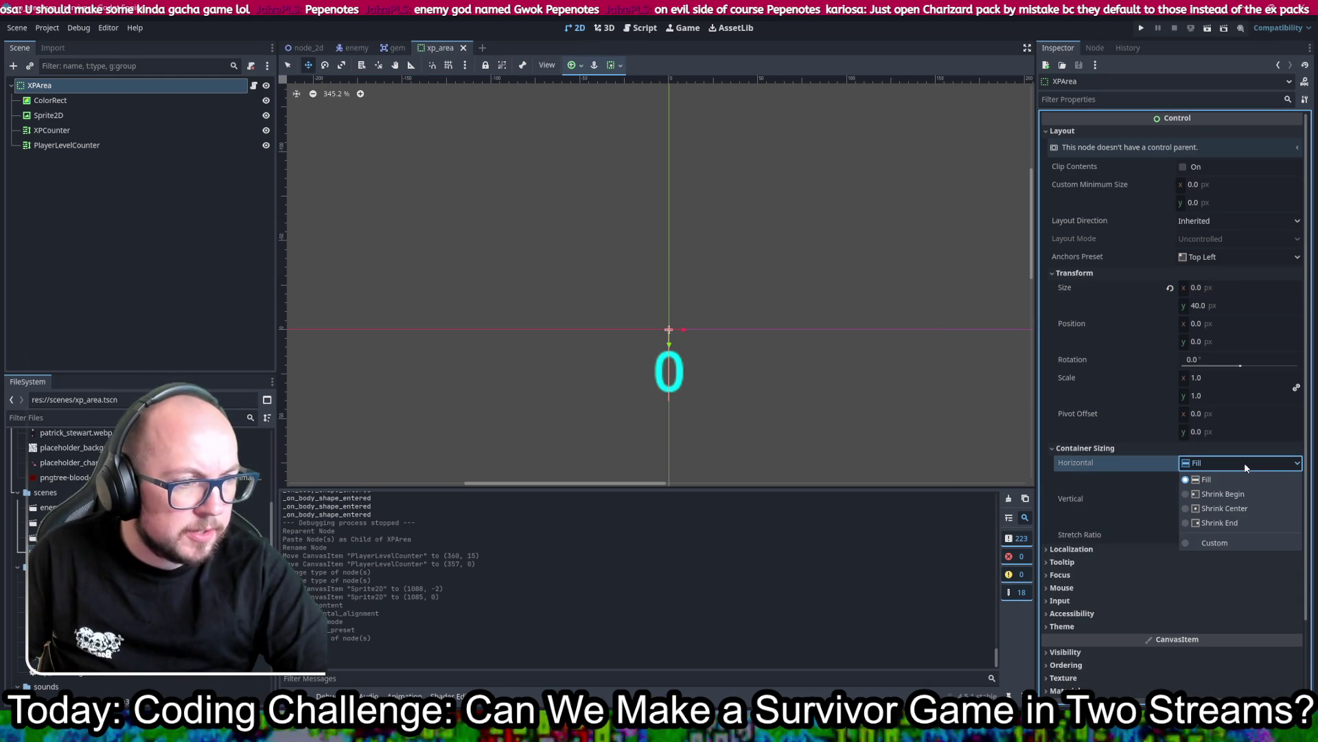
left_click(1225, 483)
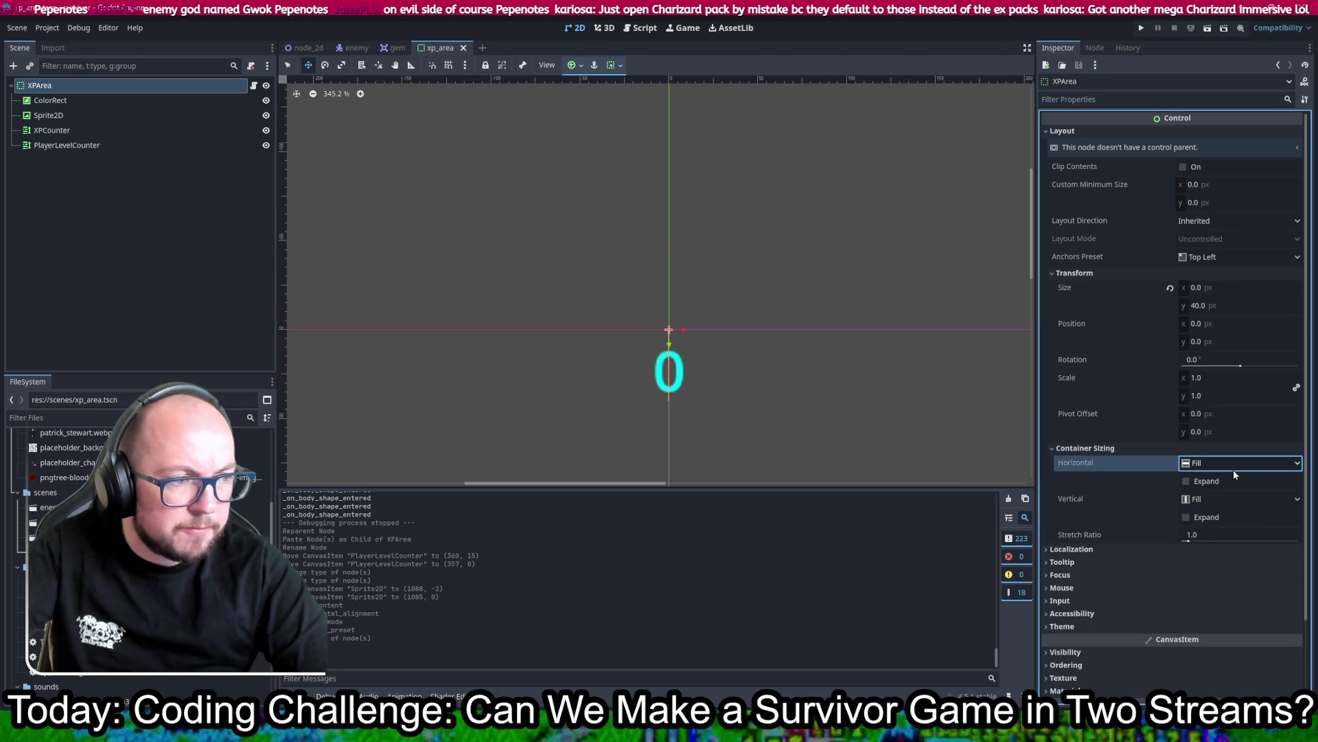
left_click(1229, 482)
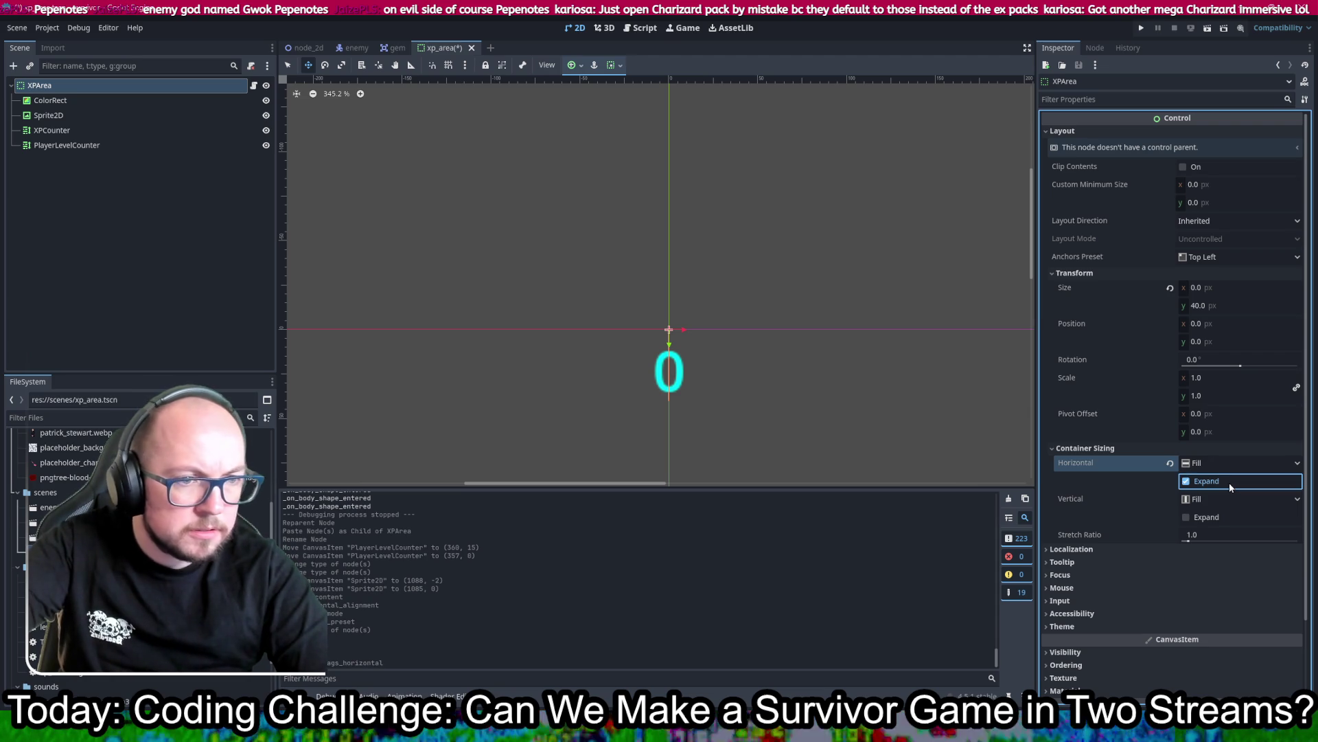
left_click(1229, 482)
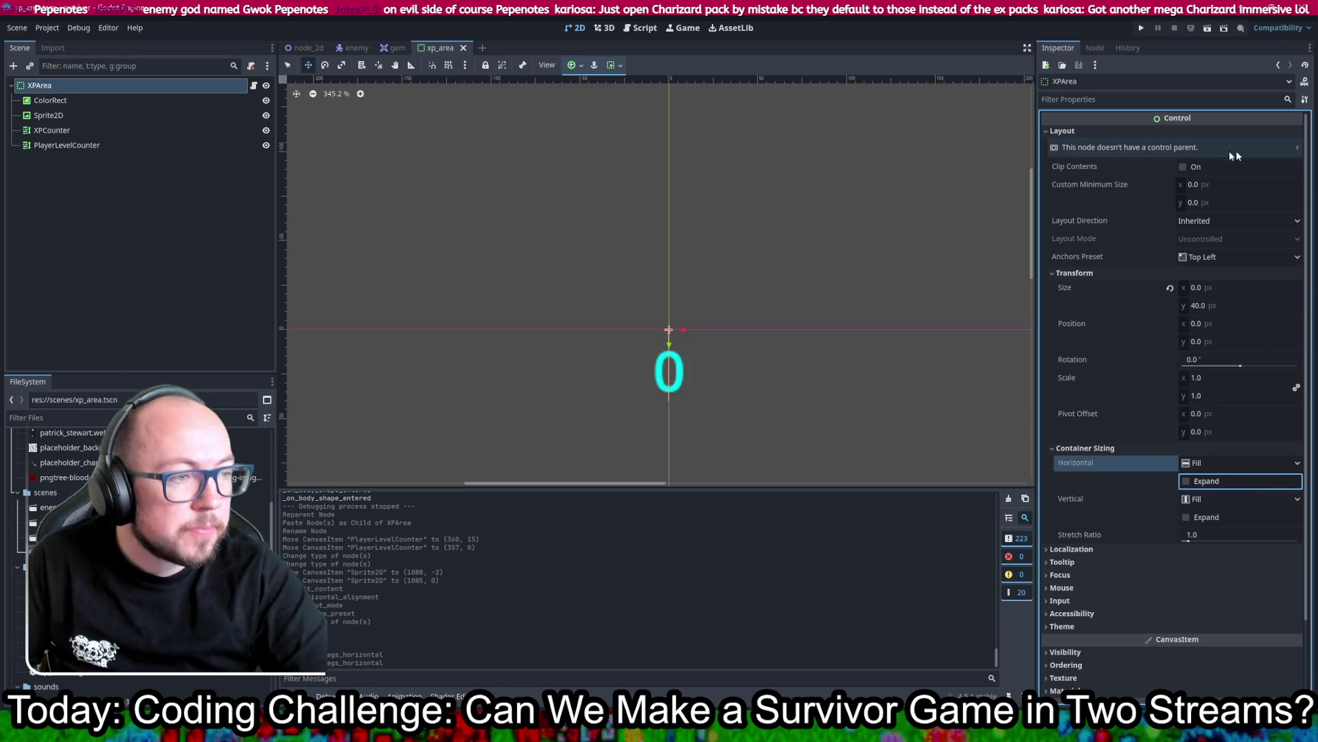
Step: Set XPArea's width to 1080 px and save the scene
left_click(1225, 288)
type("1080")
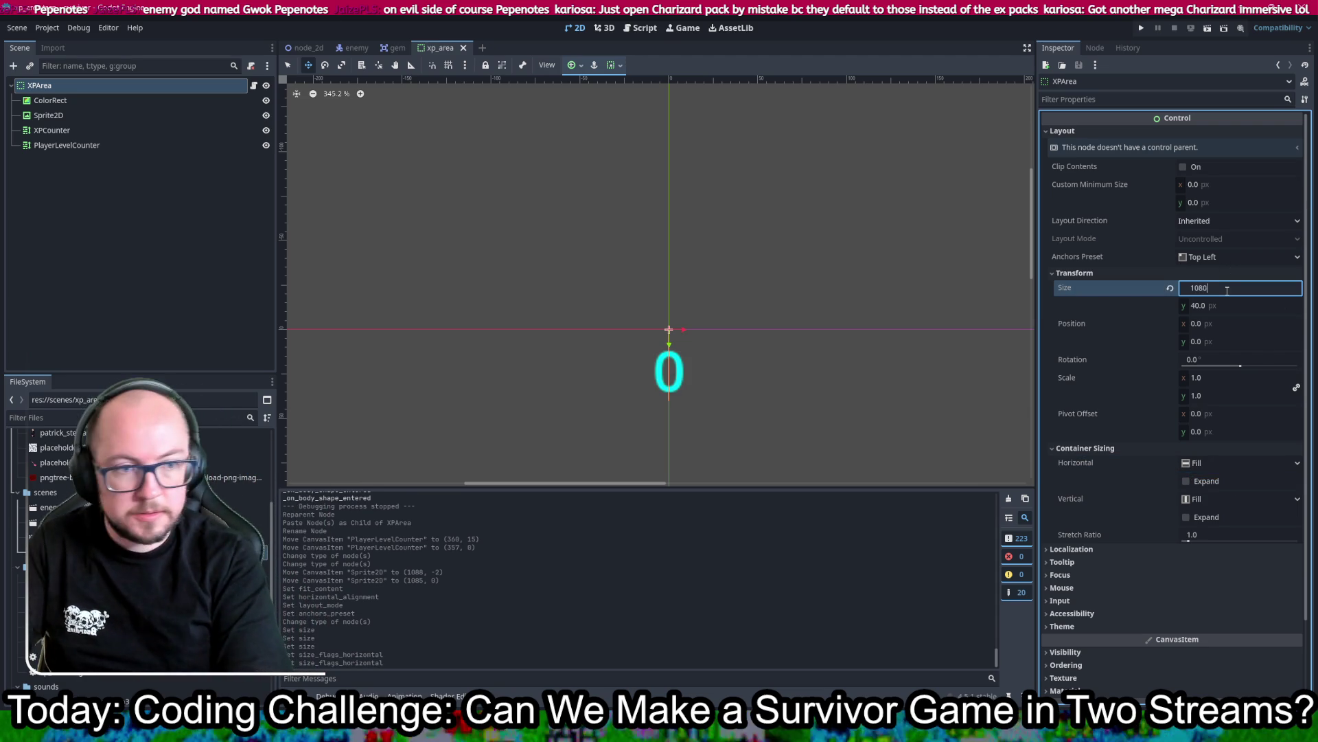
key("Return")
scroll(991, 234, "down", 2)
left_click_drag(992, 234, 492, 230)
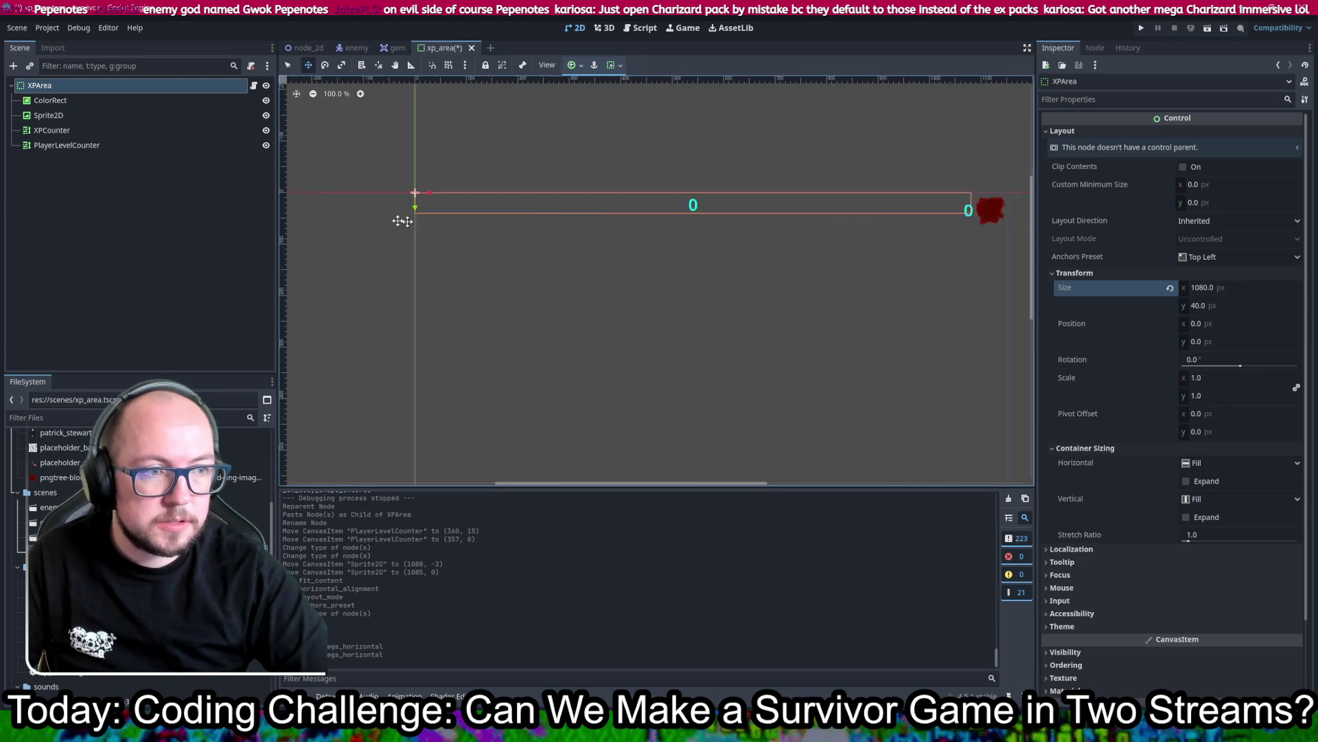
scroll(804, 285, "up", 4)
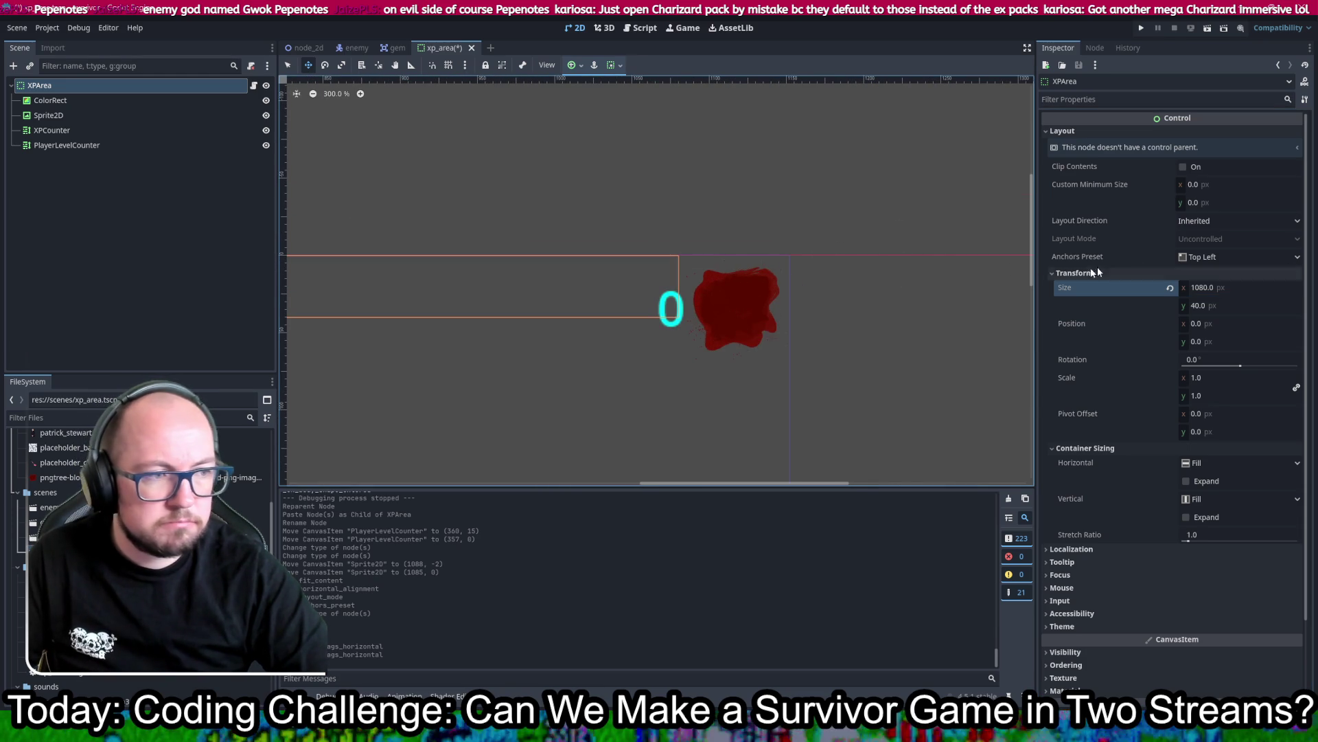
key("ctrl+s")
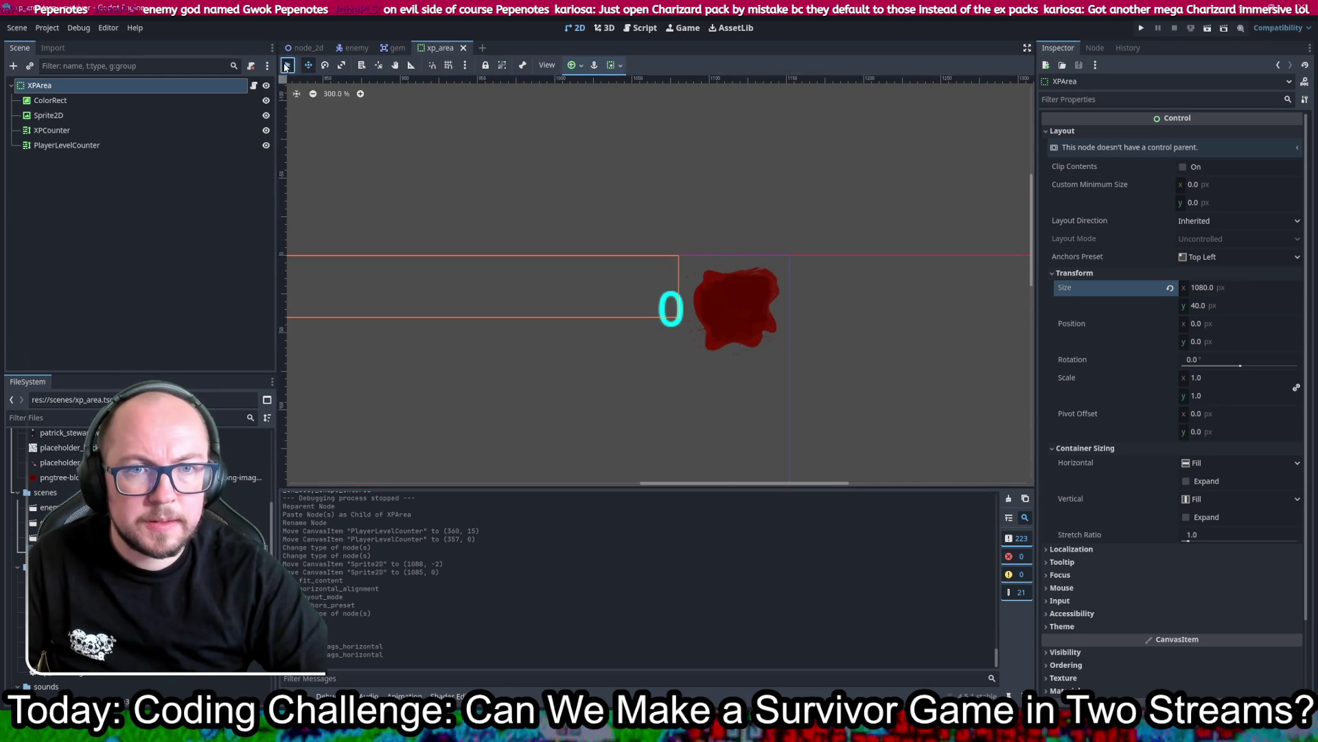
Step: Drag XPArea's right edge on the canvas past the red blob to 1152 px and save
left_click(287, 65)
left_click_drag(679, 287, 789, 294)
scroll(838, 287, "up", 9)
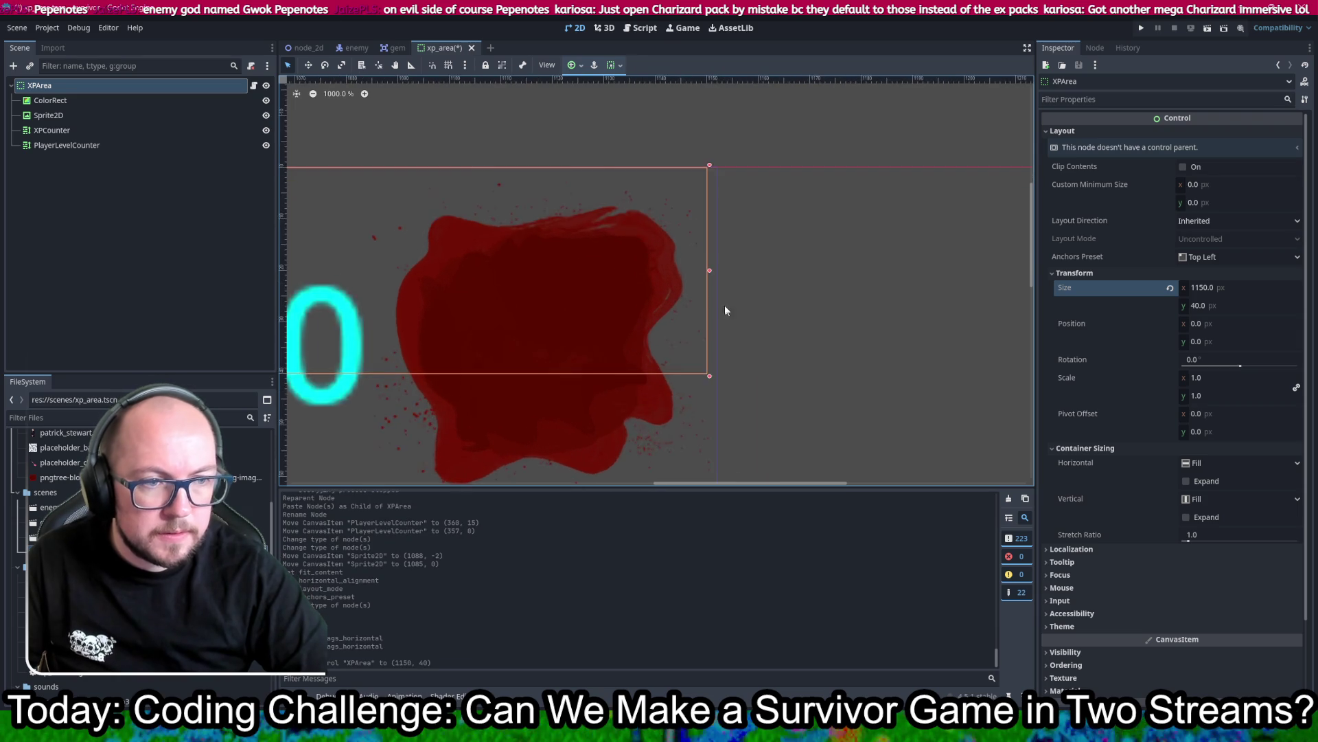
left_click_drag(710, 262, 724, 263)
key("ctrl+s")
scroll(825, 286, "down", 18)
scroll(793, 309, "up", 12)
scroll(781, 319, "down", 6)
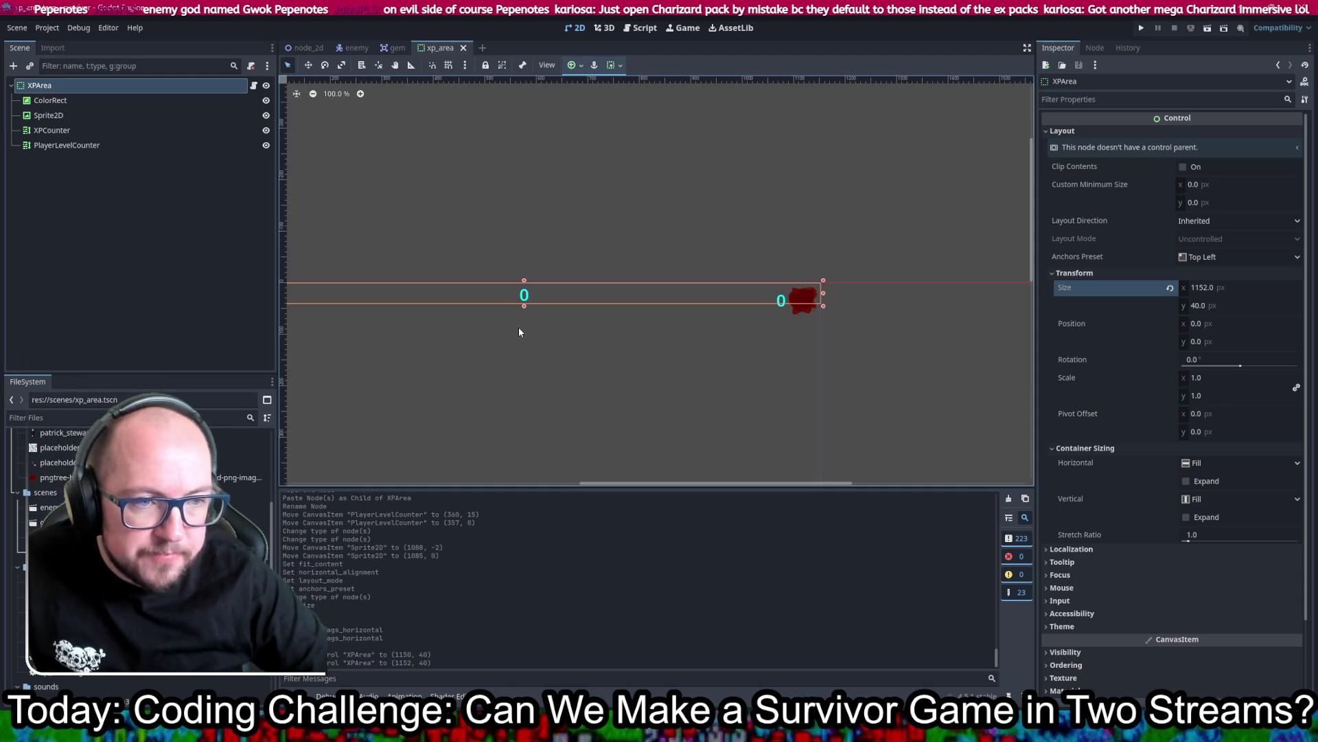
left_click(805, 302)
scroll(805, 302, "up", 5)
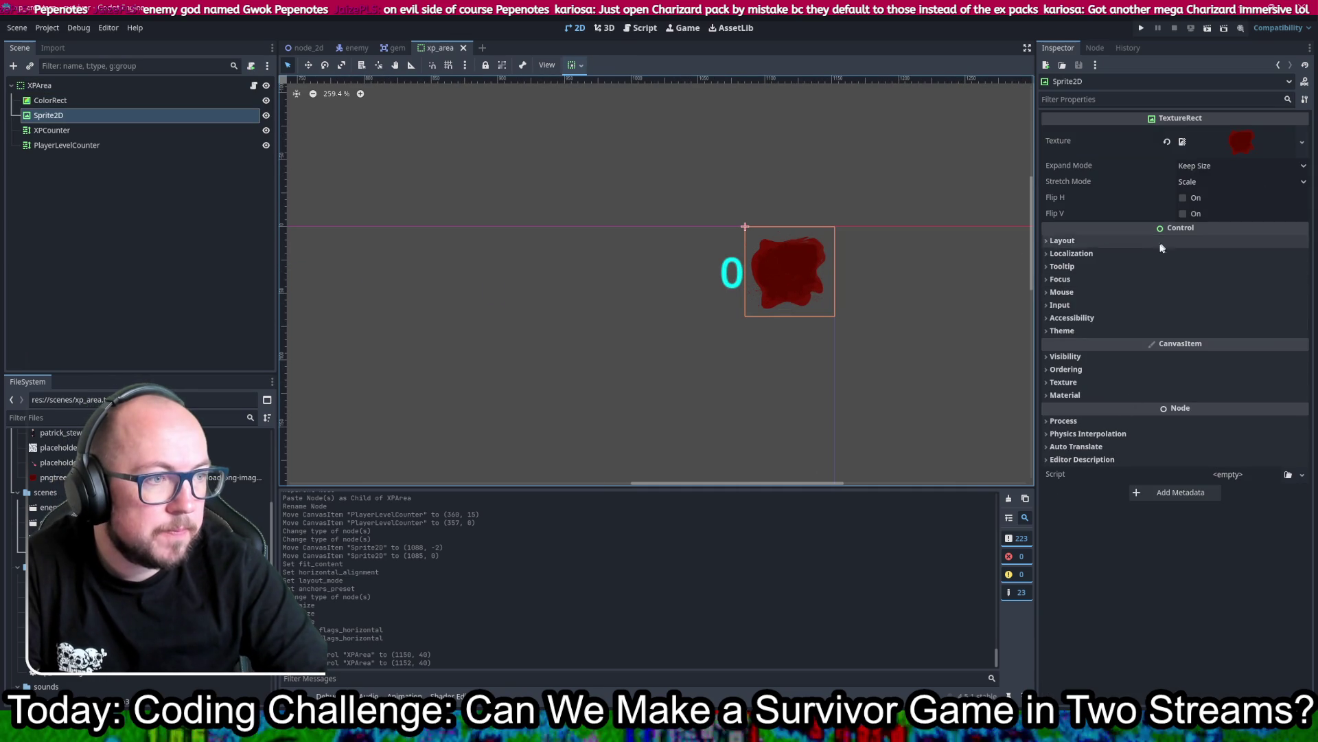
left_click(1061, 240)
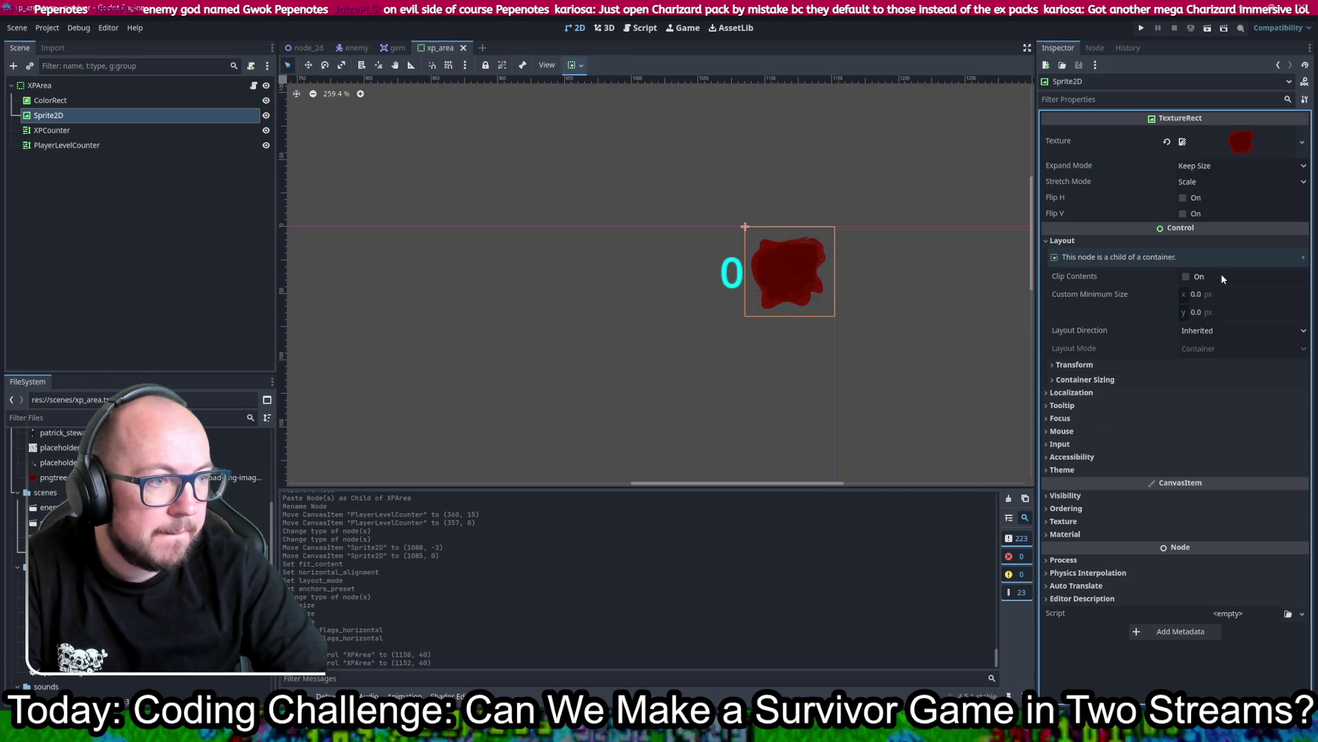
left_click(1106, 365)
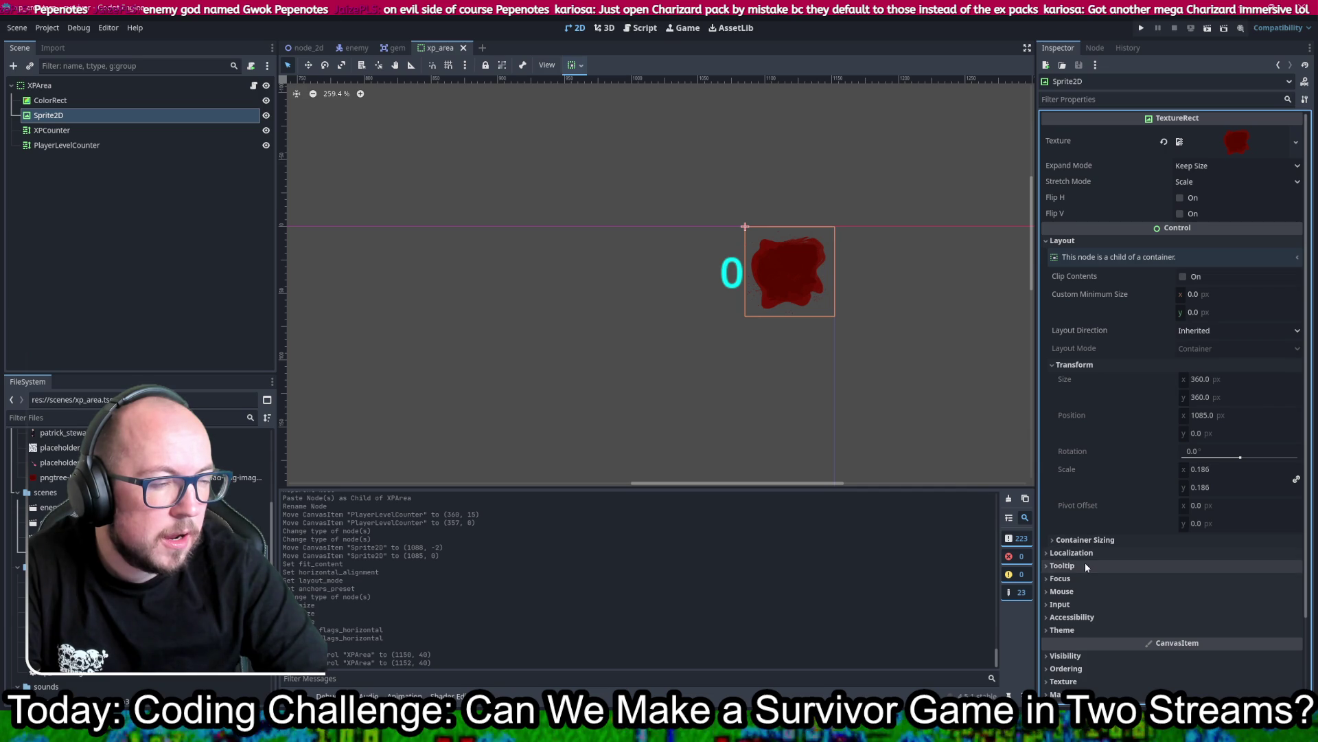
scroll(1083, 563, "down", 3)
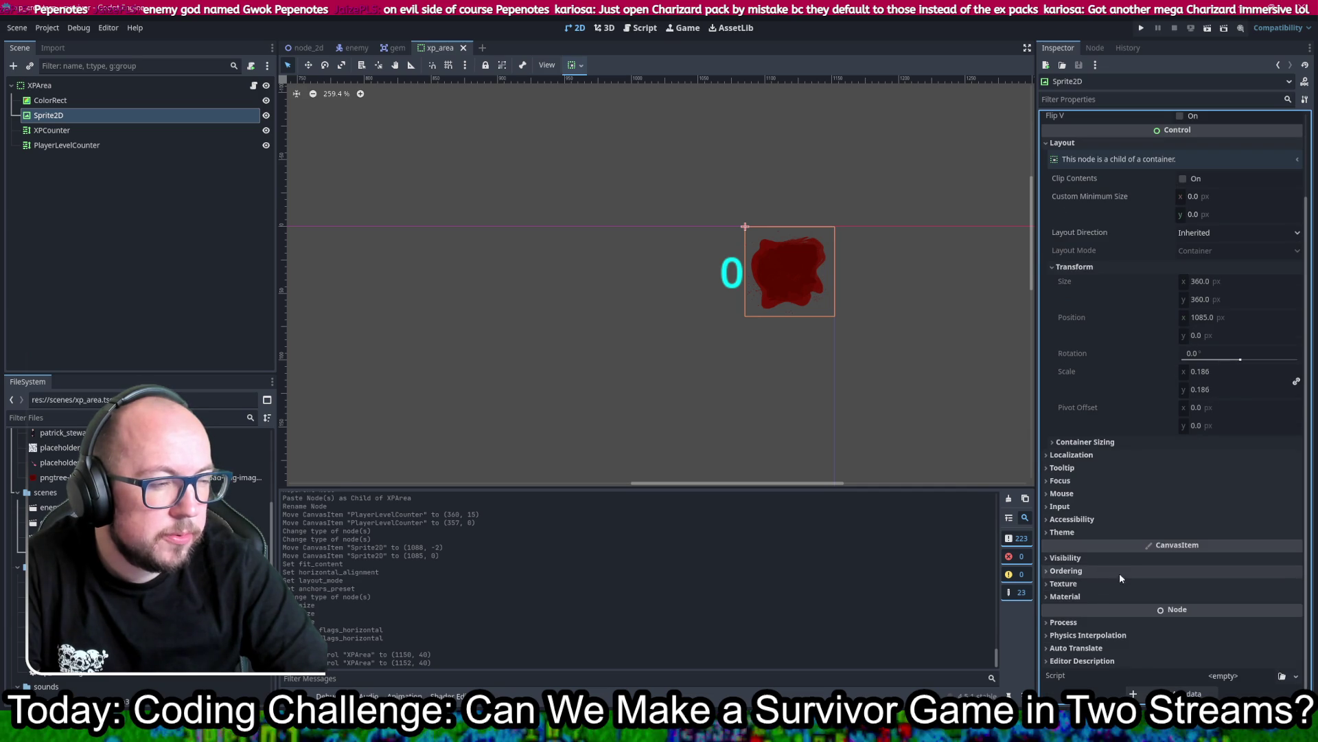
scroll(1118, 571, "up", 3)
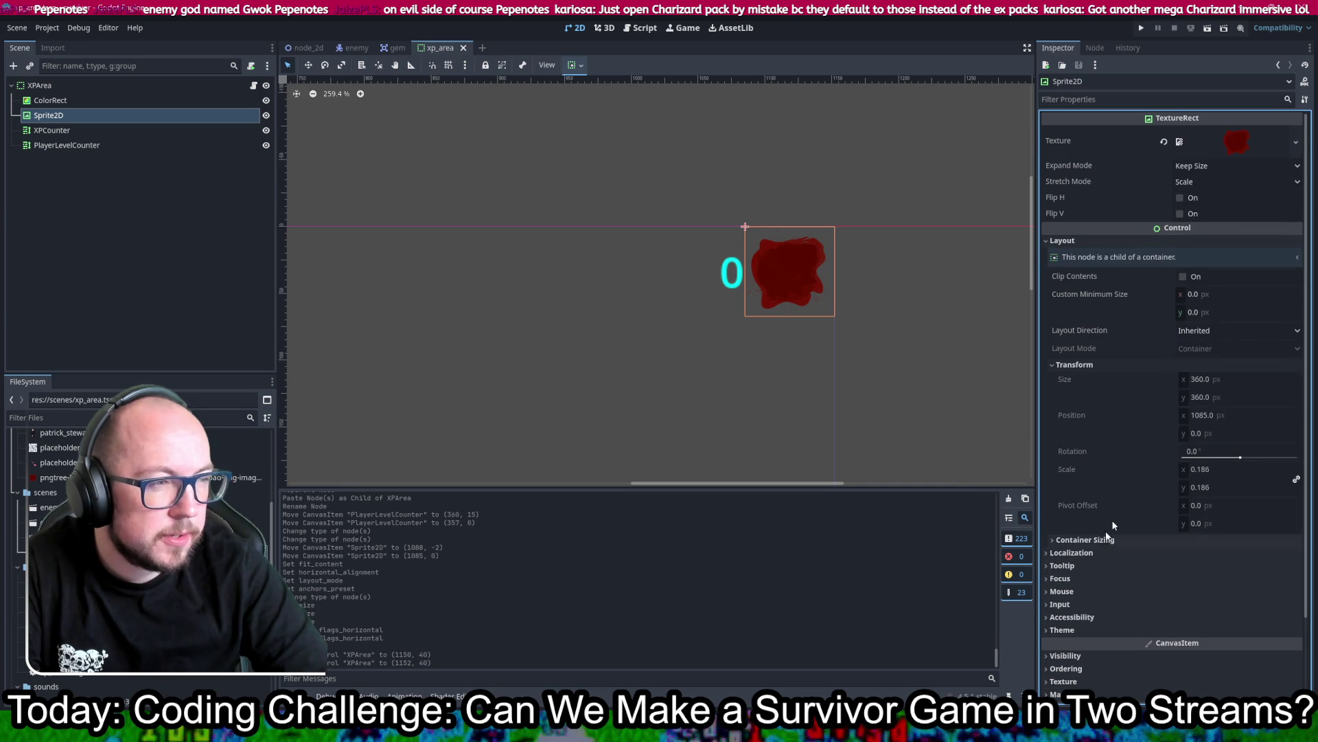
left_click(1227, 379)
left_click(1224, 398)
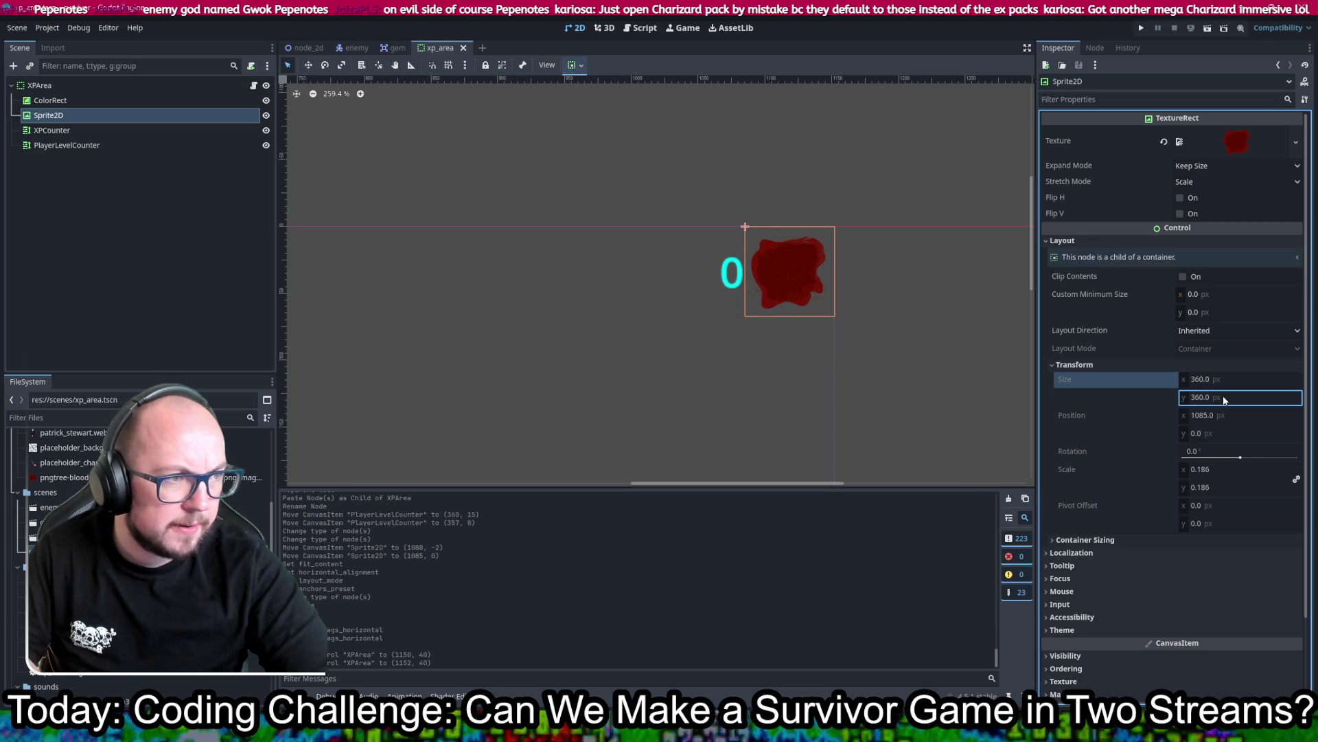
left_click(1191, 182)
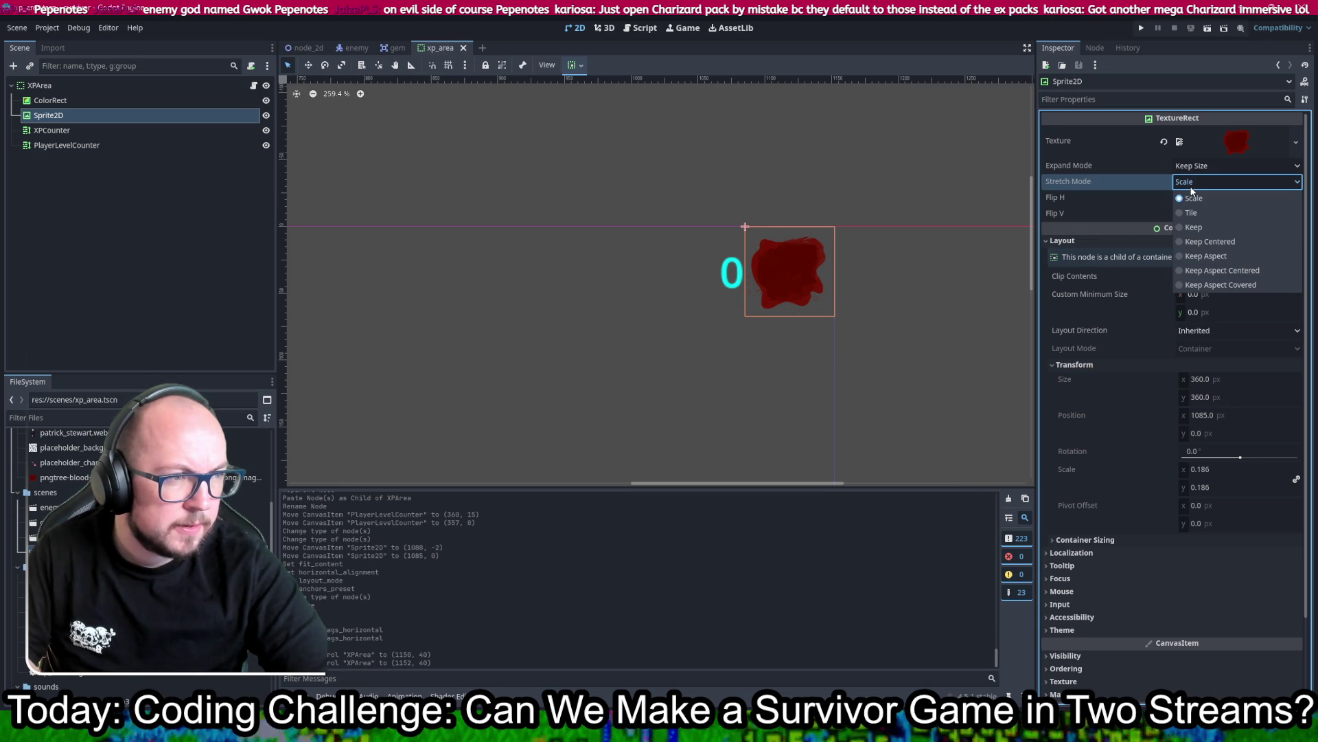
left_click(1192, 189)
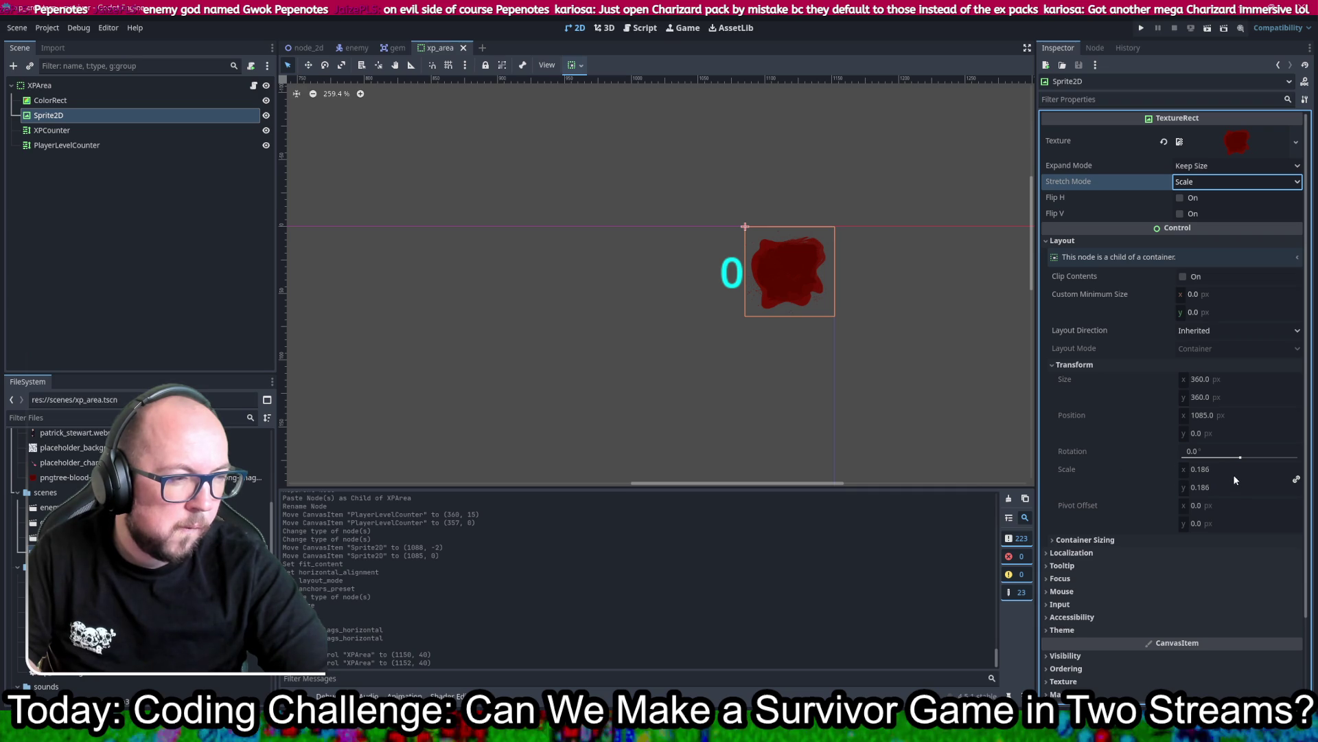
left_click(1191, 165)
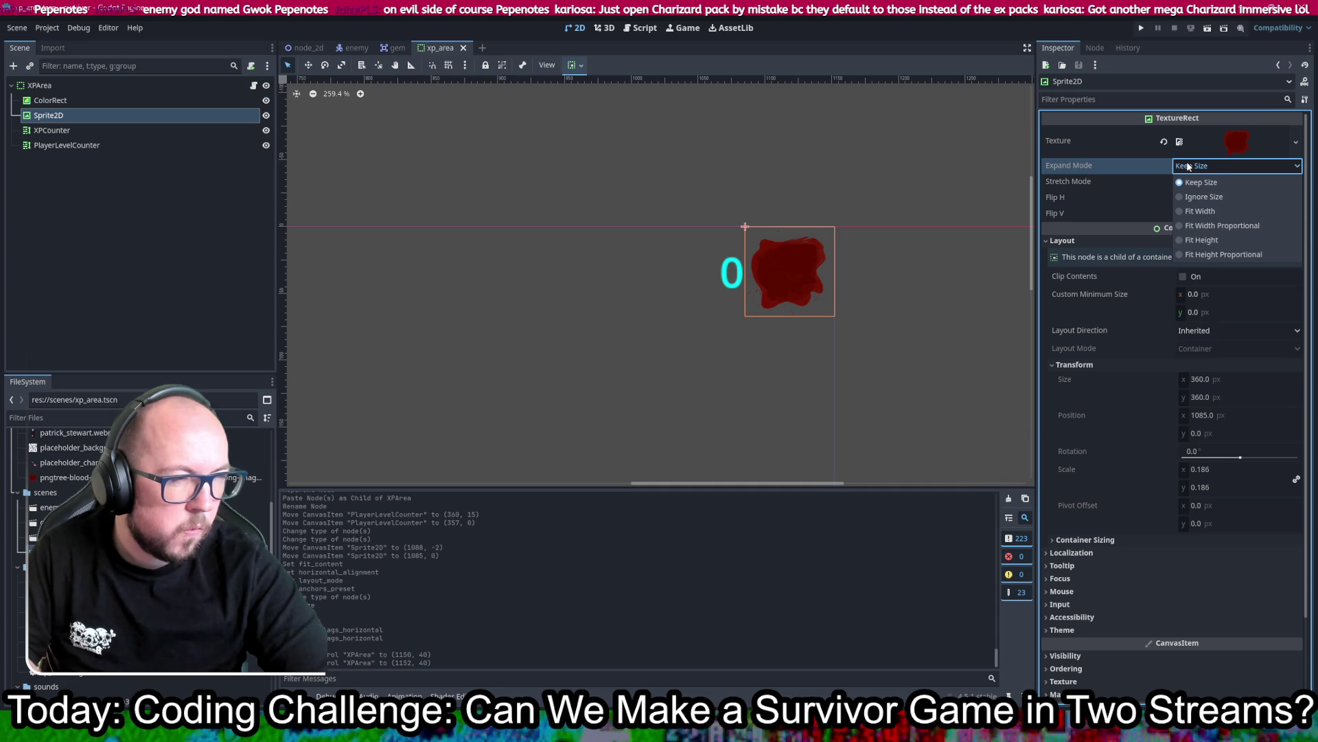
left_click(1189, 166)
left_click(1226, 379)
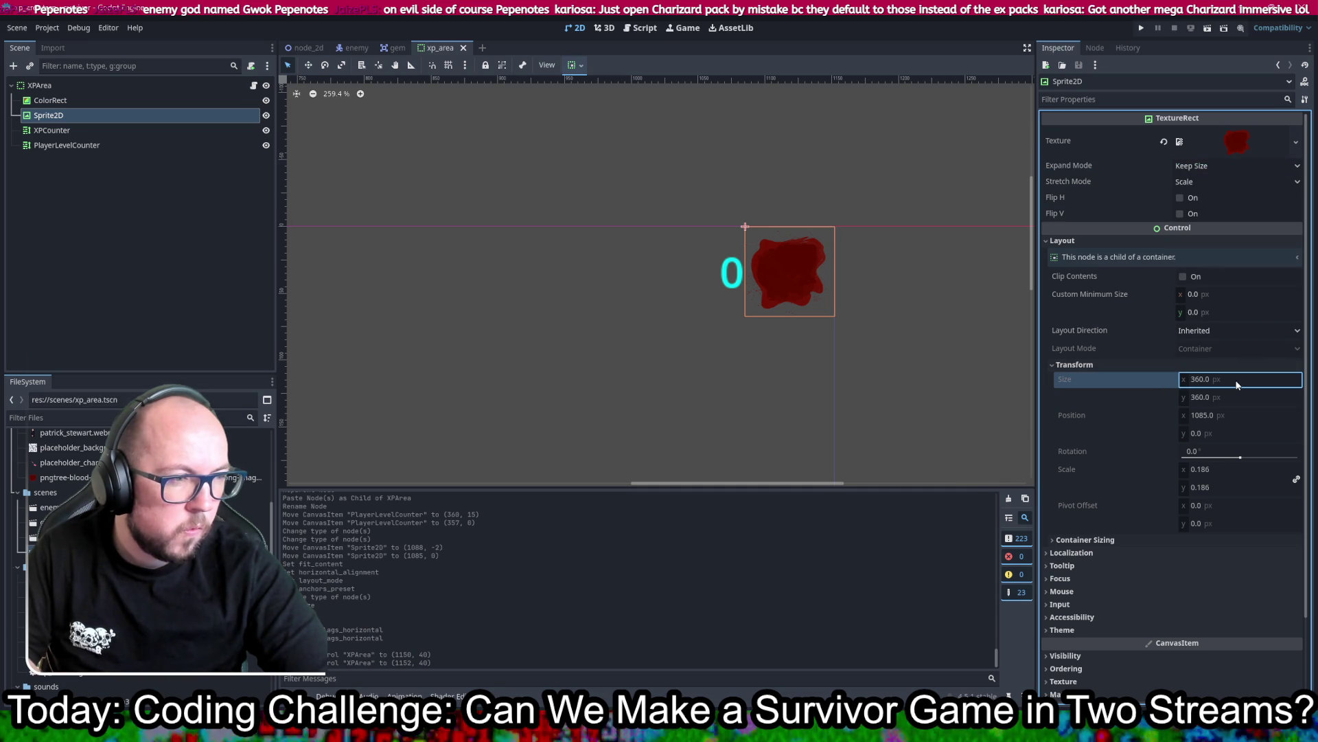
left_click(1204, 416)
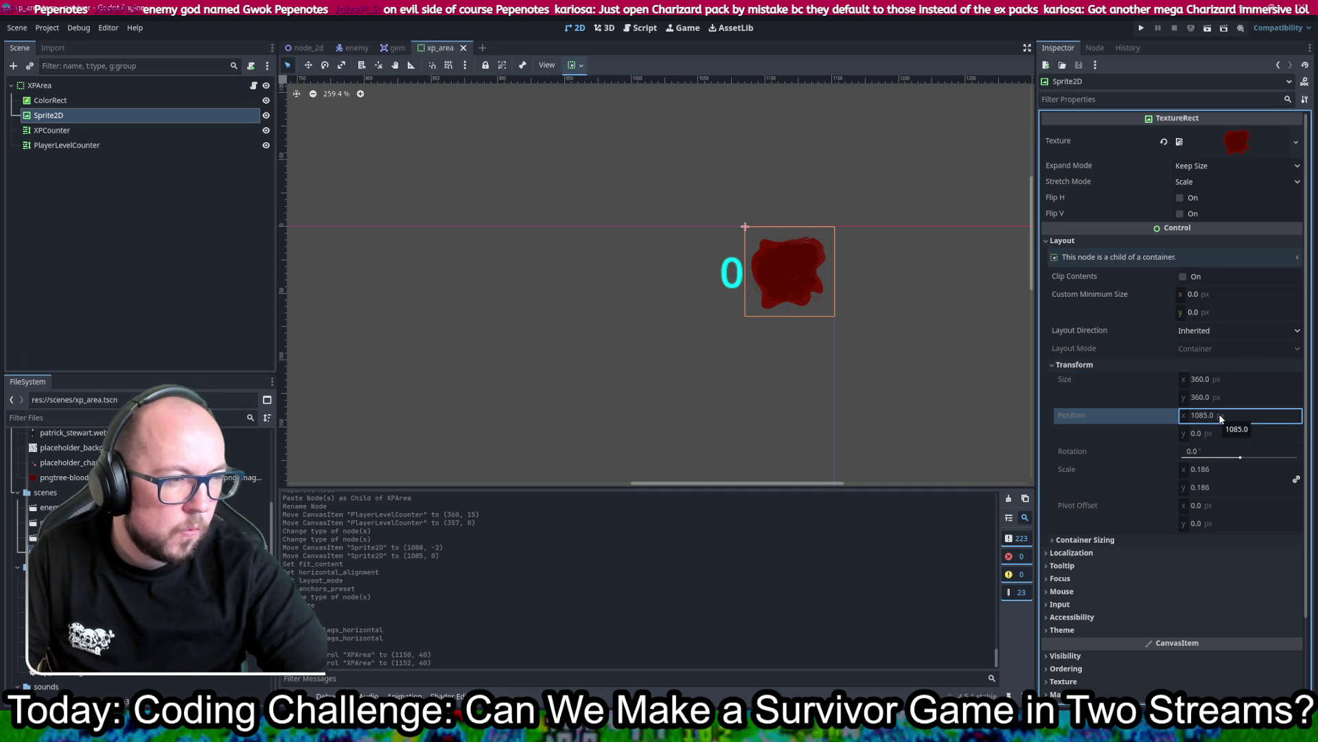
left_click(1225, 468)
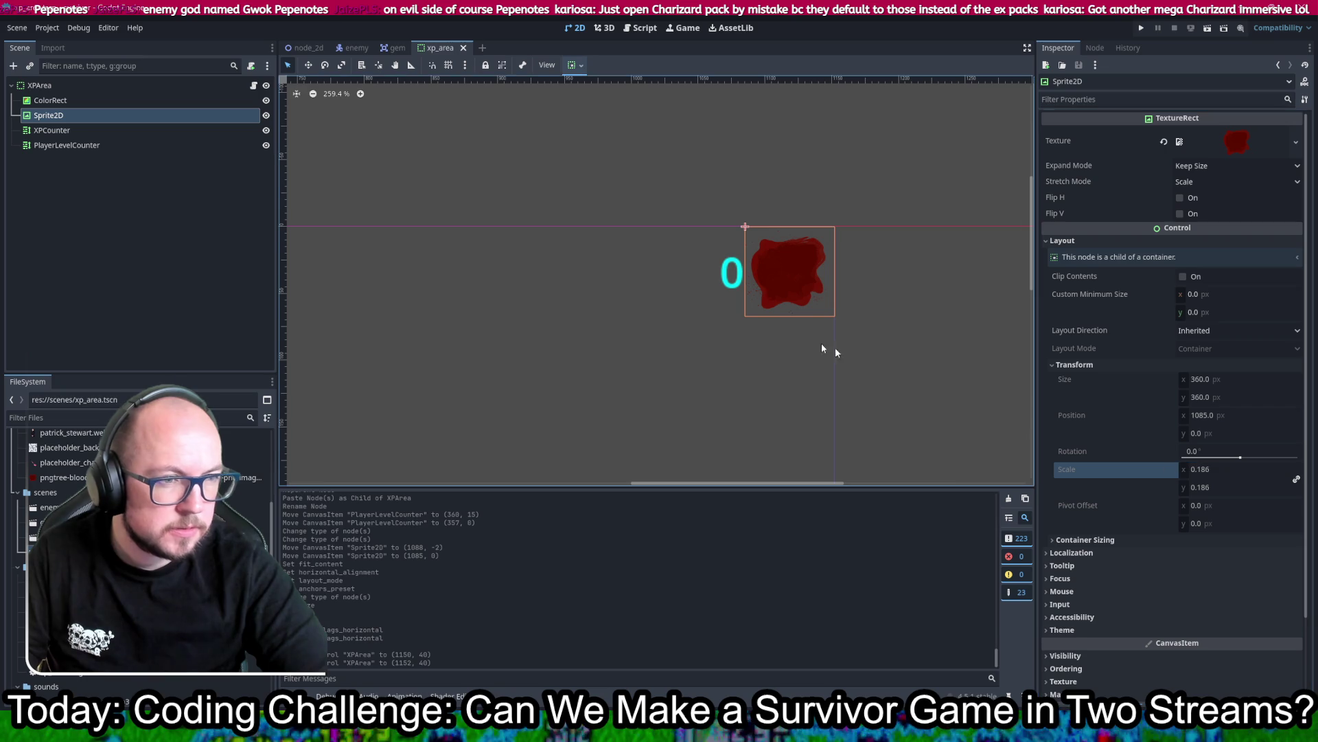
key("w")
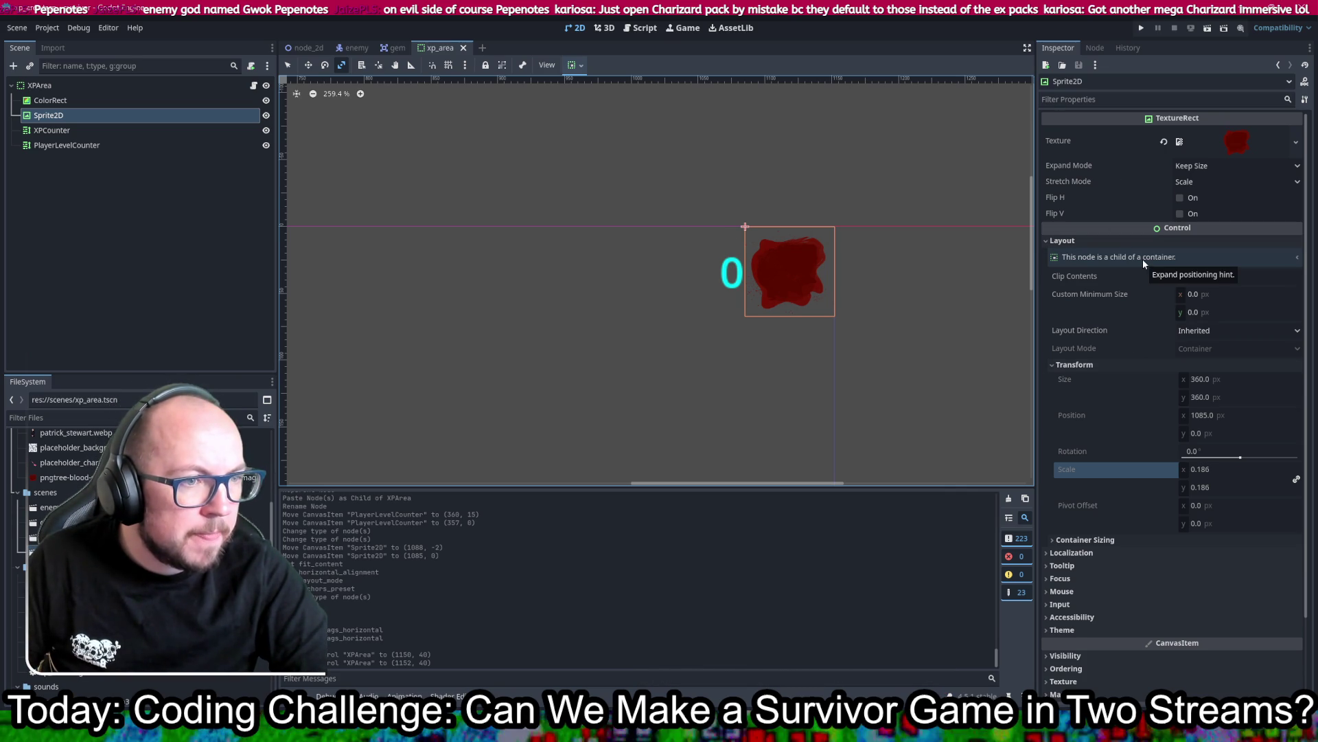
scroll(1142, 258, "down", 3)
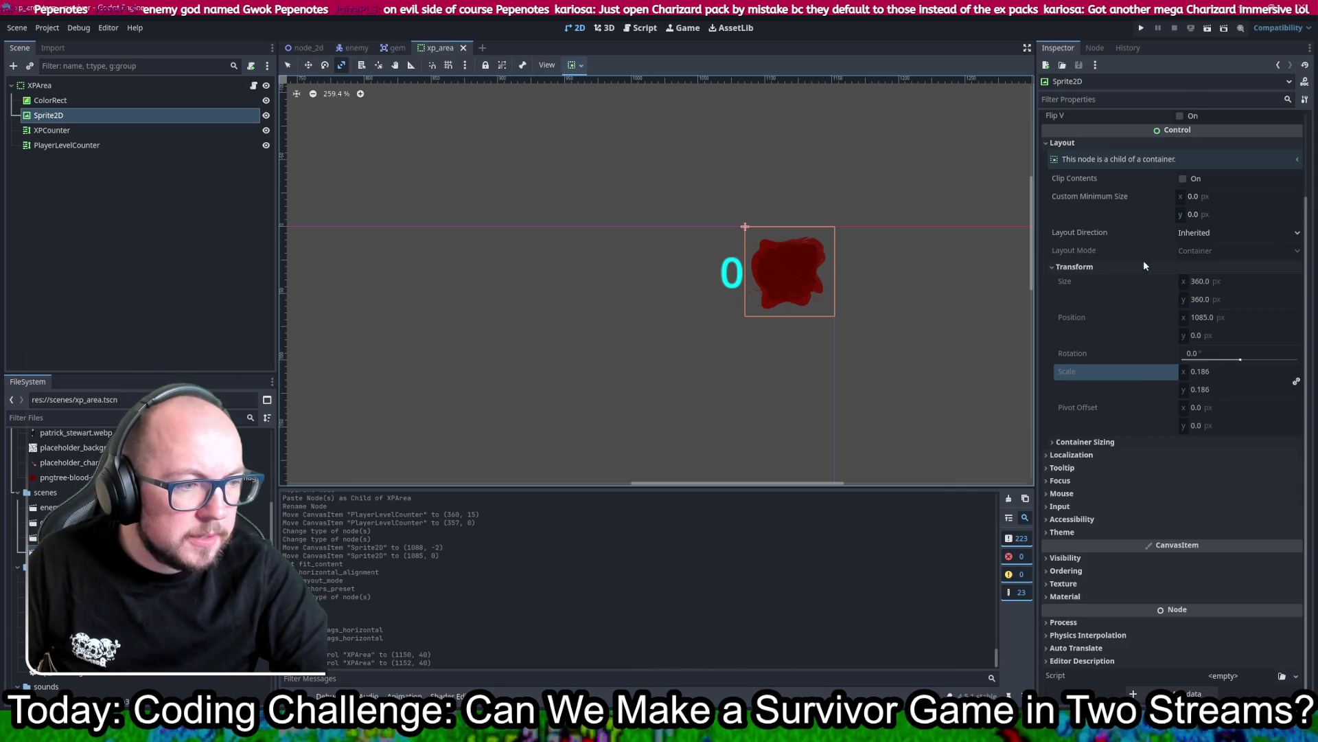
left_click(1111, 443)
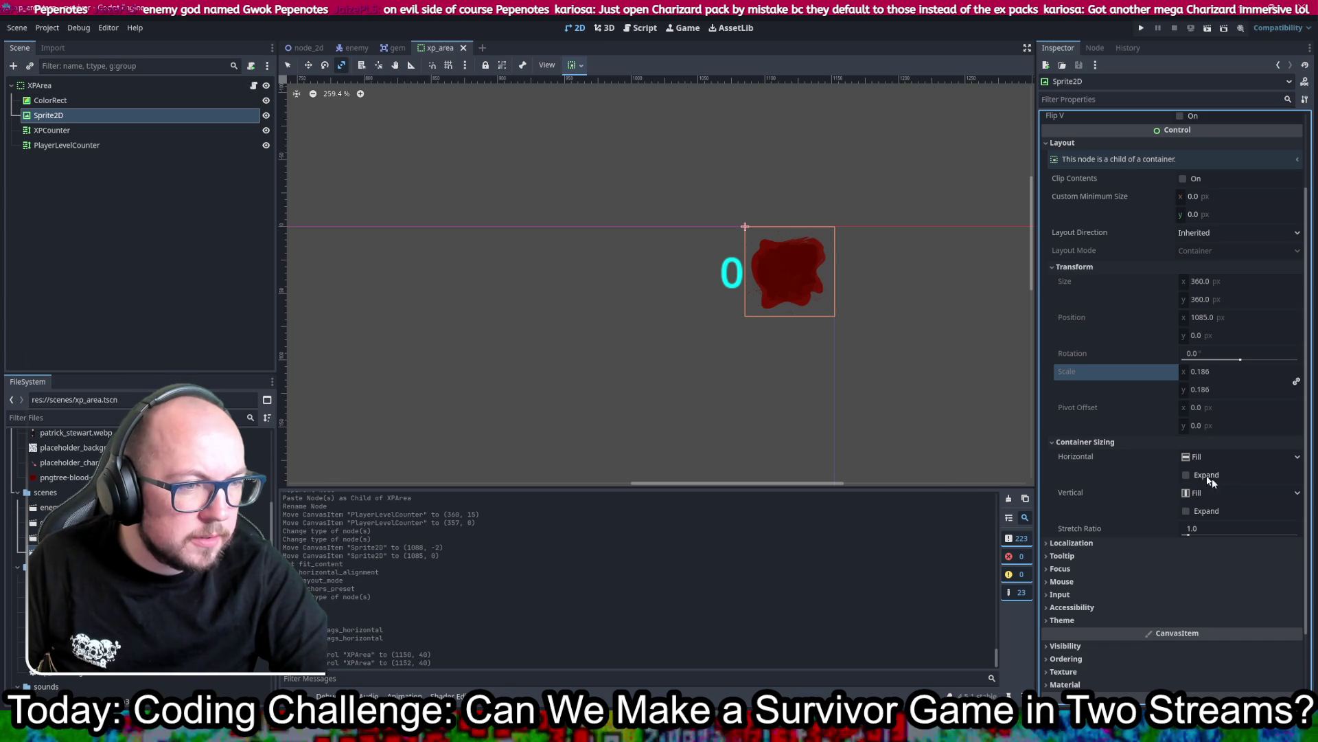
scroll(1106, 528, "down", 2)
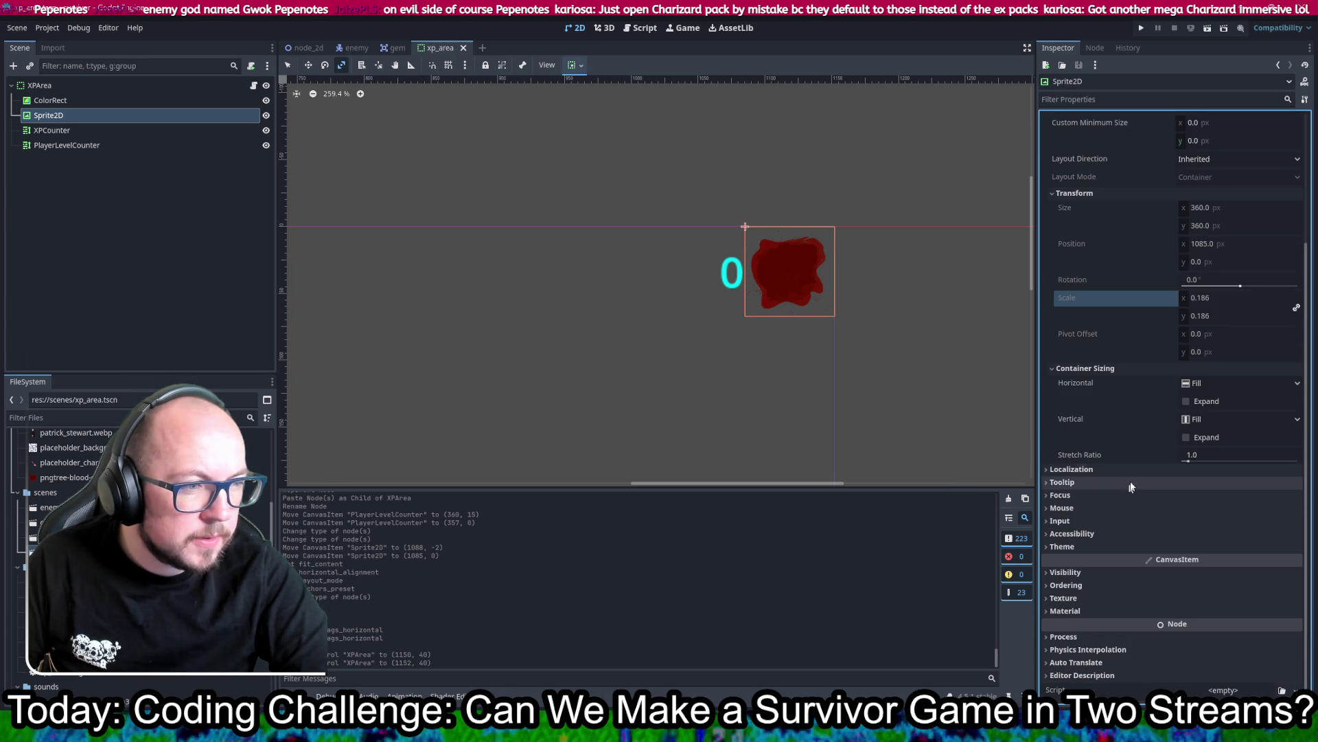
mouse_move(1185, 460)
left_mouse_down()
mouse_move(1243, 463)
mouse_move(1190, 464)
left_mouse_up()
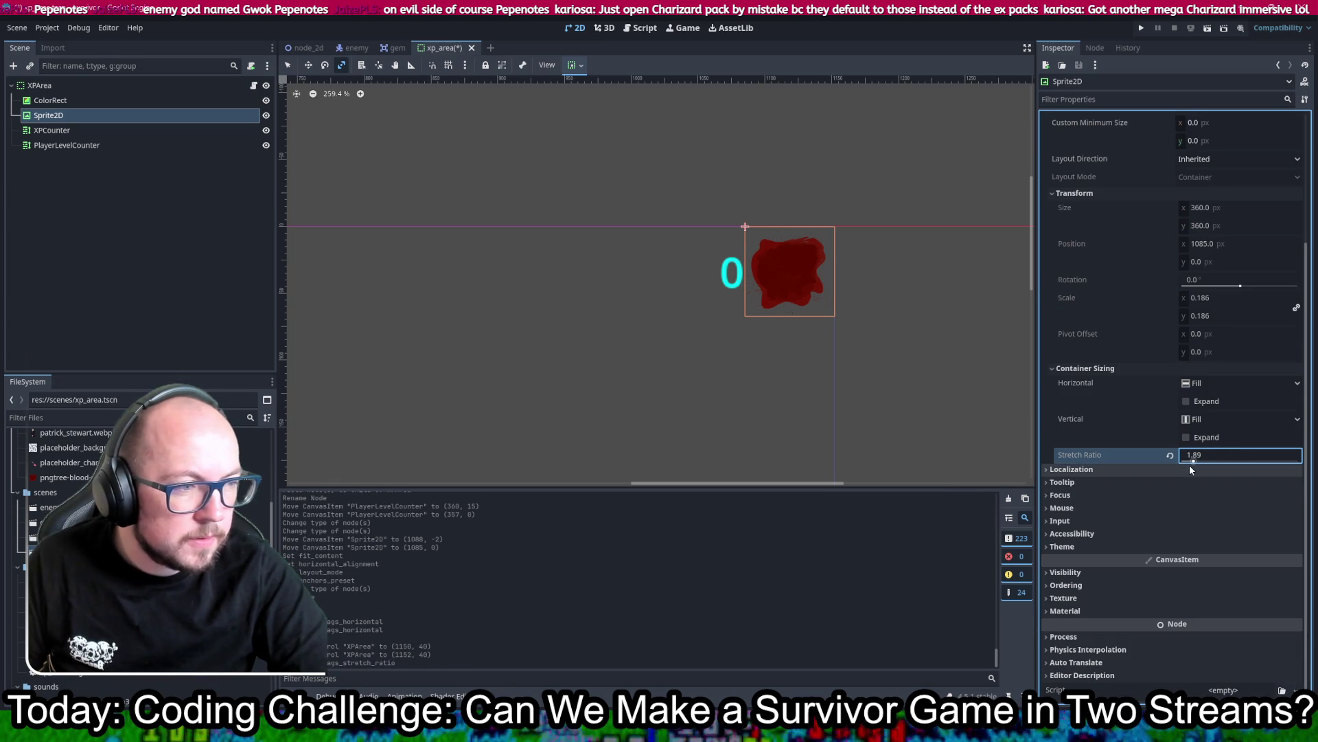
left_click(1201, 382)
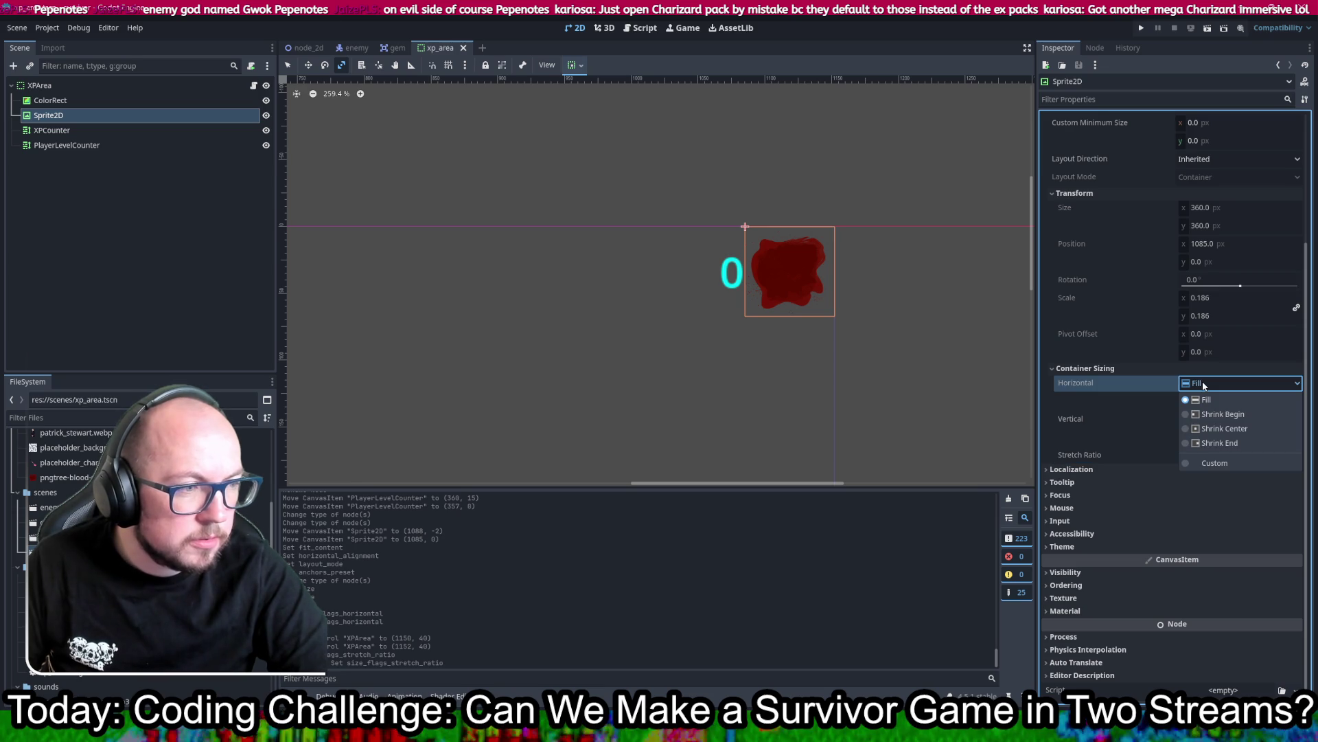
left_click(1203, 384)
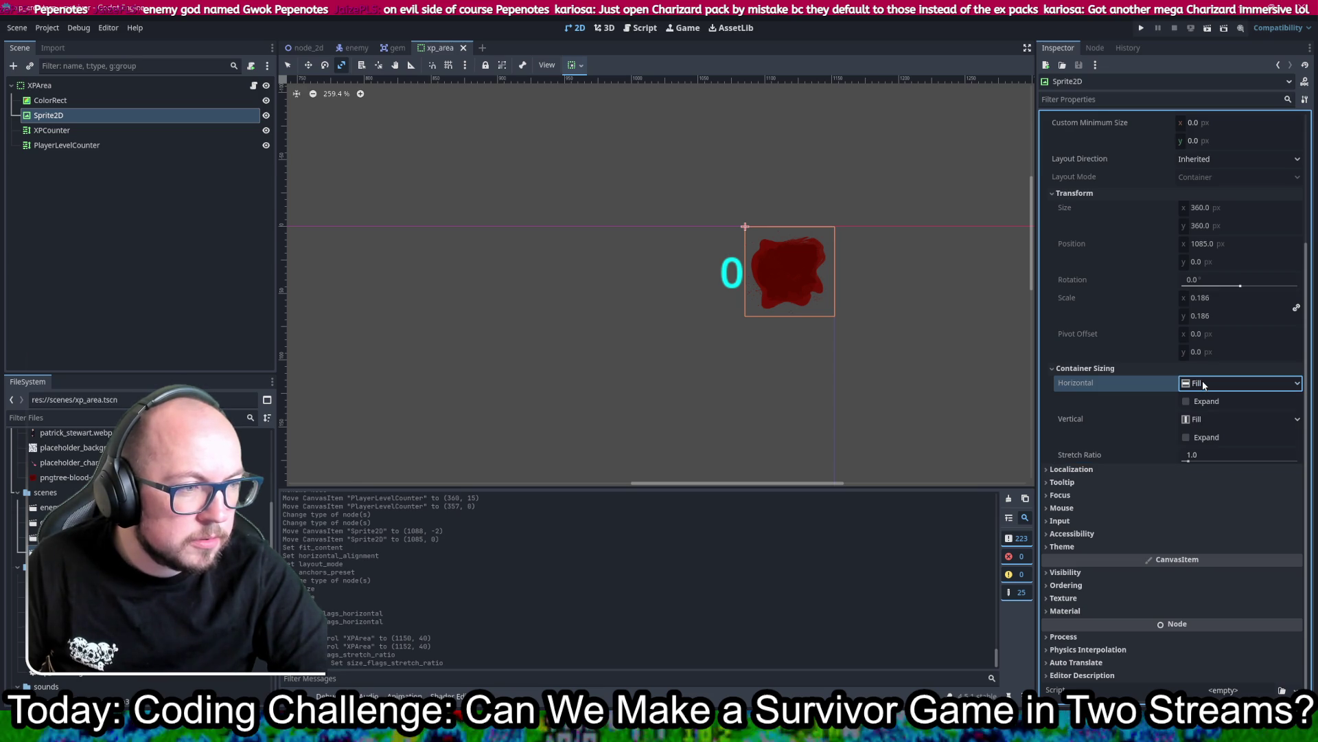
left_click(1210, 419)
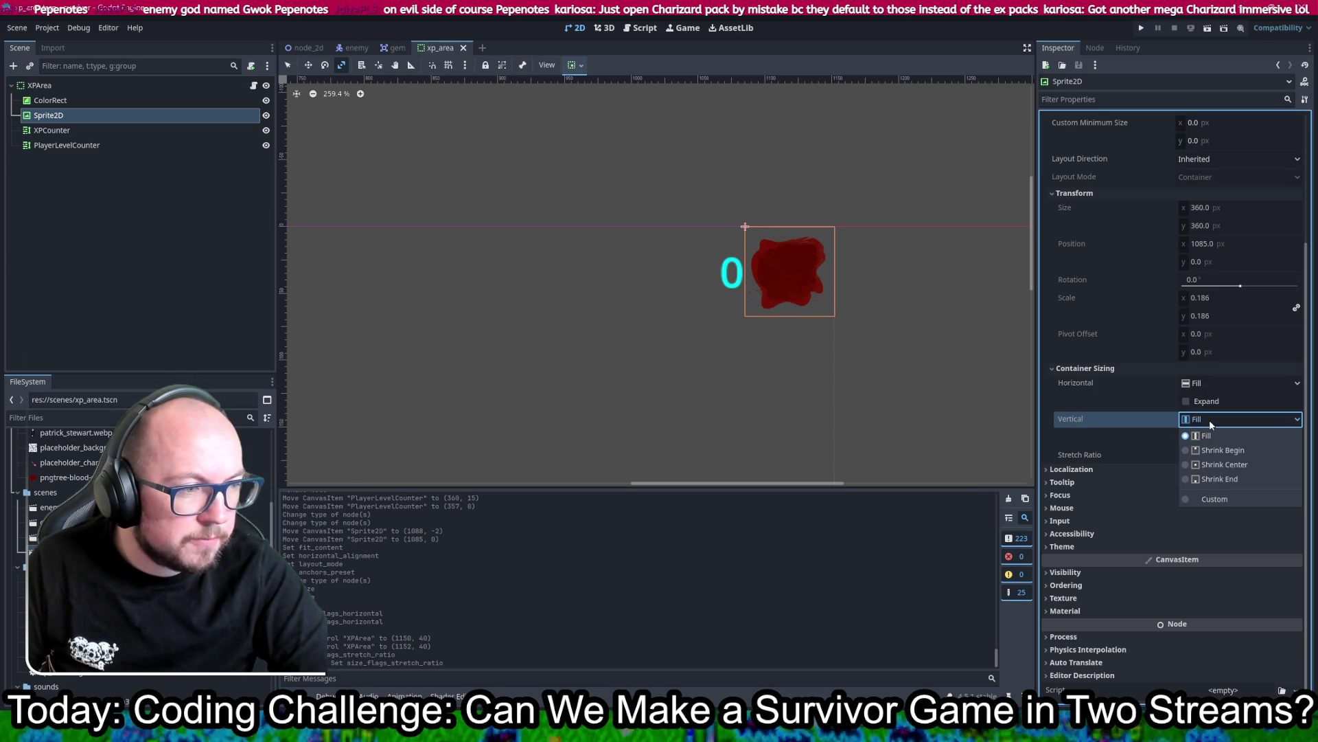
left_click(1223, 465)
left_click(1212, 424)
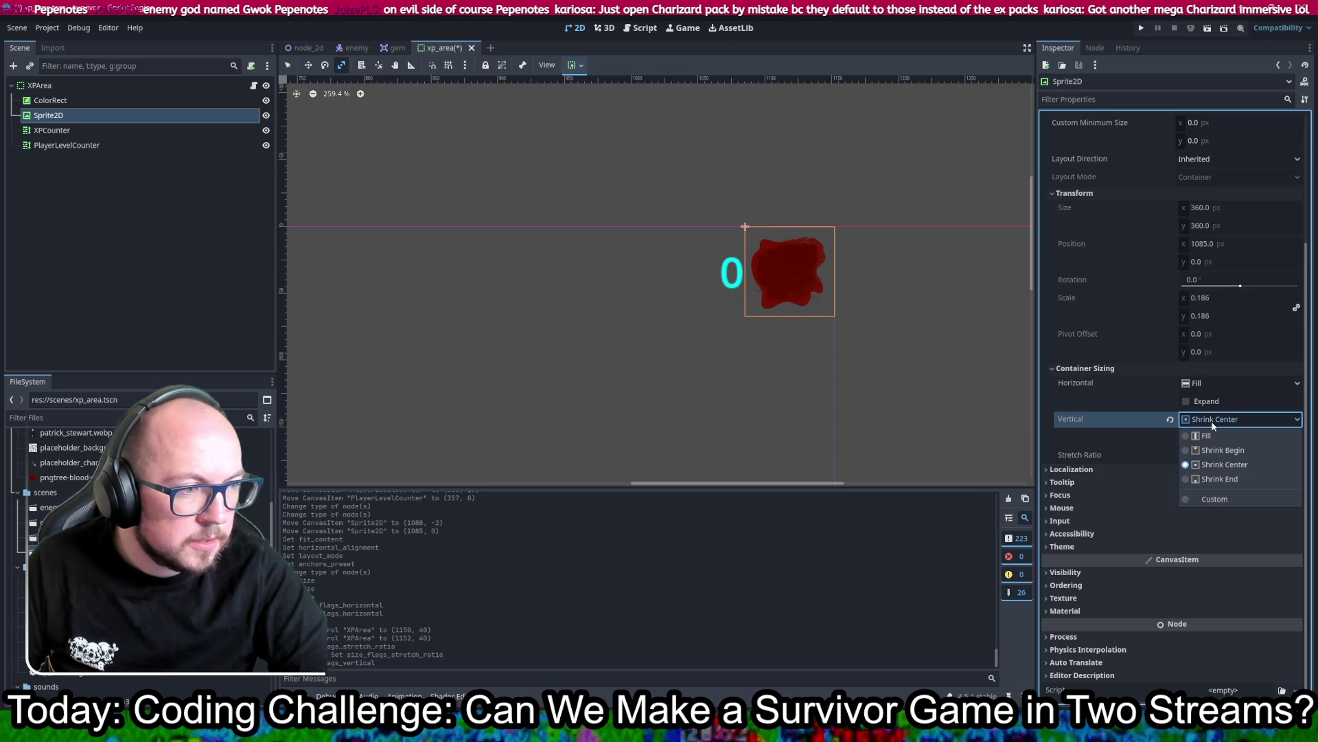
left_click(1204, 435)
key("ctrl+s")
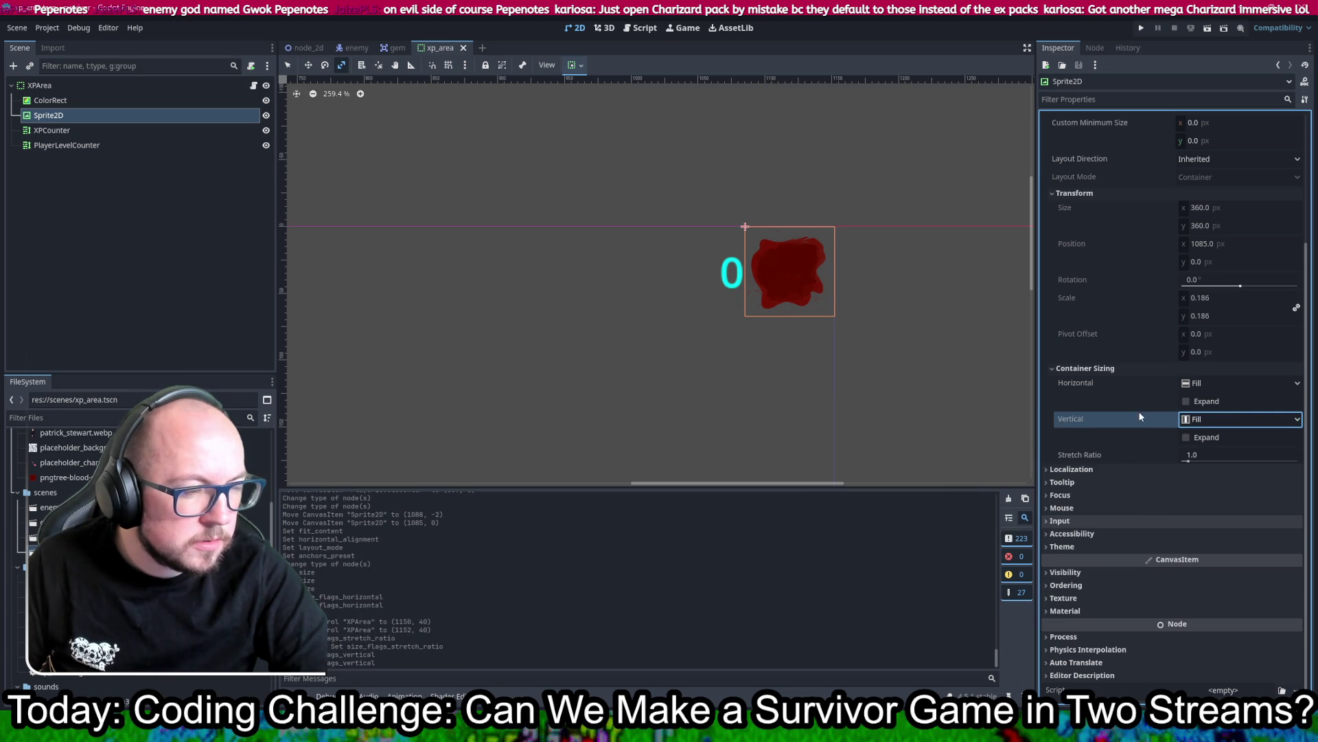
scroll(1139, 411, "up", 5)
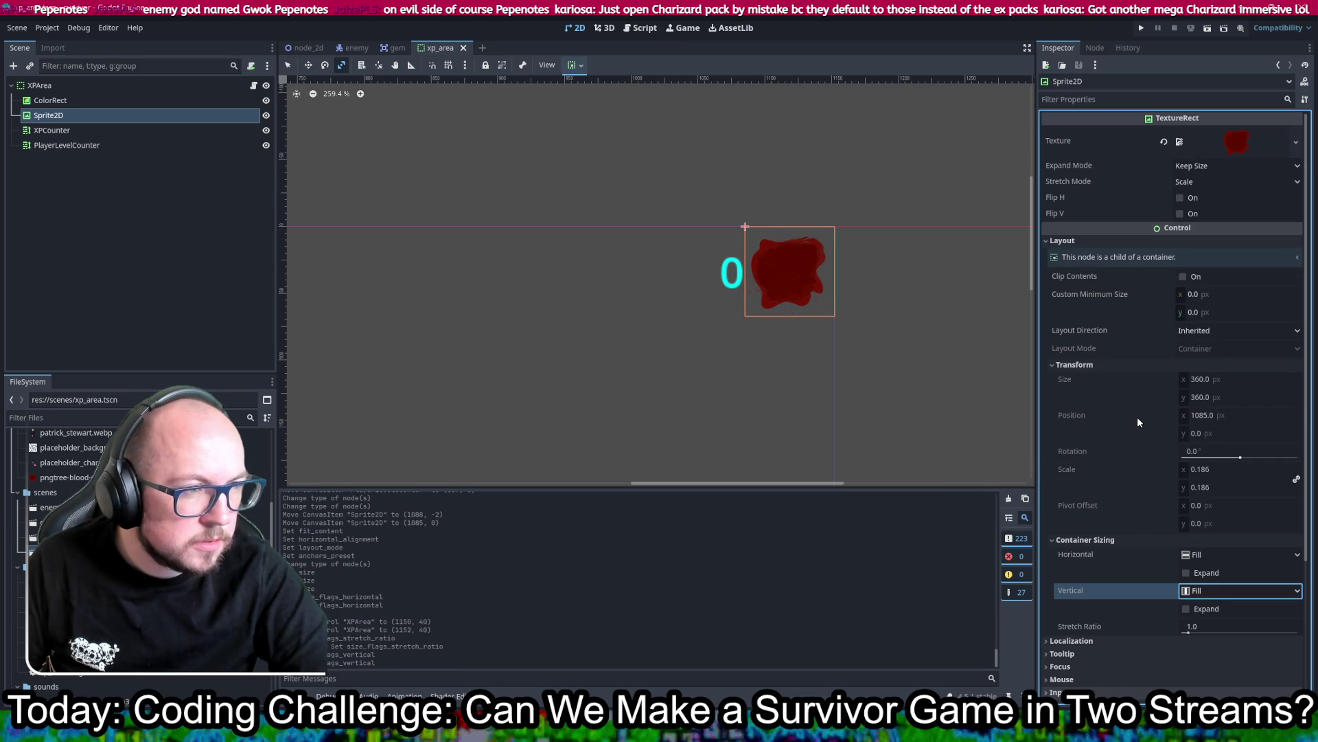
left_click(1186, 282)
key("ctrl+z")
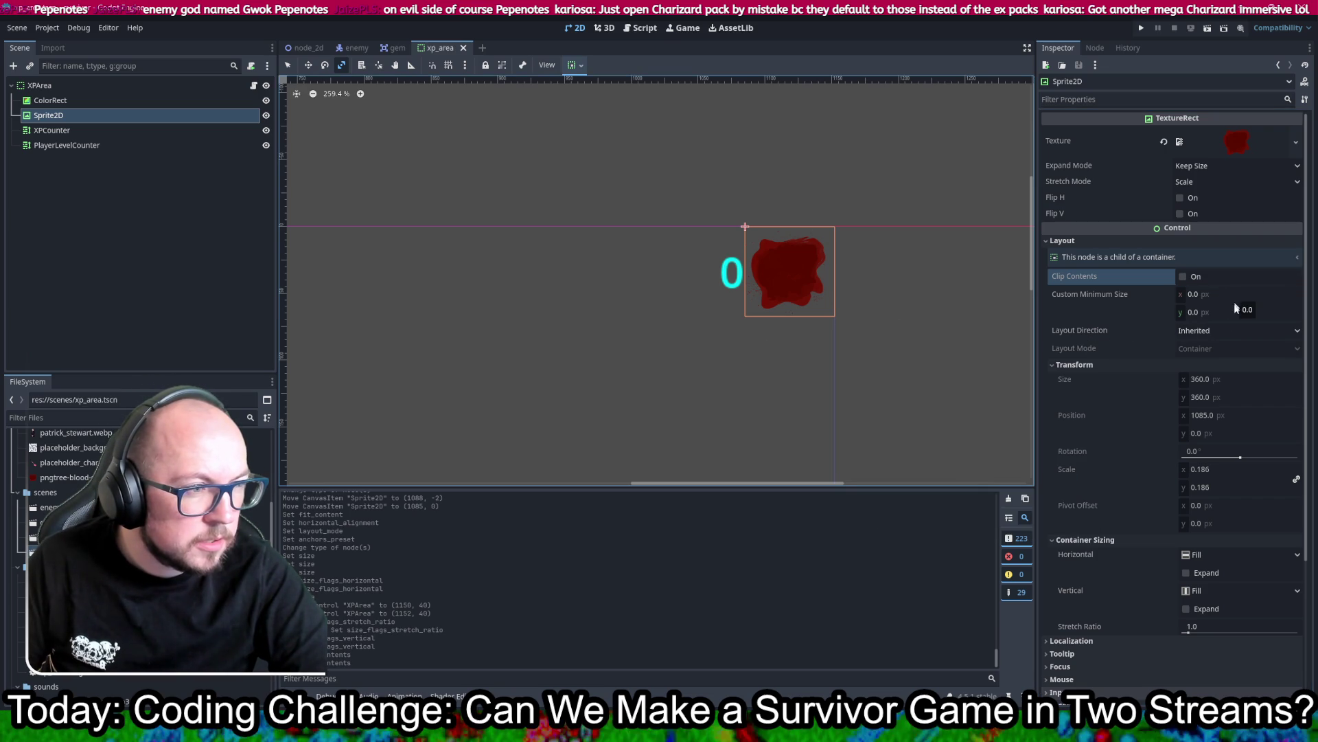
left_click(1215, 332)
left_click(1215, 331)
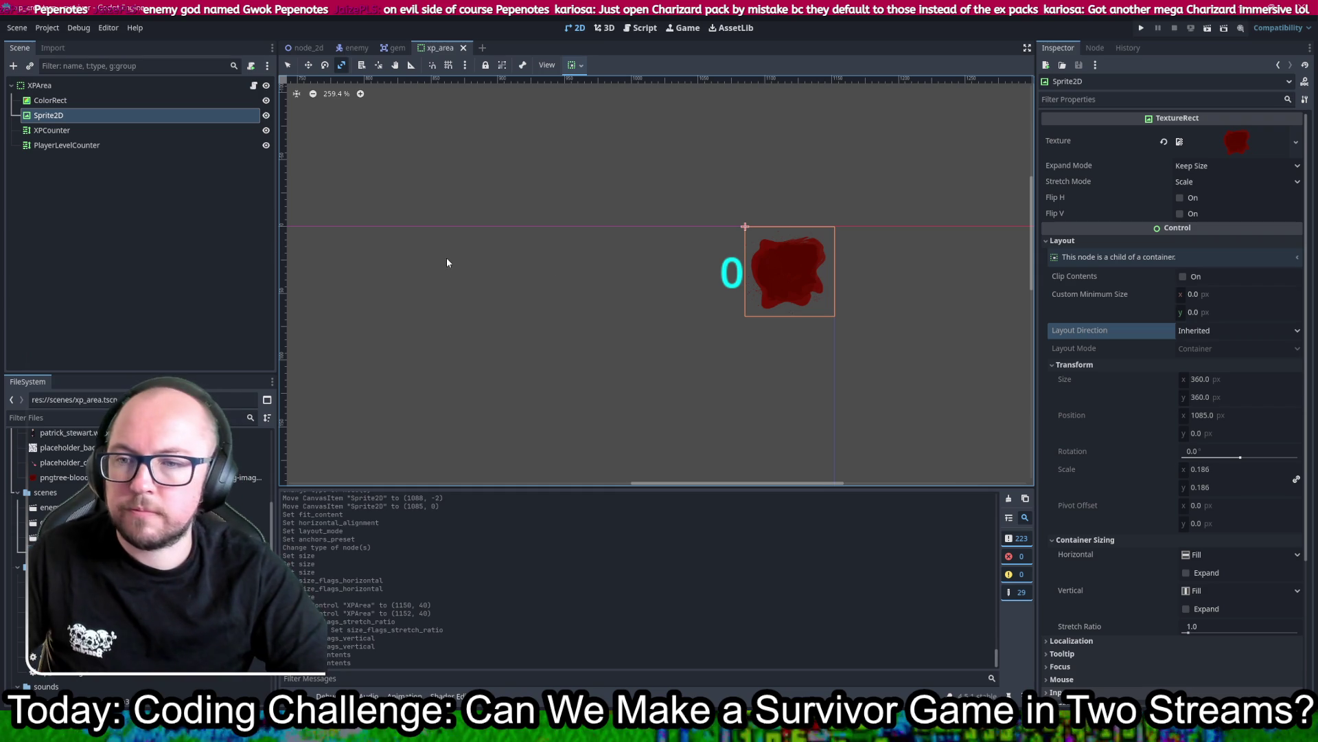
scroll(545, 236, "down", 8)
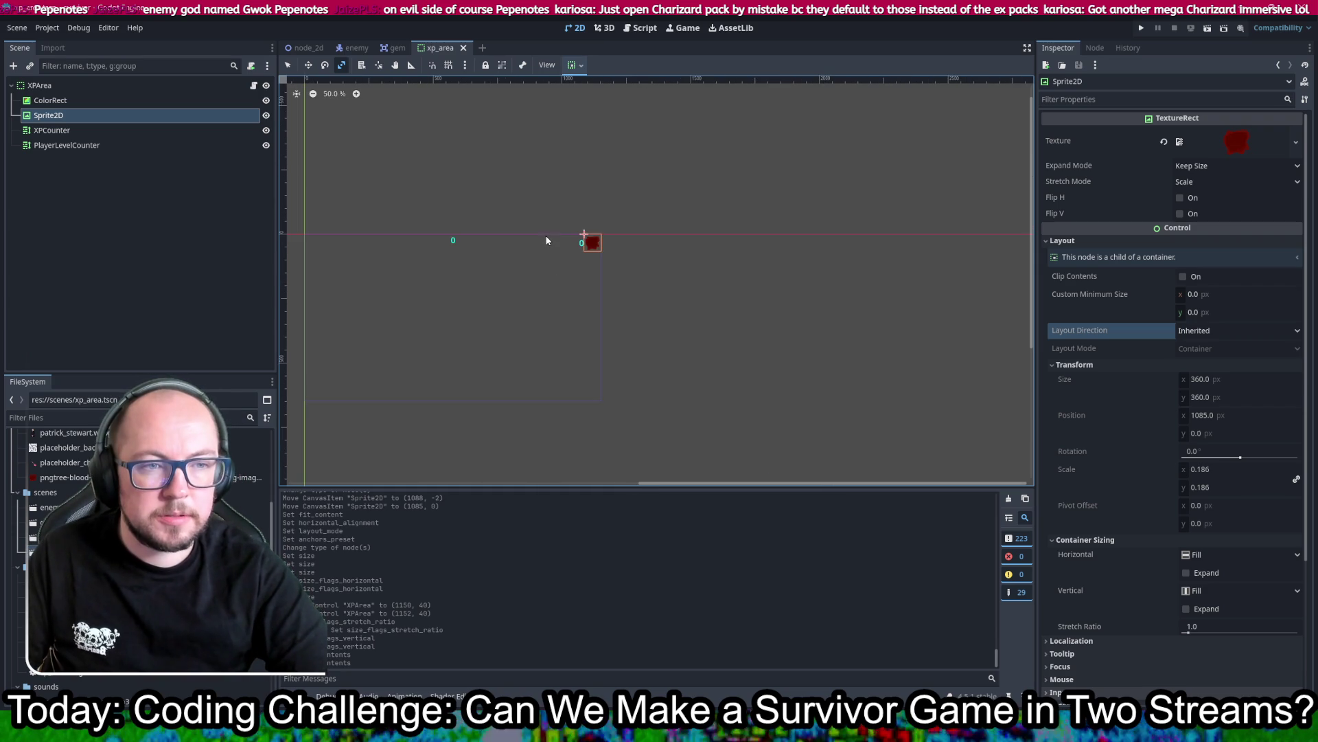
left_click_drag(497, 280, 565, 294)
scroll(512, 254, "up", 4)
scroll(691, 294, "down", 2)
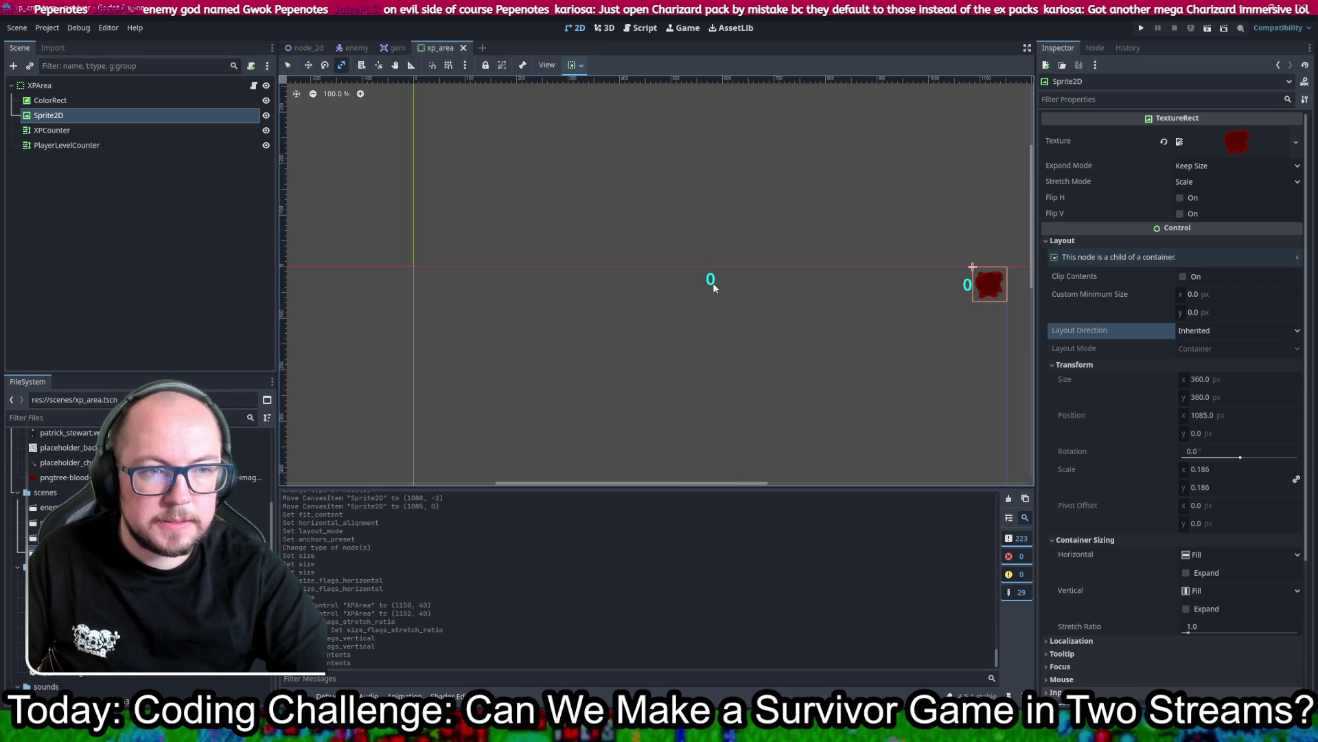
left_click(704, 283)
left_click(803, 205)
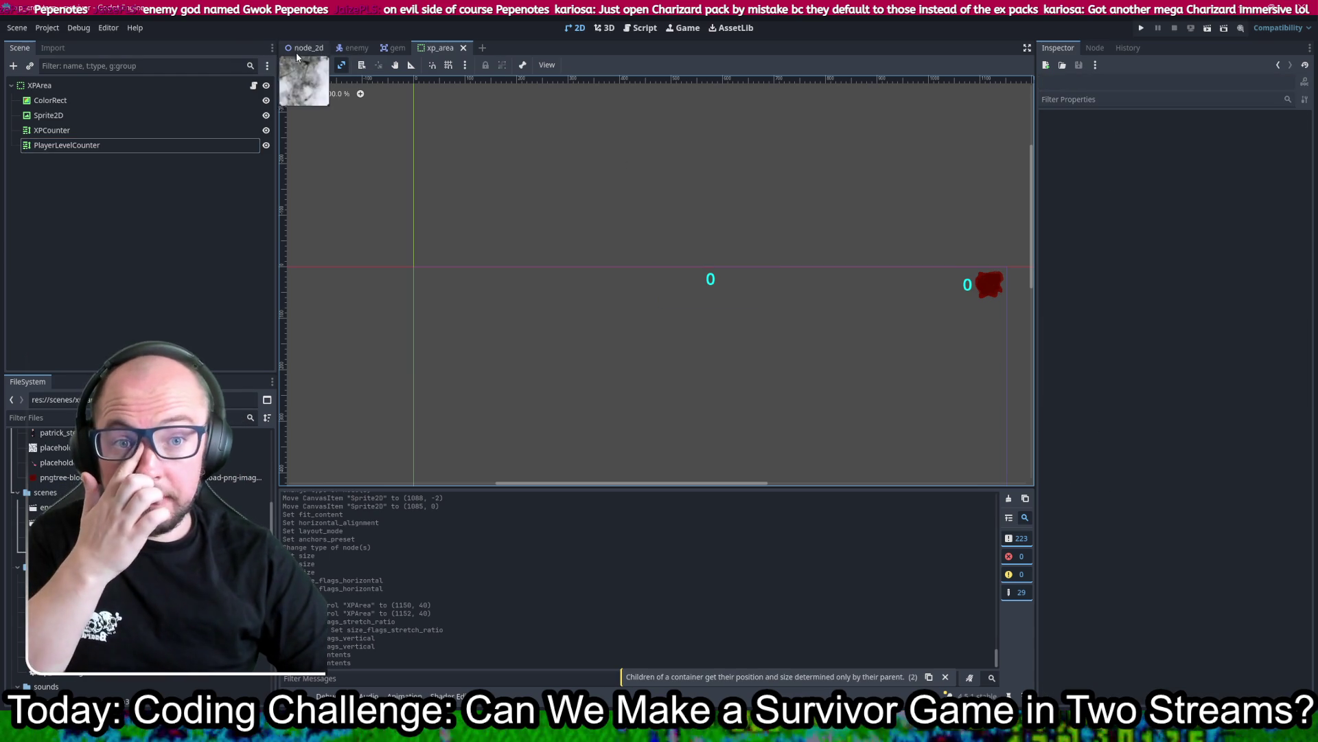
Step: Add an onready reference to PlayerLevelCounter in xp_counter.gd and save it
left_click(640, 28)
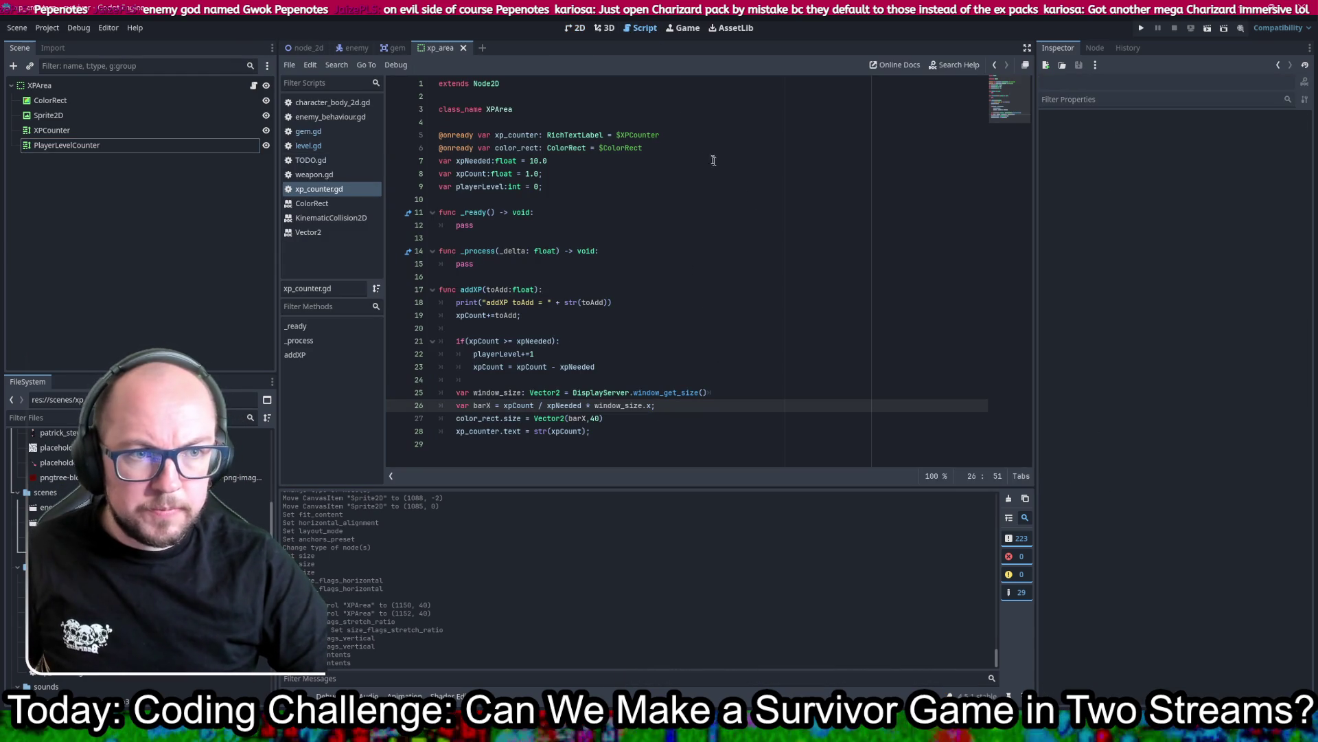
left_click(687, 161)
left_click(687, 135)
key("Return")
mouse_move(67, 146)
left_mouse_down()
mouse_move(412, 171)
mouse_move(500, 162)
mouse_move(494, 148)
left_mouse_up()
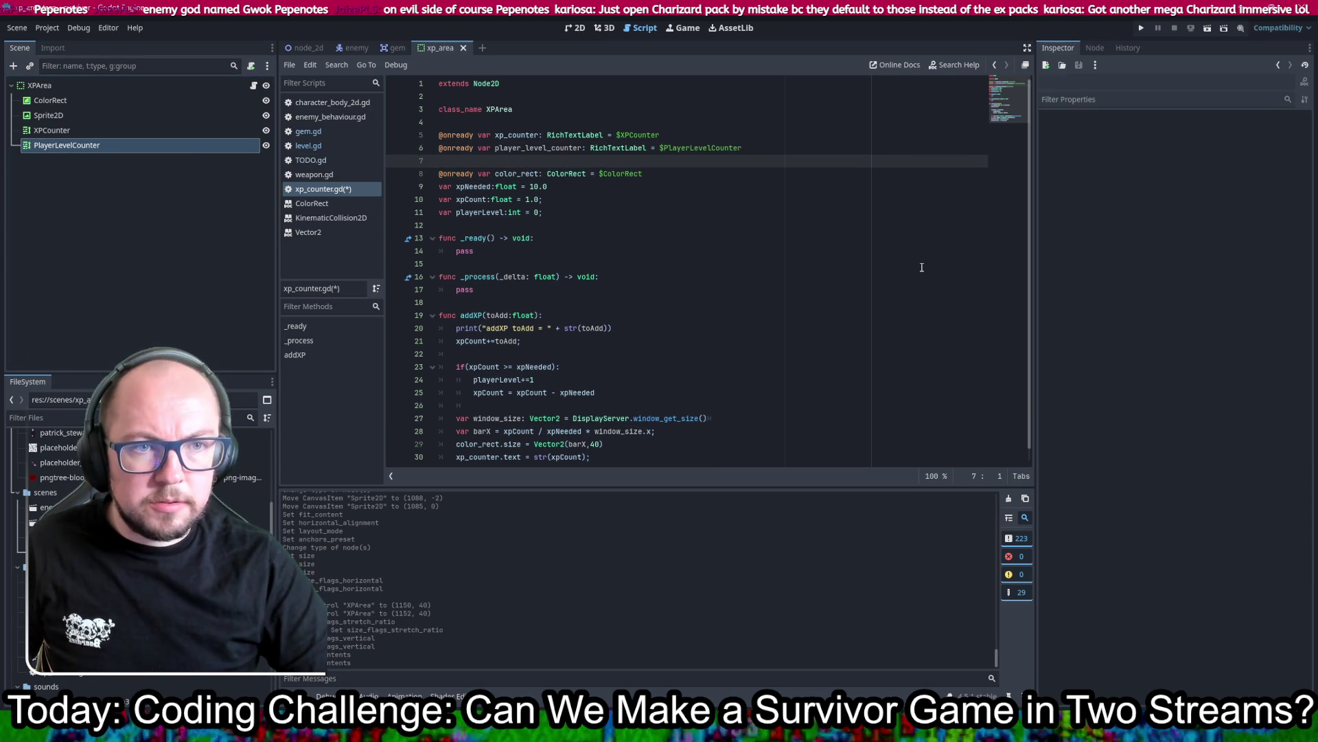
key("BackSpace")
key("ctrl+s")
Step: Below playerLevel+=1, add player_level_counter.text = str(playerLevel) and save
double_click(545, 149)
key("ctrl+c")
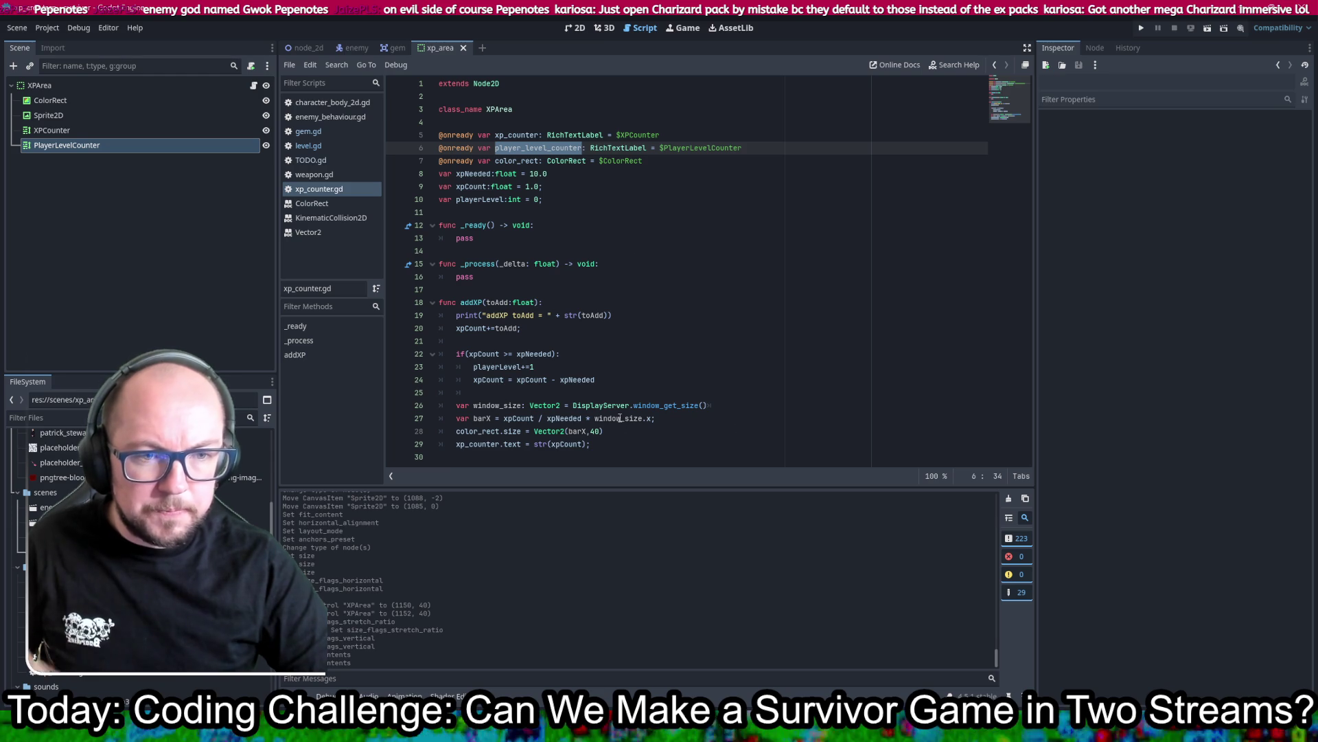
left_click(600, 370)
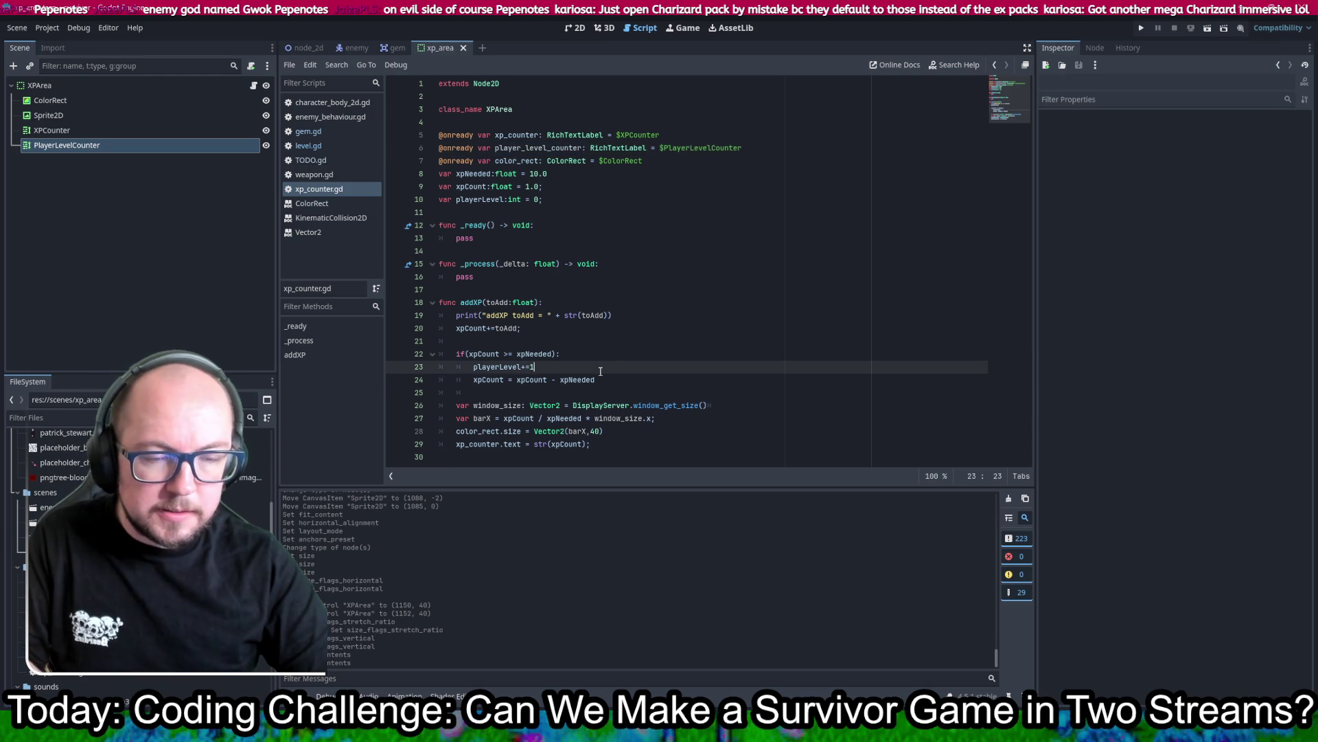
key("Return")
key("ctrl+v")
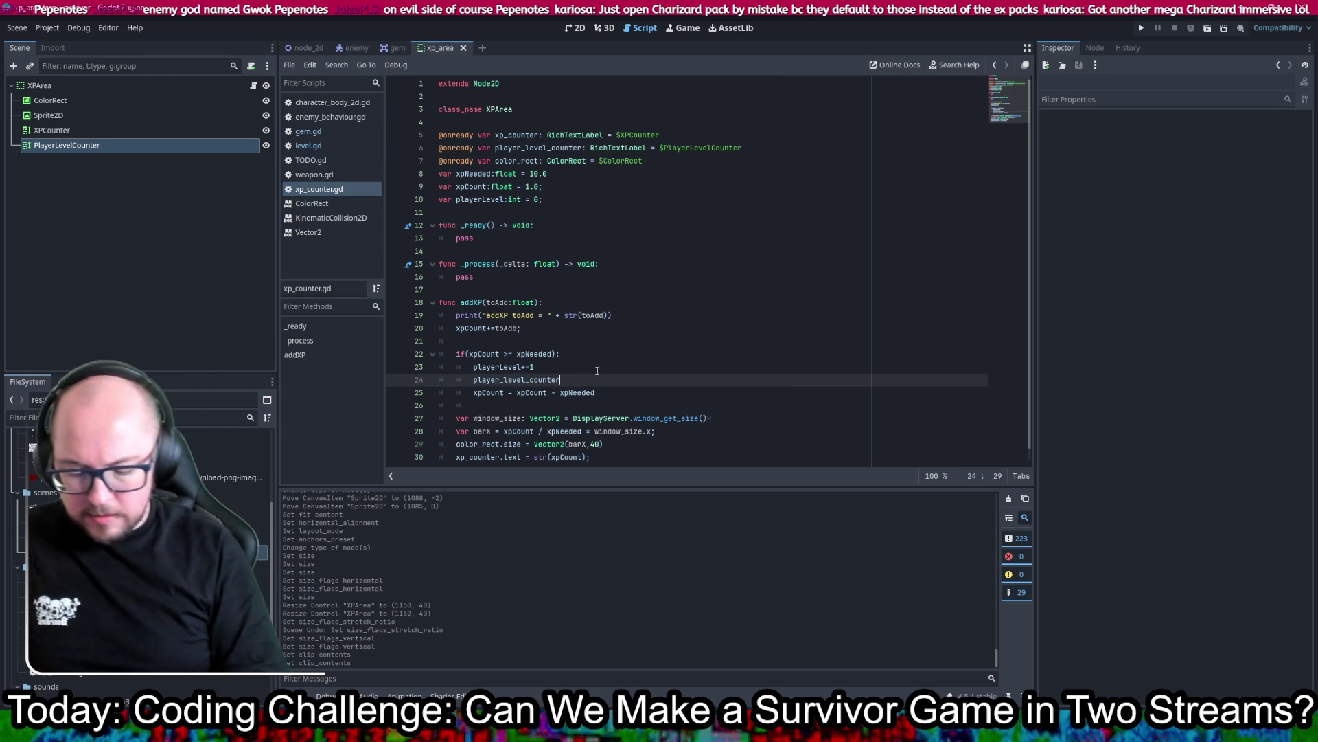
type(".text = ")
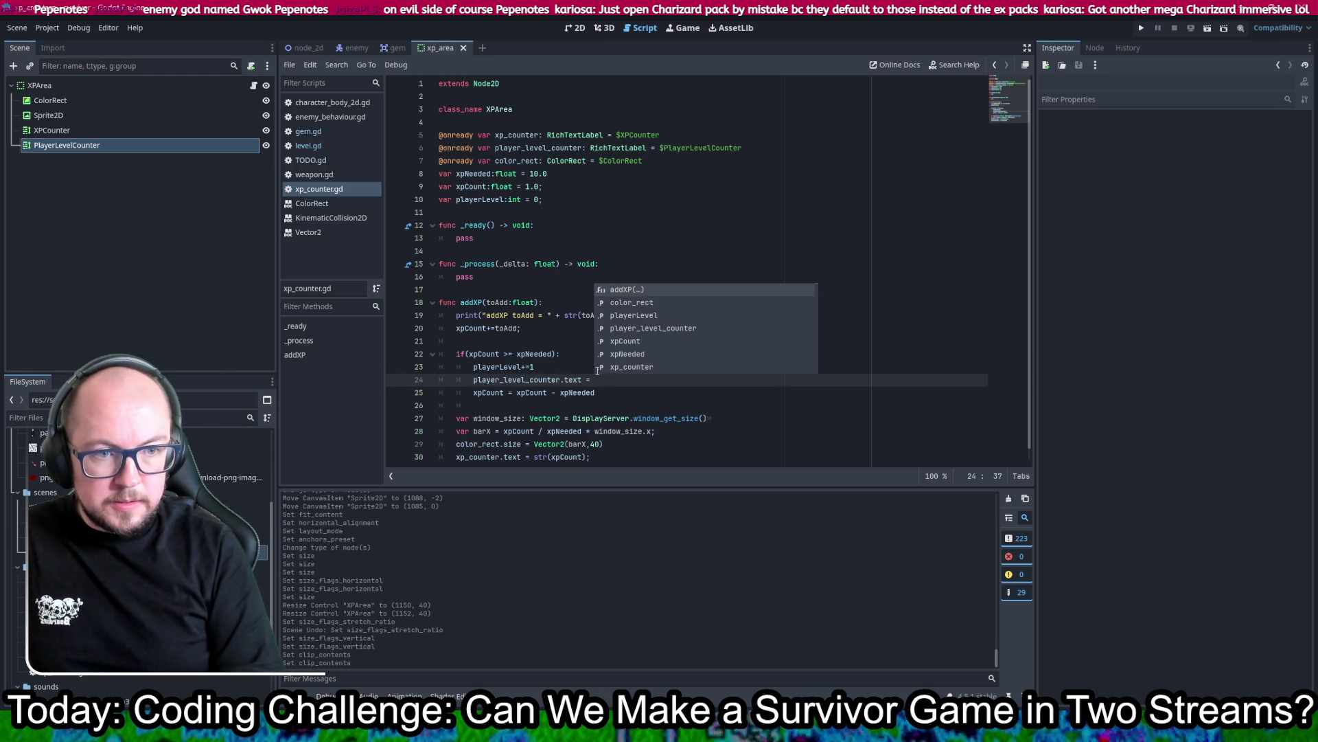
type("\"")
type("str(")
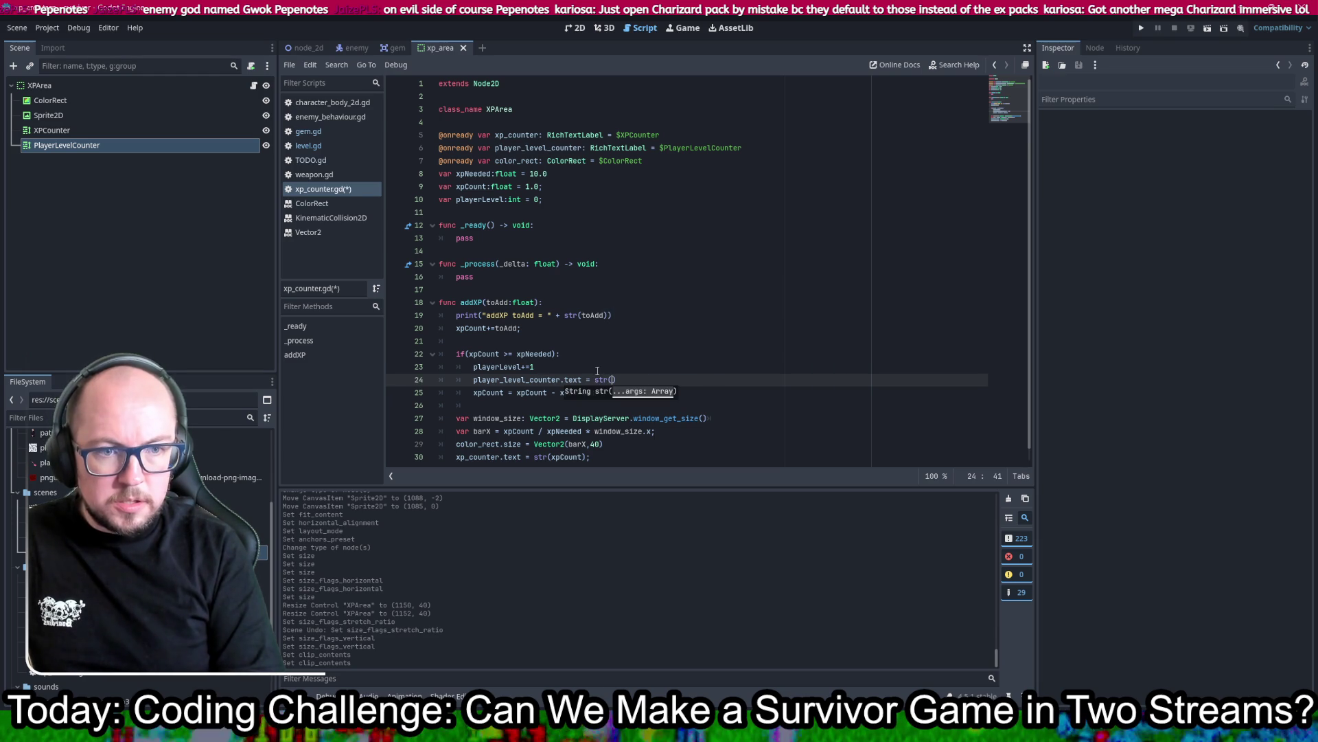
type("layer")
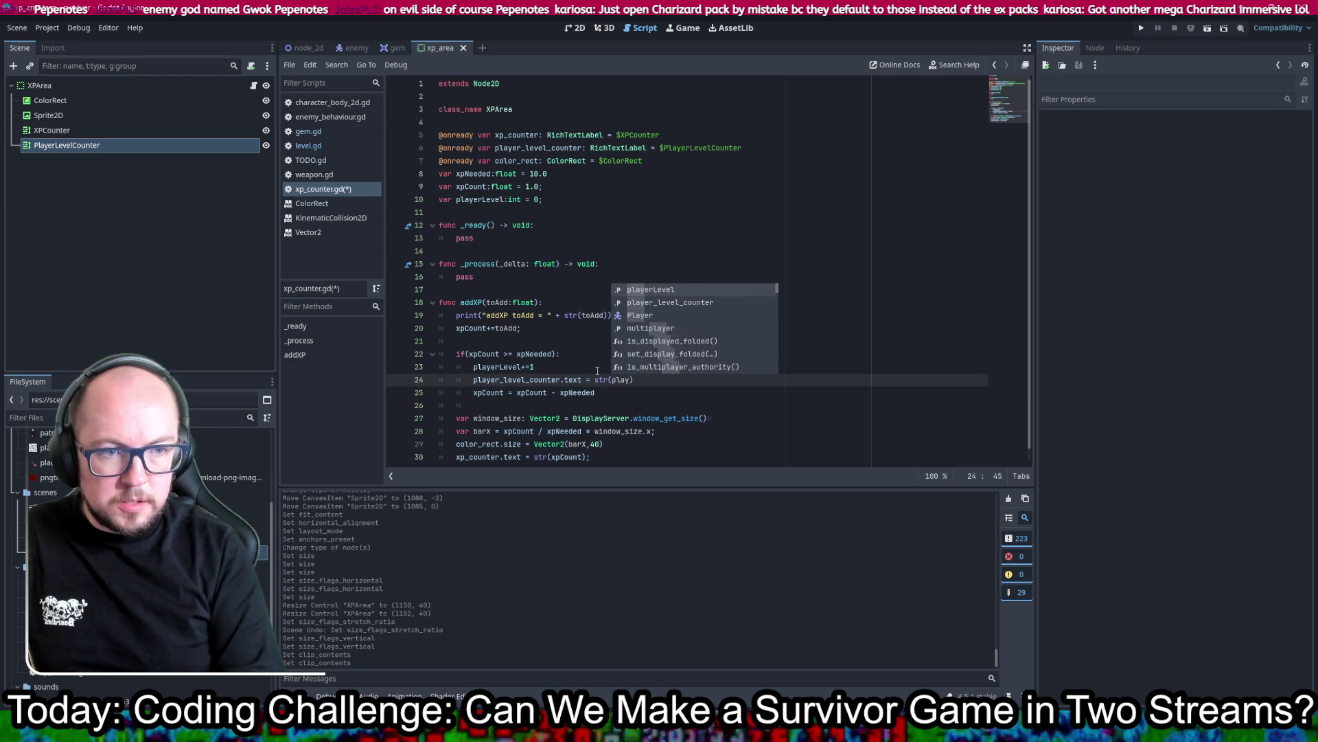
type("Level")
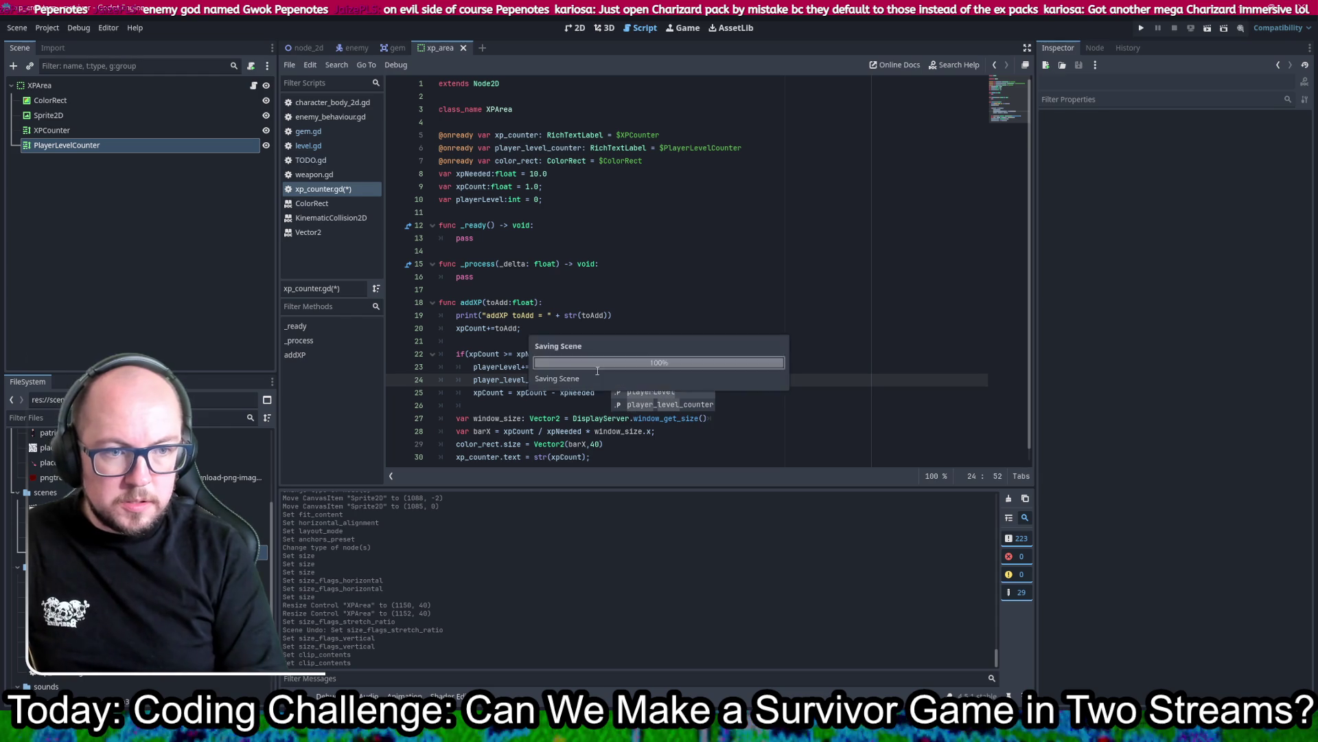
key("ctrl+s")
left_click(780, 364)
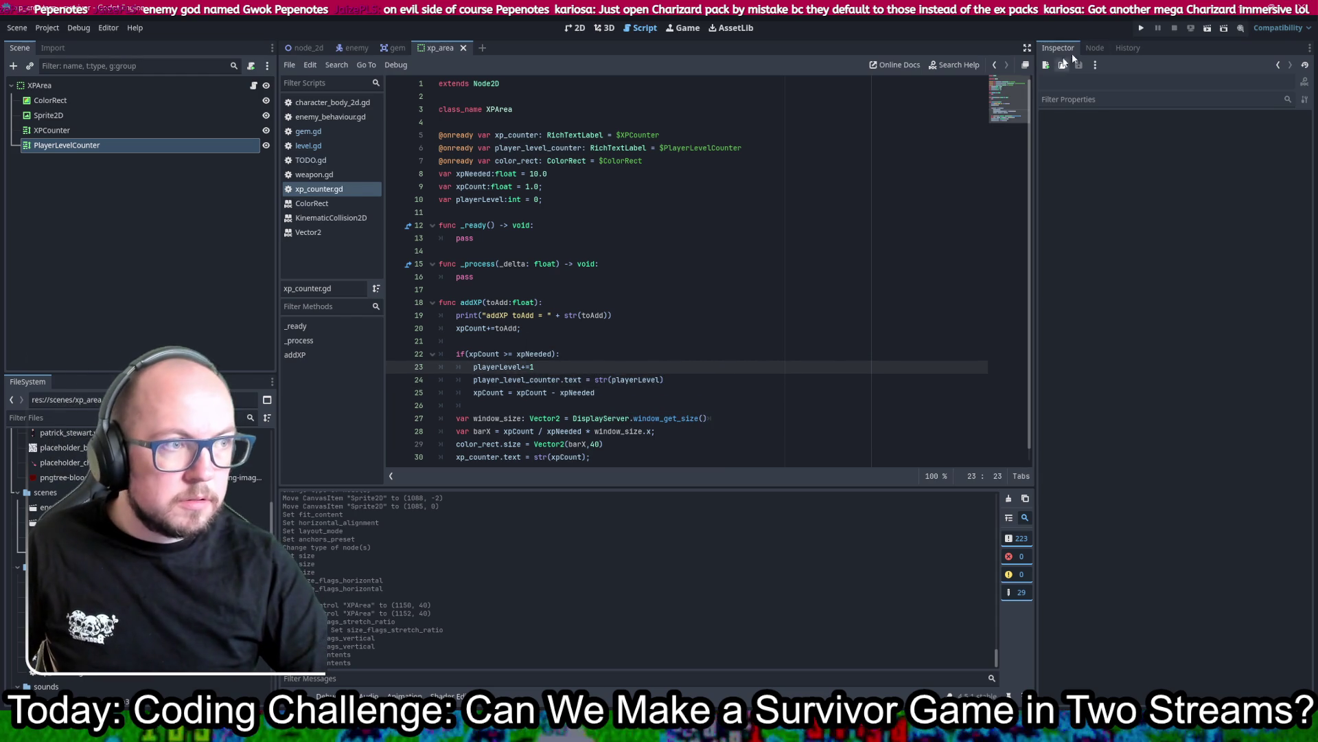
Step: Run the game, then change the script's 'extends Node2D' to 'extends Control'
left_click(1141, 29)
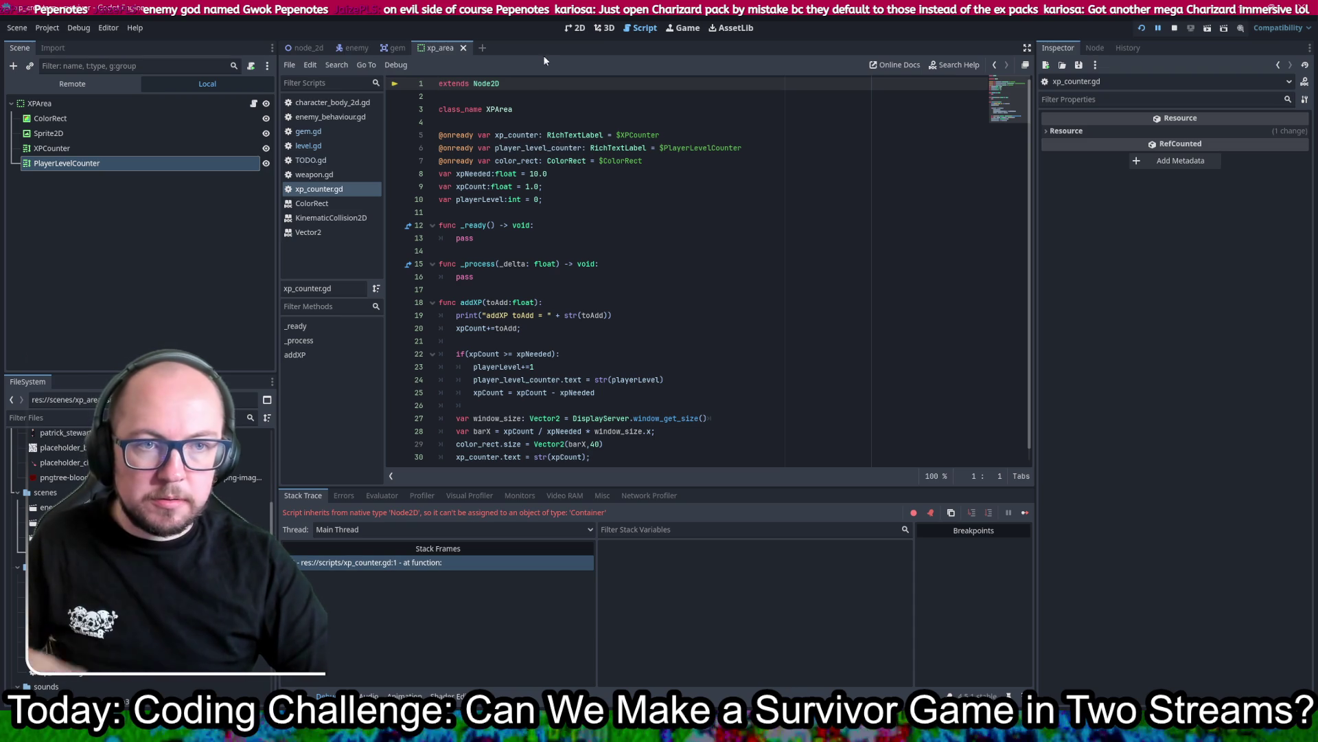
double_click(487, 84)
type("Control")
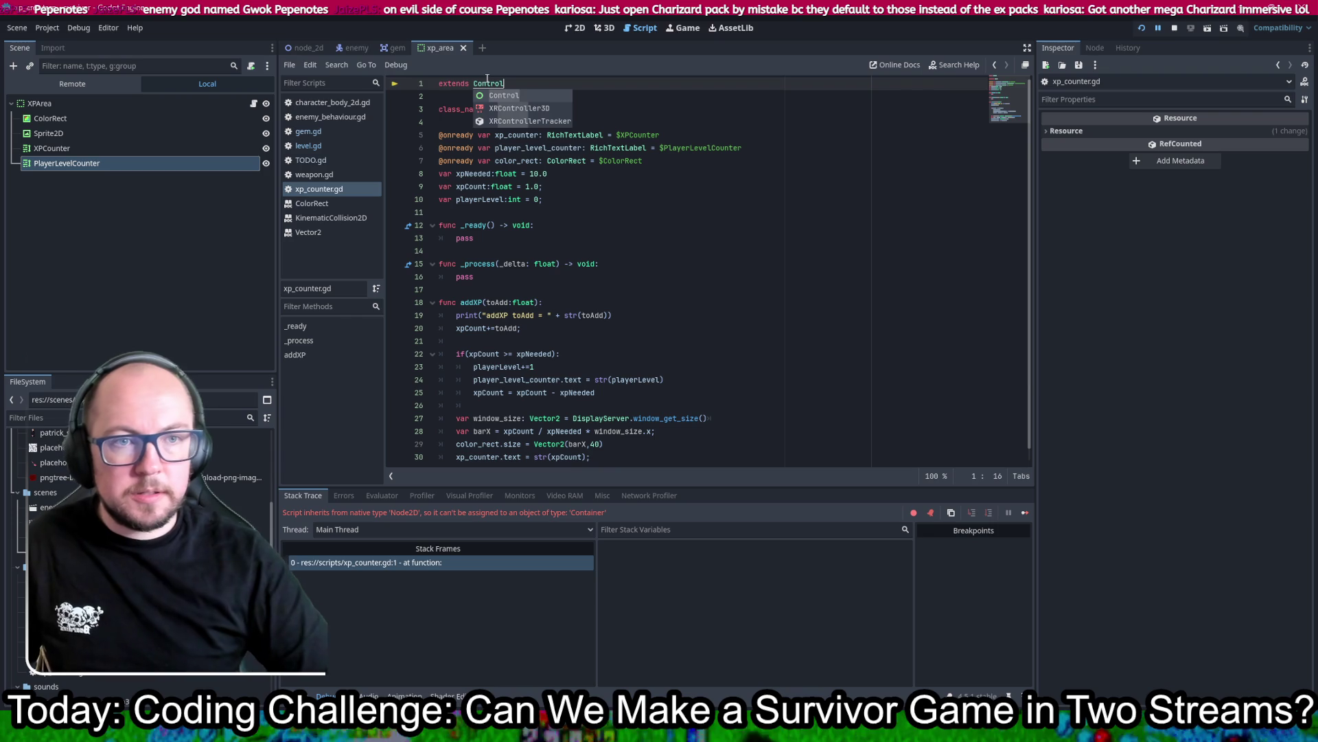
left_click(701, 199)
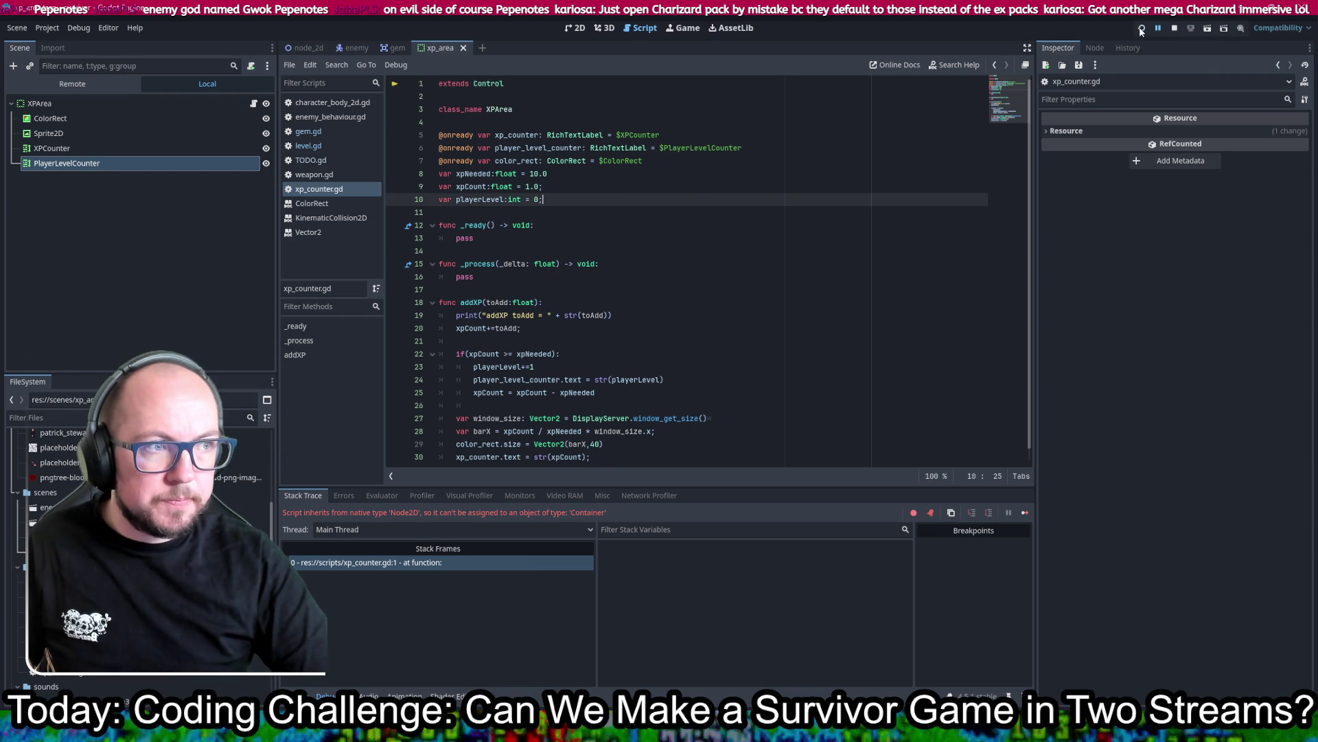
Step: Rerun the game, walk the player with W, S, A and D, then stop it
left_click(1141, 30)
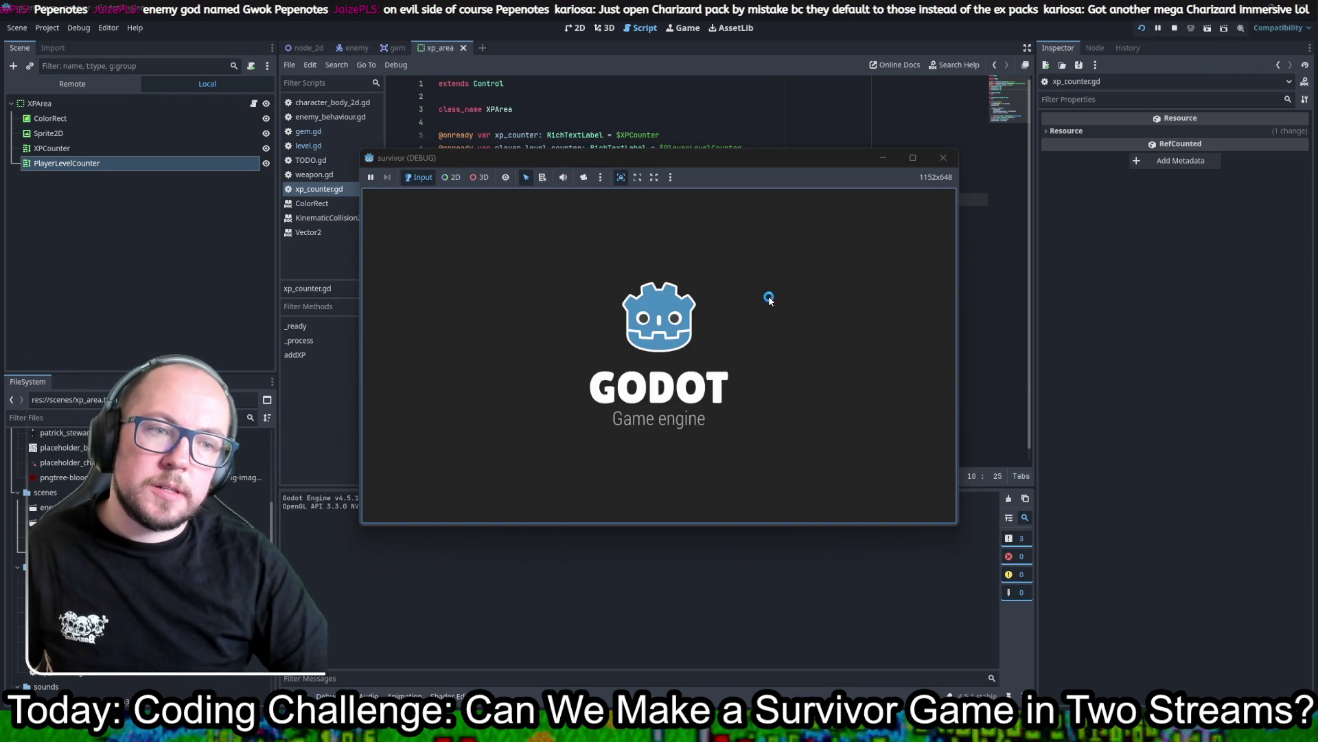
key("w")
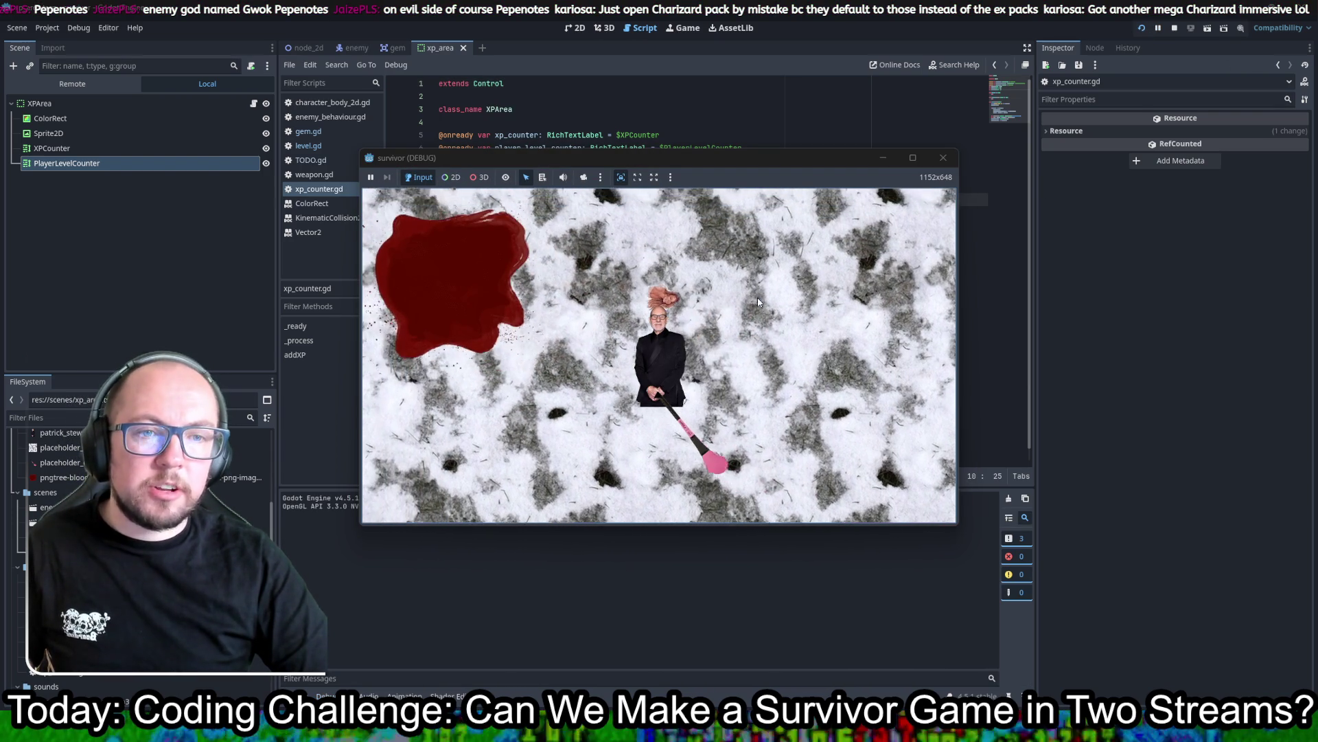
key("w")
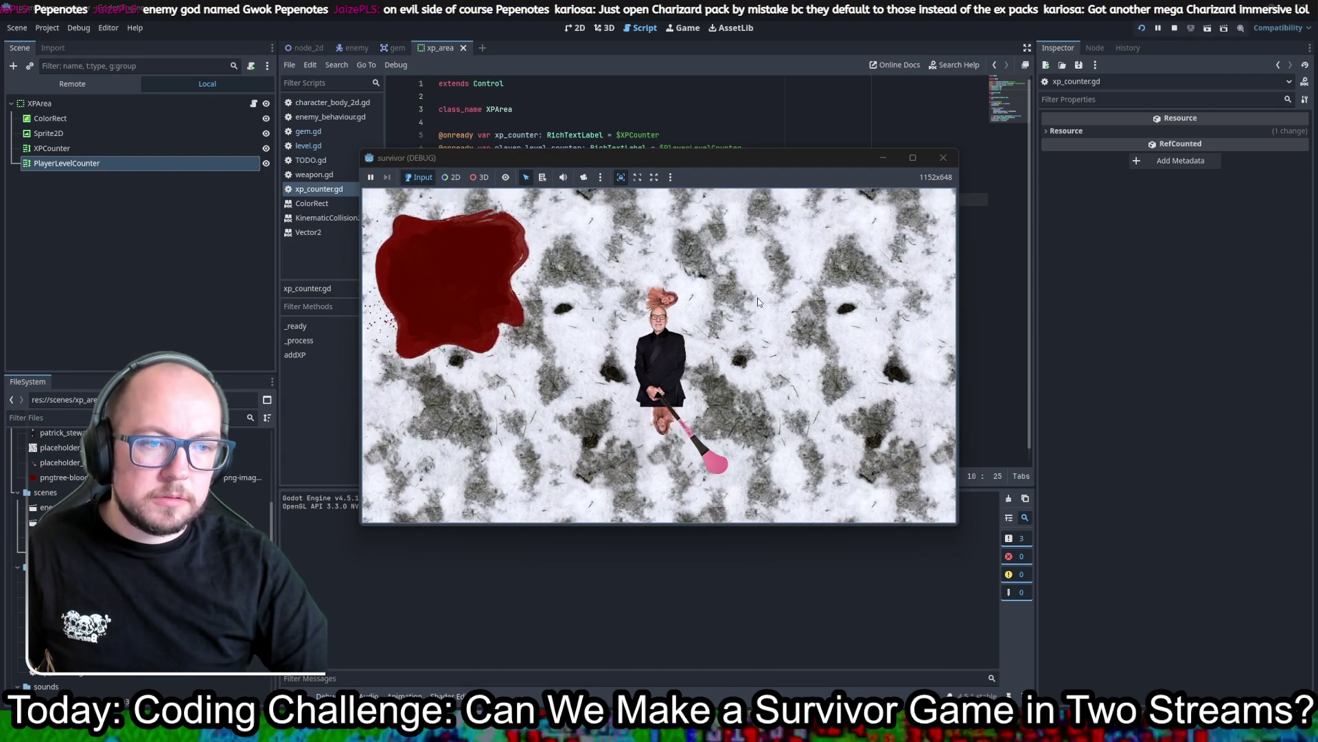
key("s")
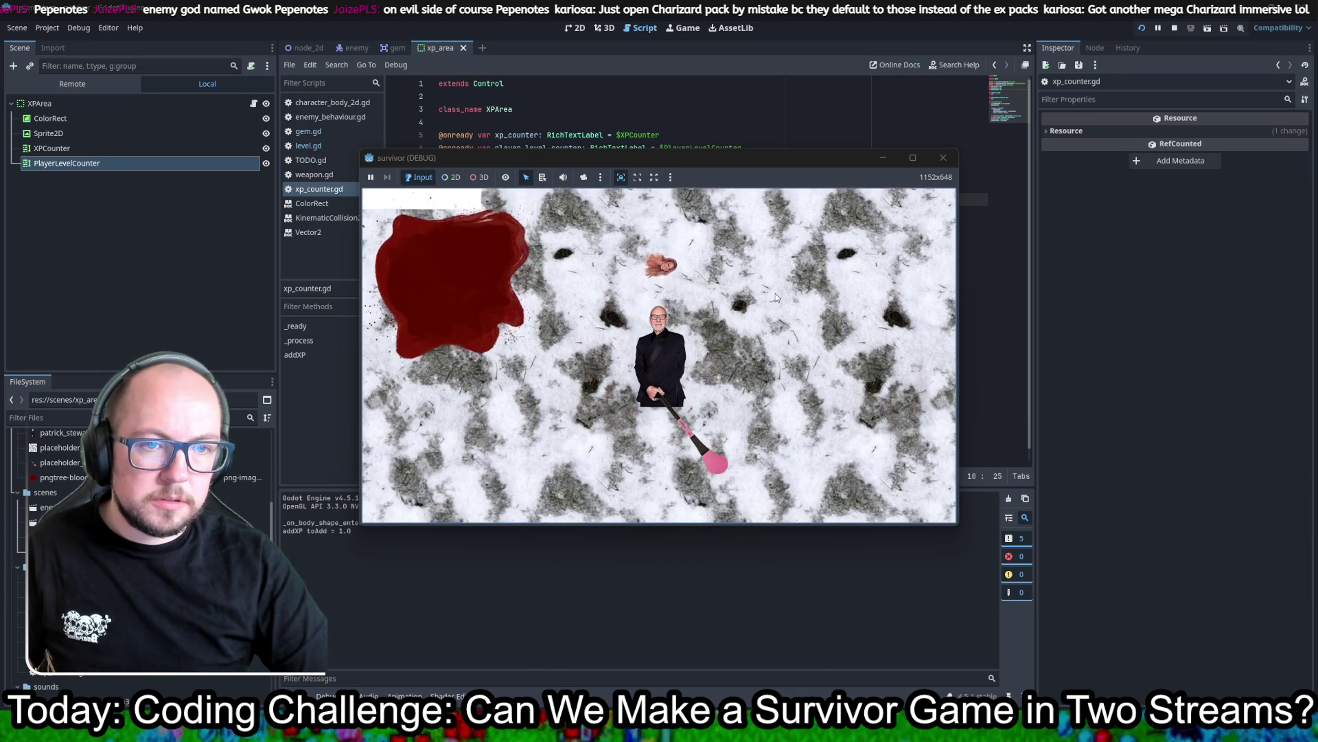
key("a")
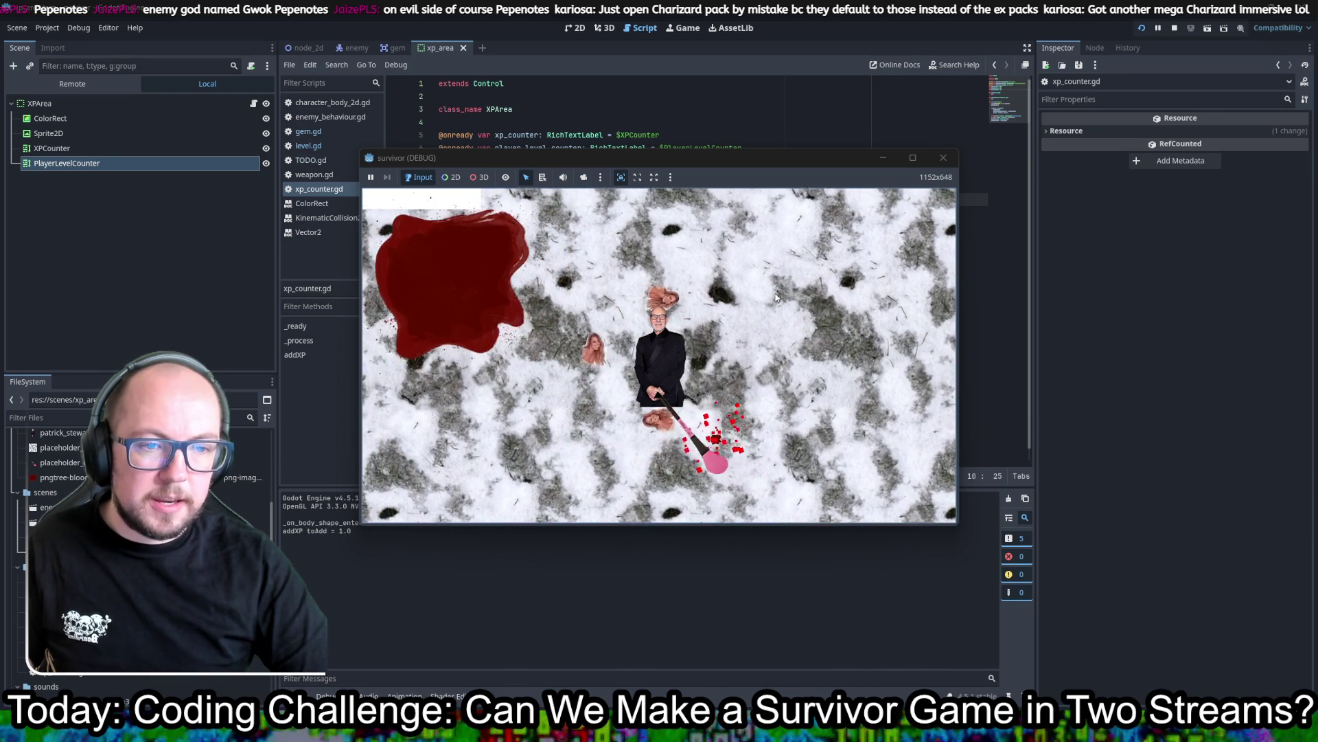
key("d")
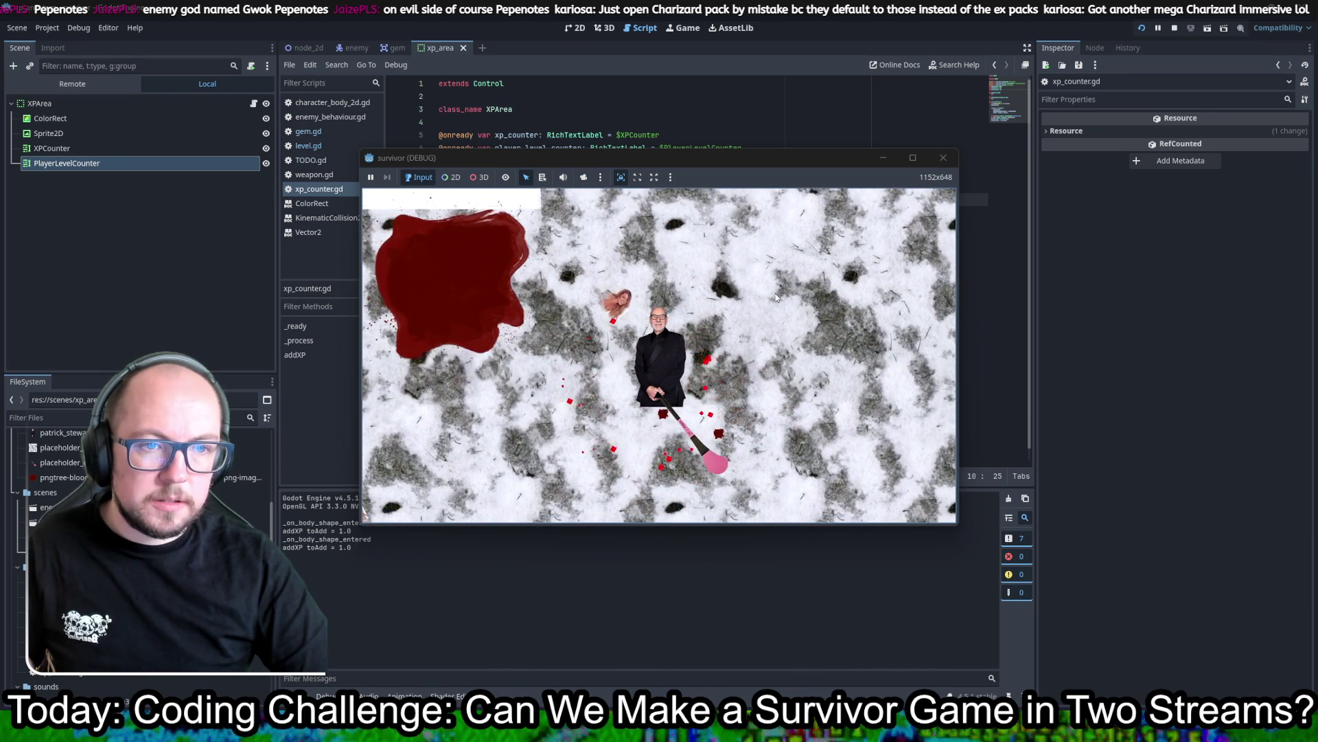
left_click(942, 154)
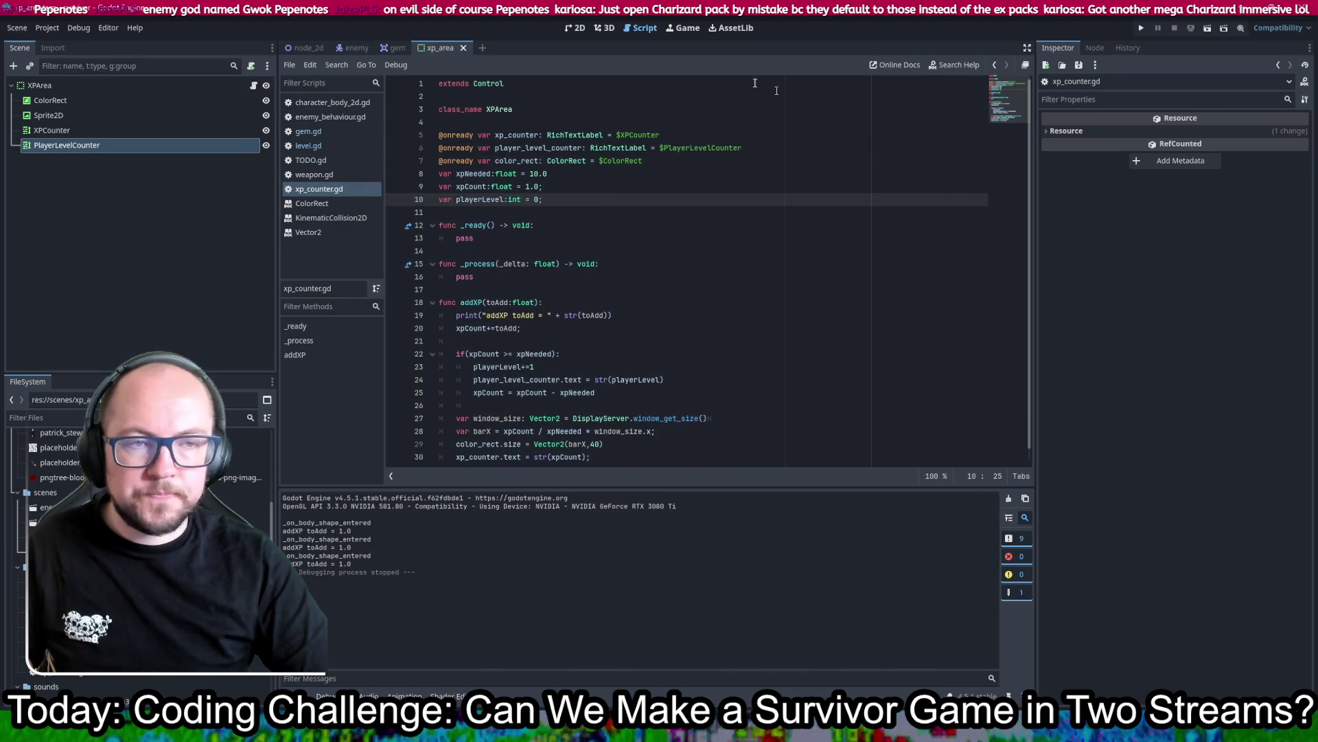
Step: Switch to the 2D view and look over the node_2d main scene
left_click(581, 32)
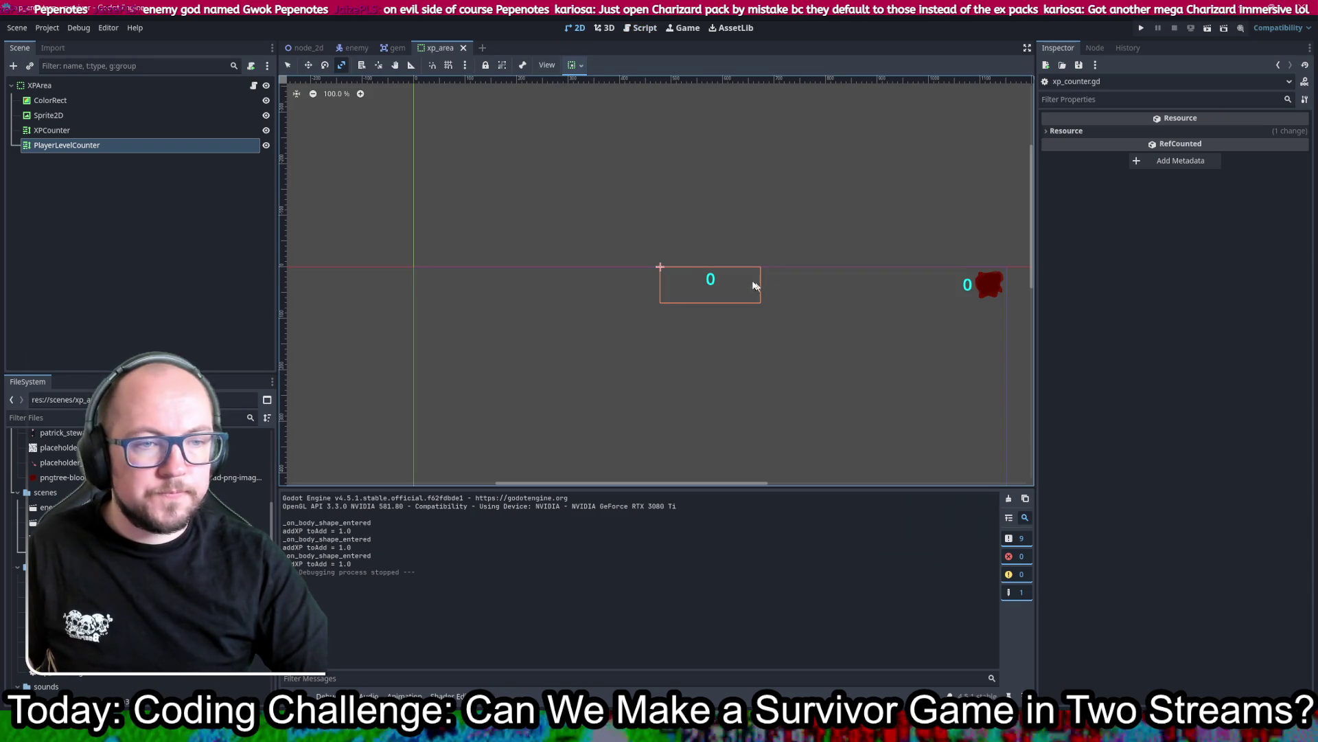
scroll(771, 287, "down", 5)
left_click(341, 63)
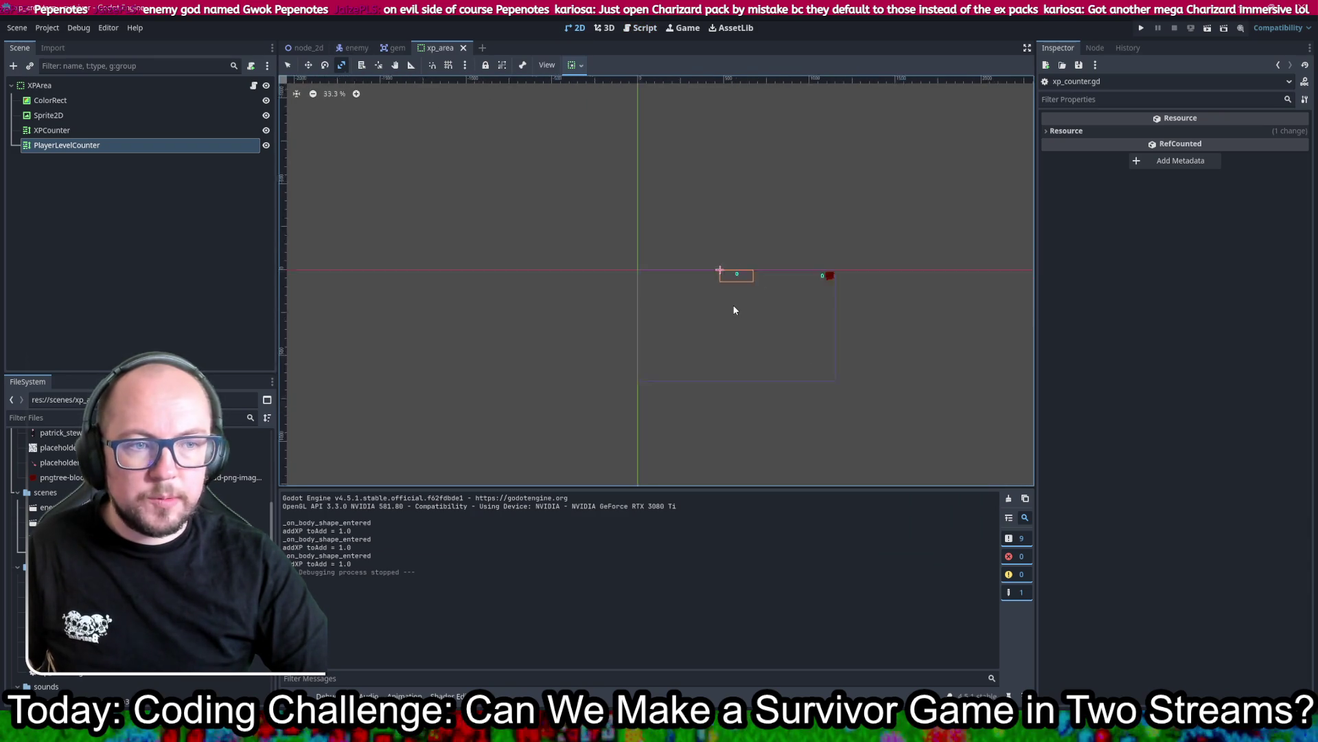
left_click(306, 47)
scroll(834, 402, "down", 3)
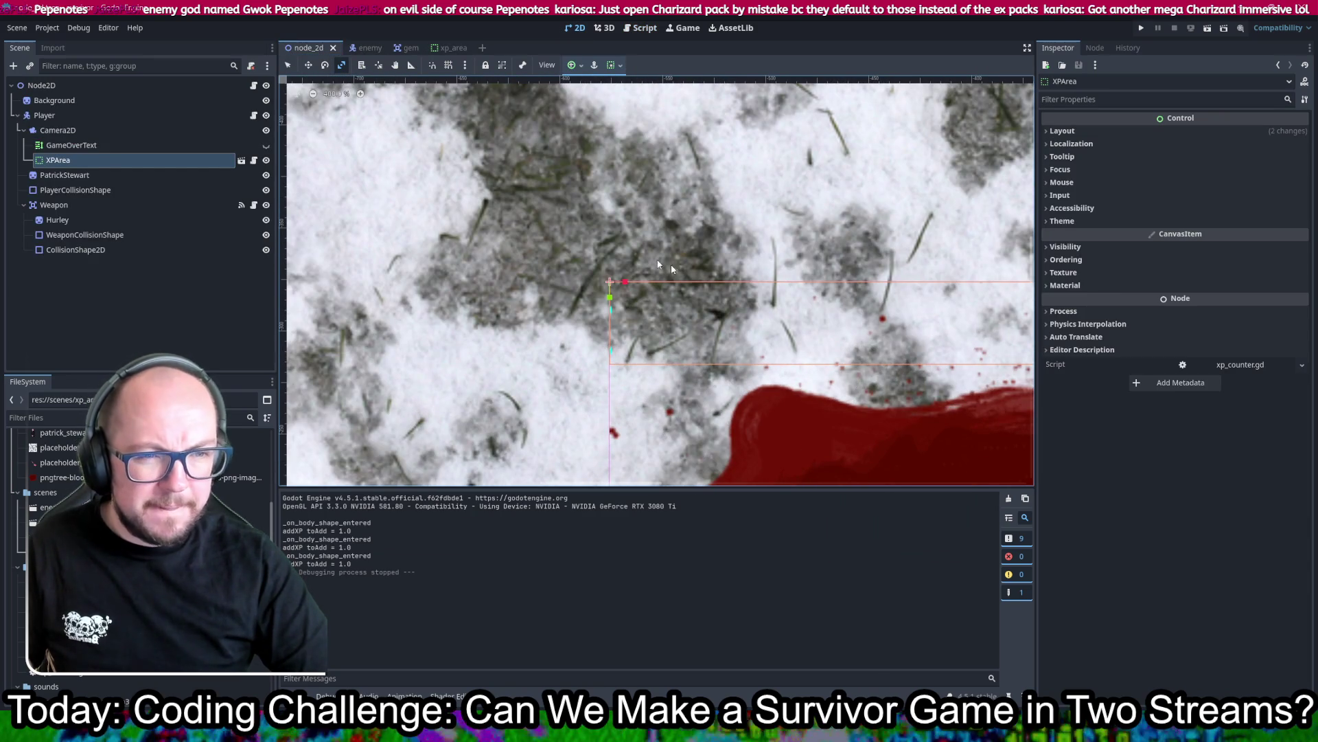
scroll(709, 284, "down", 7)
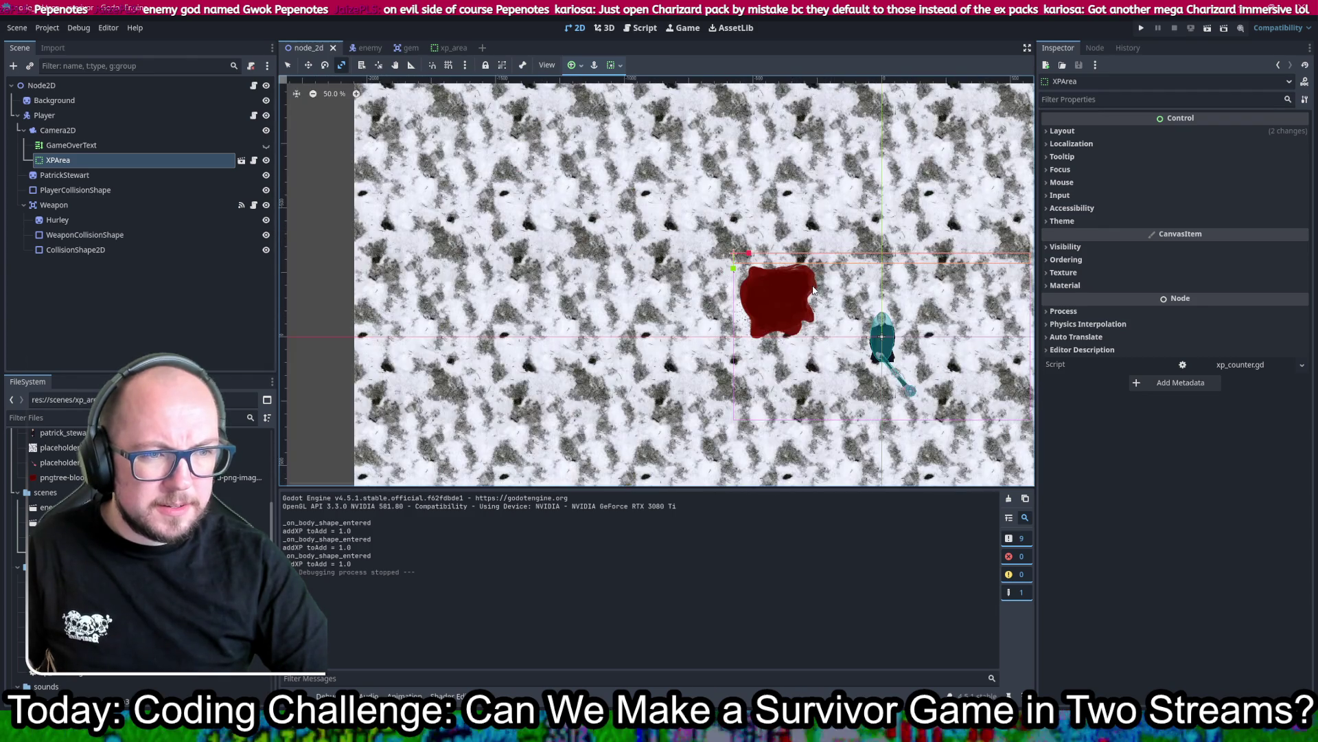
scroll(862, 334, "up", 3)
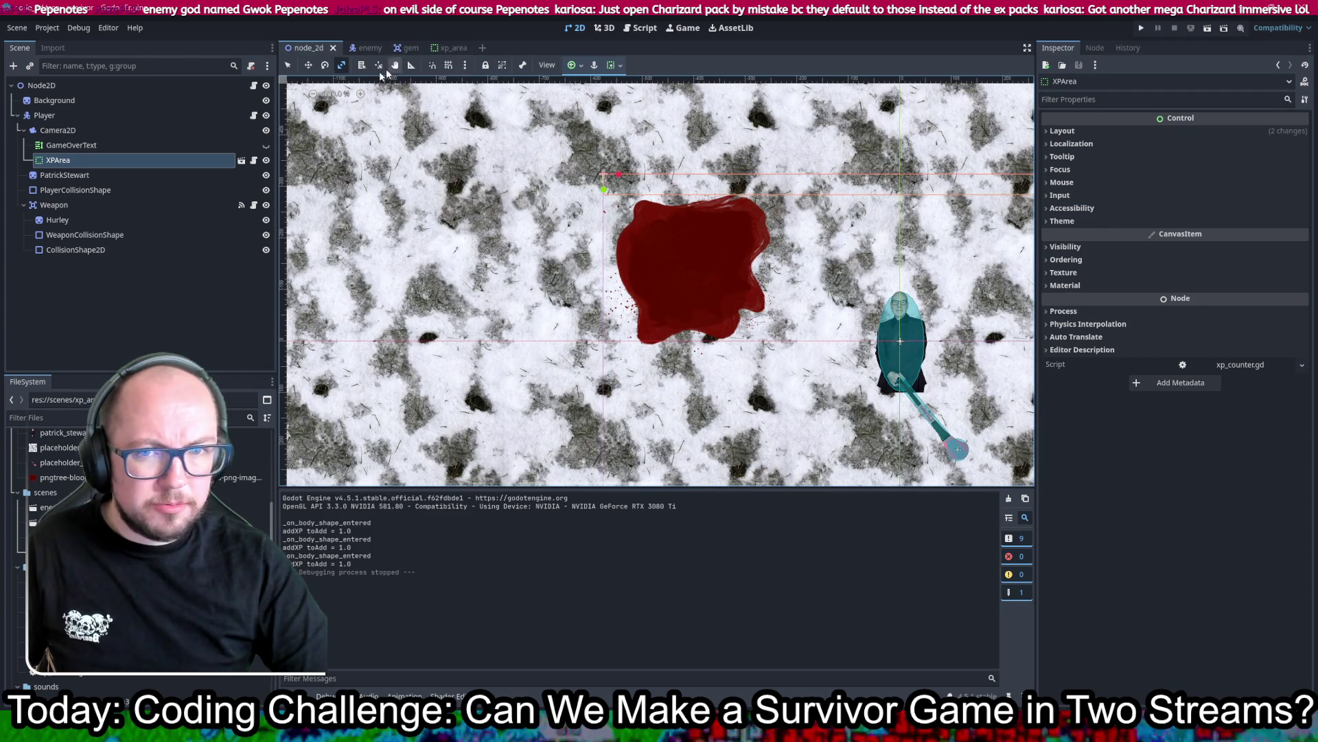
Step: Change XPArea back to a plain Control node, save xp_area, and return to node_2d
left_click(448, 47)
right_click(43, 90)
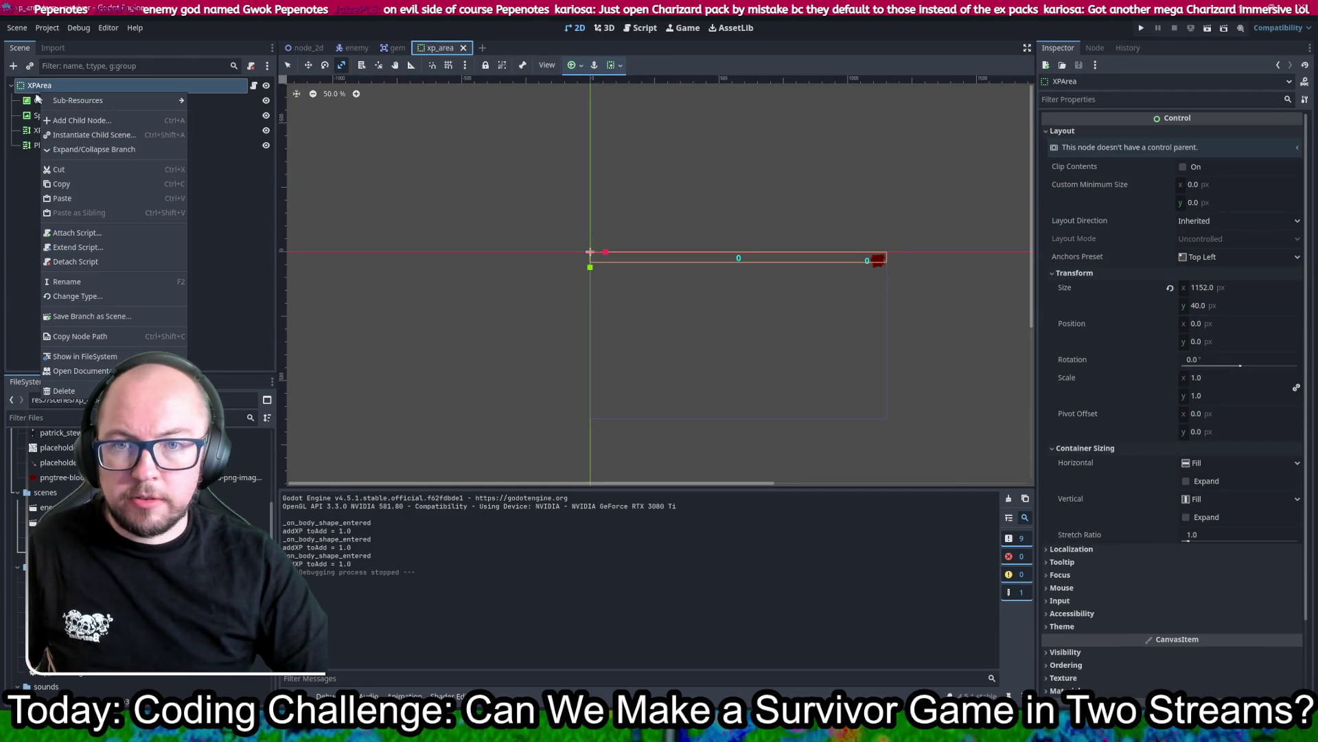
left_click(116, 297)
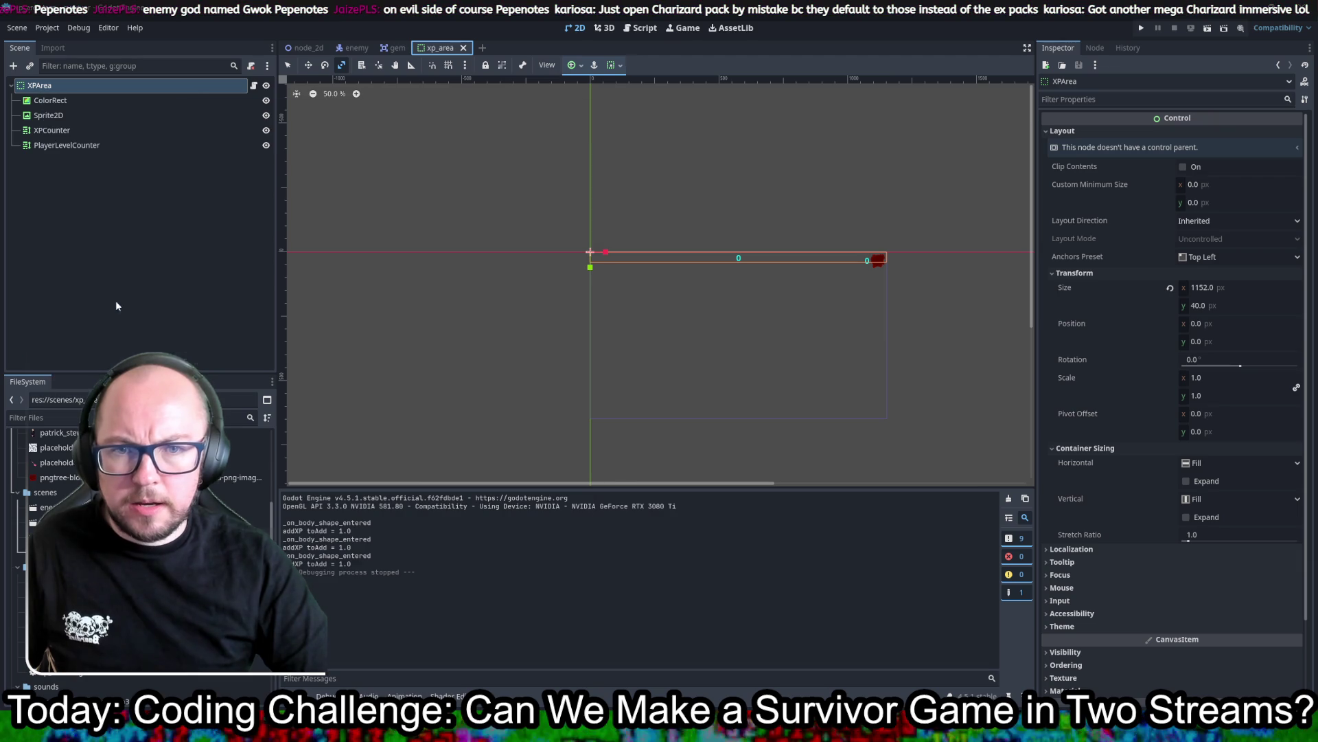
double_click(370, 194)
key("ctrl+s")
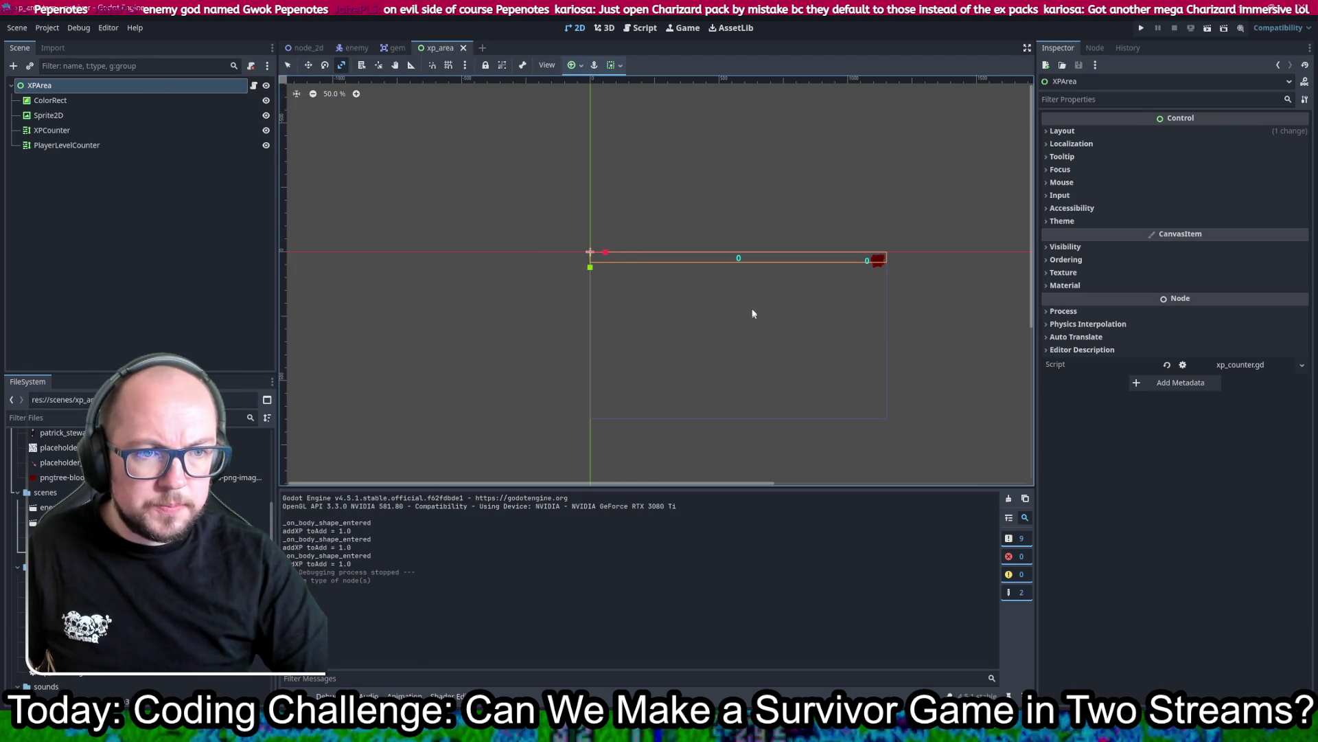
left_click(304, 48)
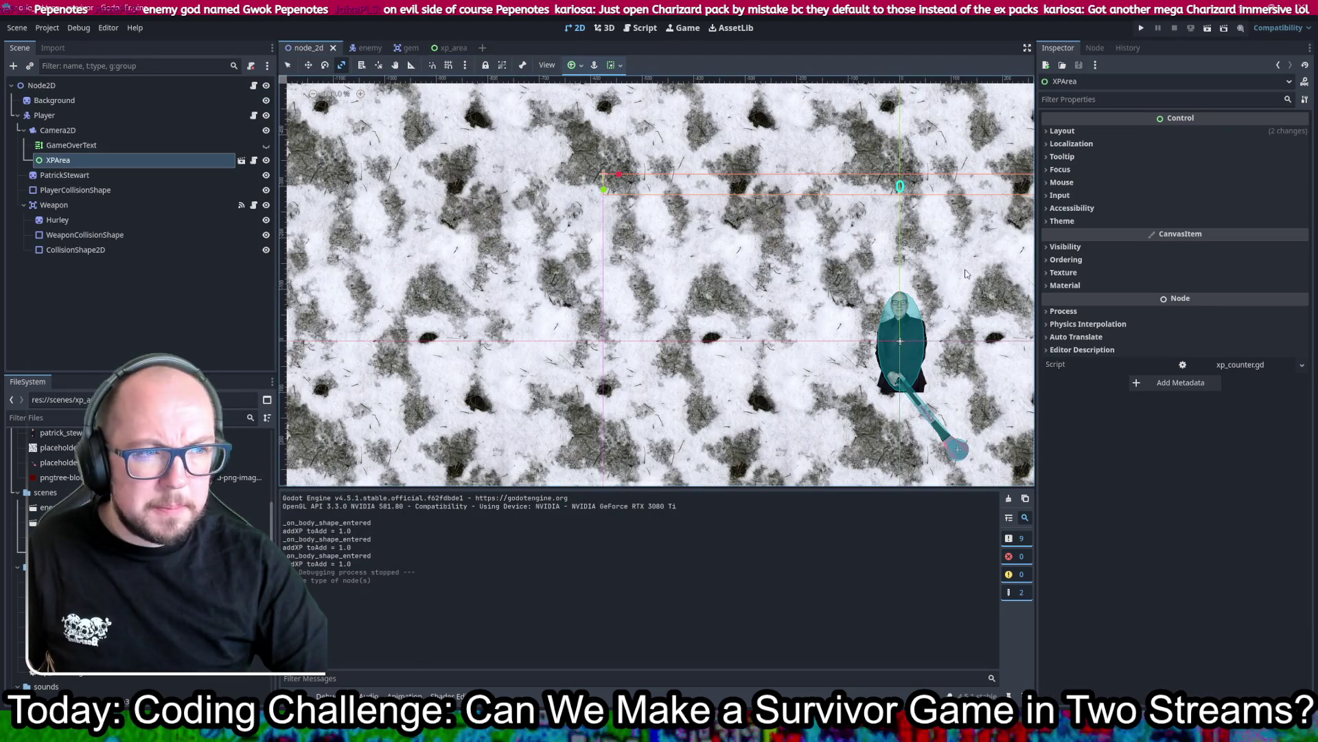
scroll(683, 206, "right", 5)
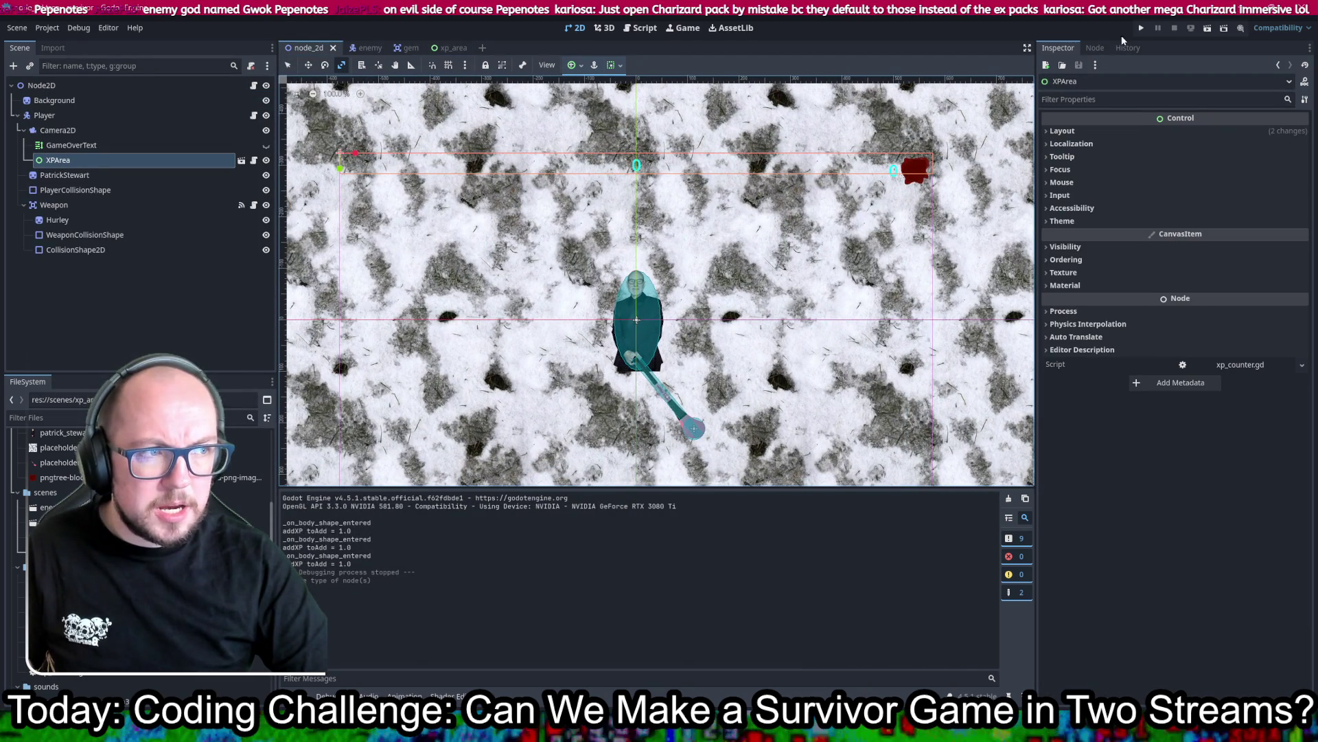
Step: Run the game and steer the player with W, A, S, D through enemies to collect XP
left_click(1141, 28)
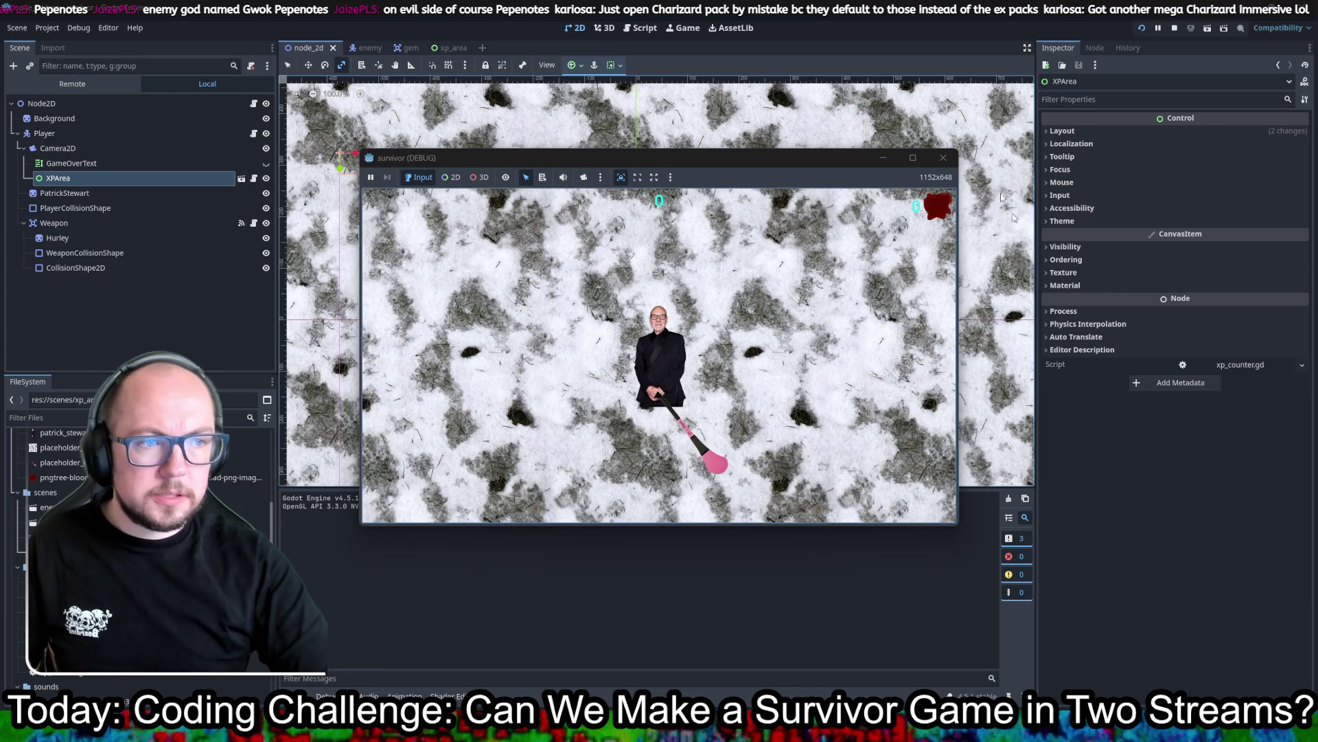
key("w")
key("a")
key("w")
key("a")
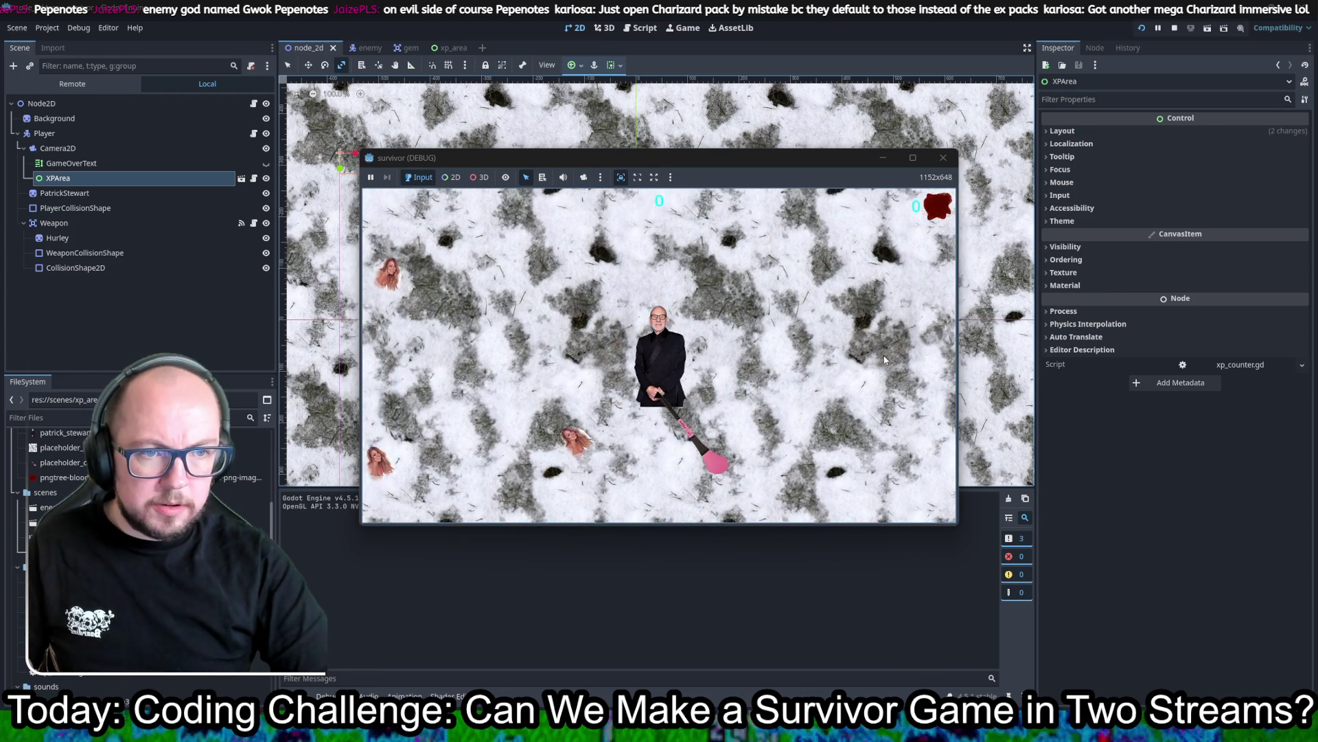
key("s")
key("d")
key("s")
key("d")
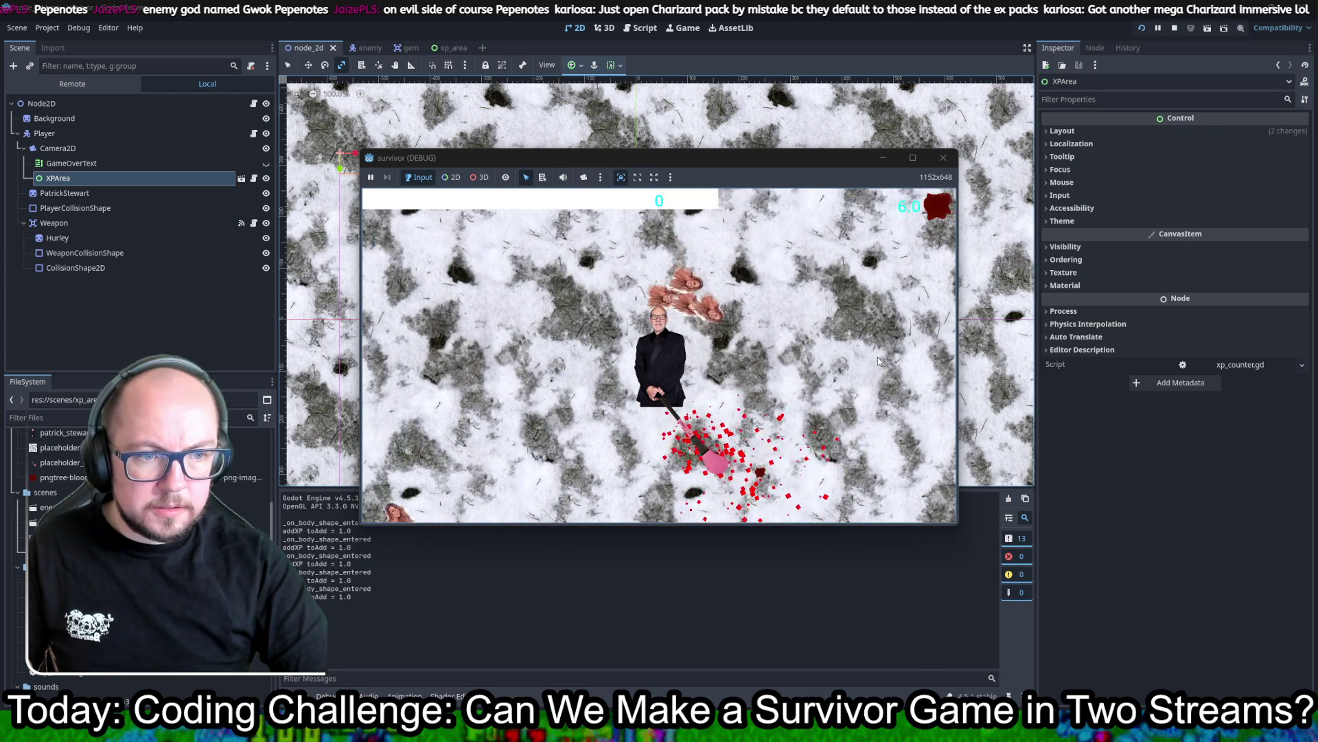
key("s")
key("d")
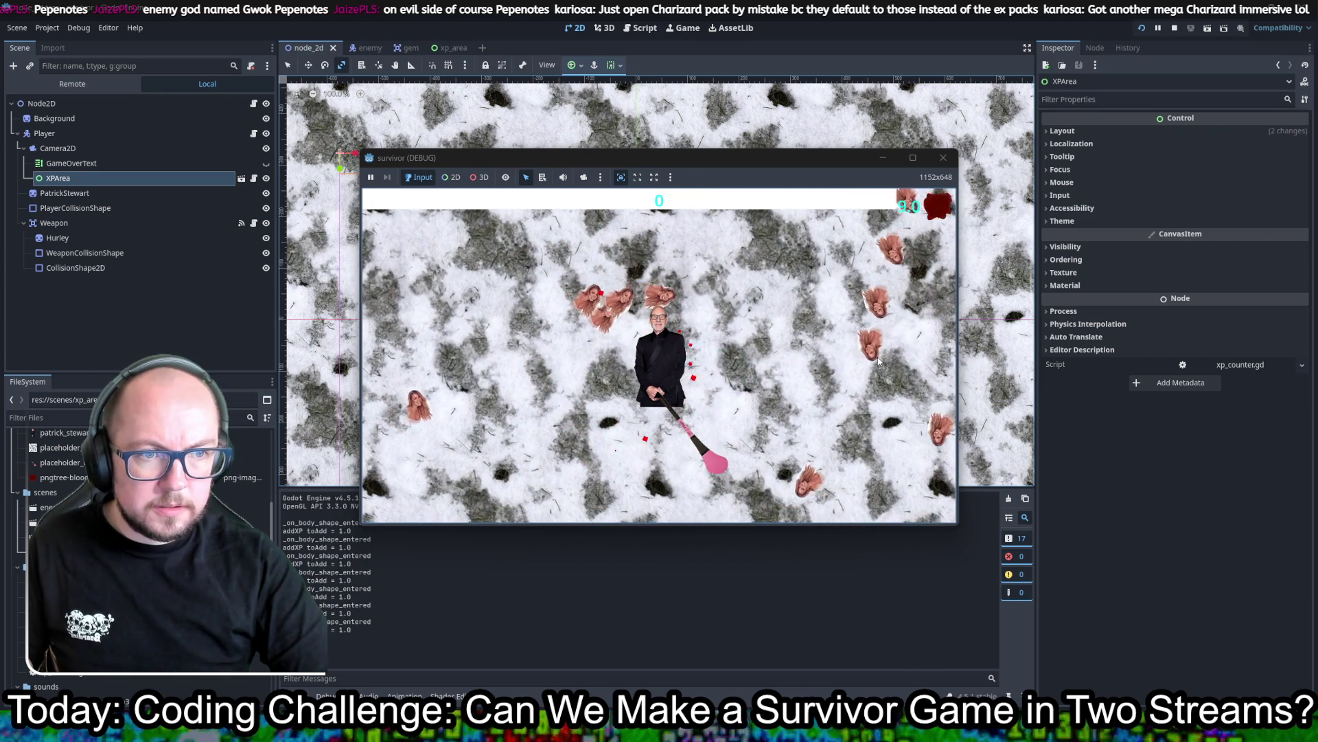
key("s")
key("d")
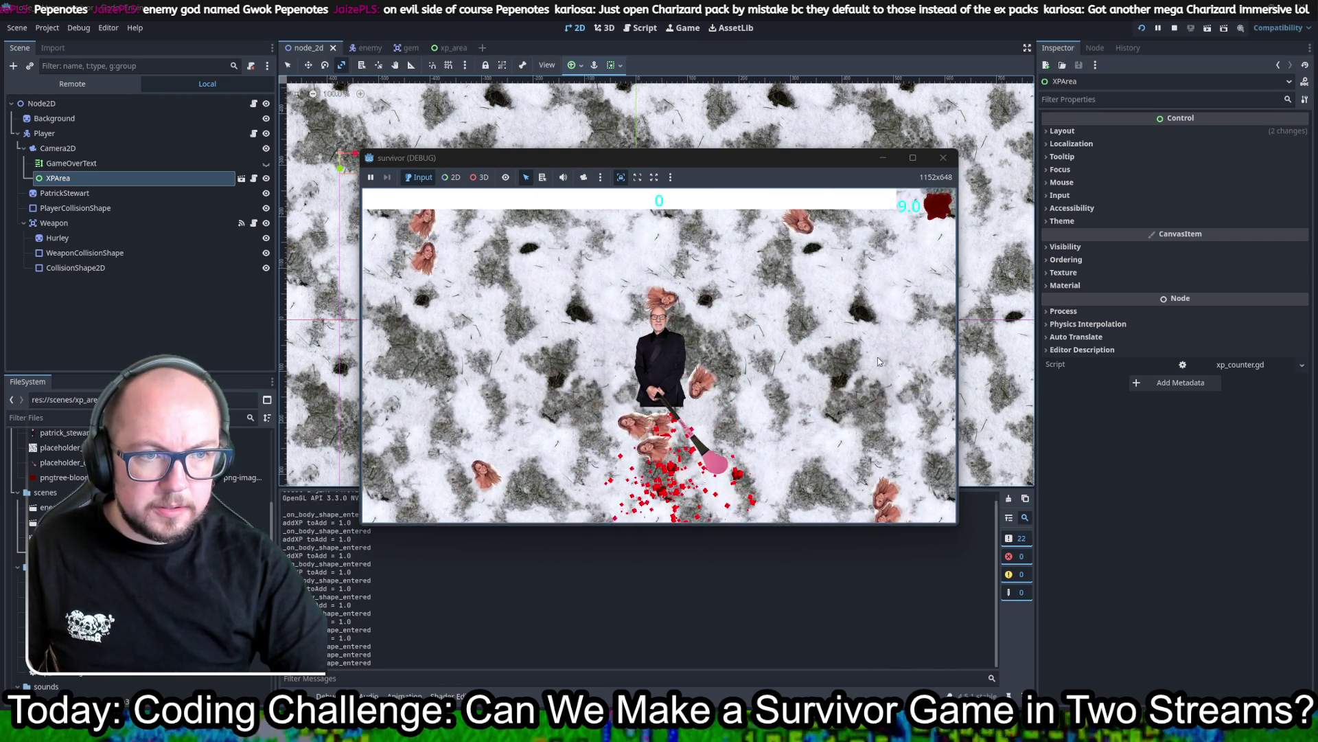
key("s")
key("d")
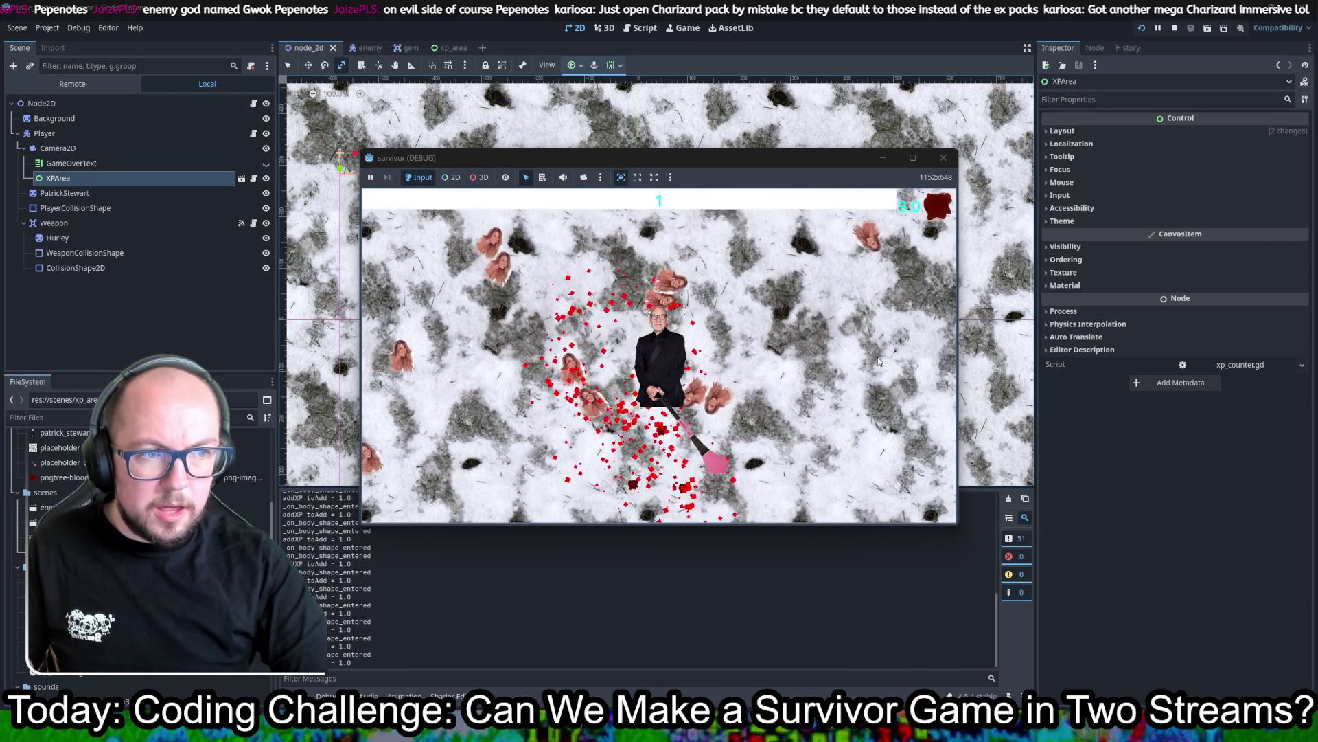
Step: Keep moving the player until the level counter reaches 2, then stop the game
key("a")
key("w")
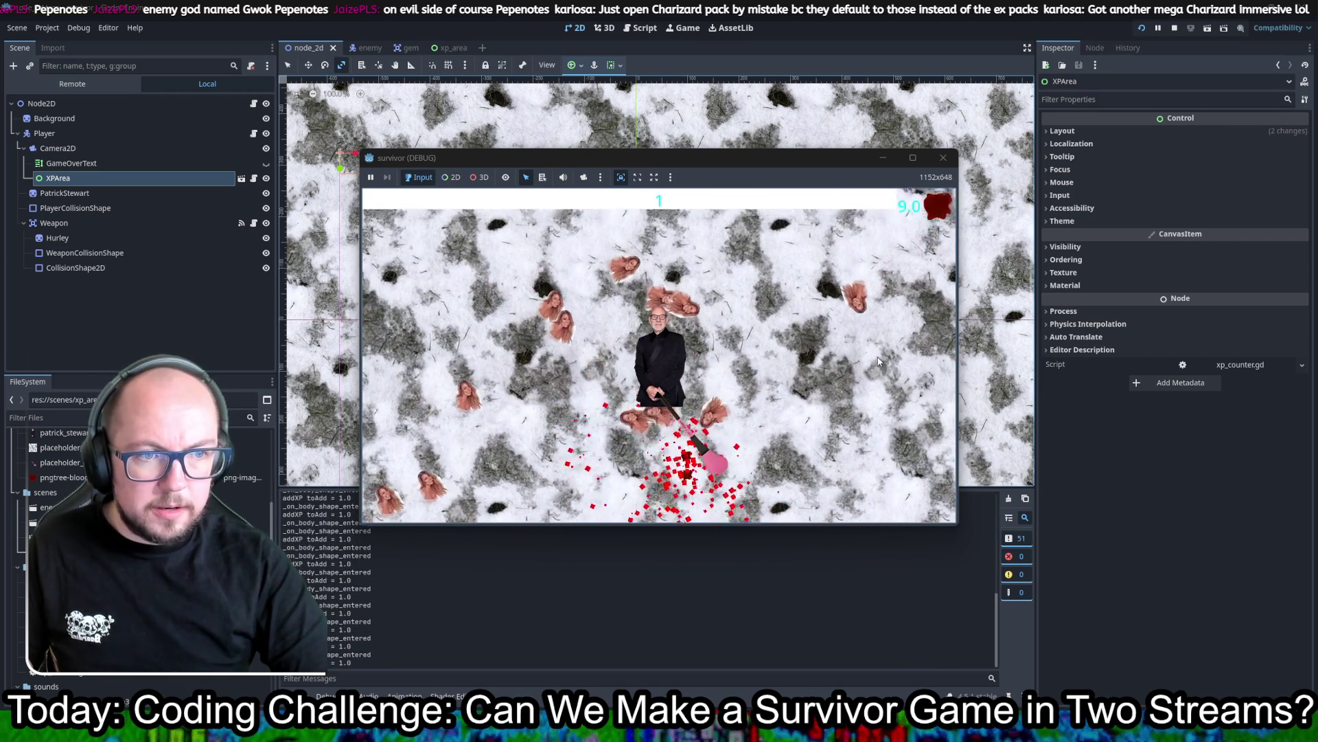
key("d")
key("s")
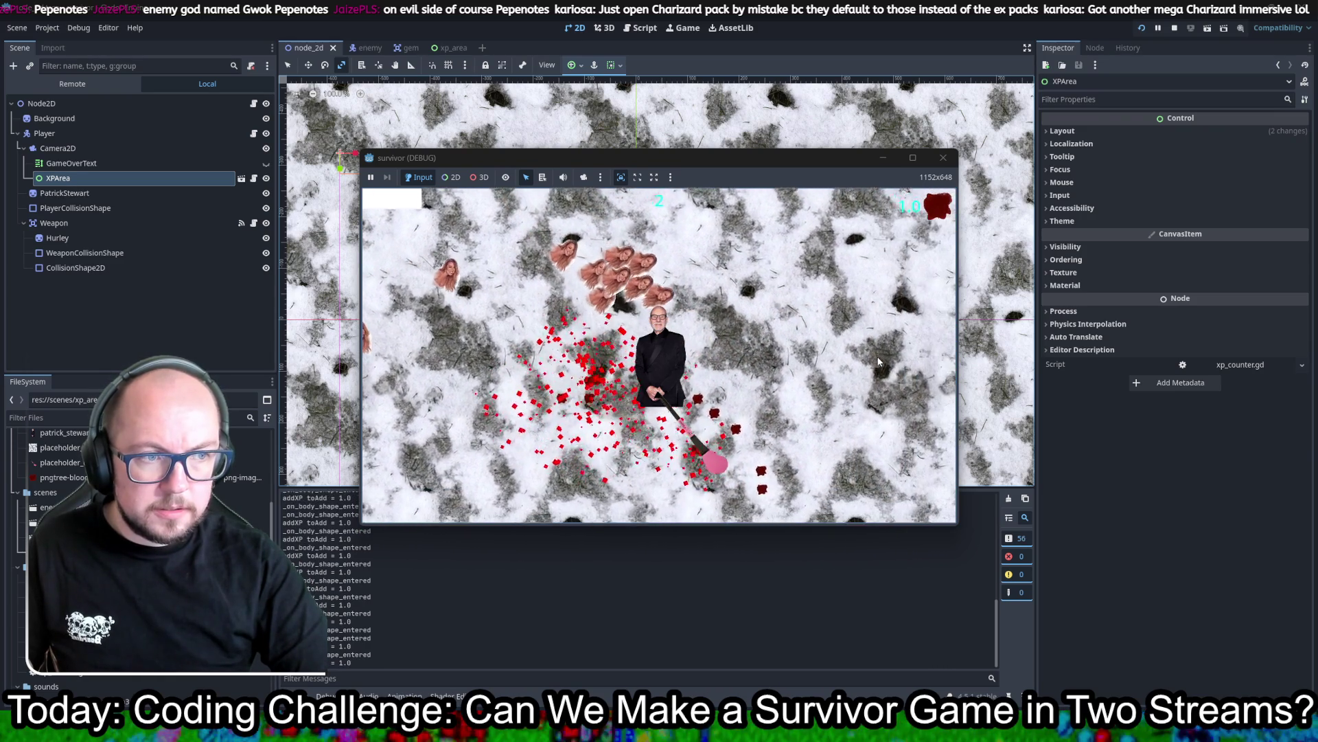
key("d")
key("s")
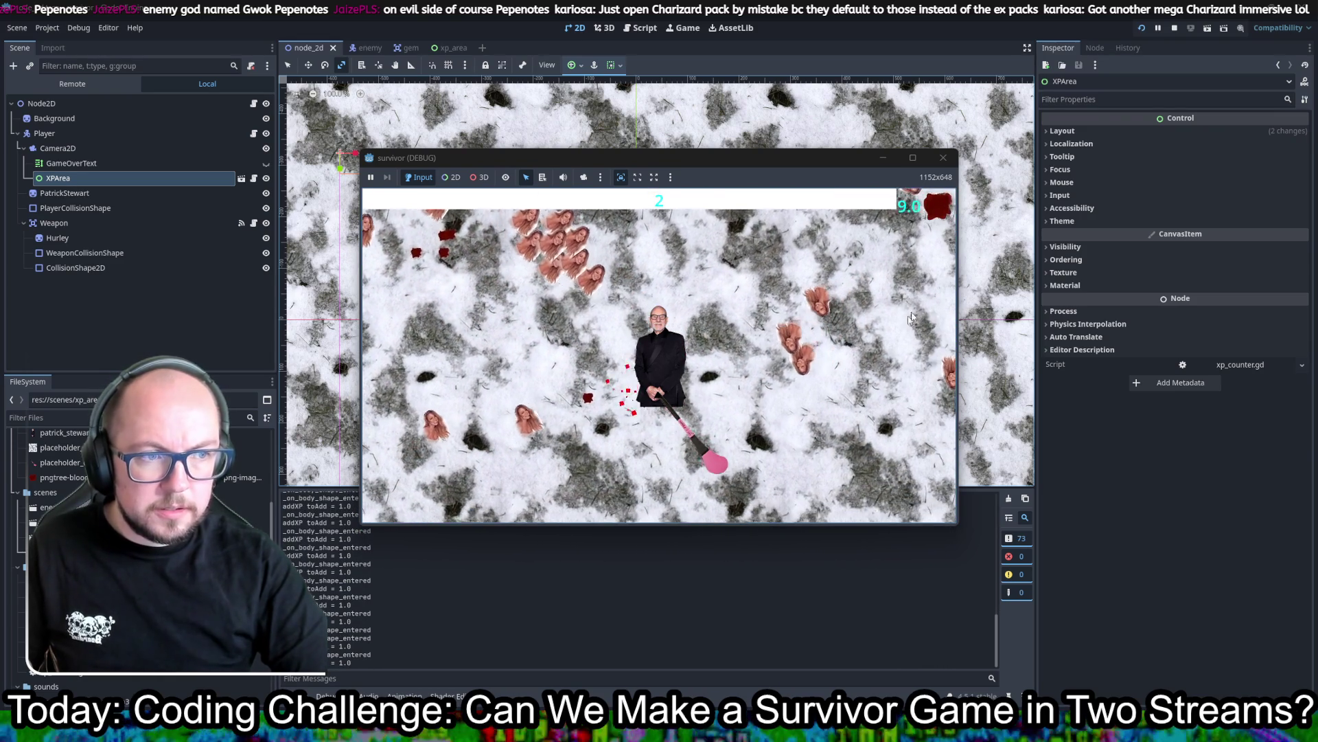
key("s")
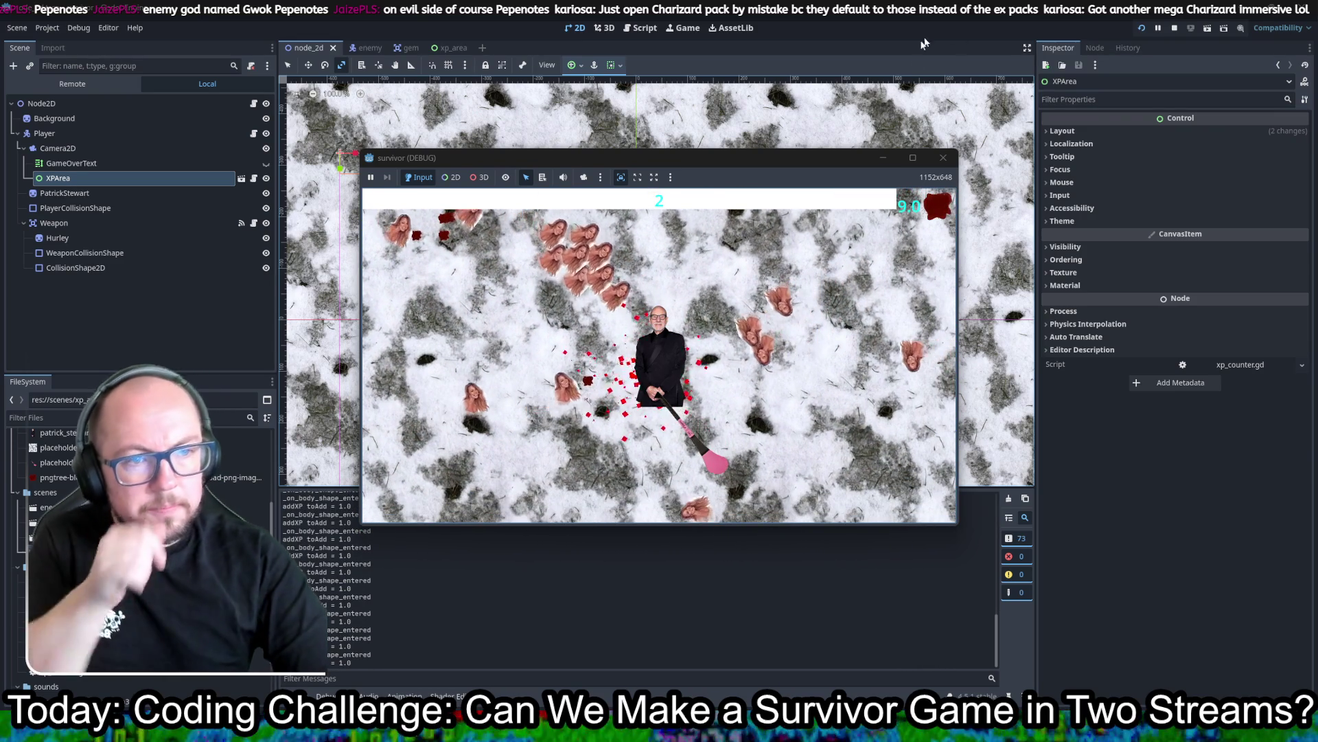
left_click(953, 159)
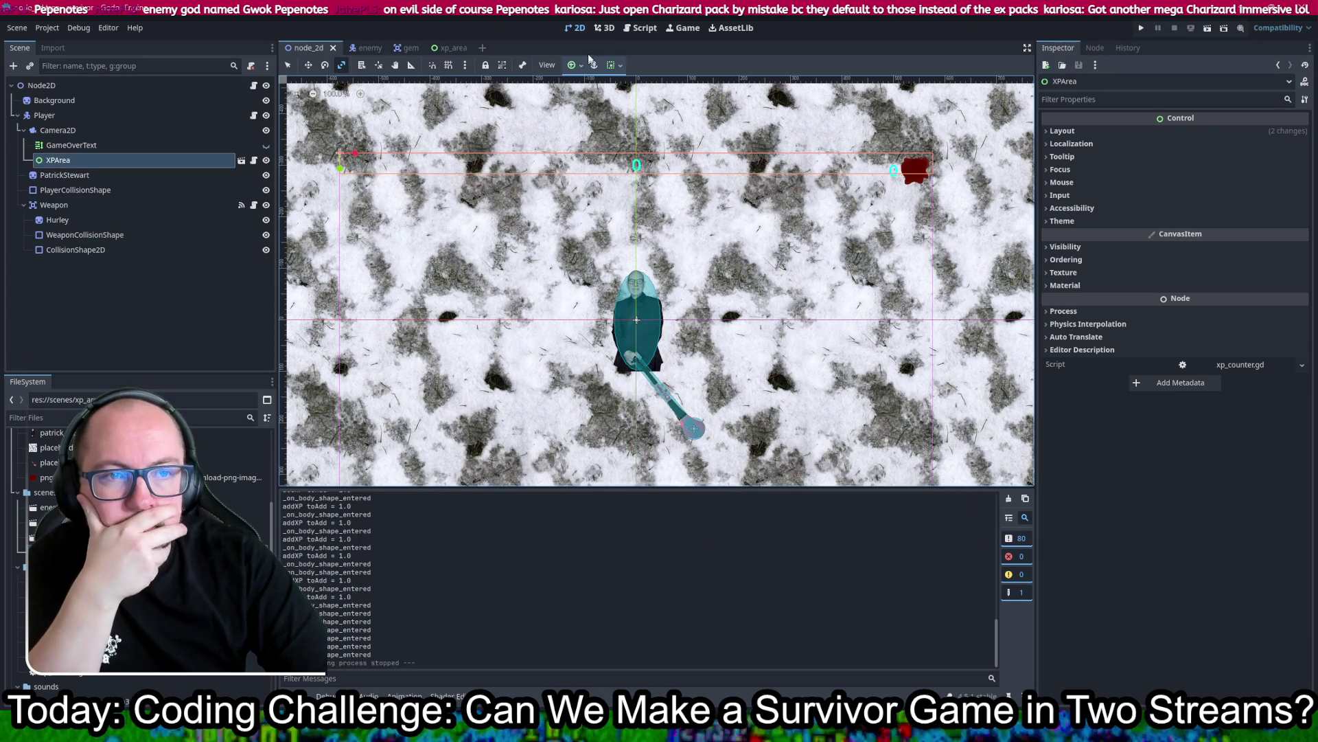
Step: In xp_counter.gd, change playerLevel's type from int to float and append .0 to the level-up increment
left_click(355, 48)
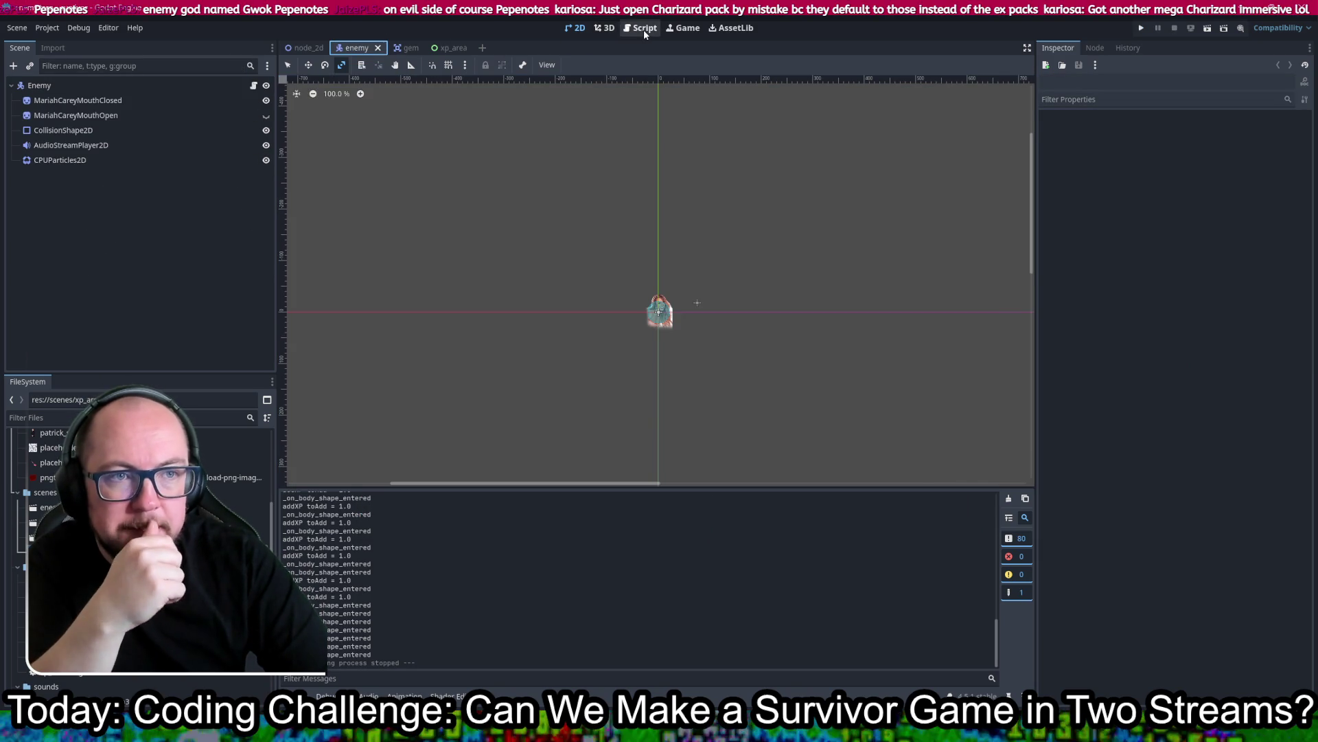
left_click(643, 28)
scroll(703, 240, "down", 1)
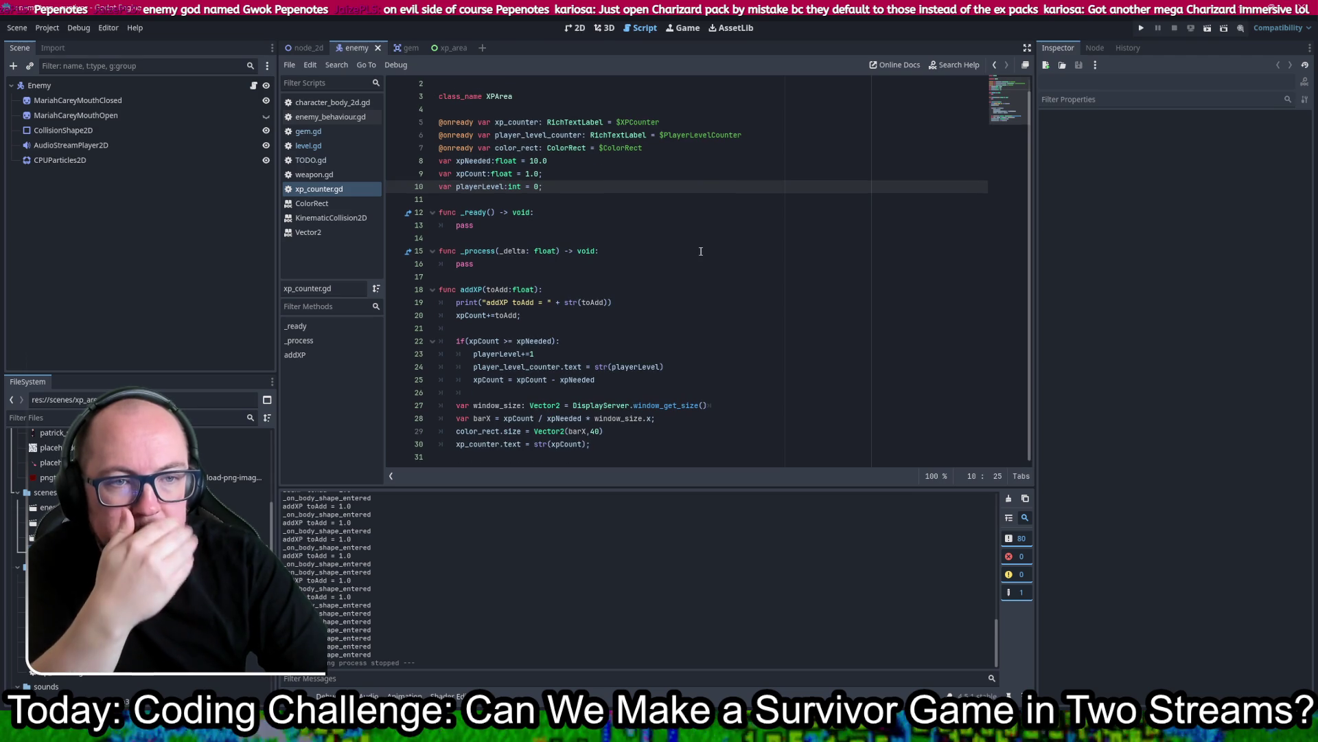
double_click(516, 186)
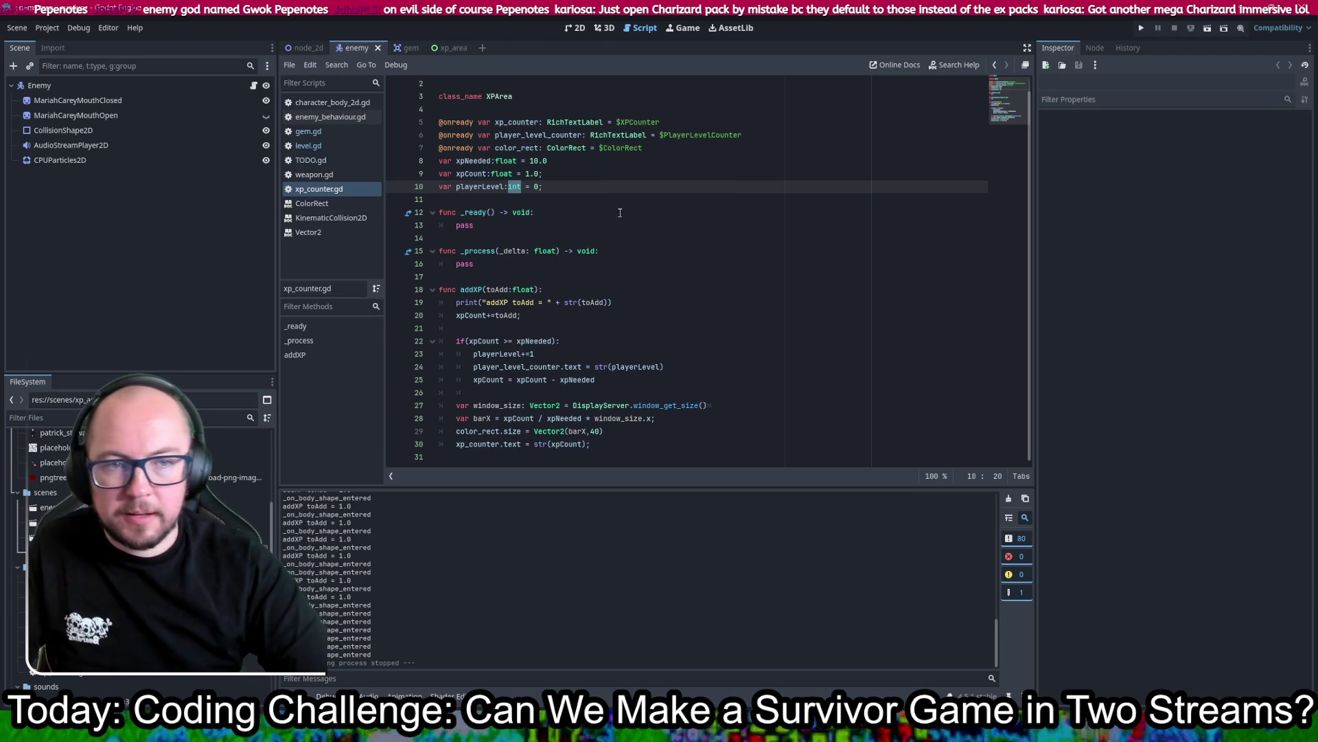
type("float")
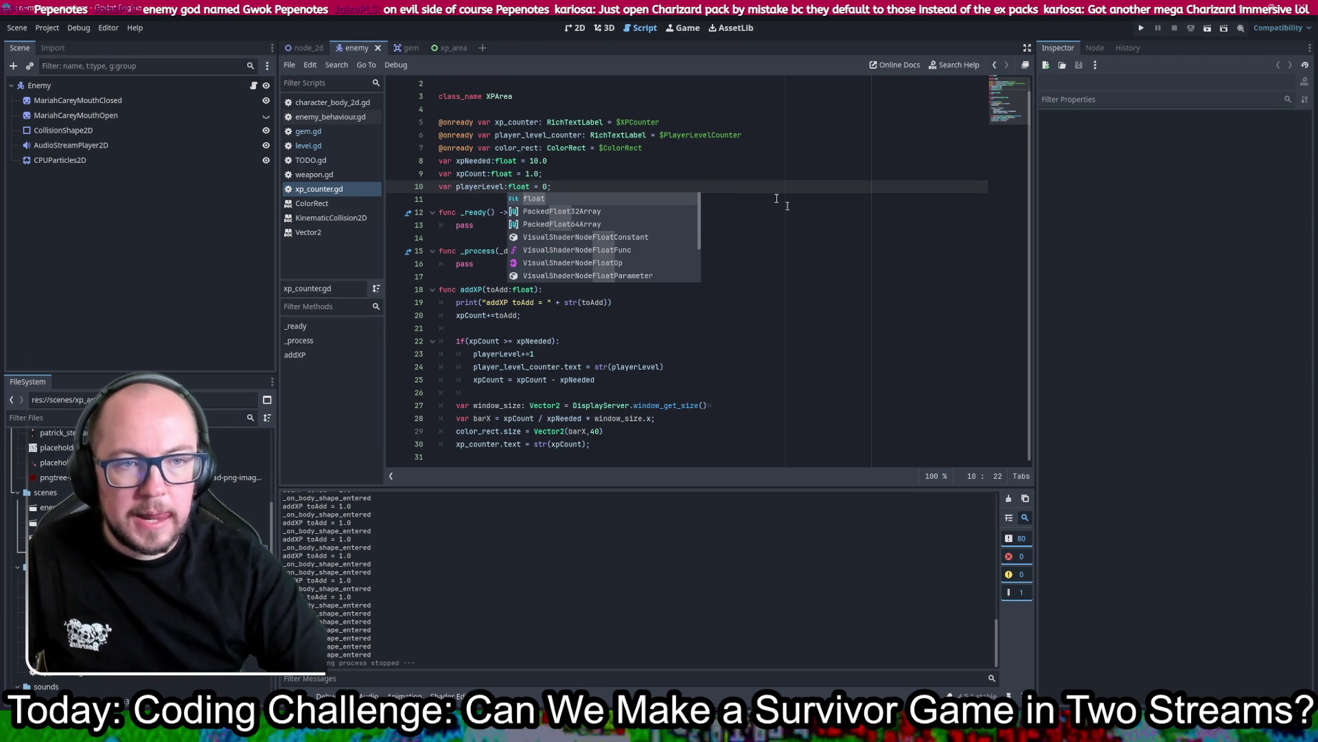
left_click(543, 177)
left_click(543, 186)
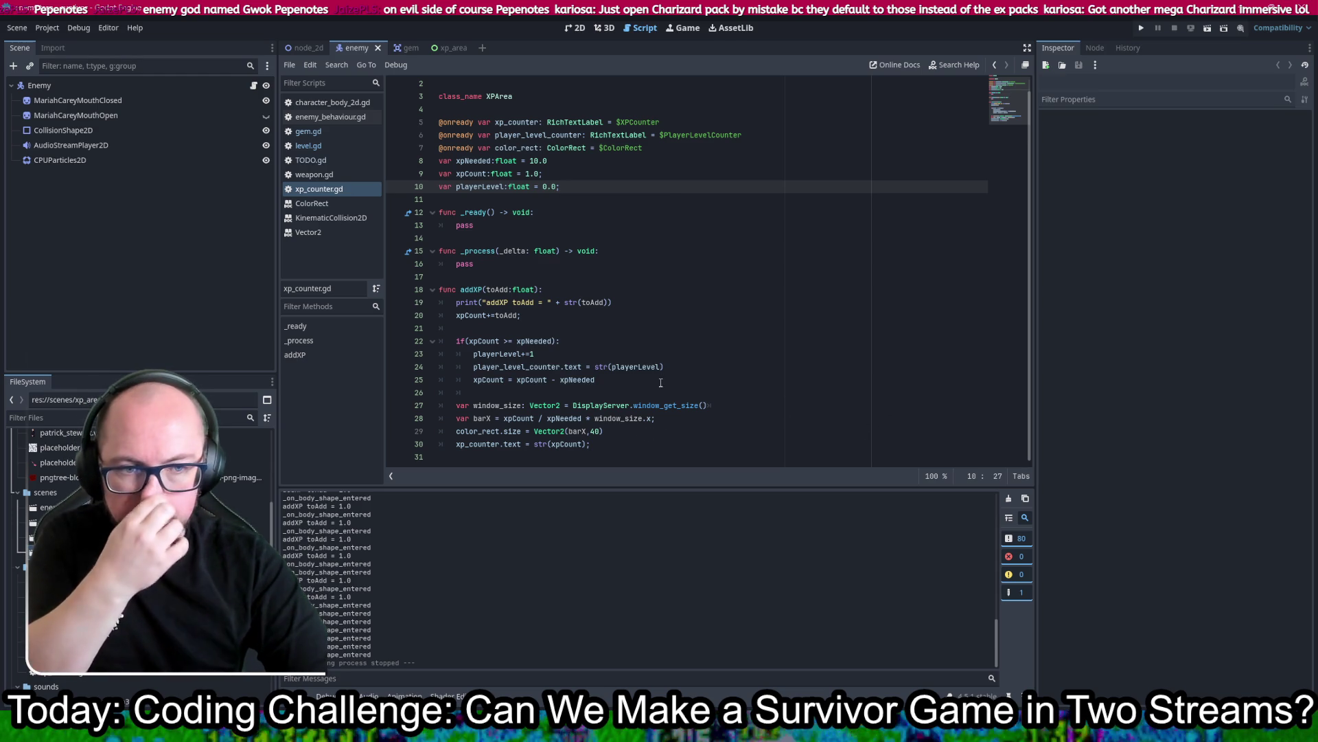
left_click(561, 353)
type(".0")
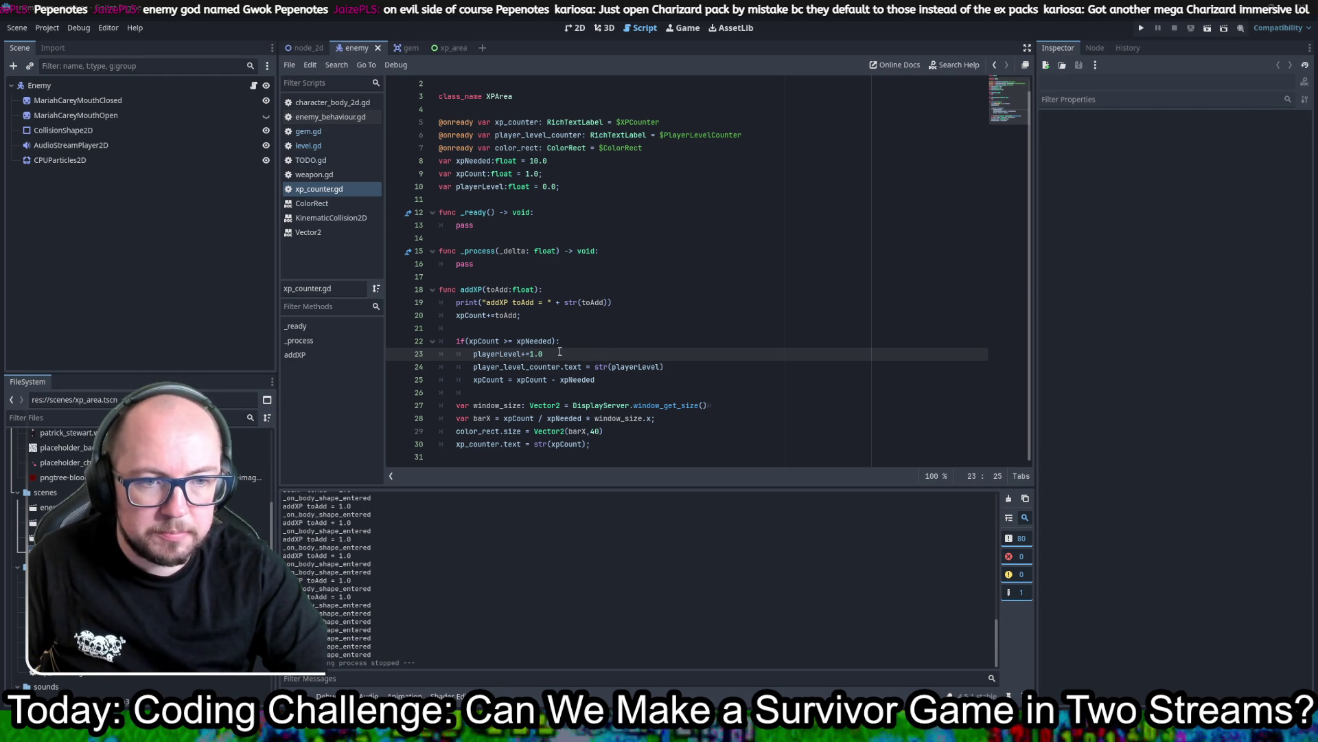
Step: Reformat the level-up line so it reads playerLevel += 1.0
key("Left")
key("Left")
key("Left")
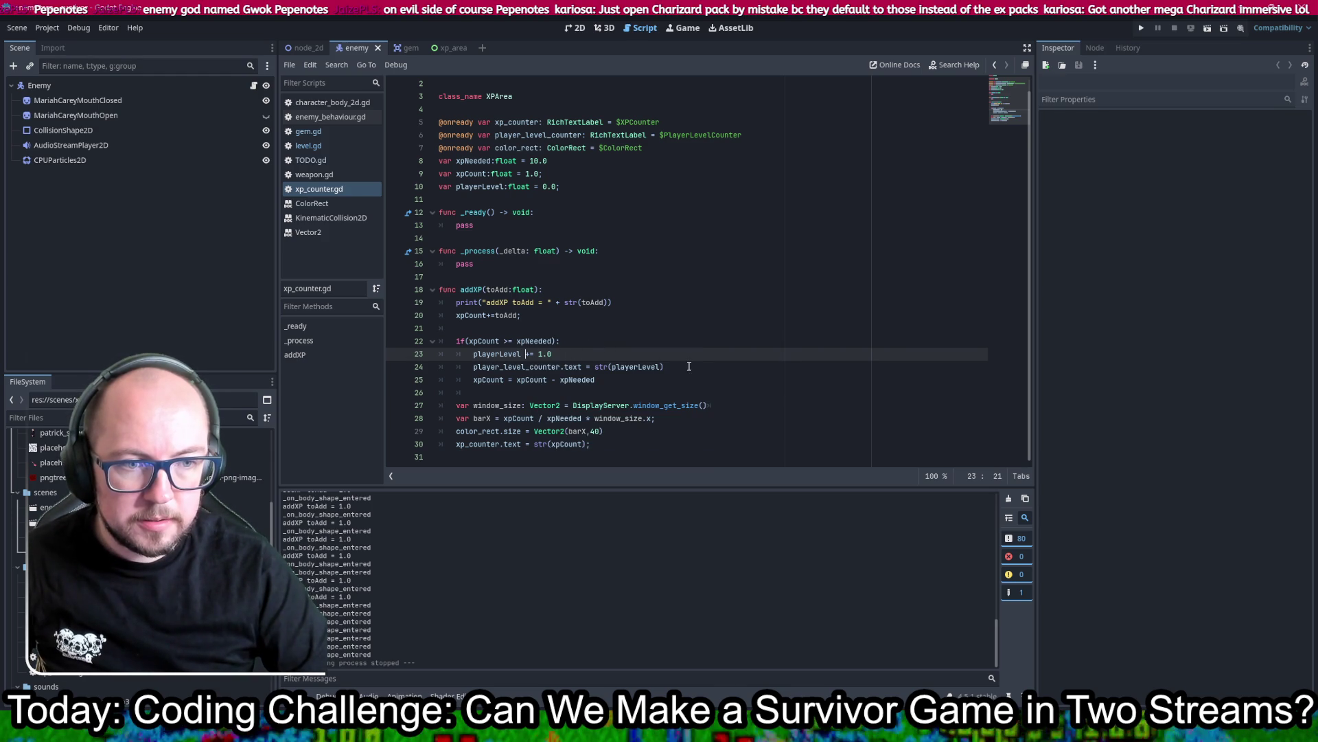
Step: Make the level counter show str(round(playerLevel)), save, and view the round documentation
left_click(610, 367)
type("round")
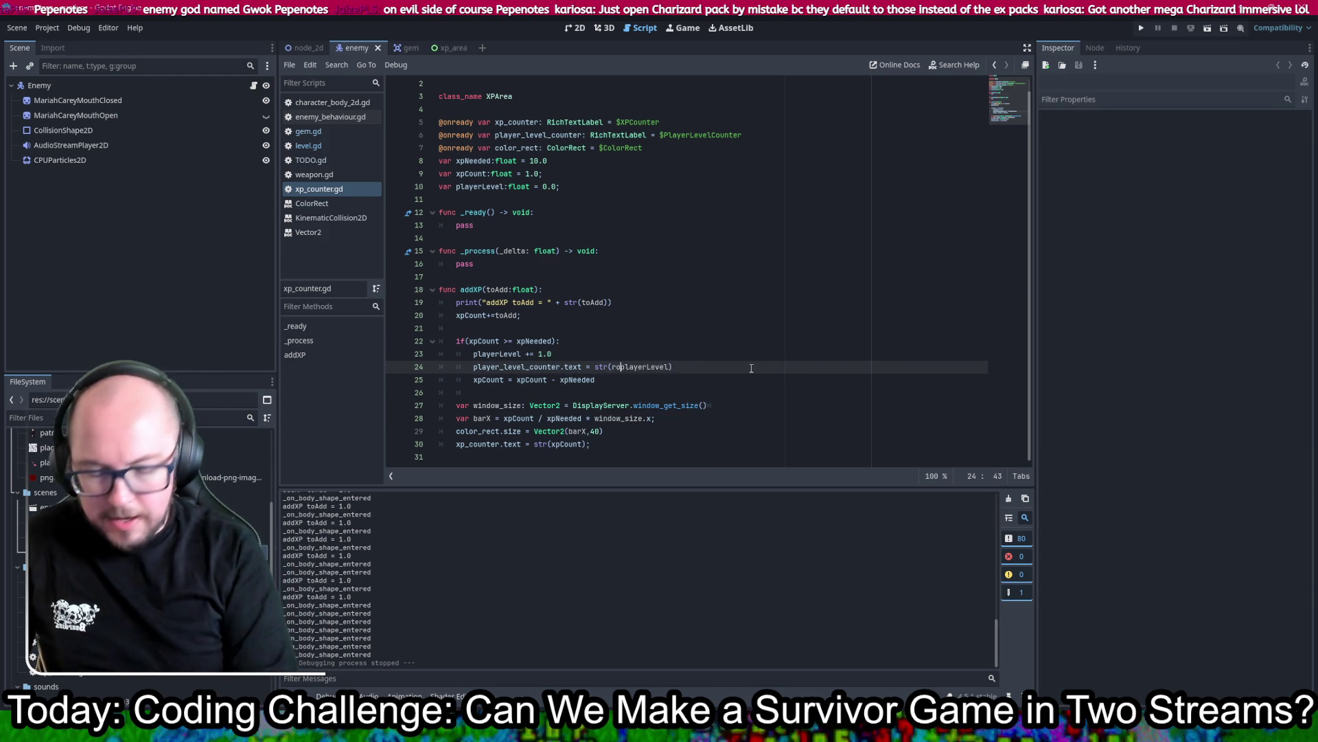
type("(")
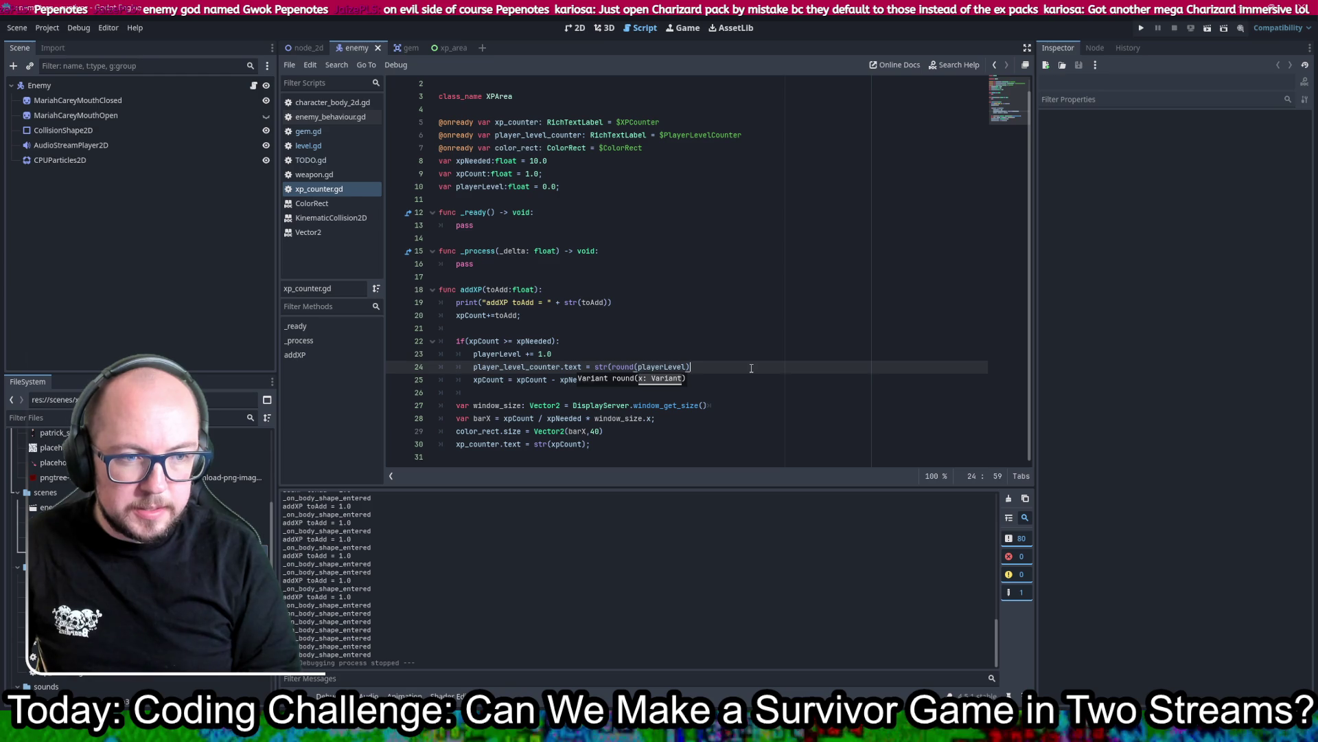
type(")")
type("(")
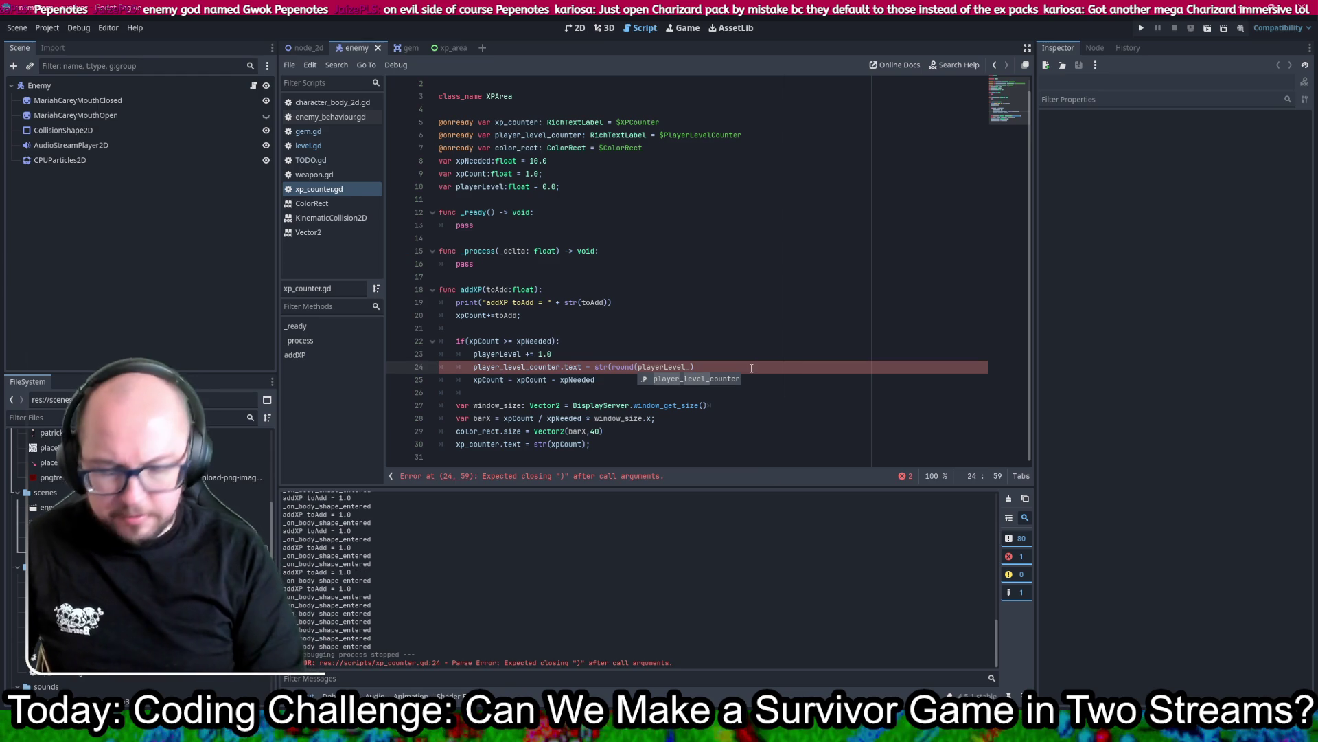
key("BackSpace")
type(")")
key("ctrl+s")
key("Up")
key("Up")
key("Up")
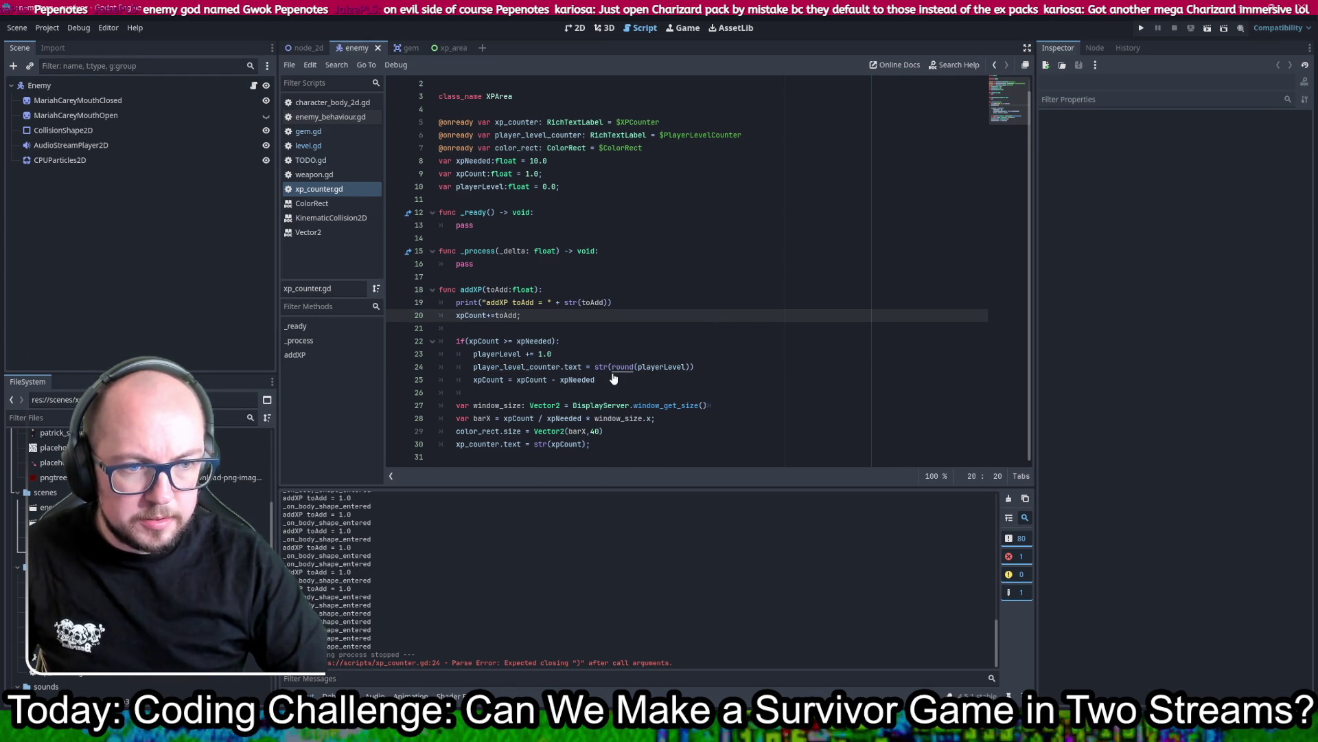
left_click(625, 367, "ctrl")
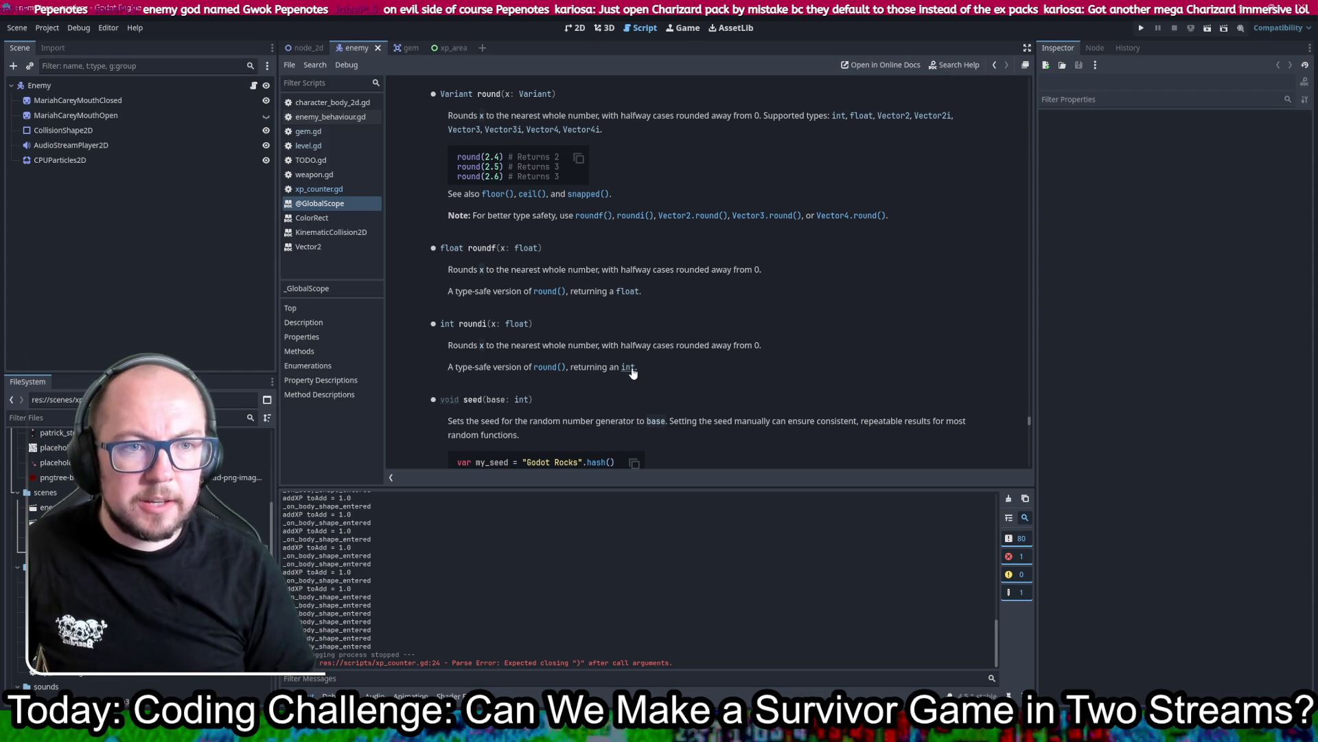
Step: Copy round( from line 24 and wrap line 30's xpCount so it reads str(round(xpCount))
key("alt+Left")
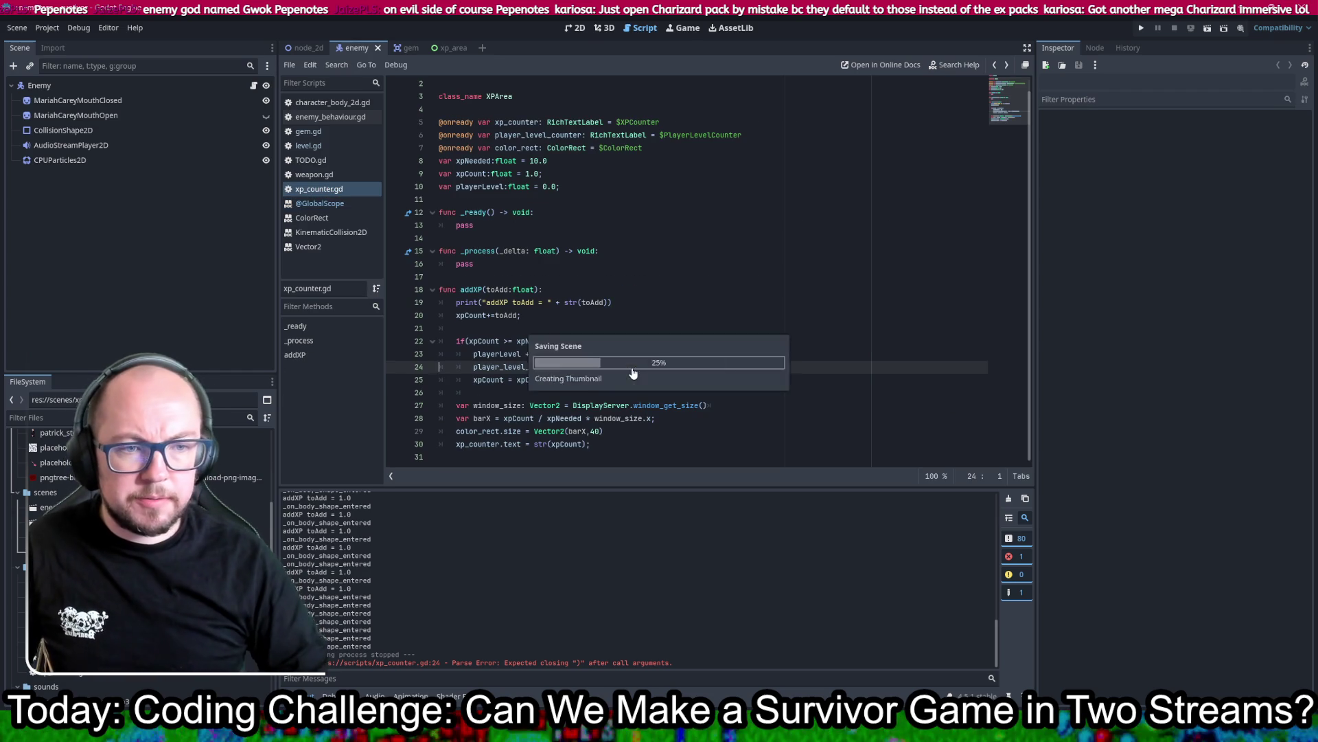
left_click_drag(638, 367, 609, 369)
key("ctrl+c")
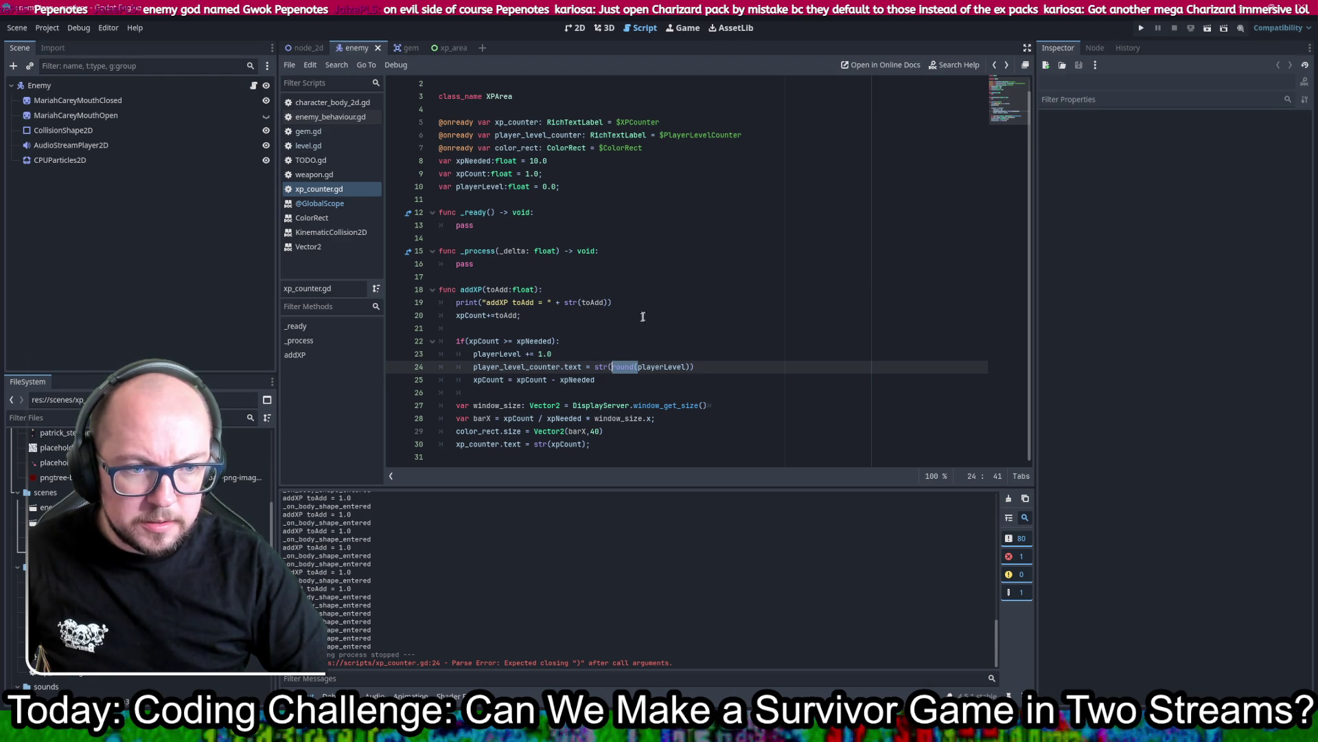
left_click(553, 444)
key("ctrl+v")
key("End")
key("Left")
type("))")
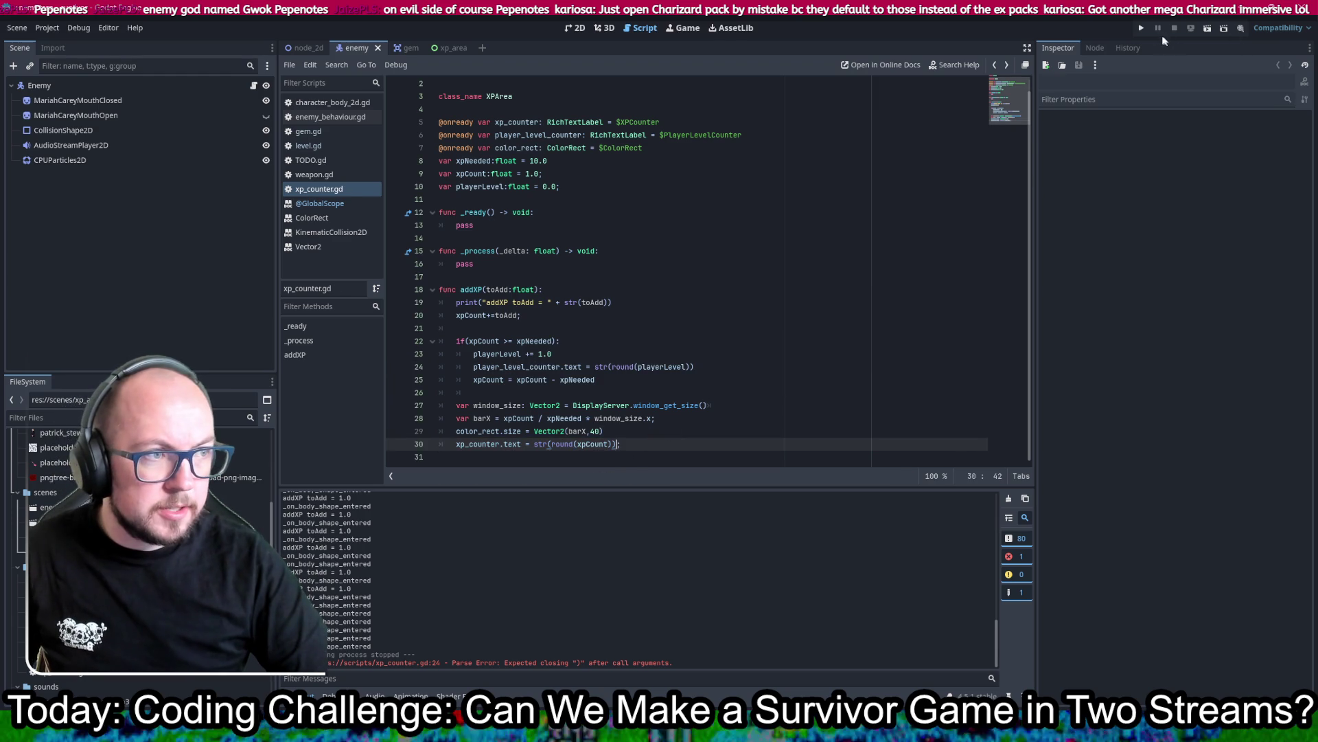
left_click(1141, 27)
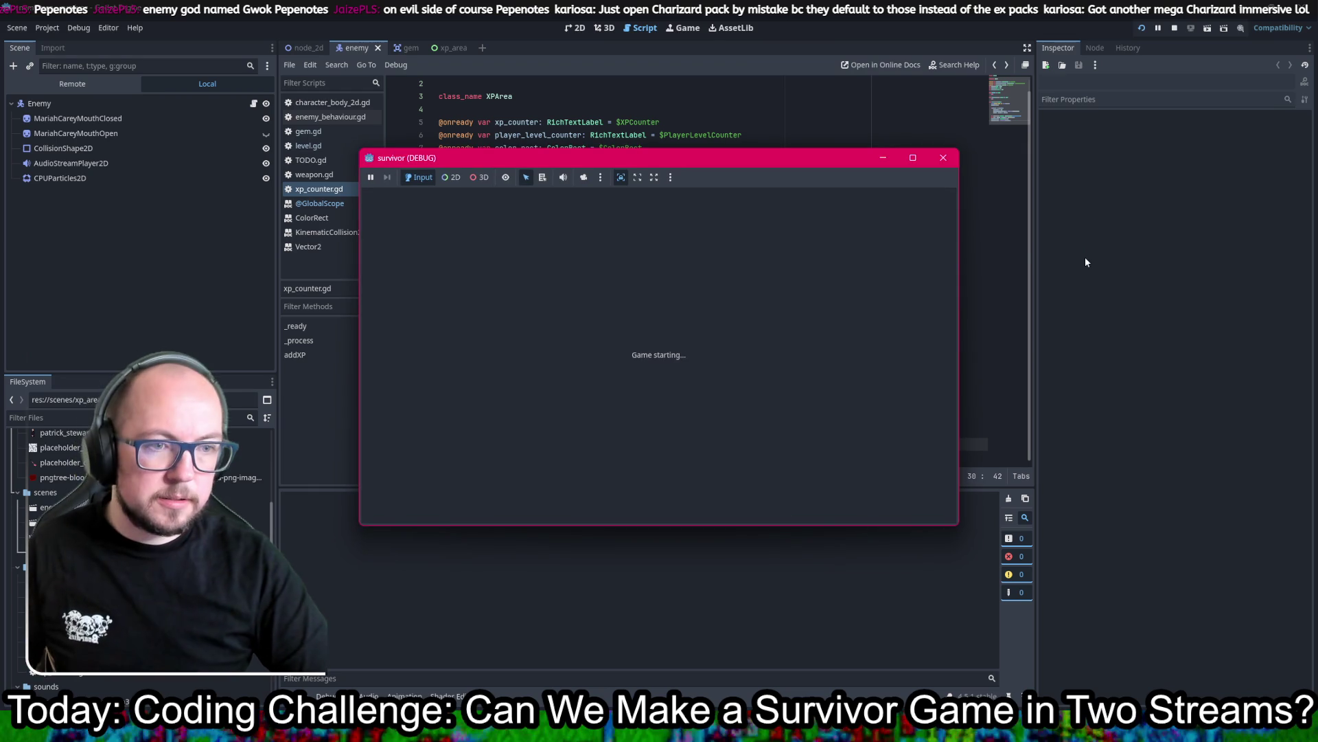
key("w")
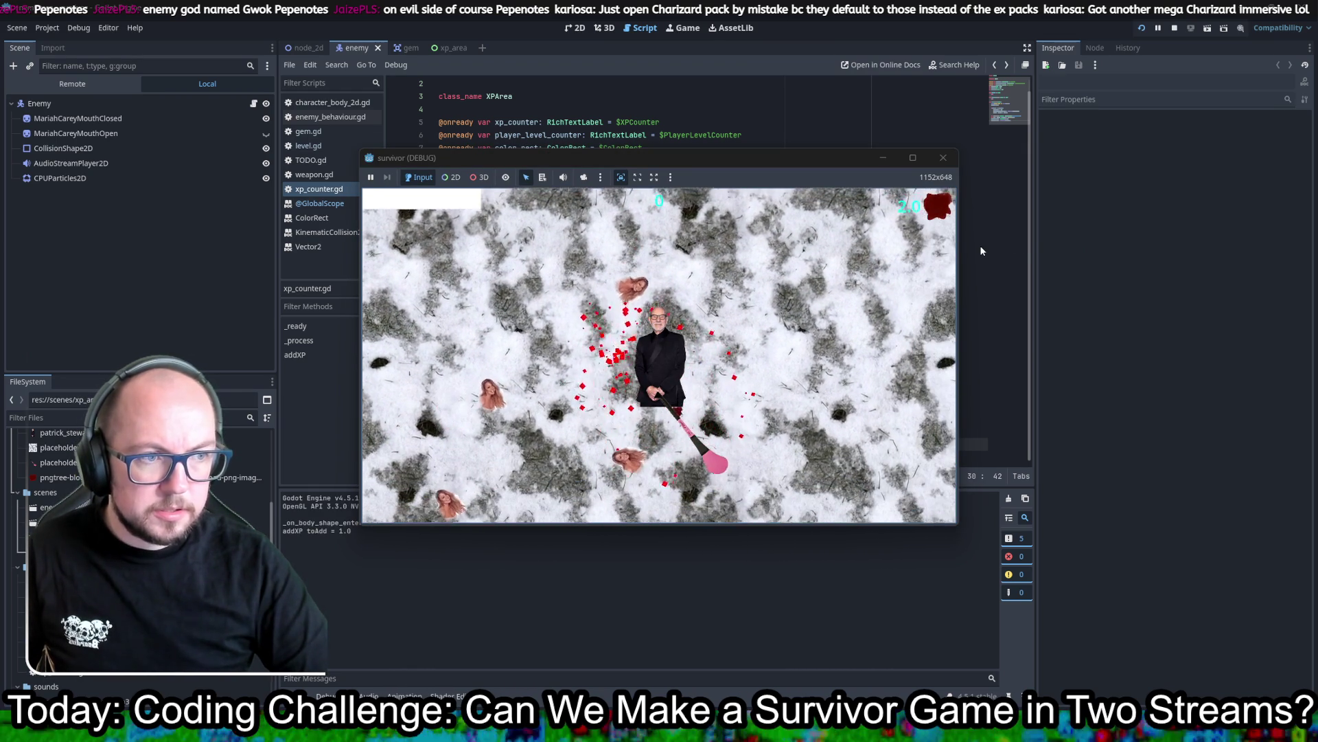
left_click(939, 158)
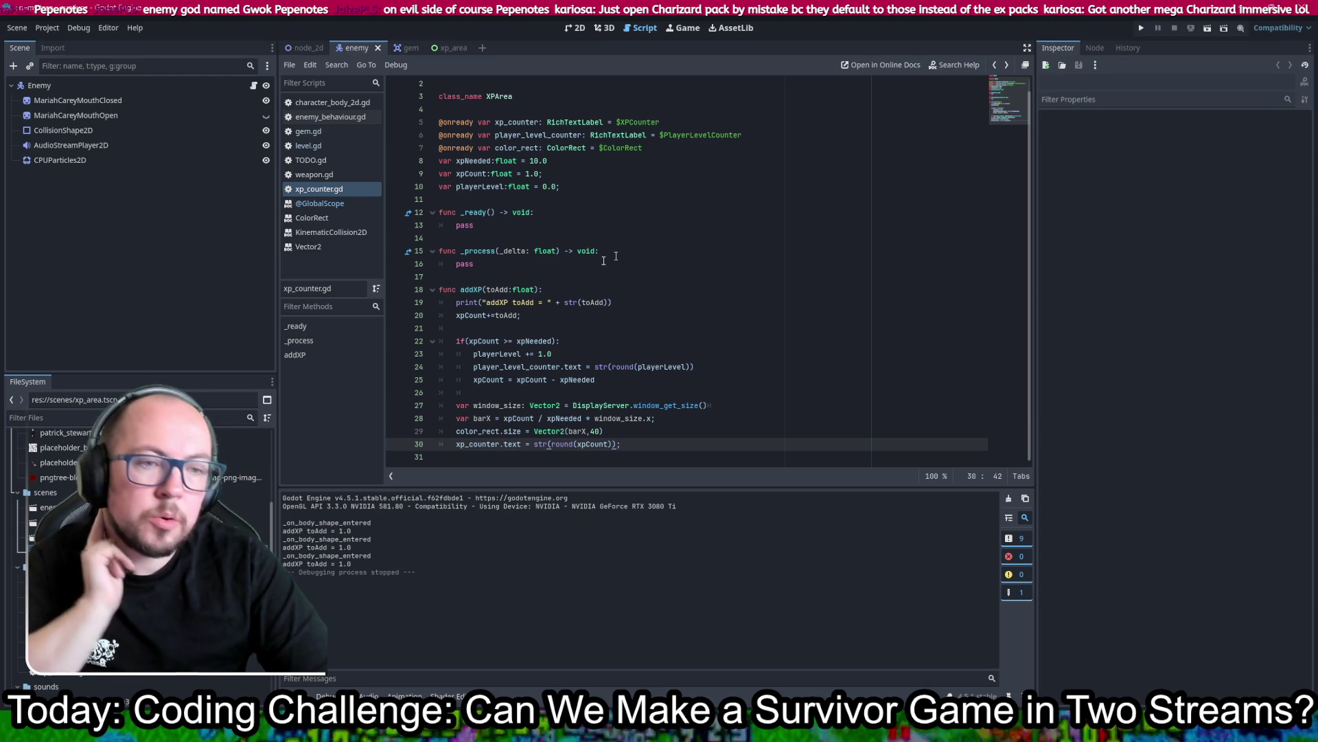
Step: Replace round with int on both counter lines 24 and 30, then run the project
double_click(622, 367)
type("int")
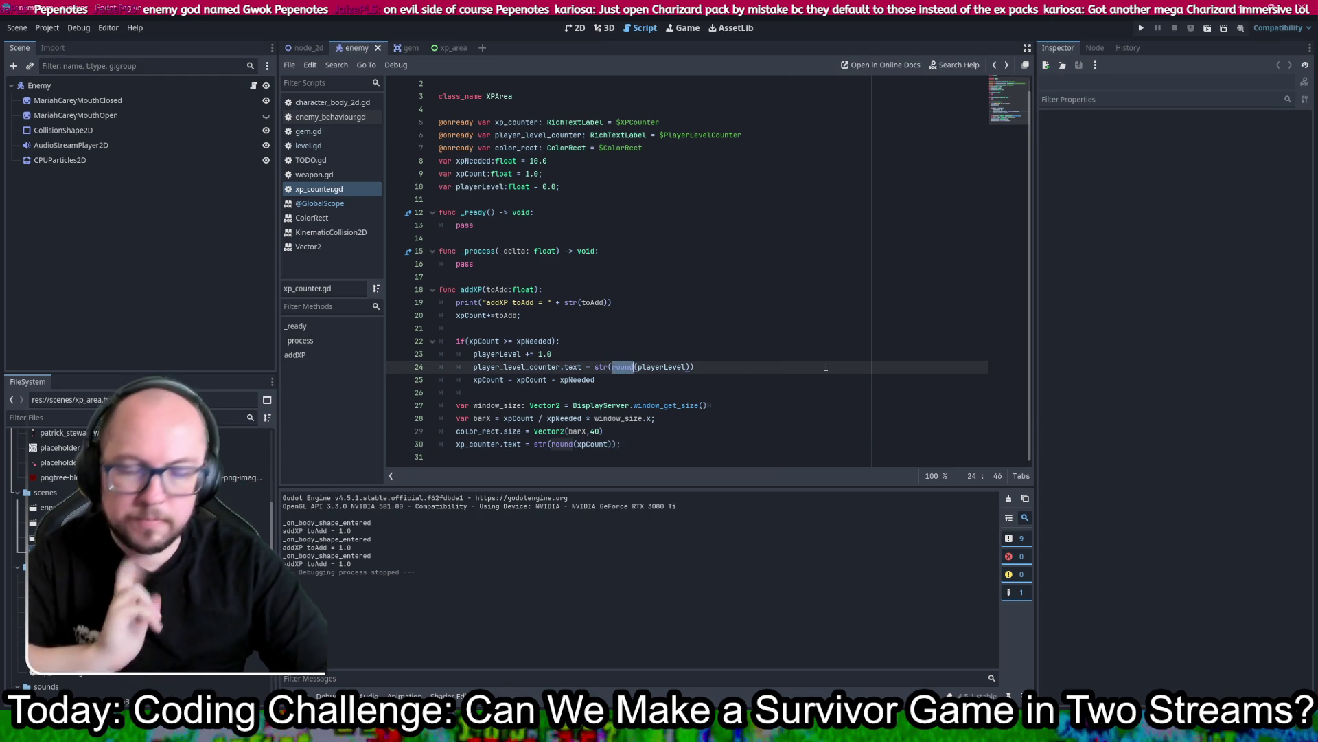
key("Escape")
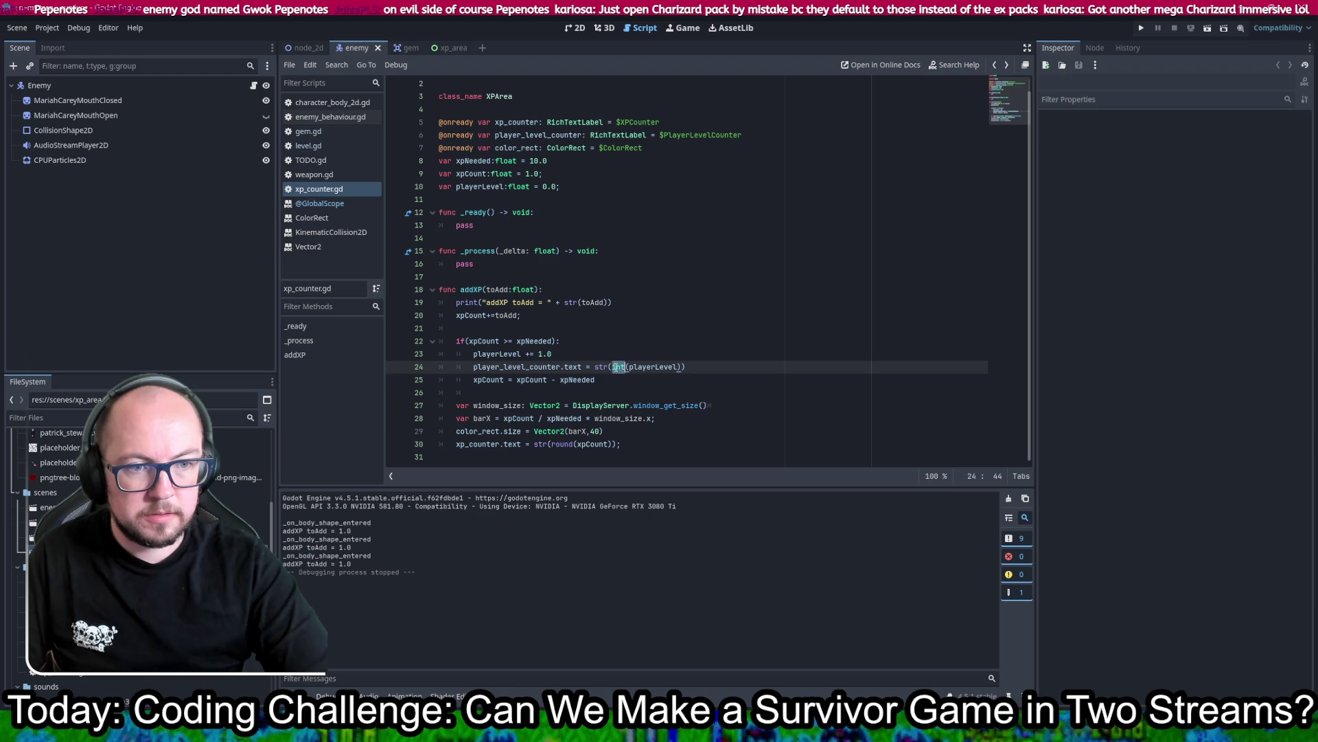
double_click(565, 444)
type("int")
key("Escape")
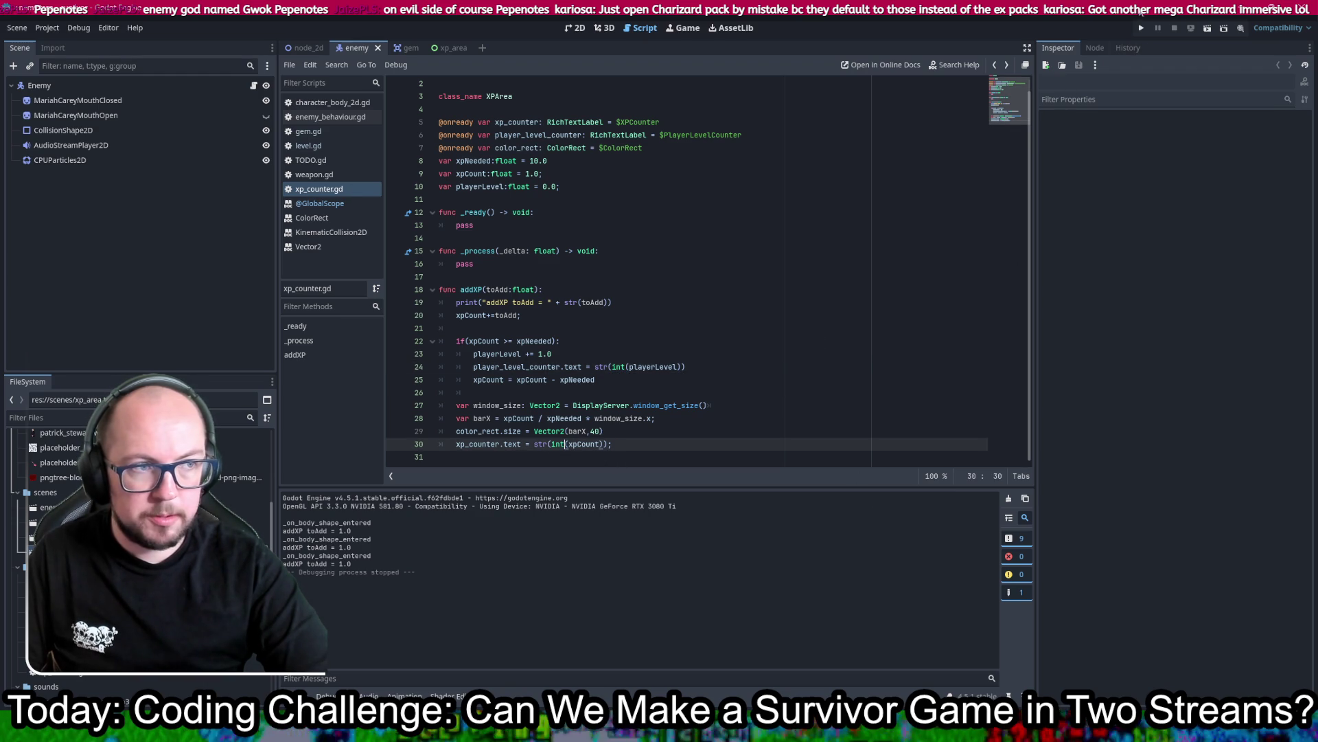
left_click(1141, 28)
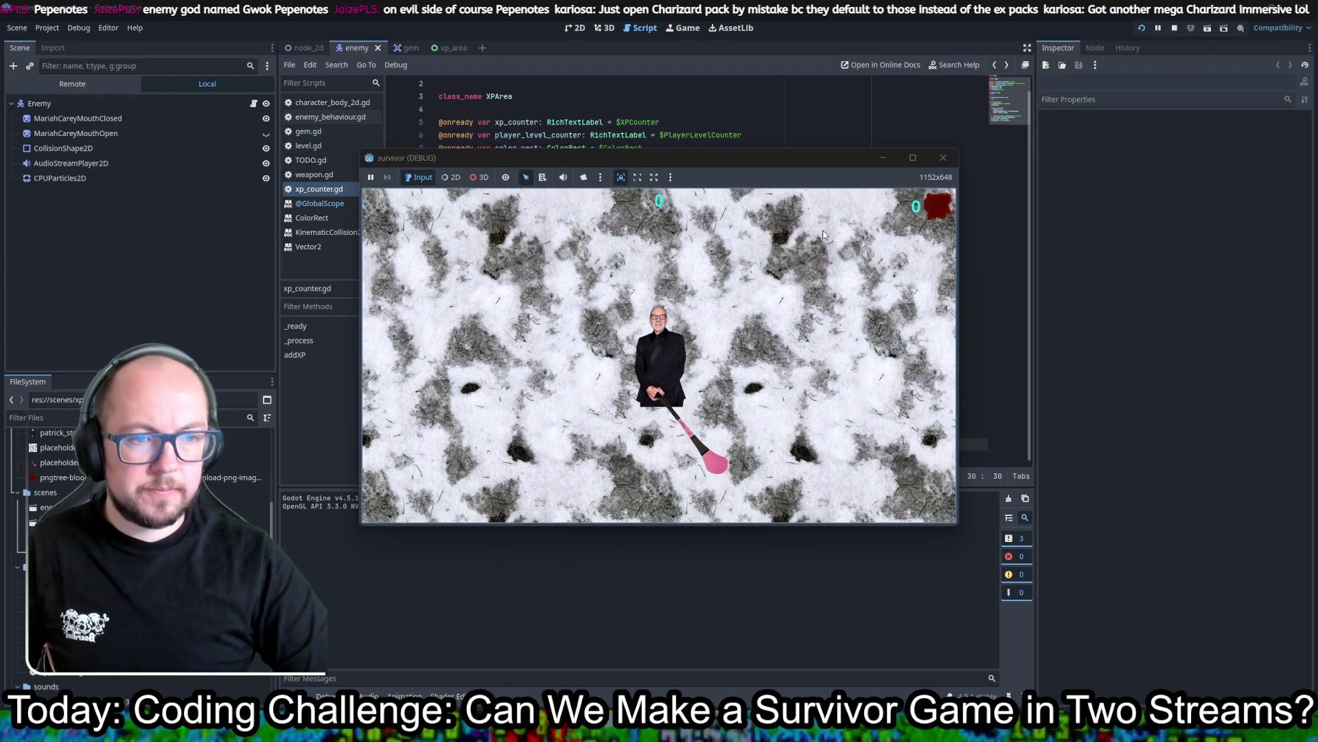
Step: Steer the player around with WASD to kill enemies and collect XP
key("d")
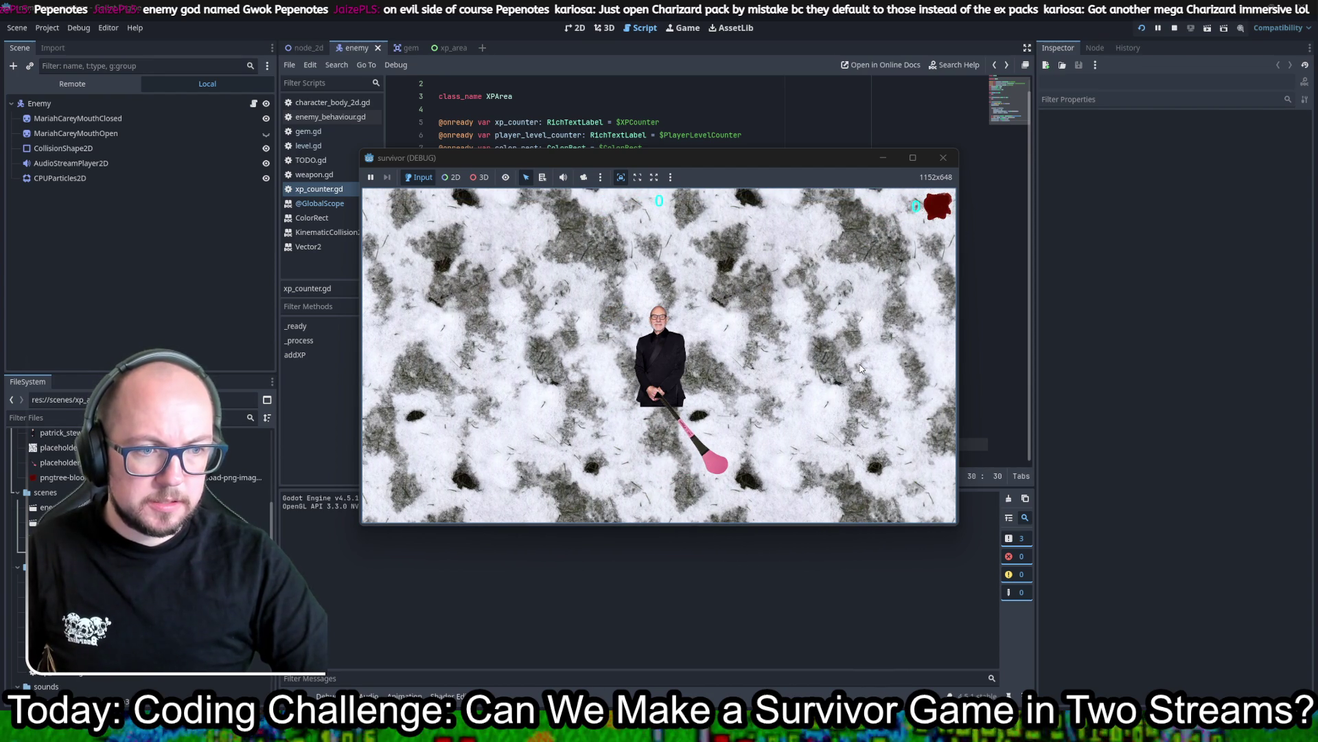
key("w")
key("a")
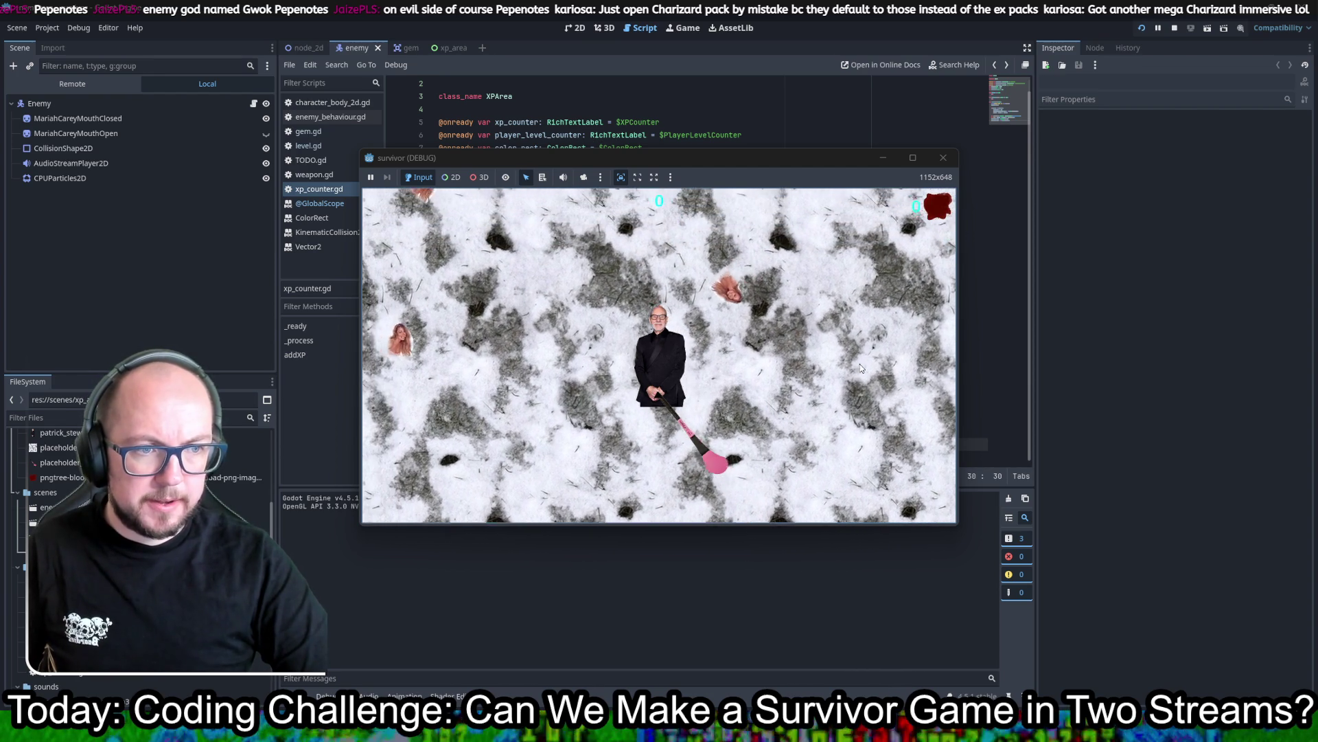
key("w")
key("a")
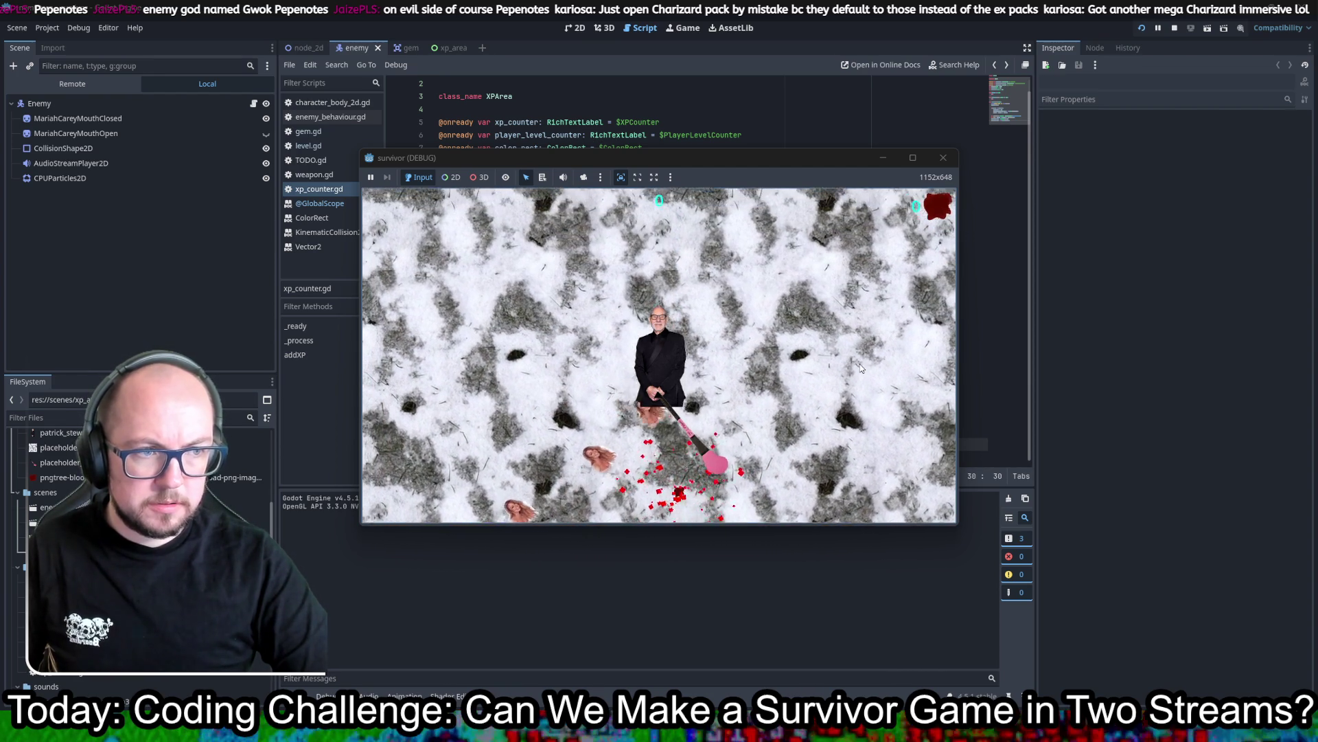
key("d")
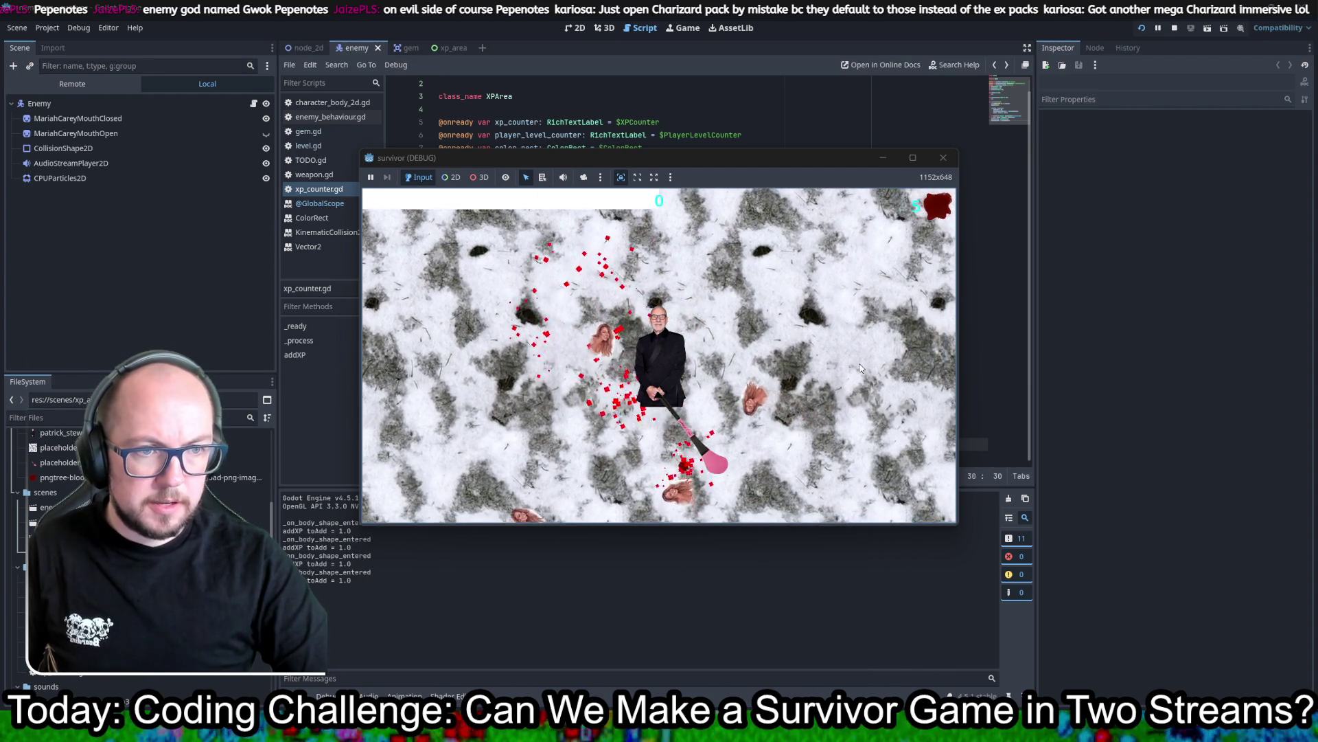
key("s")
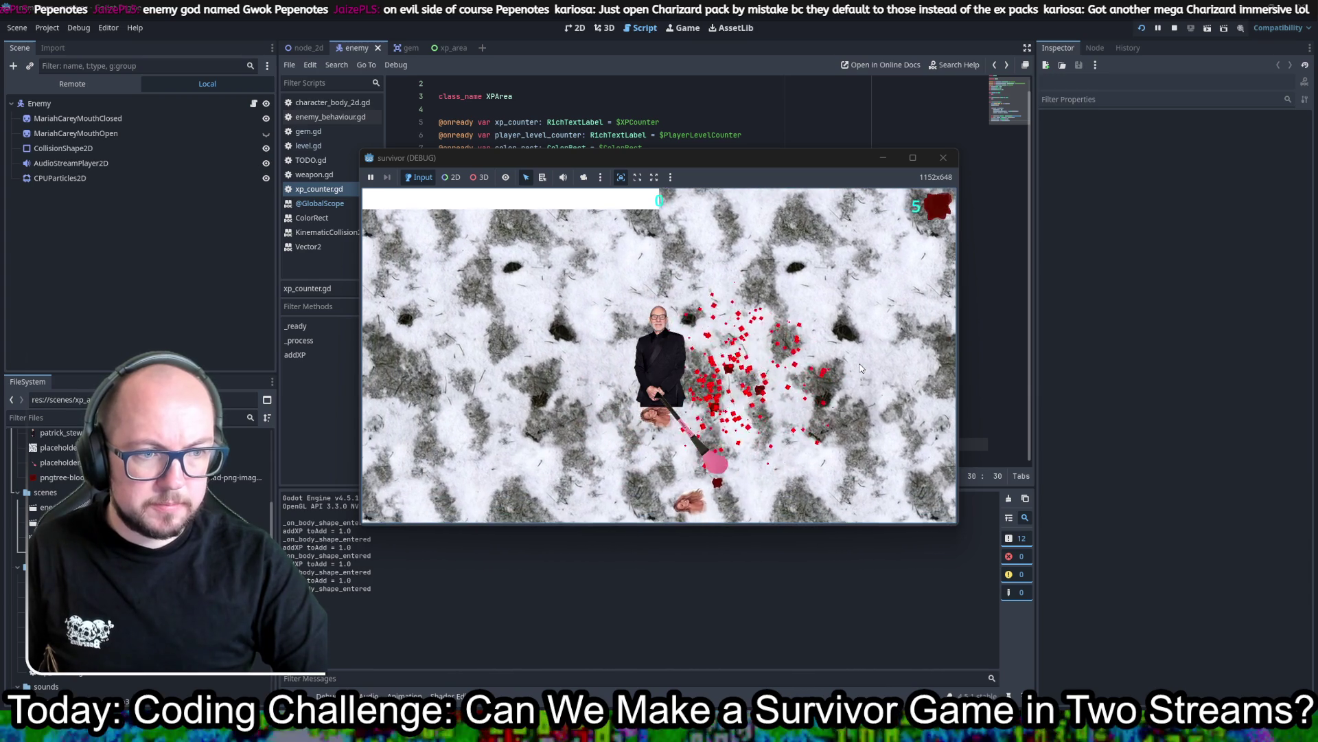
key("a")
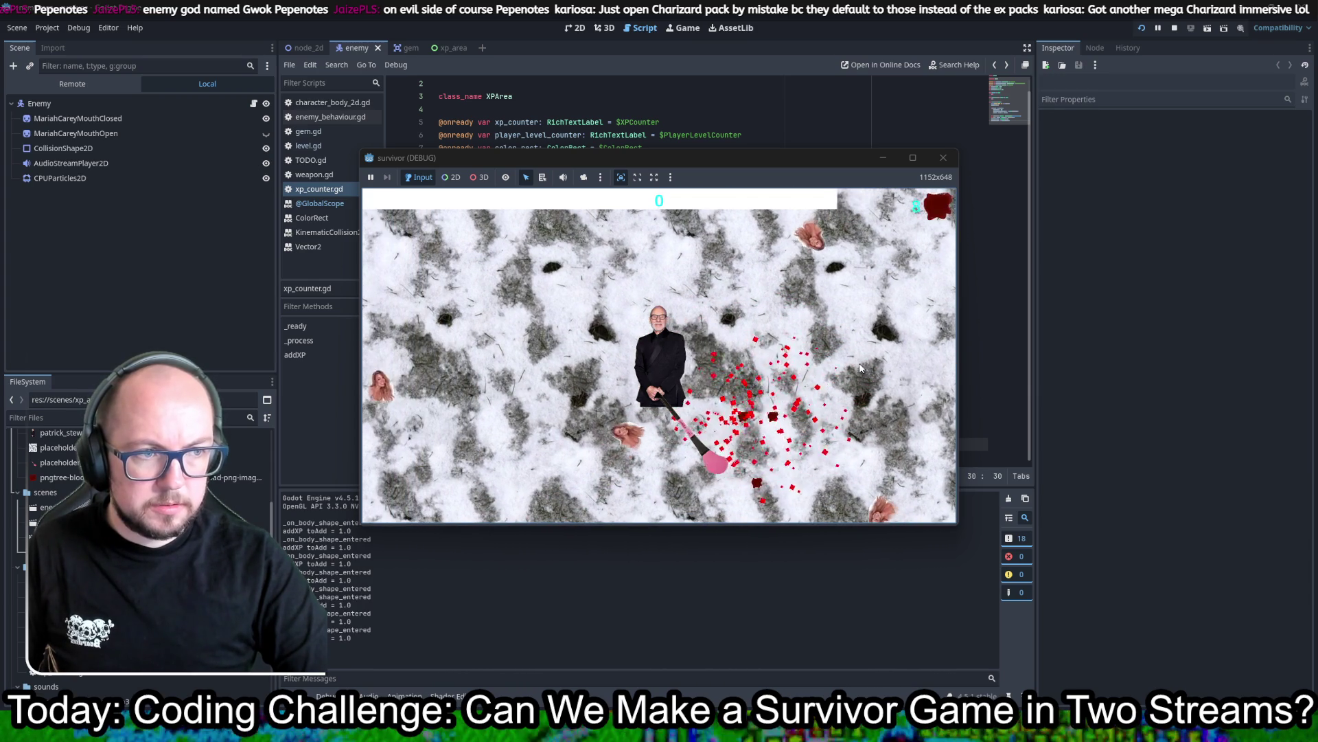
key("d")
key("s")
key("w")
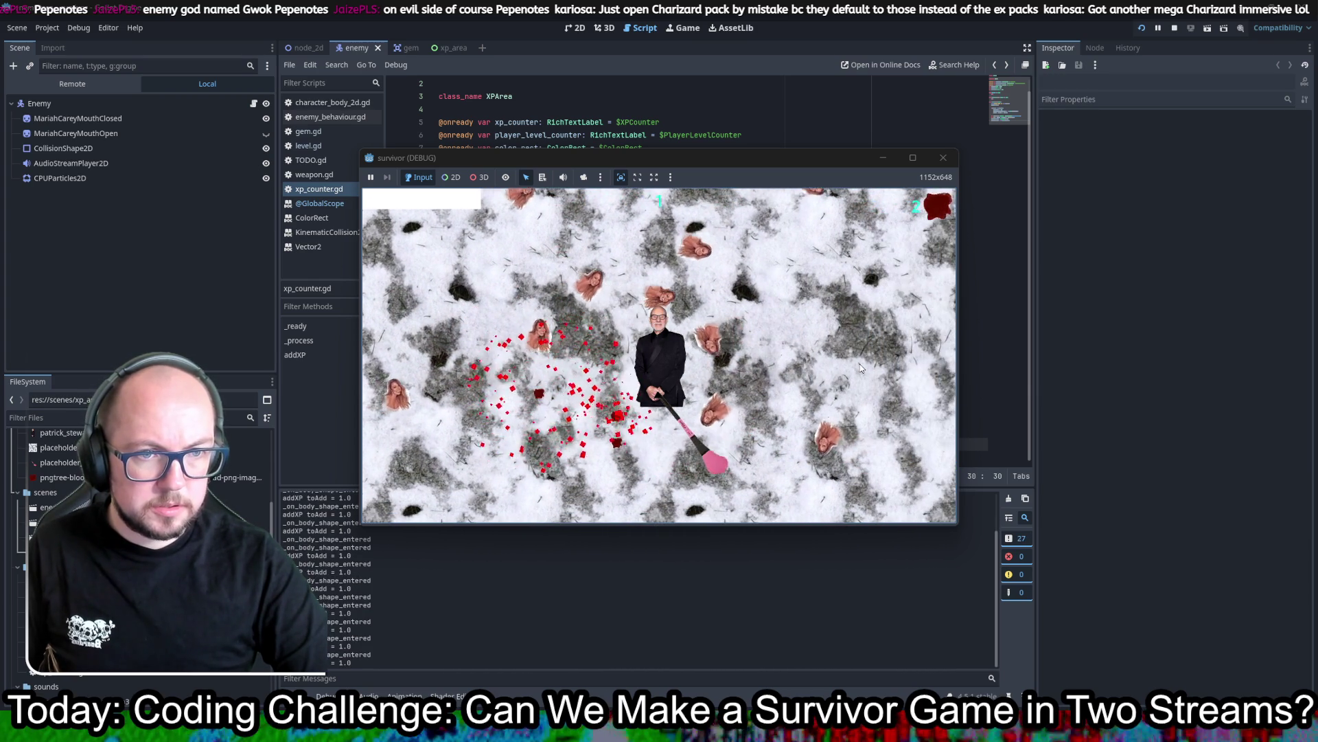
key("a")
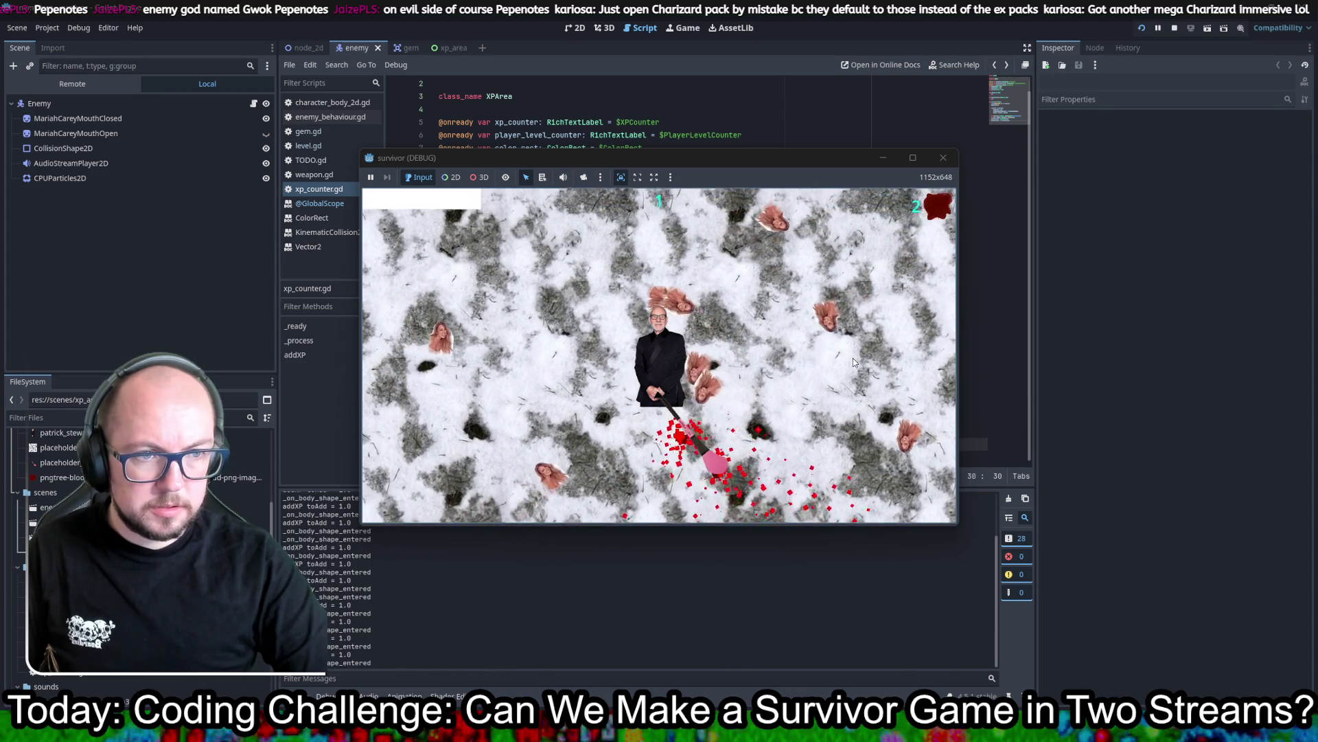
key("d")
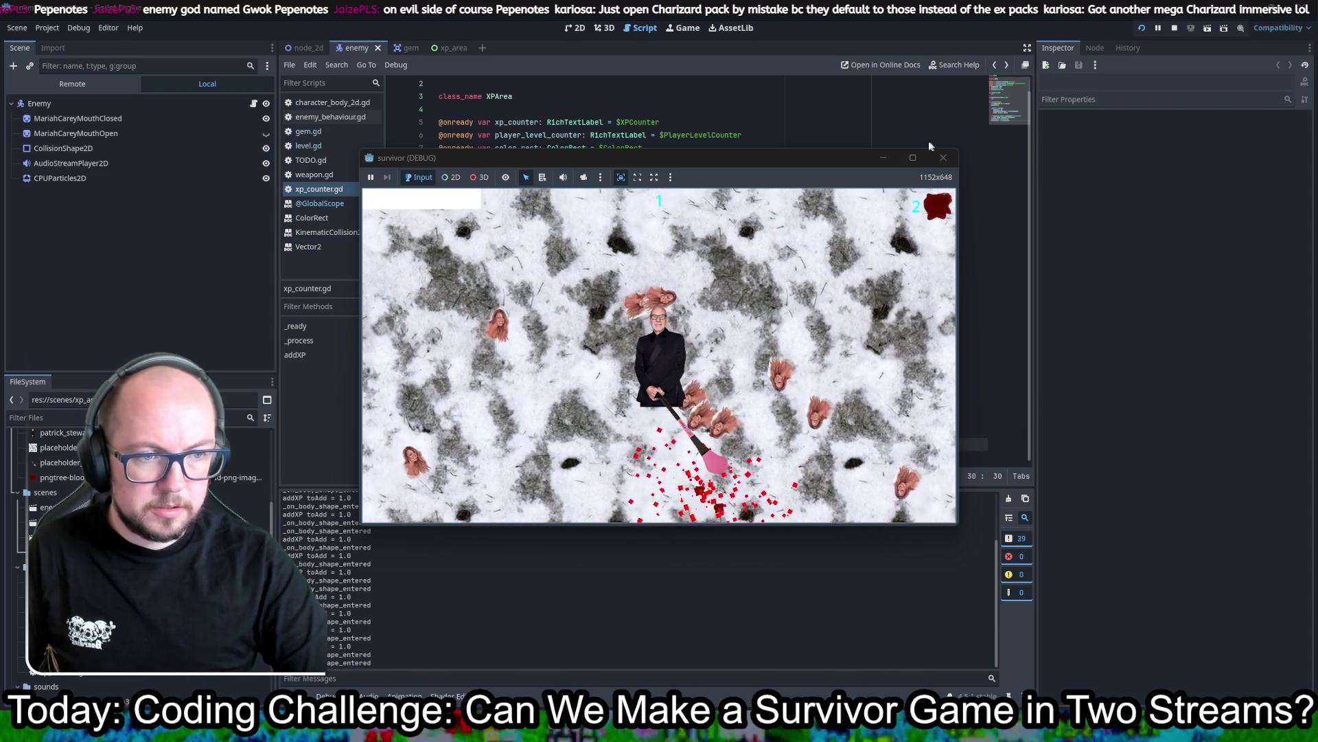
Step: Keep moving through the enemy swarm to fill the XP bar, then close the game window
key("d")
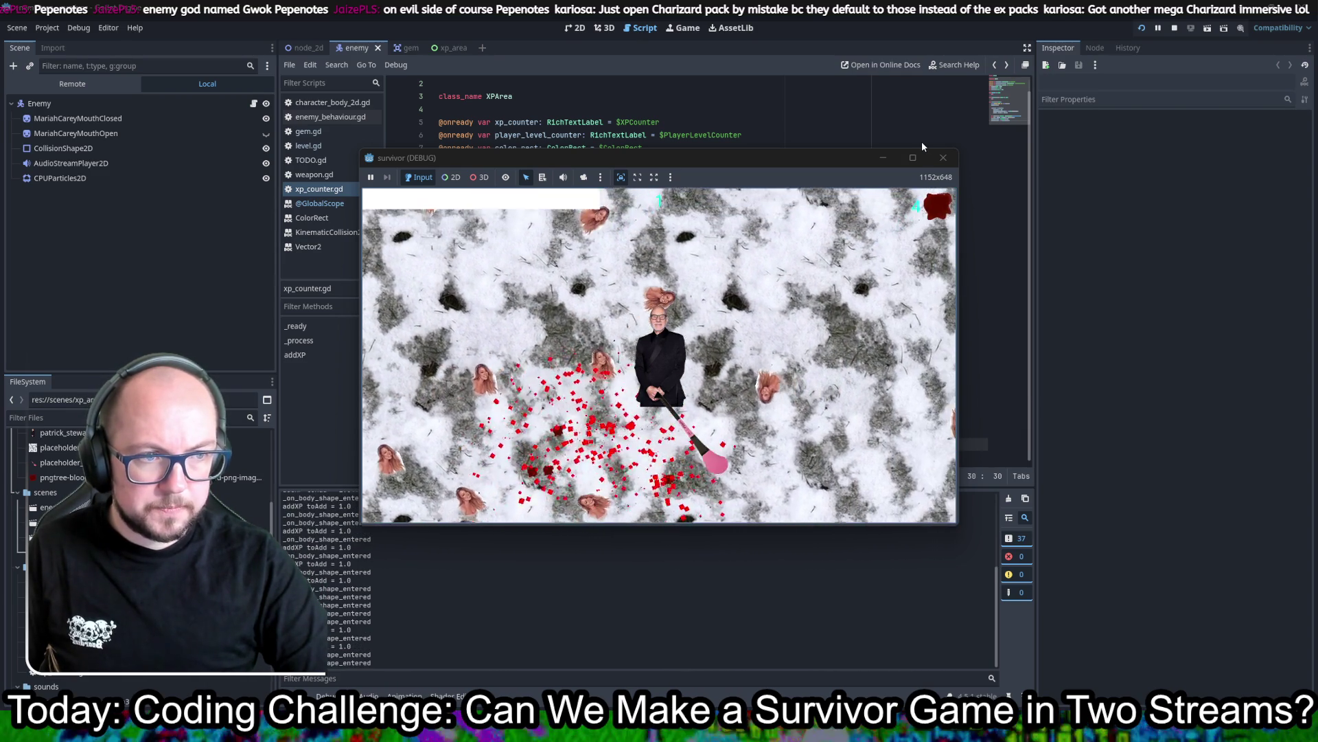
key("s")
key("a")
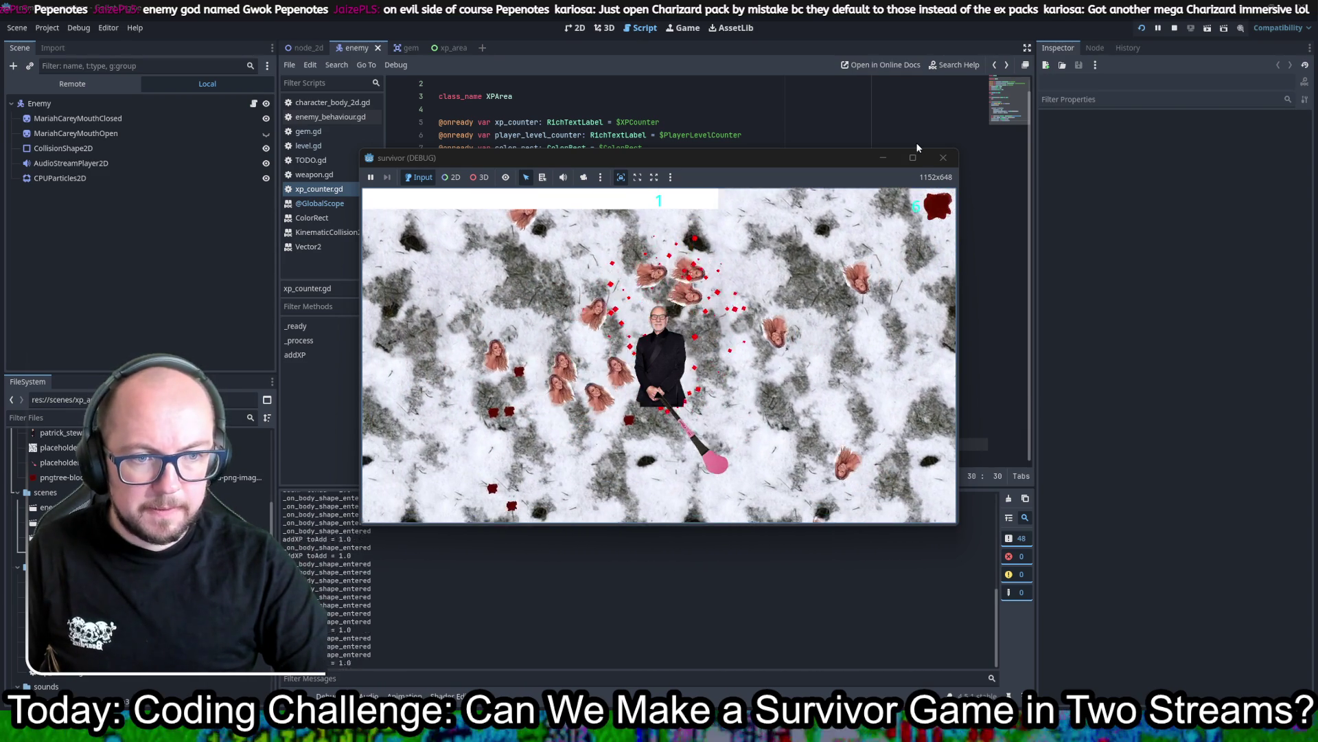
key("s")
key("a")
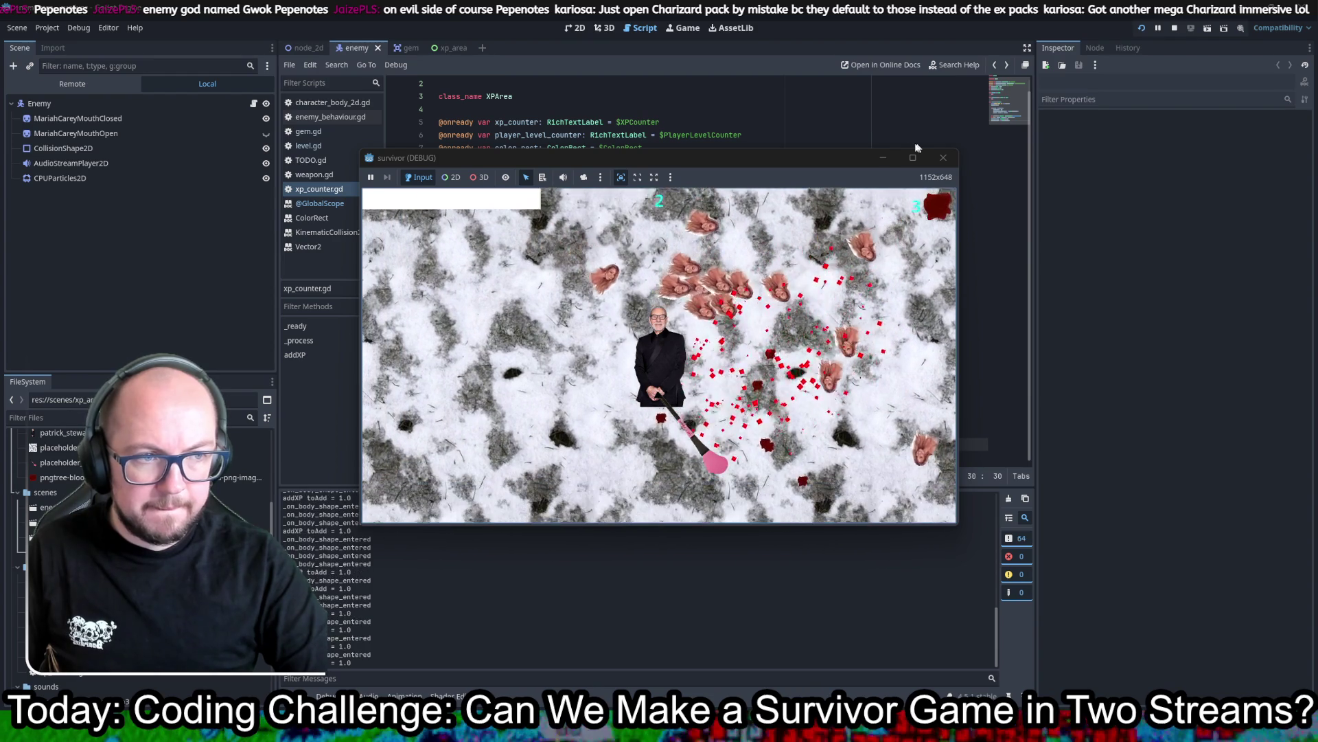
key("w")
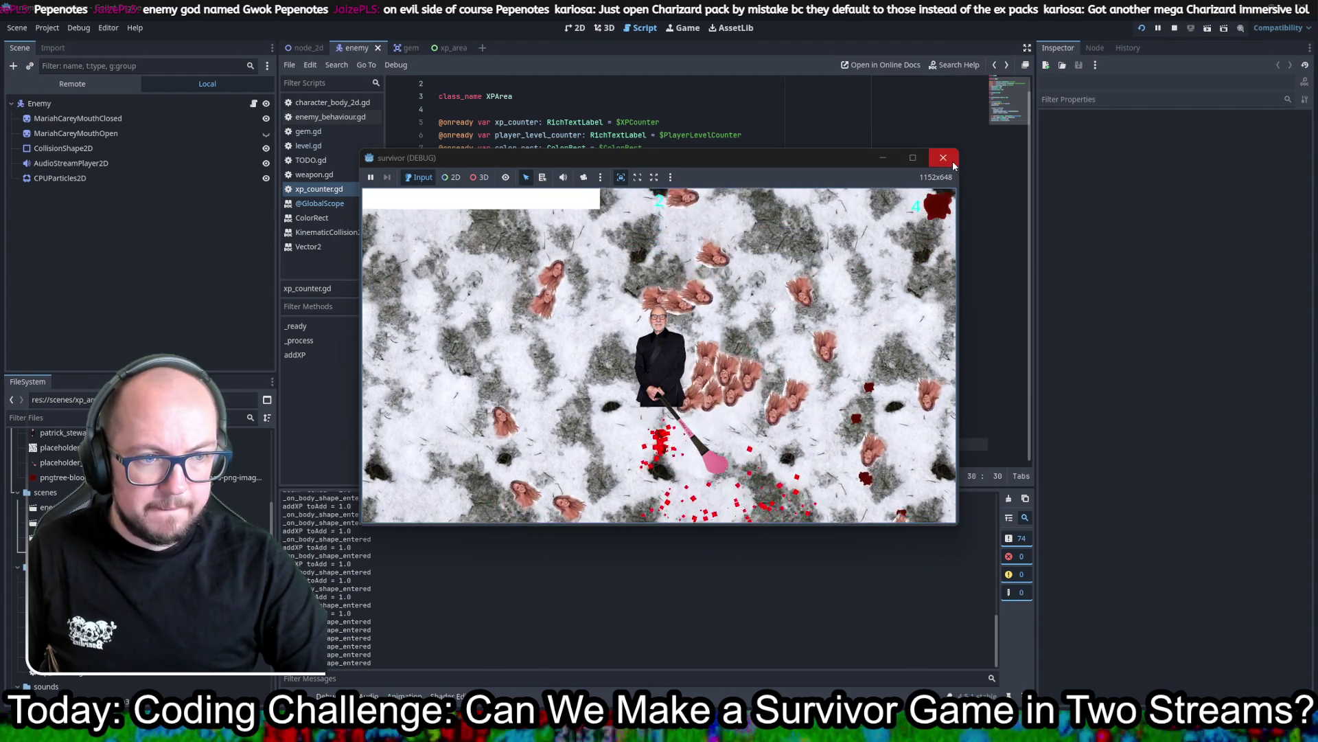
key("s")
key("a")
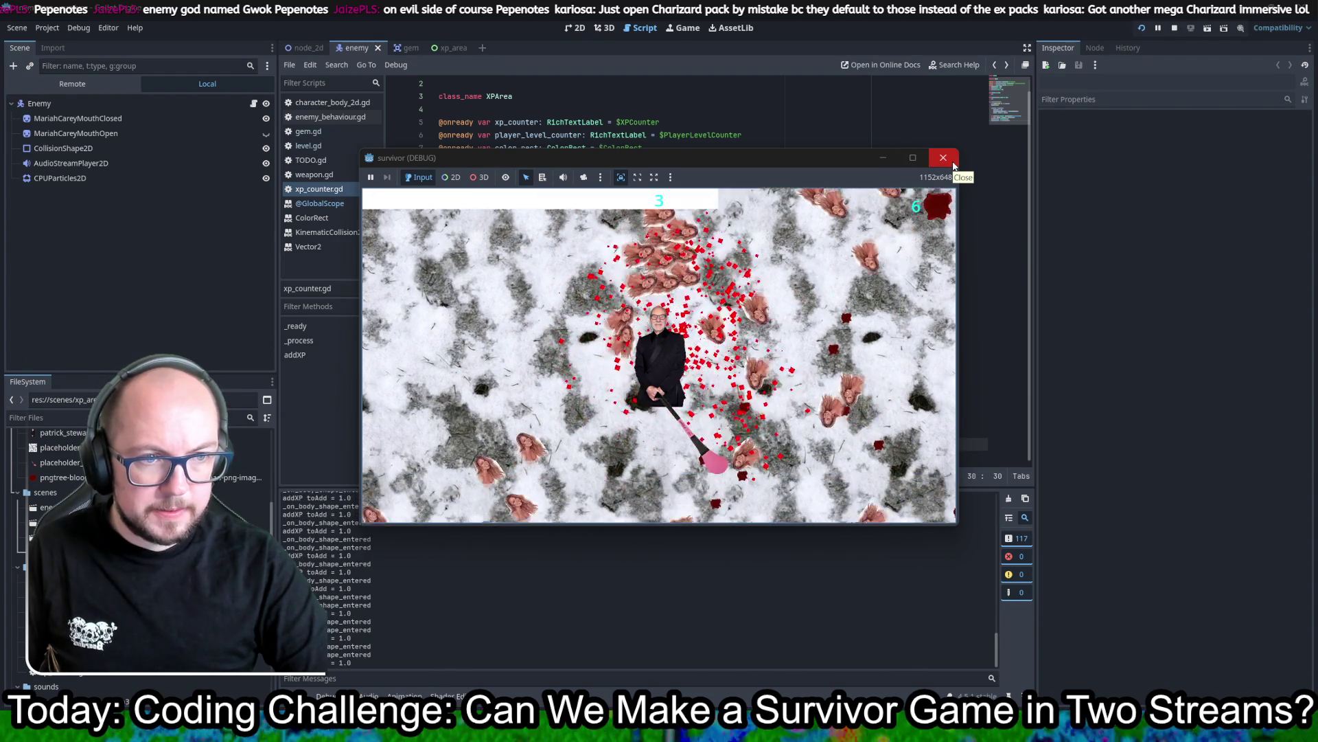
key("d")
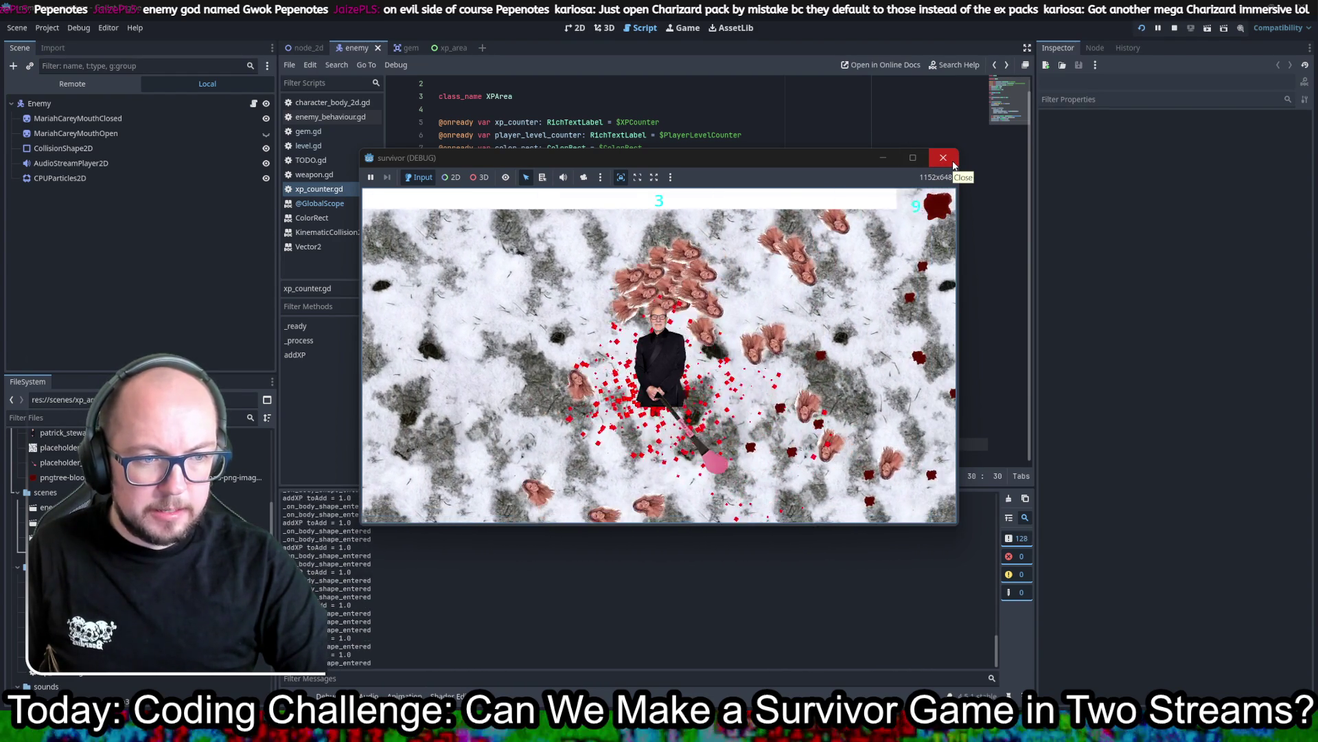
key("d")
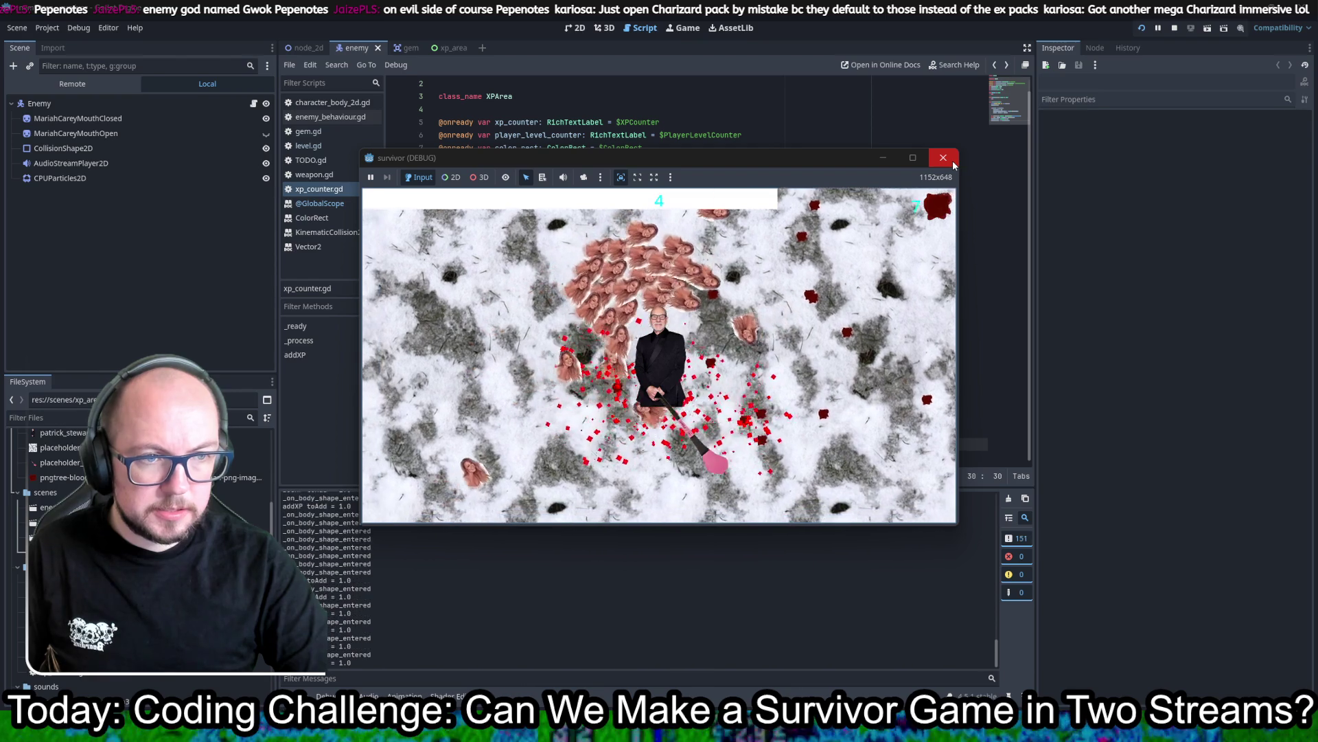
key("s")
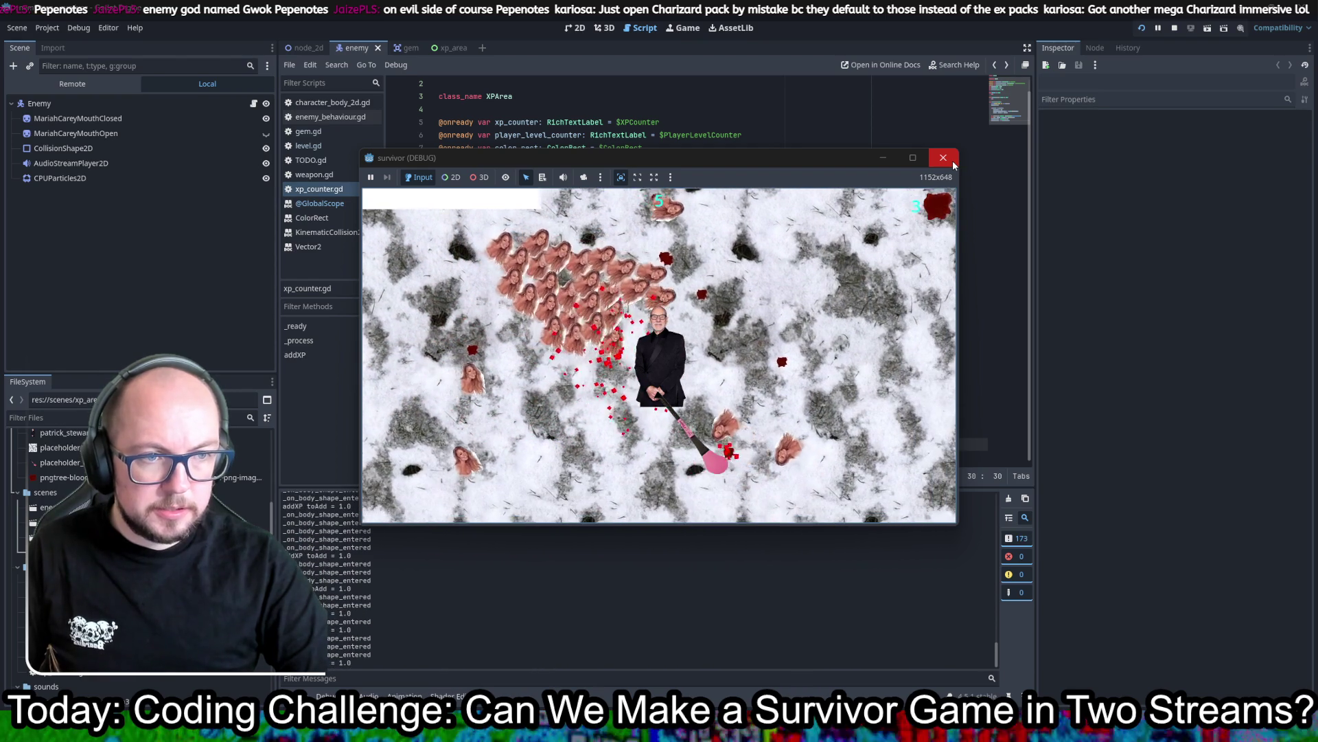
key("w")
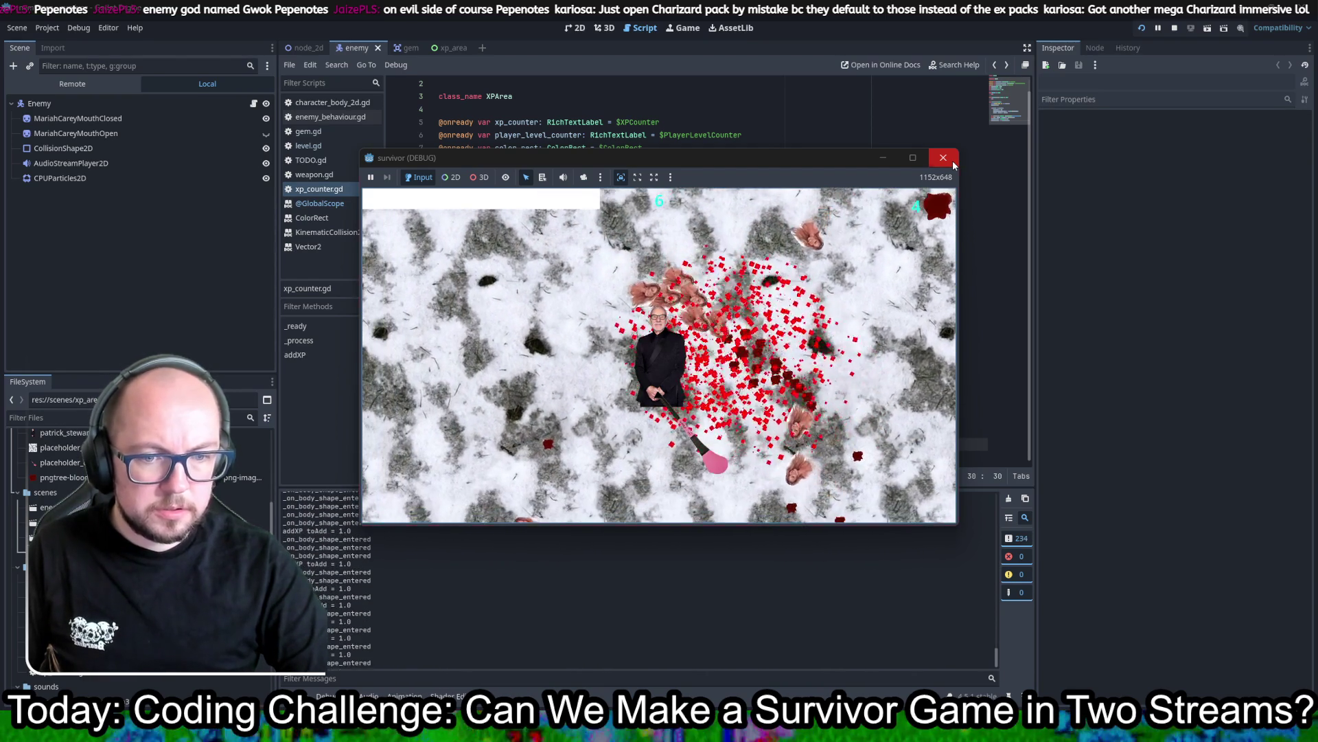
left_click(953, 159)
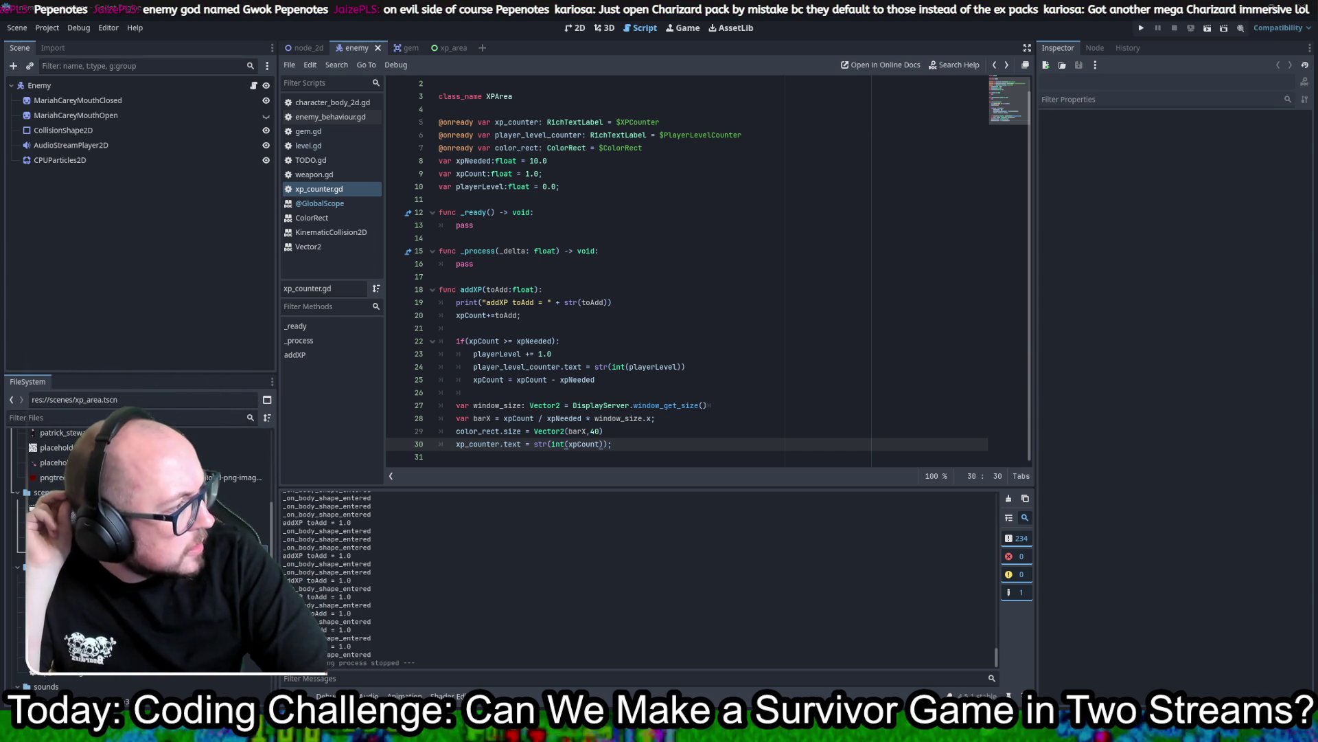
key("alt+Tab")
double_click(1049, 361)
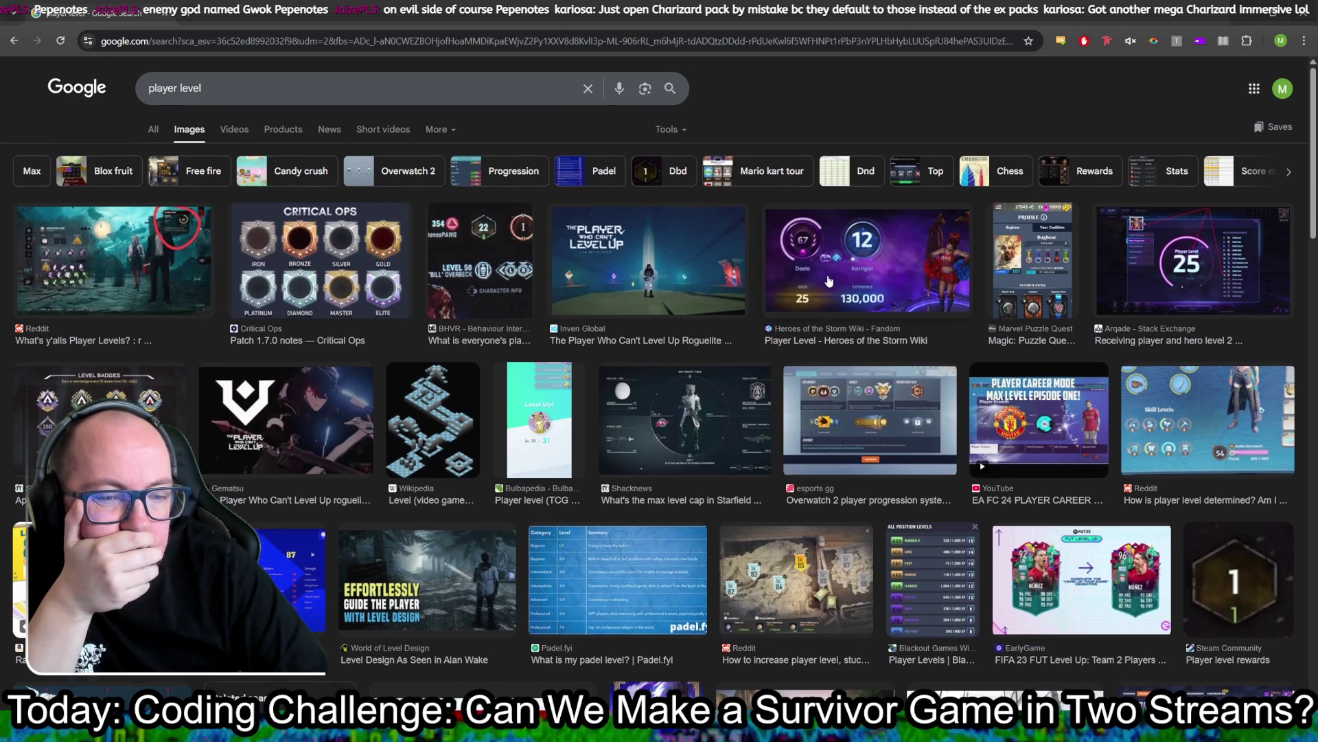
scroll(829, 281, "down", 5)
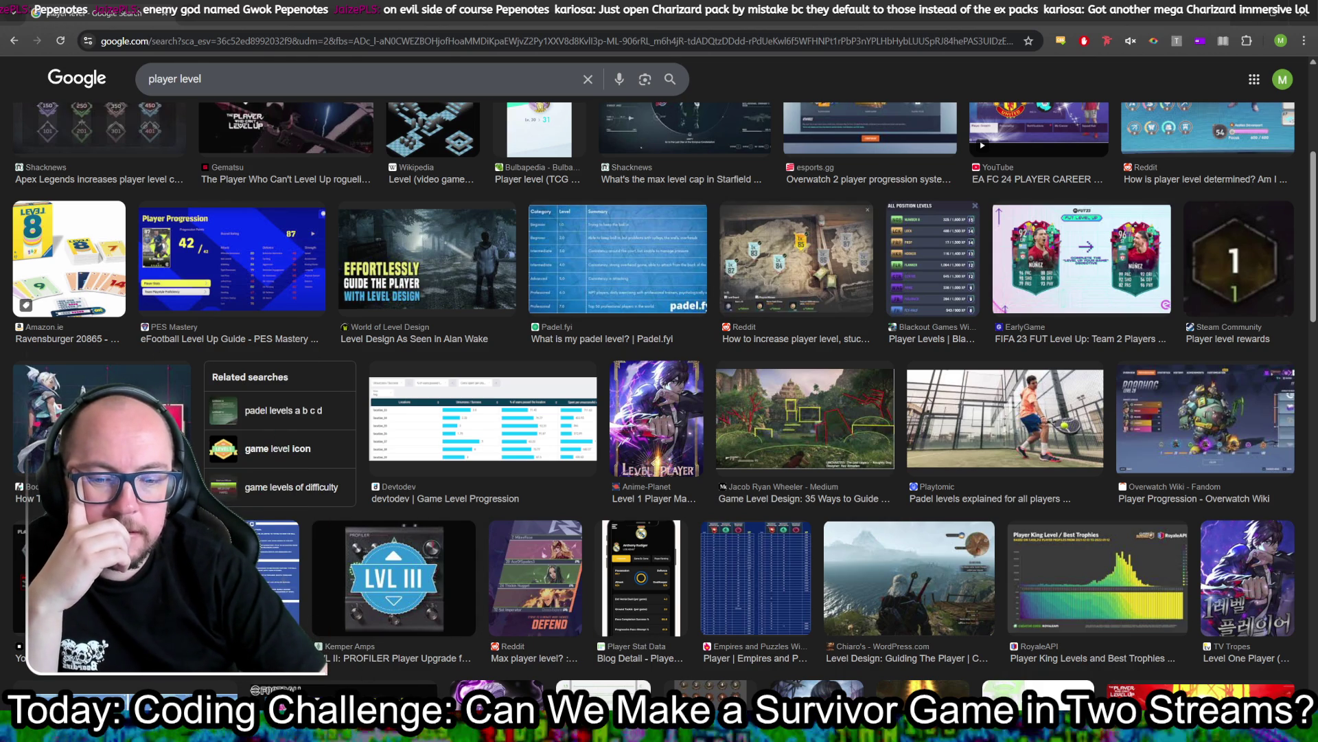
mouse_move(354, 729)
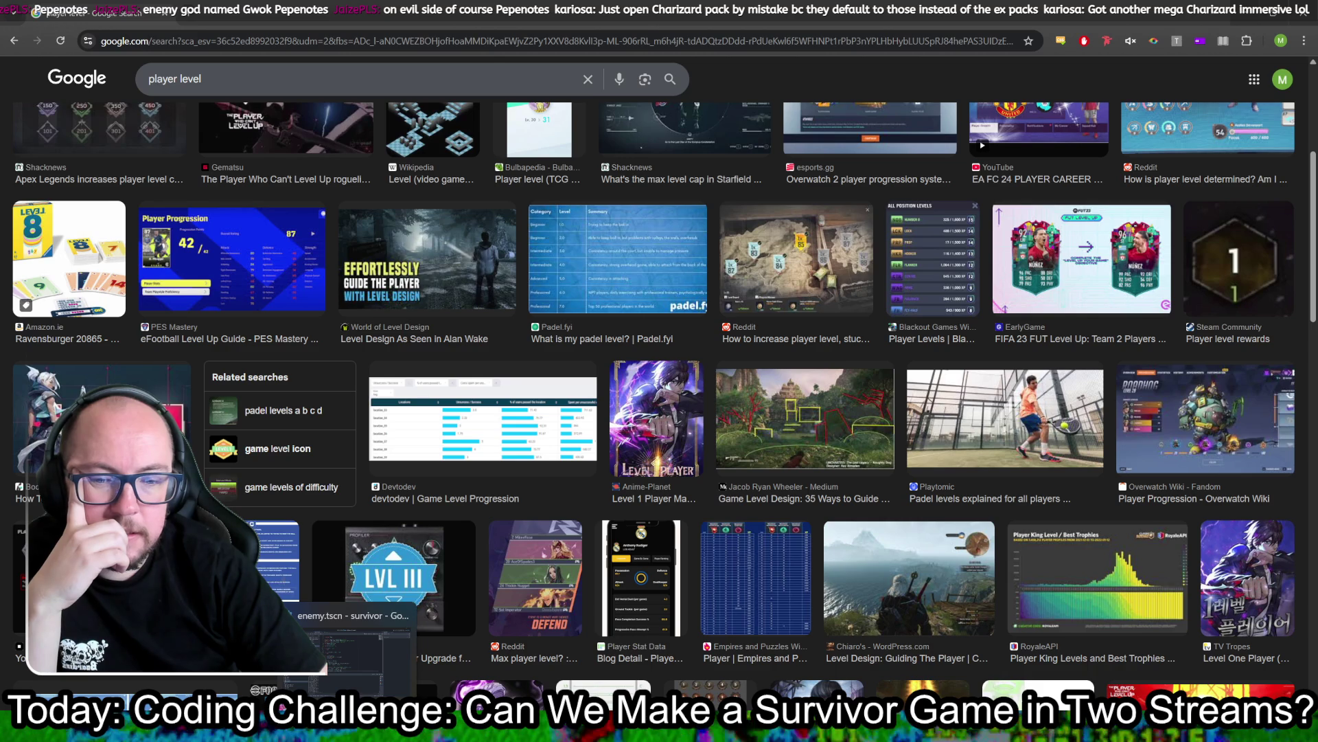
left_click(354, 645)
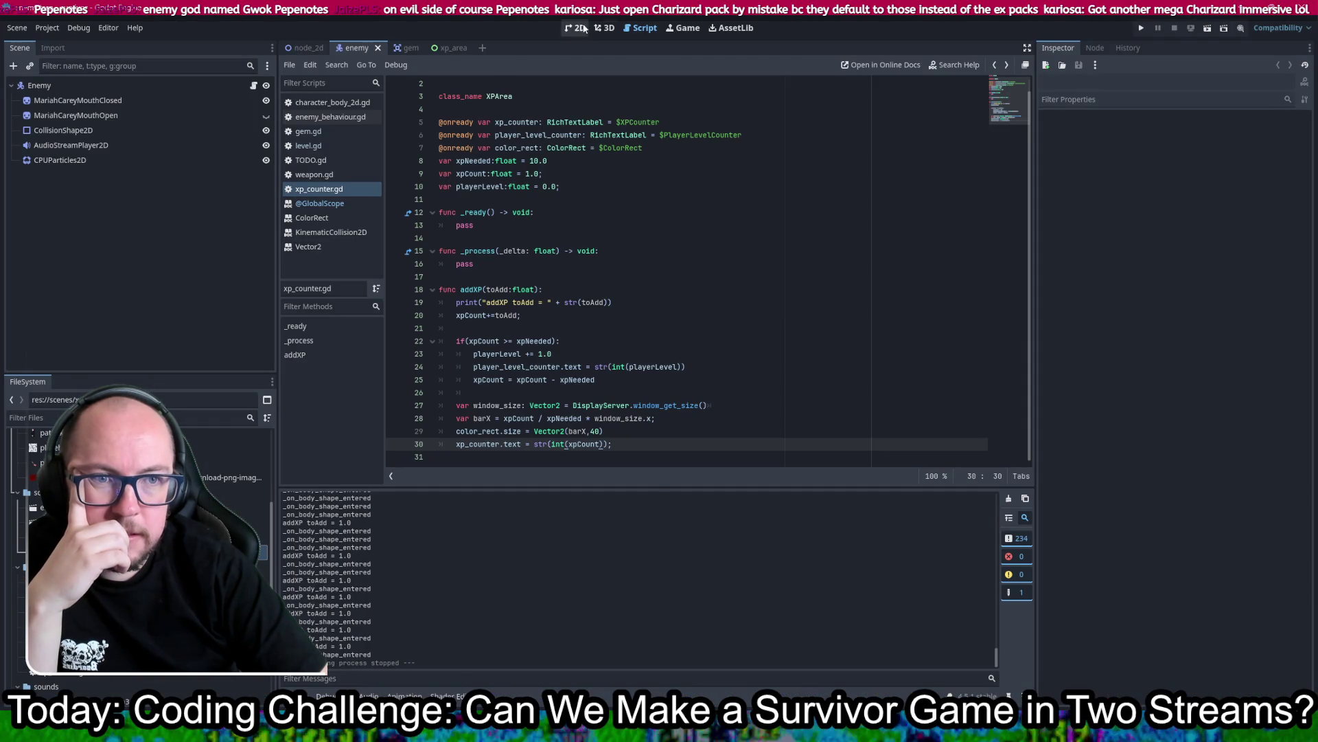
Step: Open the xp_area scene in the 2D view and bring up the XPArea node's context menu
left_click(567, 31)
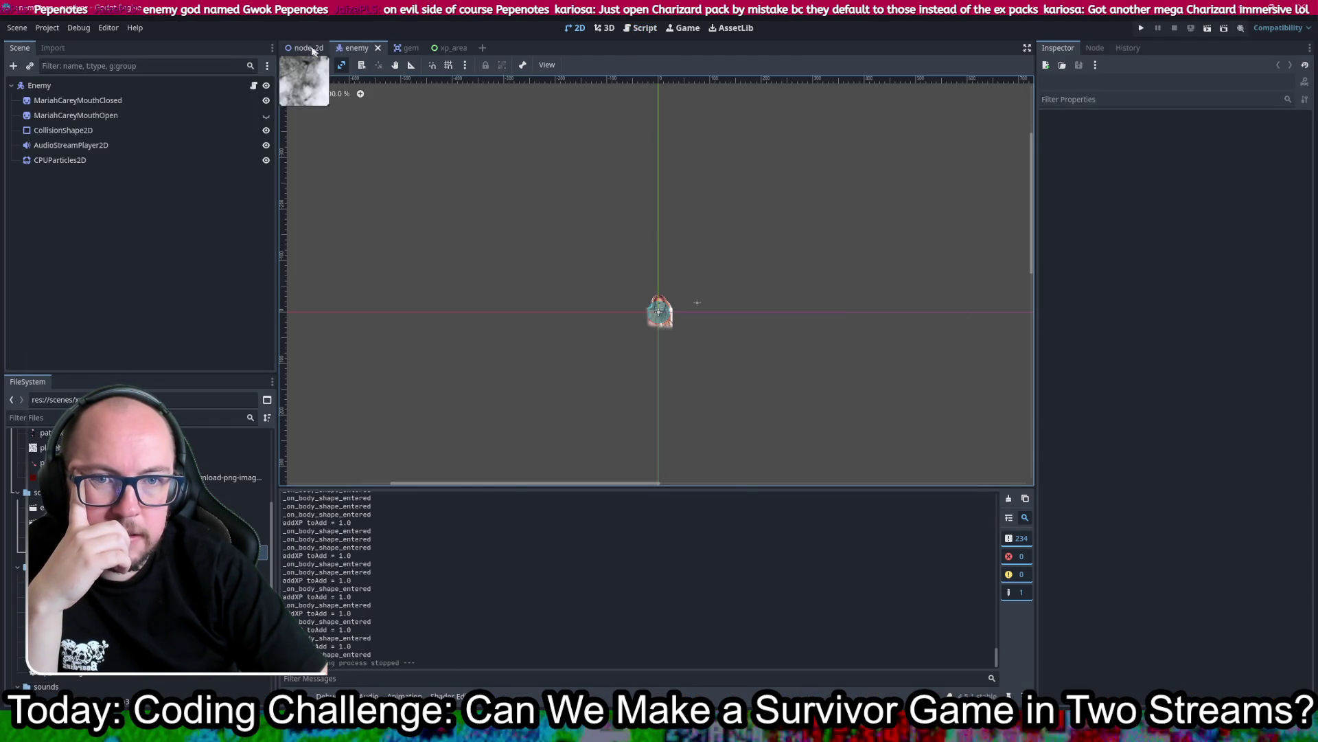
left_click(307, 48)
scroll(817, 295, "down", 2)
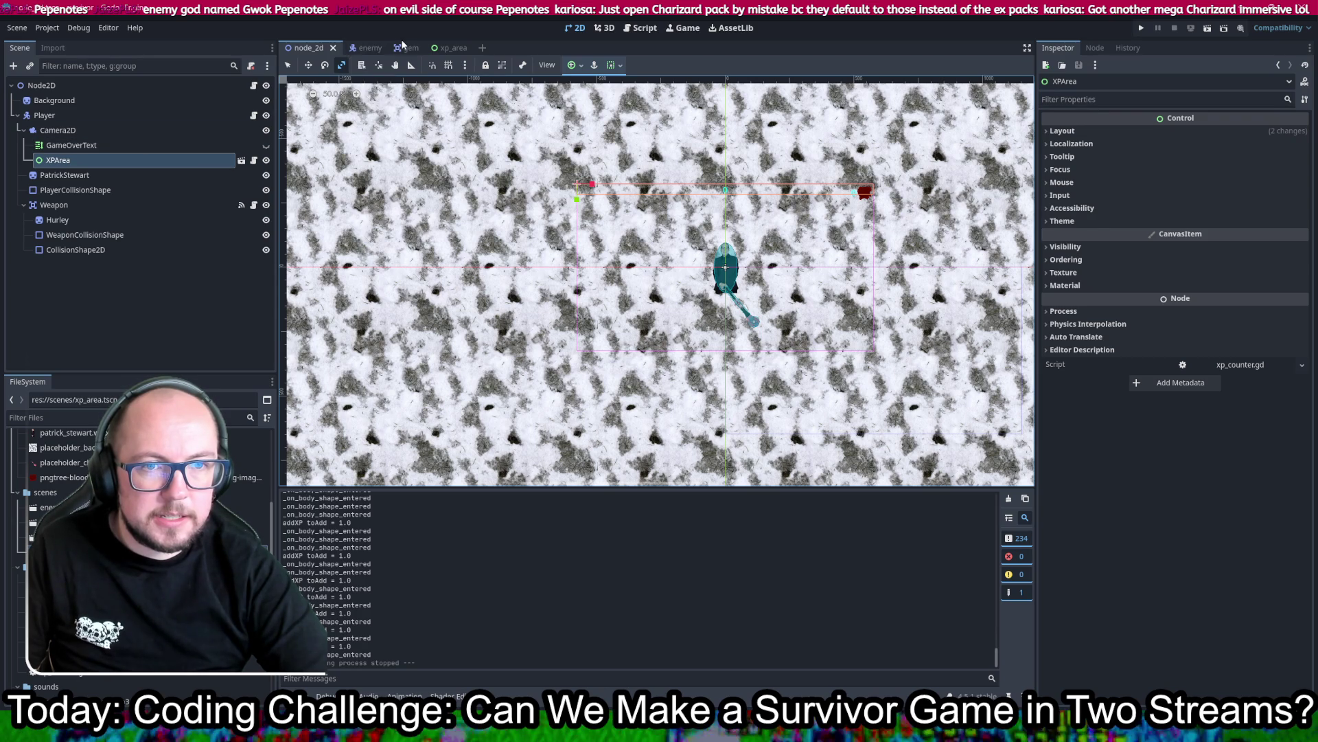
left_click(448, 48)
scroll(824, 327, "up", 2)
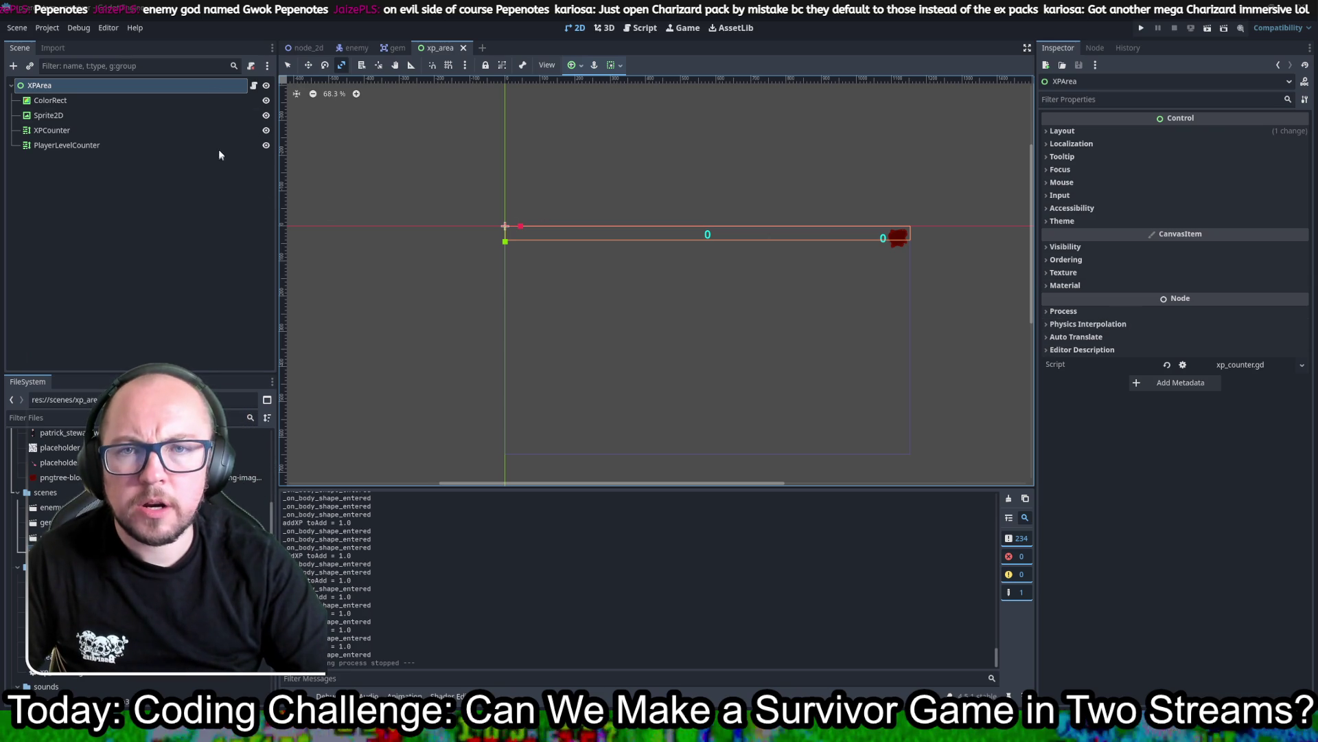
right_click(180, 92)
Step: Add a Control child node under XPArea and save the scene
left_click(220, 94)
double_click(345, 194)
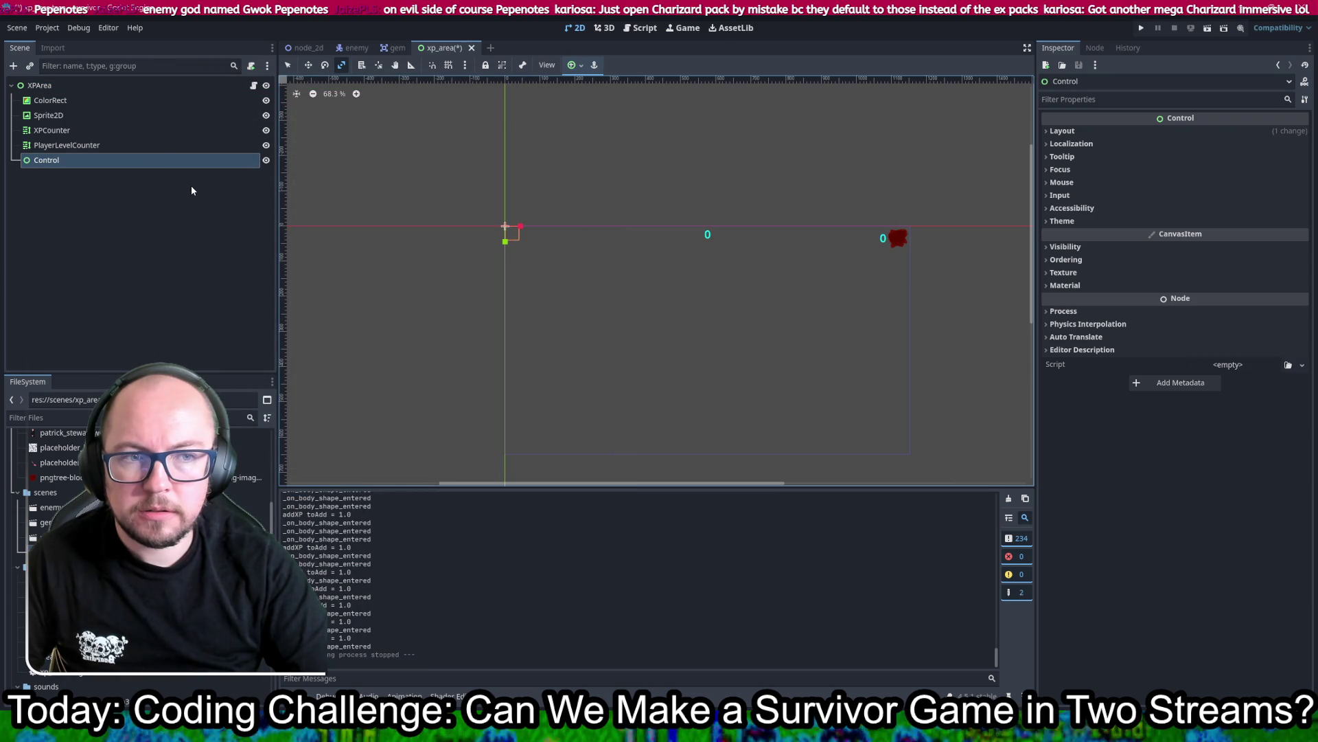
key("ctrl+s")
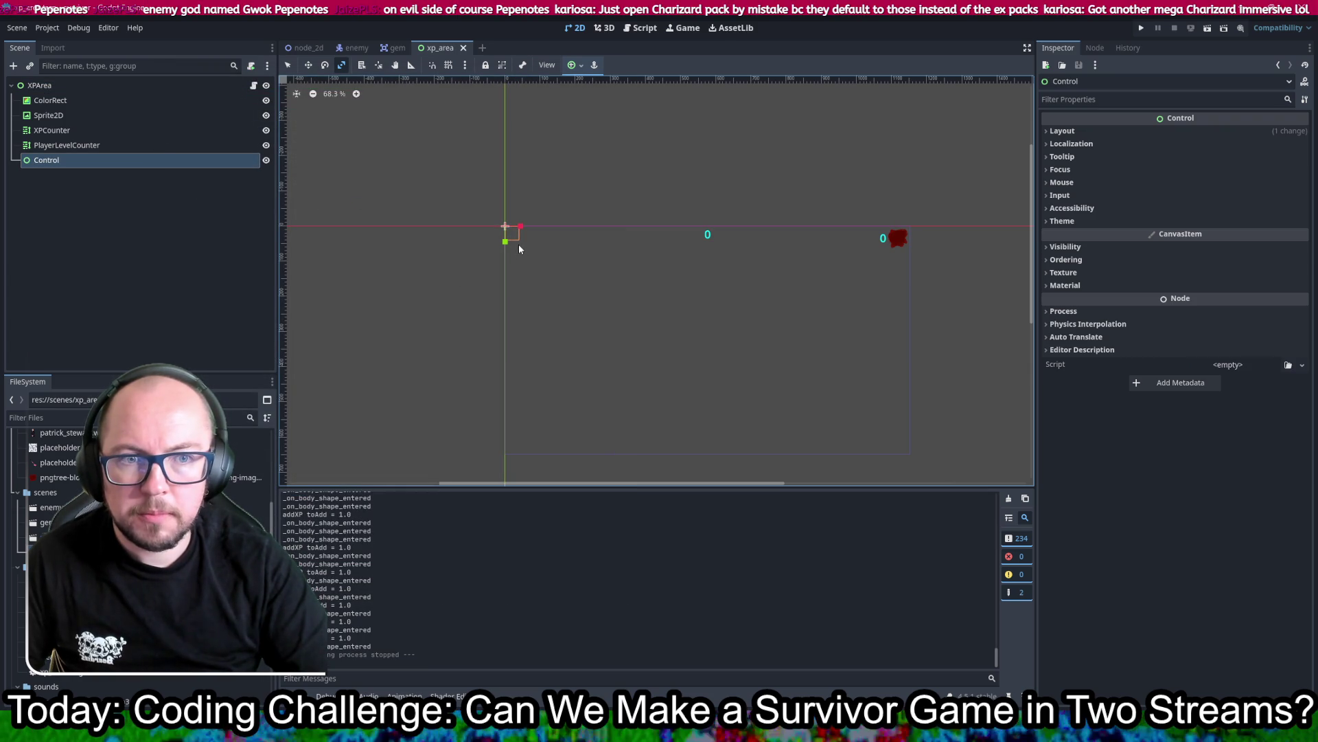
Step: Widen the Control node to the right on the canvas with the Select tool and save
left_click_drag(521, 228, 886, 229)
scroll(974, 232, "up", 5)
scroll(797, 229, "down", 6)
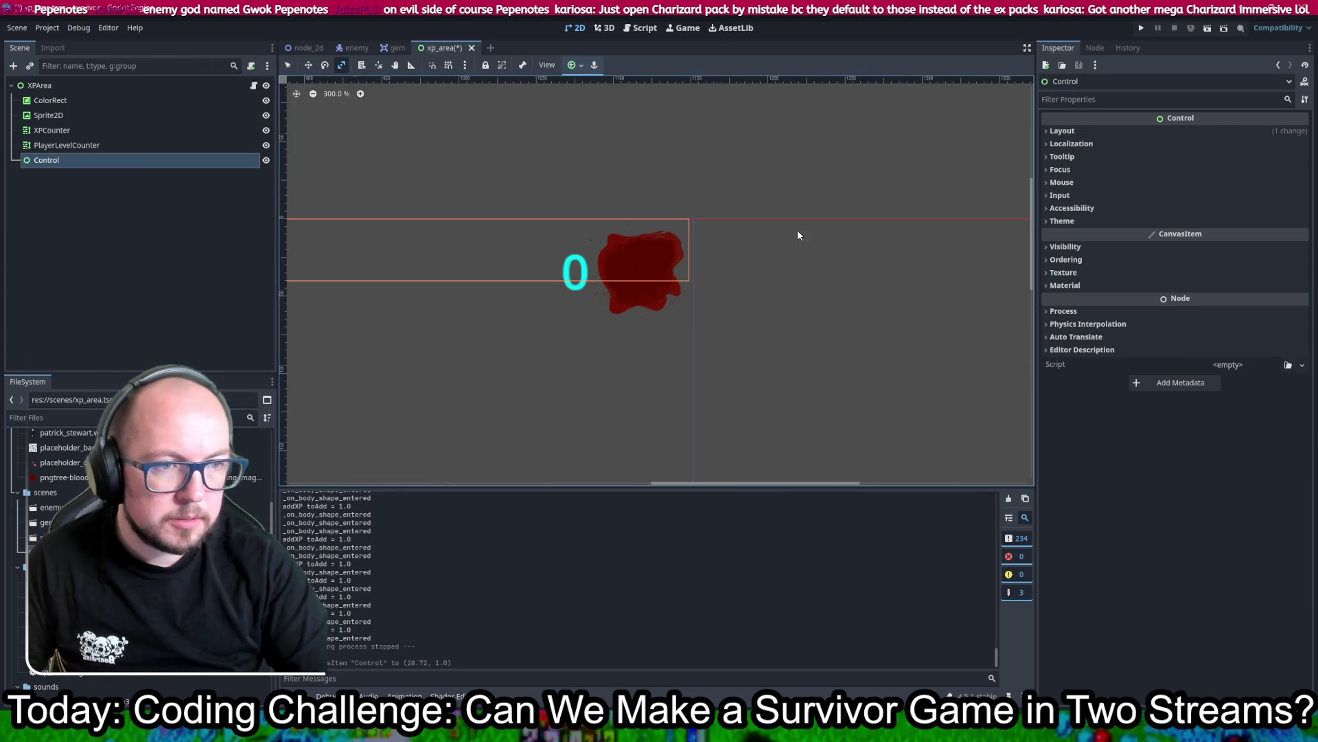
scroll(1011, 348, "up", 7)
left_click(288, 65)
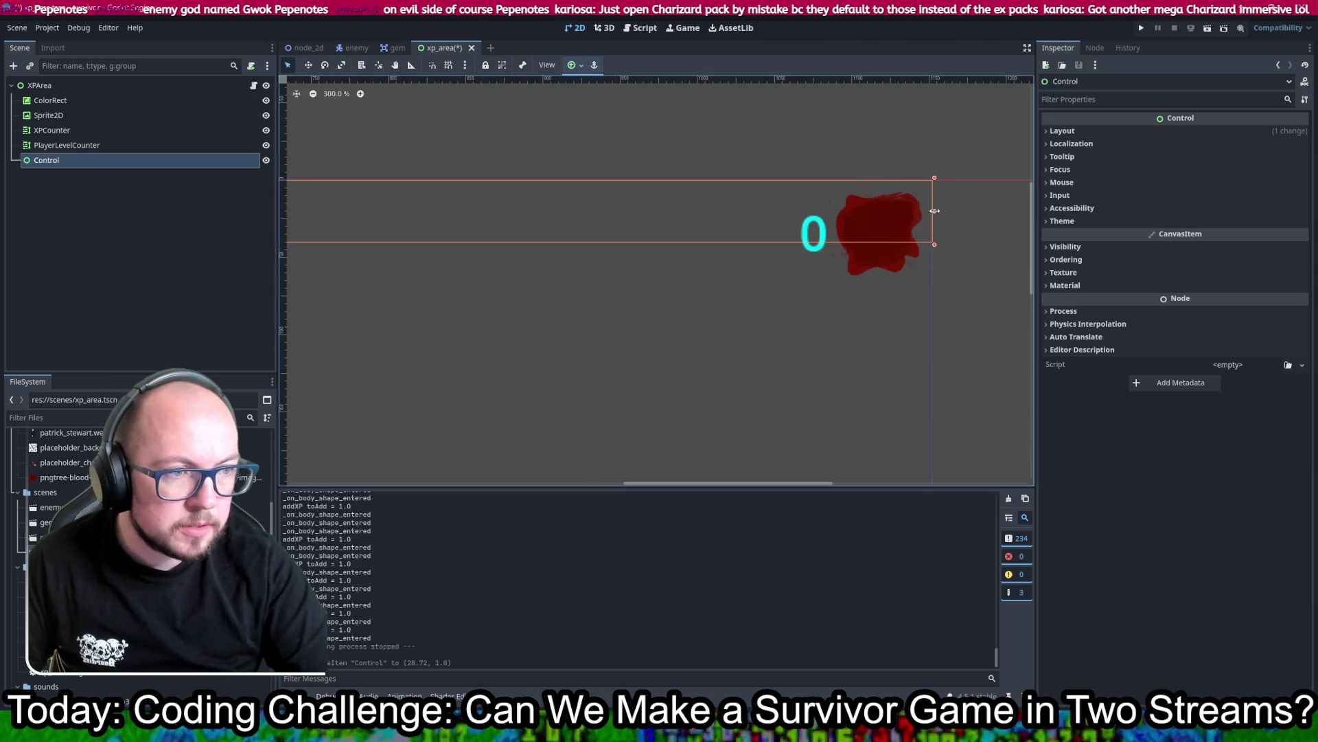
left_click_drag(931, 214, 890, 215)
scroll(949, 210, "up", 2)
scroll(950, 213, "up", 2)
key("ctrl+s")
scroll(940, 258, "down", 10)
scroll(865, 105, "up", 3)
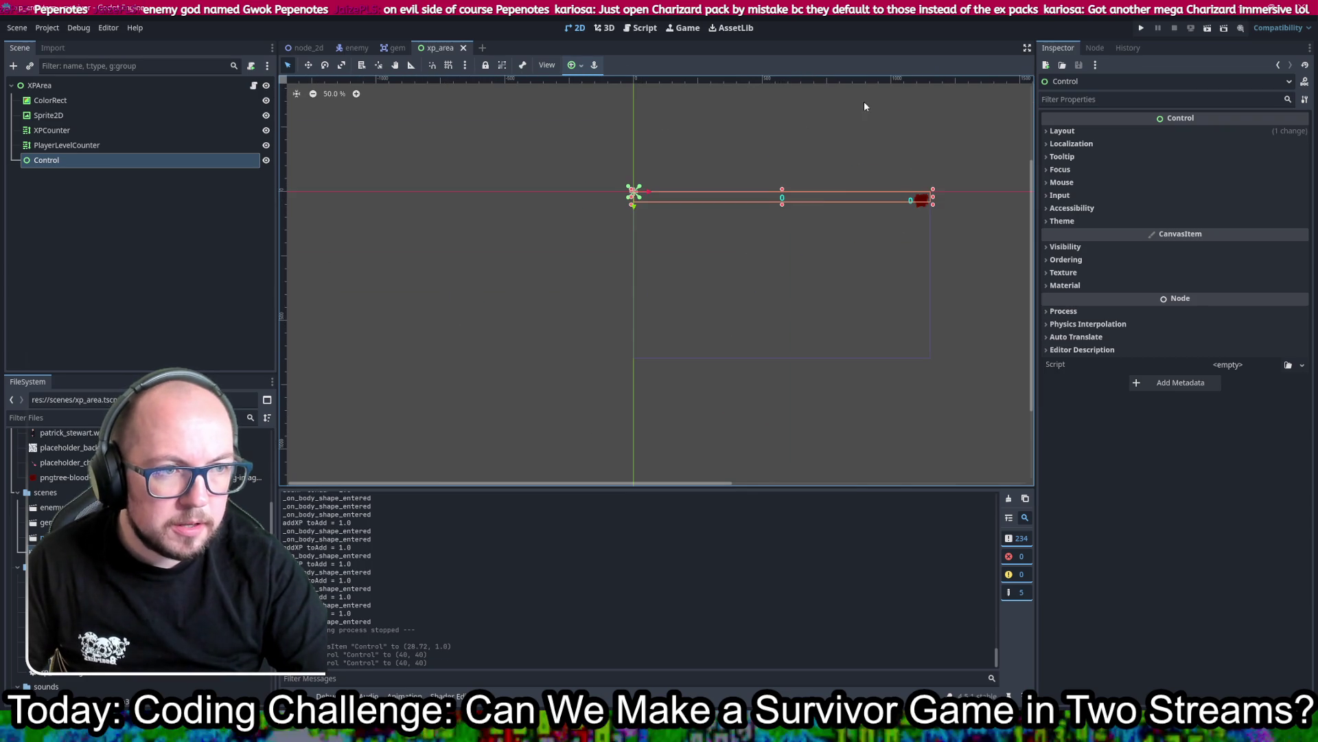
Step: Stretch the Control's bottom edge down to about 648 px tall and save the scene
left_click_drag(786, 208, 766, 343)
scroll(757, 430, "up", 2)
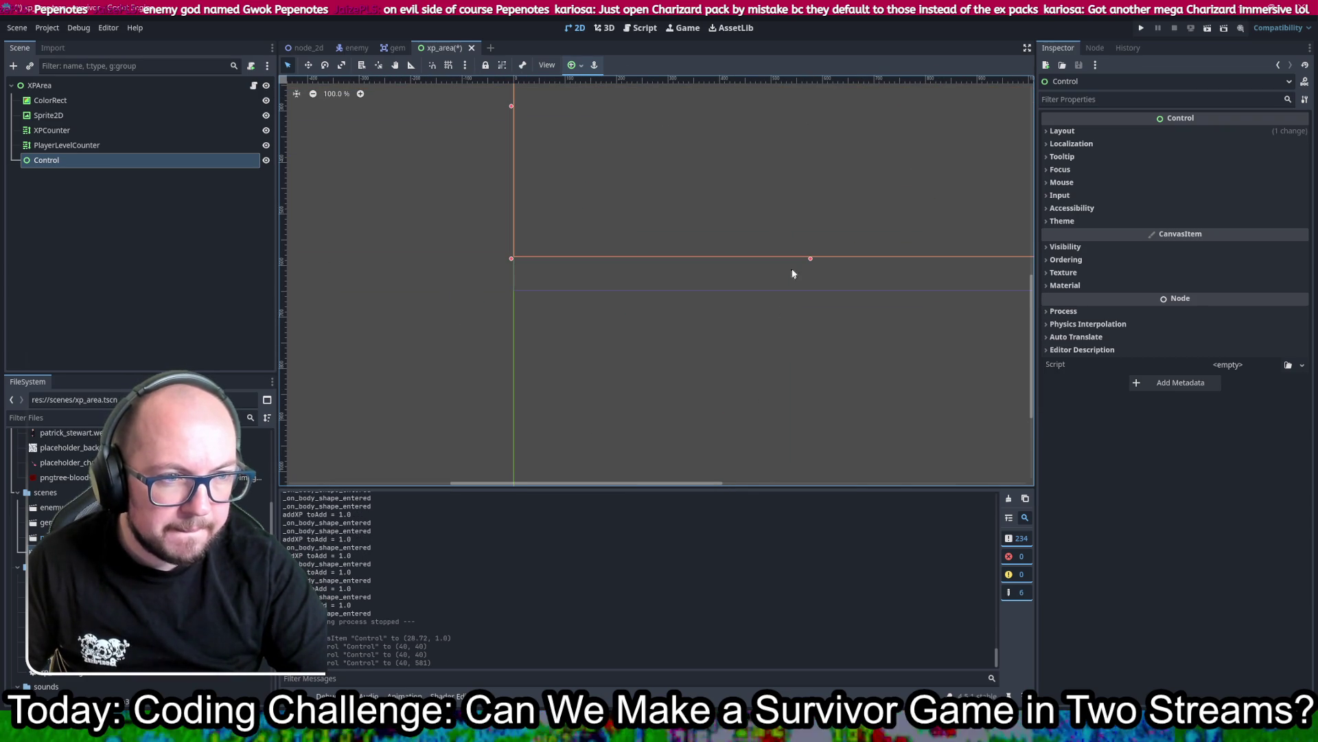
left_click_drag(809, 257, 814, 294)
scroll(844, 374, "up", 8)
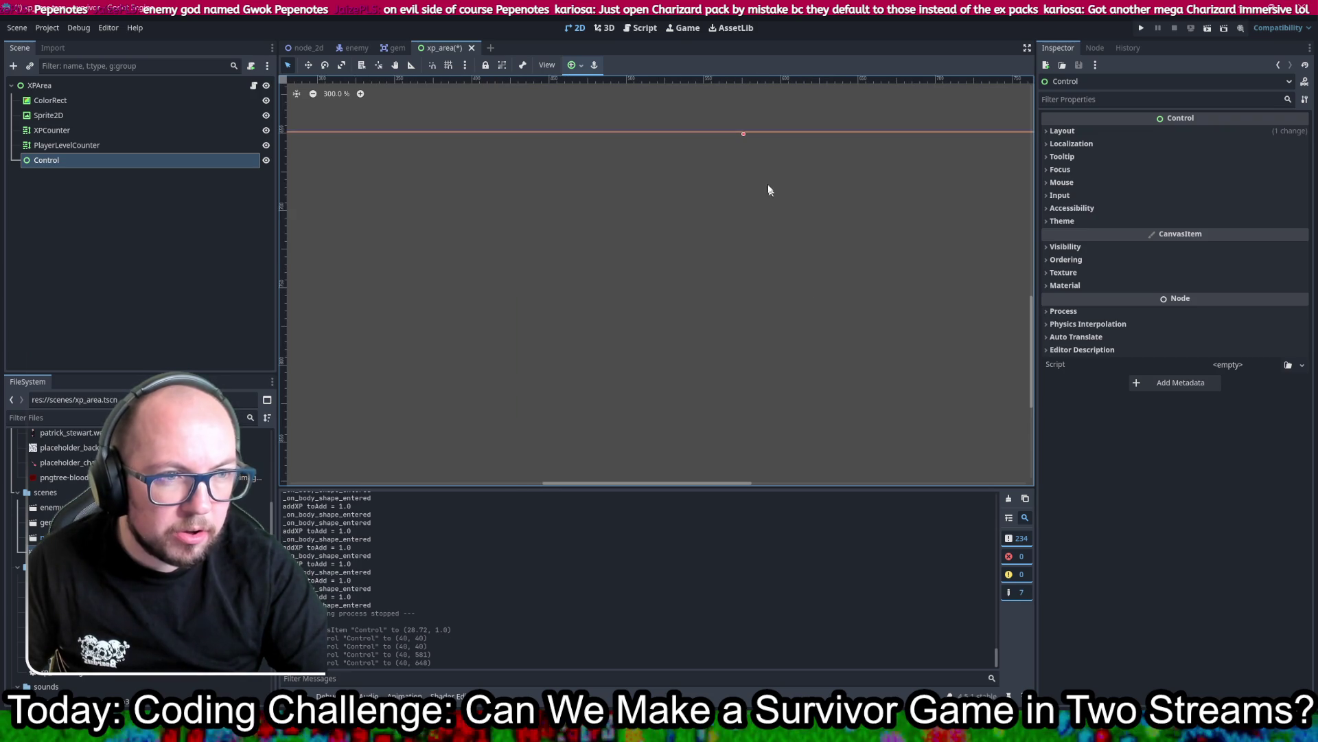
scroll(721, 199, "up", 5)
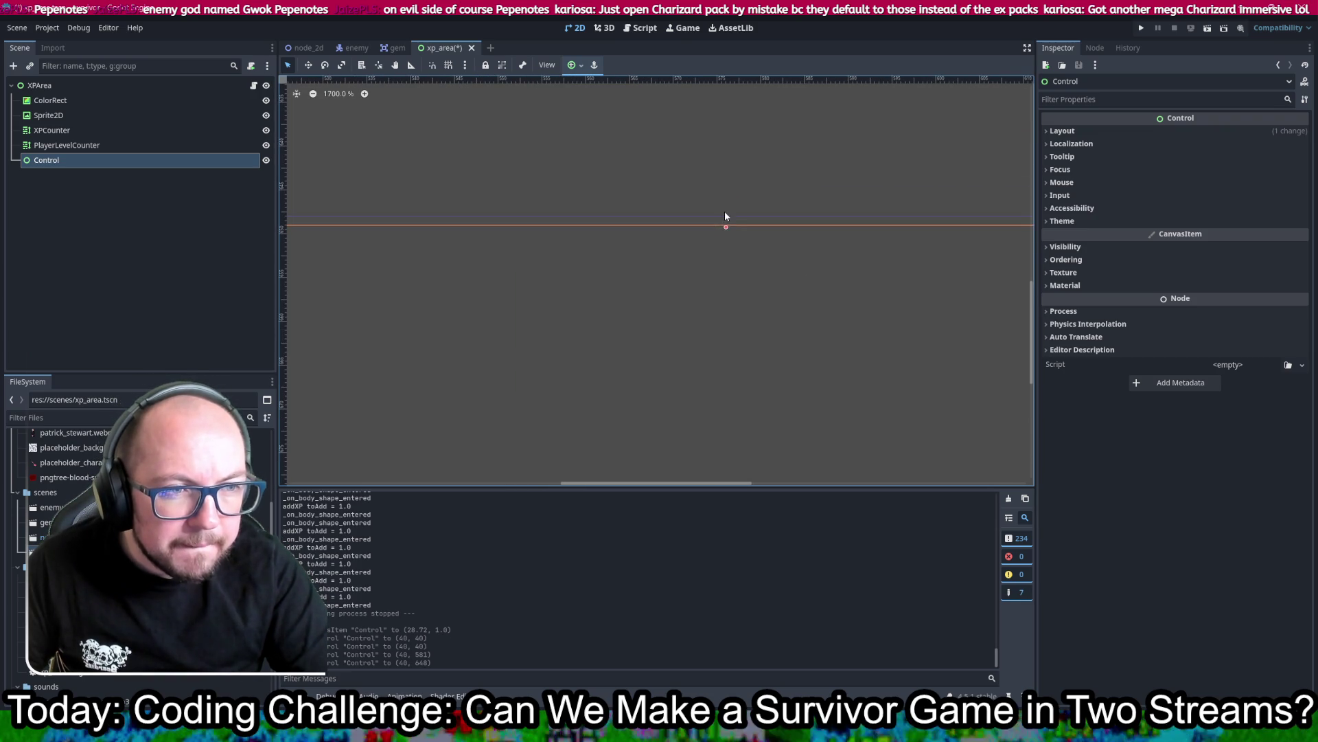
left_click_drag(726, 228, 724, 220)
key("ctrl+s")
scroll(756, 273, "down", 13)
scroll(761, 260, "down", 3)
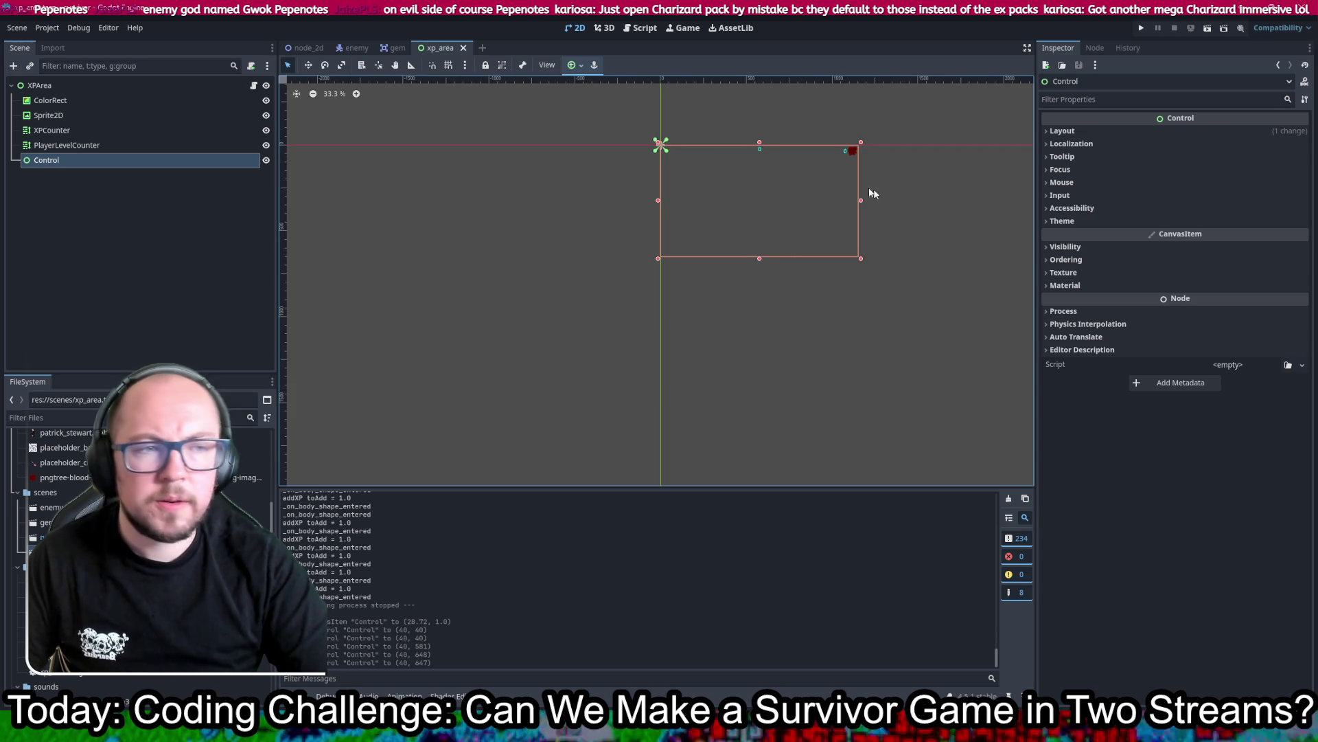
Step: Expand the Control node's Layout > Transform properties in the Inspector
scroll(836, 188, "up", 3)
scroll(833, 195, "down", 3)
scroll(843, 203, "up", 1)
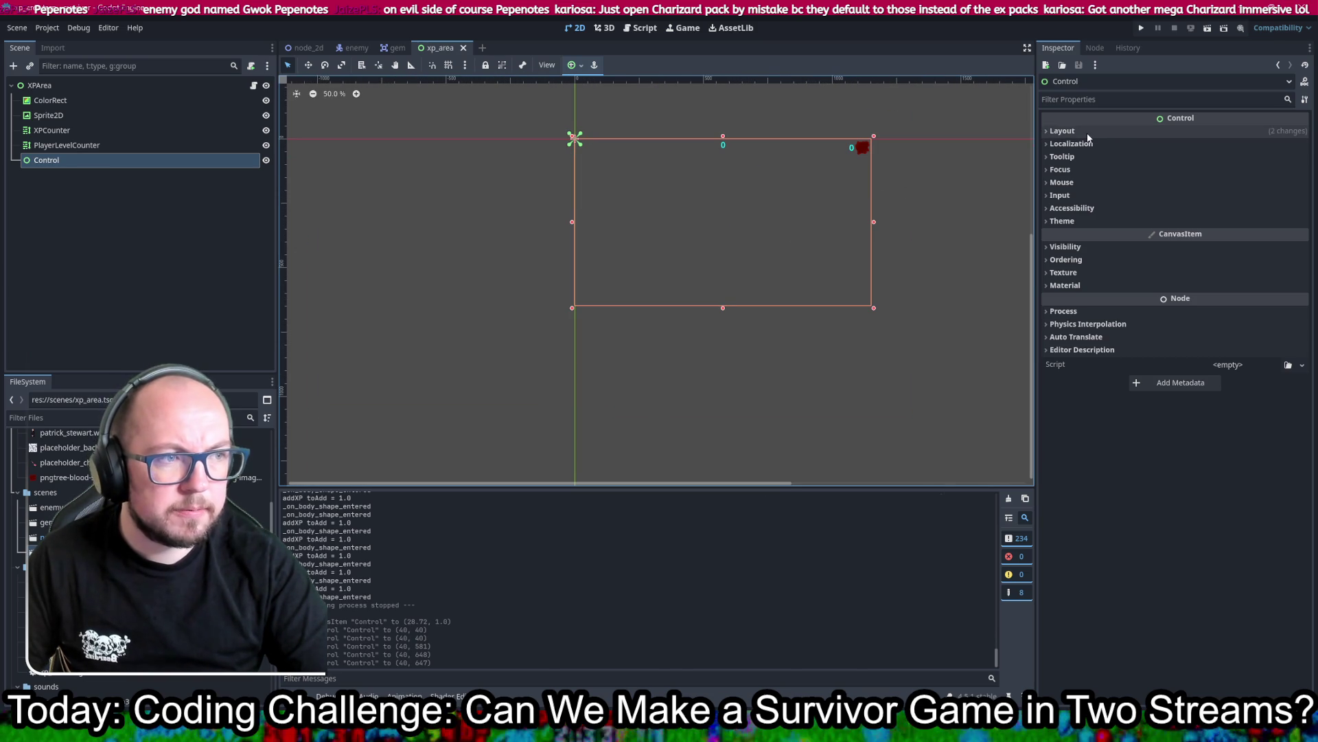
left_click(1095, 250)
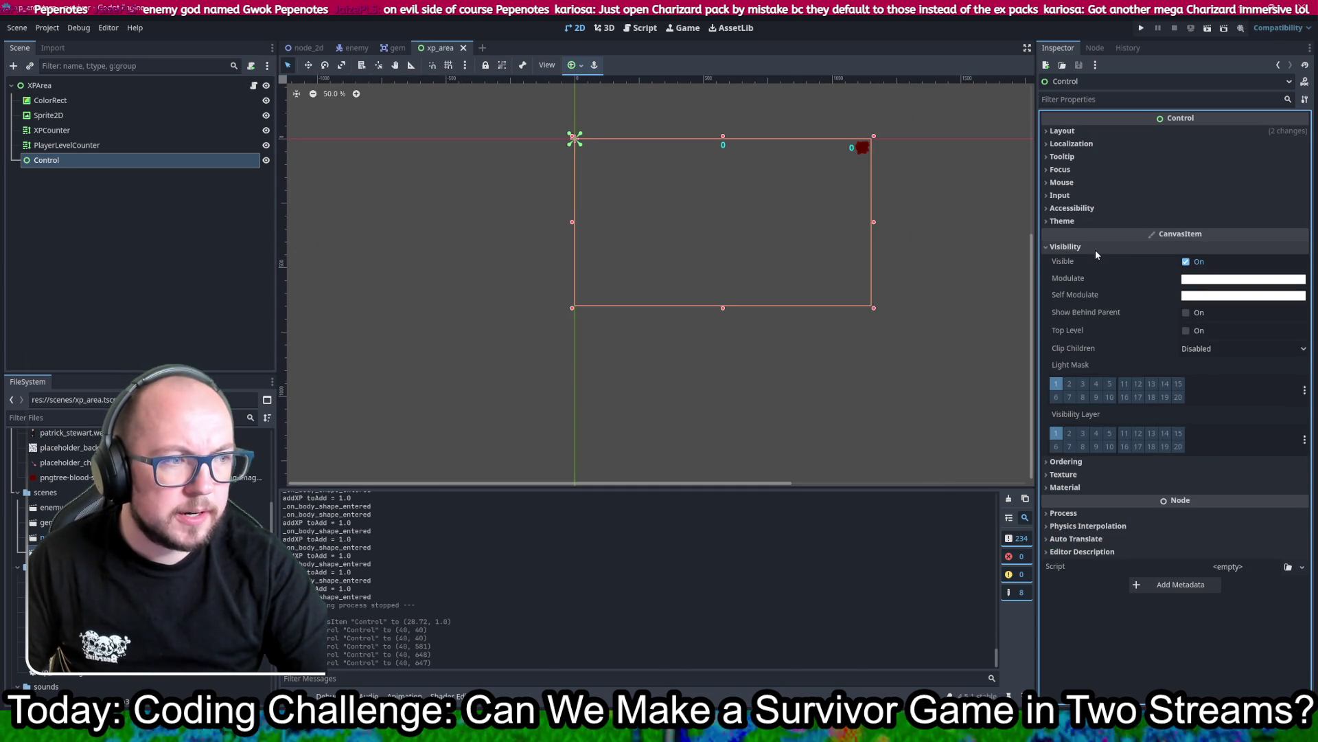
left_click(1094, 249)
left_click(1086, 135)
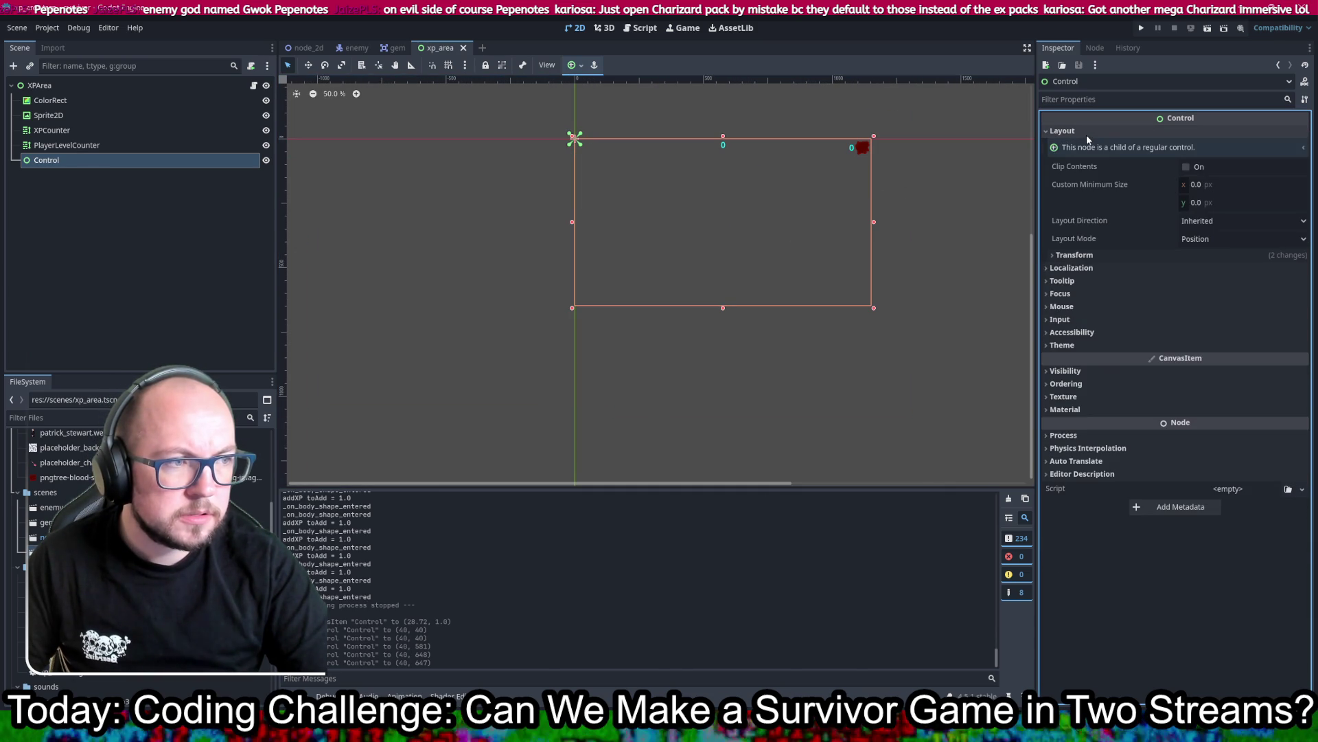
left_click(1072, 255)
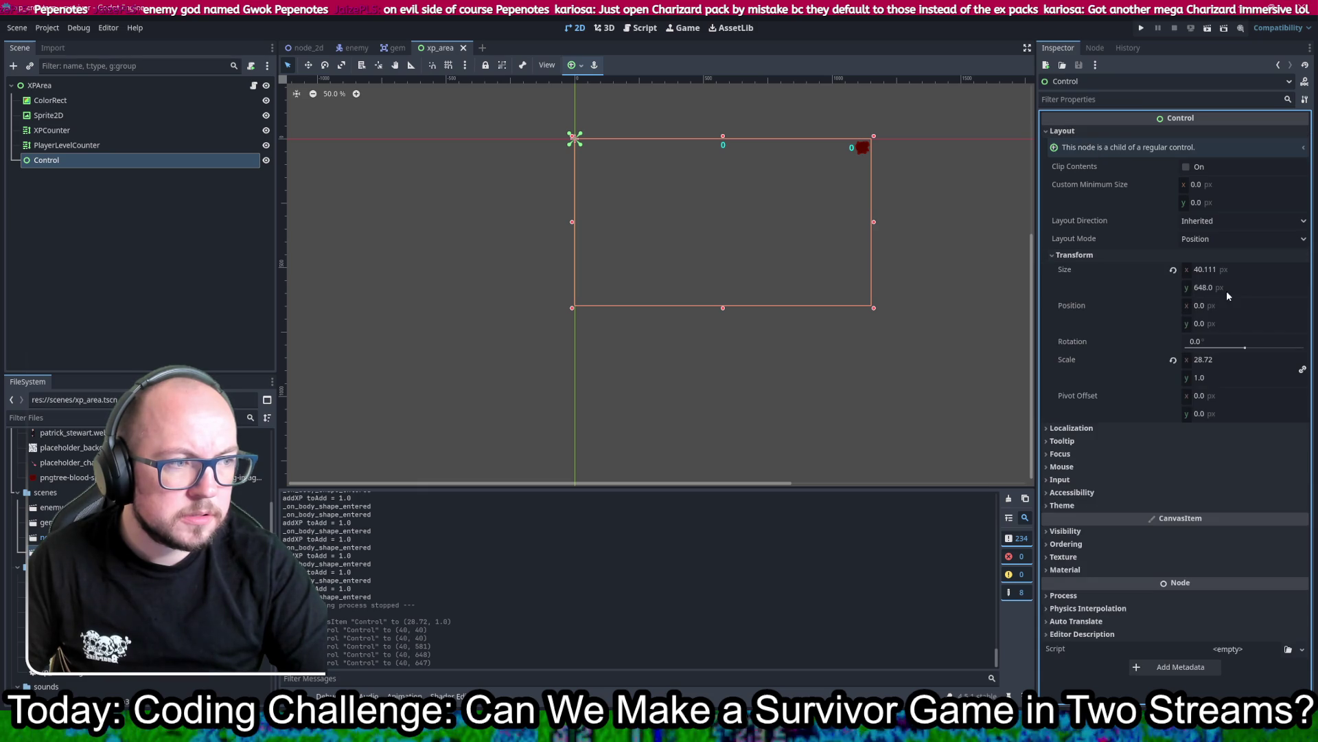
left_click(66, 145)
left_click(71, 161)
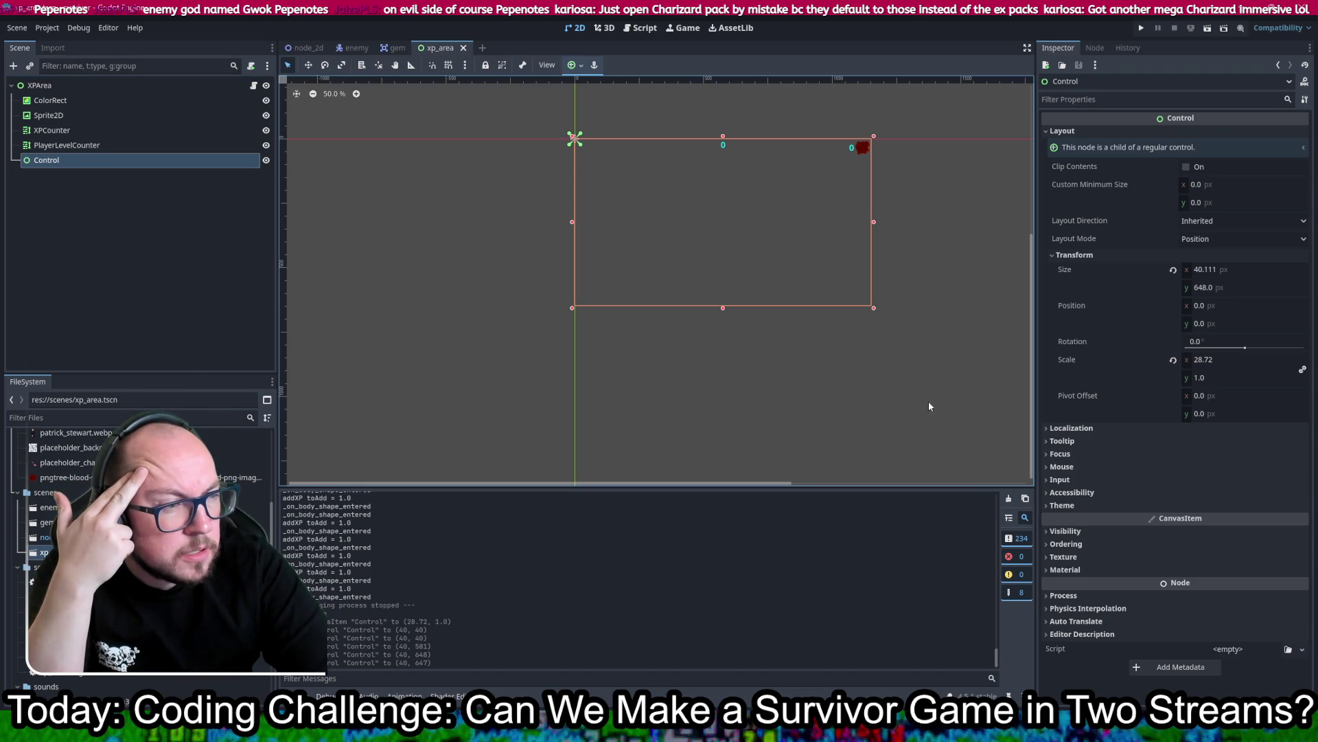
Step: Set the Control's Scale to 1, 1 and save
left_click(1227, 358)
type("1")
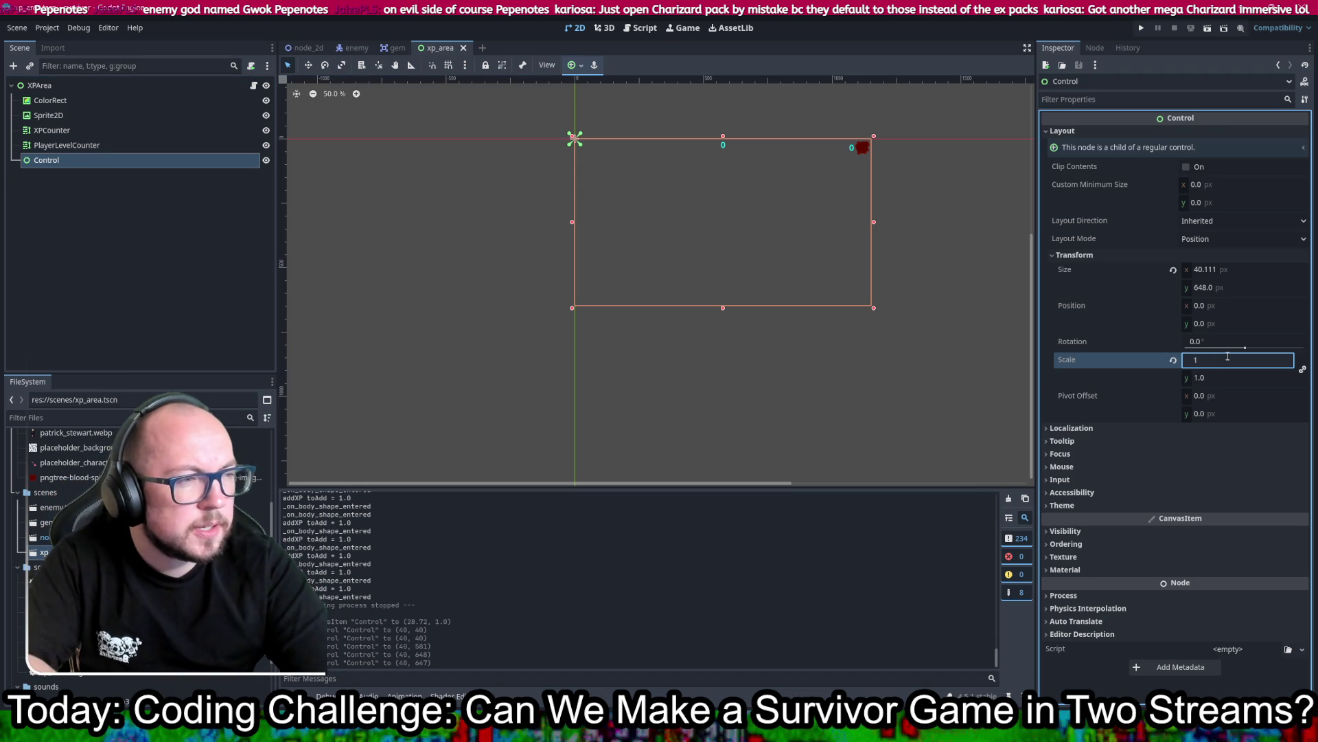
key("Return")
key("ctrl+s")
left_click(1234, 379)
type("1")
key("Return")
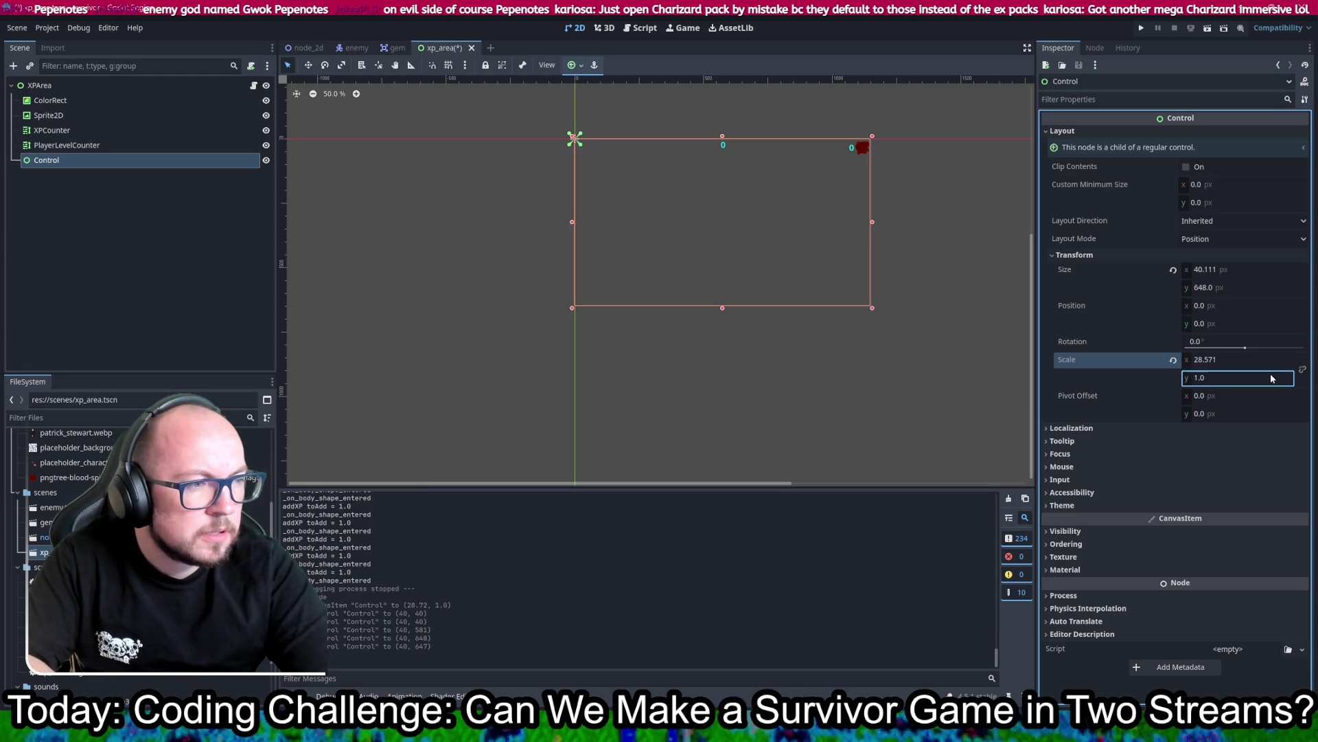
left_click(1256, 355)
type("1")
key("Return")
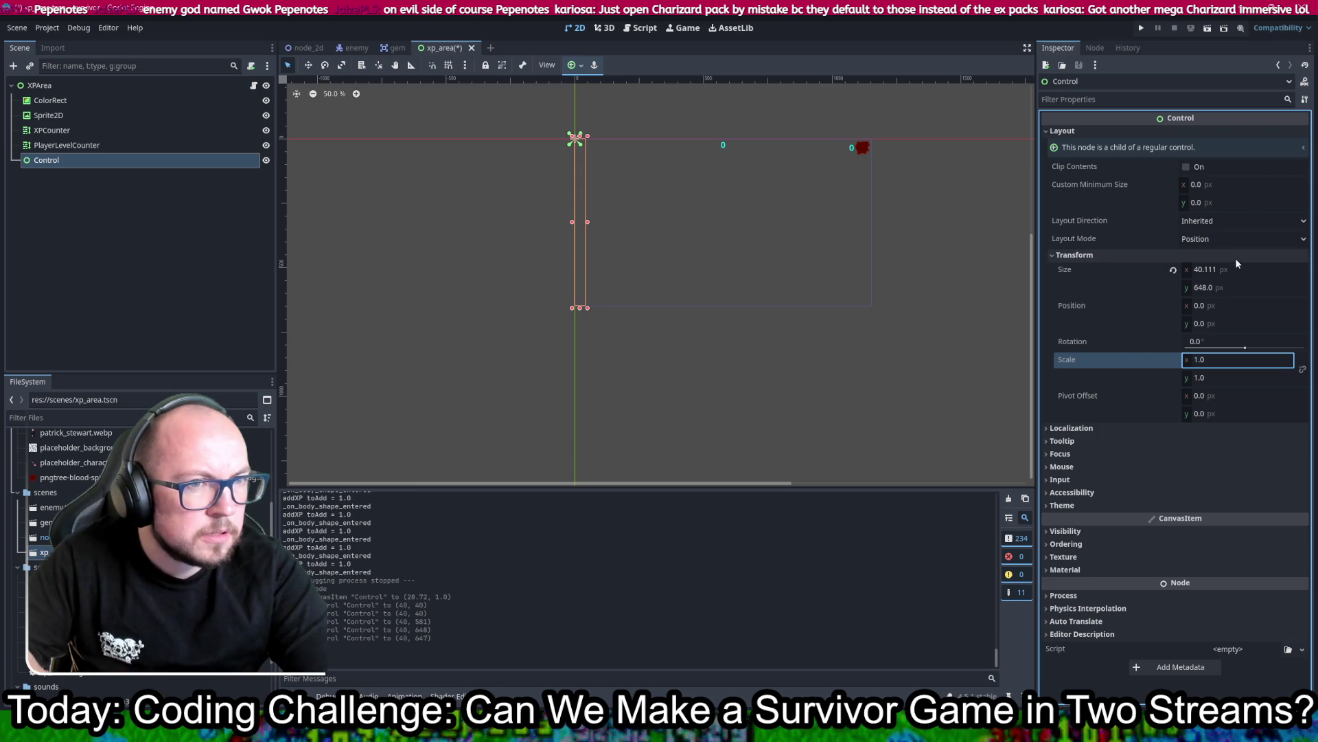
Step: Set the Control's Size x to 648
left_click(1238, 286)
left_click(1262, 272)
left_click(1262, 272)
type("648.0")
key("ctrl+s")
key("Return")
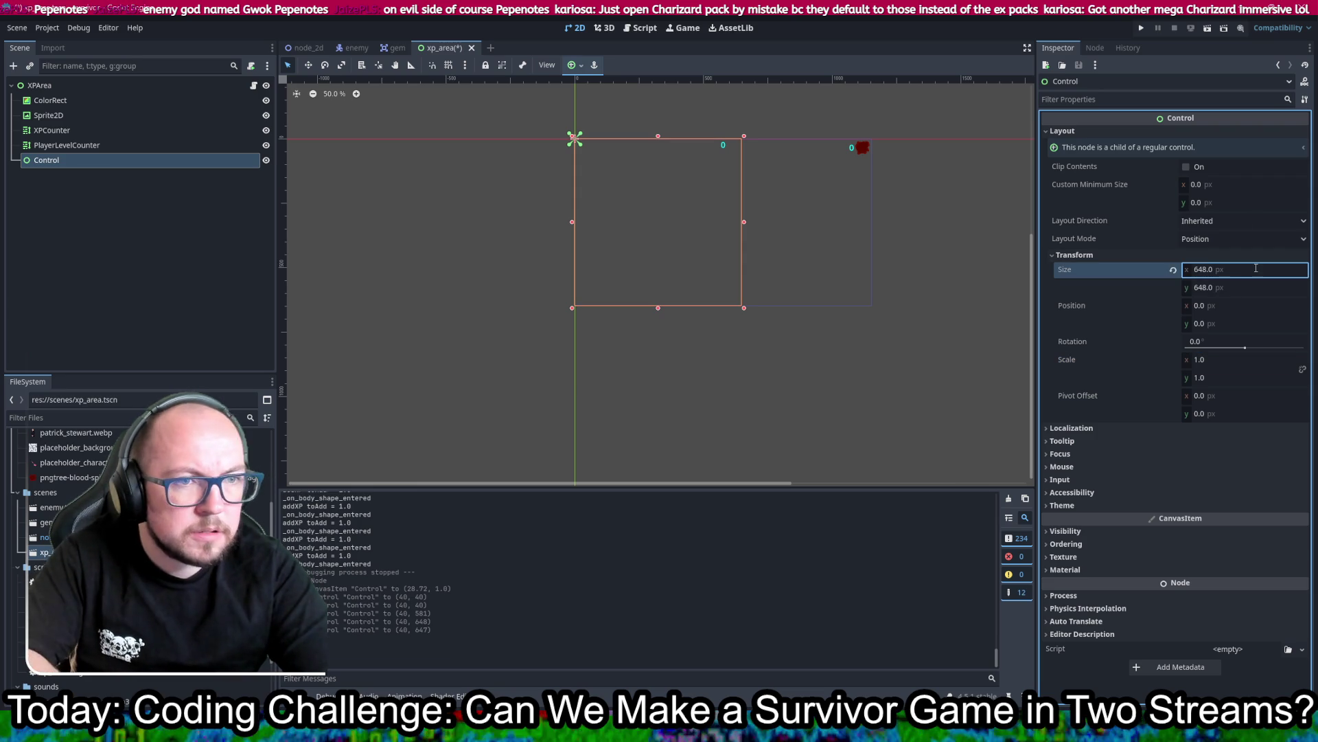
Step: Move the 648 × 648 Control to position (264, 0) and save the scene
left_click_drag(653, 222, 721, 223)
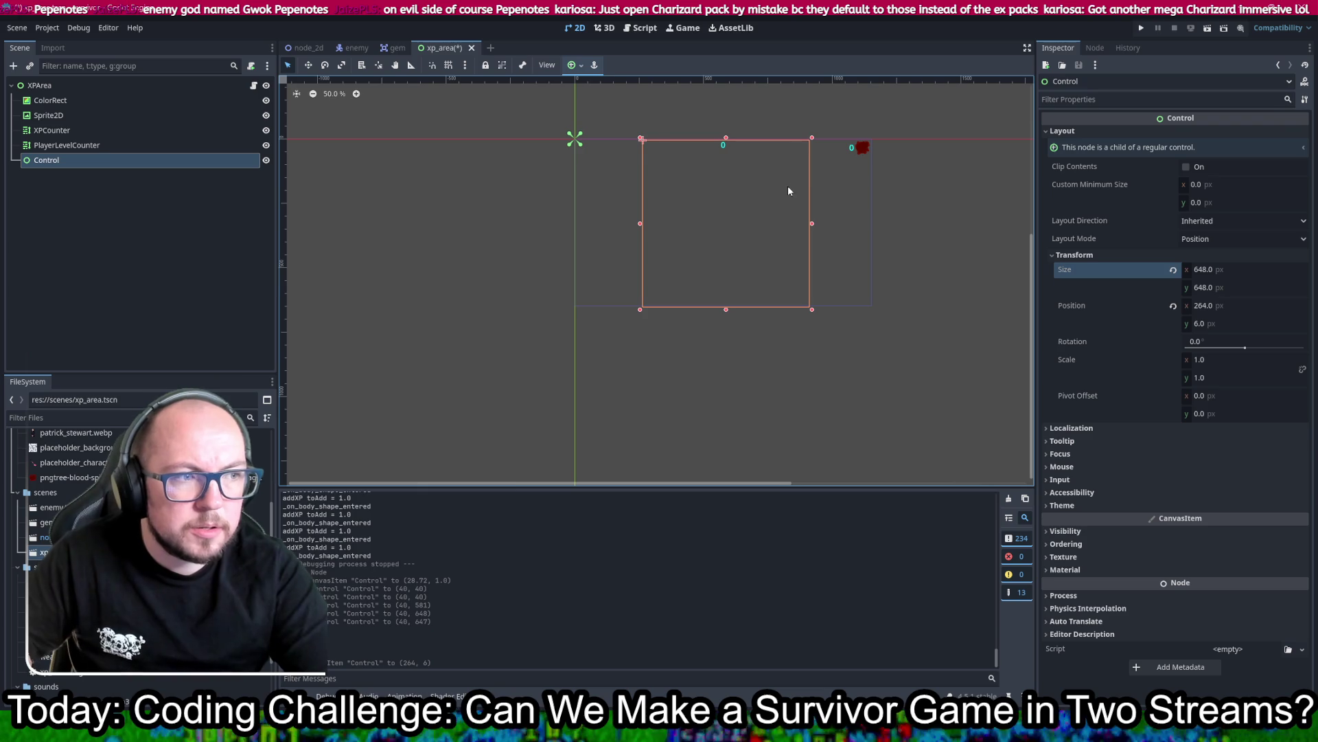
scroll(787, 186, "up", 2)
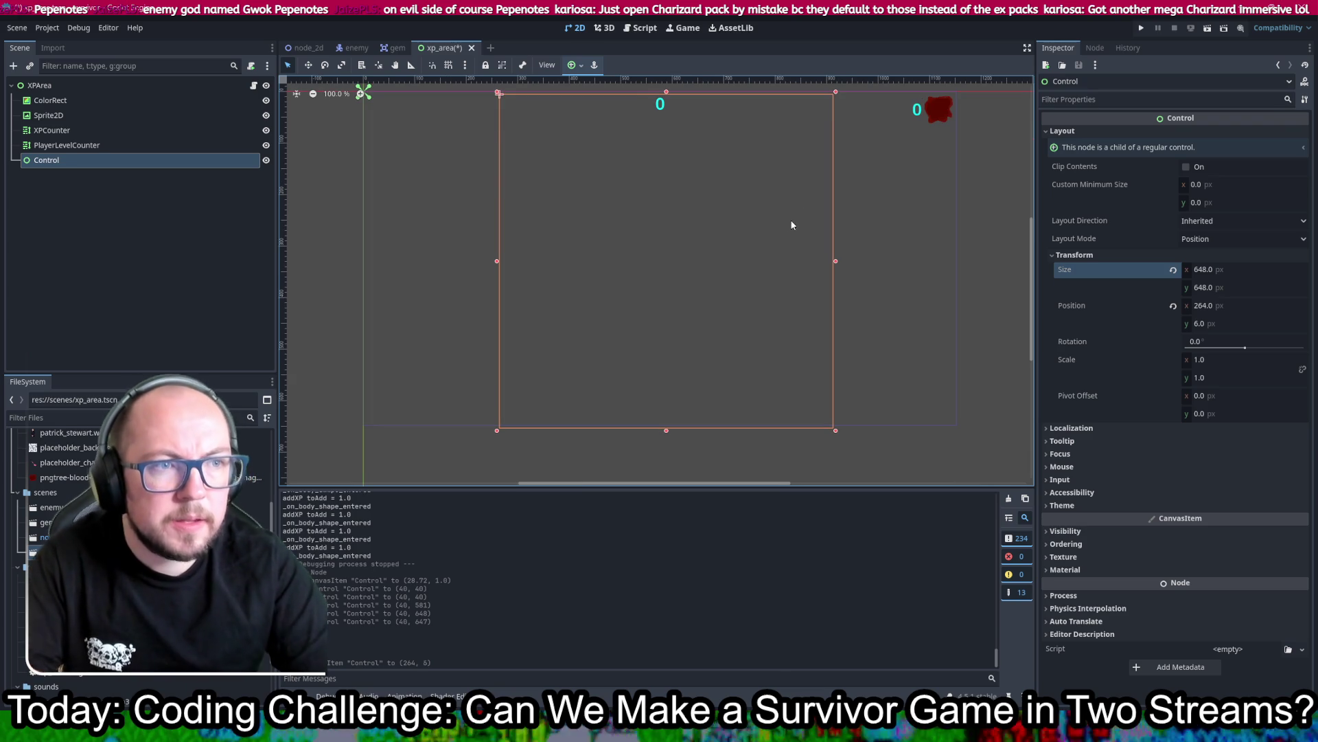
key("Up")
key("Up")
key("Up")
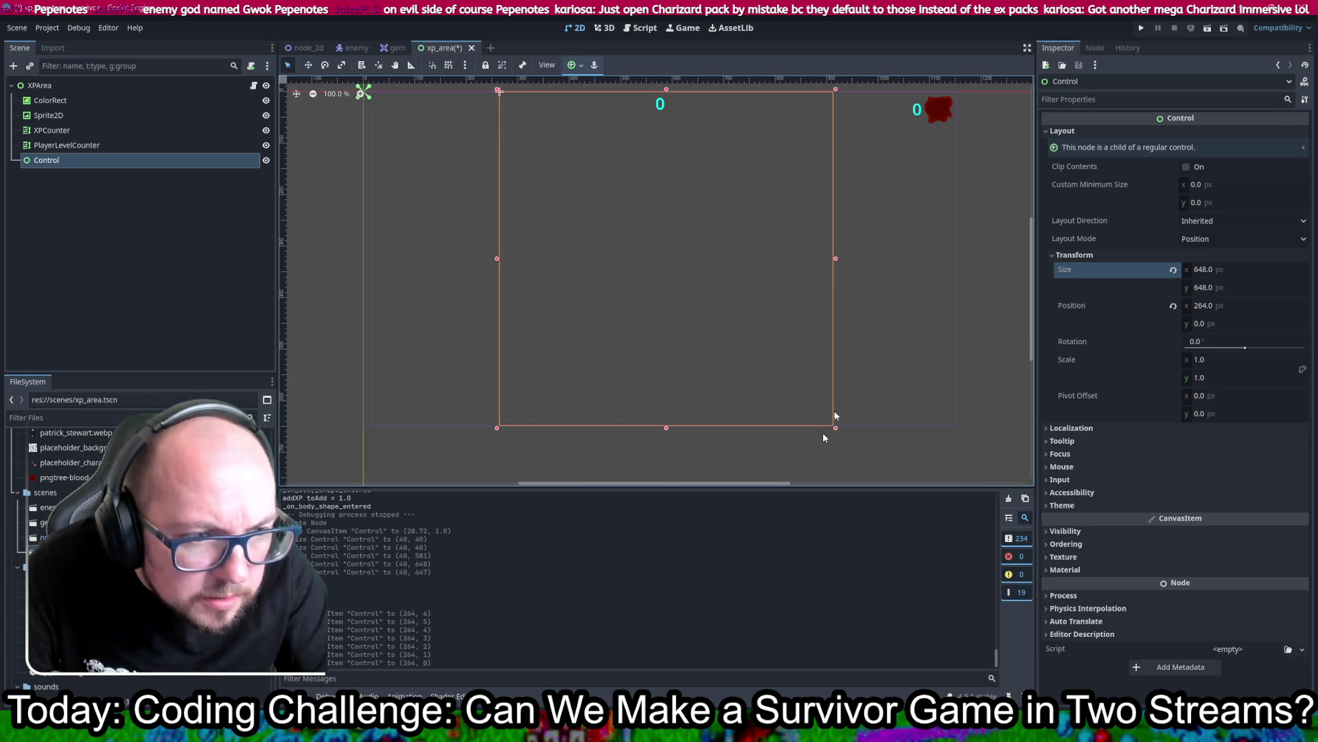
scroll(886, 233, "up", 7)
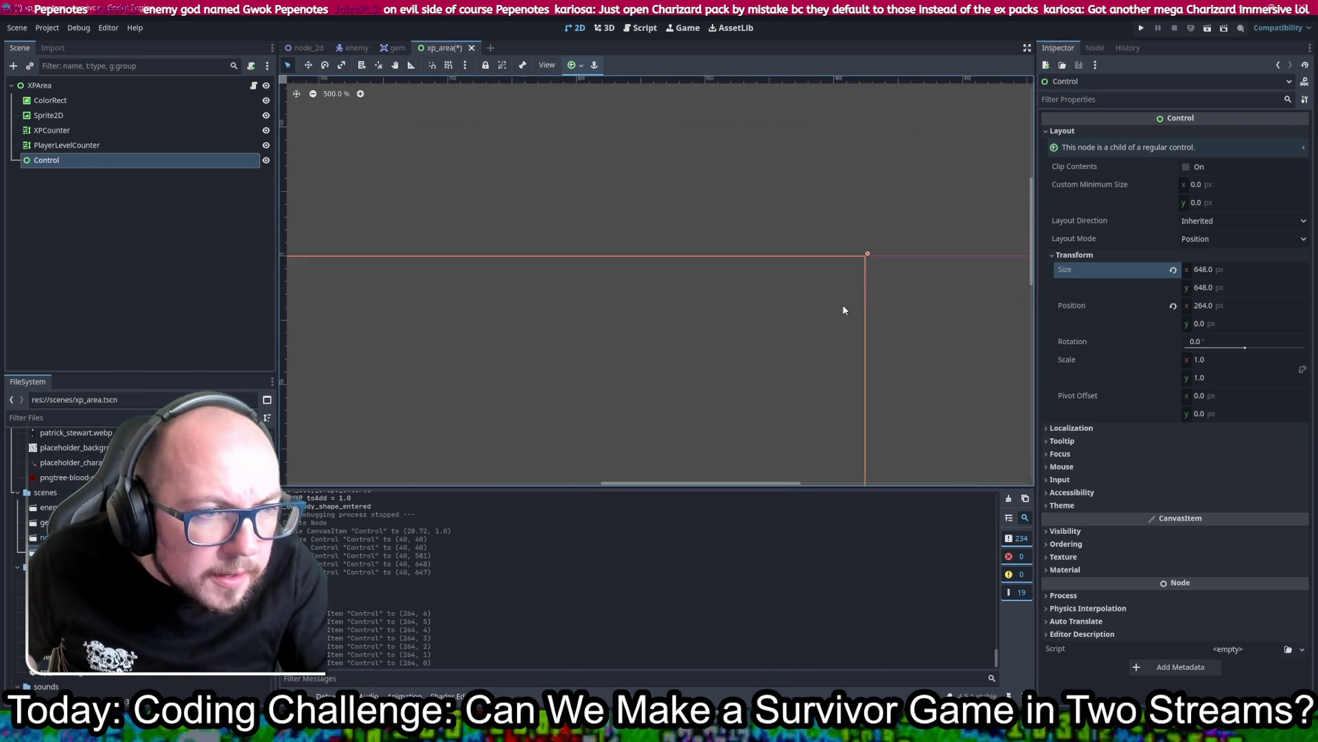
scroll(916, 175, "down", 7)
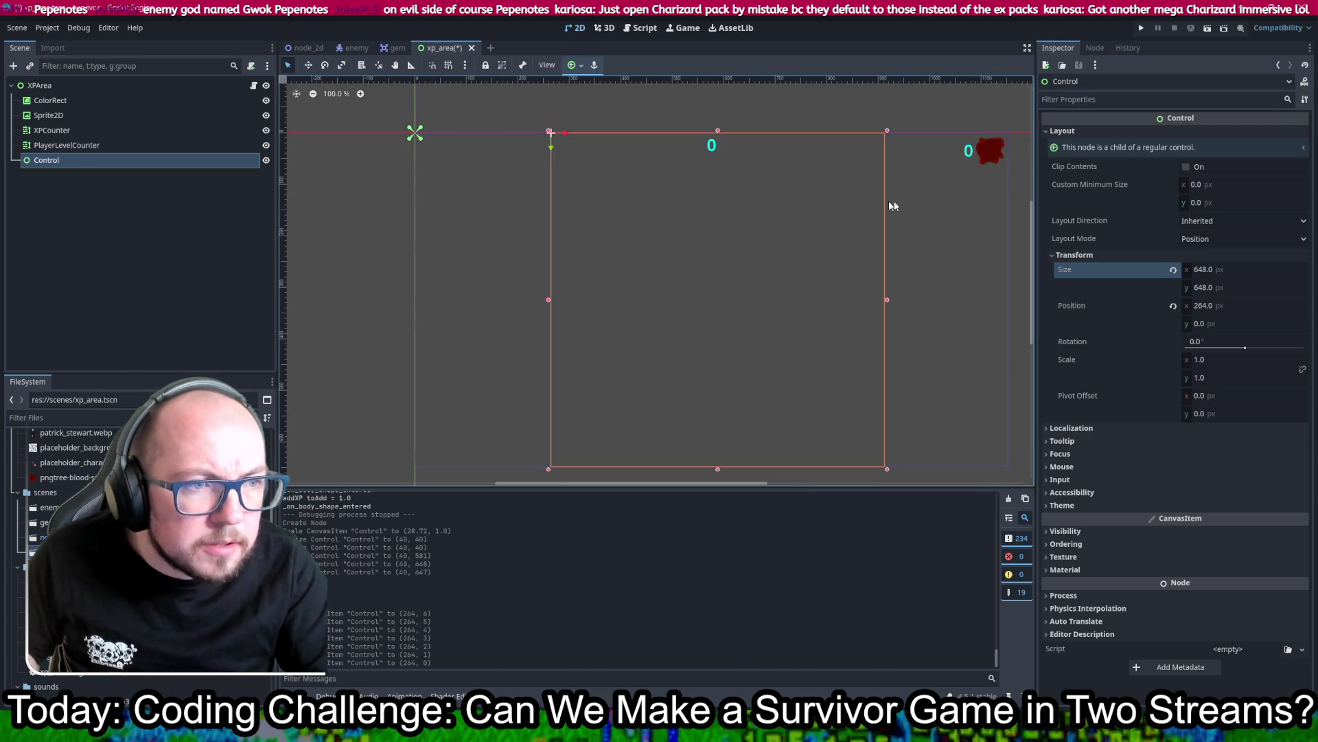
scroll(859, 196, "down", 3)
key("ctrl+s")
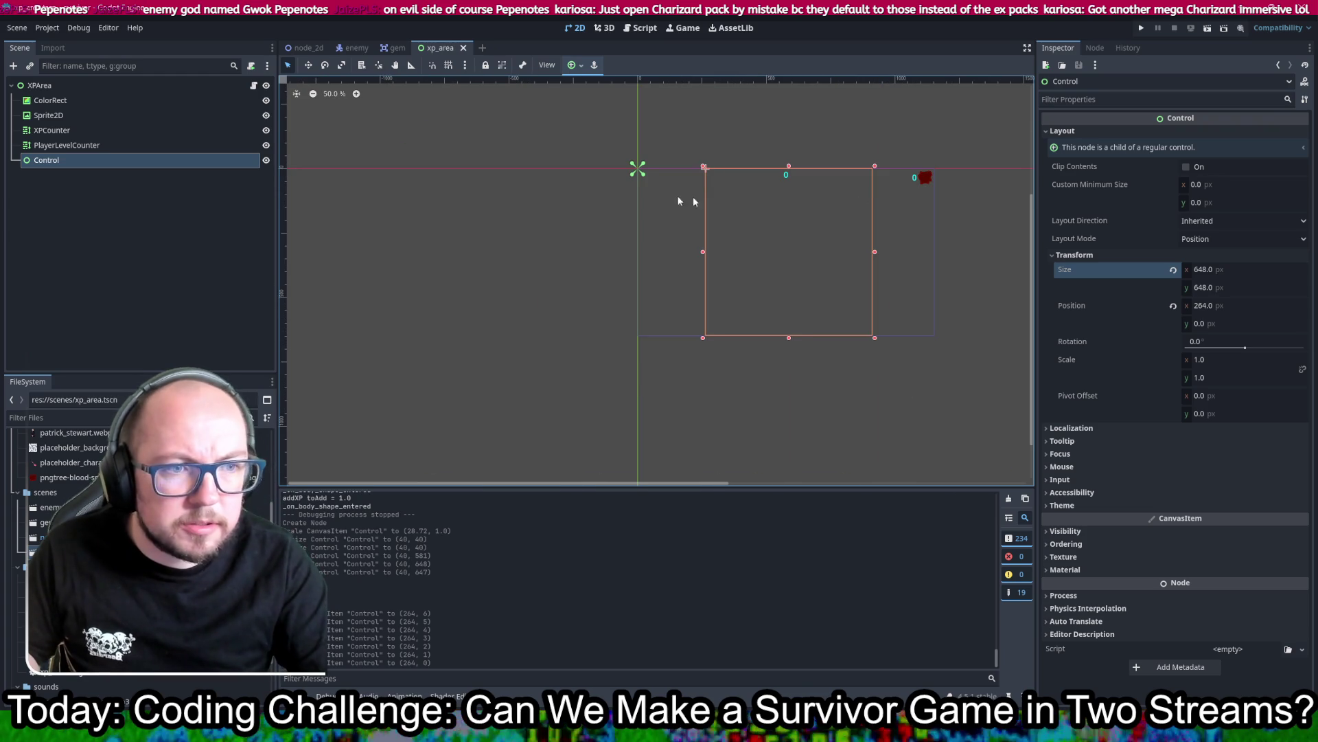
Step: Create a new script named xp_circle.gd and attach it to the Control node
left_click(630, 32)
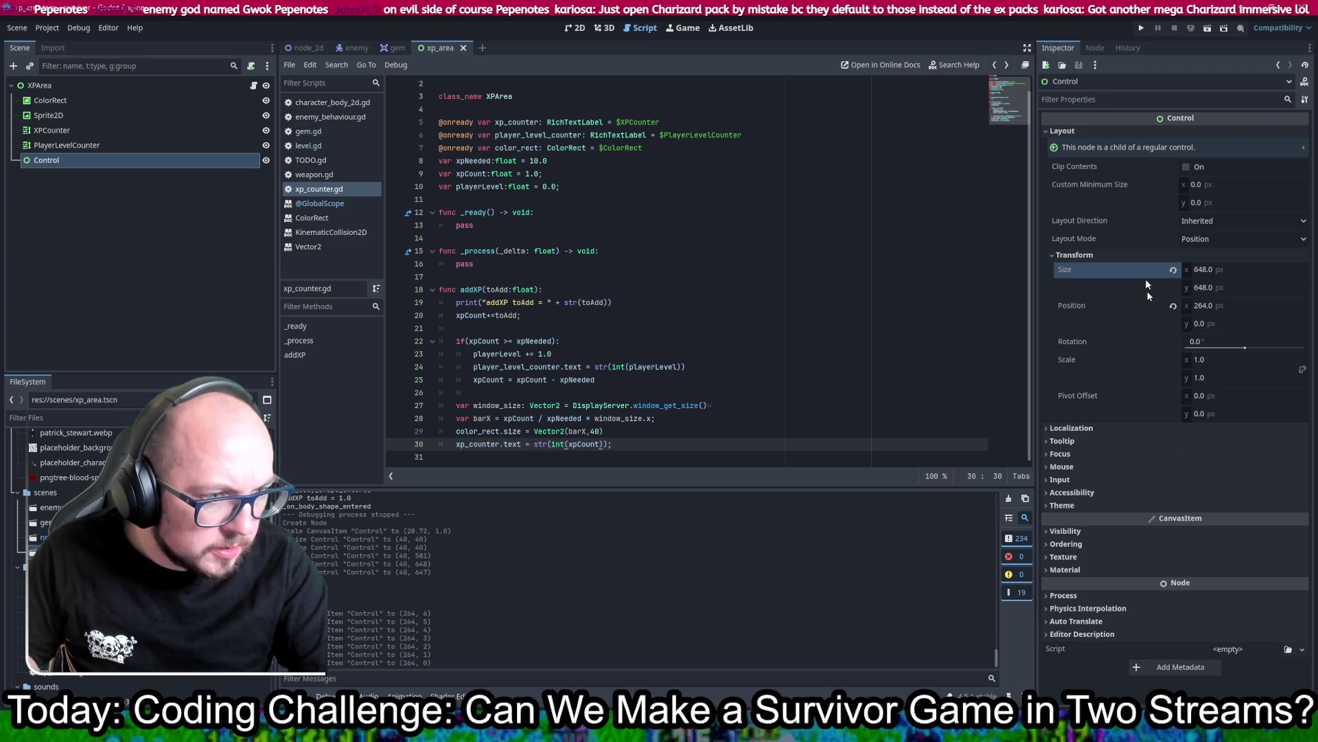
left_click(1262, 649)
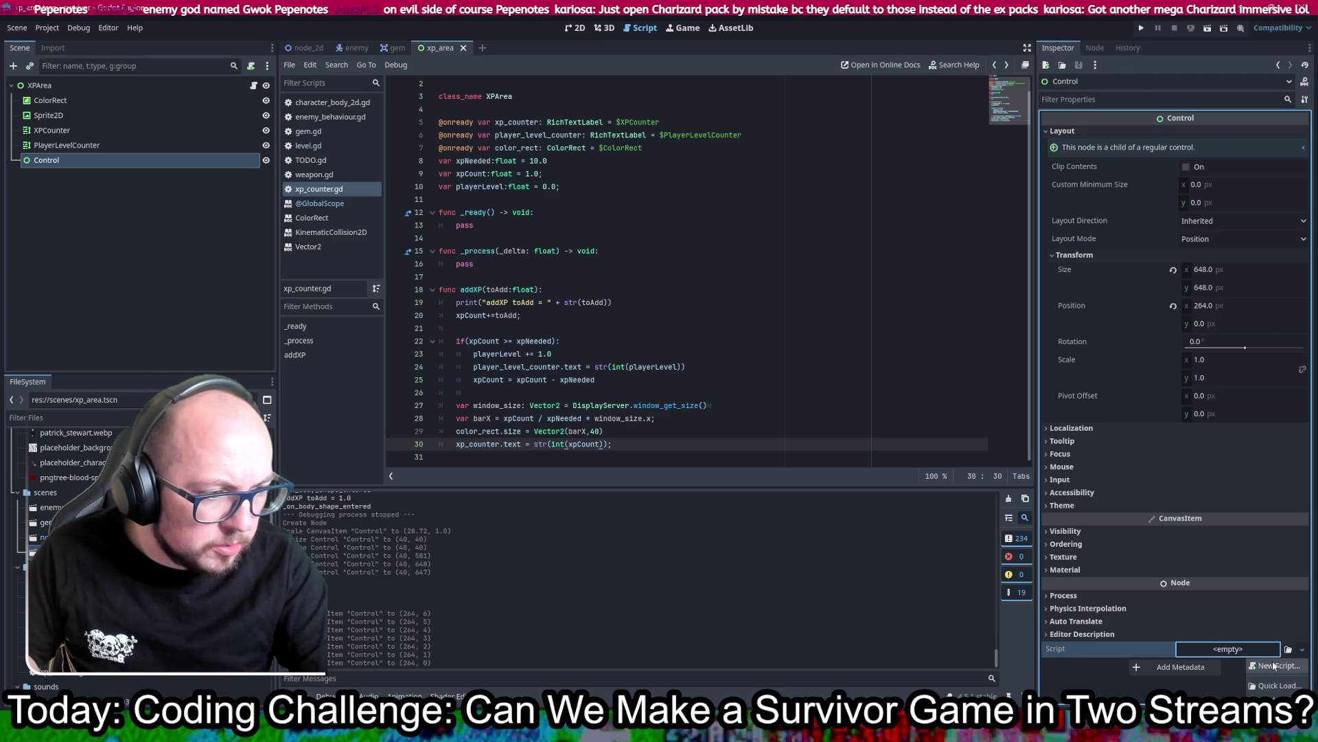
left_click(1274, 664)
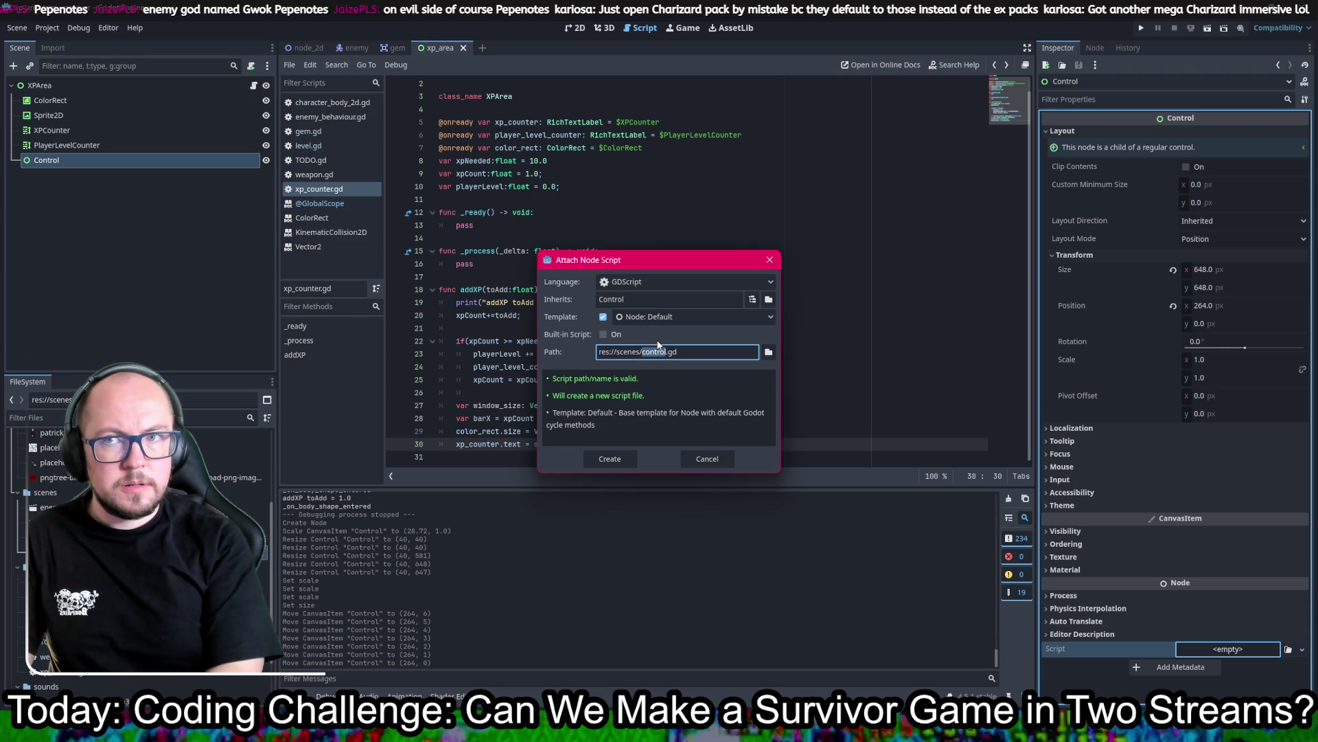
type("xp")
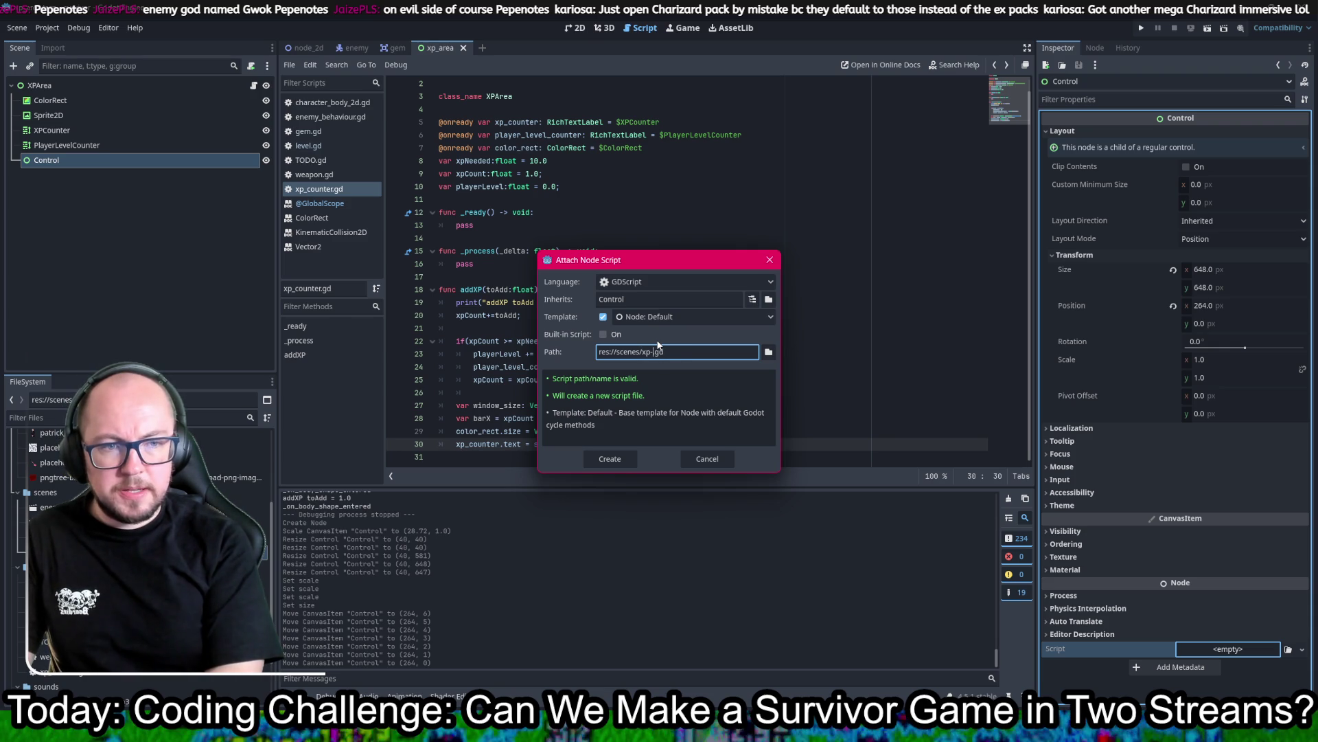
key("BackSpace")
key("BackSpace")
type("XPC")
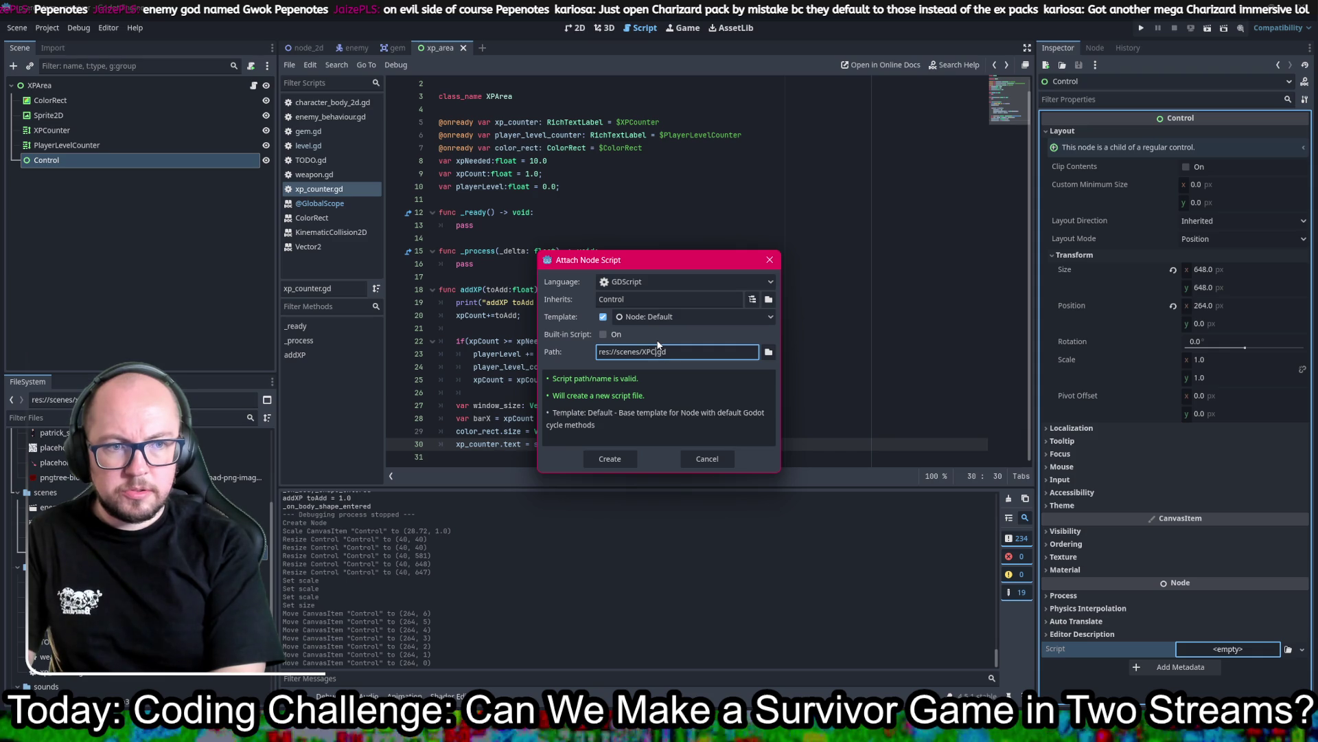
key("BackSpace")
key("BackSpace")
key("BackSpace")
type("xp")
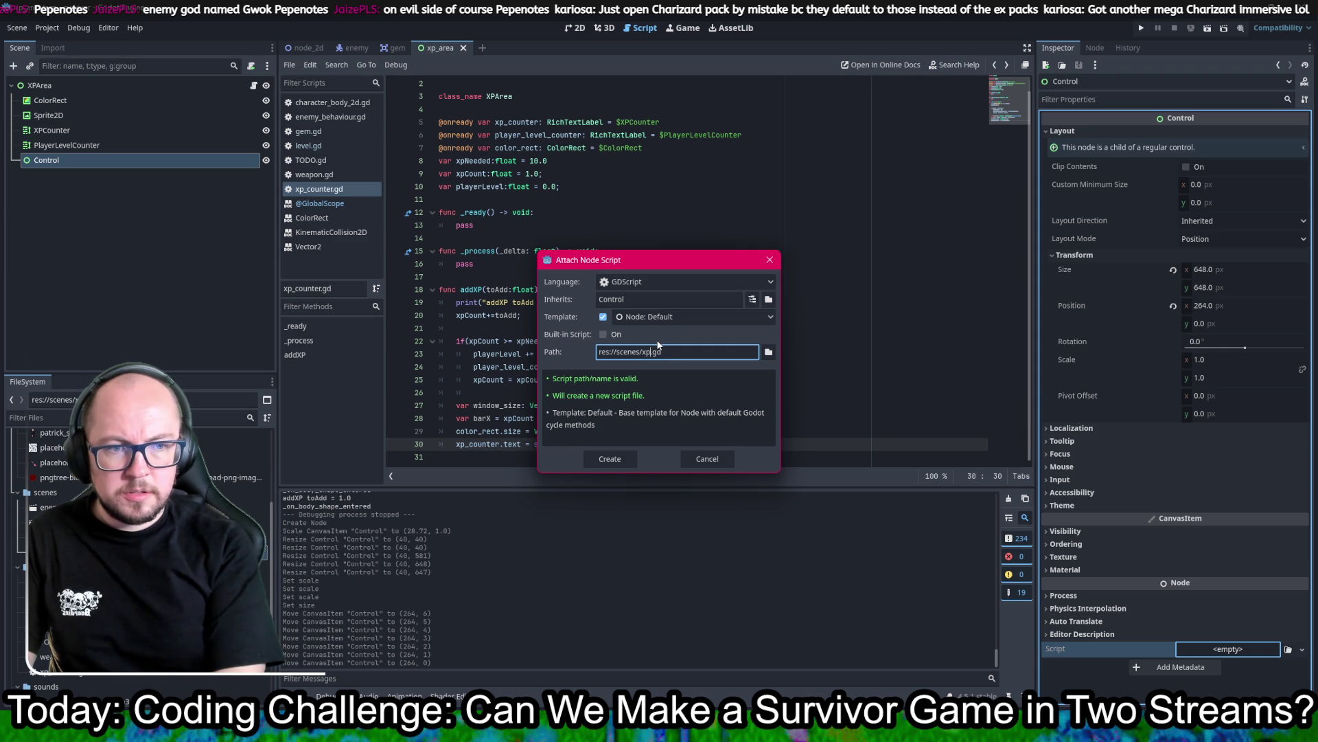
type("_circle")
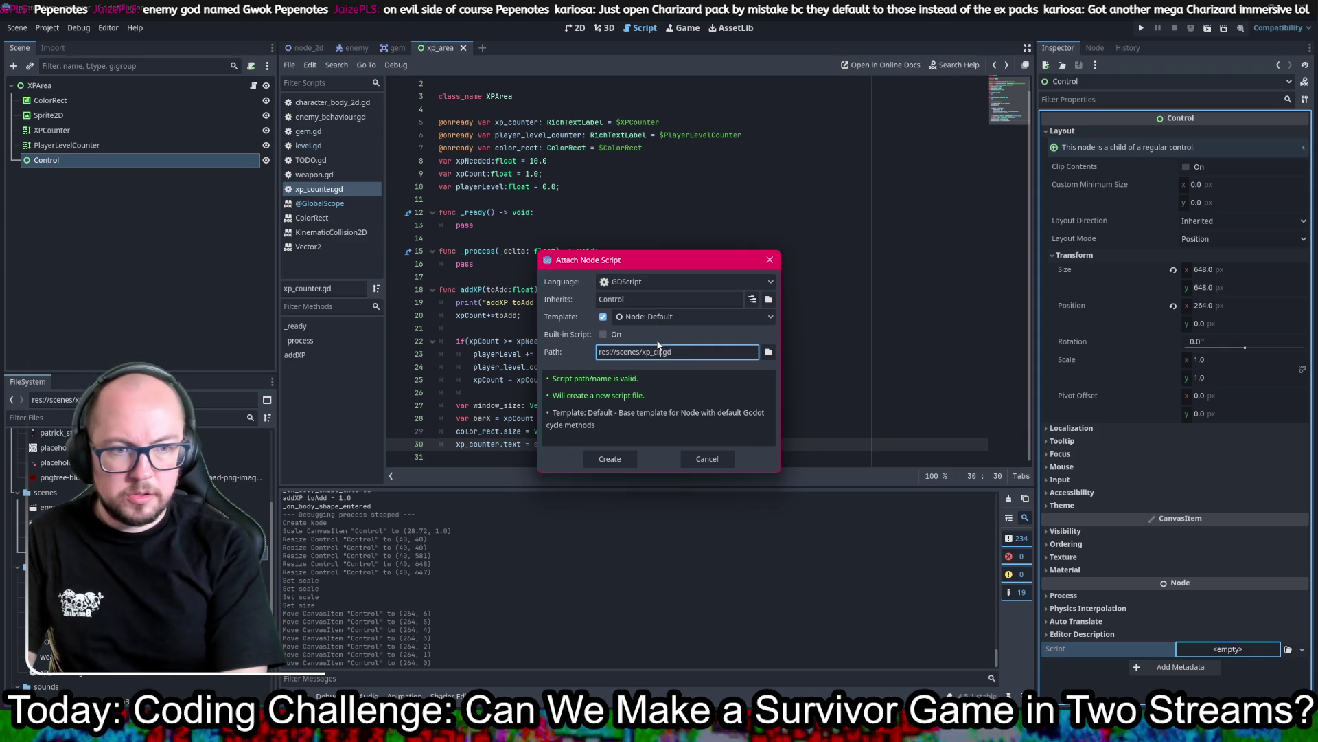
key("Return")
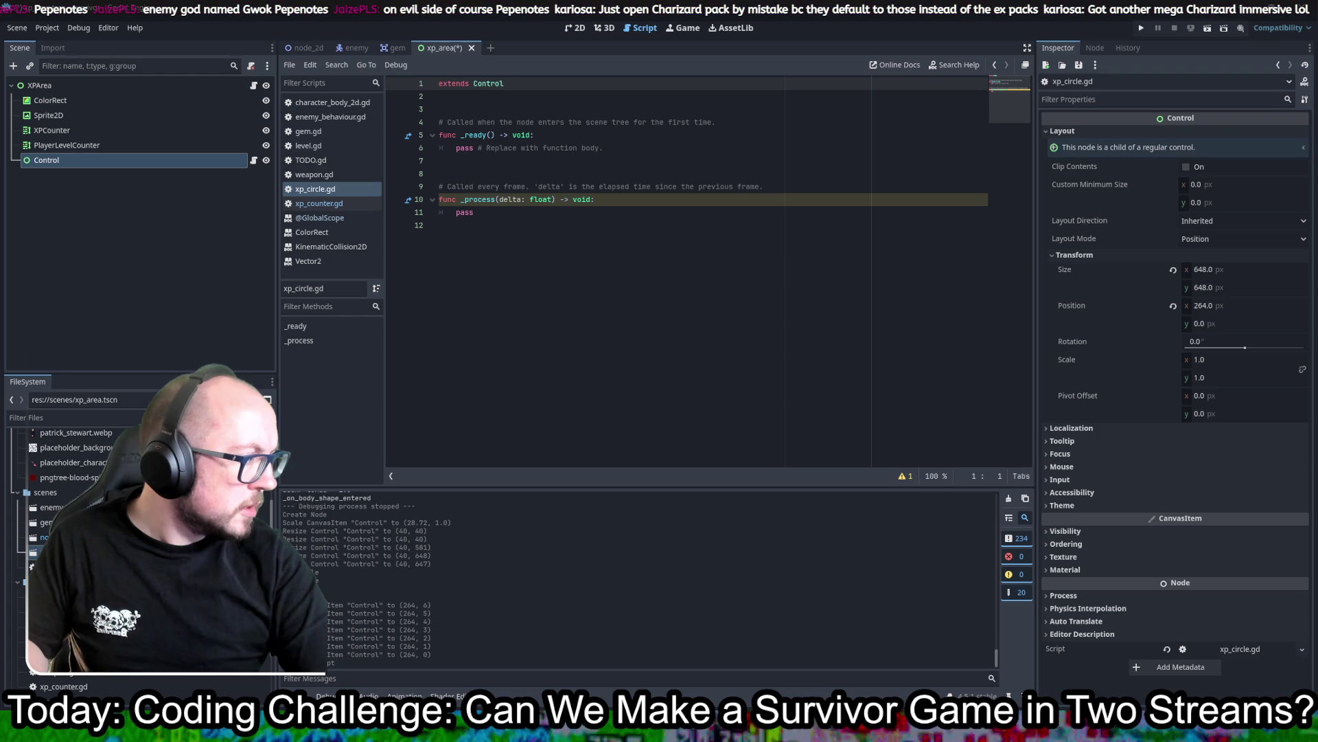
Step: Replace xp_circle.gd's template with the pasted arc-drawing code and save it
key("ctrl+a")
key("ctrl+v")
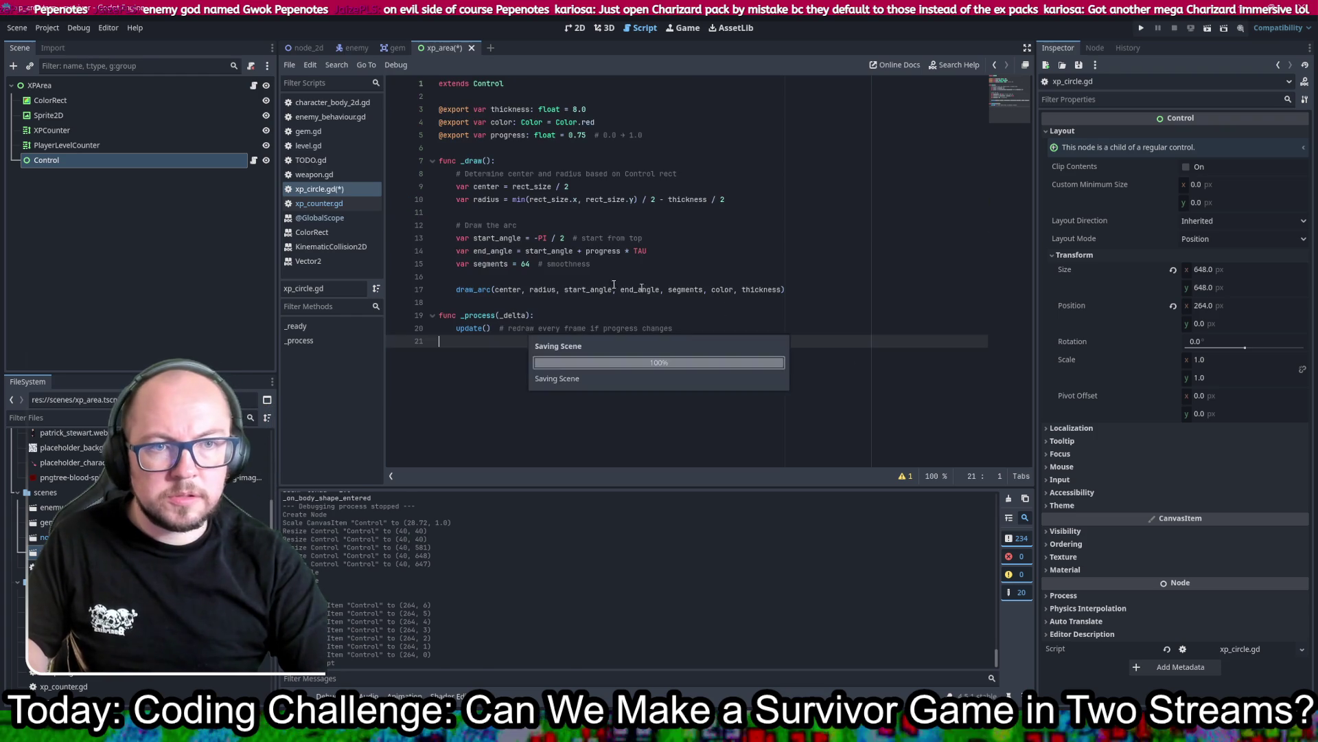
key("ctrl+s")
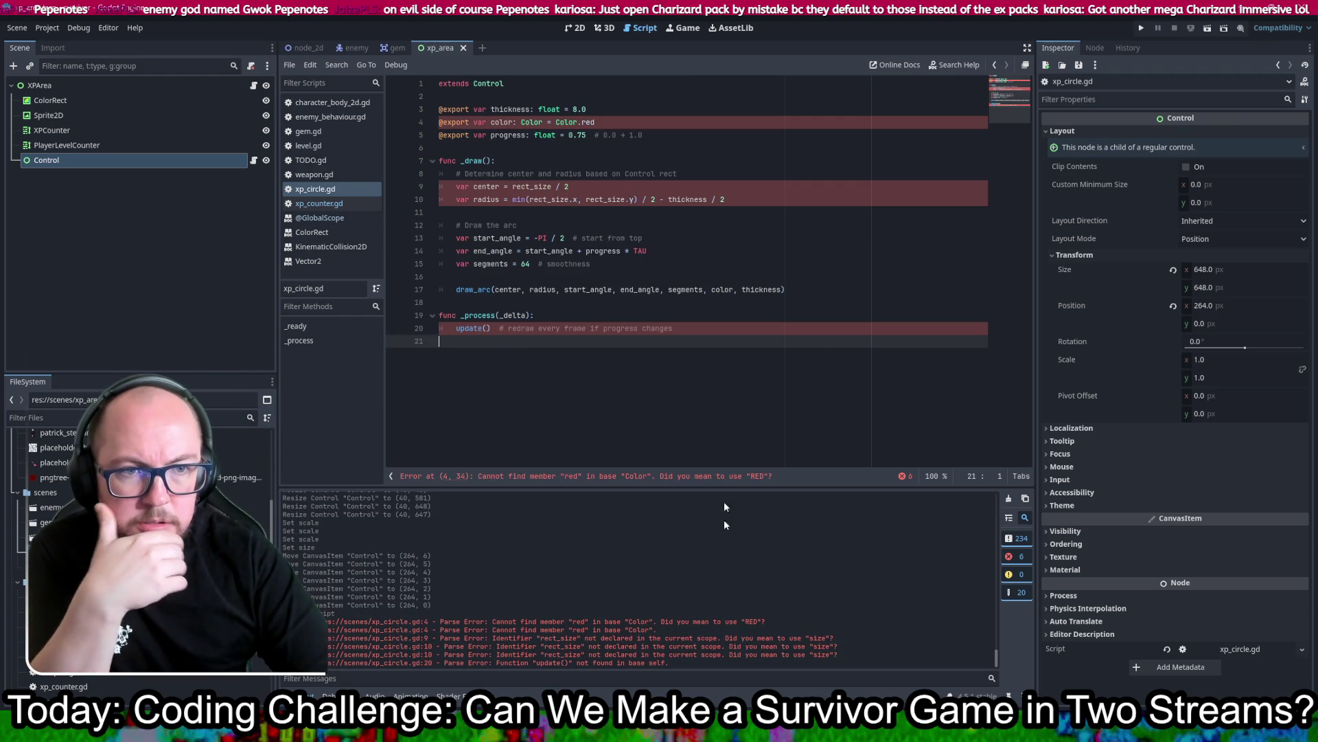
mouse_move(556, 123)
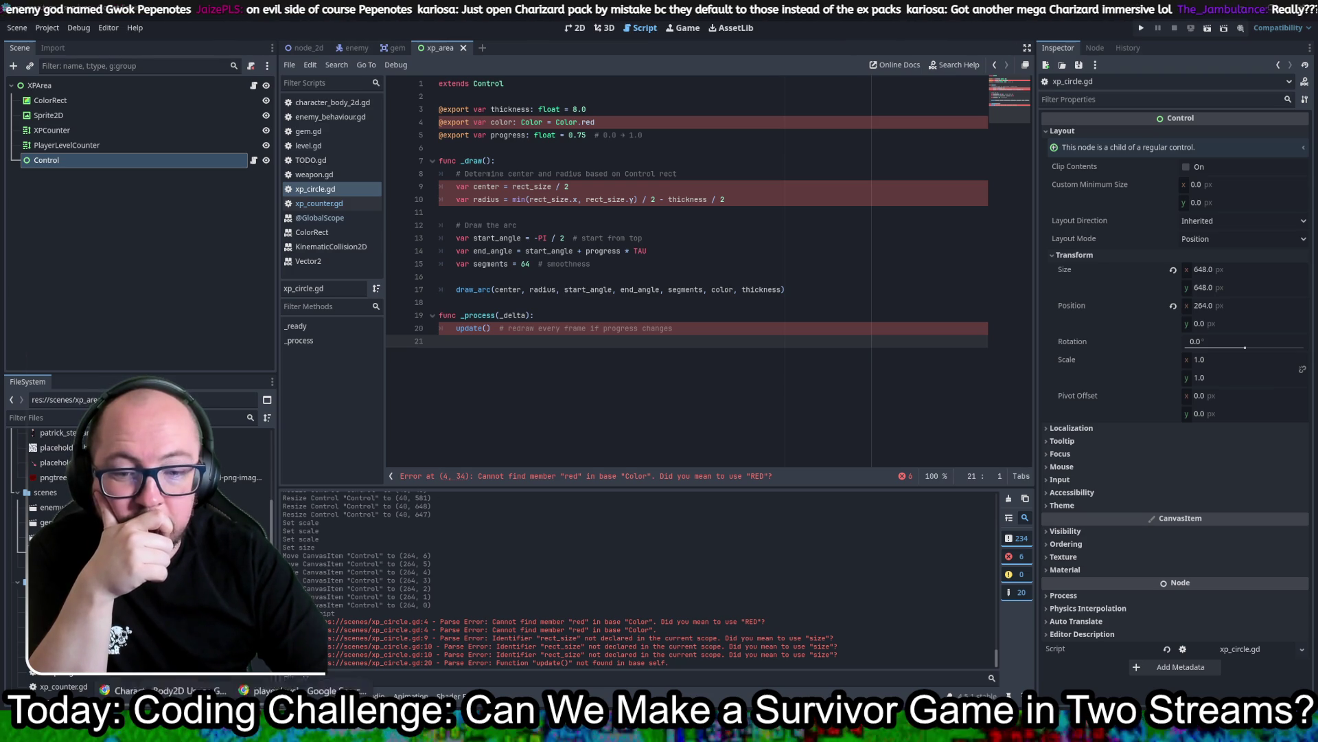
Step: Inspect the flagged update() error, then delete the lowercase red after Color. on line 4
mouse_move(256, 659)
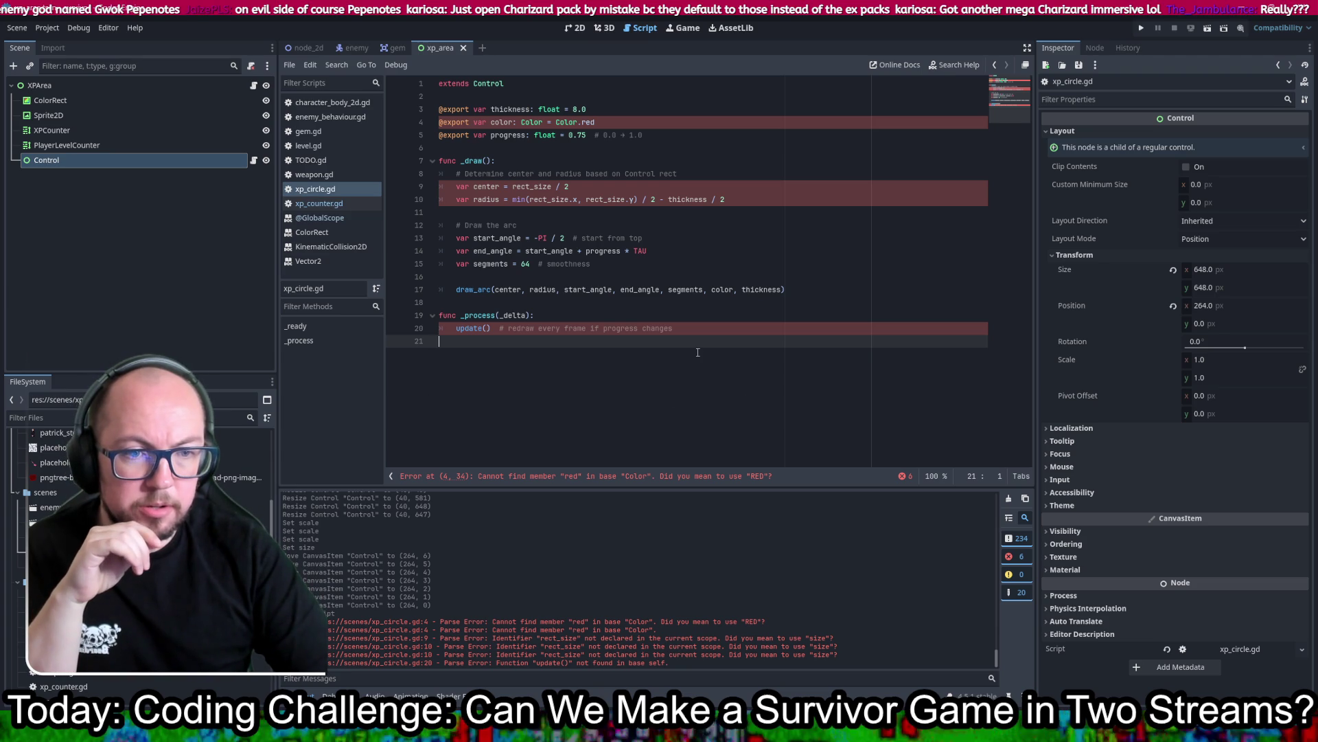
left_click(471, 329)
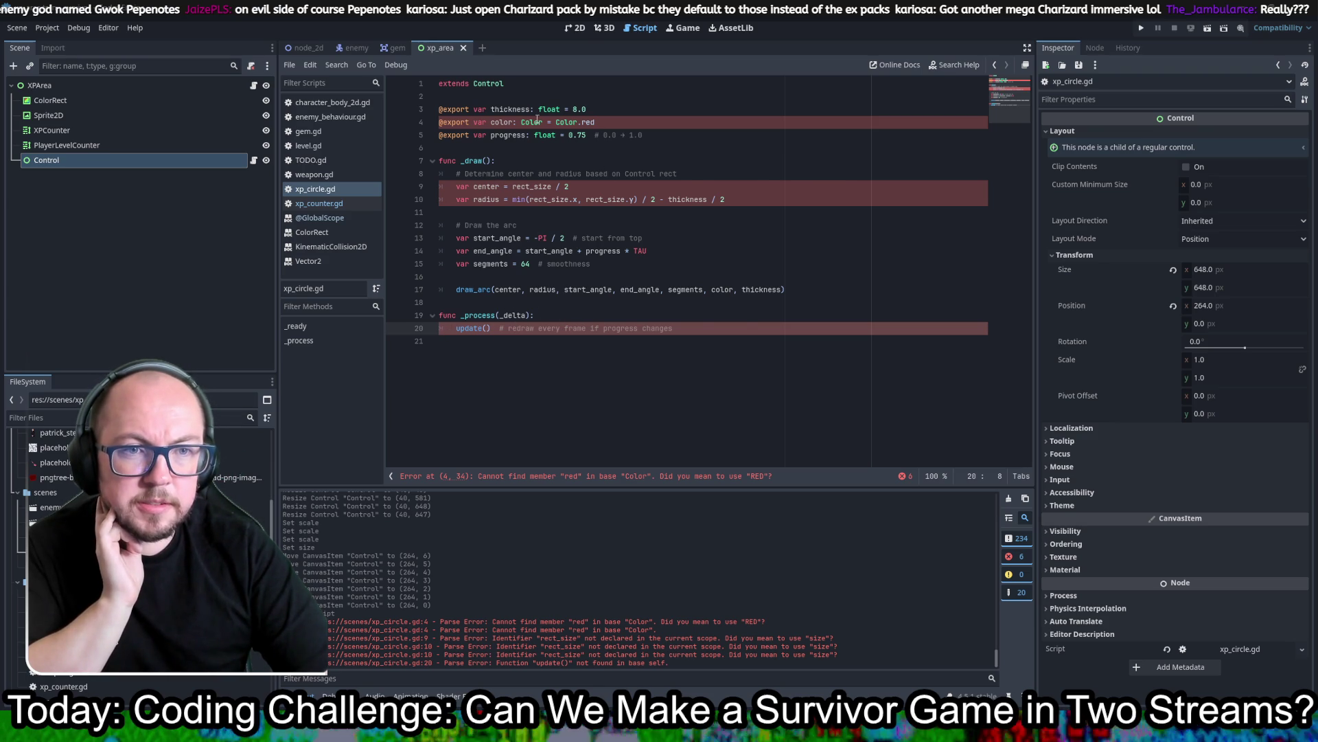
mouse_move(539, 121)
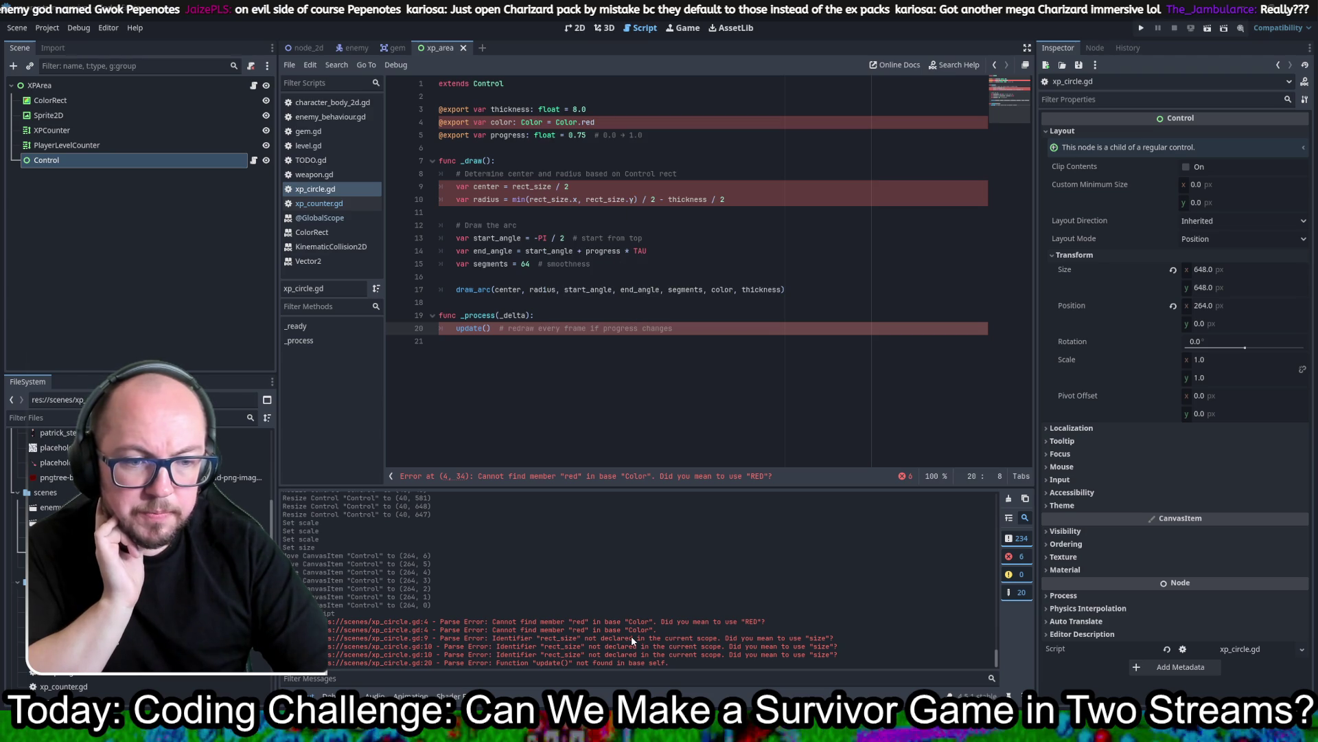
left_click(596, 122)
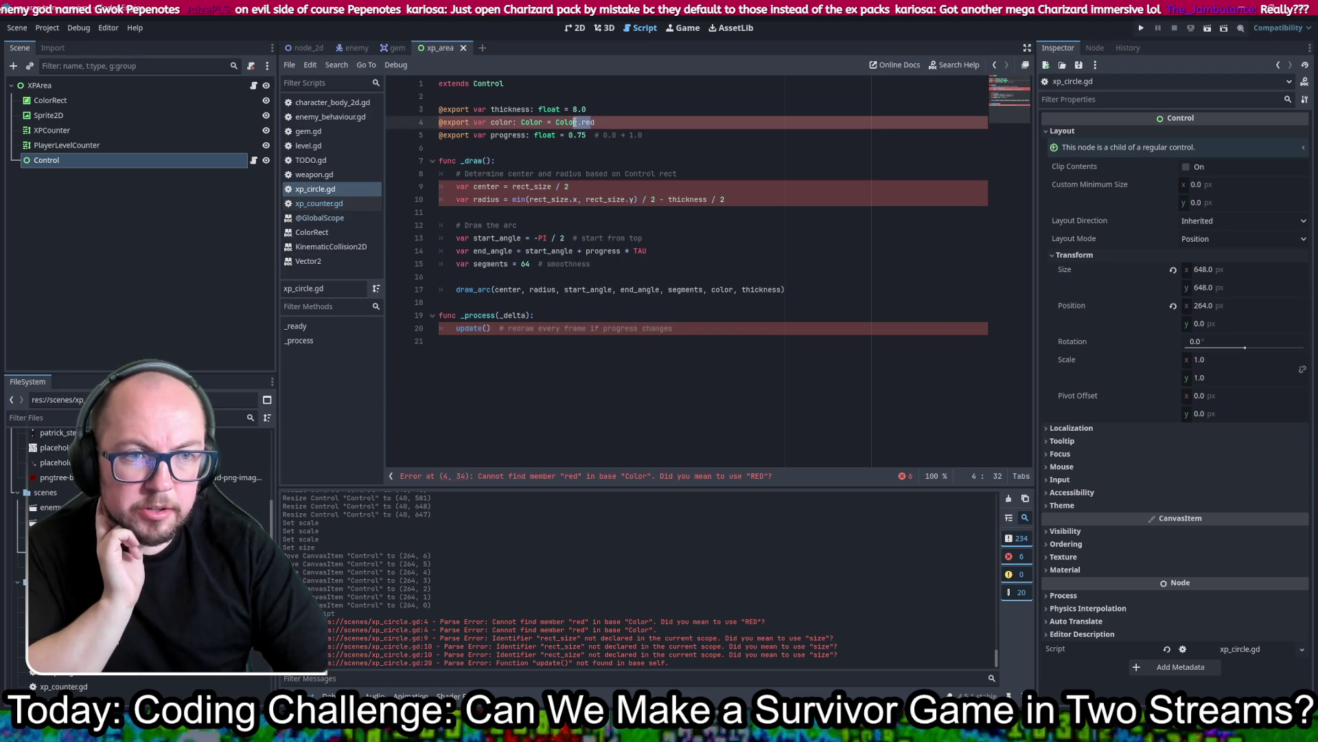
left_click_drag(596, 122, 582, 123)
left_click(579, 122)
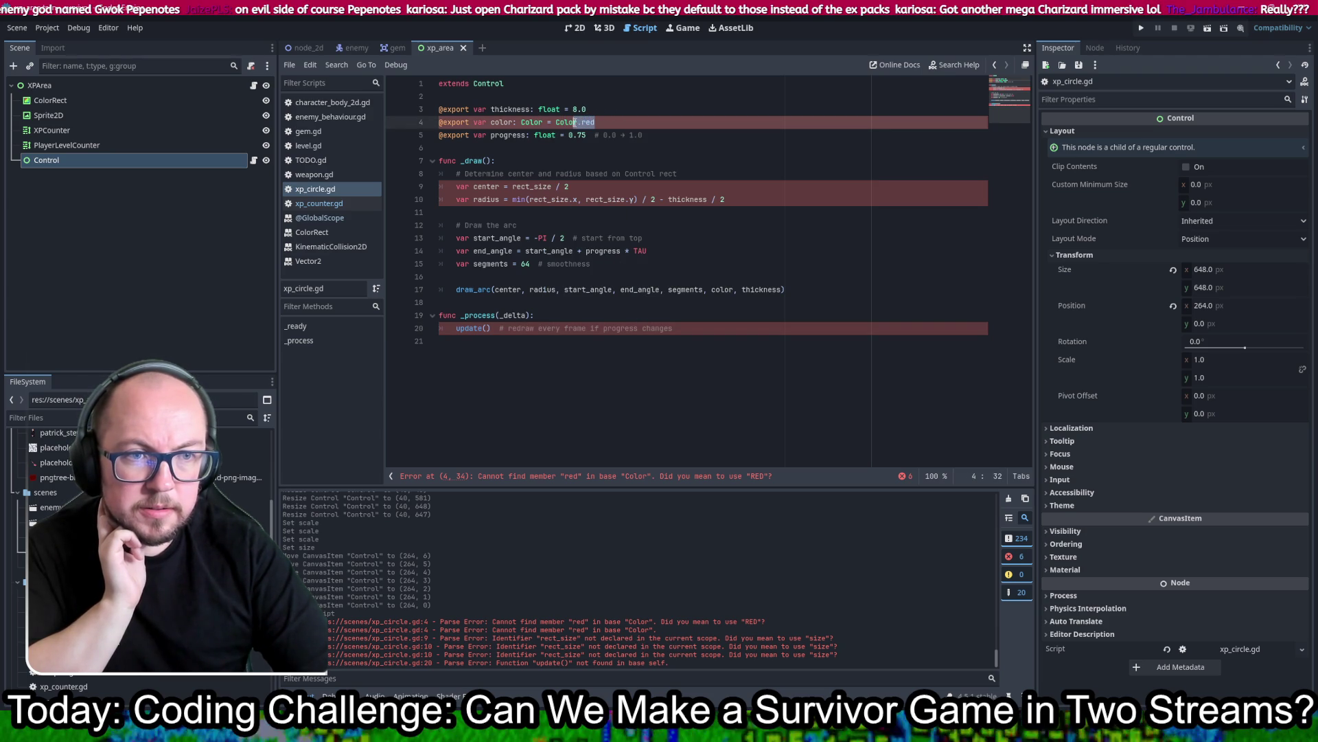
key("Delete")
key("Delete")
key("Delete")
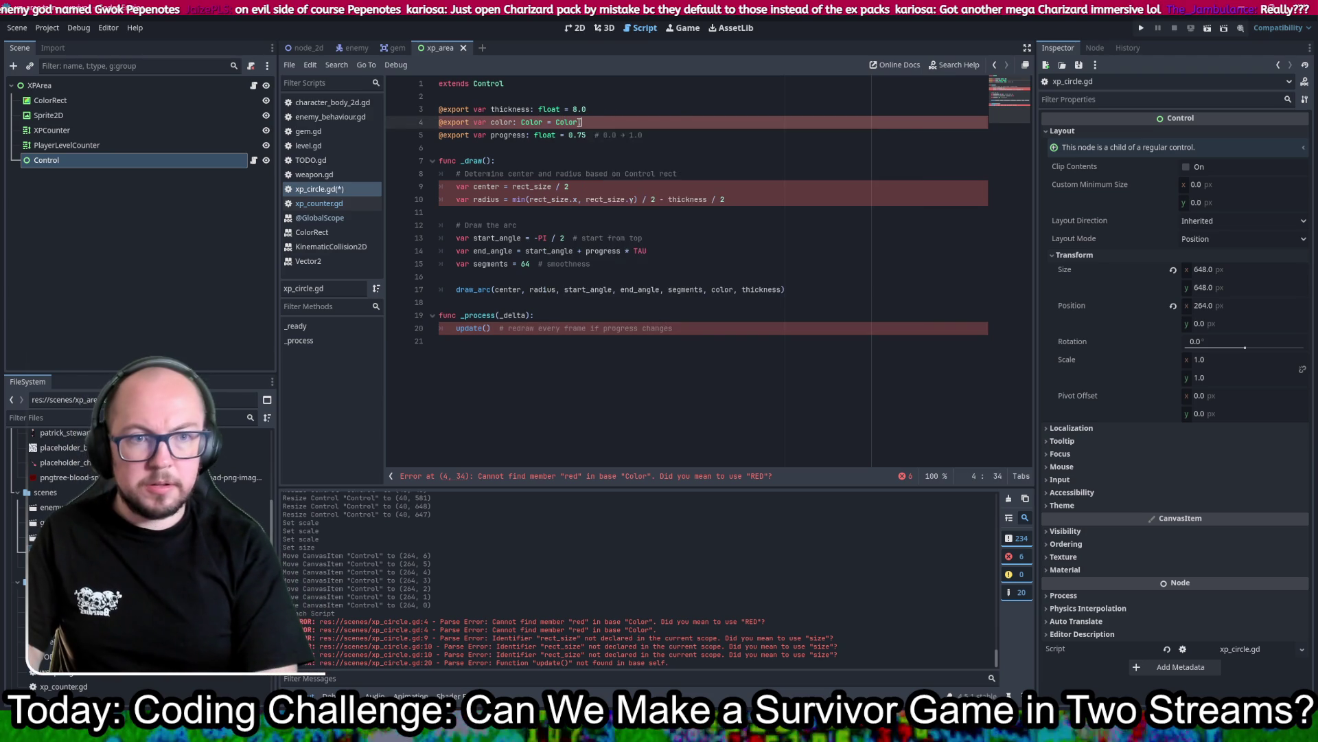
Step: Change line 4's color default to Color.RED and save the script
type(".r")
key("BackSpace")
type("RED")
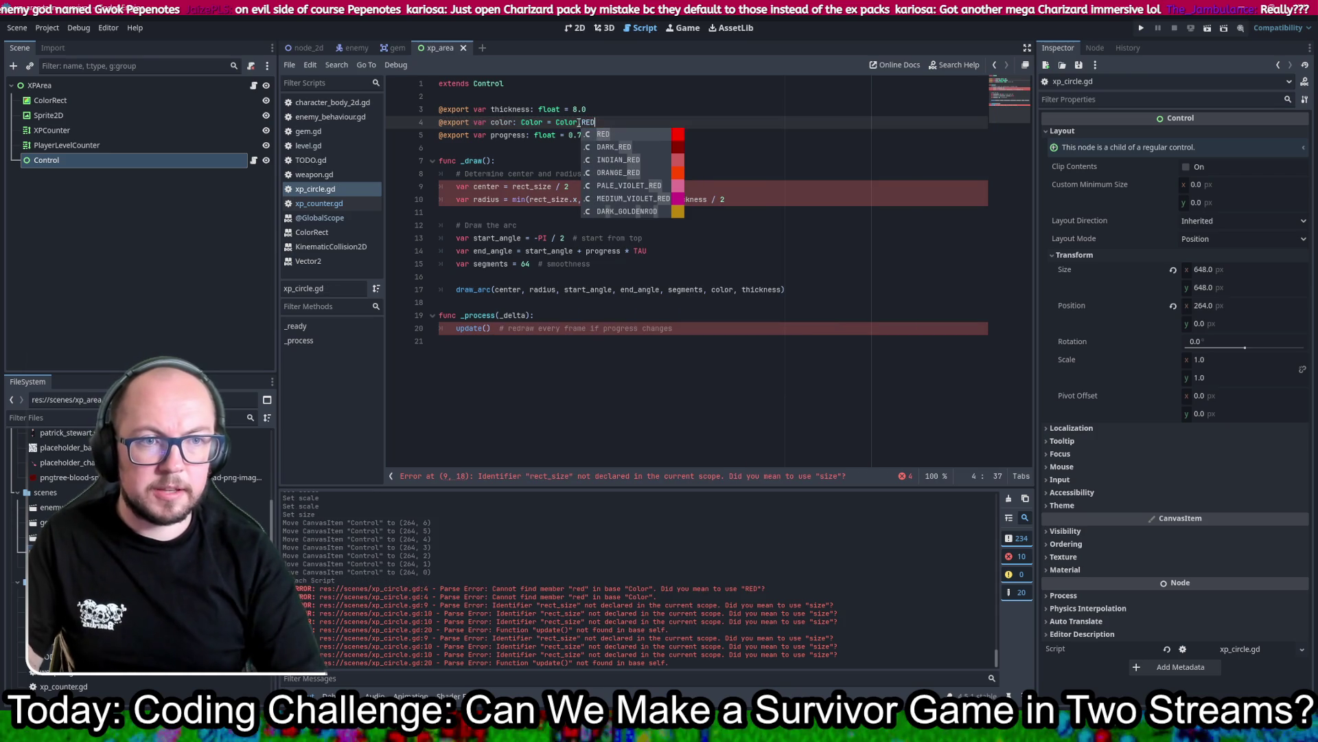
left_click(686, 173)
key("ctrl+s")
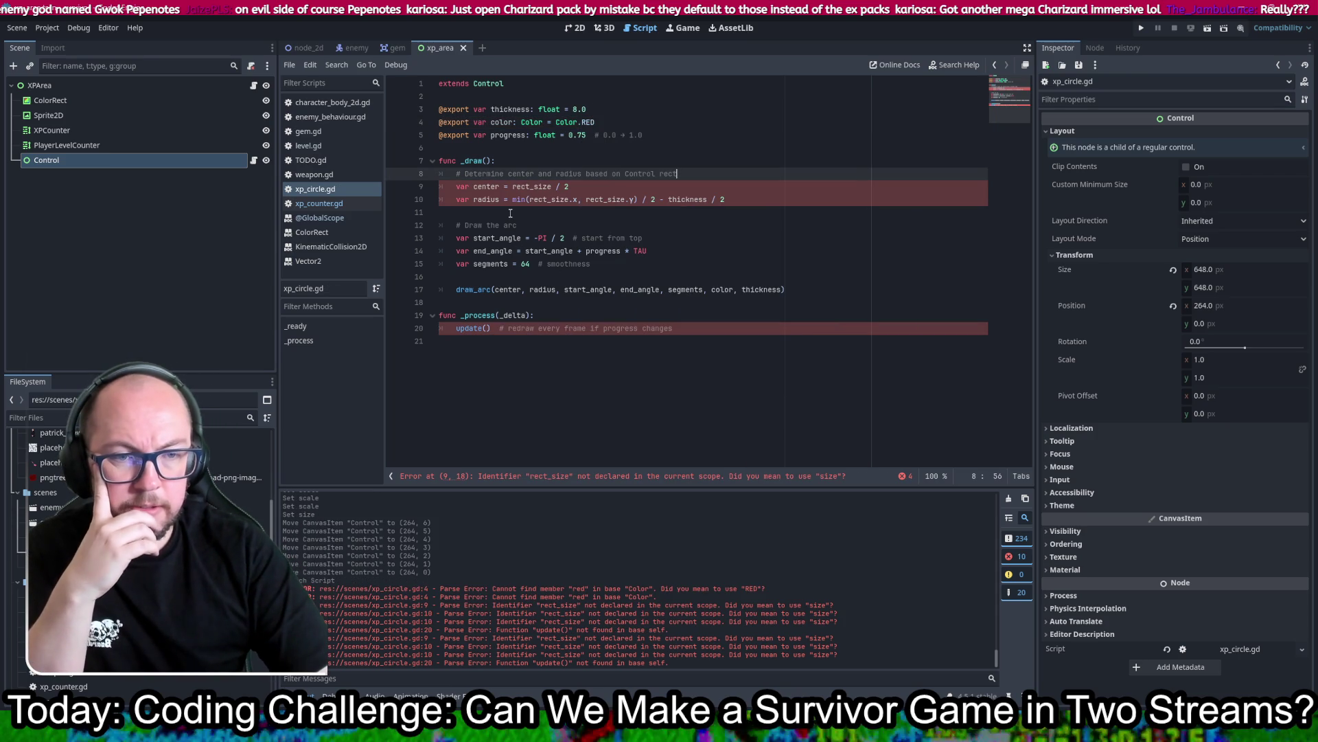
Step: Inspect the rect_size center line and the radius line still showing parse errors
left_click(493, 186)
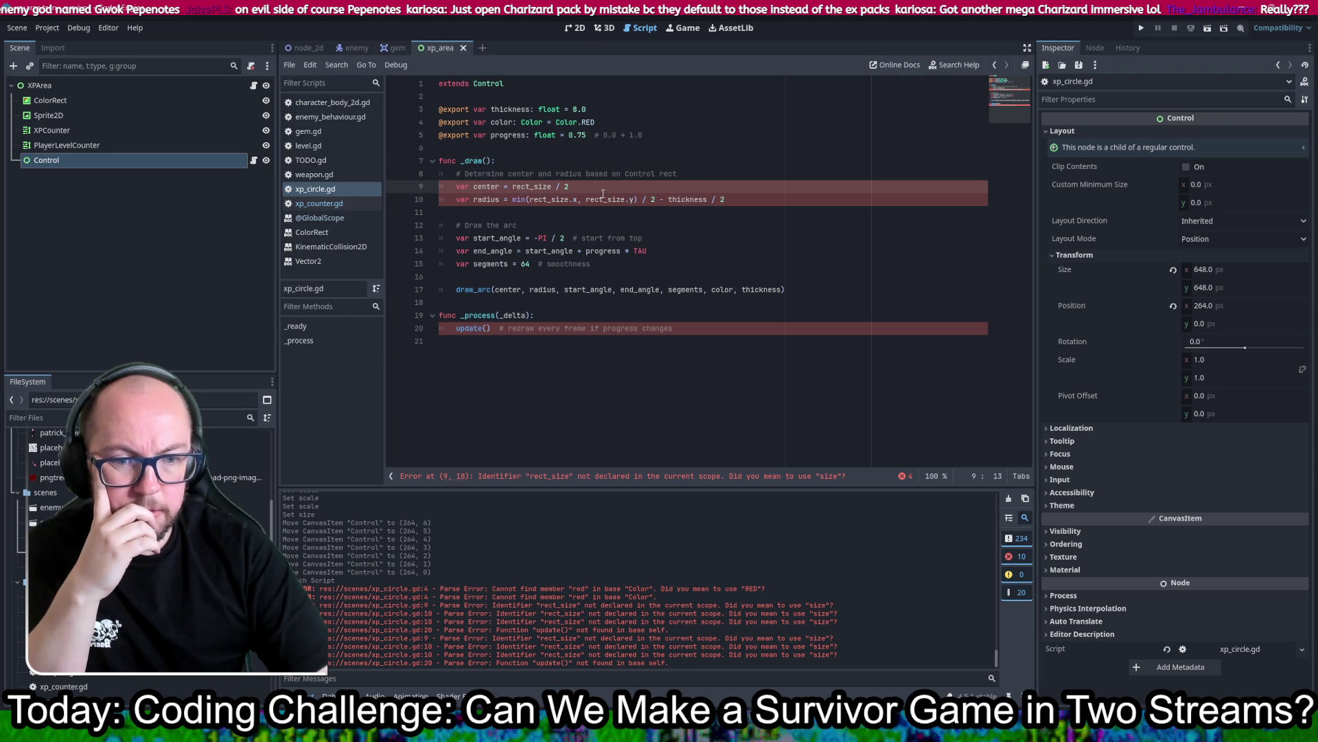
left_click(753, 157)
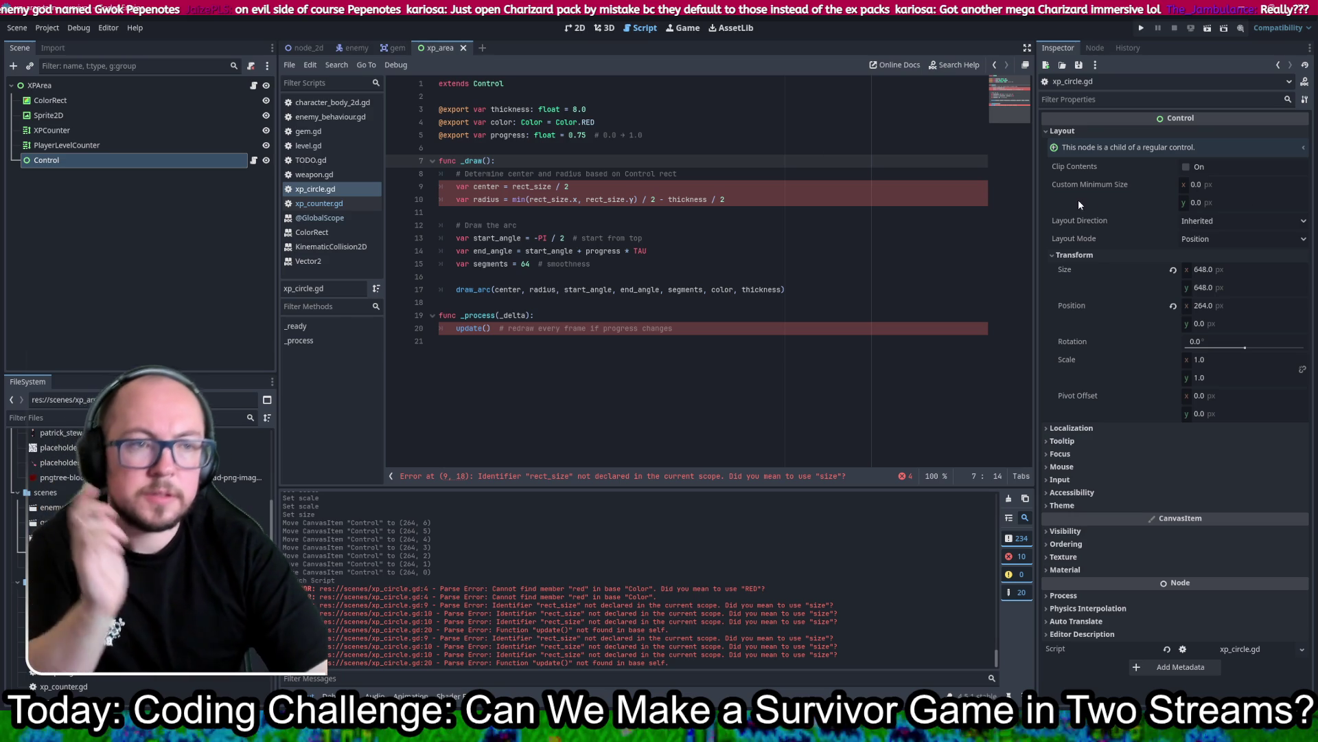
left_click(680, 173)
key("Down")
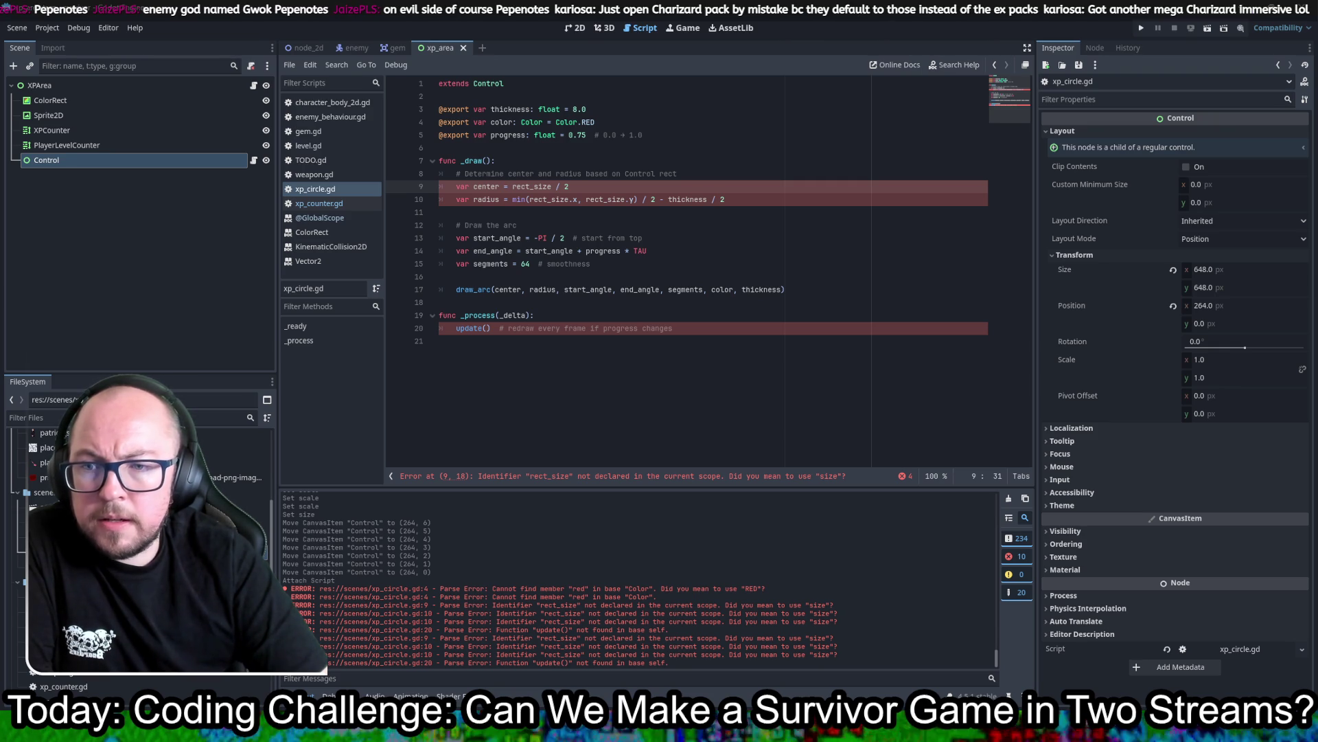
left_click(829, 276)
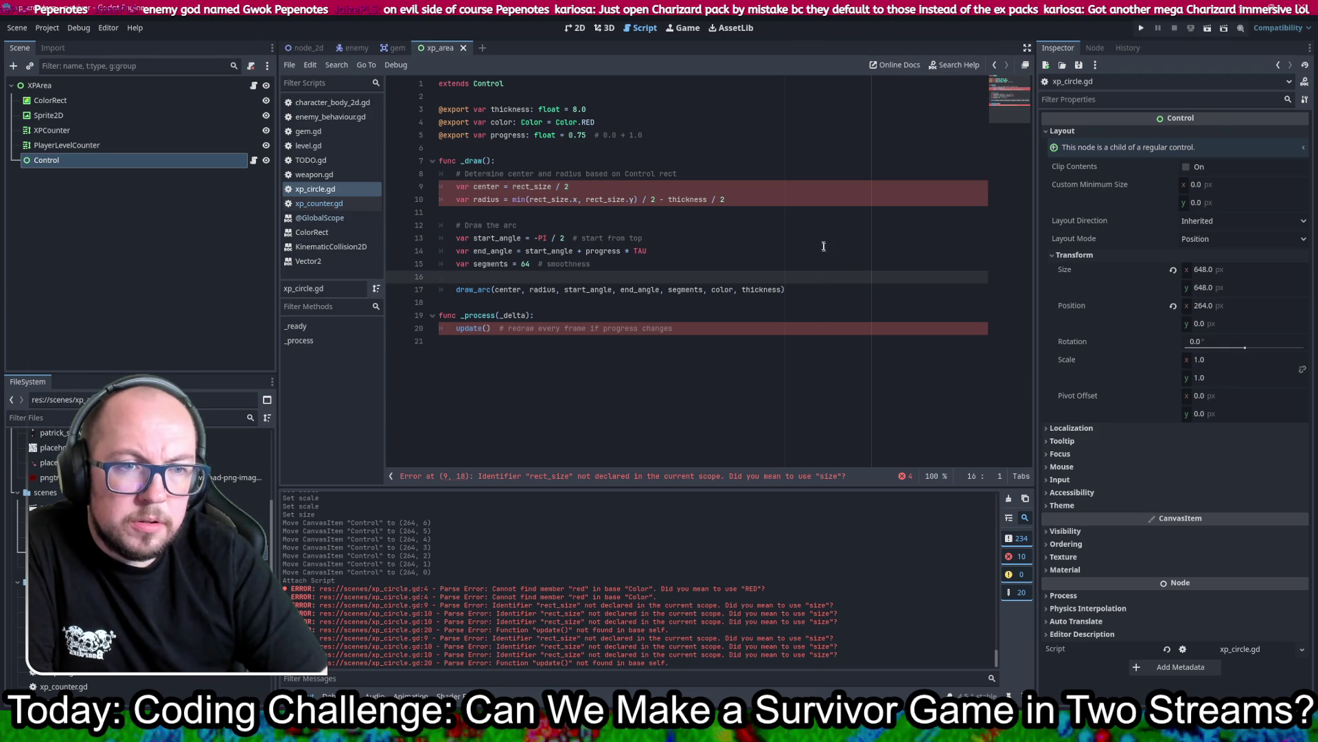
Step: Copy the rect_size parse error and replace xp_circle.gd with revised code using size
double_click(484, 186)
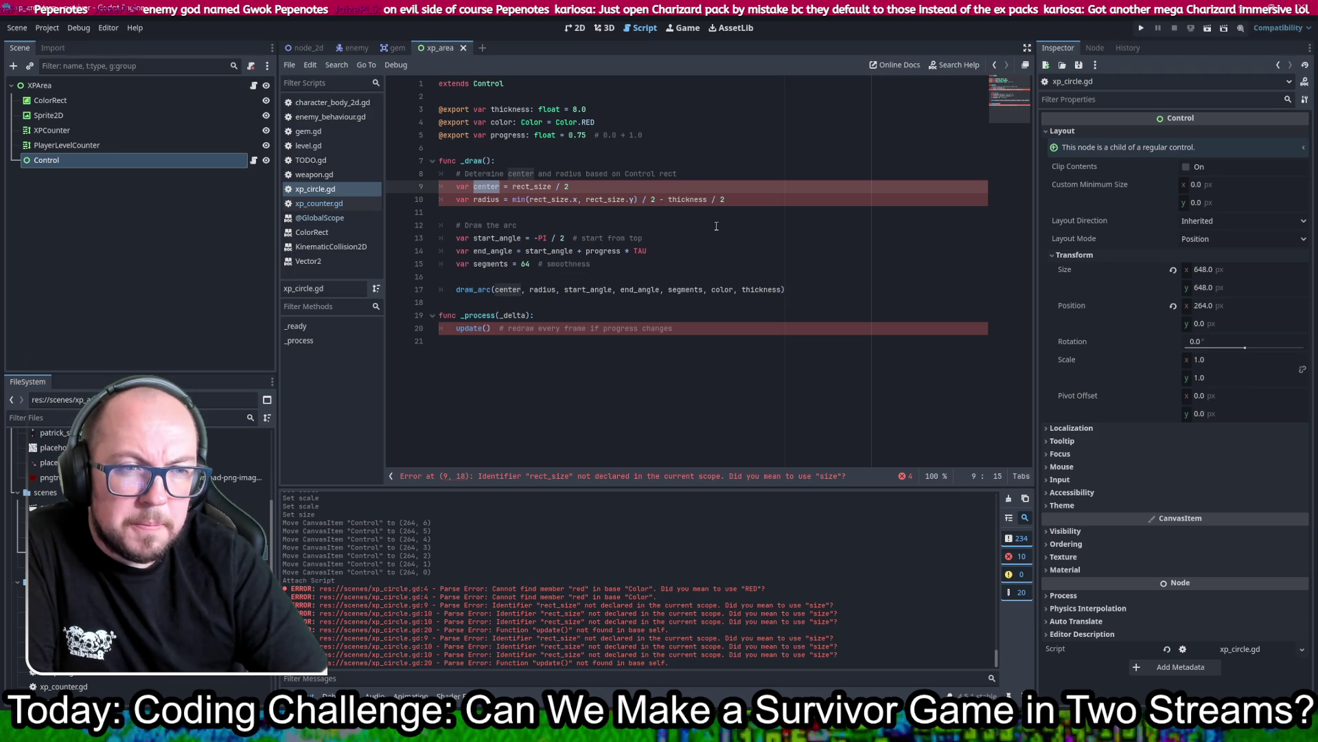
double_click(532, 186)
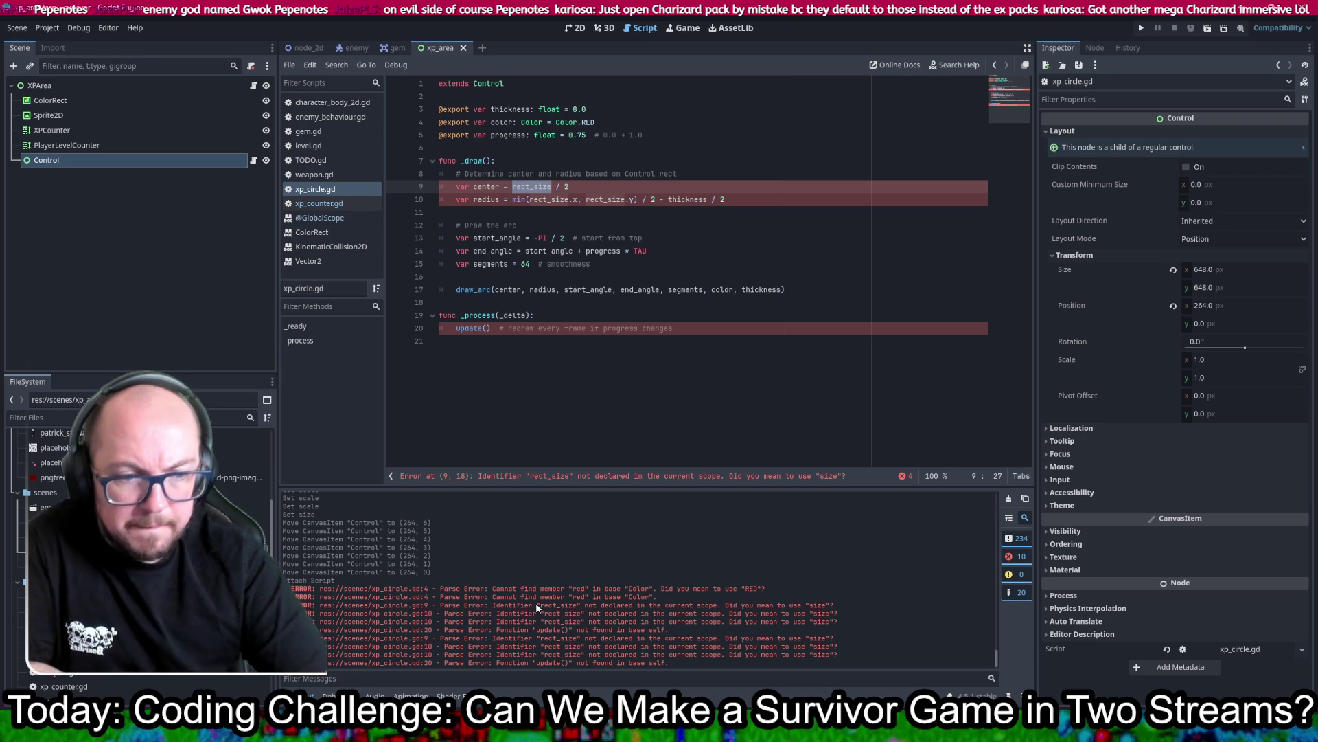
left_click_drag(677, 608, 315, 607)
left_click(315, 607)
triple_click(315, 605)
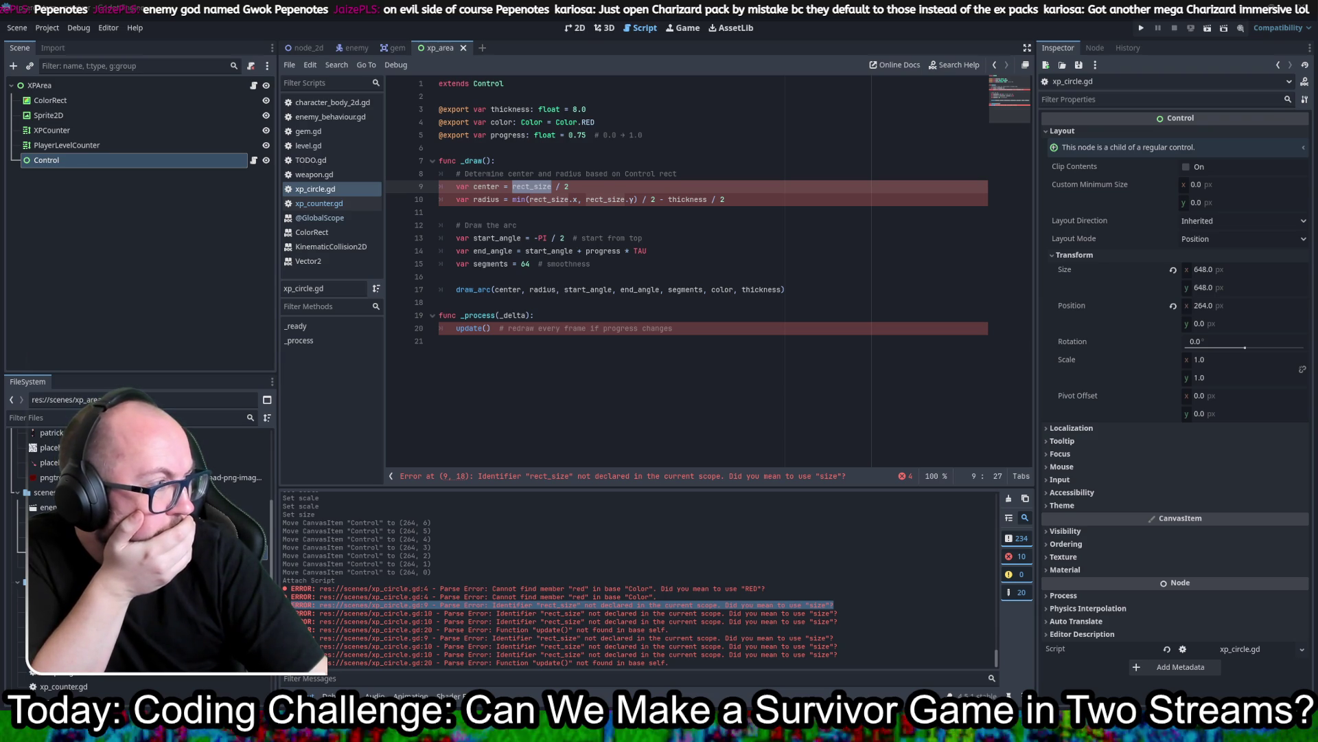
key("ctrl+a")
key("ctrl+v")
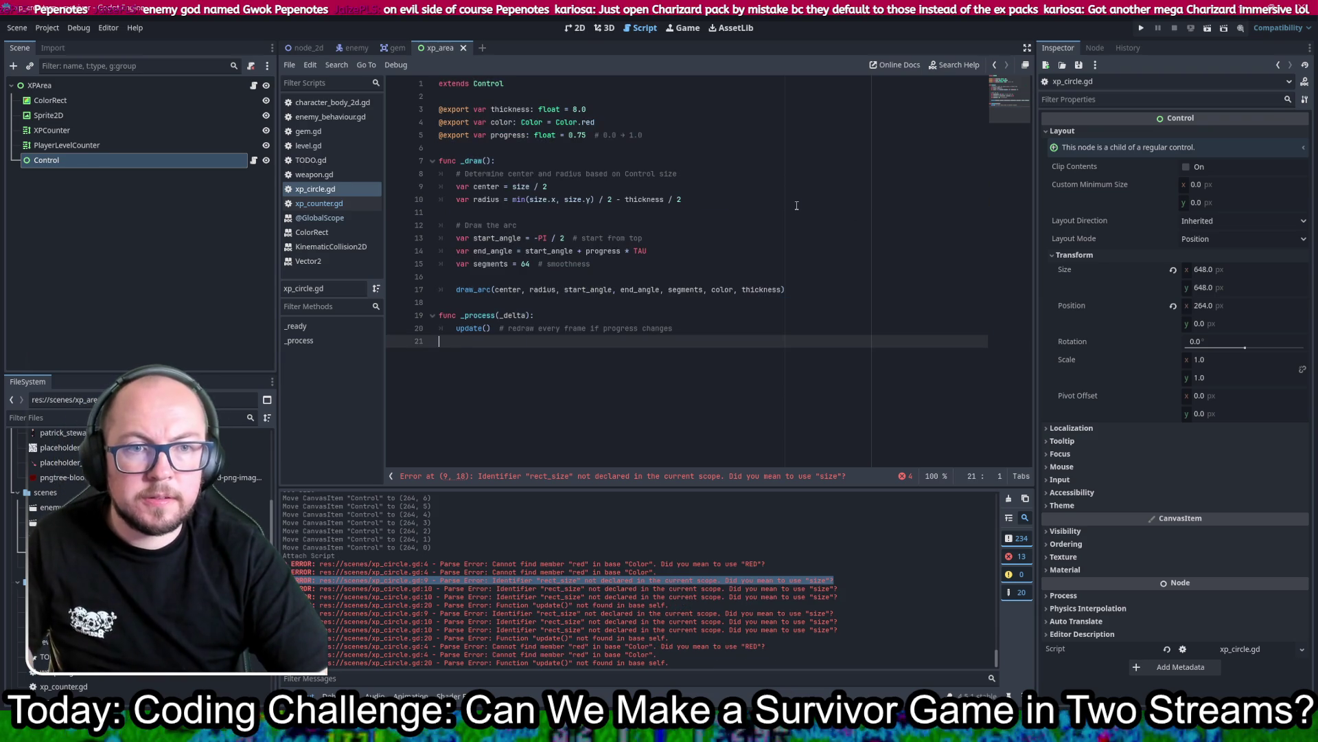
Step: Change Color.red to Color.RED and check the update() not-found error on line 20
double_click(588, 122)
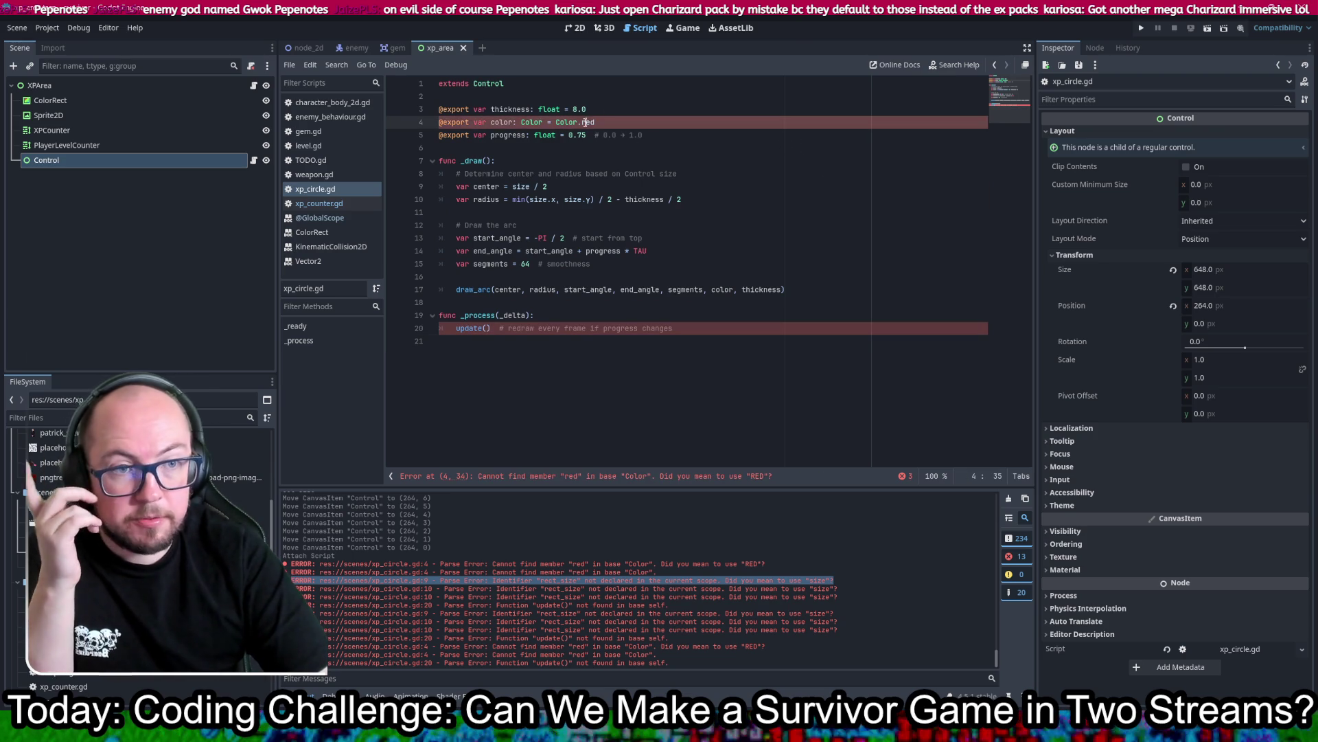
type("RED")
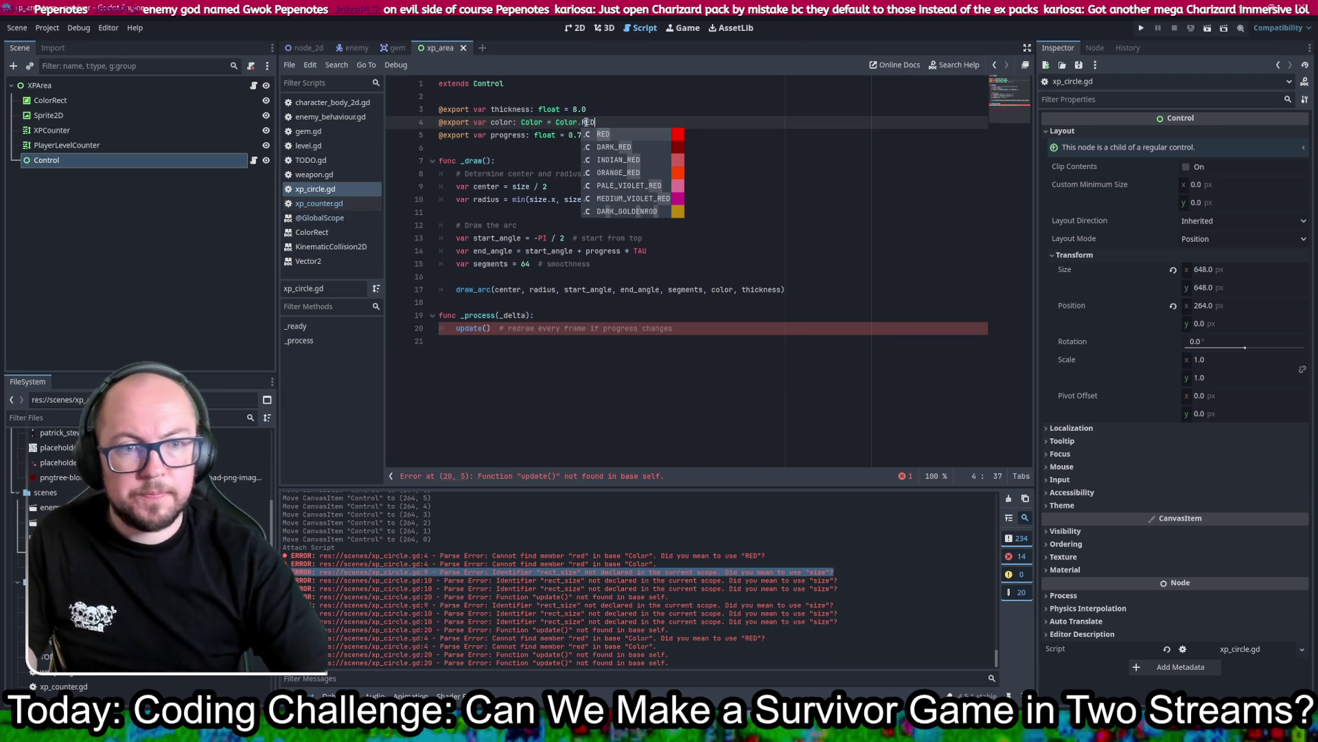
left_click(459, 339)
double_click(460, 328)
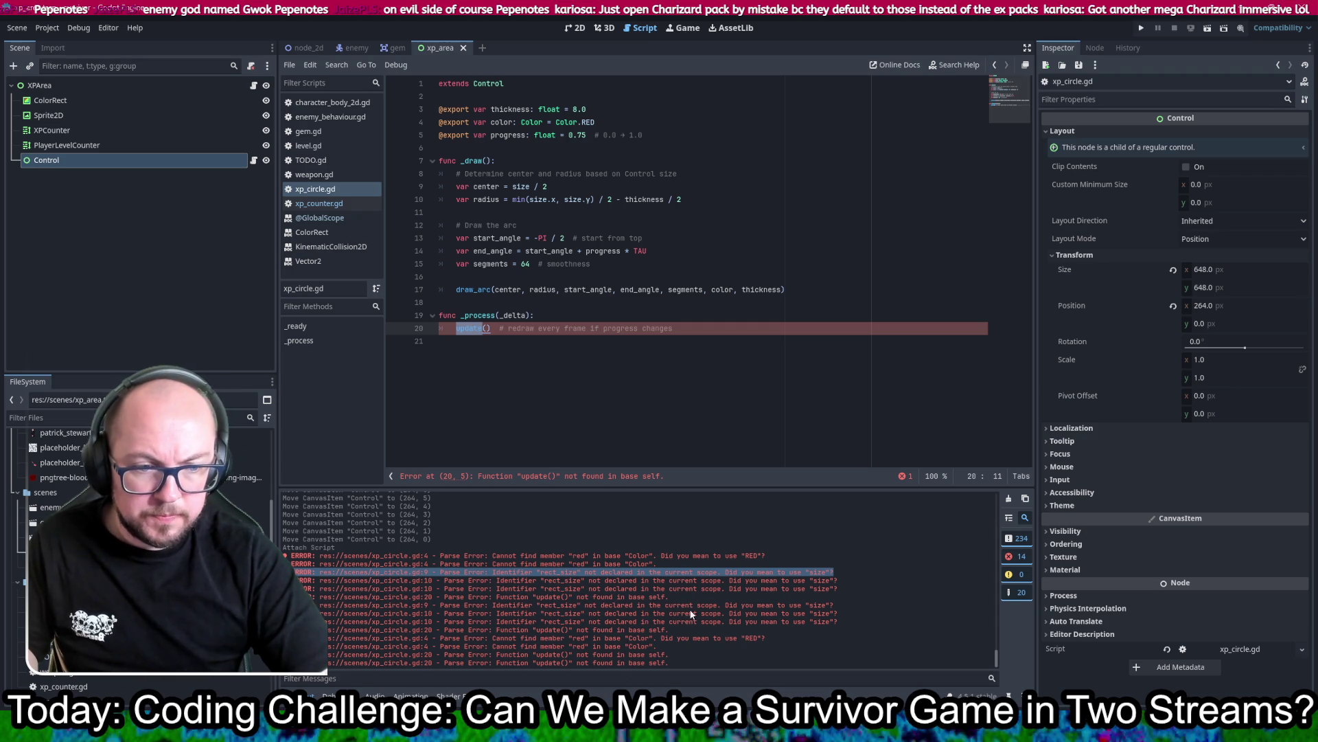
left_click(490, 661)
left_click_drag(660, 663, 302, 664)
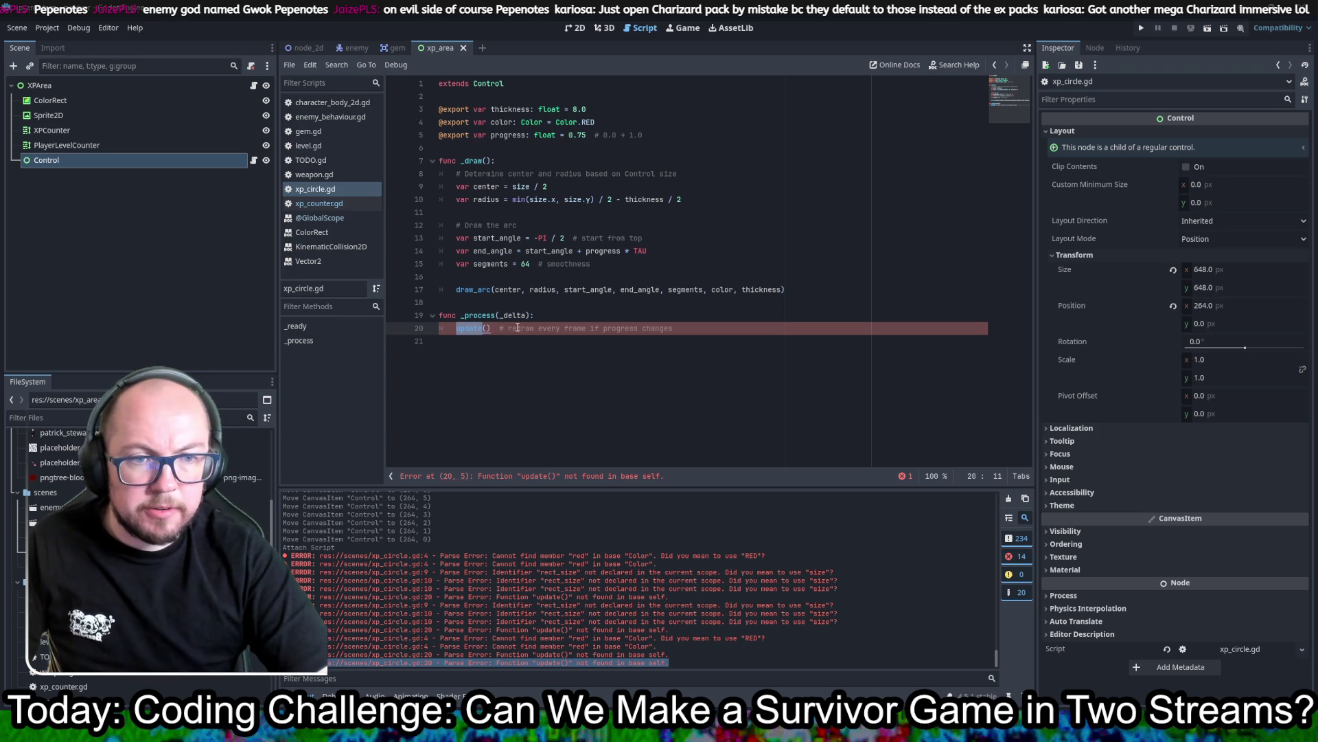
left_click(485, 328)
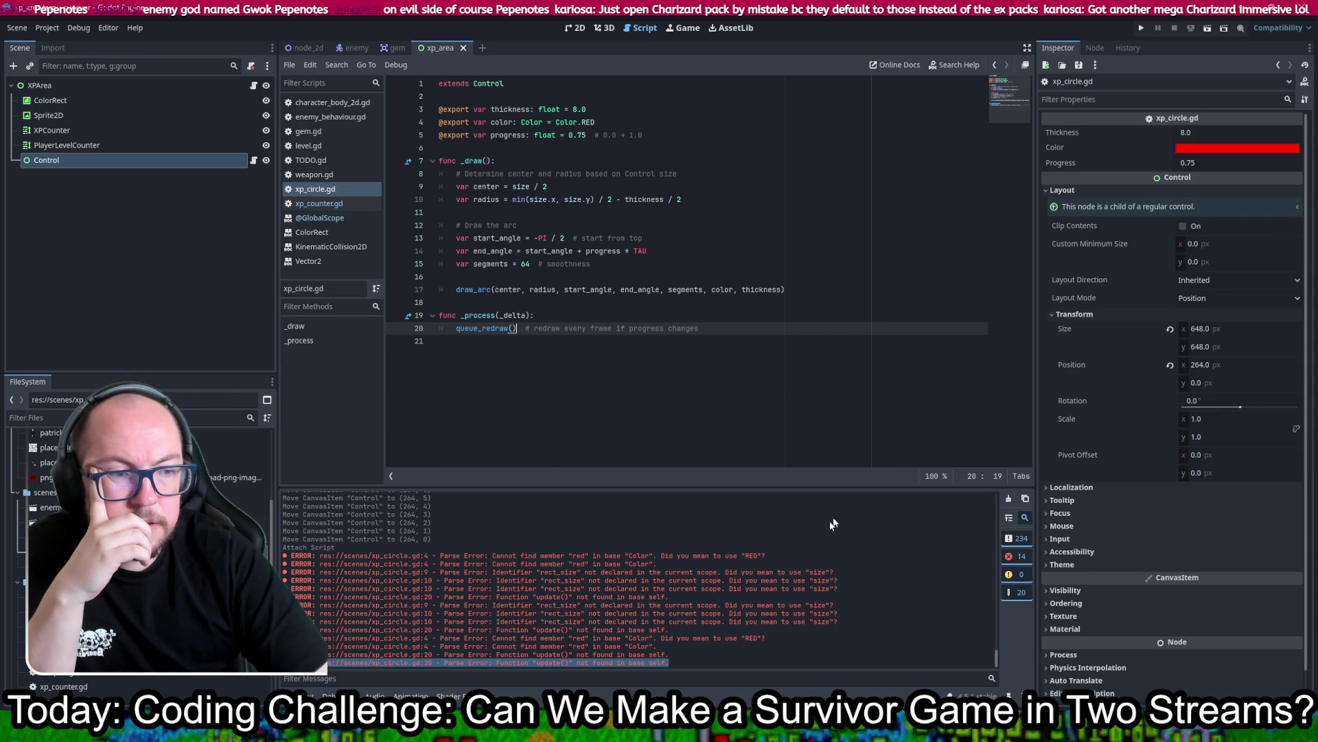
Step: Run the game and walk the player upward through the snowfield
scroll(851, 510, "up", 10)
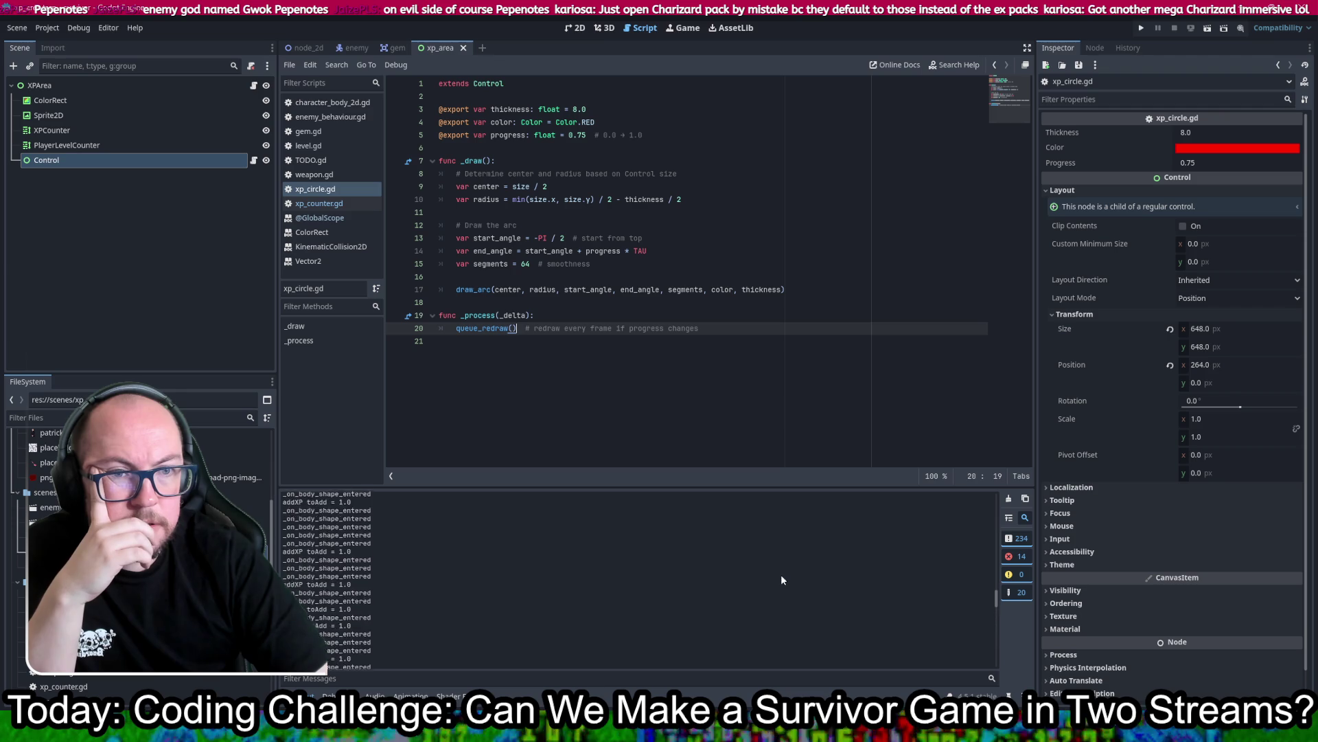
scroll(781, 580, "up", 3)
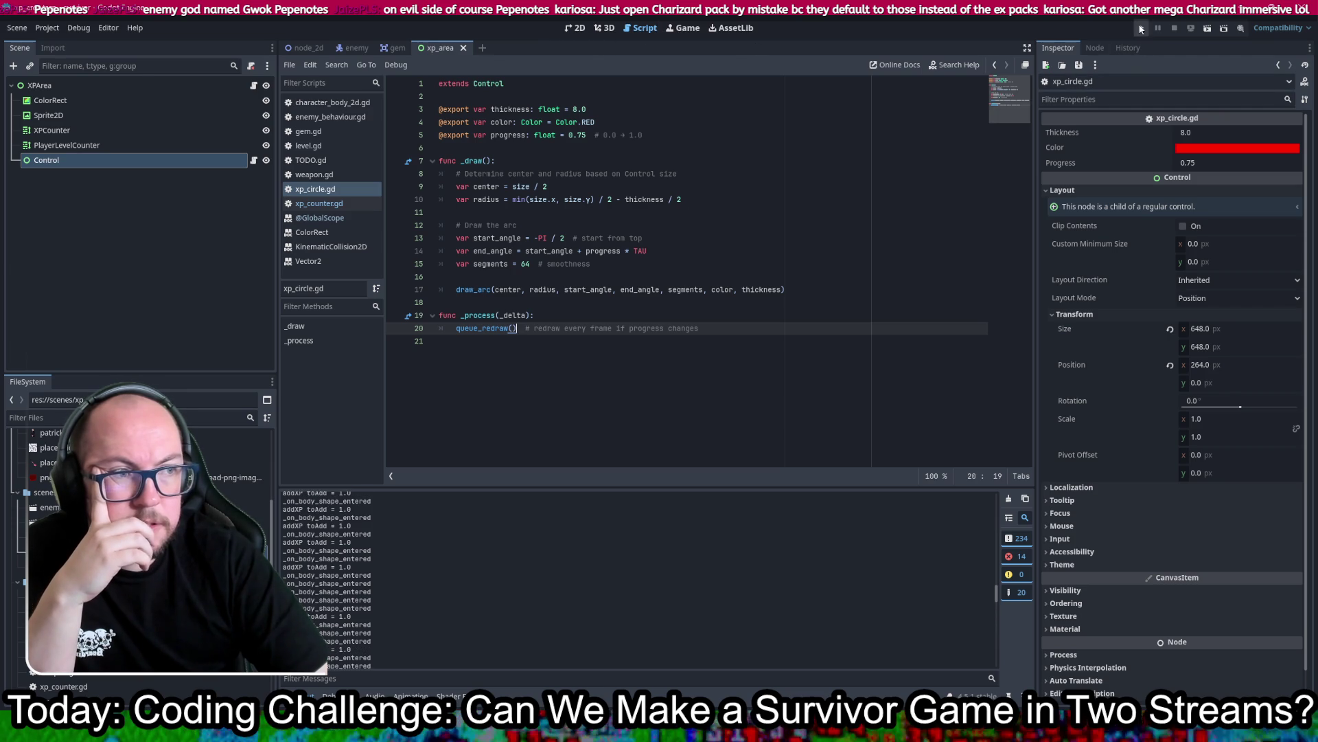
left_click(1141, 28)
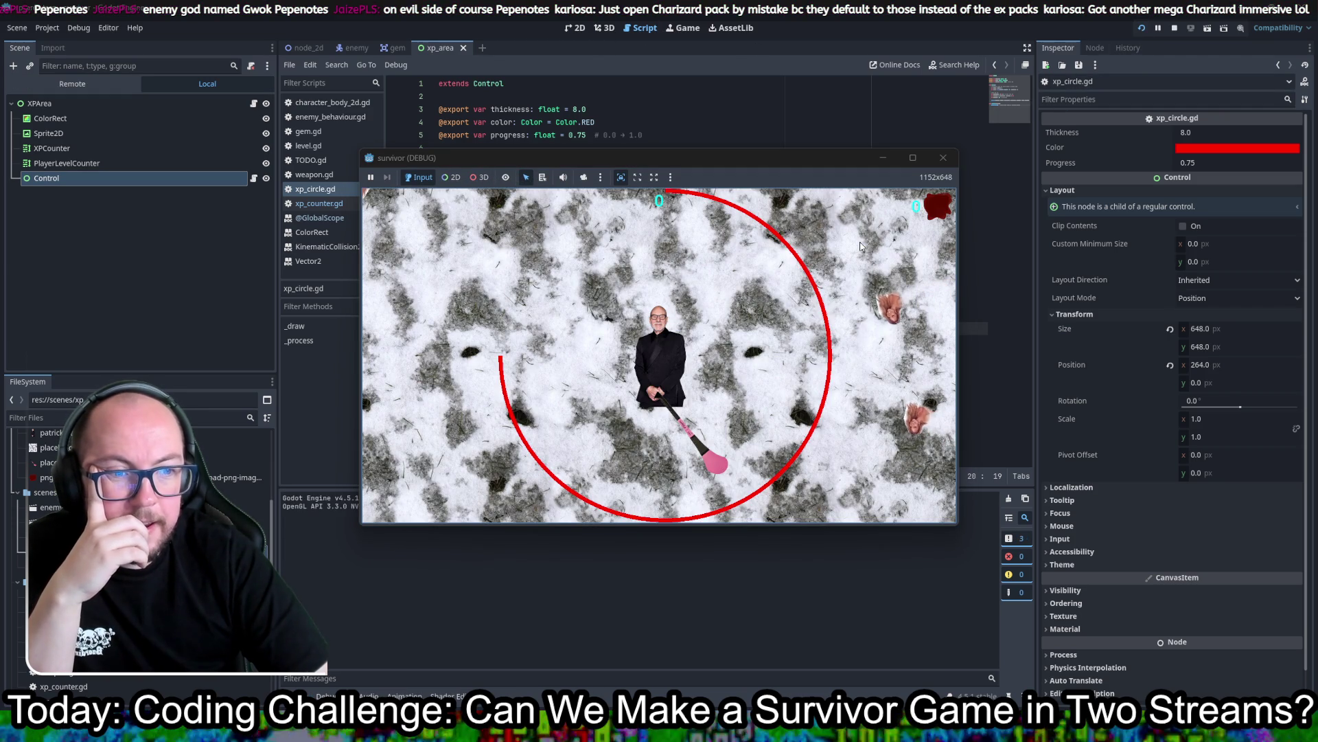
key("w")
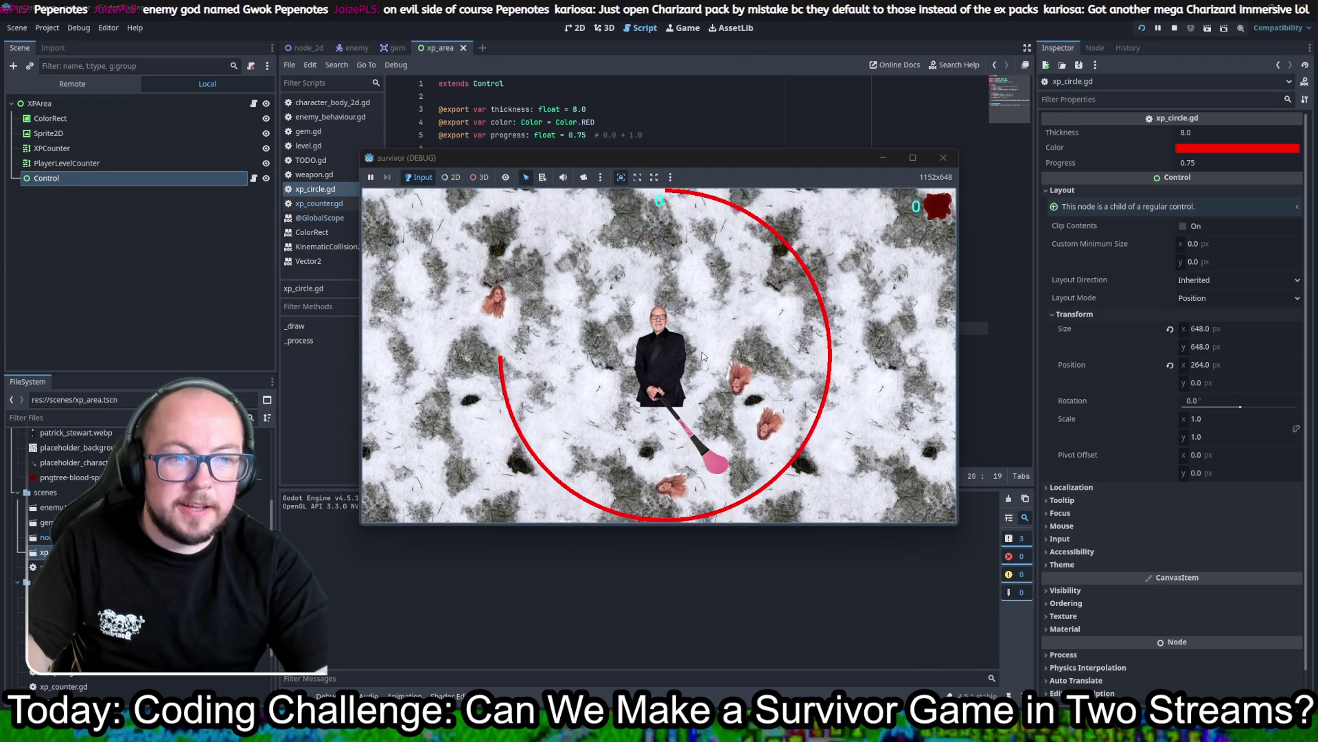
key("a")
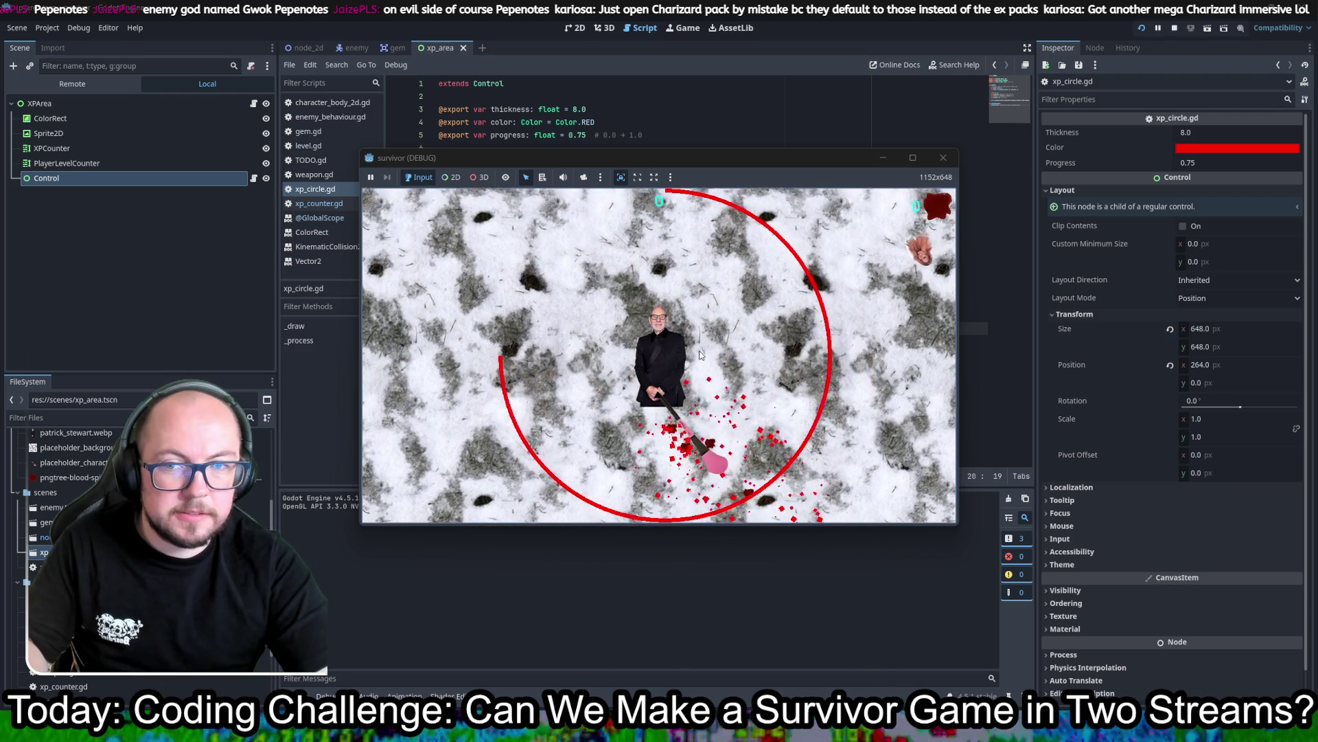
key("w")
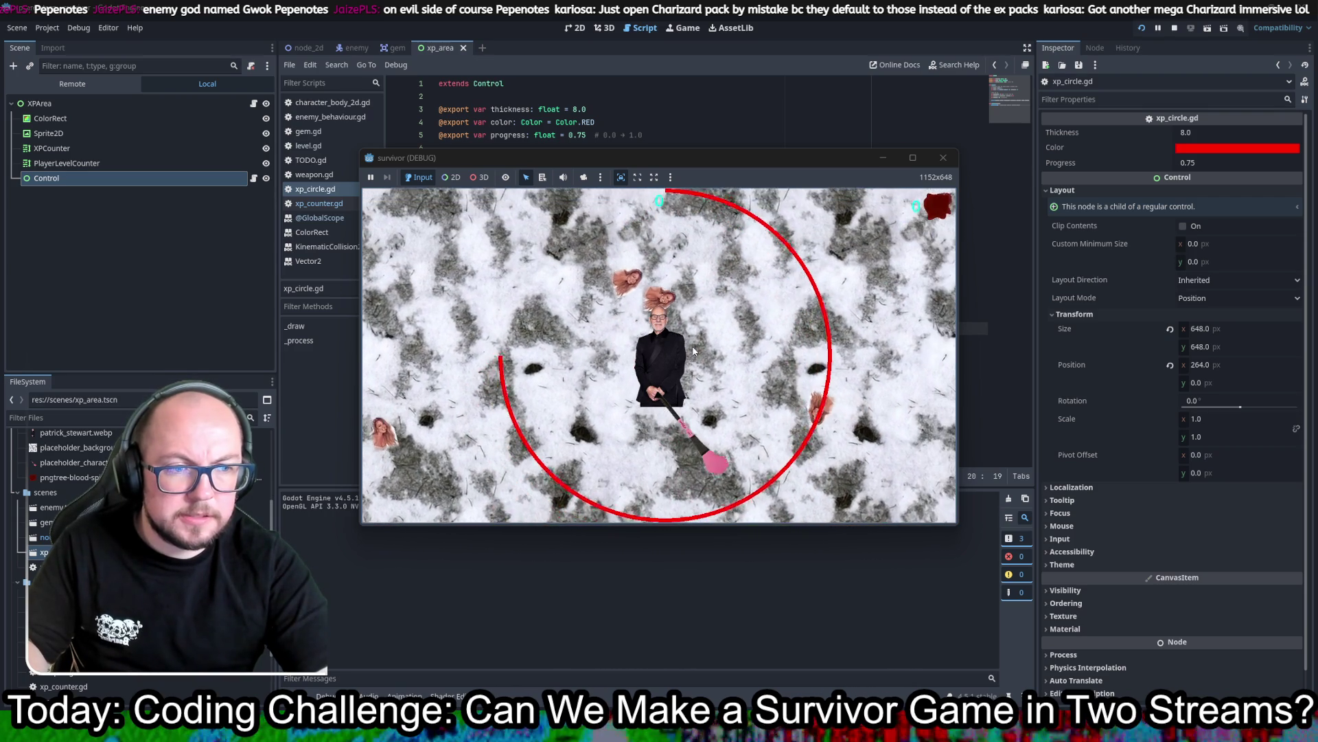
key("d")
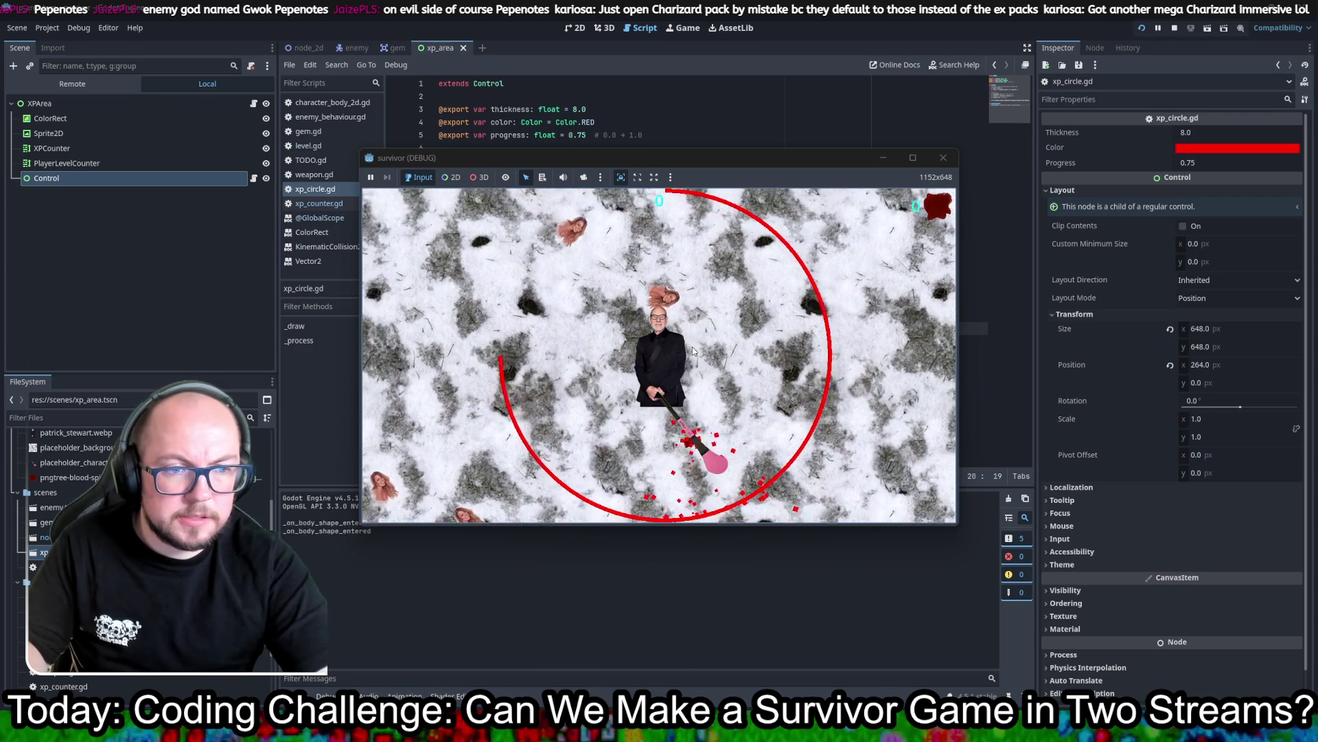
key("w")
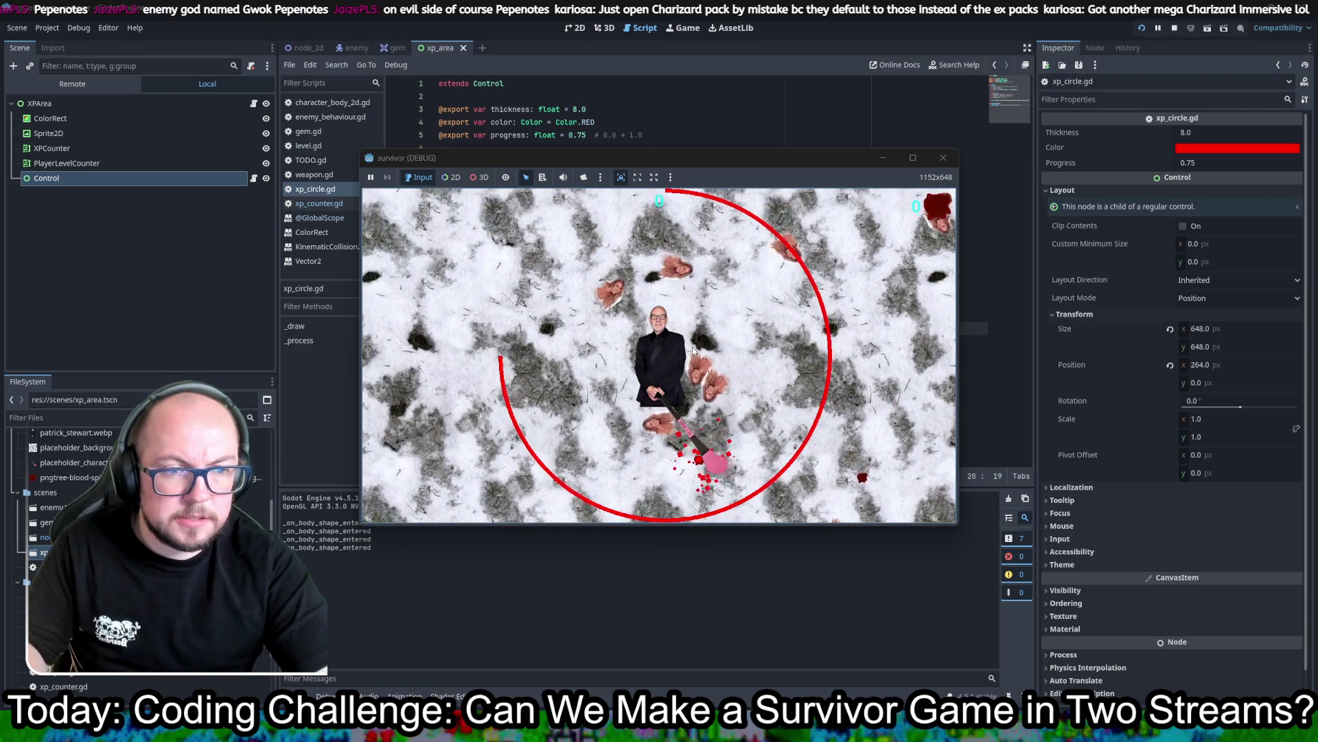
Step: Roam left, right and down to kill enemies and collect XP gems
key("a")
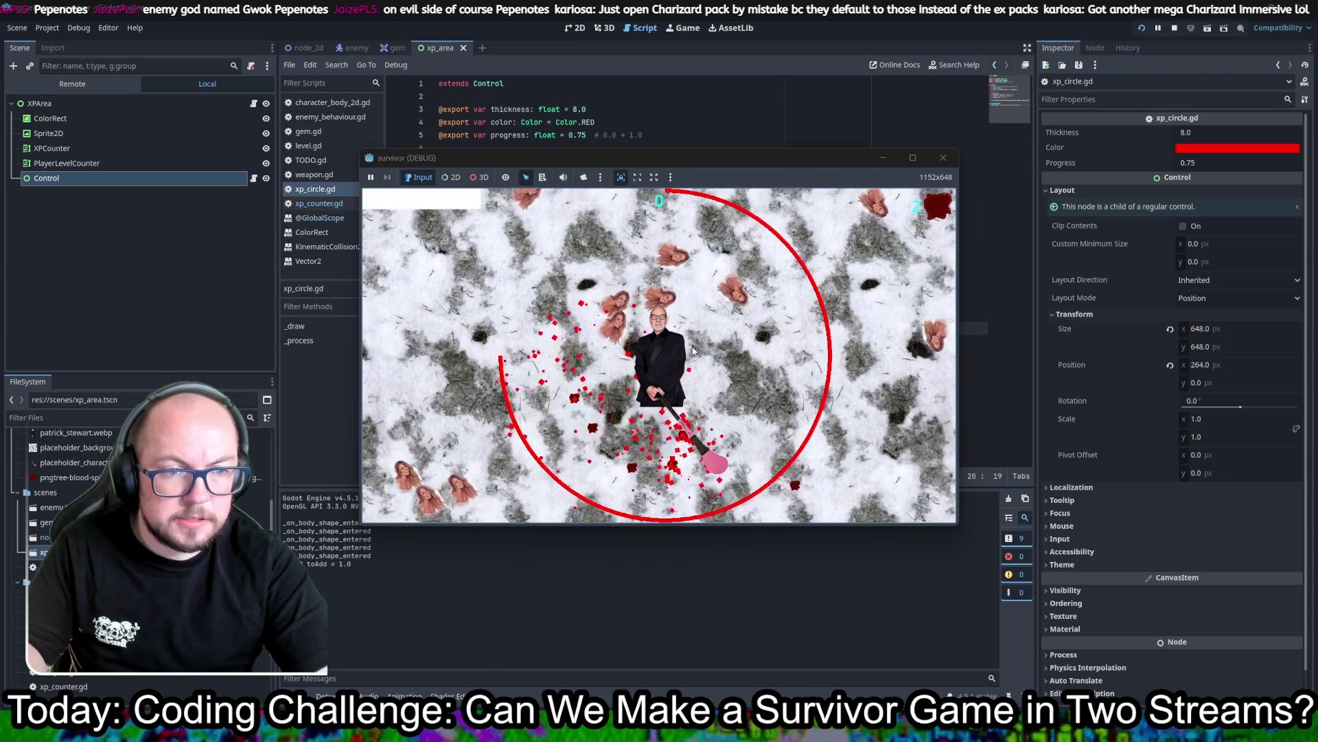
key("s")
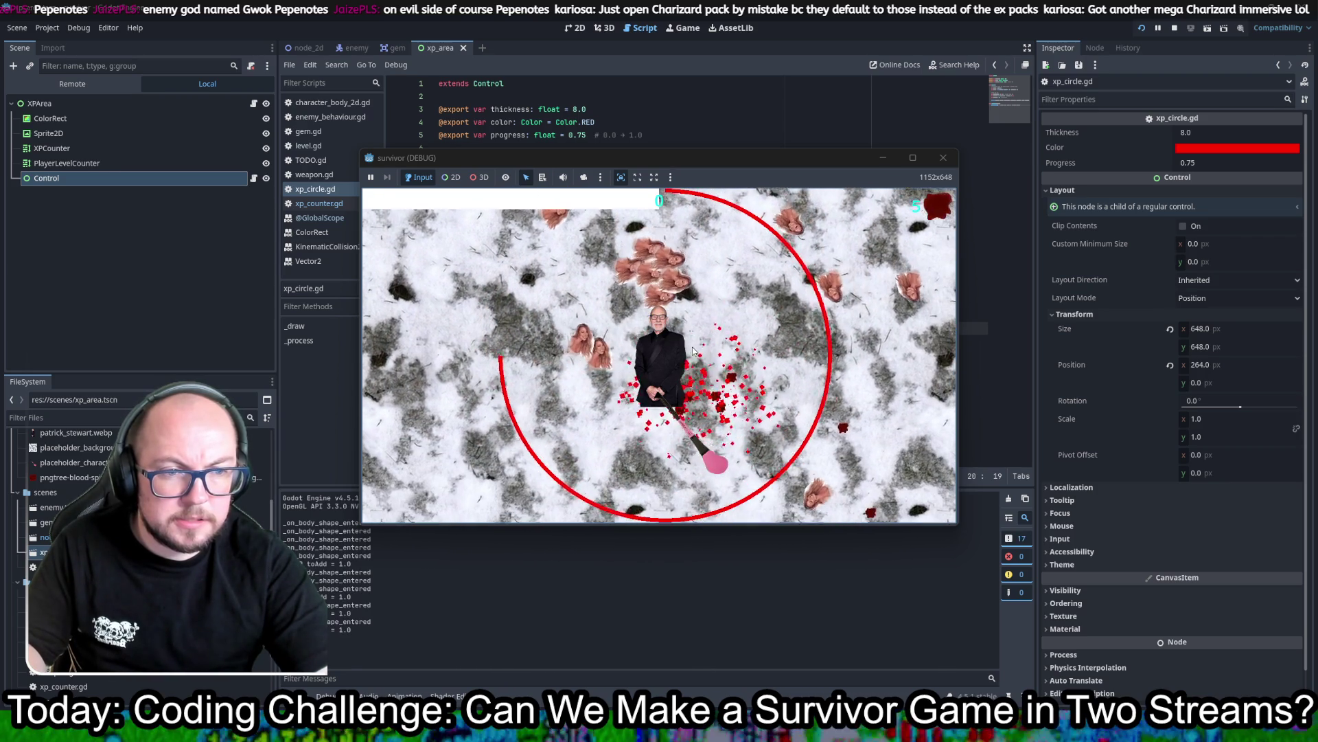
key("d")
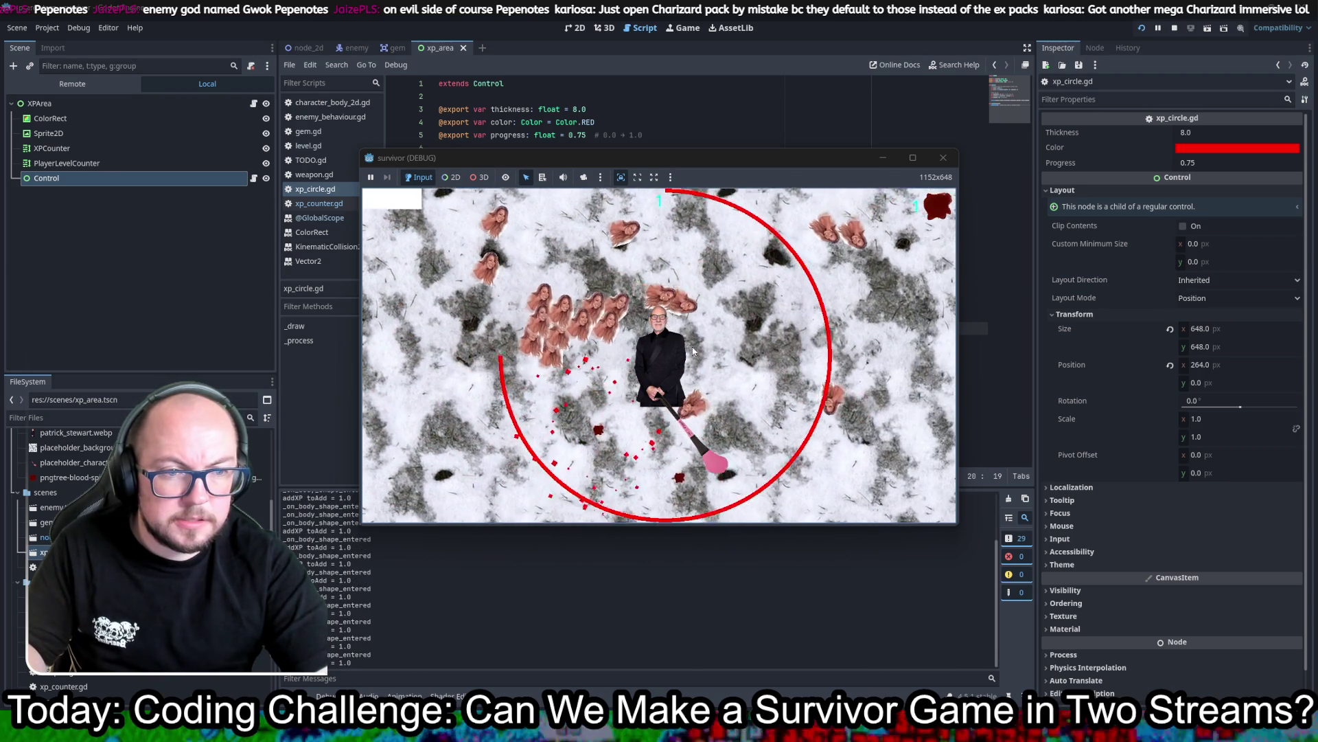
key("s")
key("a")
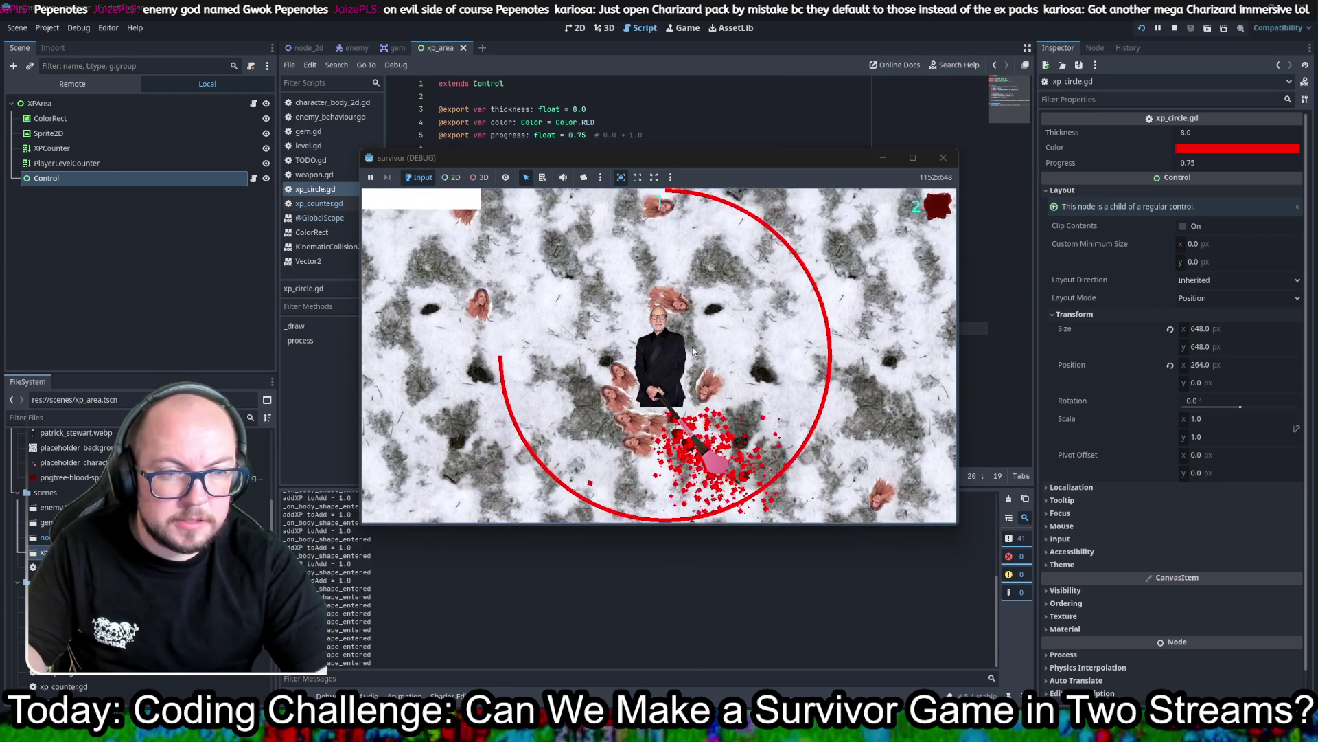
key("d")
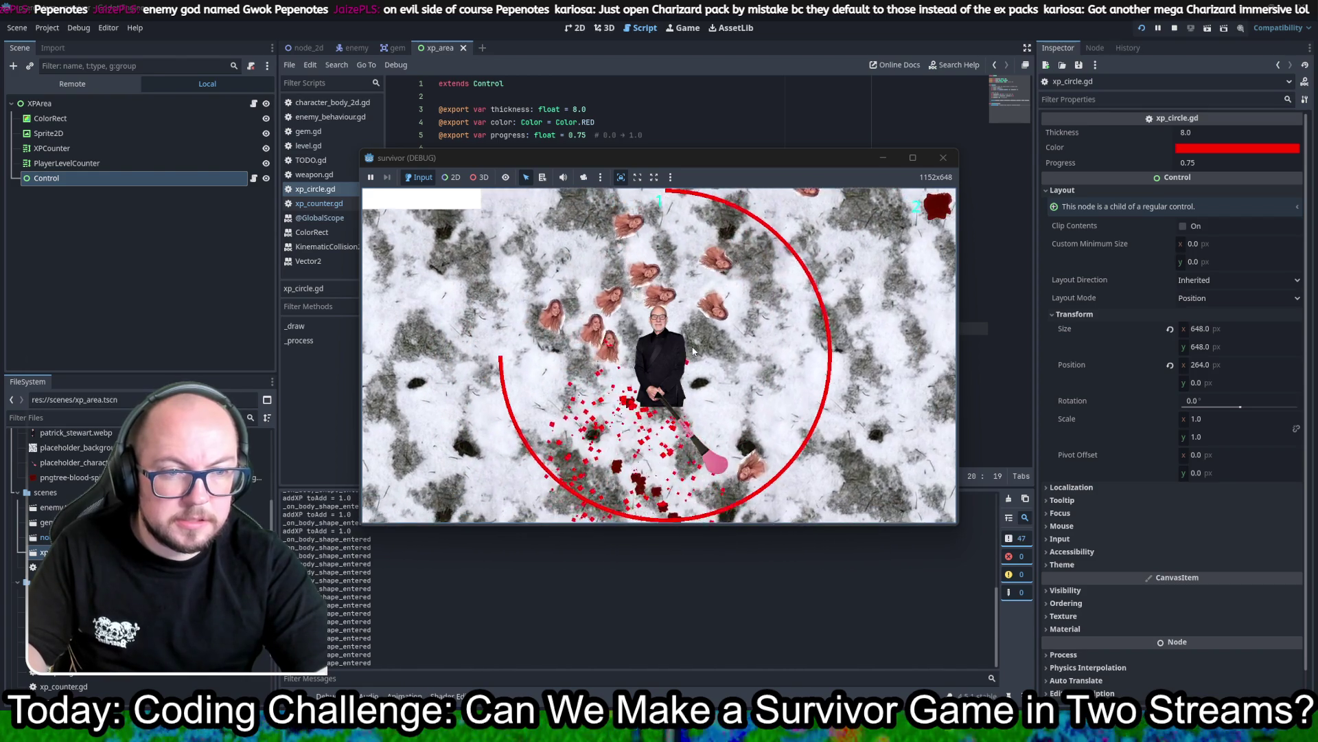
key("a")
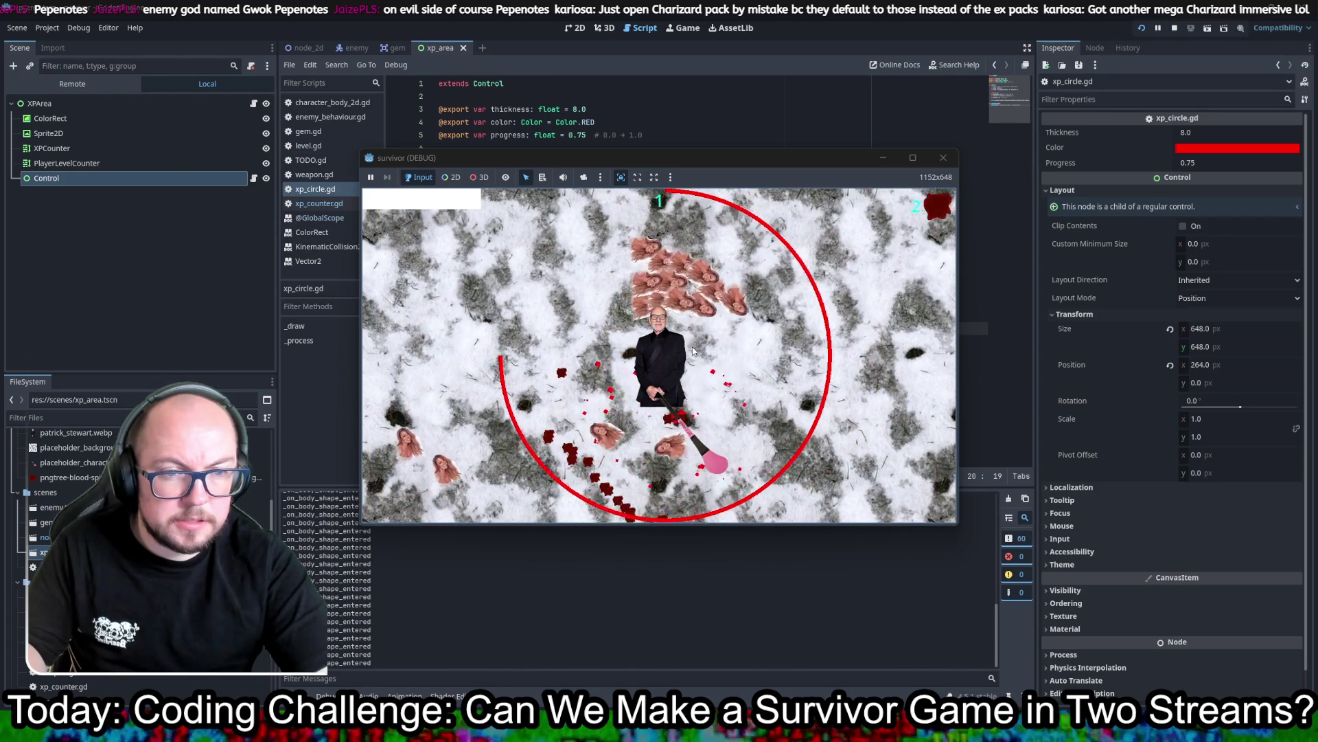
key("a")
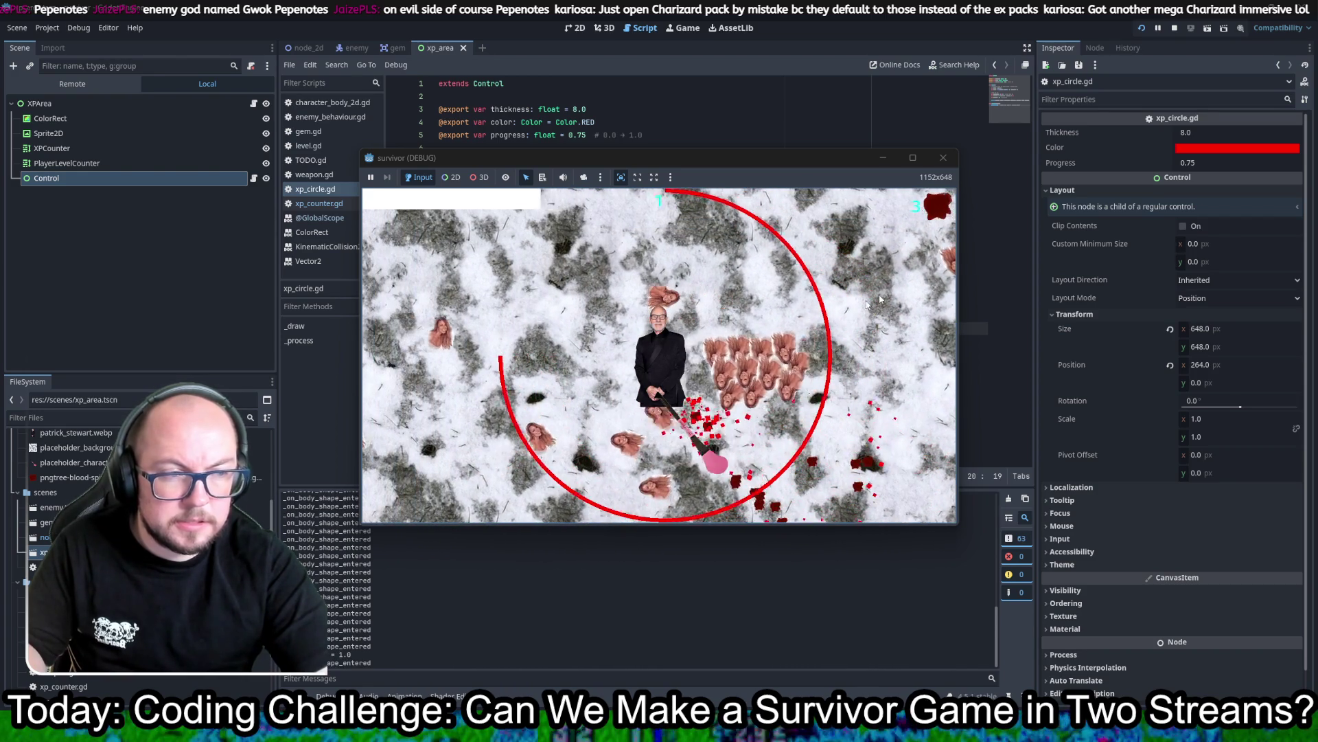
left_click(1201, 165)
Step: Lower the XP circle Color's alpha to make the red semi-transparent
left_click(1236, 148)
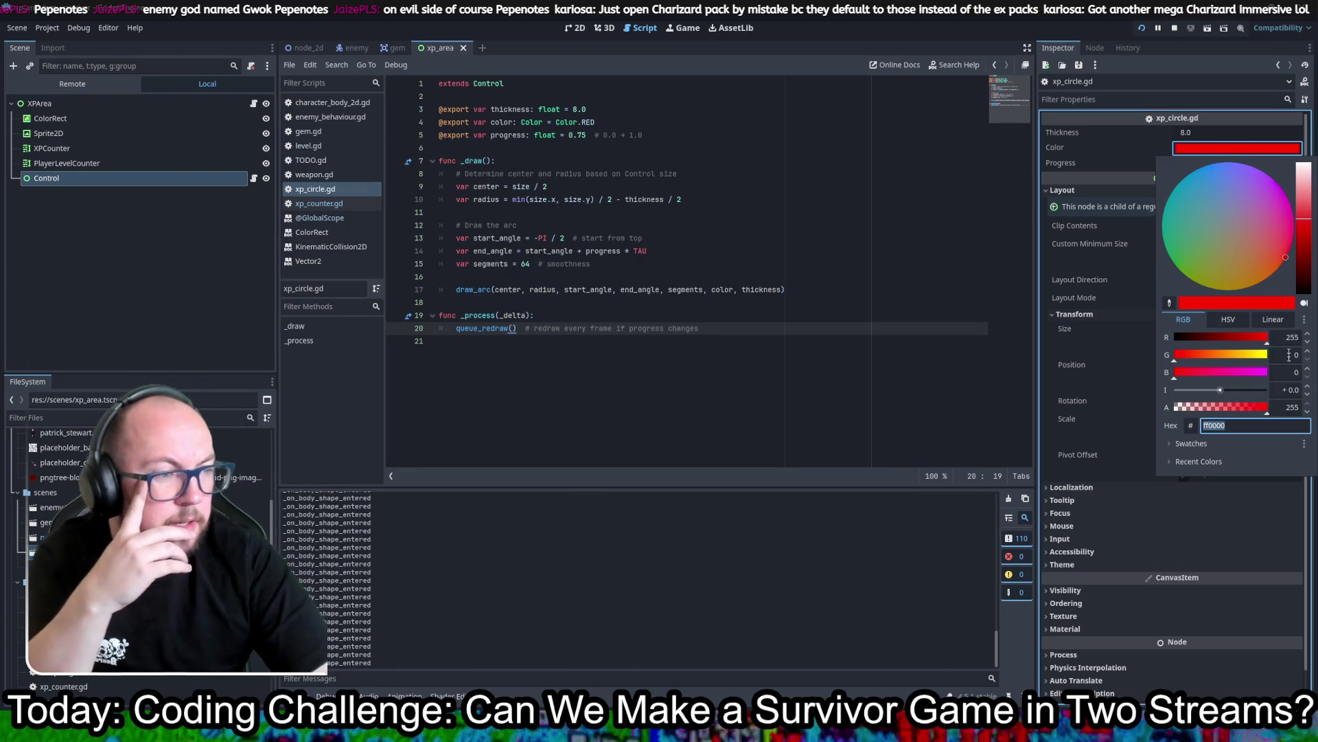
left_click_drag(1241, 408, 1235, 407)
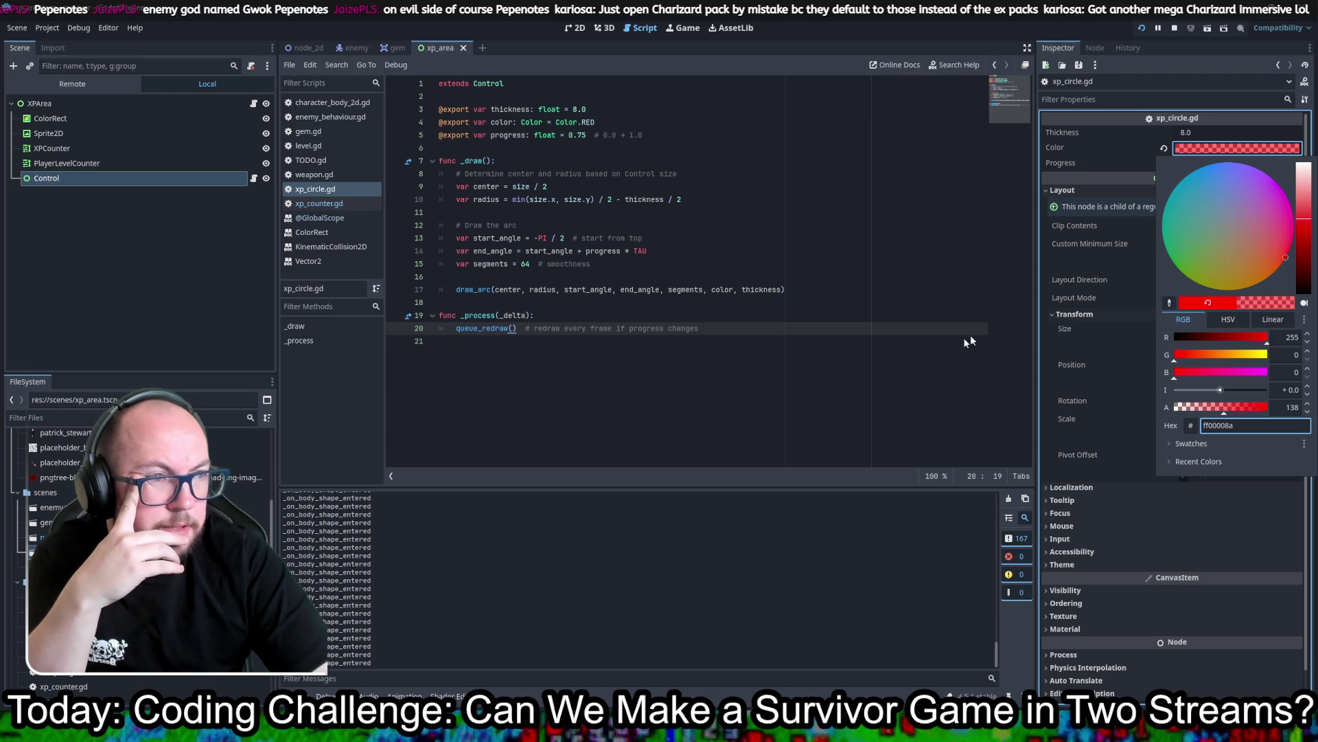
left_click(653, 423)
Step: Rerun the game to view the fainter arc, then close it
triple_click(583, 328)
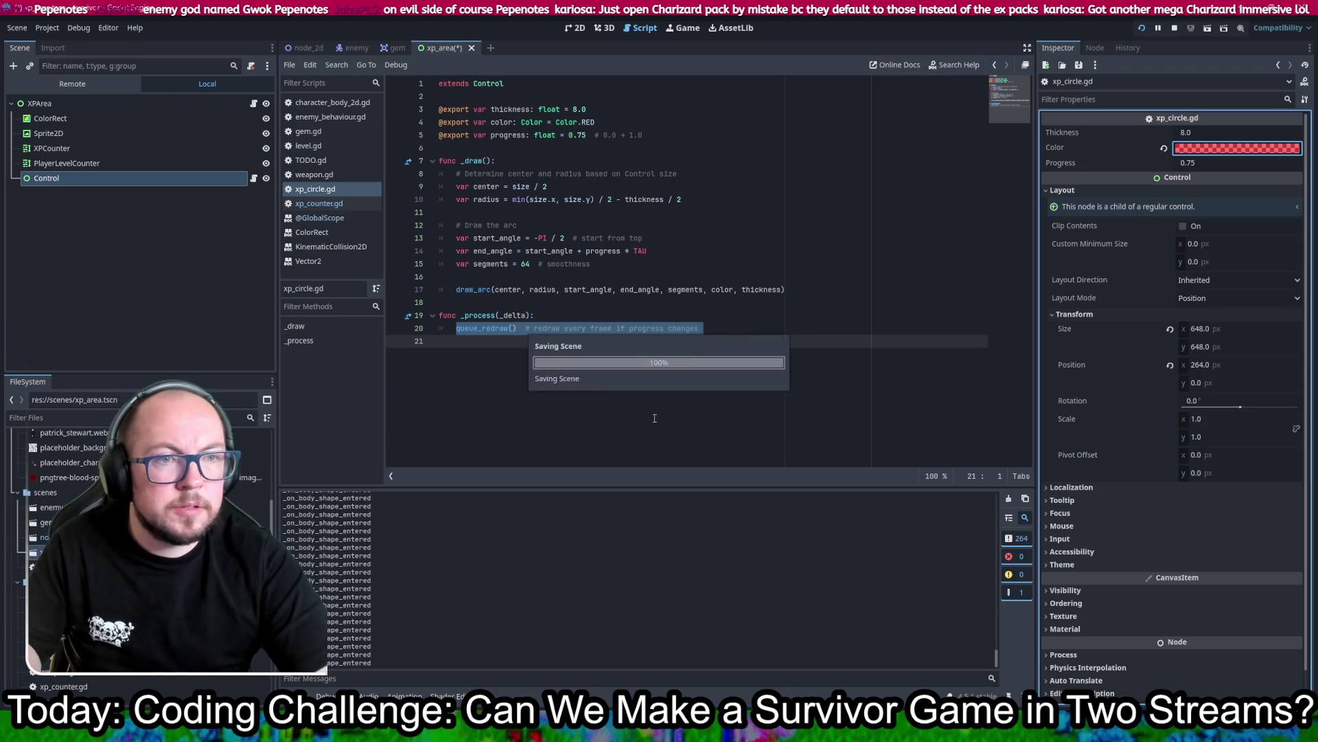
key("alt+Tab")
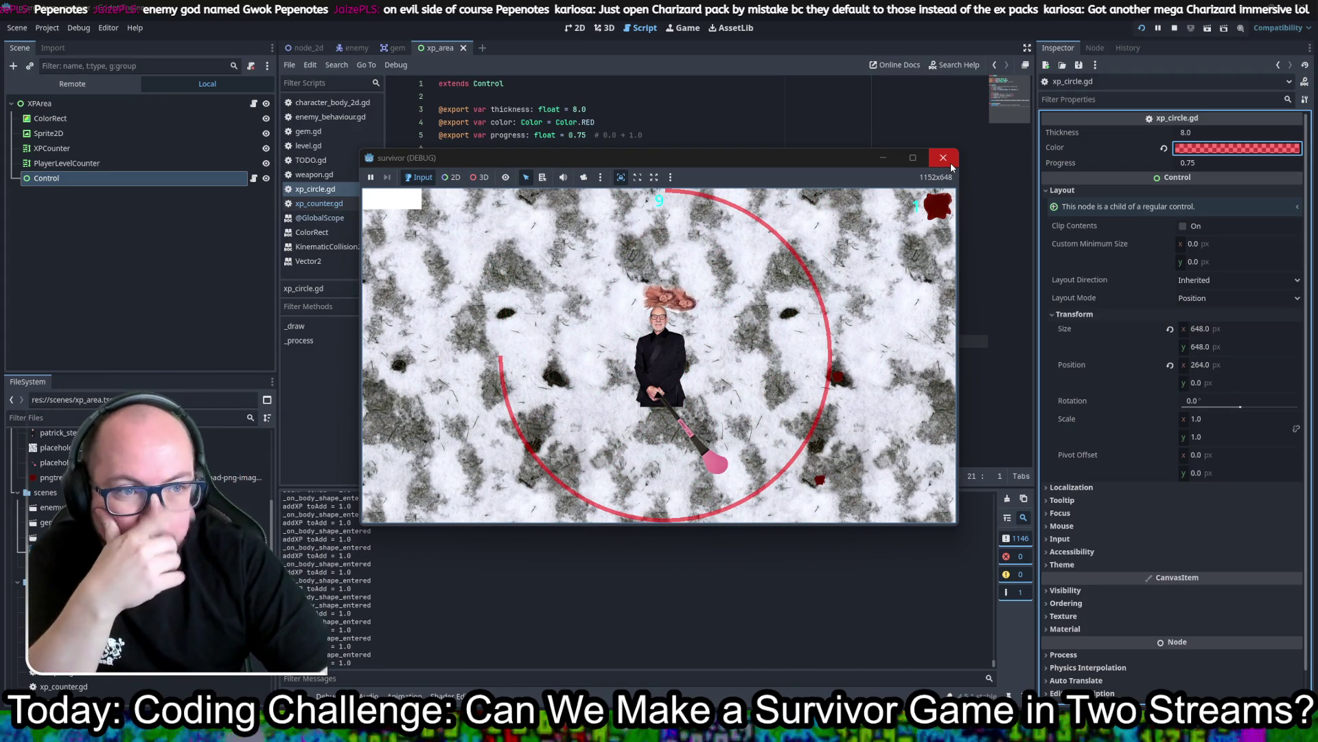
left_click(951, 164)
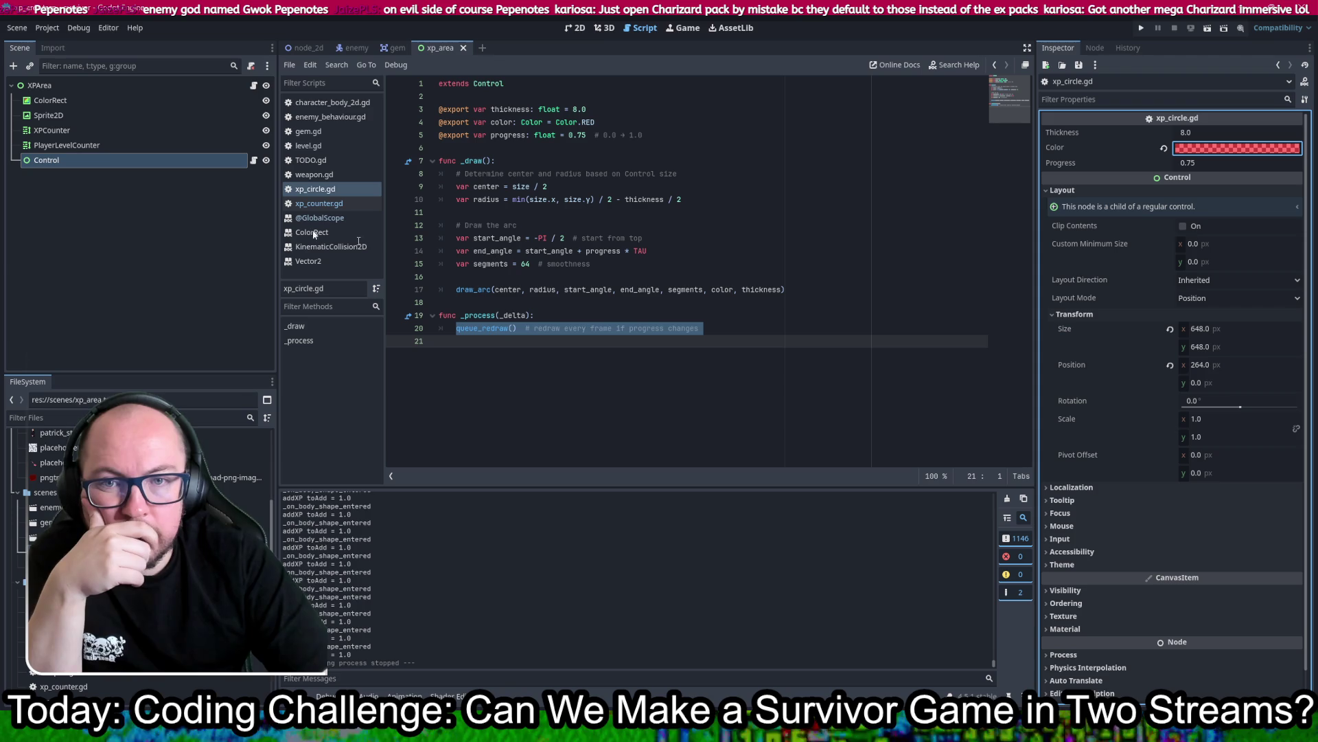
Step: Rename the Control node to XPCircle and save the xp_area scene
right_click(76, 159)
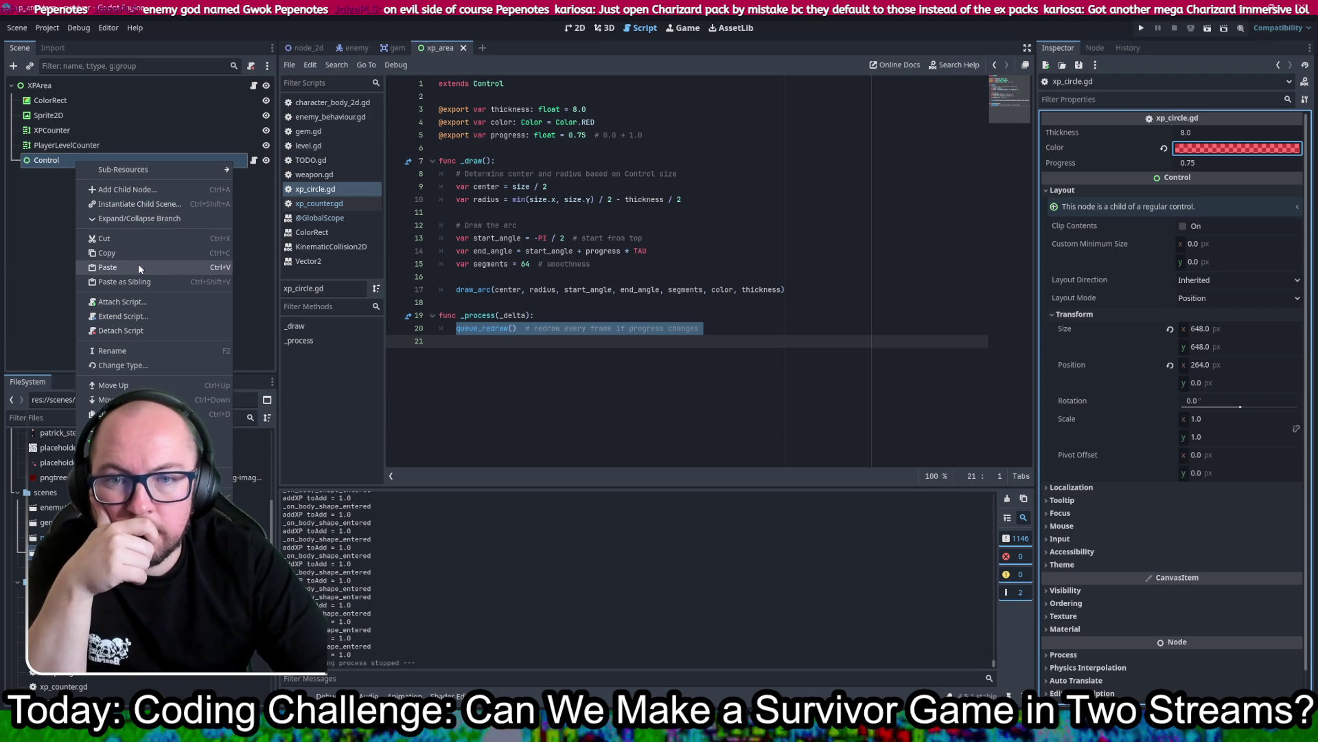
left_click(127, 348)
type("XPCircle")
key("Return")
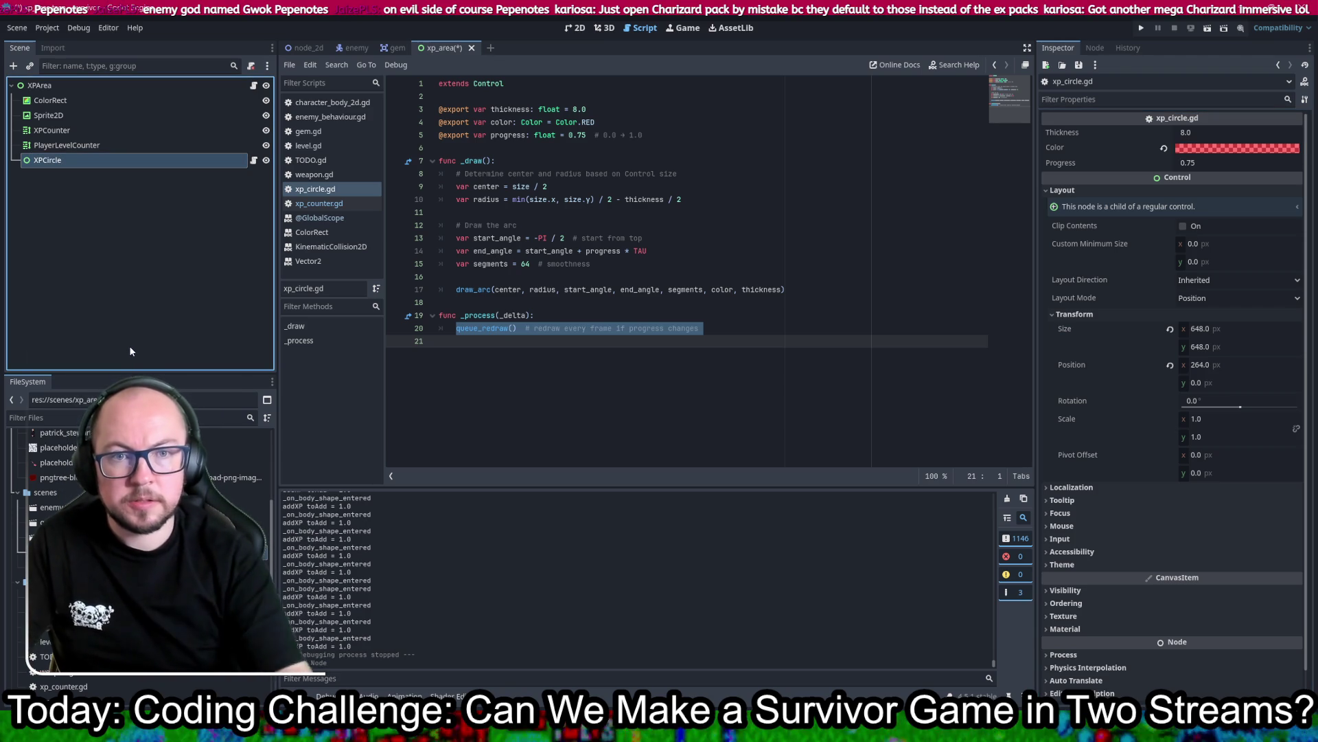
key("ctrl+s")
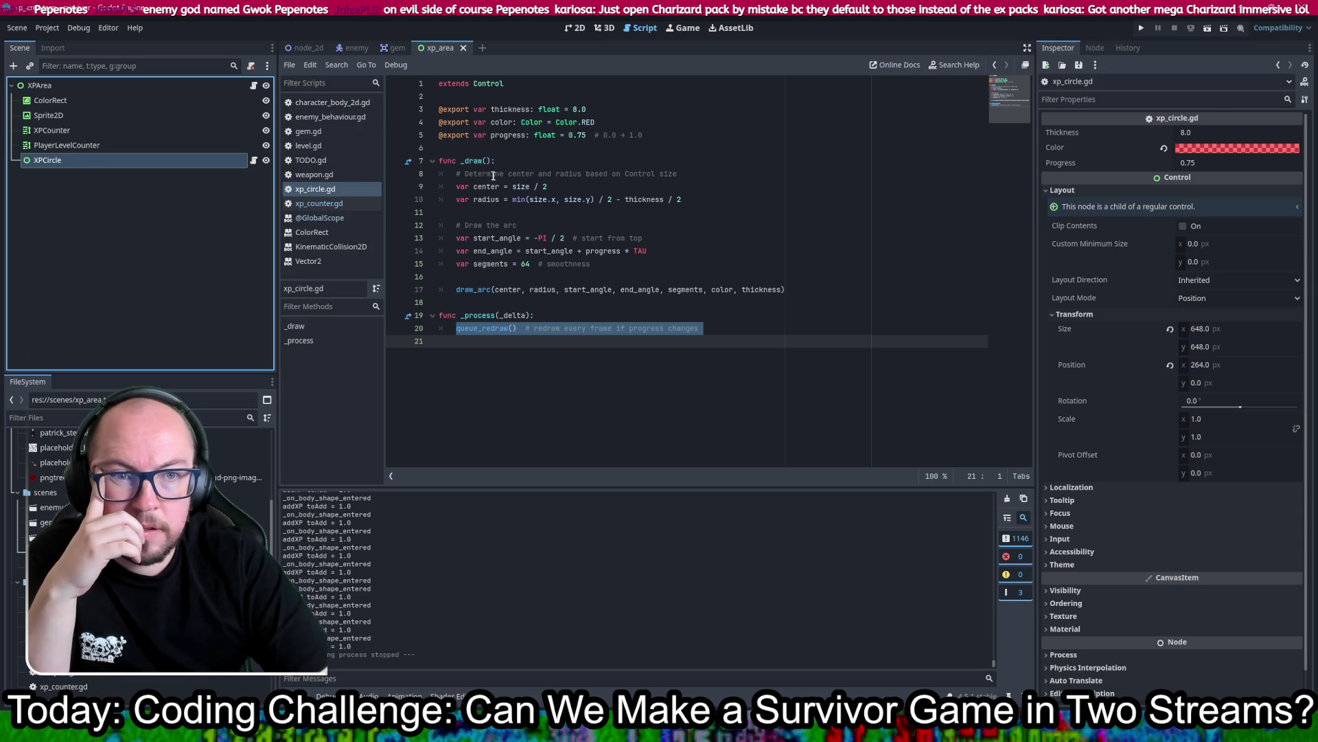
left_click(789, 330)
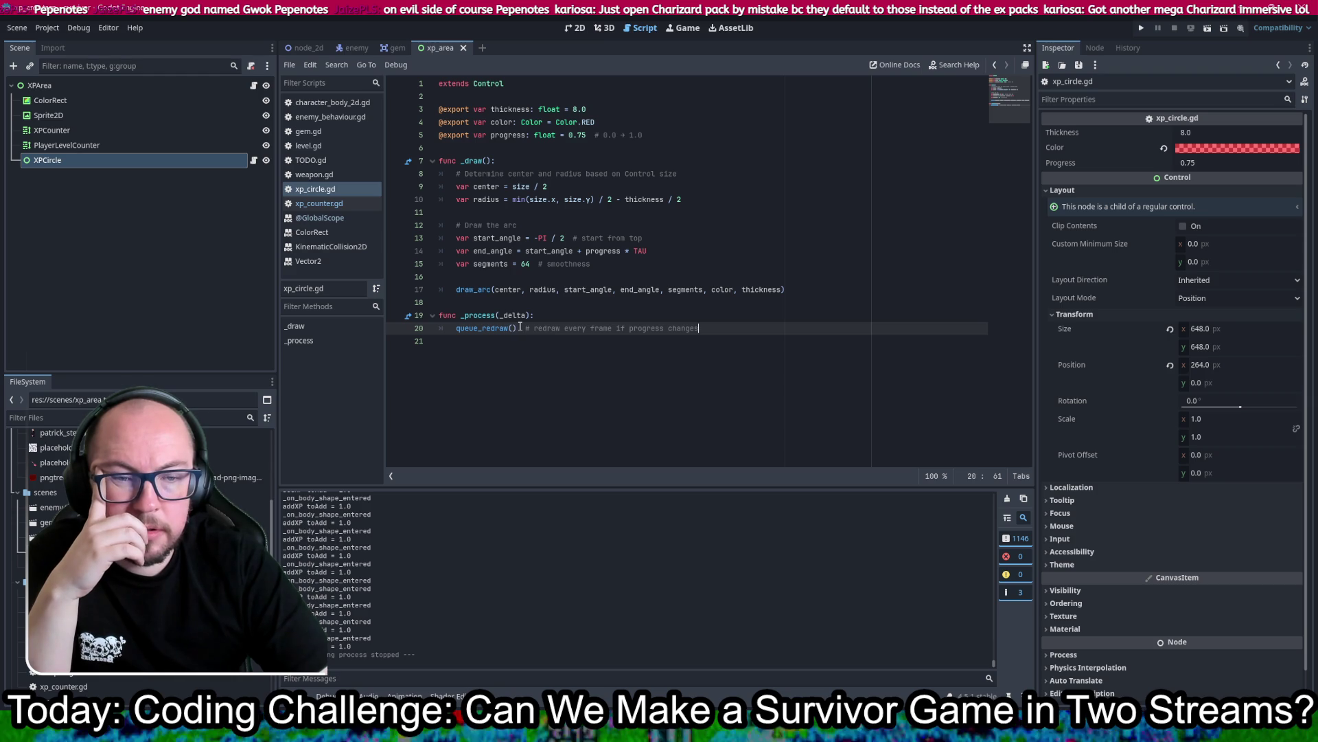
Step: Remove the comment after queue_redraw() and begin a func update line below the exports
left_click_drag(519, 327, 742, 326)
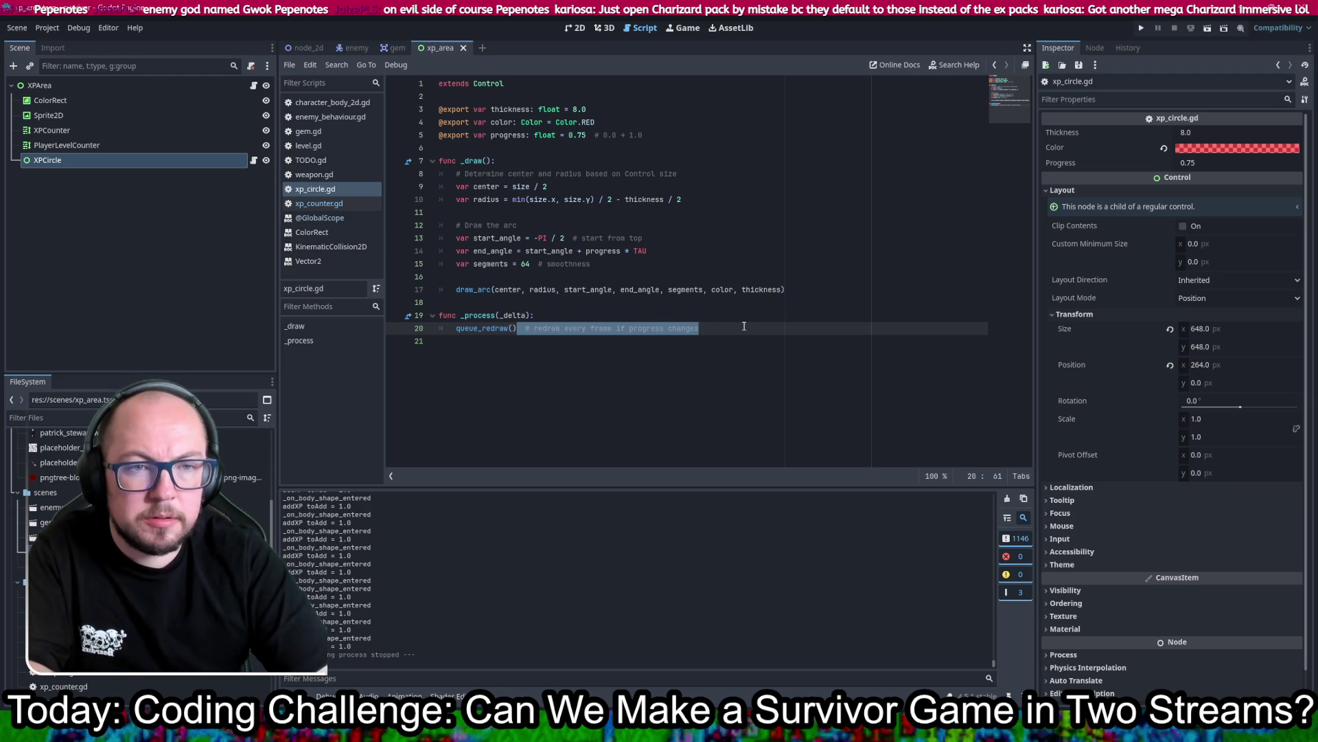
key("BackSpace")
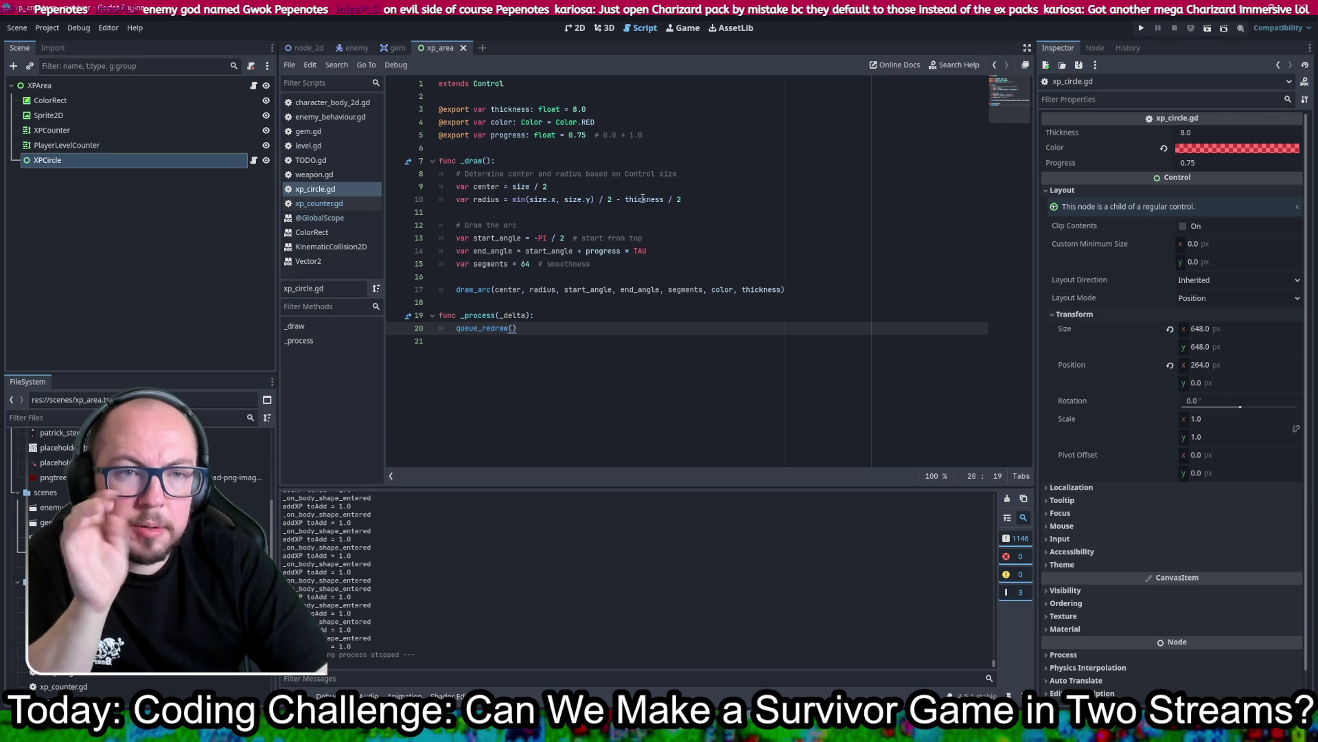
left_click(665, 135)
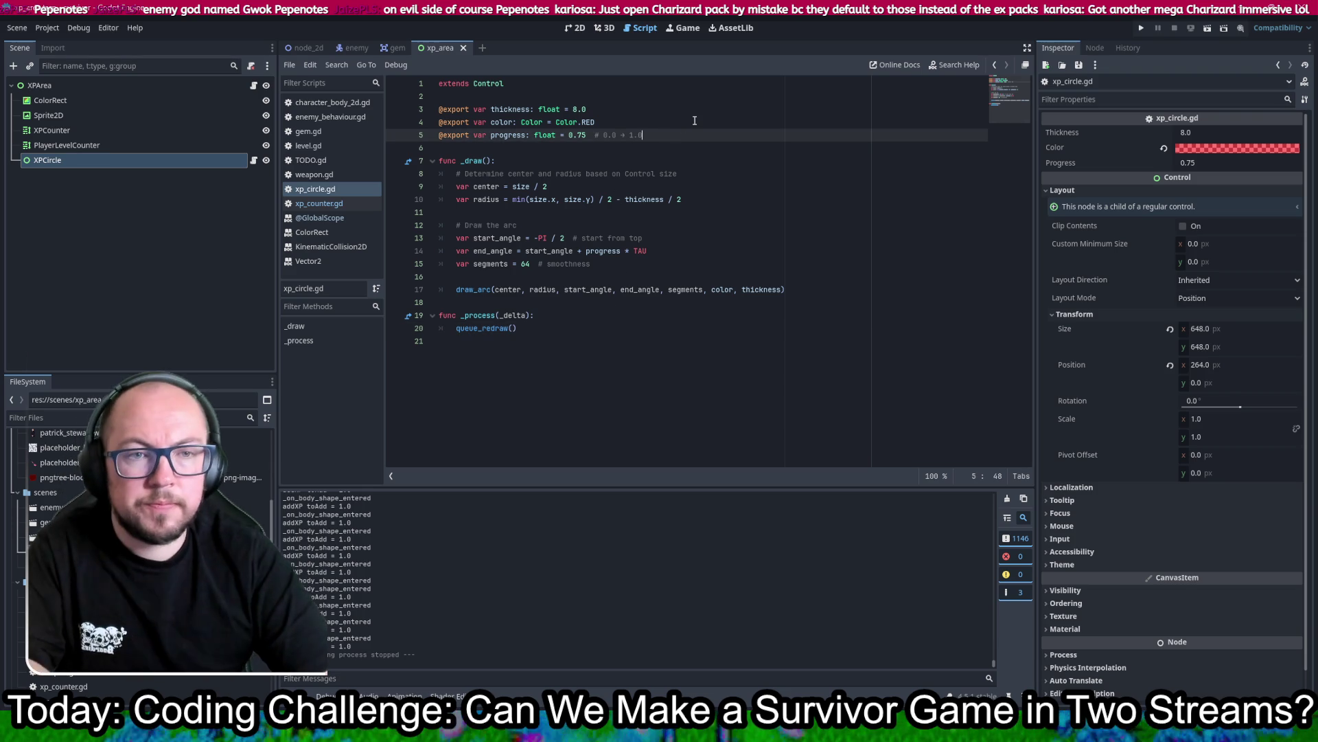
key("Return")
key("Return")
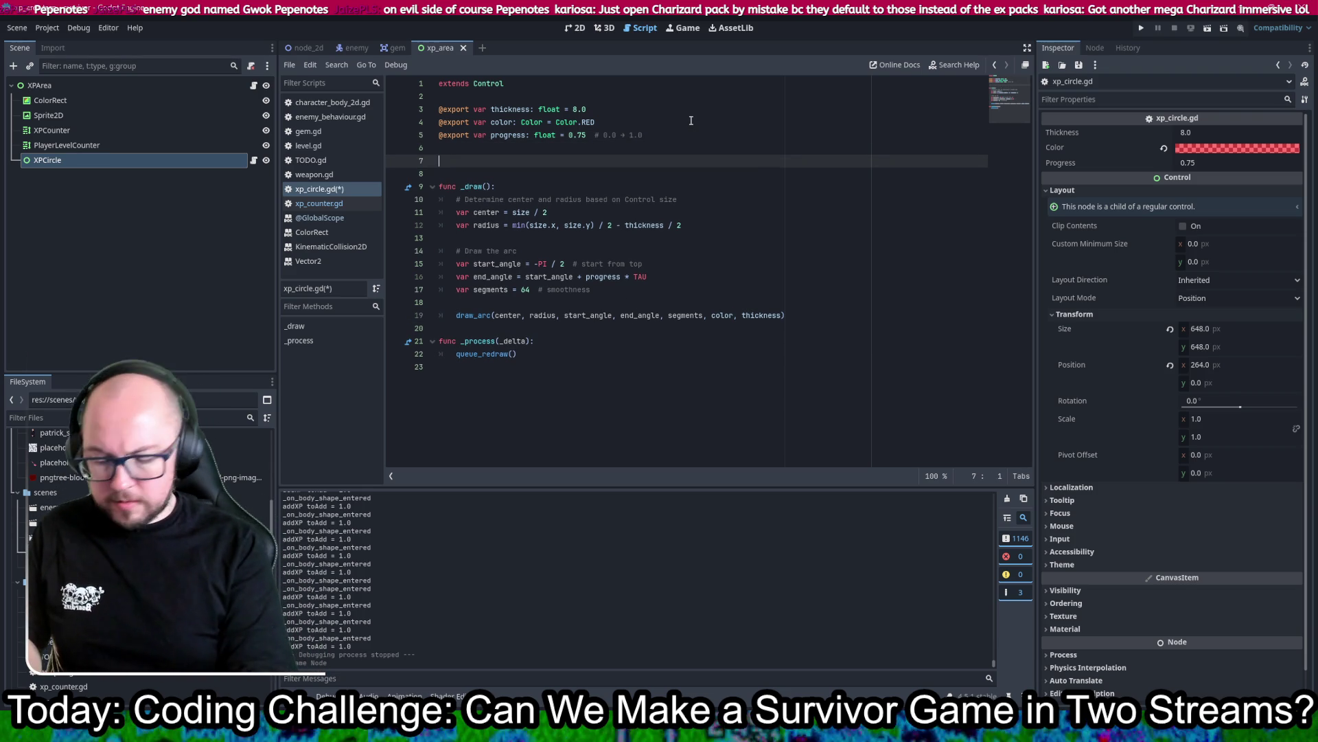
type("func u")
key("BackSpace")
key("BackSpace")
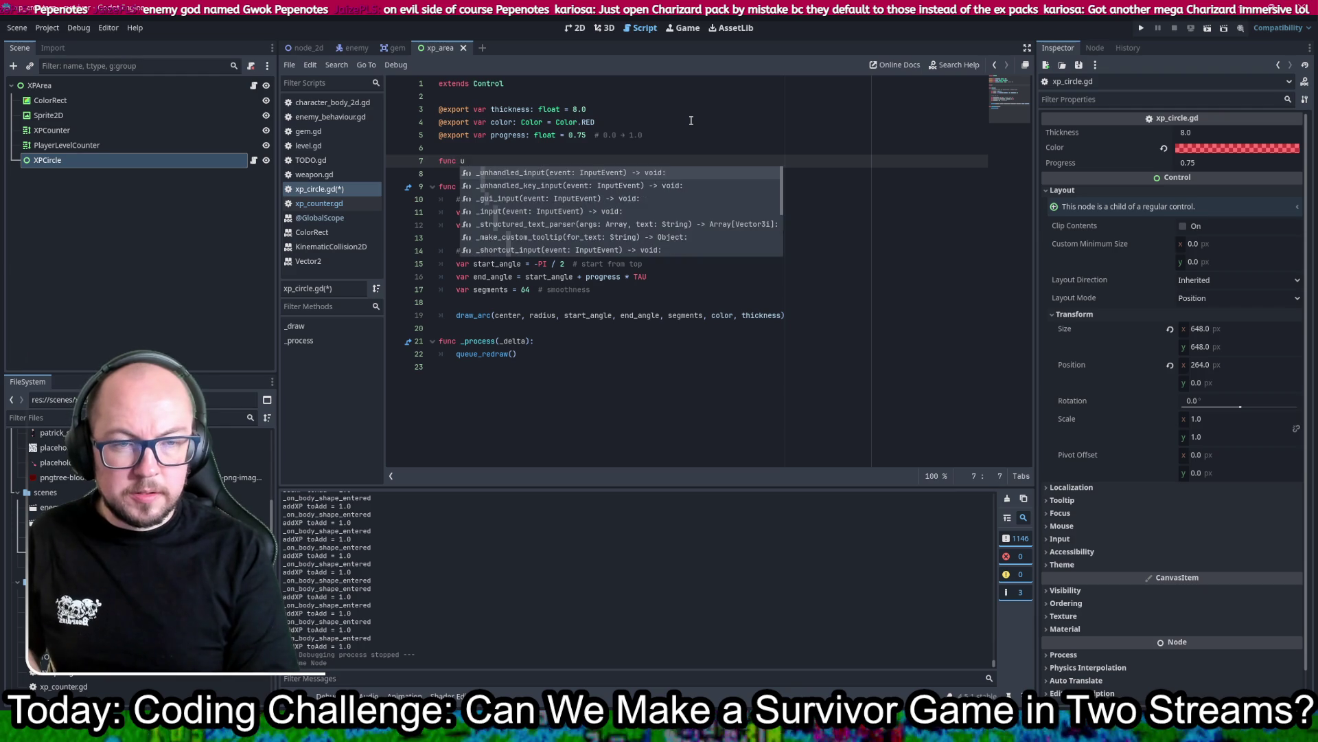
type("updateCircle():")
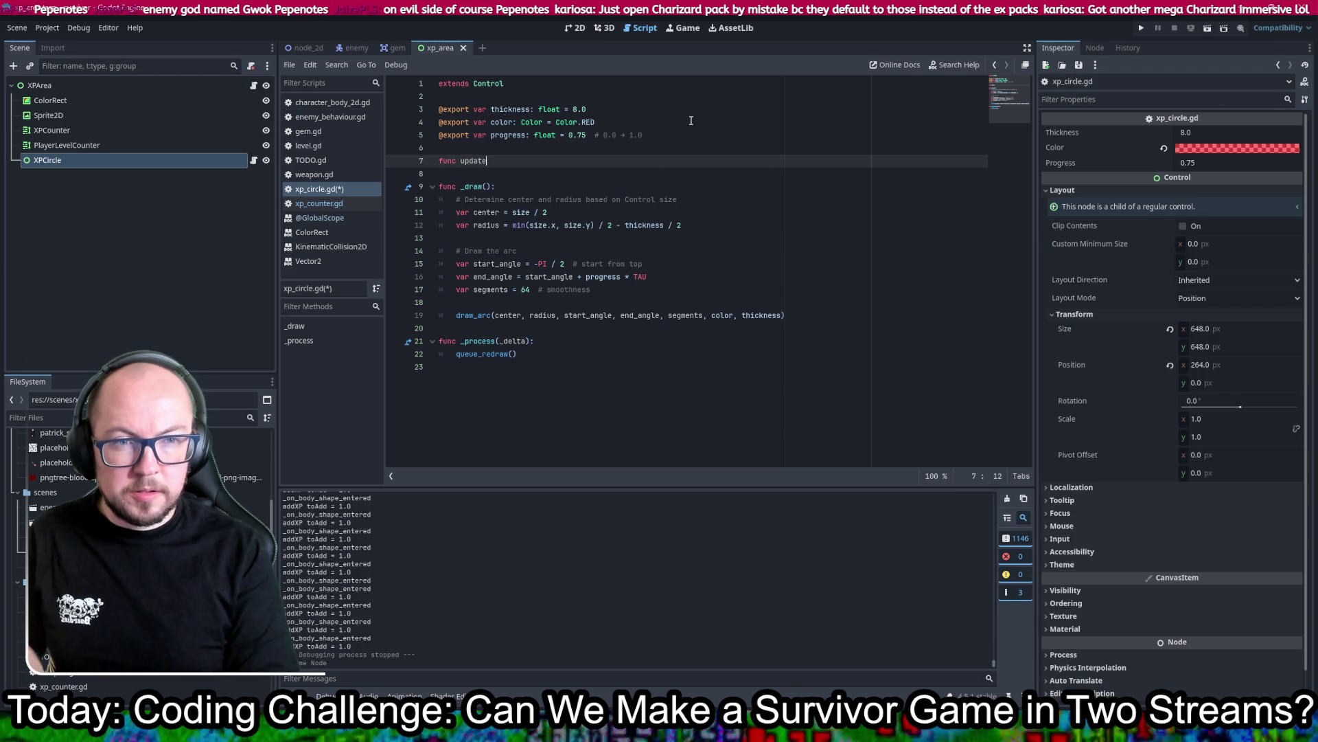
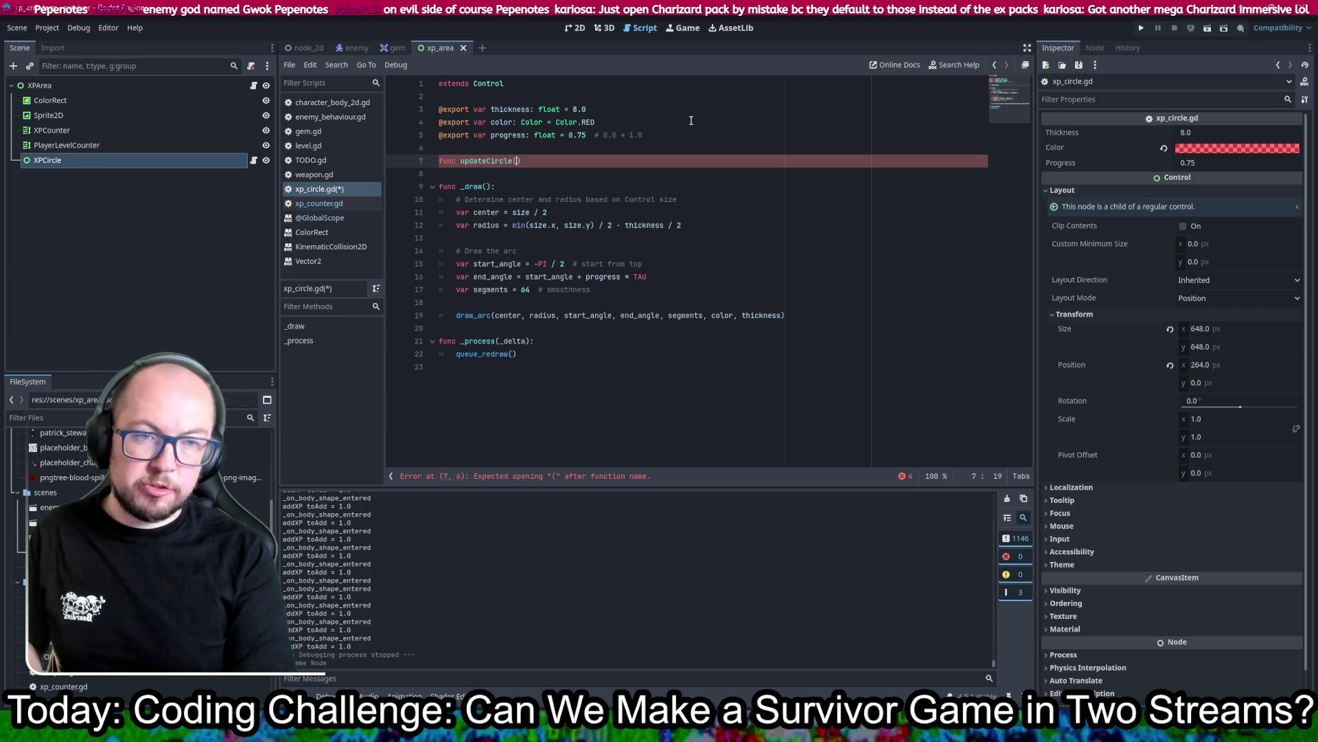
type(":")
Step: Add a new_progress parameter to updateCircle and paste the progress declaration into its body
key("Return")
key("ctrl+s")
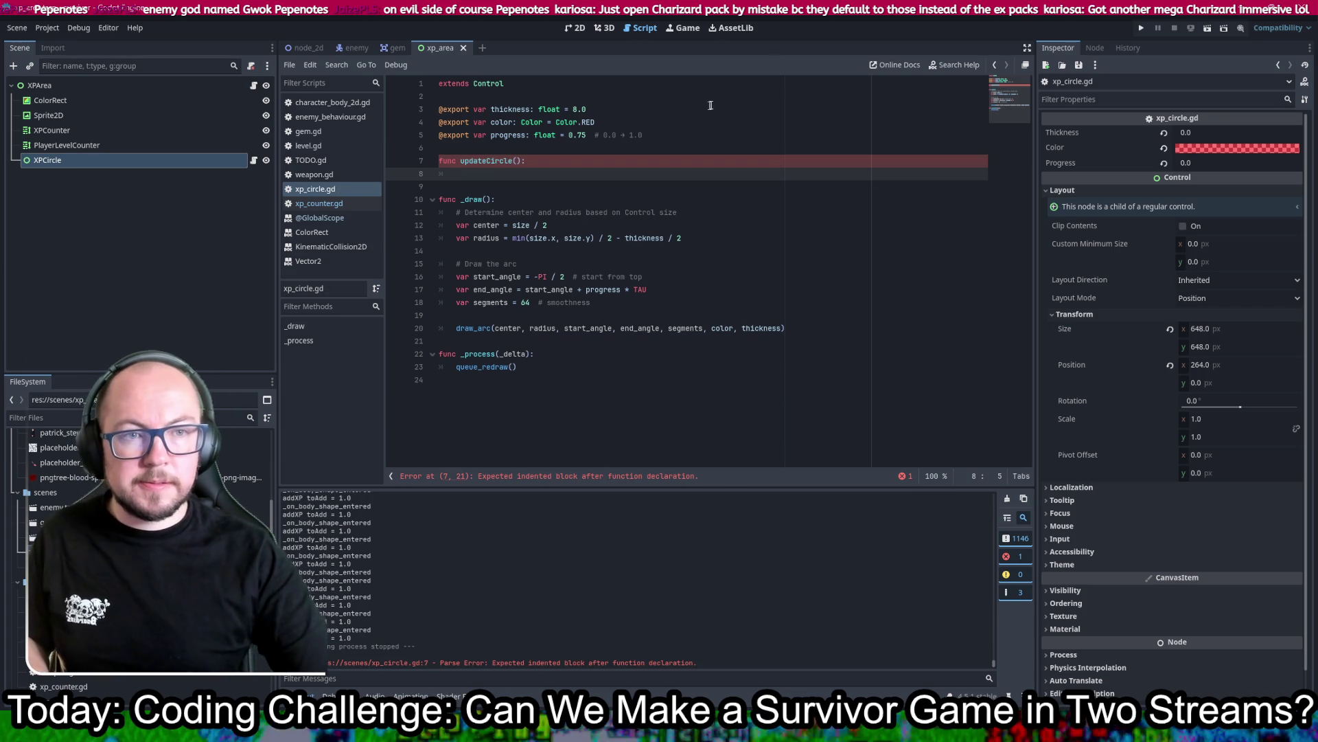
left_click(519, 160)
type("progress")
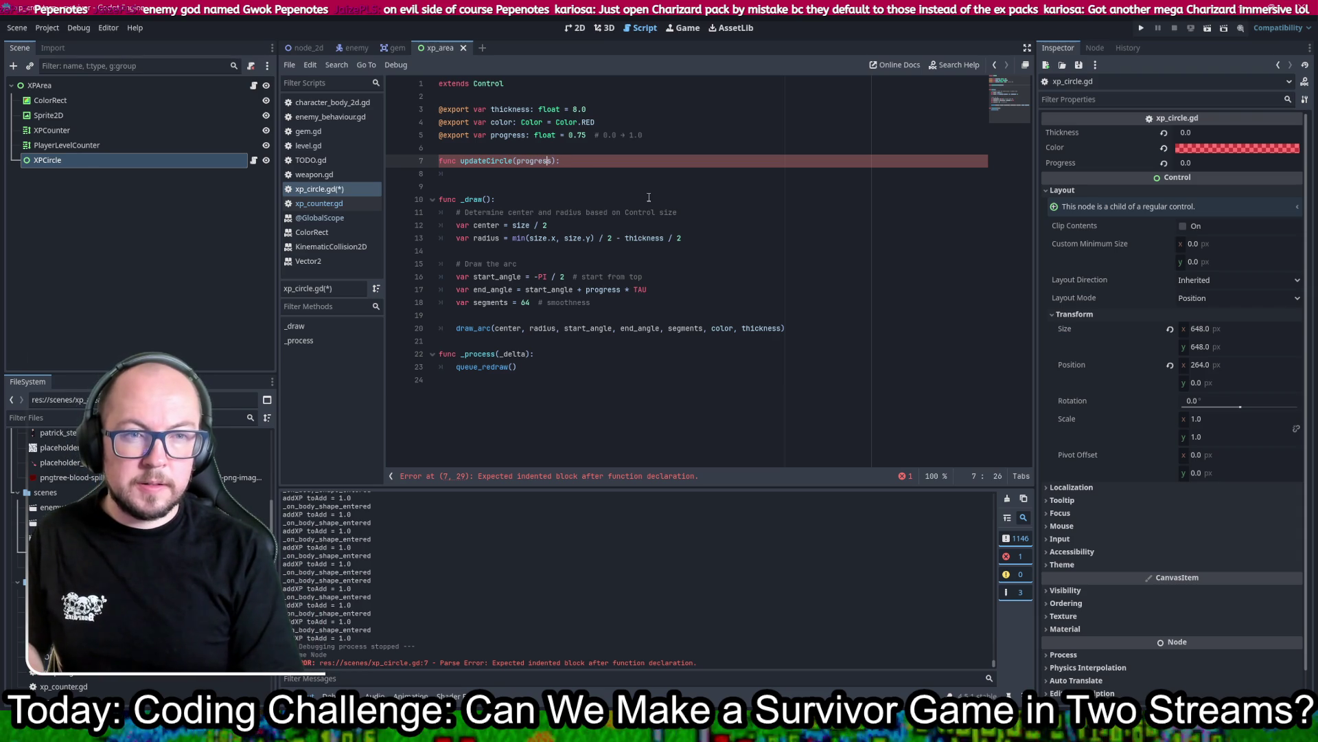
type("new_")
key("ctrl+s")
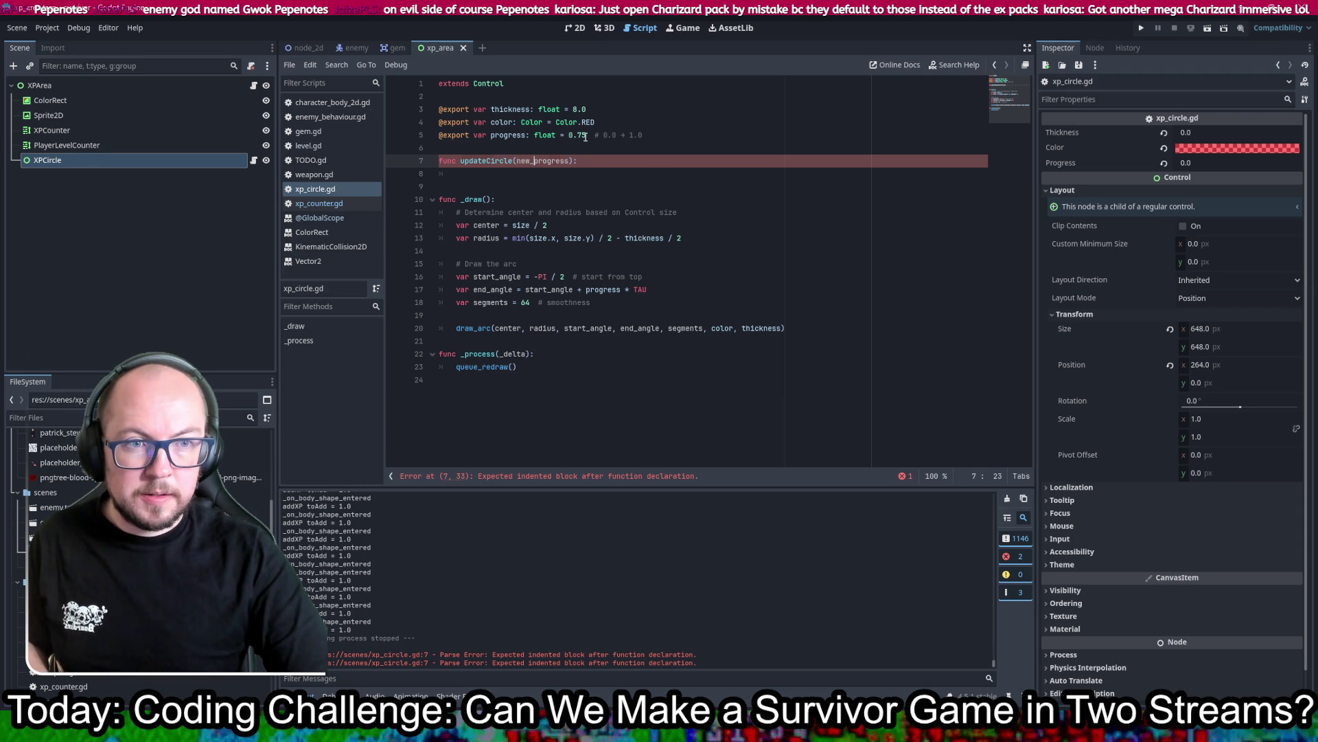
left_click_drag(585, 135, 494, 135)
key("ctrl+c")
left_click(516, 173)
key("ctrl+v")
left_click(554, 160)
left_click(550, 174)
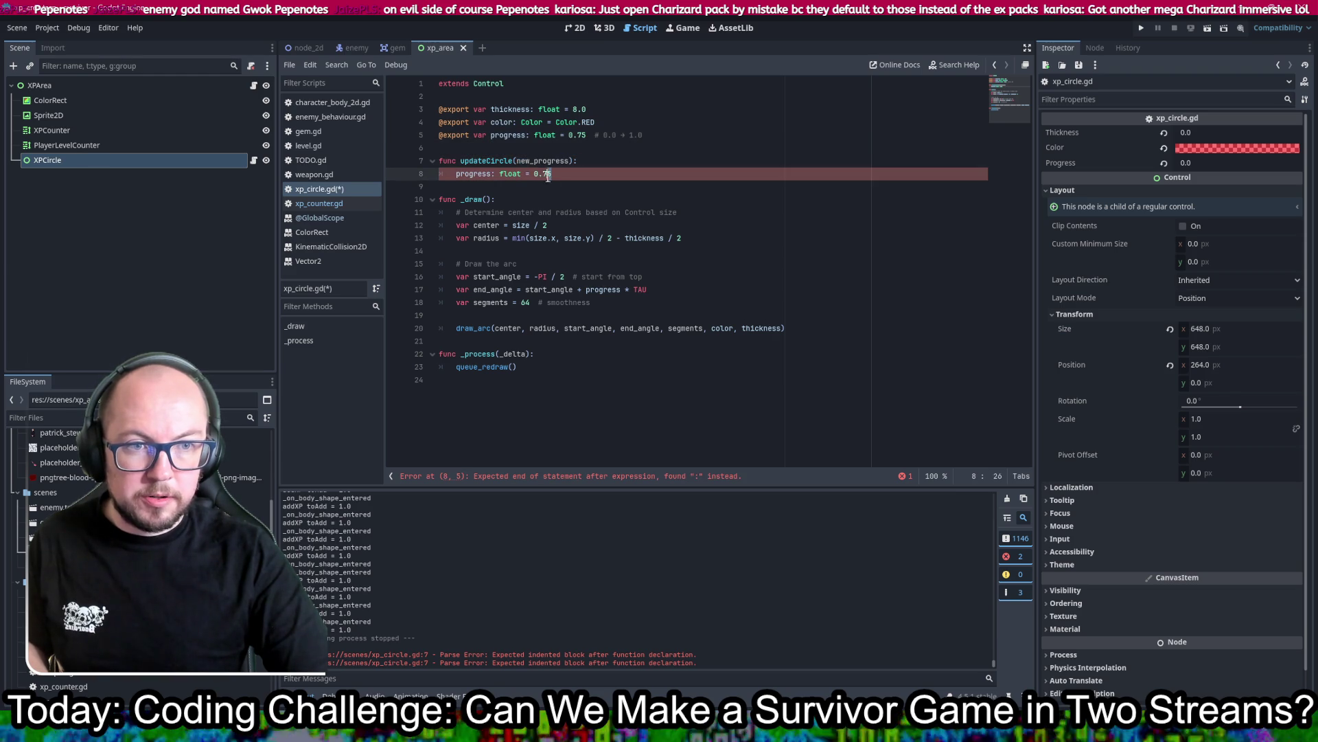
type("new_progress")
key("ctrl+s")
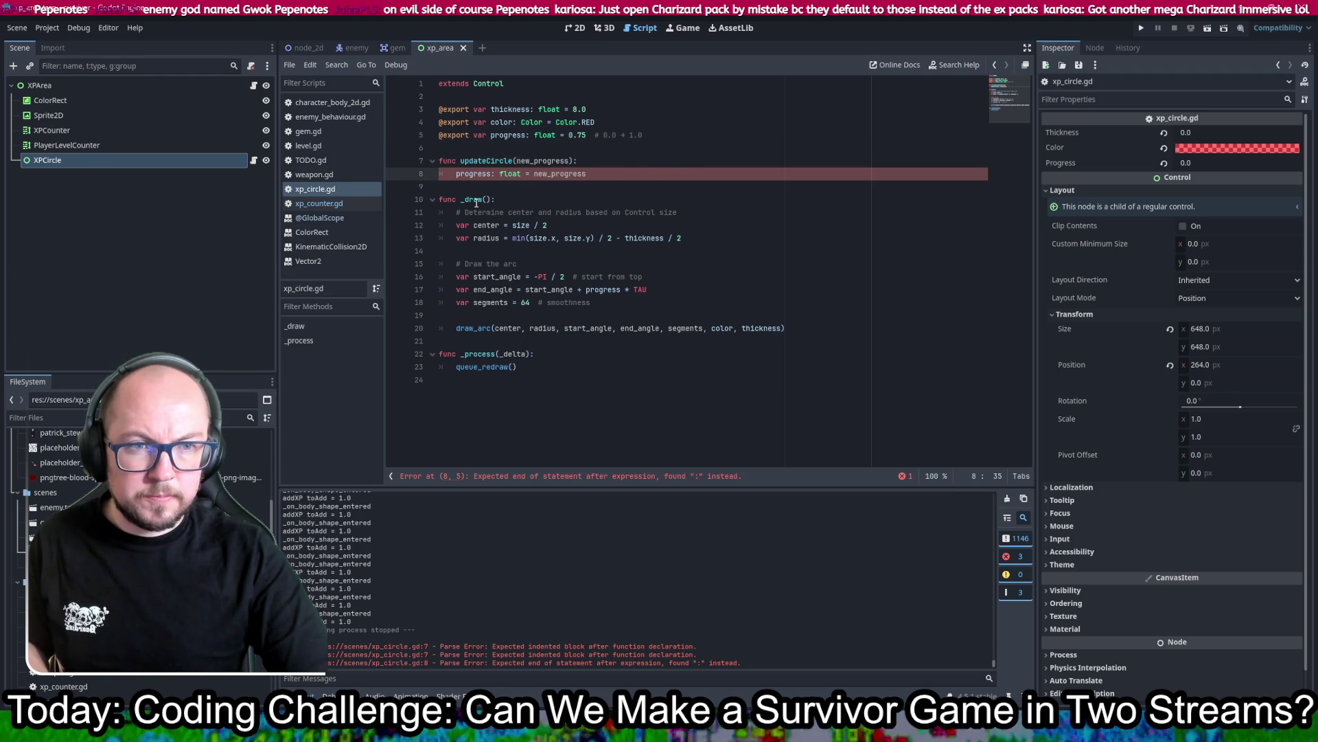
Step: Move the float type onto the parameter so updateCircle takes new_progress:float and sets progress = new_progress
mouse_move(477, 202)
left_click(508, 175)
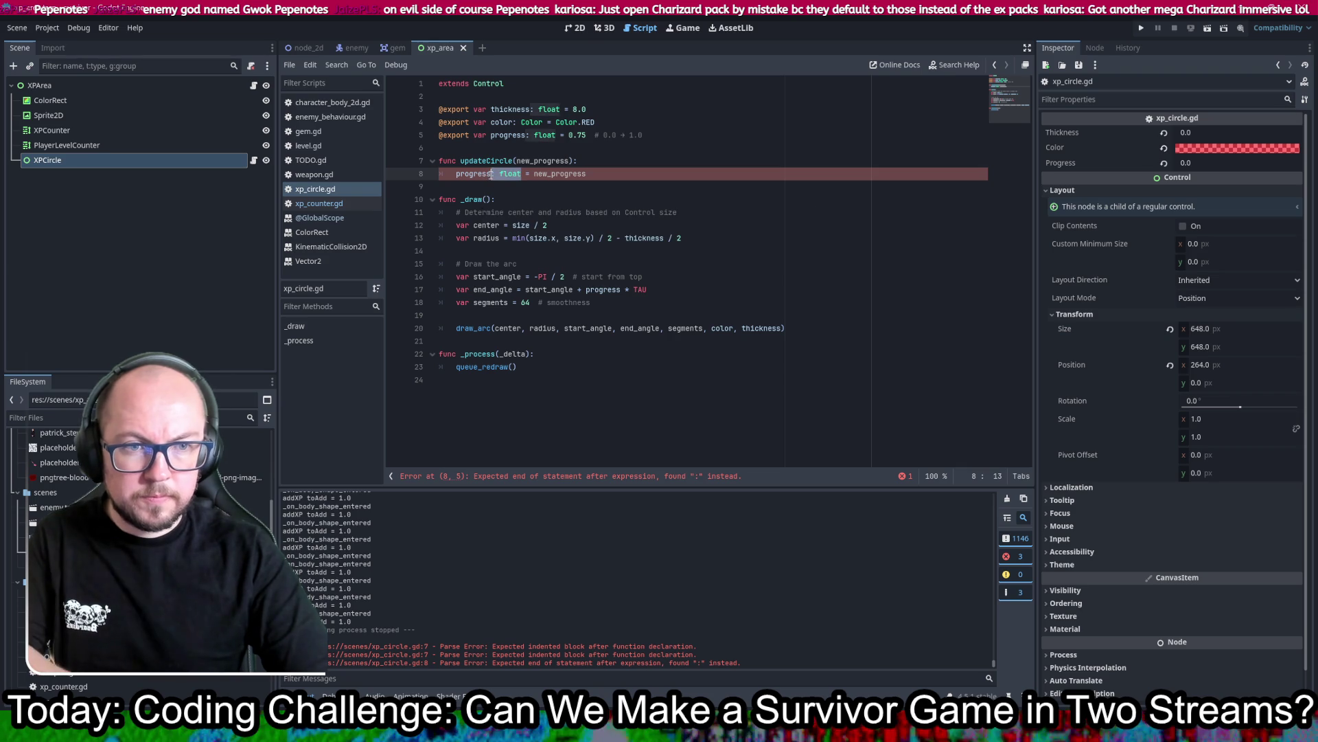
key("BackSpace")
left_click(569, 161)
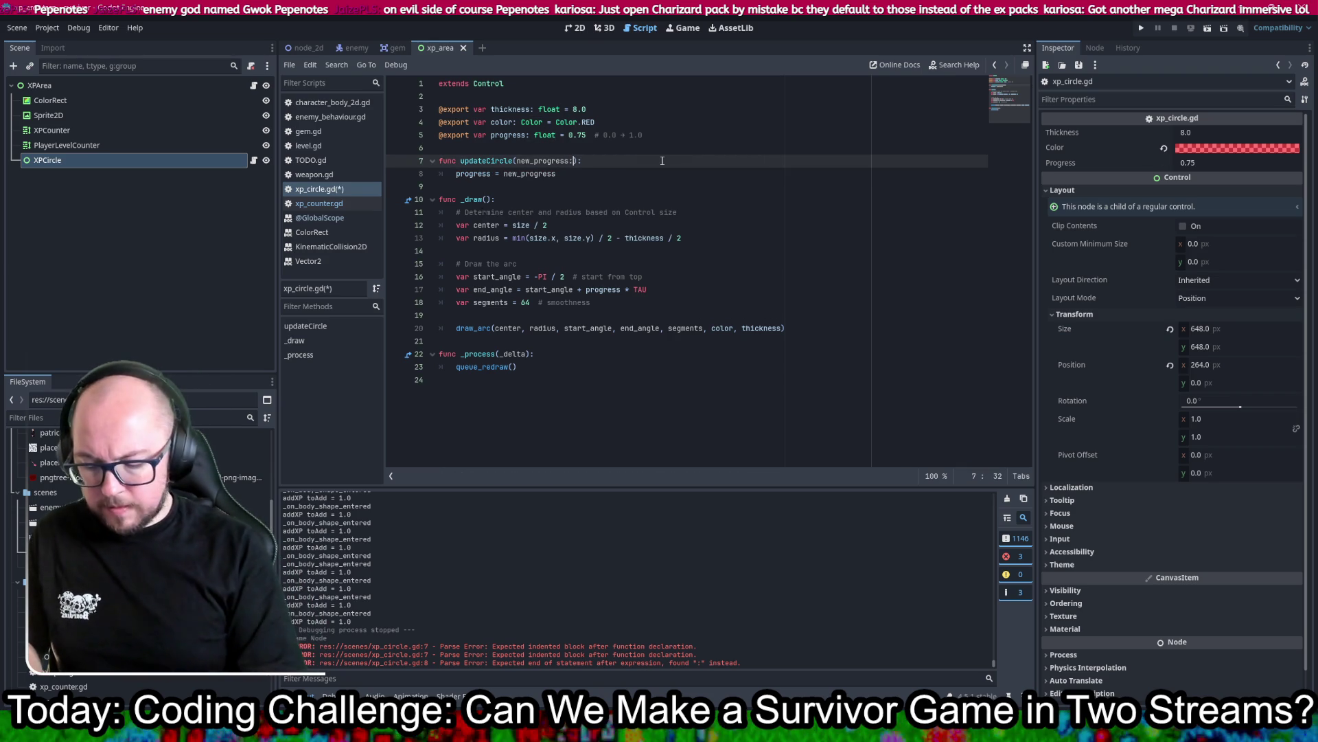
type(":float")
left_click(802, 140)
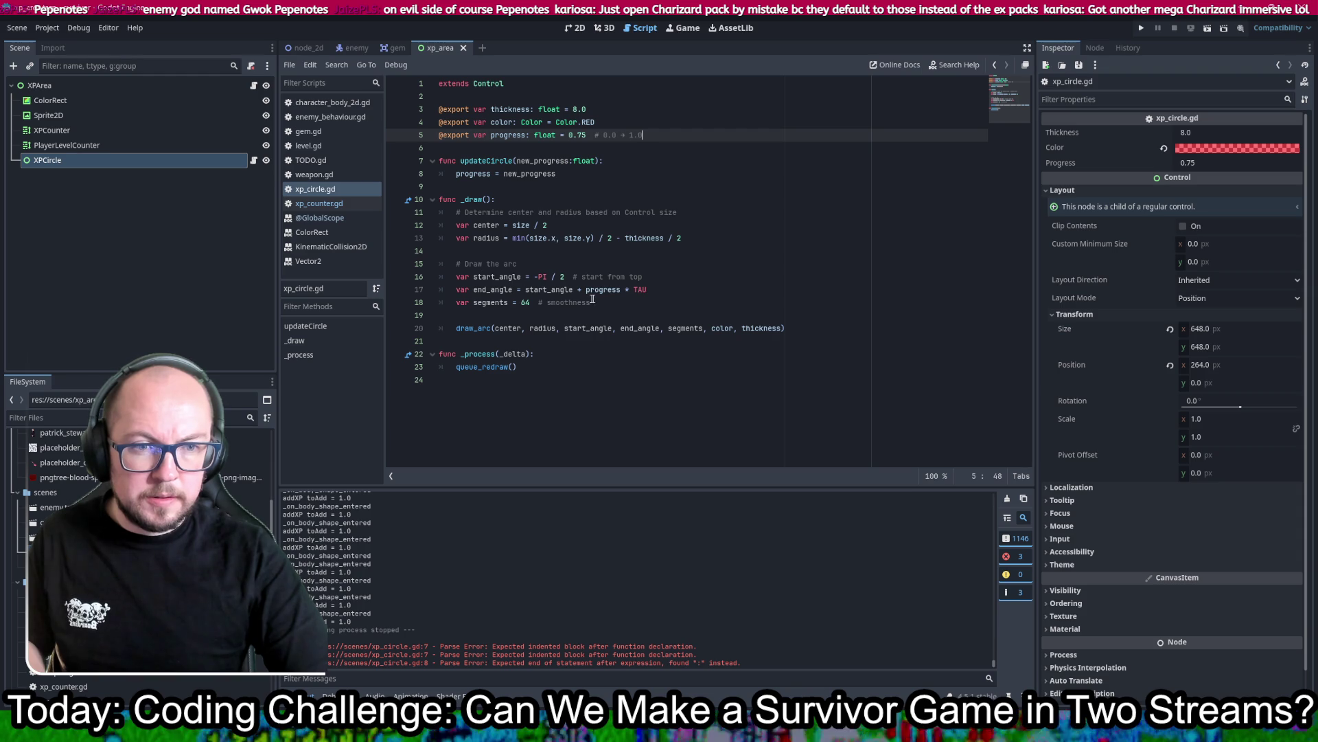
left_click_drag(611, 305, 693, 210)
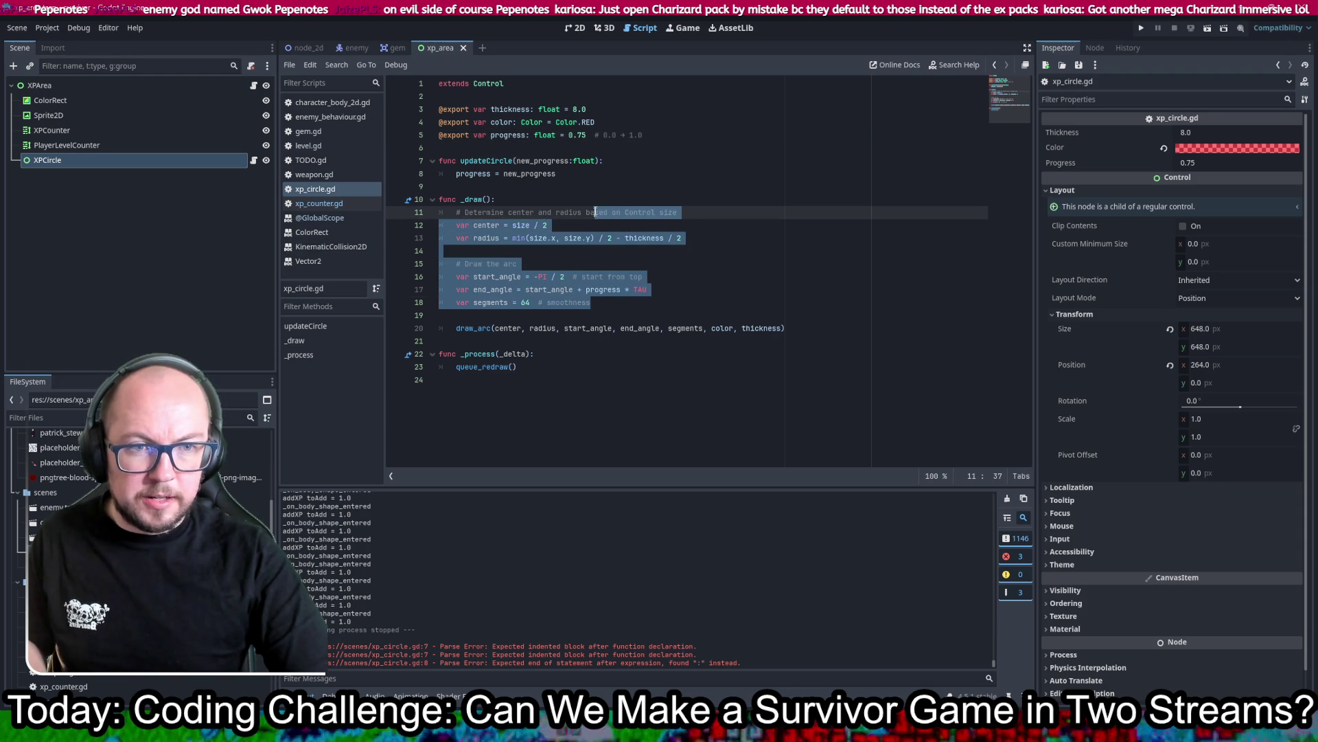
Step: Move the center, radius and arc-angle calculations from _draw into updateCircle and begin a script-level var center
key("alt+Up")
key("alt+Up")
key("ctrl+s")
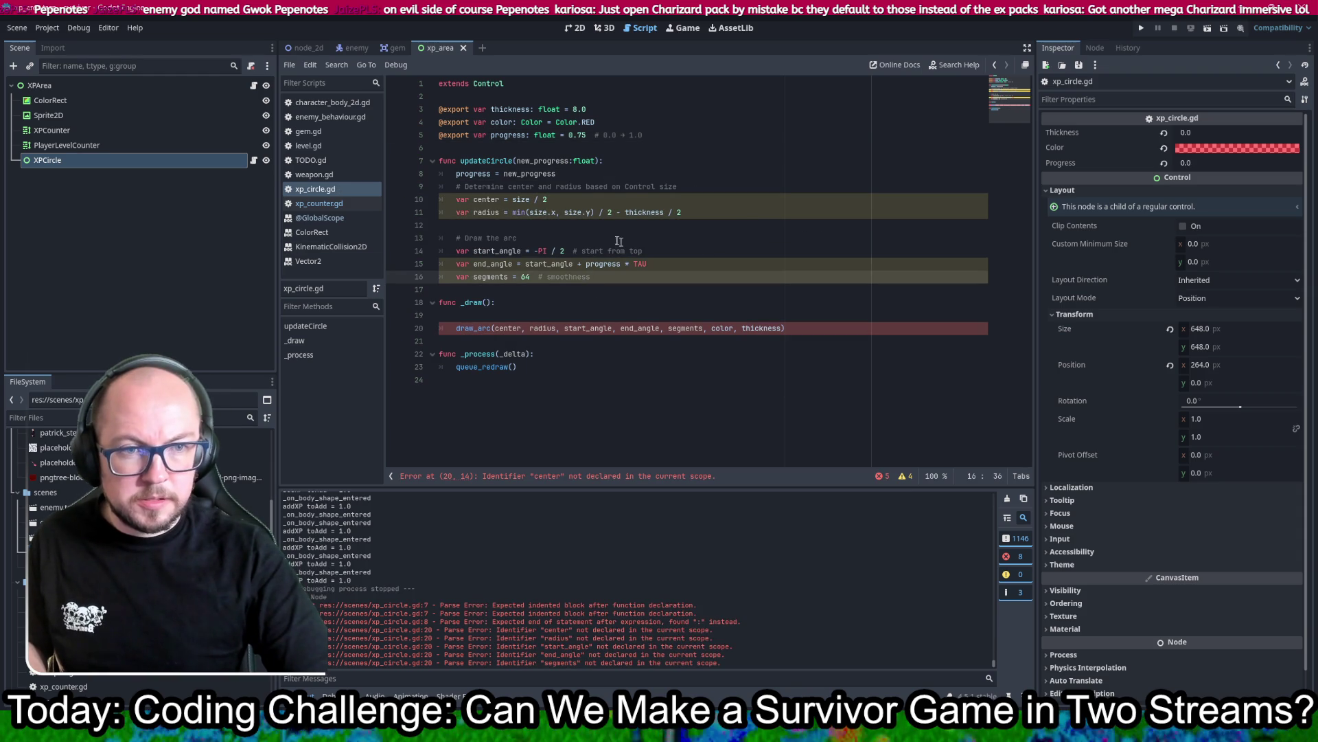
left_click(655, 136)
key("Return")
key("Return")
type("var center")
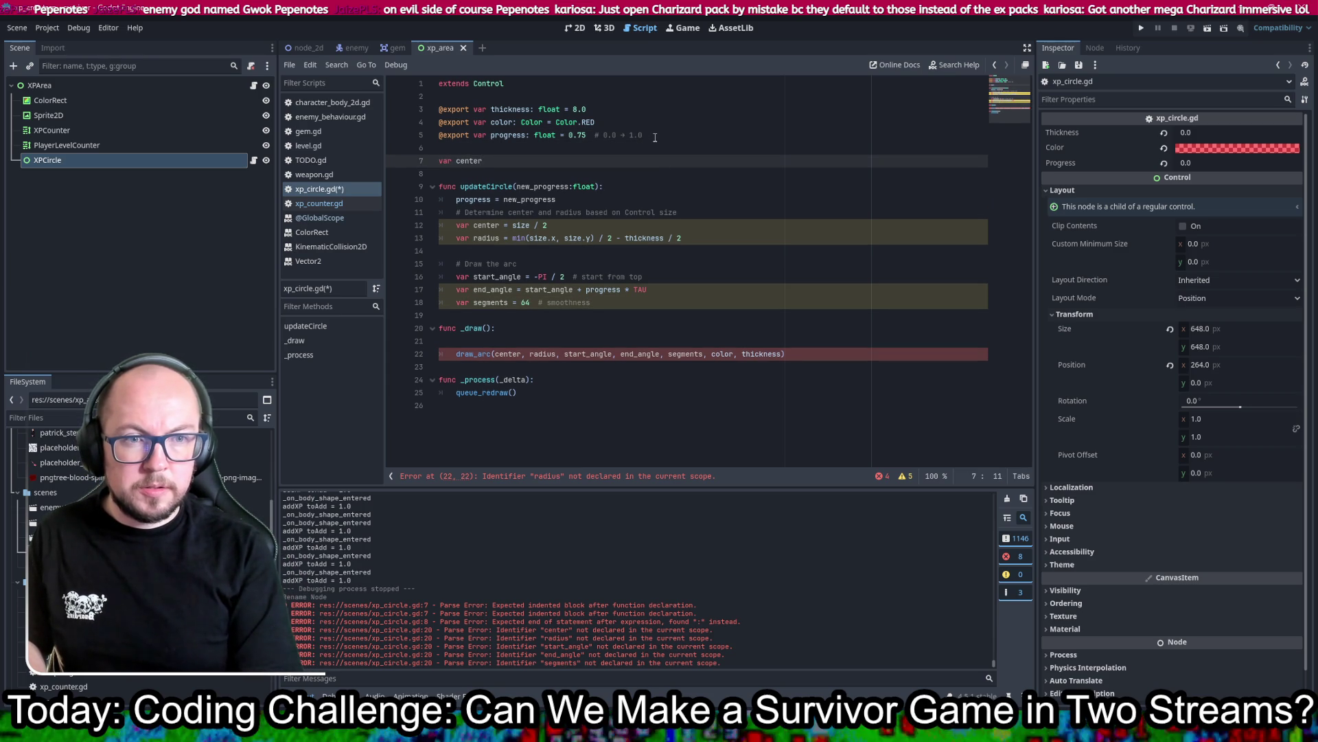
Step: Declare center at script level as center:Vector2 = Vector2.ZERO
type(" = 0")
key("ctrl+s")
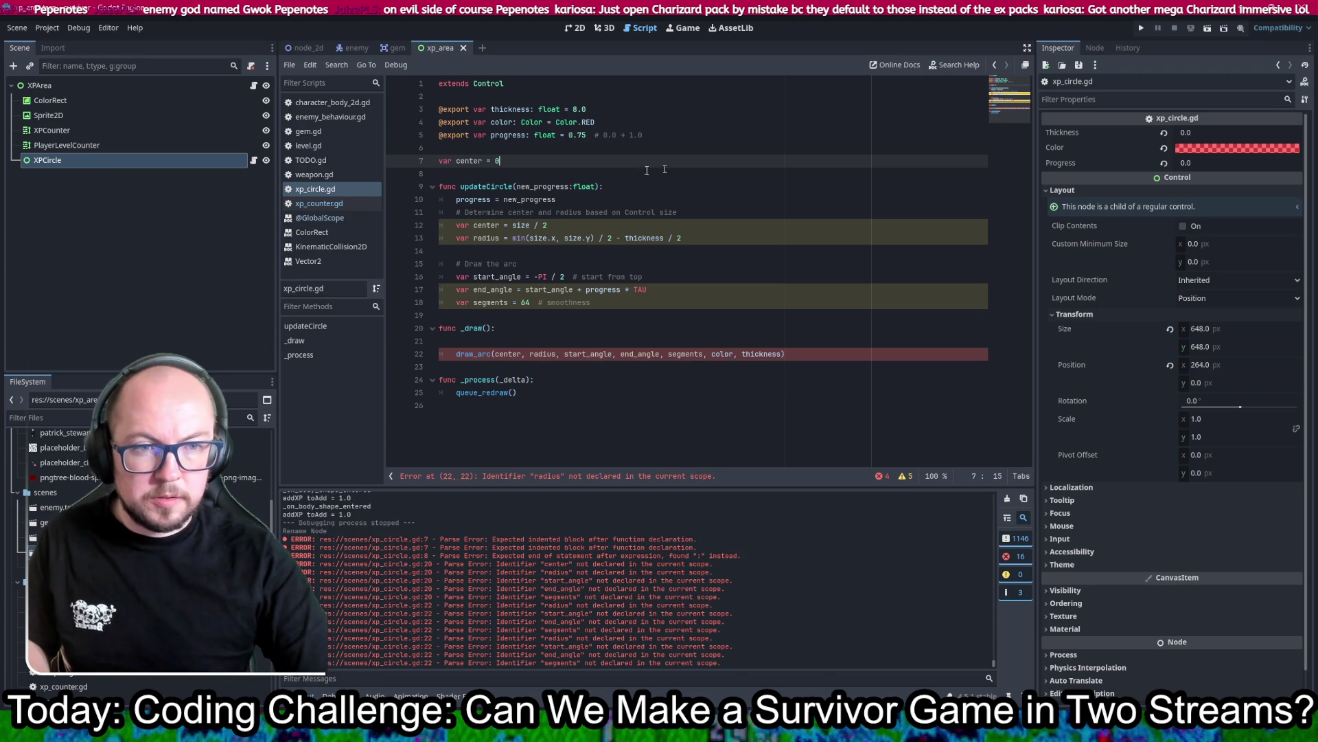
left_click(491, 224)
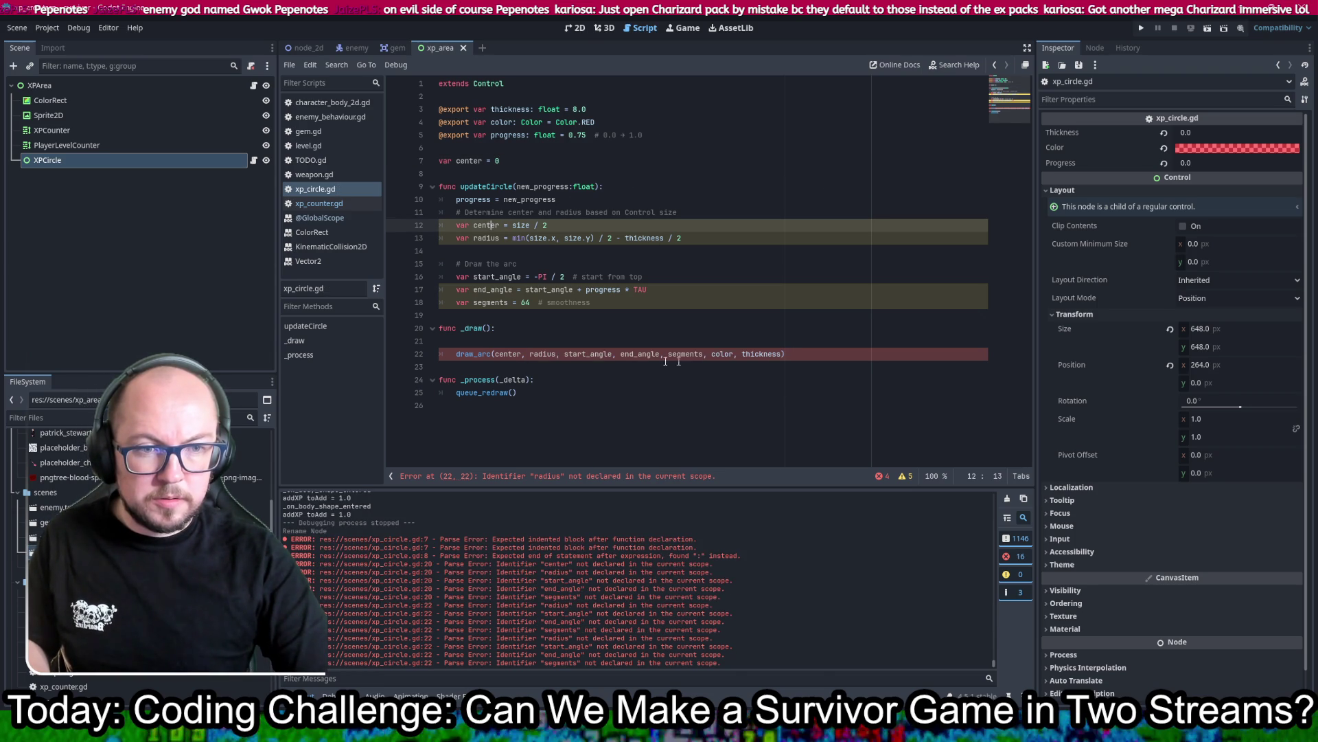
mouse_move(472, 354)
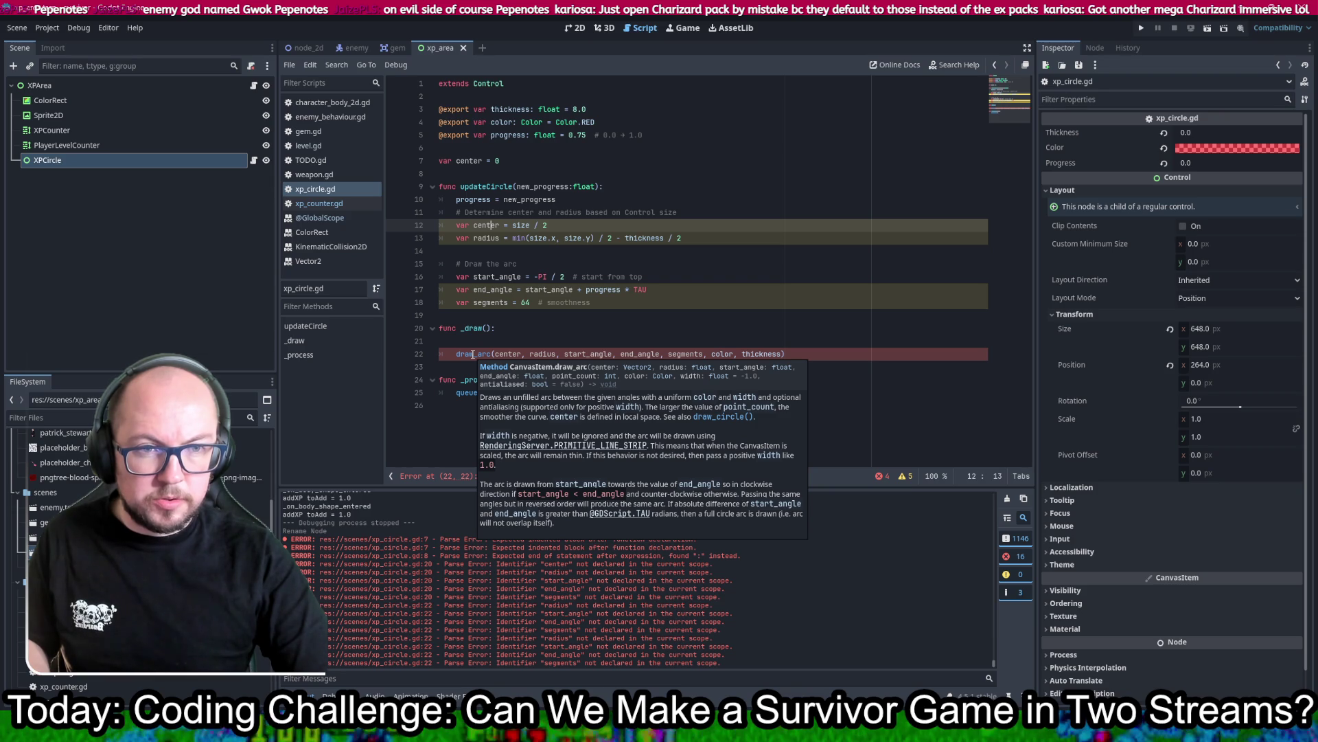
left_click(480, 160)
type(":Ve")
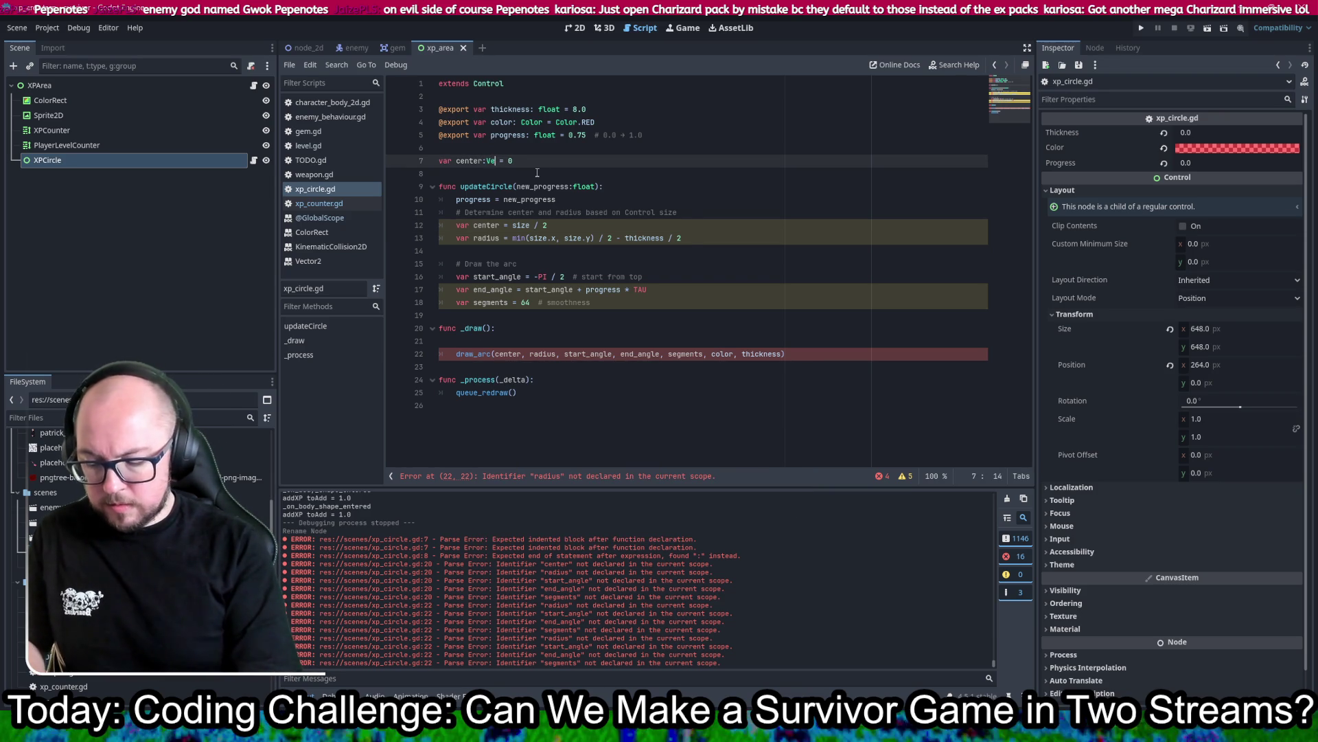
key("Return")
key("Right")
key("Right")
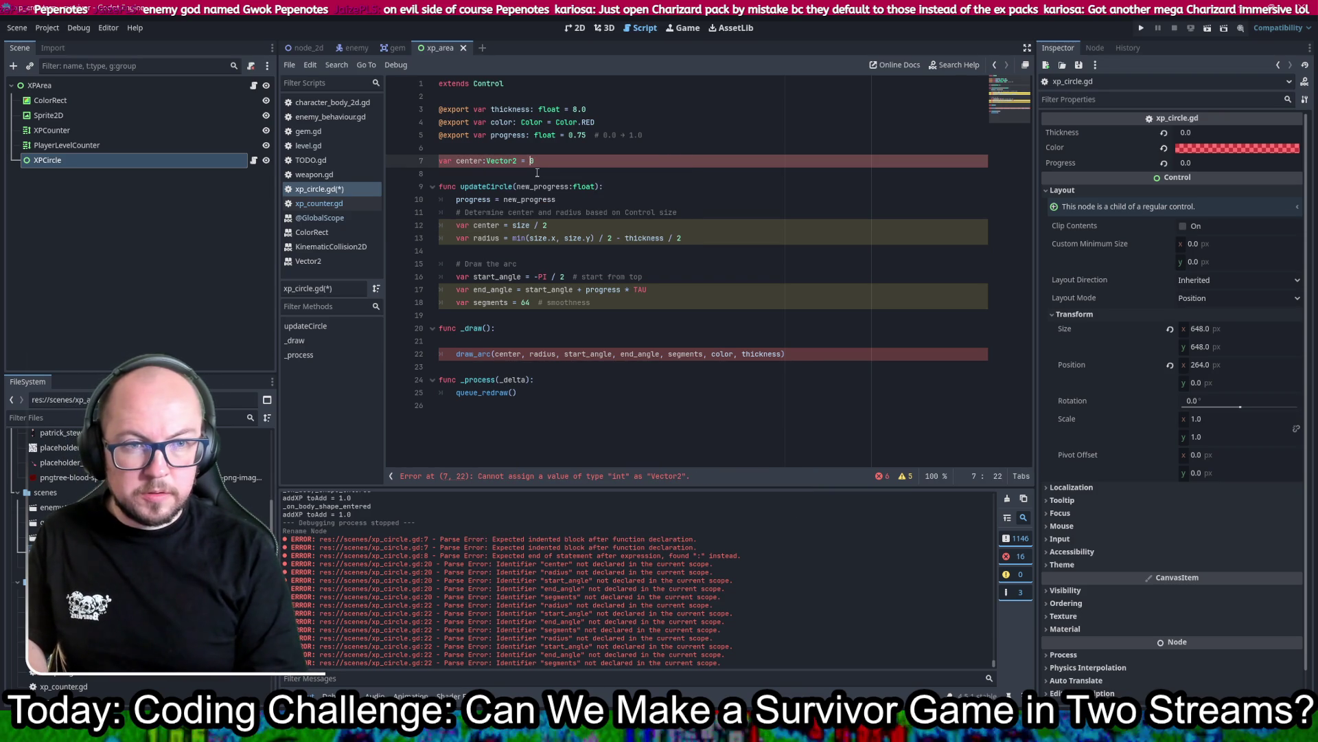
key("Delete")
type("Vector2")
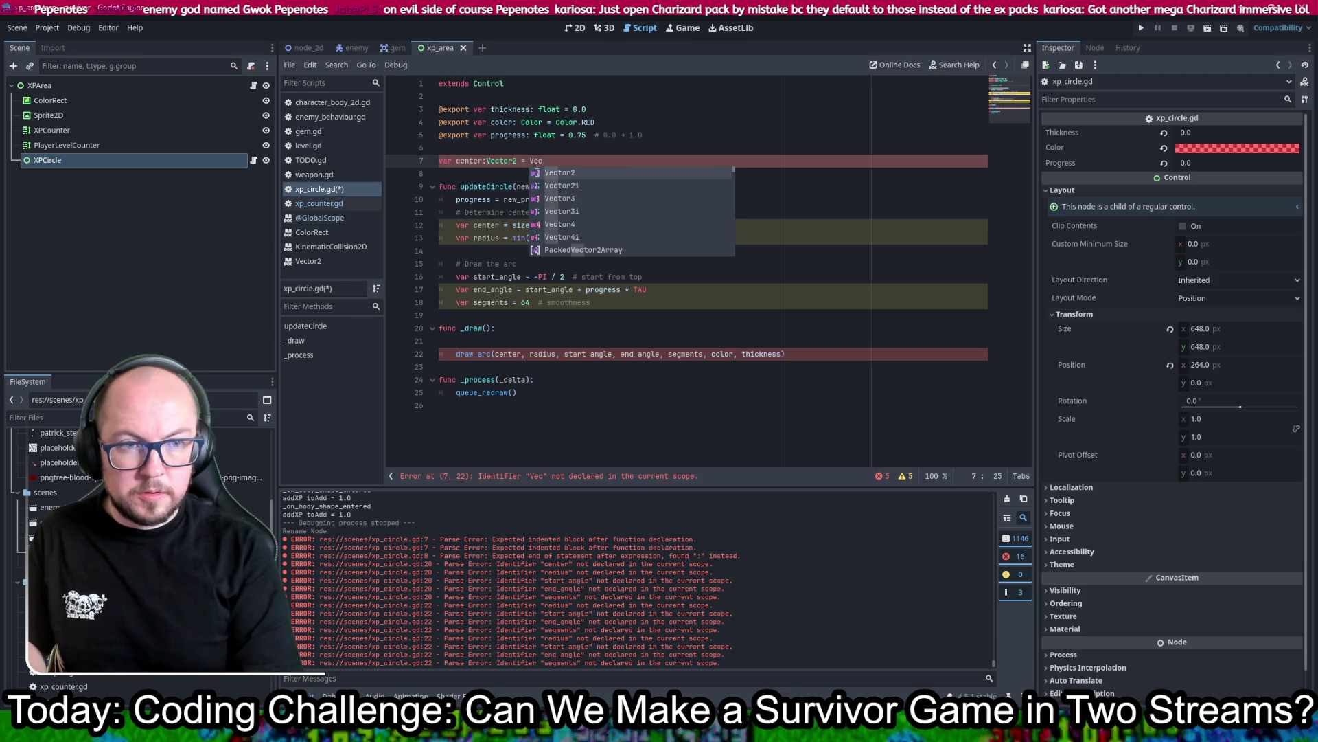
key("Return")
type(".ZERO")
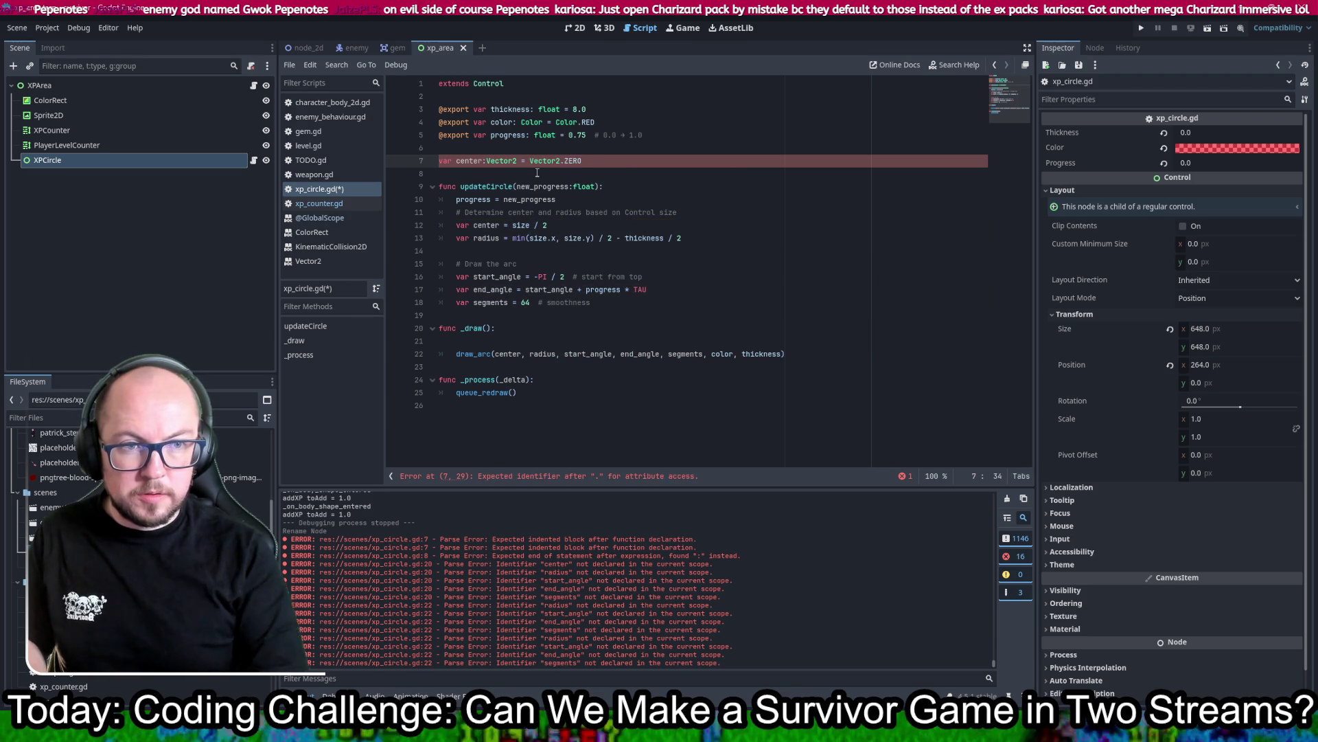
key("ctrl+s")
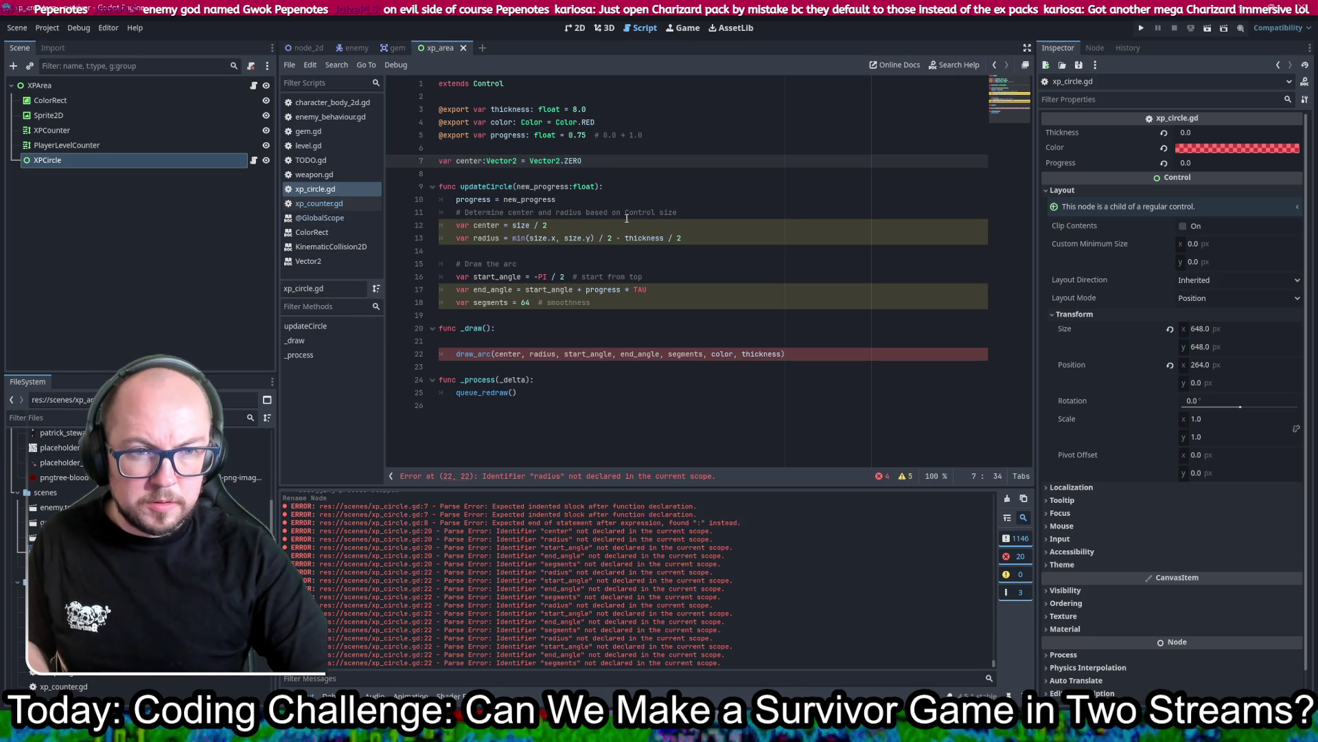
Step: Remove 'var' from the center line in updateCircle so it assigns the script-level center
left_click(476, 226)
key("BackSpace")
key("BackSpace")
key("BackSpace")
key("ctrl+s")
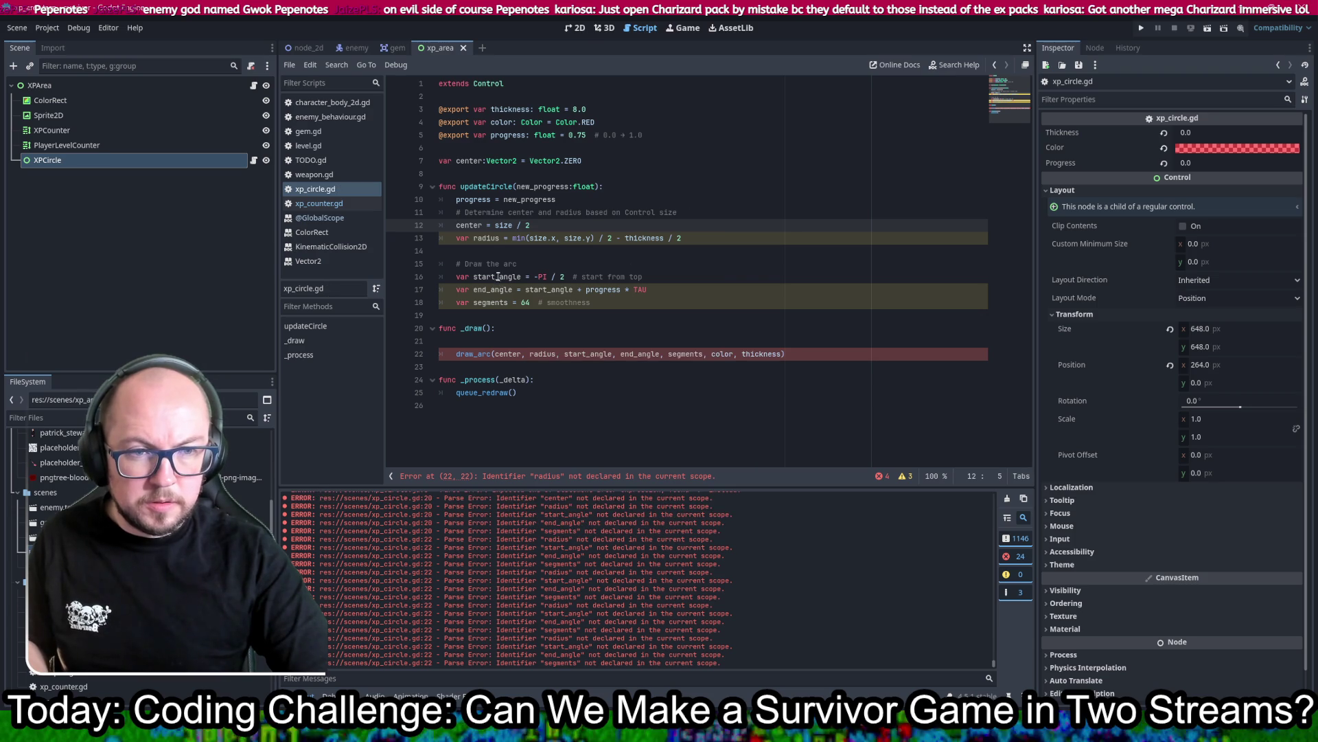
left_click(483, 238)
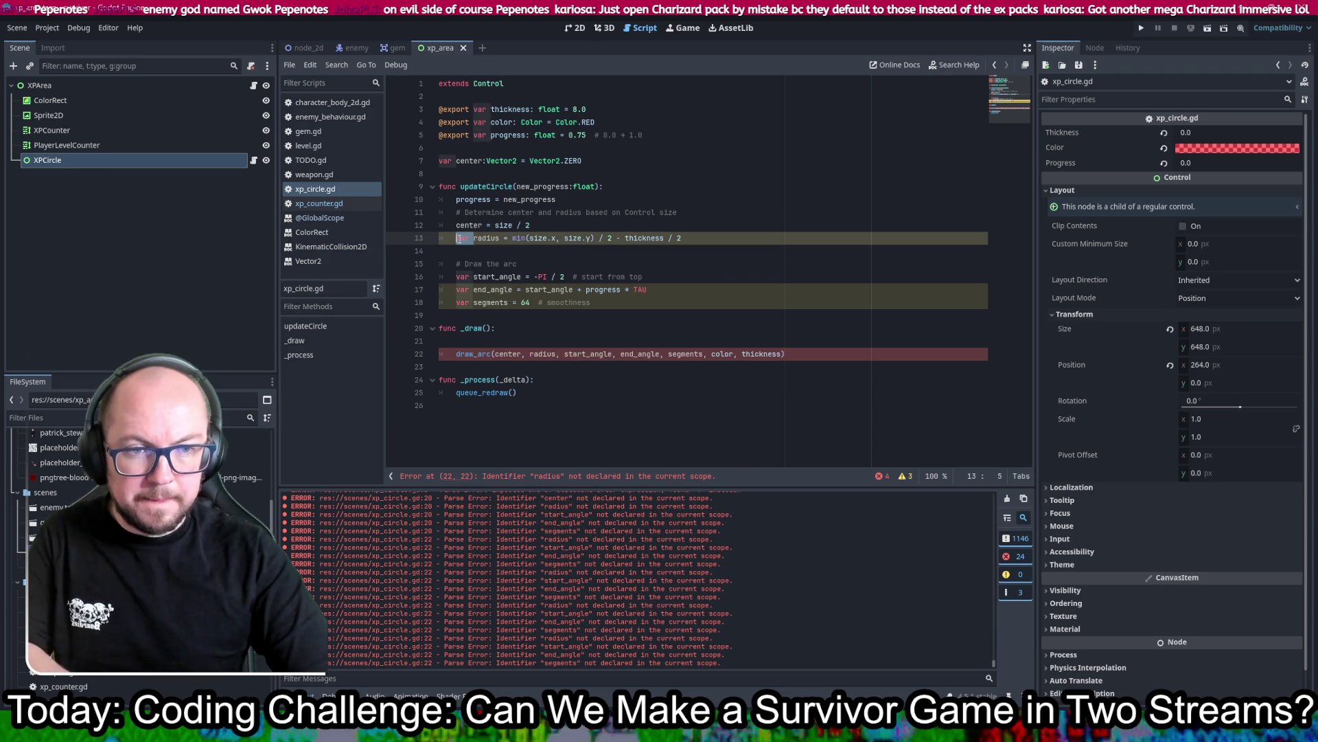
left_click(488, 251)
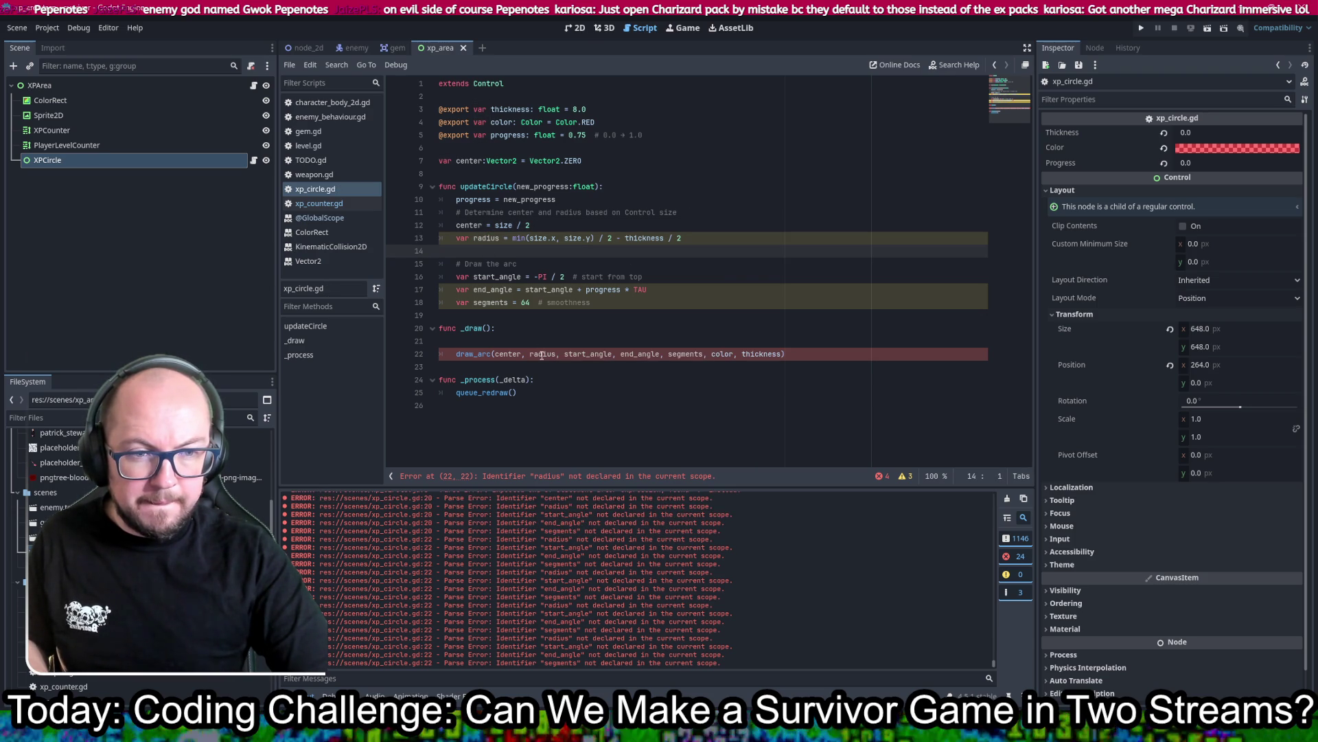
Step: Start a script-level radius declaration below center
mouse_move(467, 354)
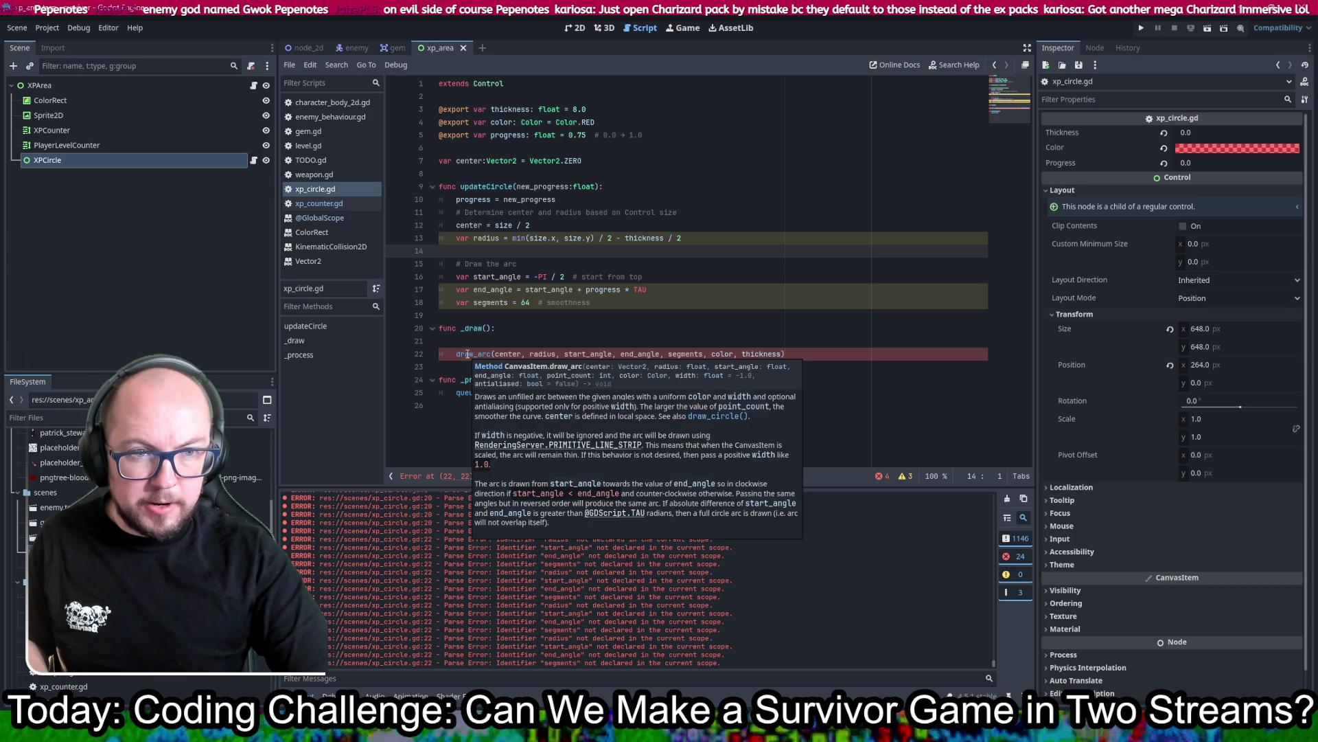
left_click(608, 165)
key("Return")
type("var")
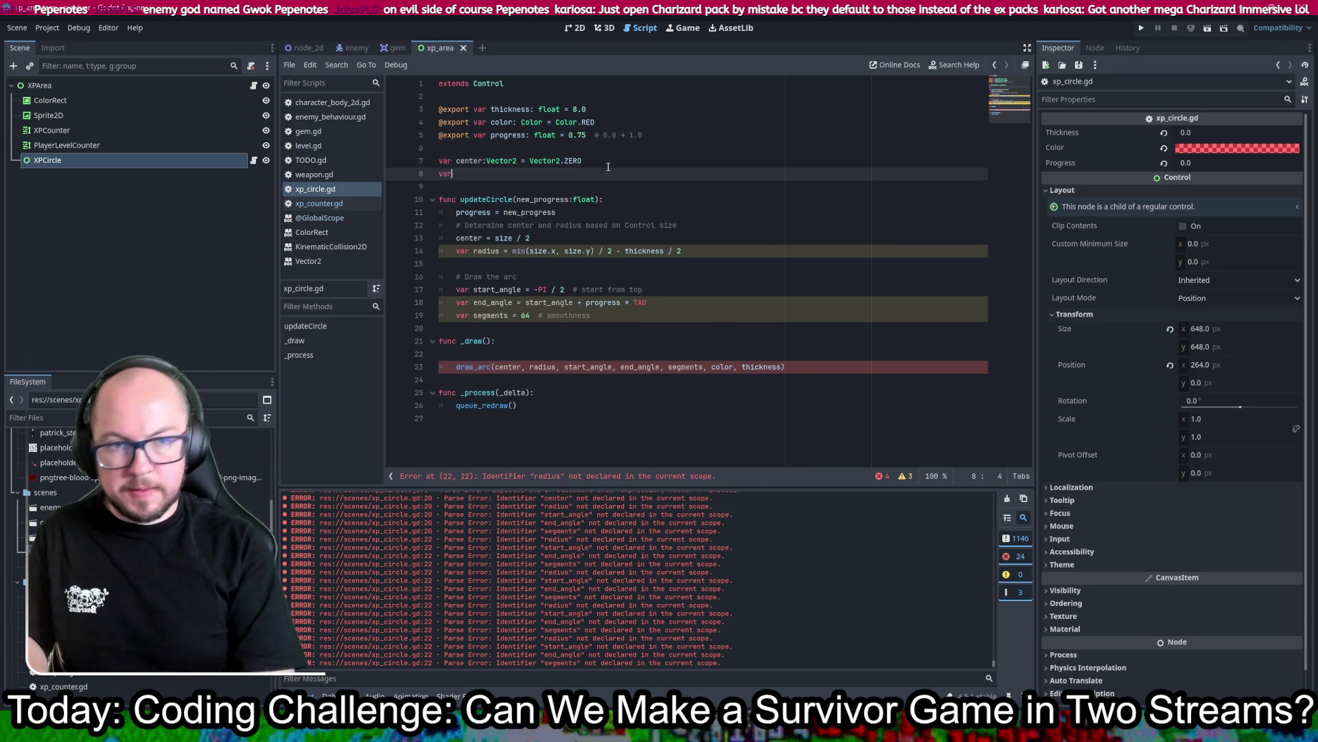
type(" radius:d")
Step: Type the script-level radius as float, correcting the 'flaot' typo
key("BackSpace")
type("float")
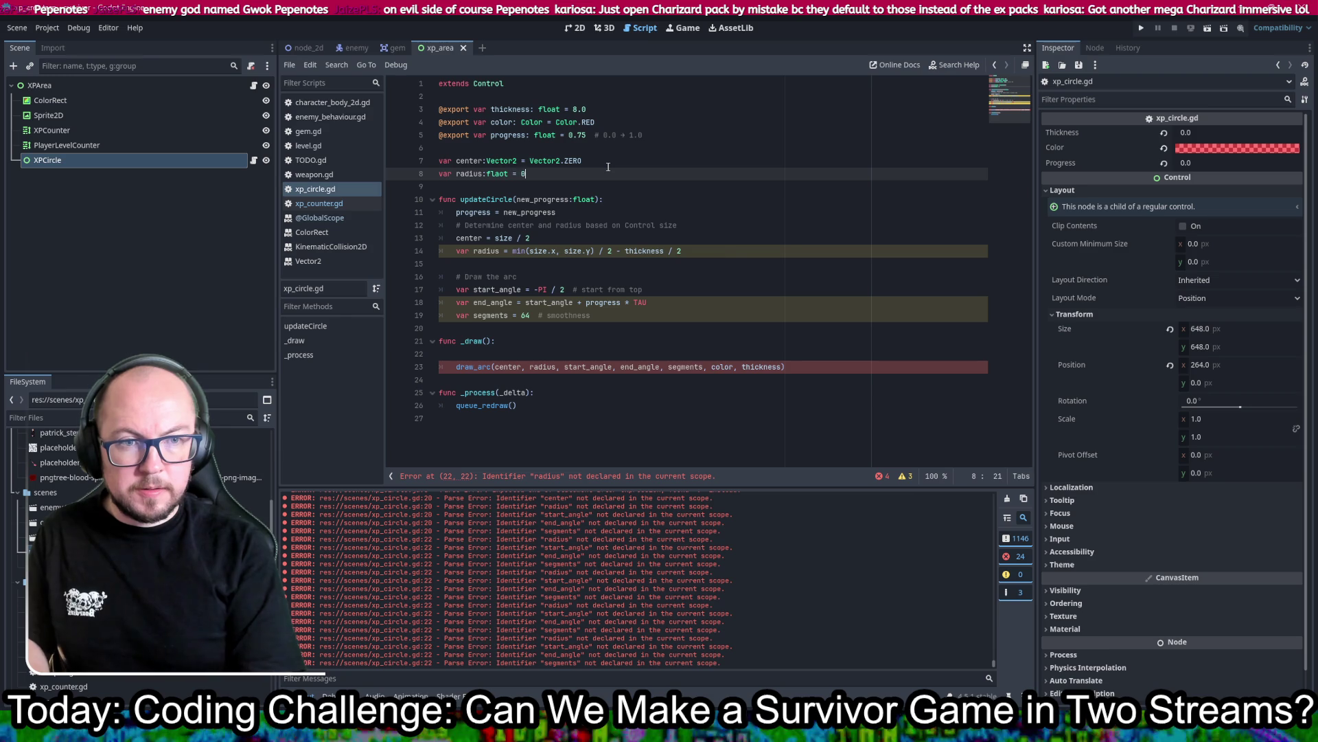
left_click(504, 173)
key("BackSpace")
key("BackSpace")
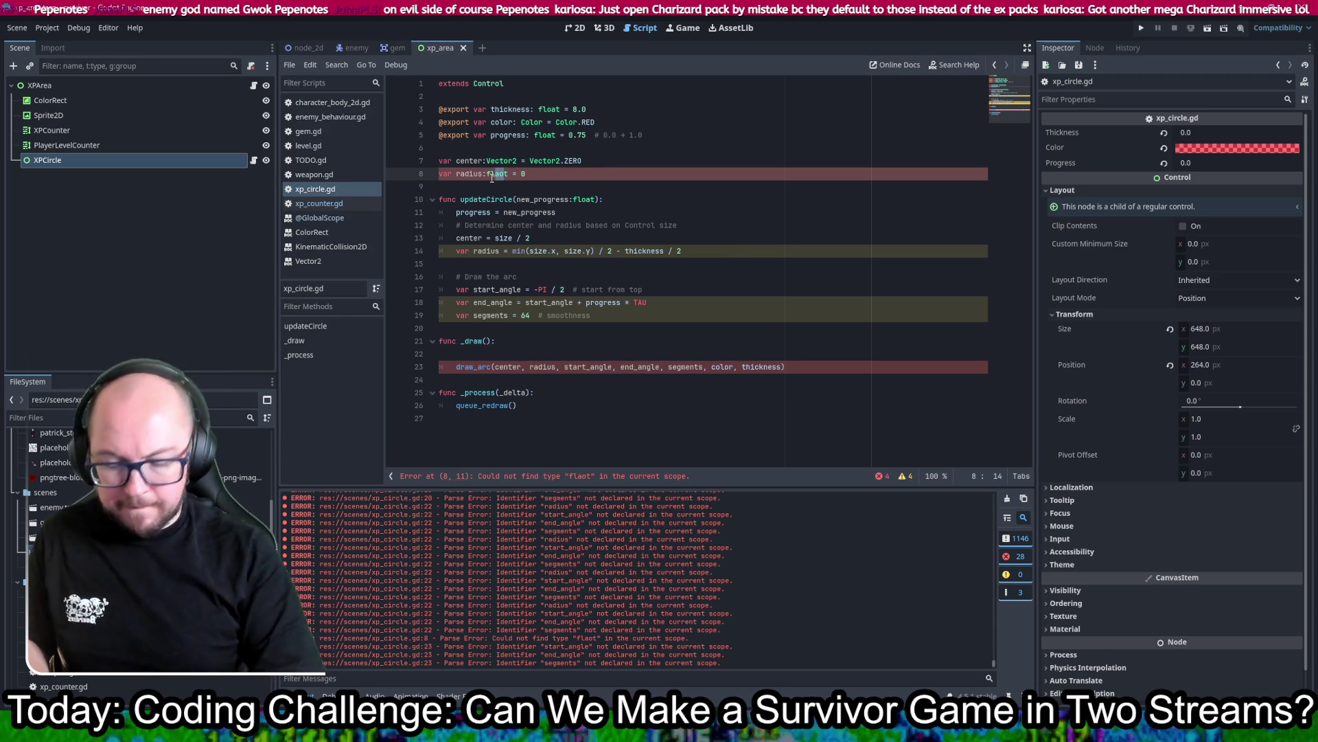
type("oa")
key("ctrl+s")
left_click(744, 148)
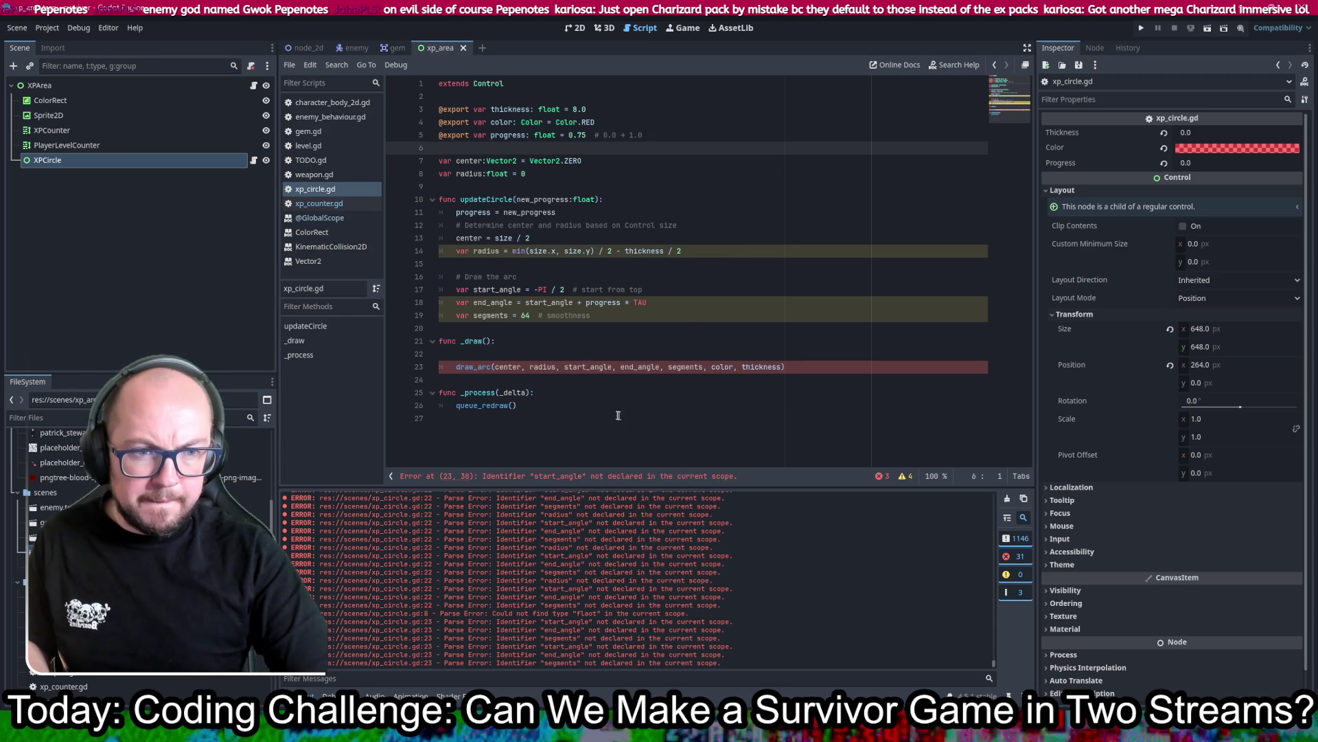
Step: Add a script-level start_angle = -PI / 2, copying the value from updateCircle
double_click(588, 368)
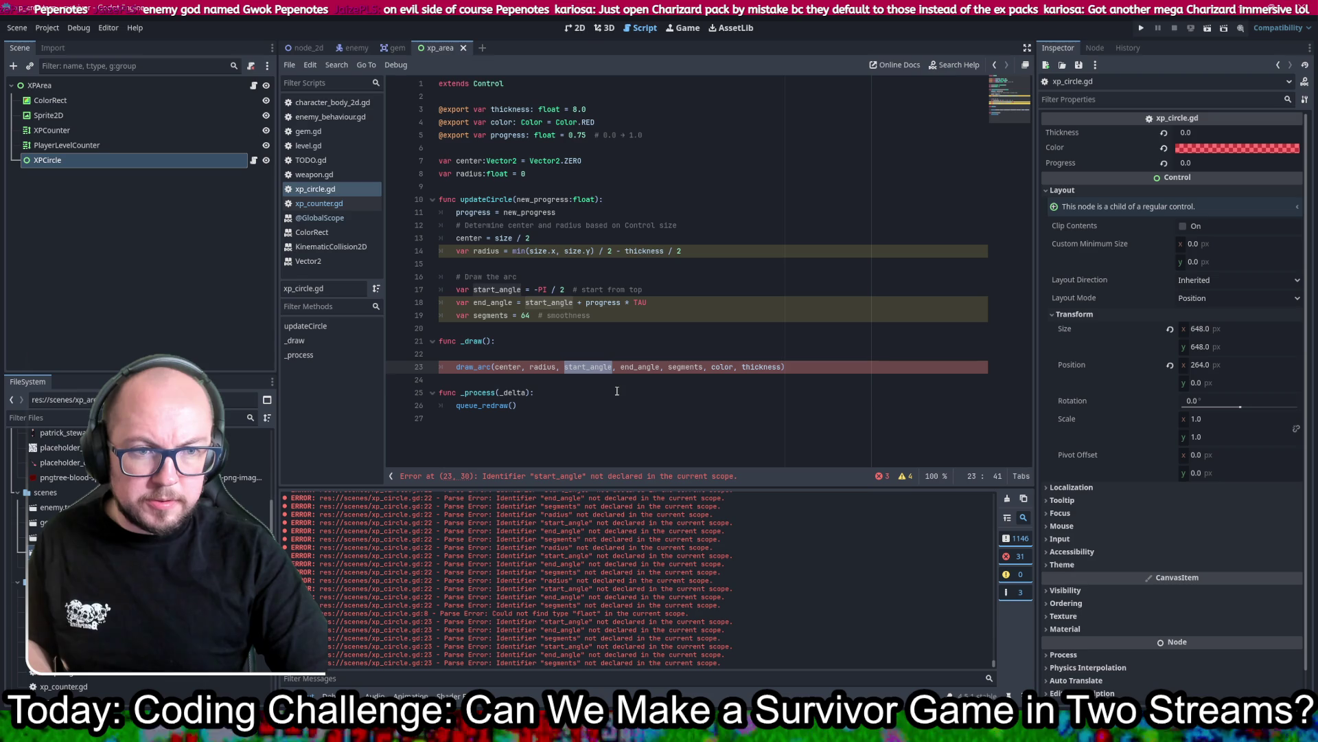
left_click(563, 170)
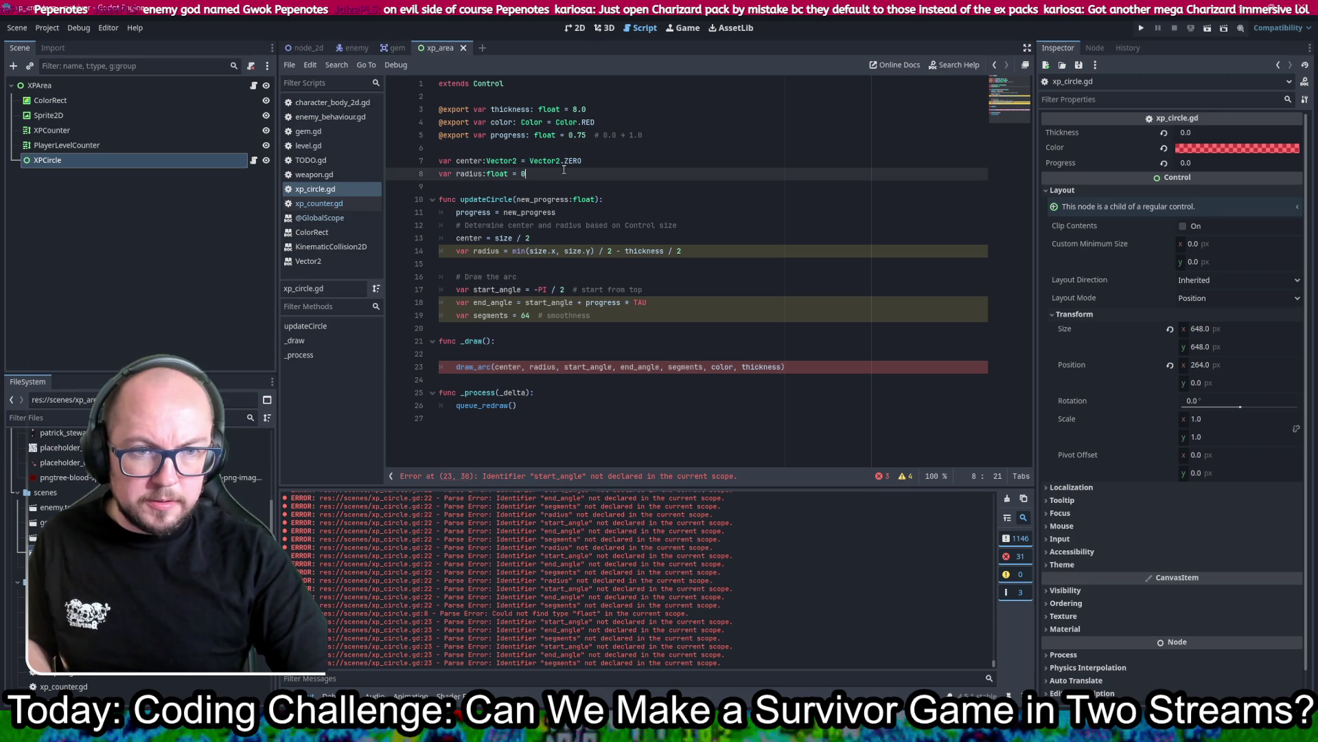
key("Return")
type("var start_angle =")
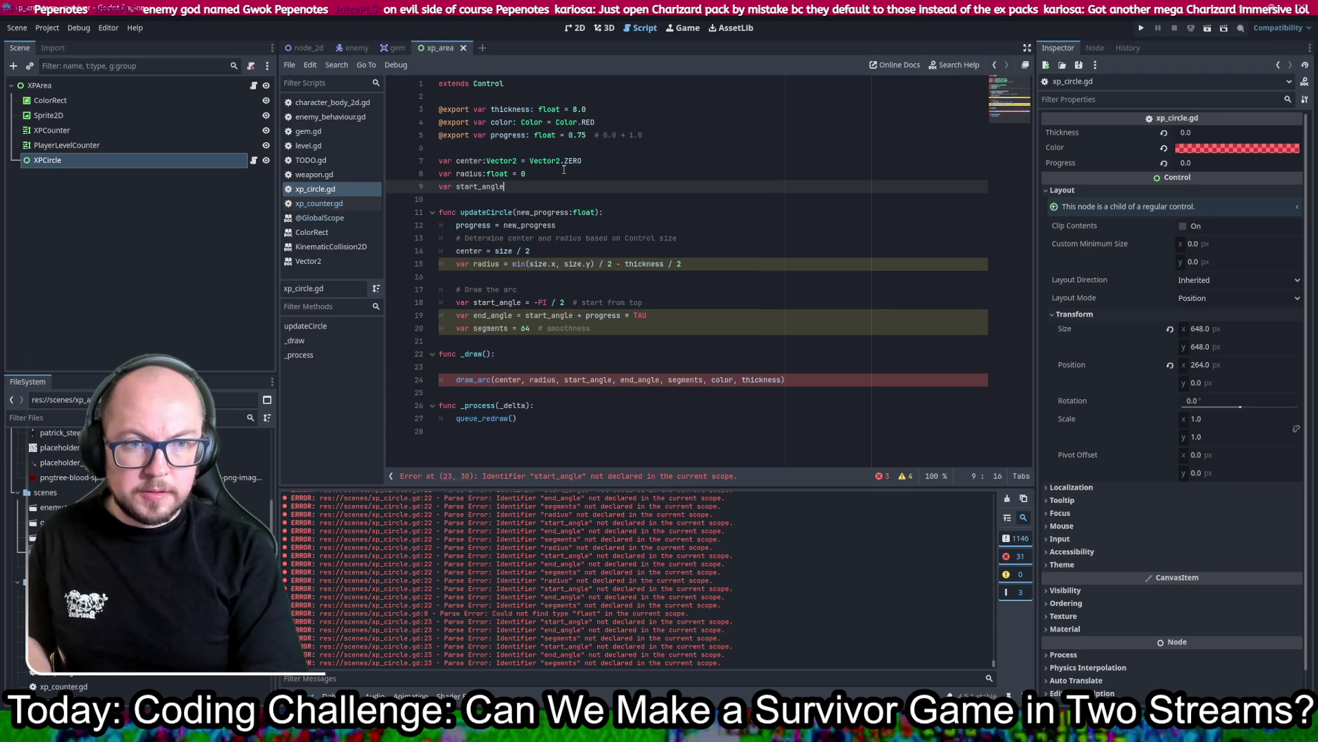
key("Escape")
left_click(561, 302)
left_click_drag(561, 302, 535, 303)
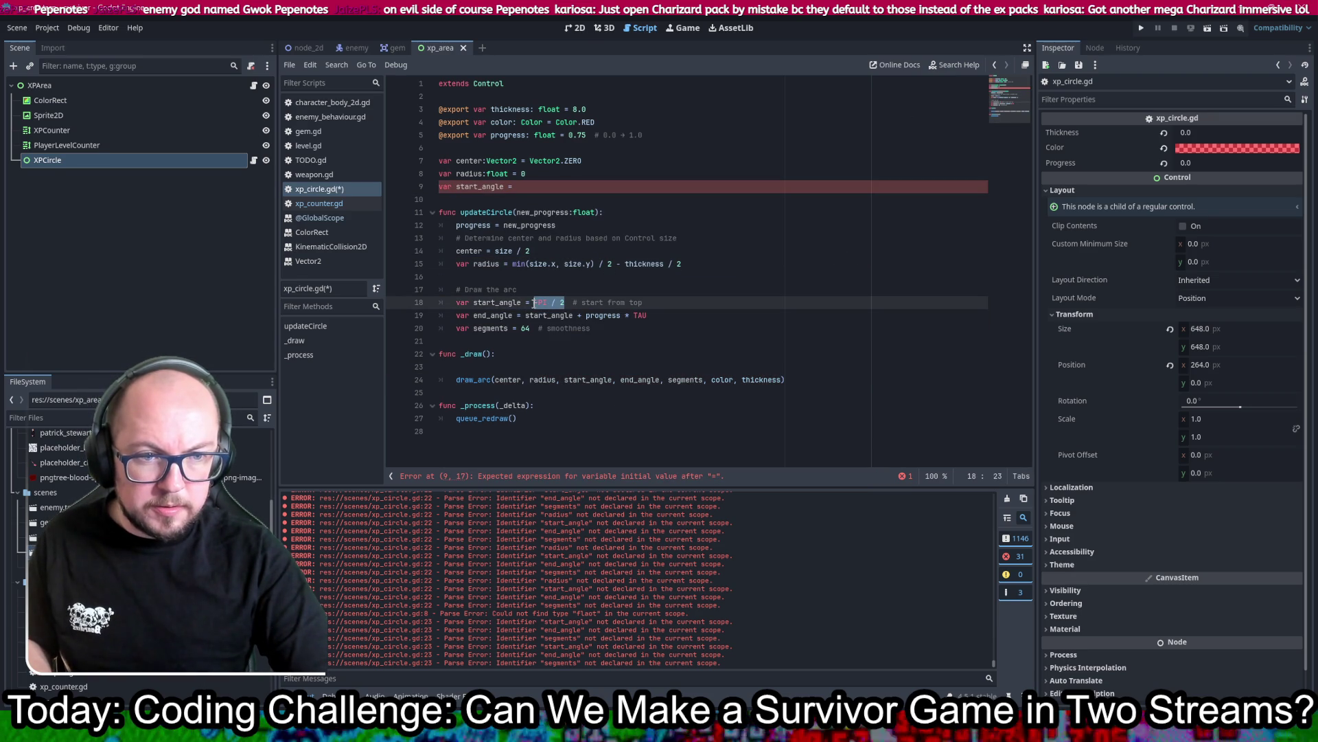
key("ctrl+c")
left_click(744, 181)
key("BackSpace")
key("BackSpace")
key("BackSpace")
key("ctrl+v")
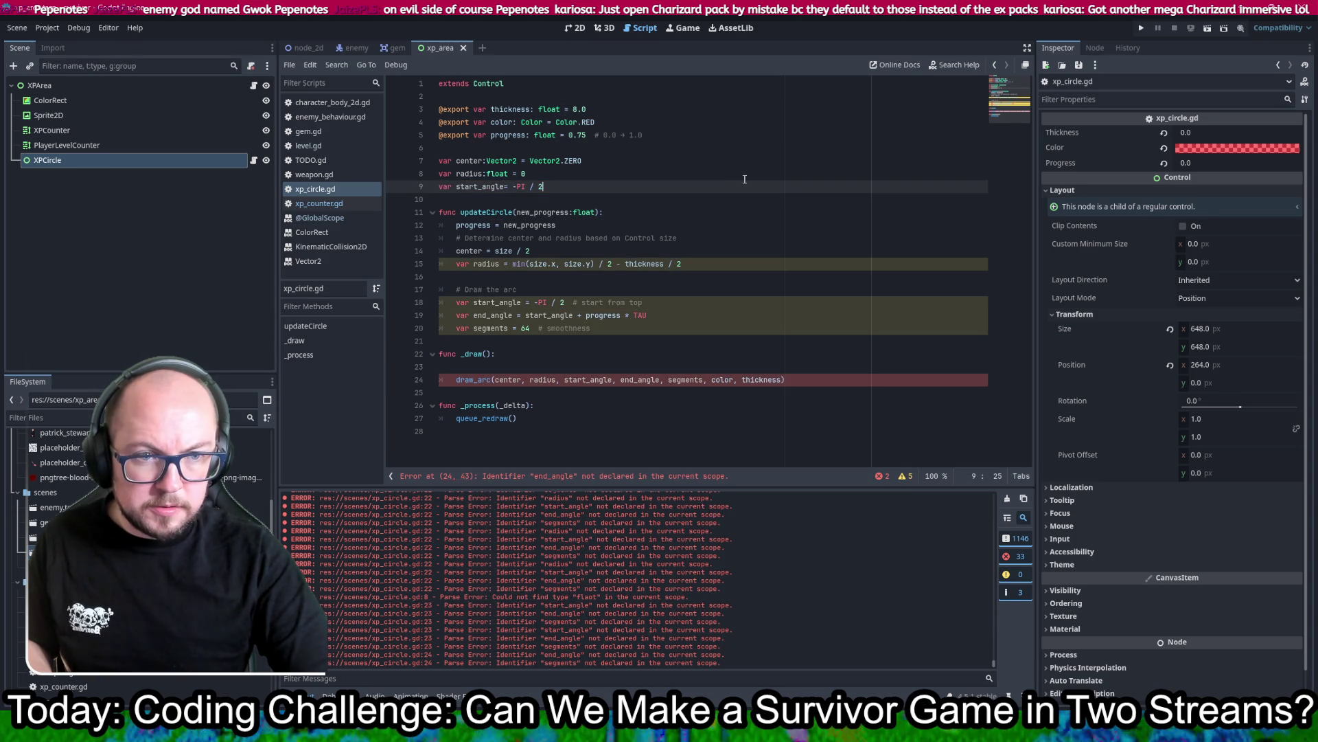
Step: Remove 'var' from the radius assignment in updateCircle
left_click(474, 267)
key("BackSpace")
key("BackSpace")
key("BackSpace")
key("ctrl+s")
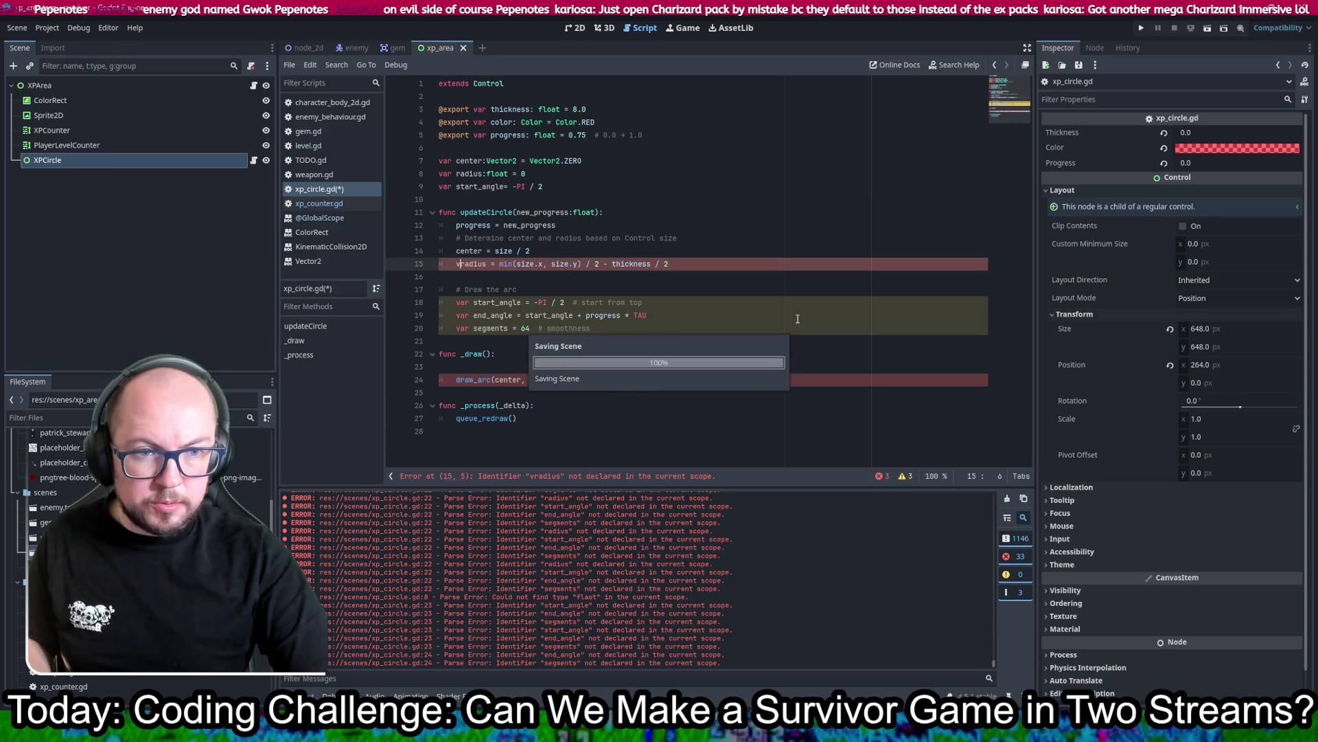
left_click(746, 220)
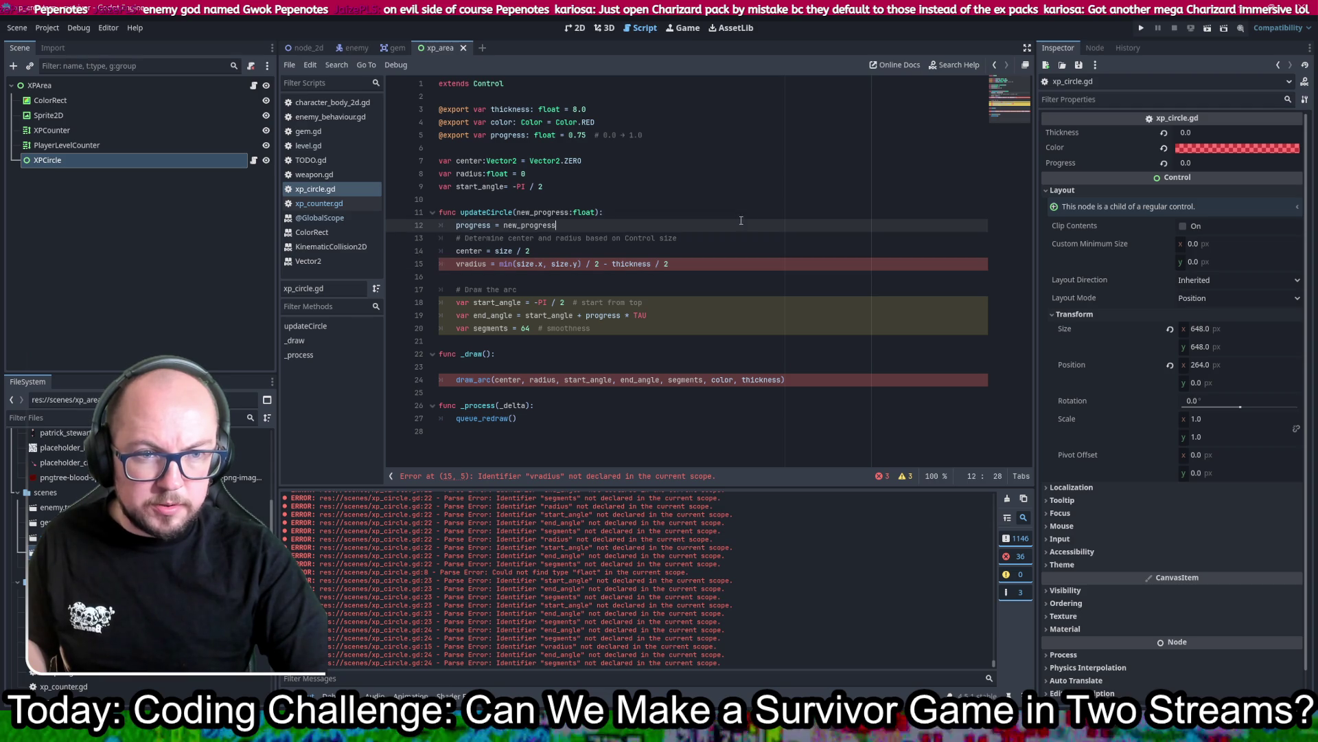
left_click(460, 265)
key("BackSpace")
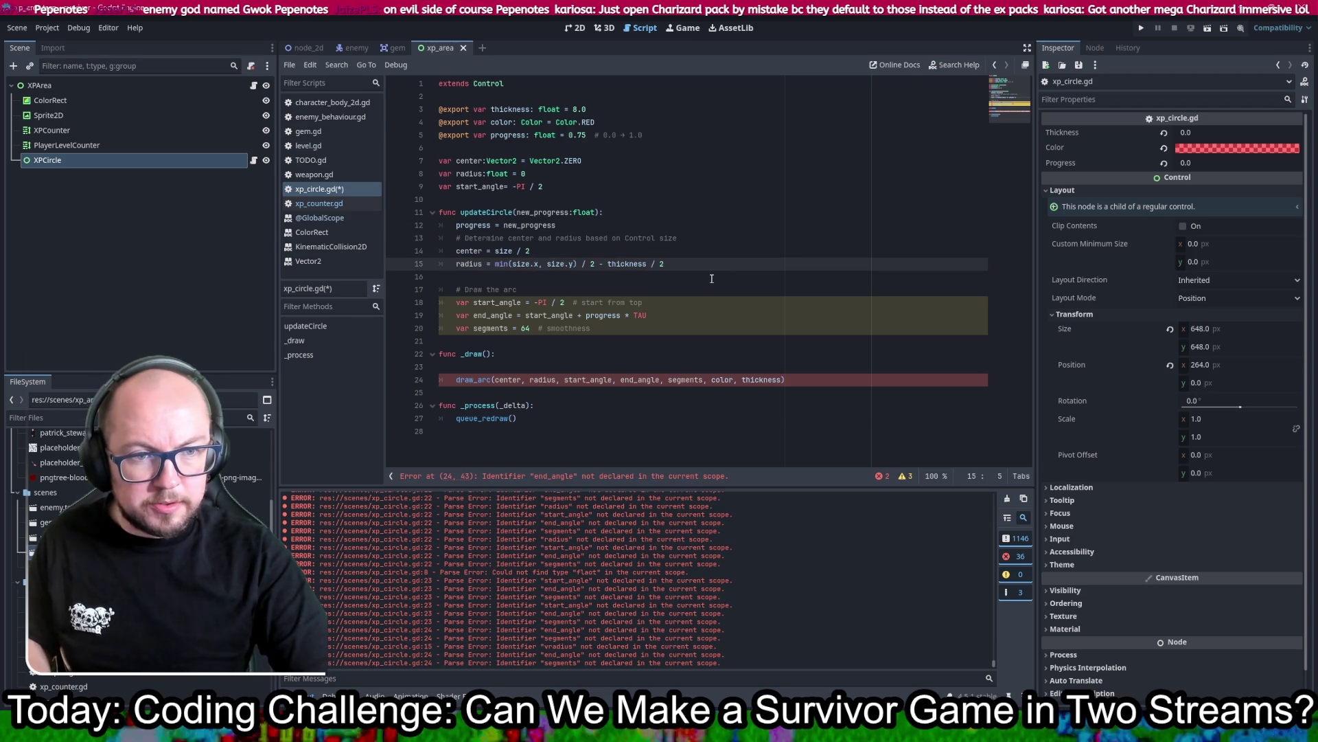
Step: Delete the local start_angle declaration from updateCircle
left_click(673, 302)
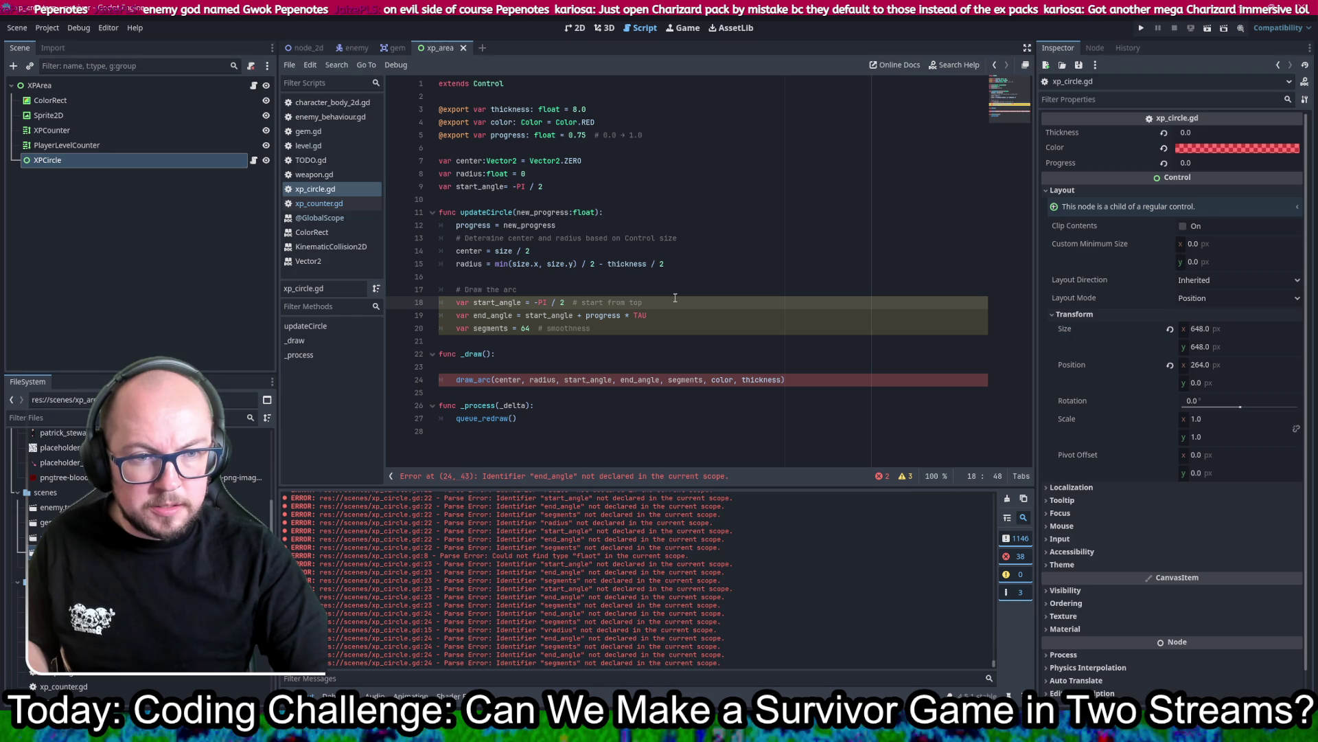
left_click_drag(675, 298, 680, 289)
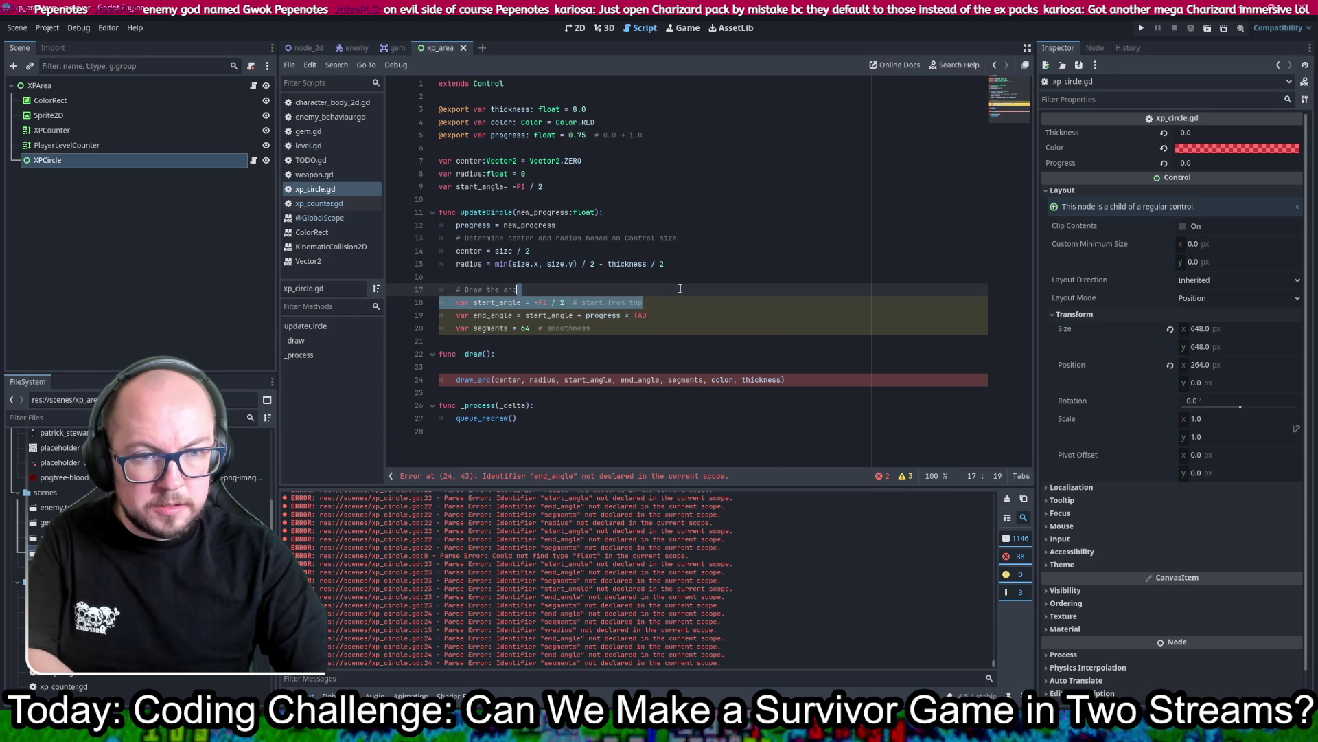
key("BackSpace")
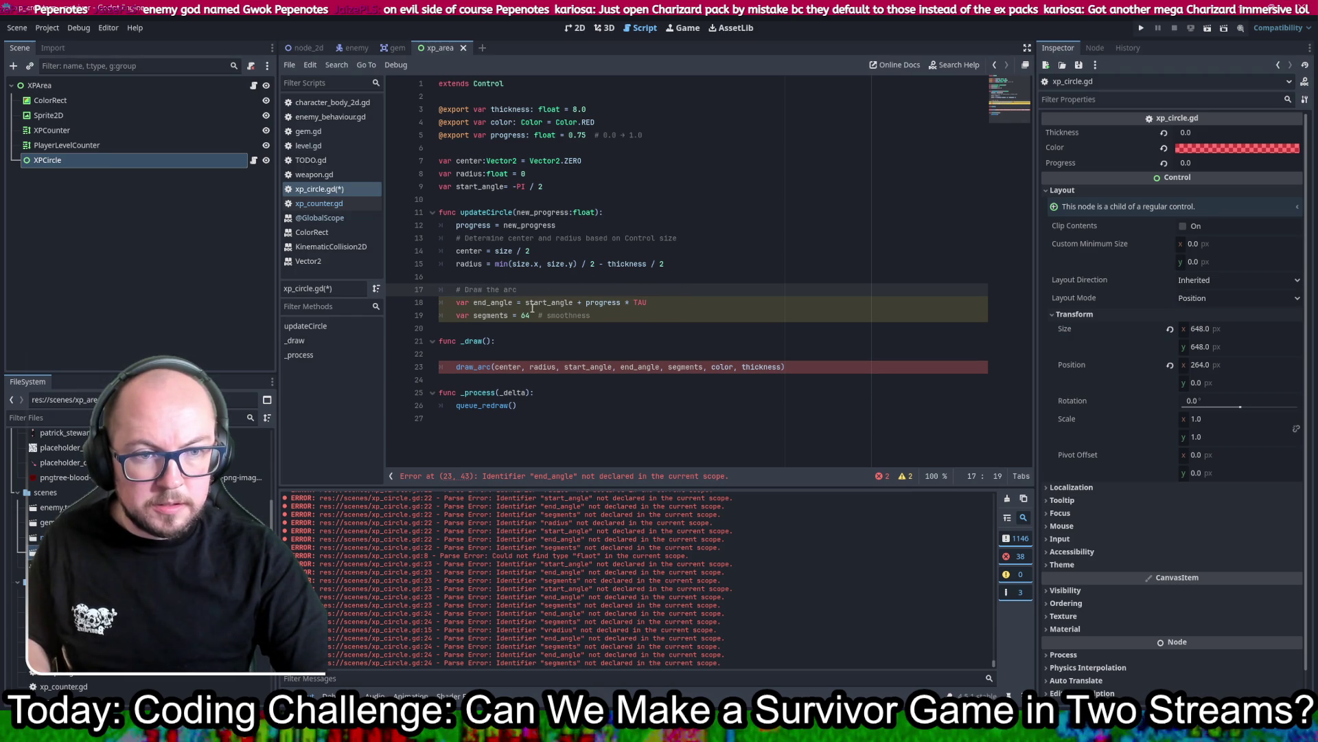
mouse_move(478, 369)
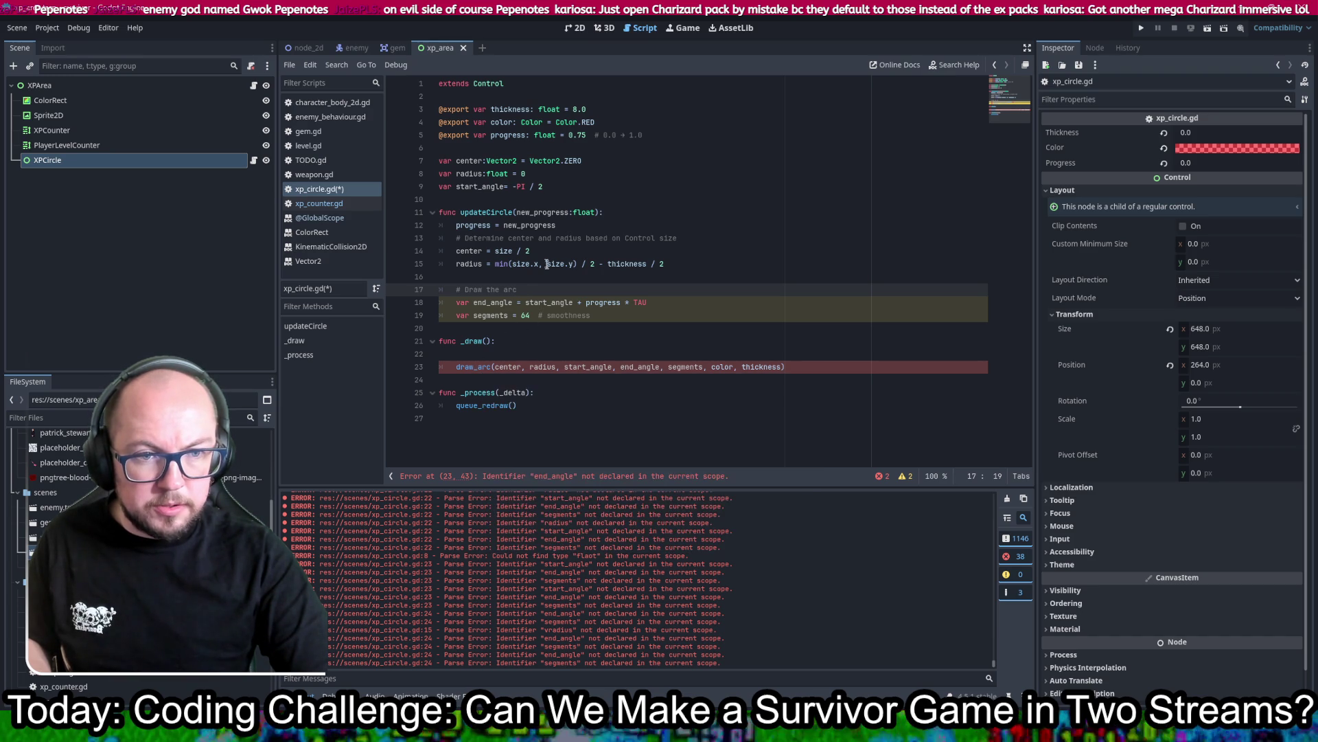
left_click(493, 302)
Step: Add a script-level end_angle: float = 0 and give start_angle a float type
left_click(577, 190)
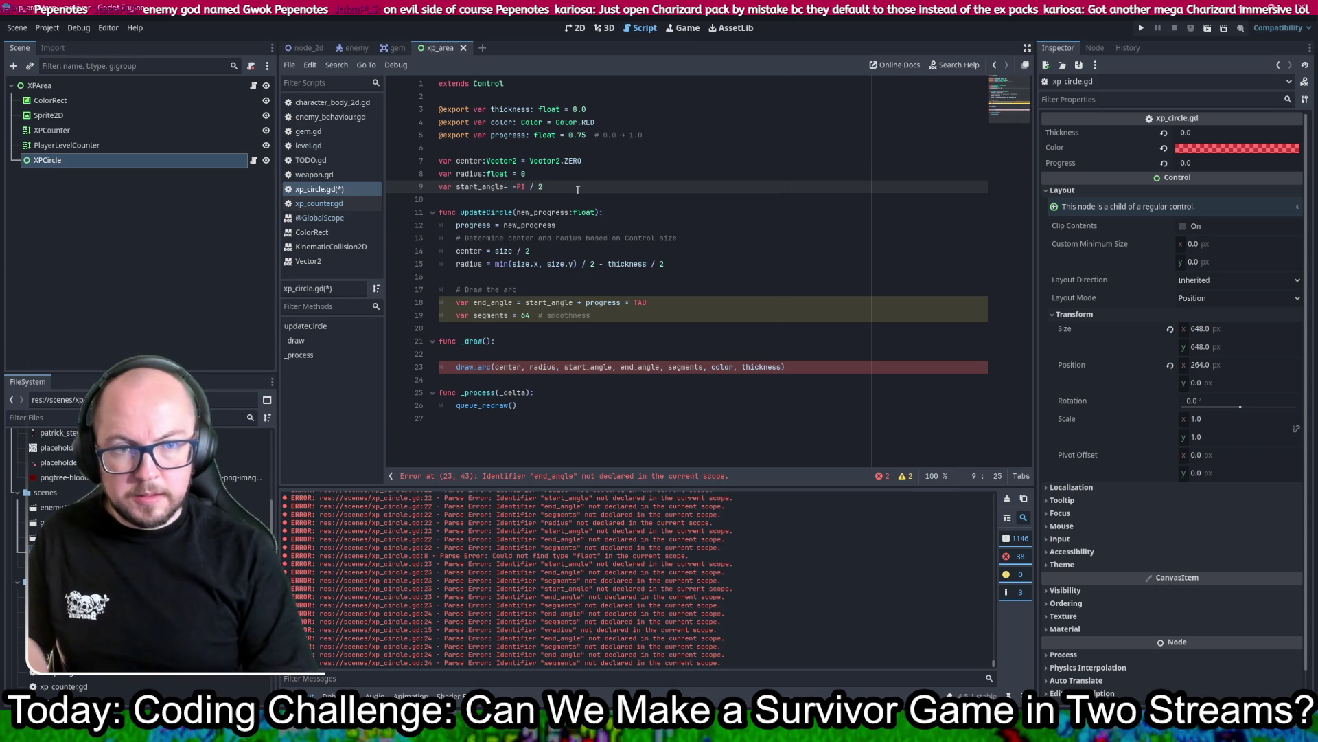
key("Return")
type("var end_angle")
key("BackSpace")
type("la")
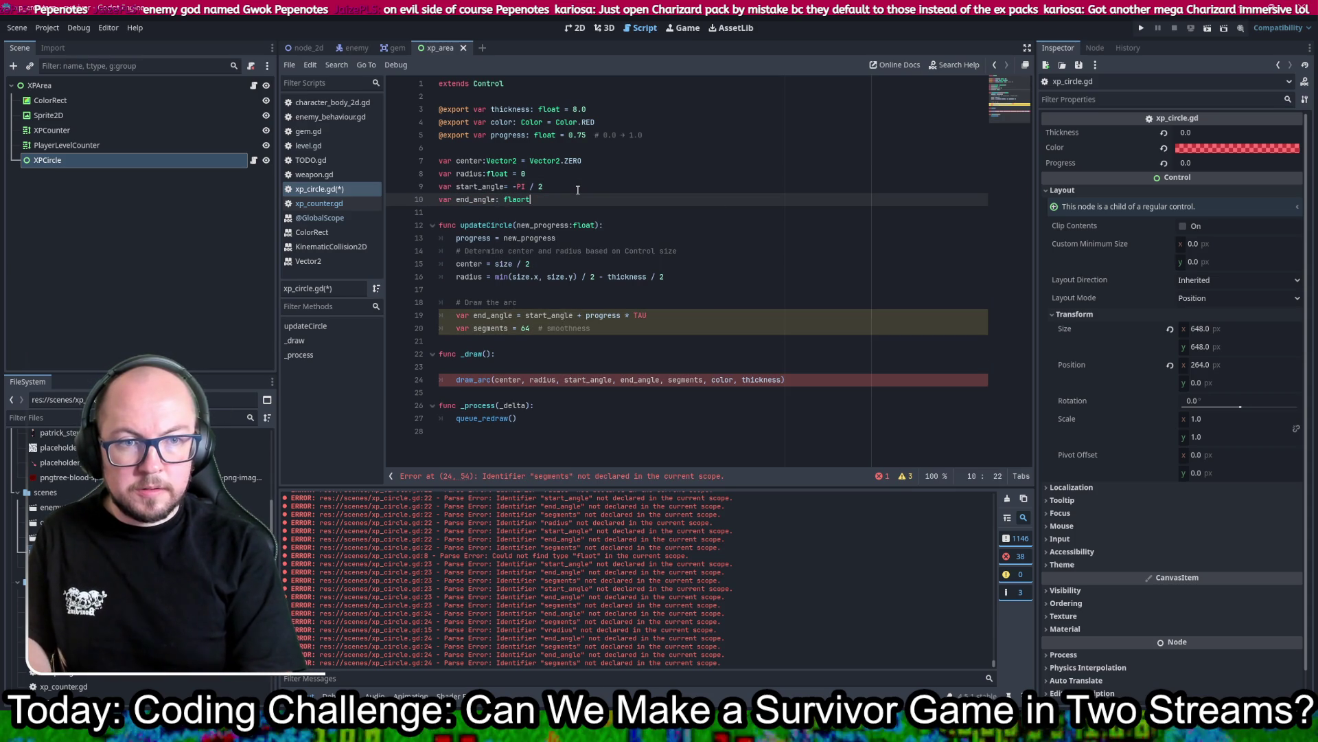
key("BackSpace")
type("oaa")
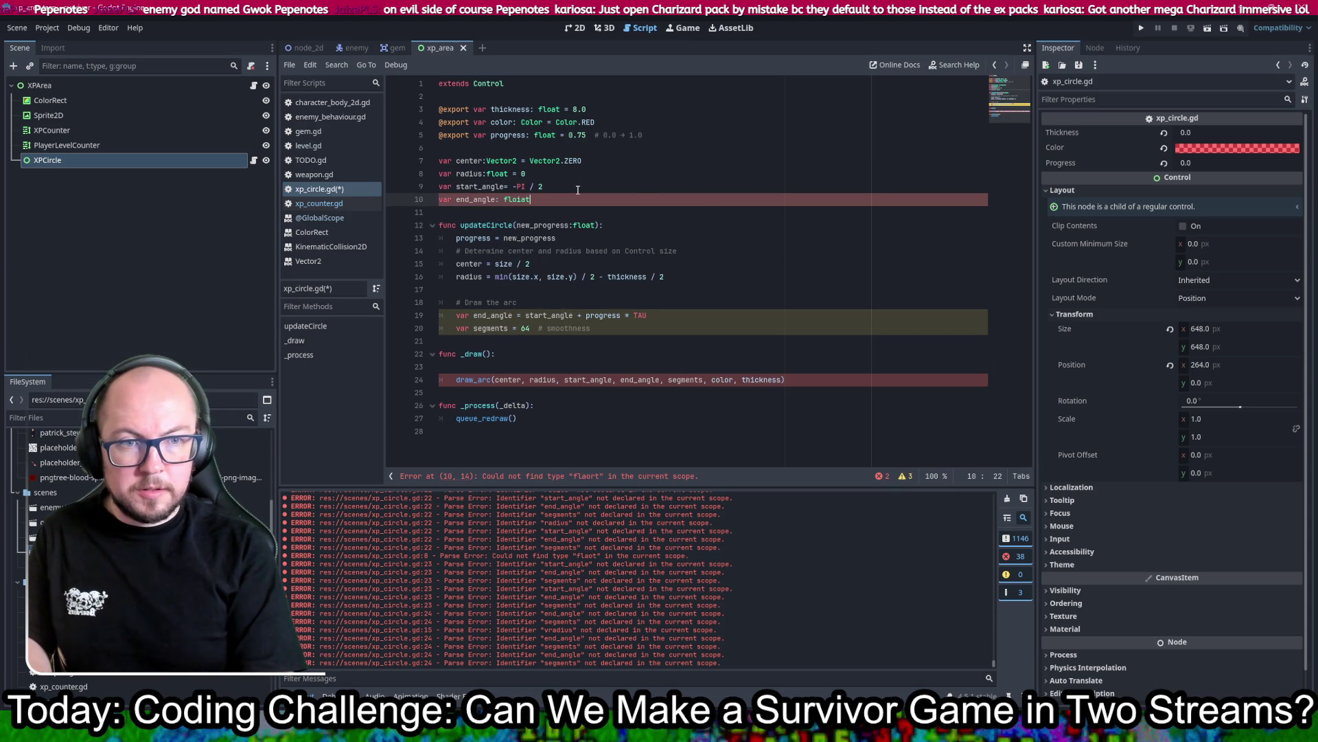
type("t = 0")
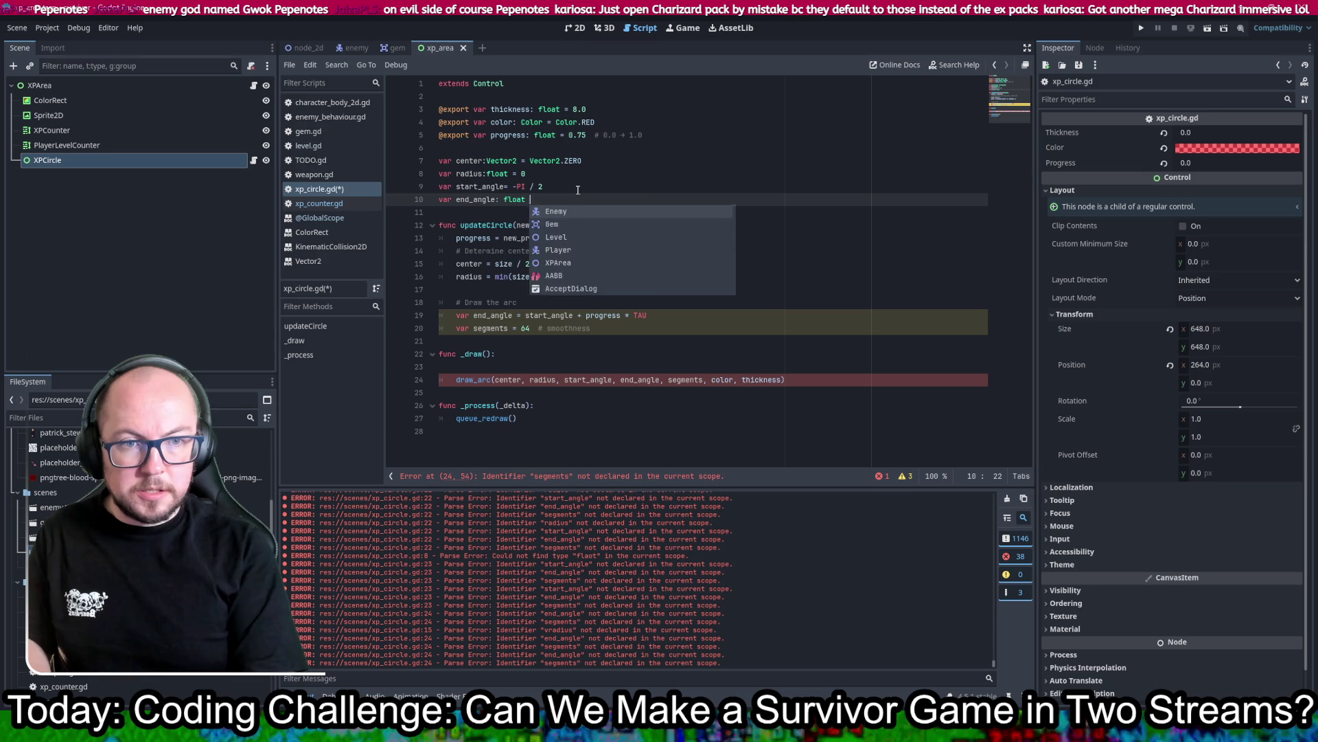
key("ctrl+s")
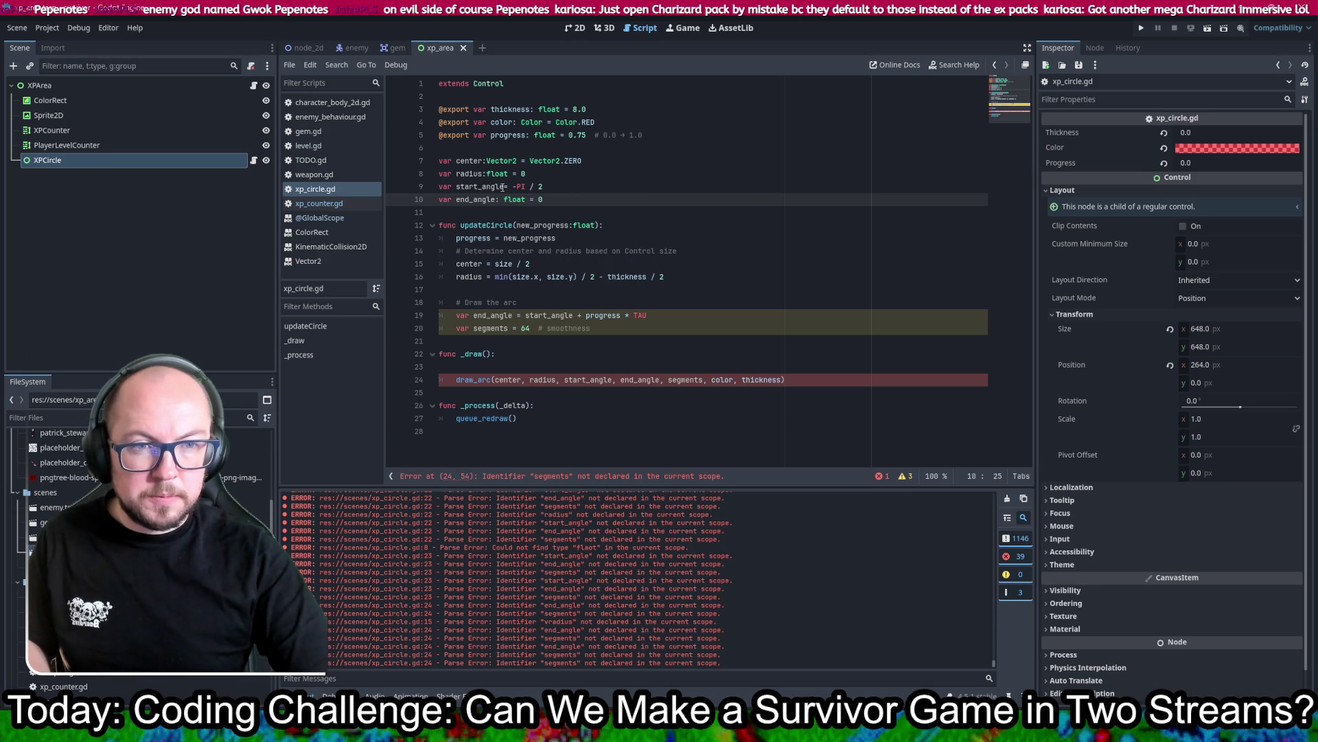
left_click(504, 187)
type(": fl")
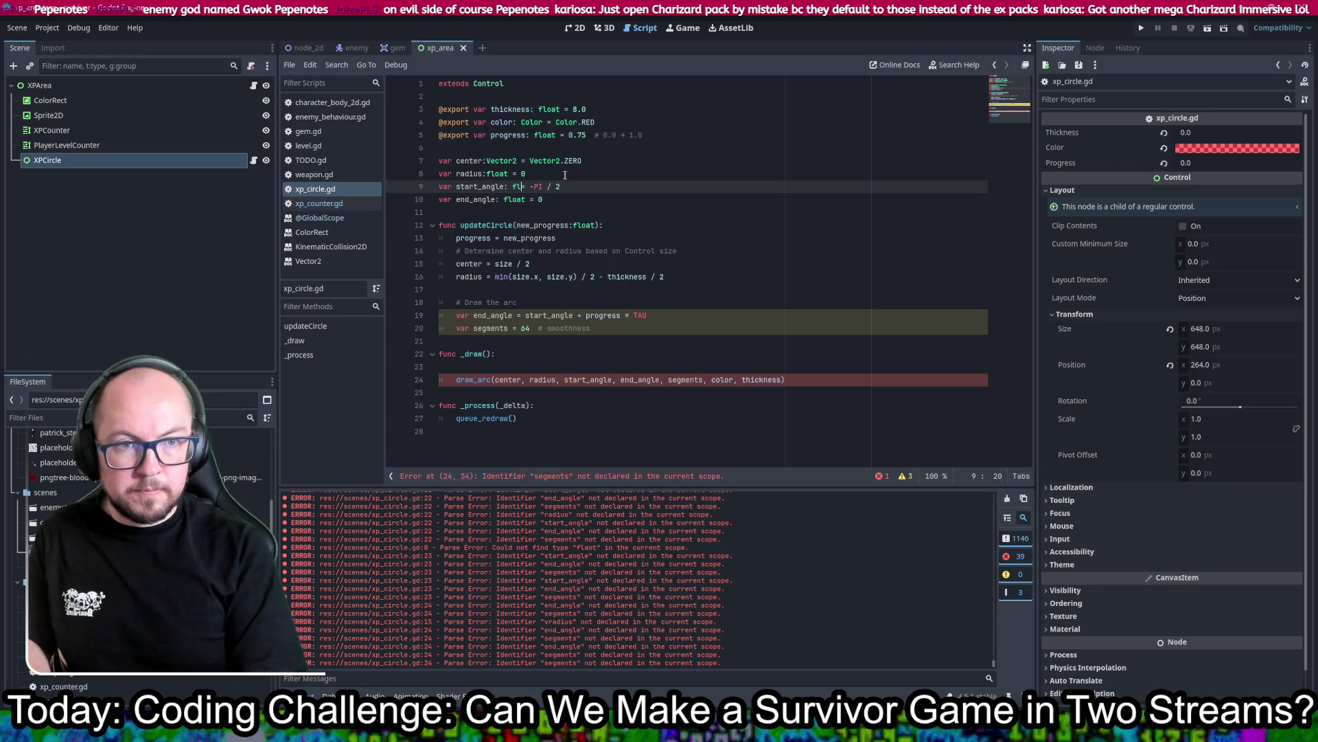
type("oat =")
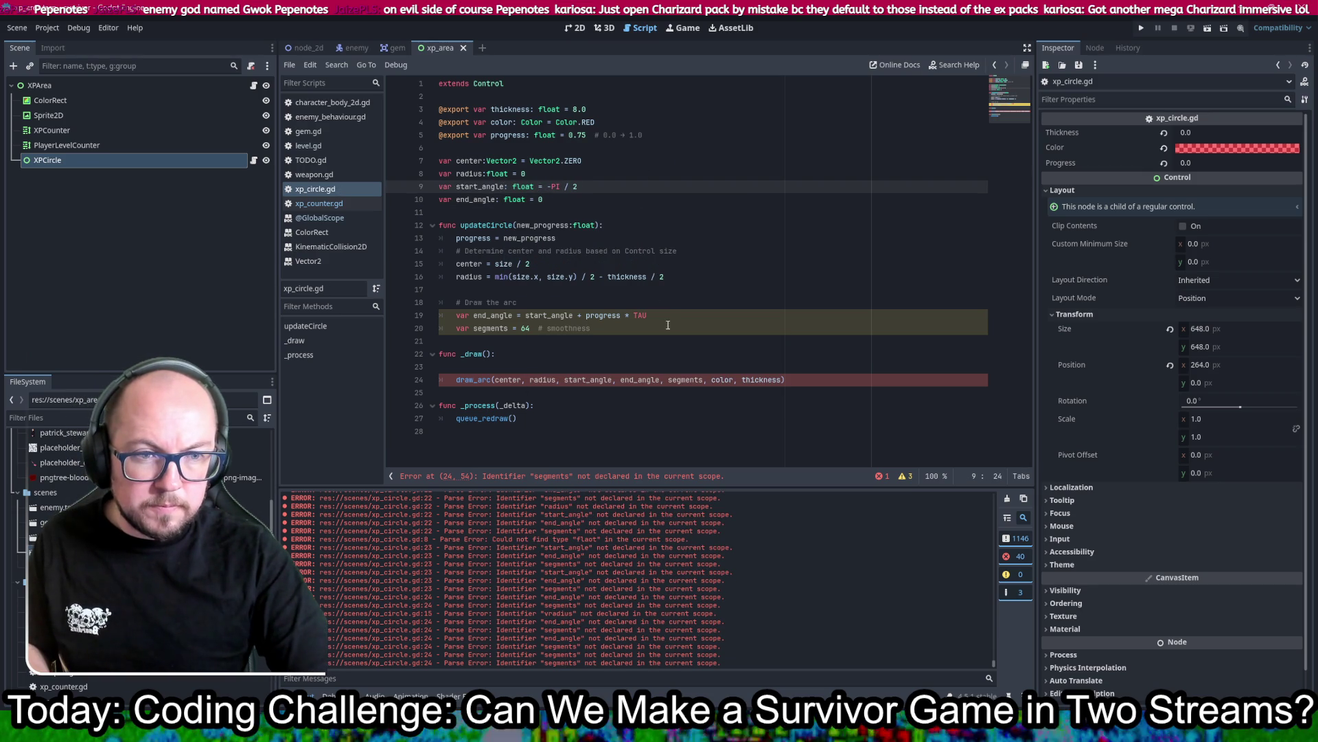
Step: Drop 'var' from end_angle in updateCircle and delete the arc and control-size comments
double_click(467, 316)
key("Delete")
key("Delete")
key("shift+Up")
key("shift+Up")
key("Delete")
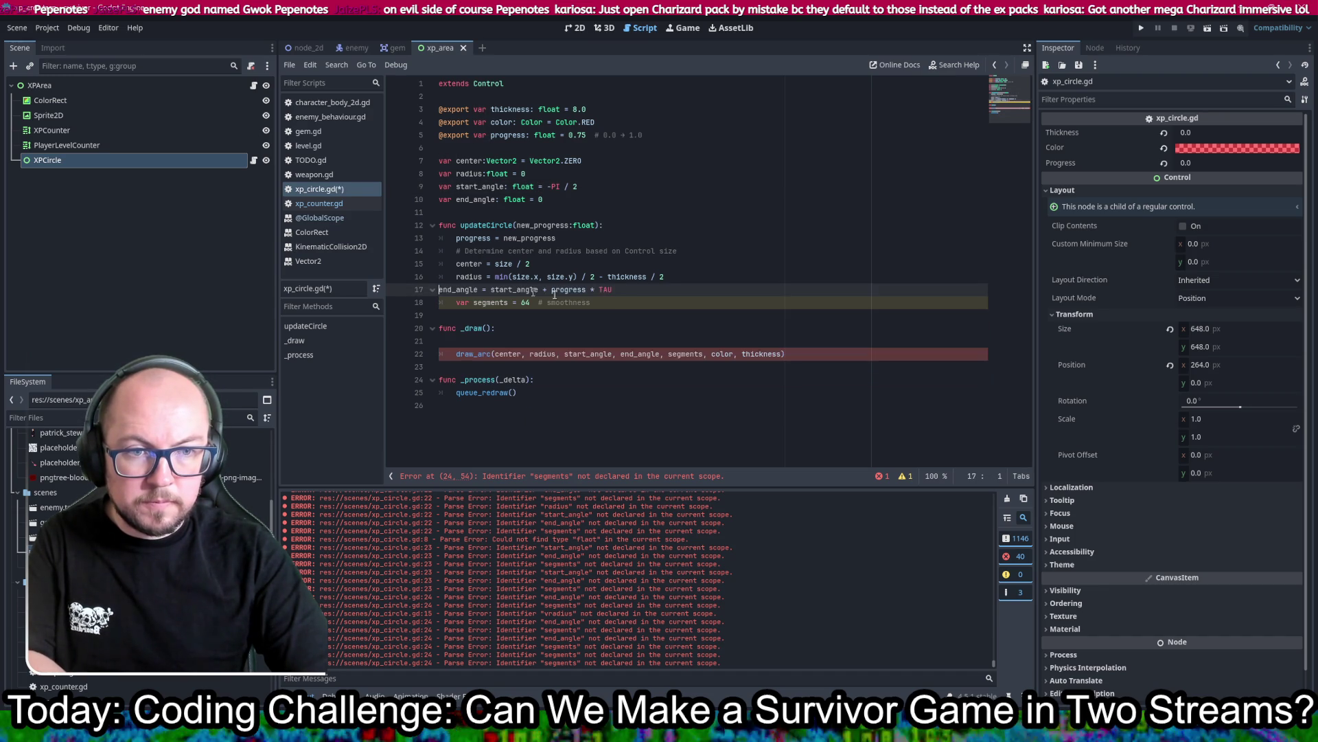
key("Tab")
left_click(698, 251)
key("shift+Home")
key("shift+Home")
key("BackSpace")
key("BackSpace")
key("ctrl+s")
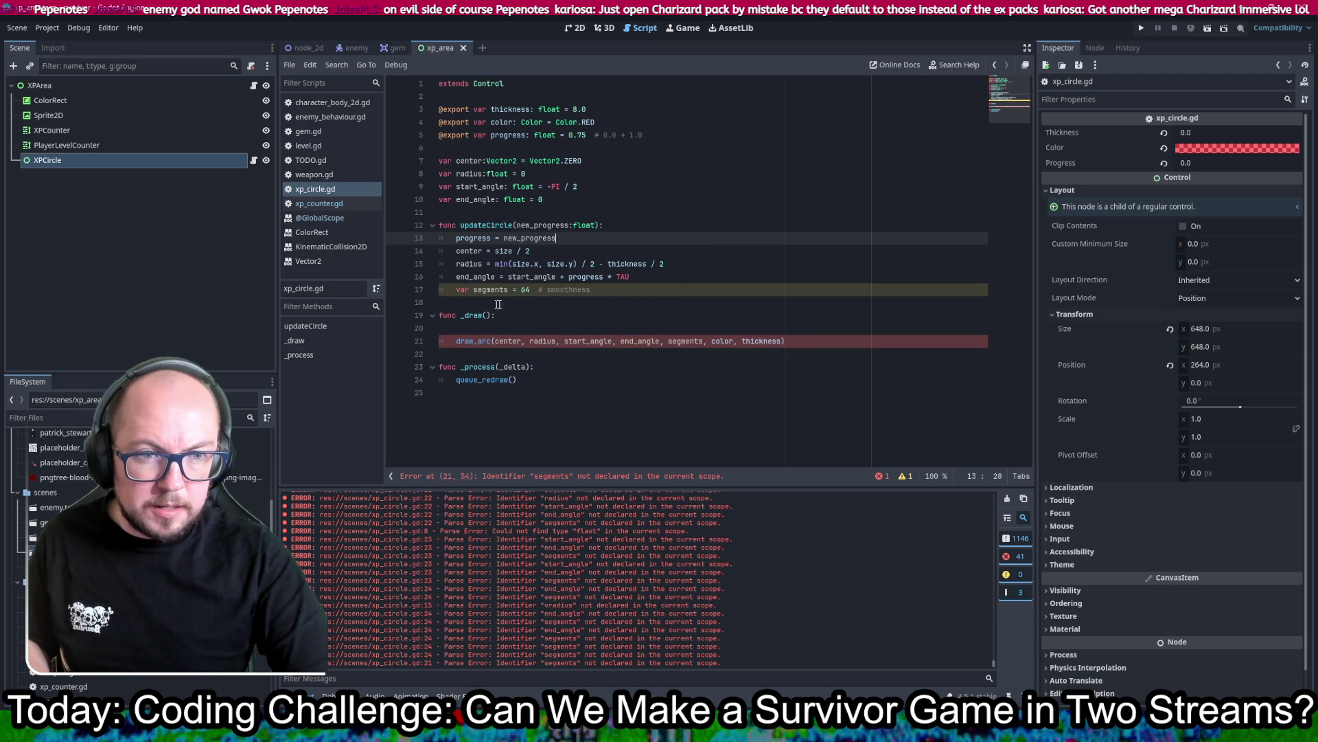
Step: Move the segments declaration to the script-level variables as a float of 64.0
left_click(529, 289)
left_click(629, 277, "shift")
key("ctrl+x")
left_click(563, 199)
key("ctrl+v")
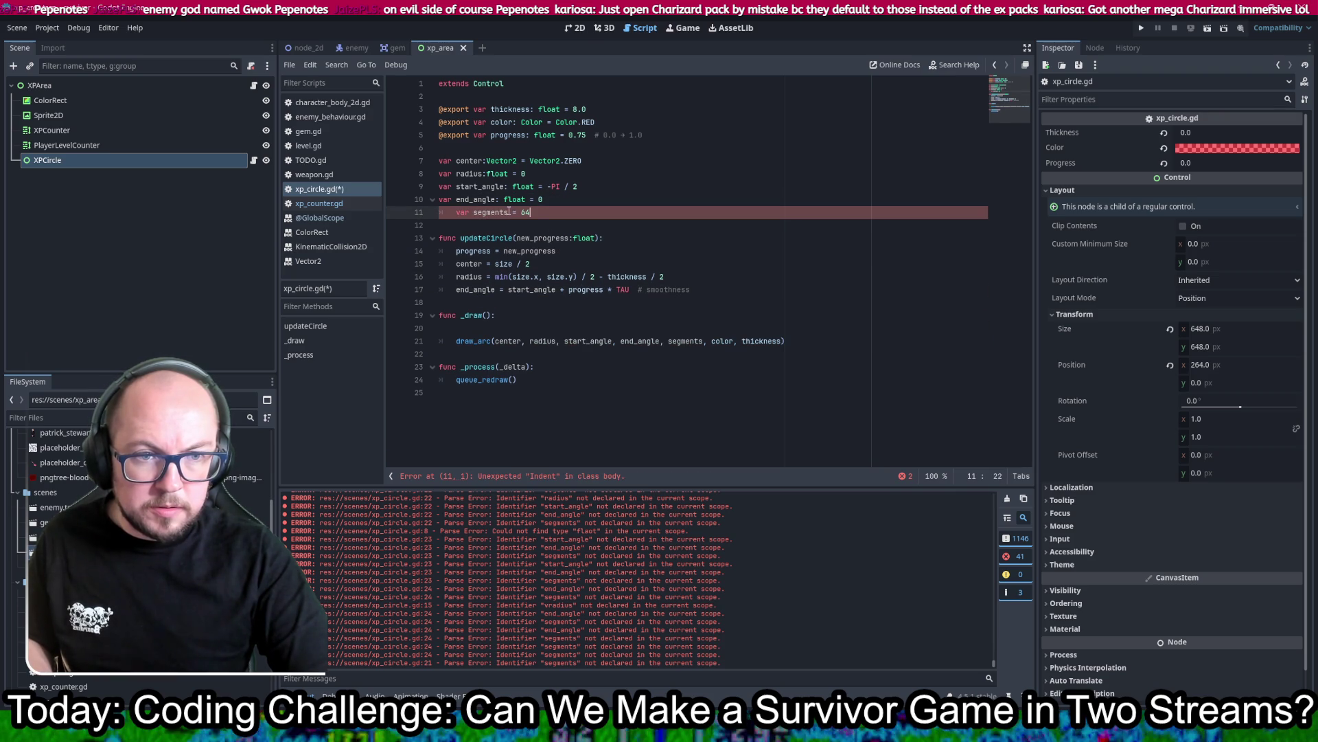
type(":float")
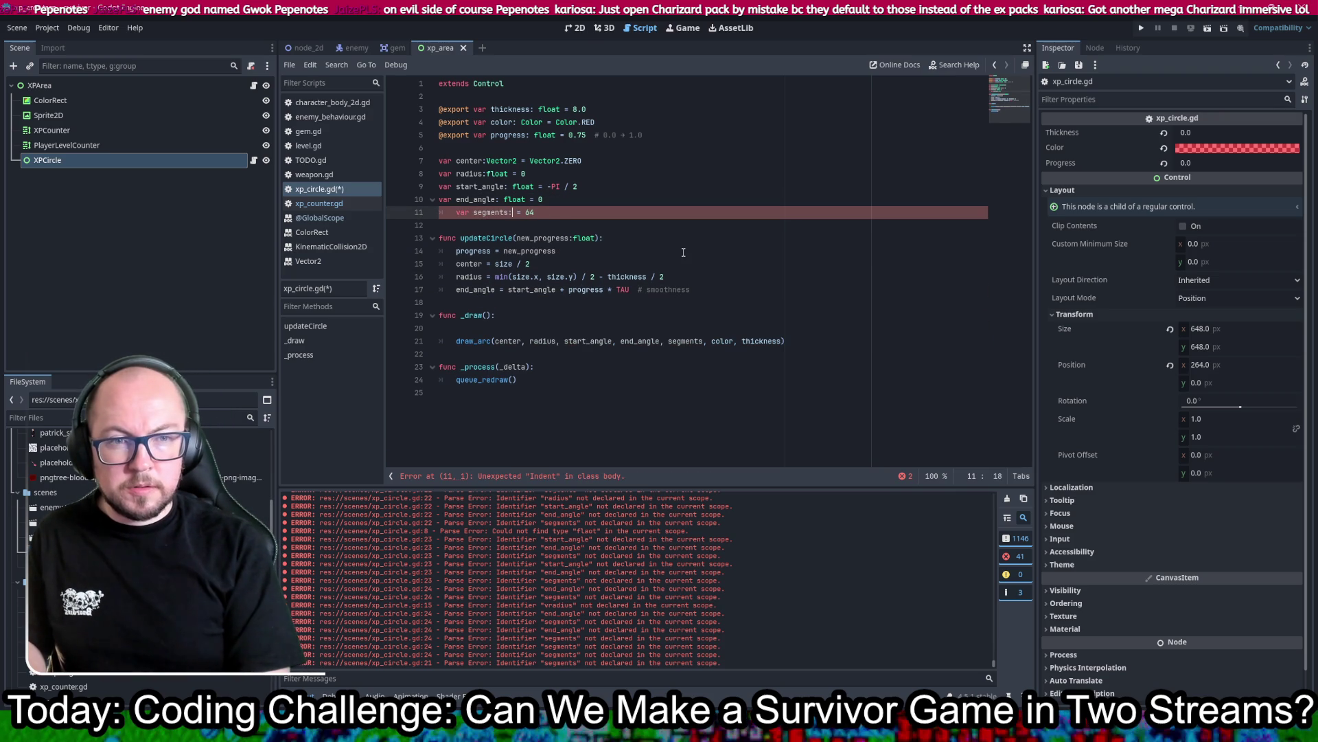
left_click(635, 213)
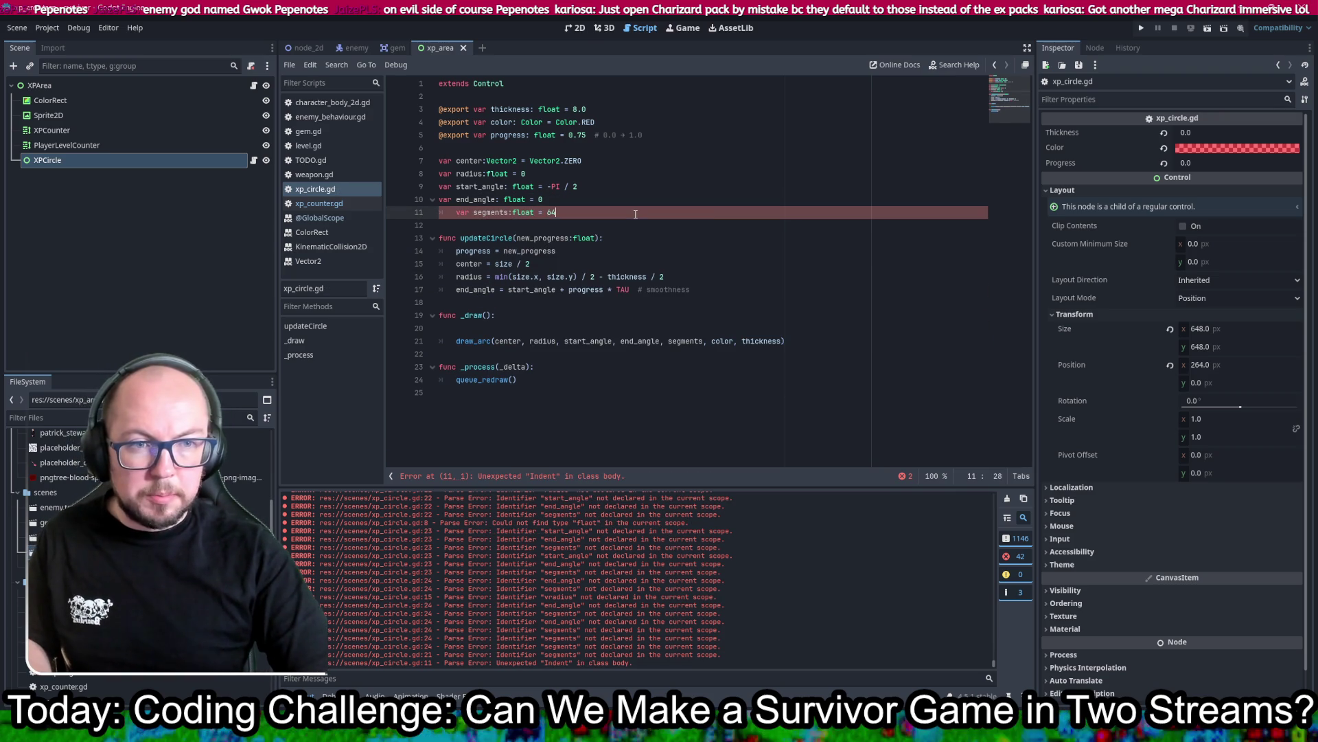
key("ctrl+s")
type(".0")
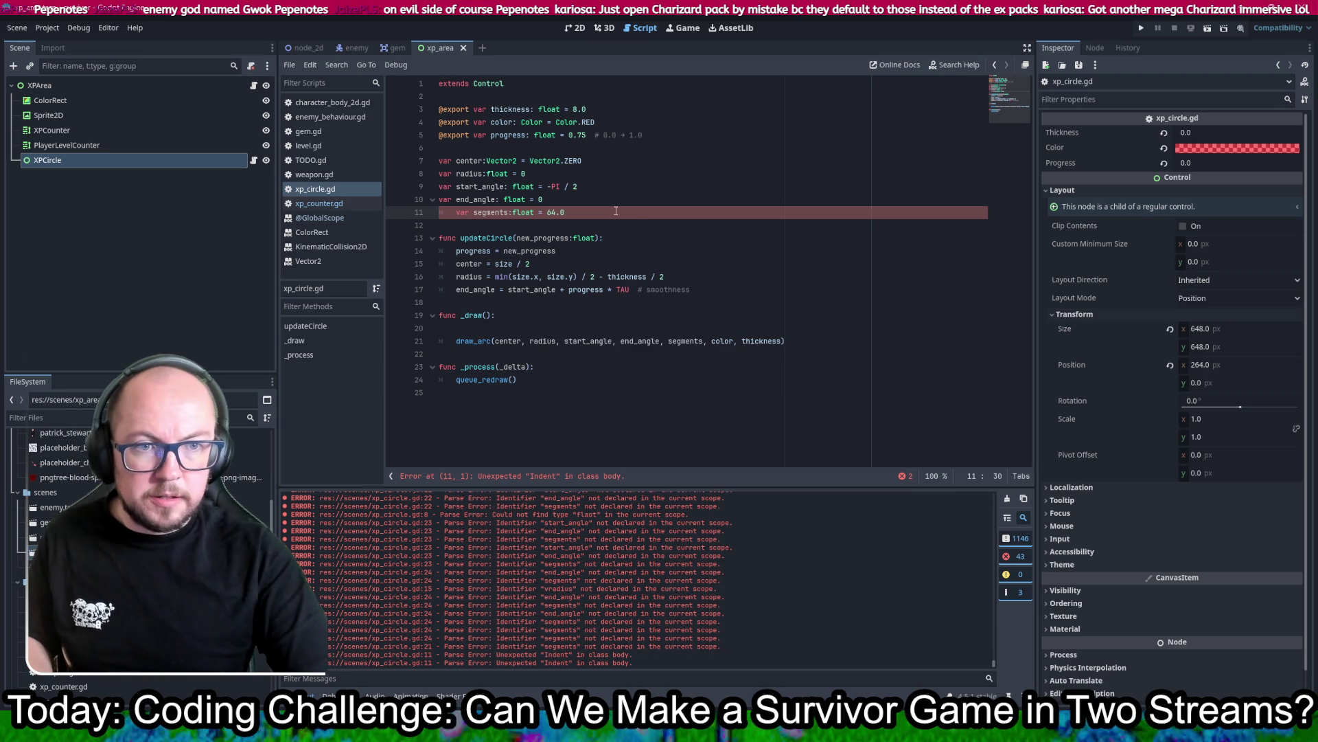
Step: Place the segments line above end_angle and fix its indentation
left_click_drag(576, 212, 579, 201)
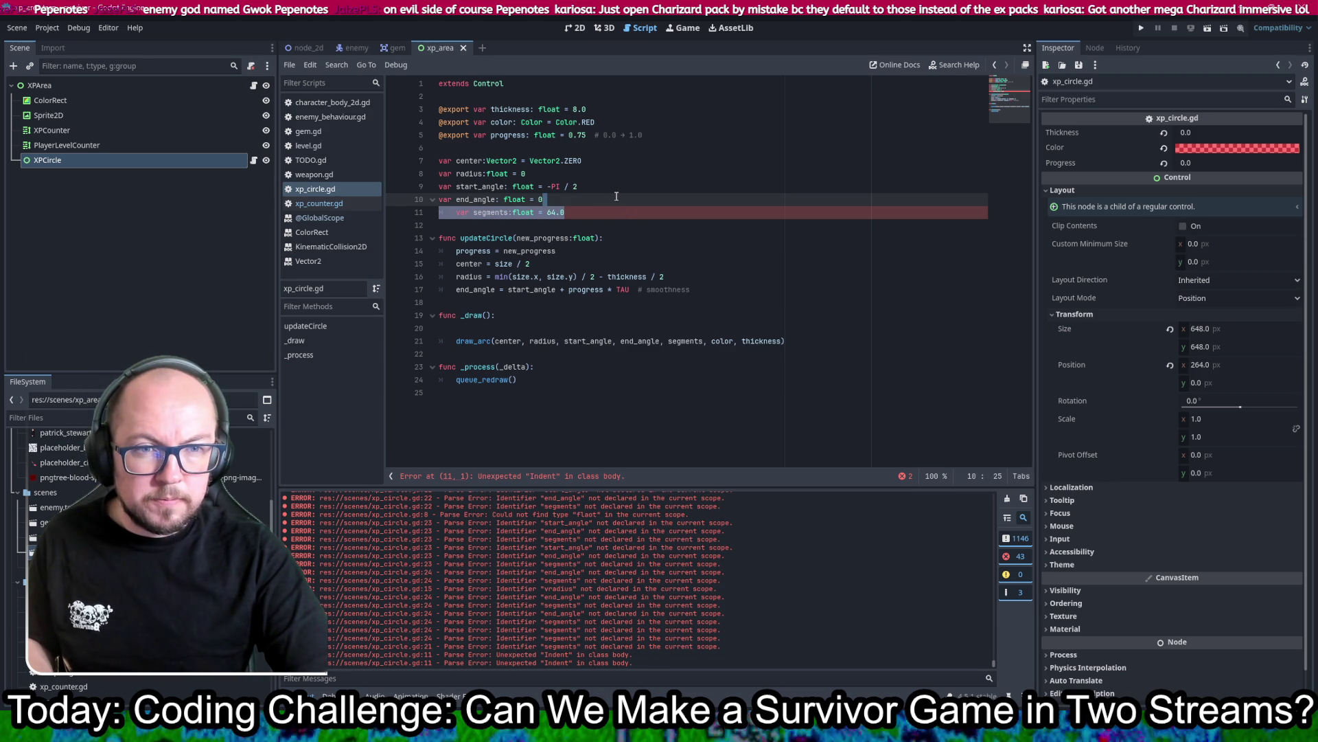
key("ctrl+x")
key("Up")
key("End")
key("ctrl+v")
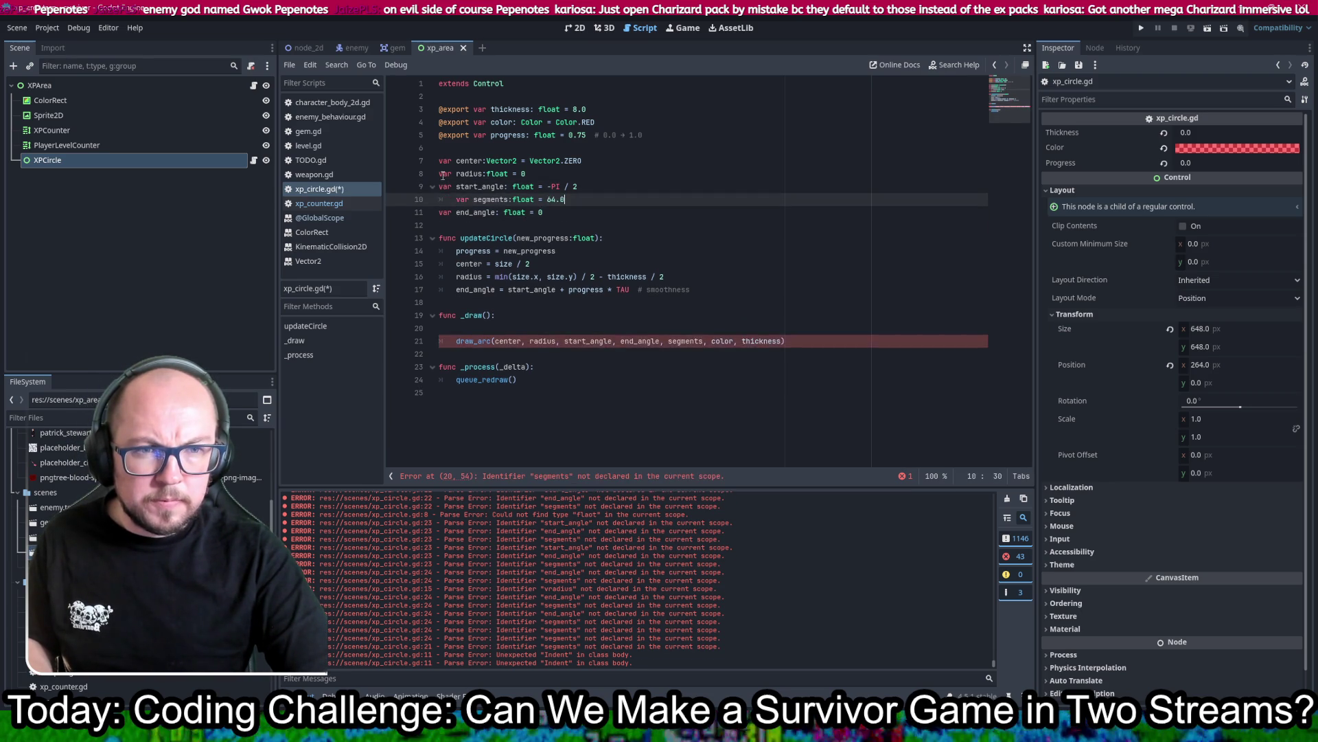
left_click(456, 200)
key("BackSpace")
left_click(444, 187)
Step: Turn start_angle and segments into constants instead of variables
type("l")
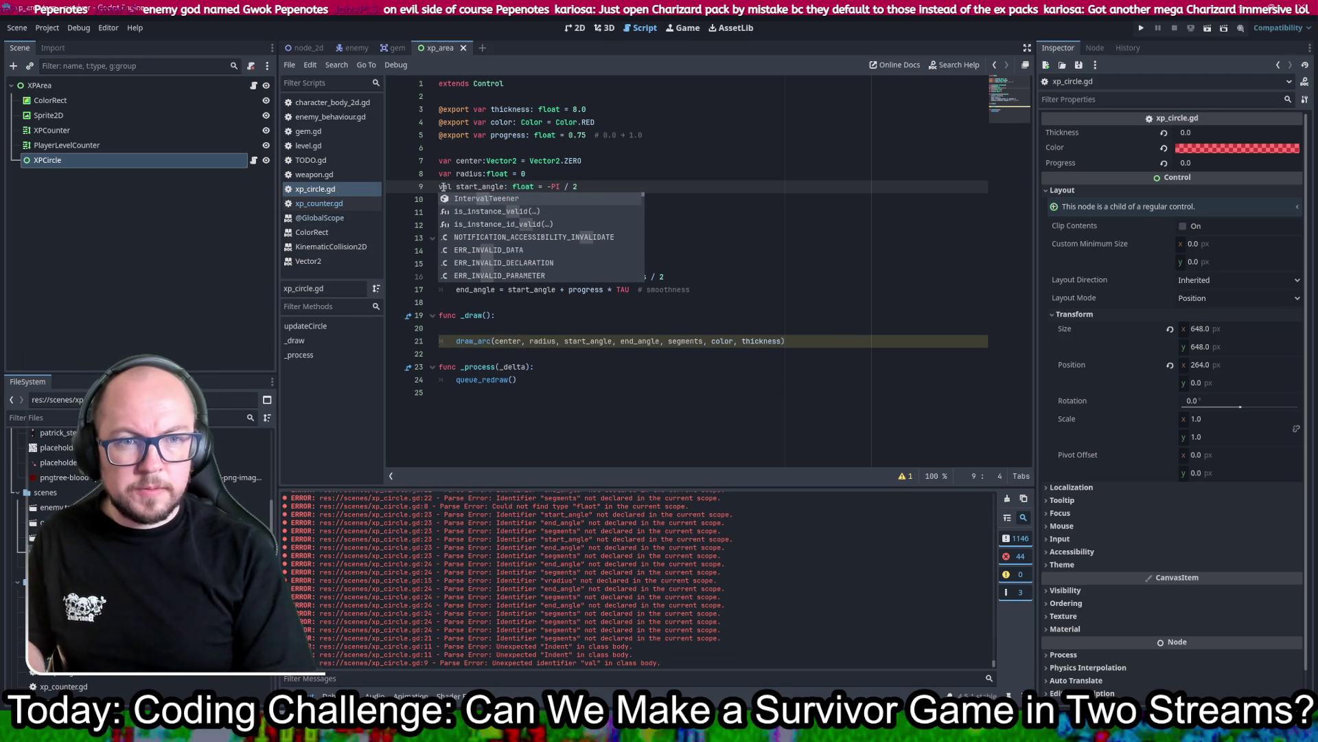
key("Escape")
key("ctrl+s")
key("BackSpace")
key("BackSpace")
key("BackSpace")
type("const")
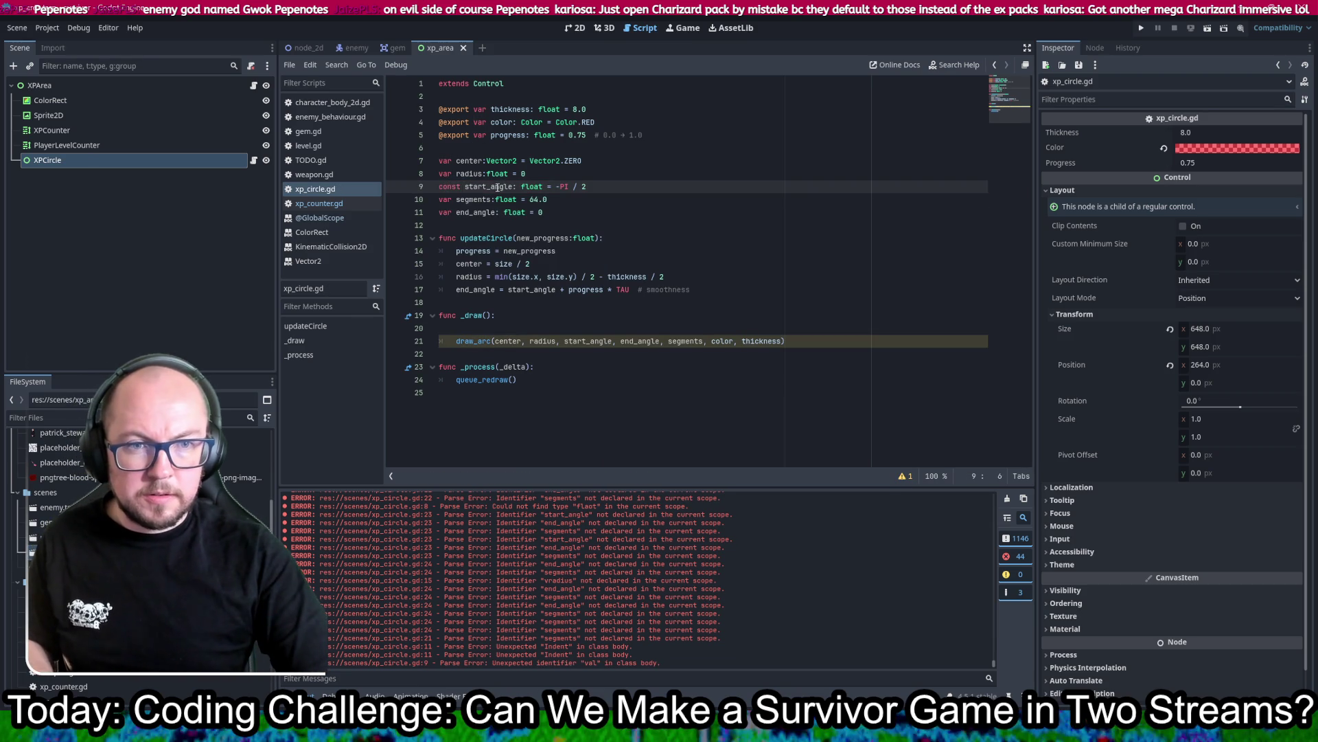
double_click(444, 202)
type("const")
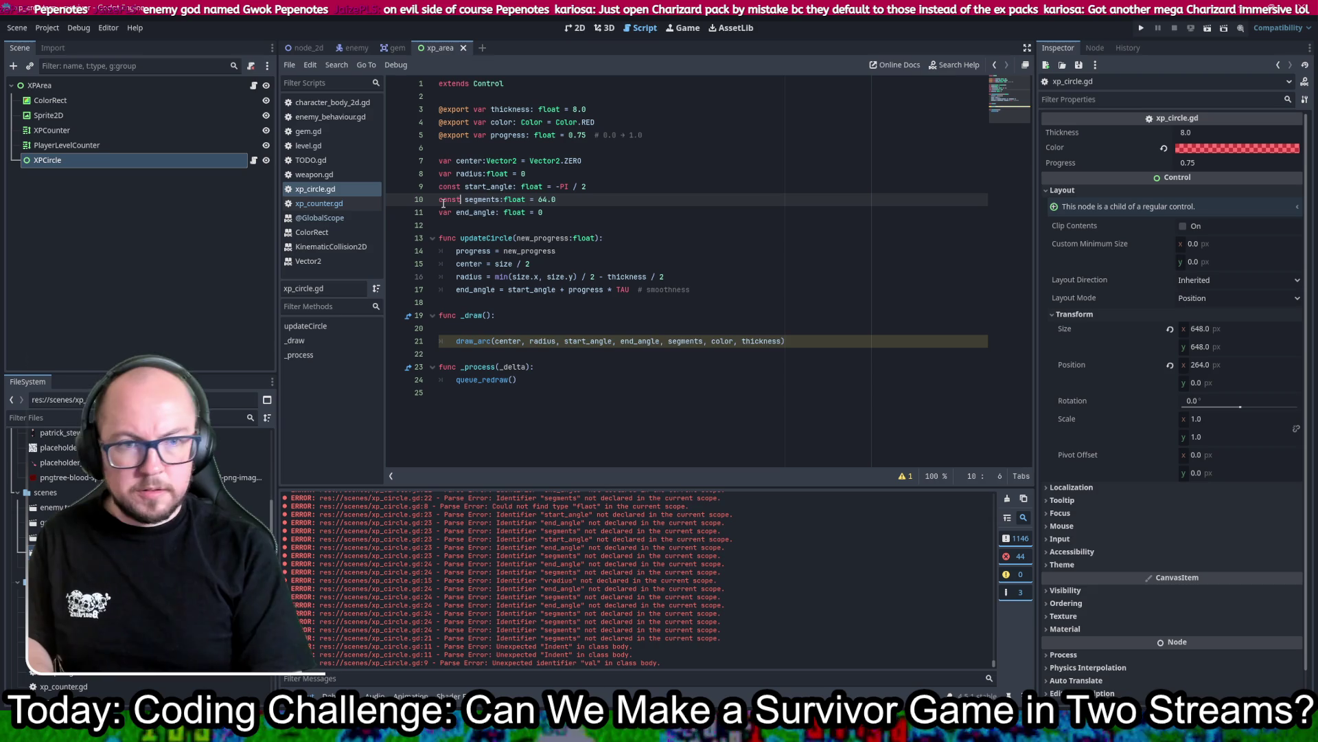
Step: Remove the blank line in _draw so the draw_arc call sits directly beneath it
left_click(889, 224)
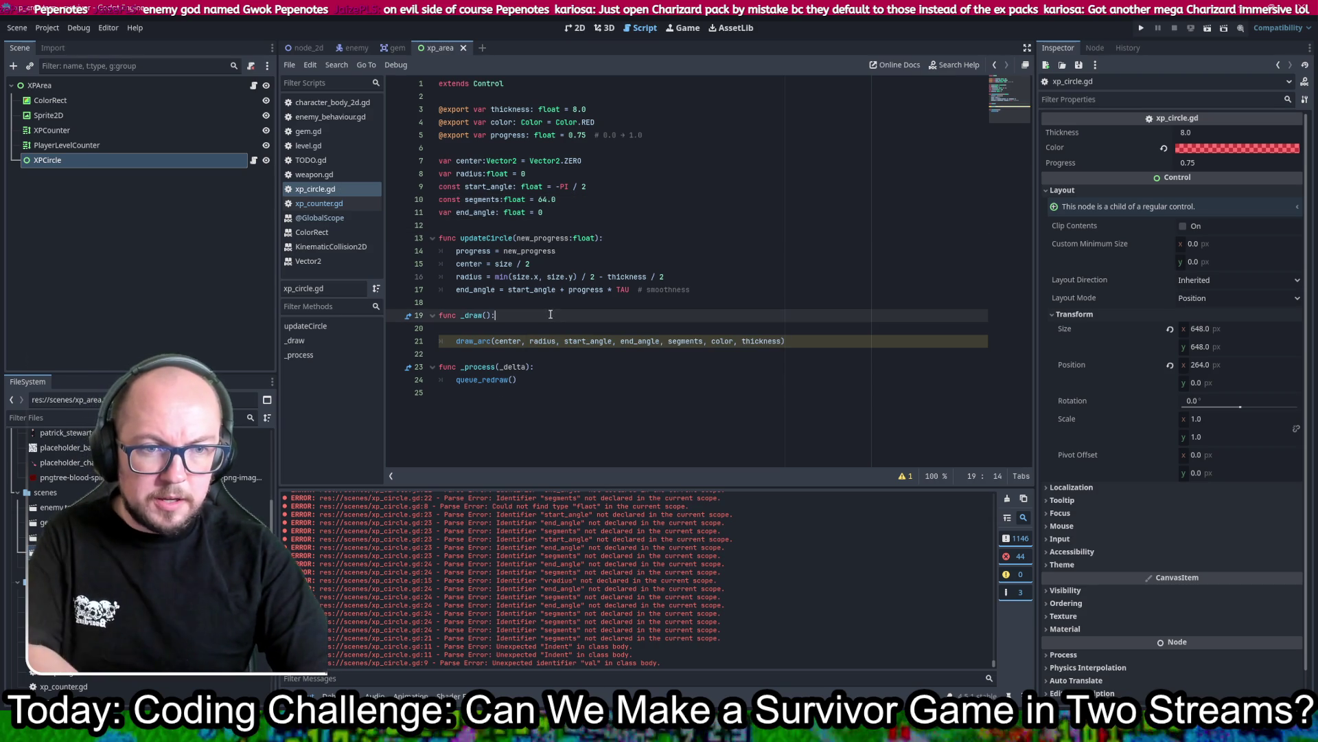
left_click(889, 315)
key("Delete")
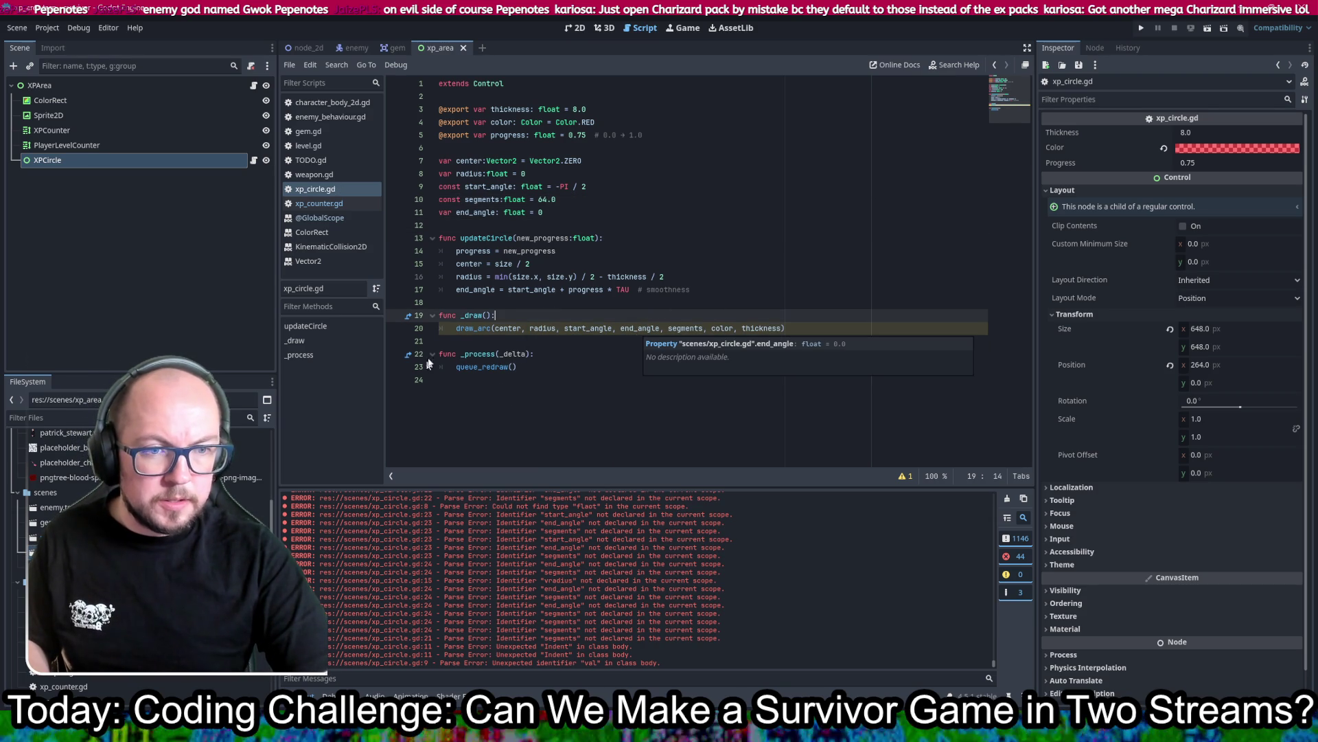
mouse_move(451, 328)
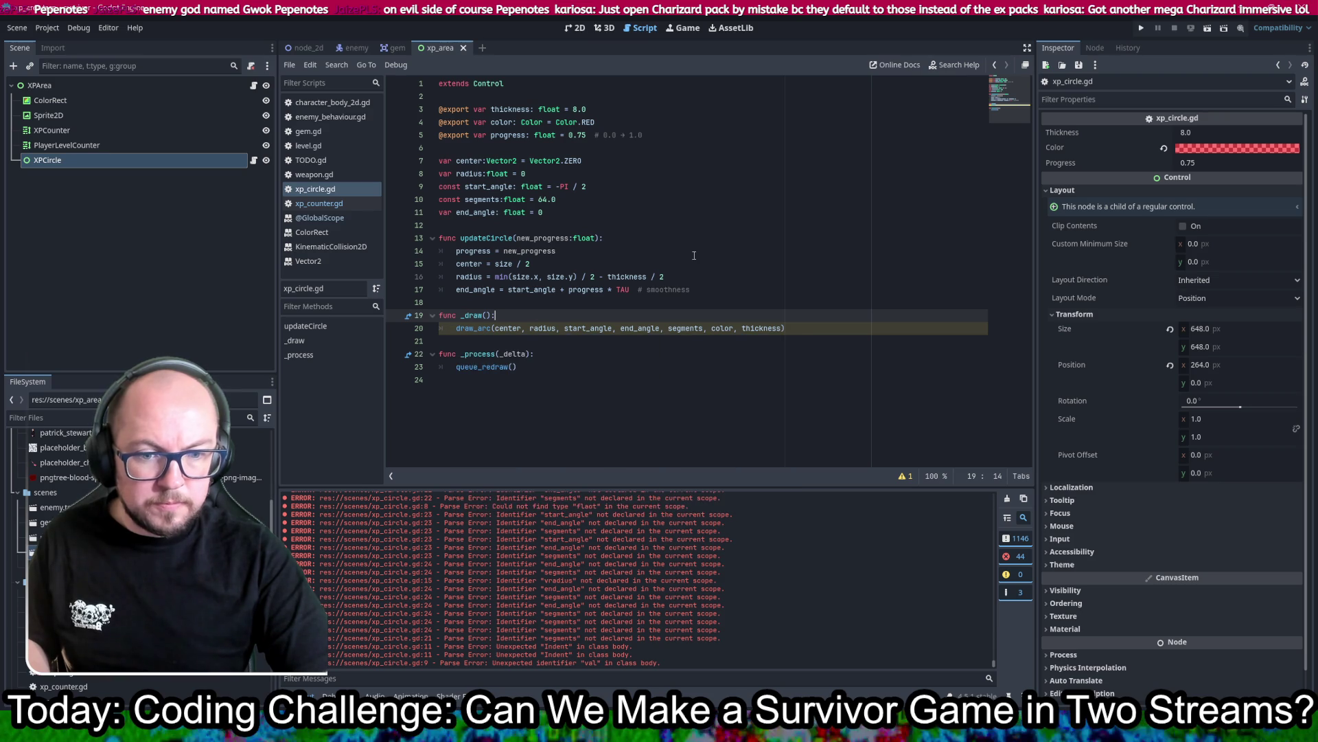
left_click(456, 329)
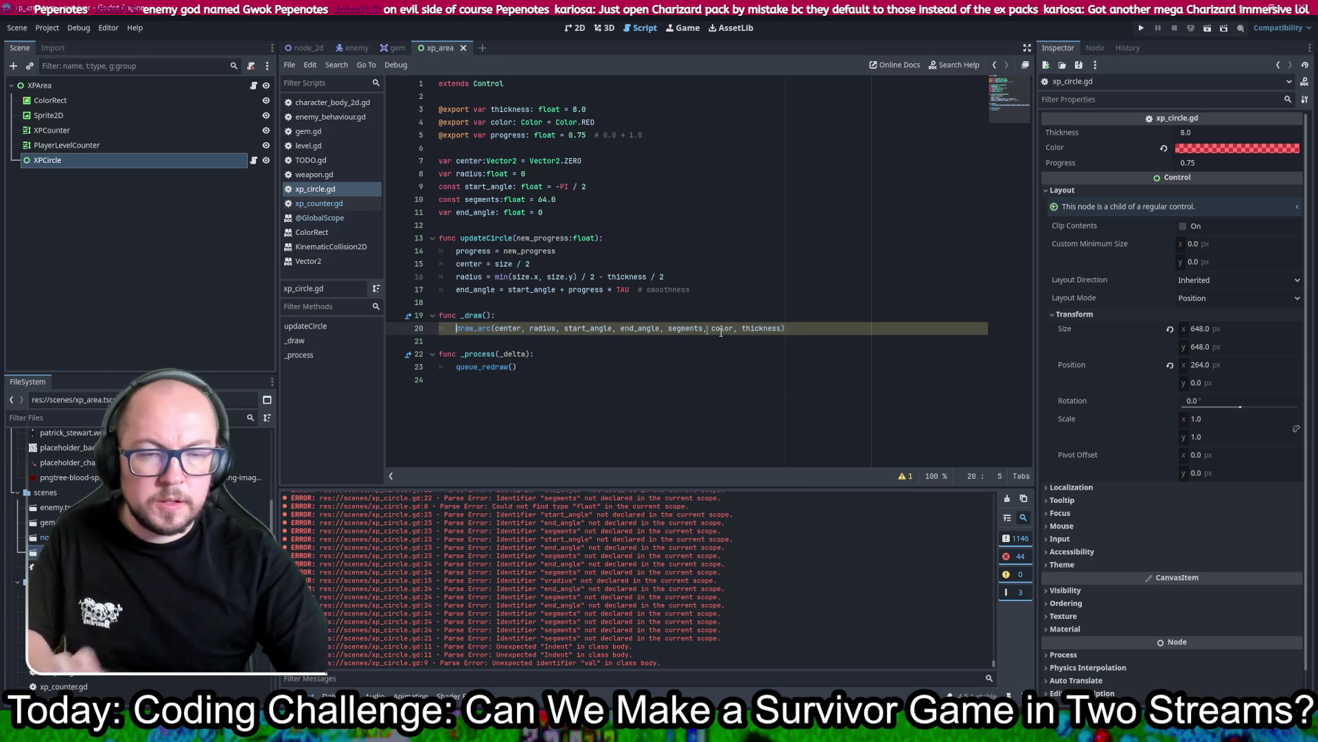
left_click(573, 356)
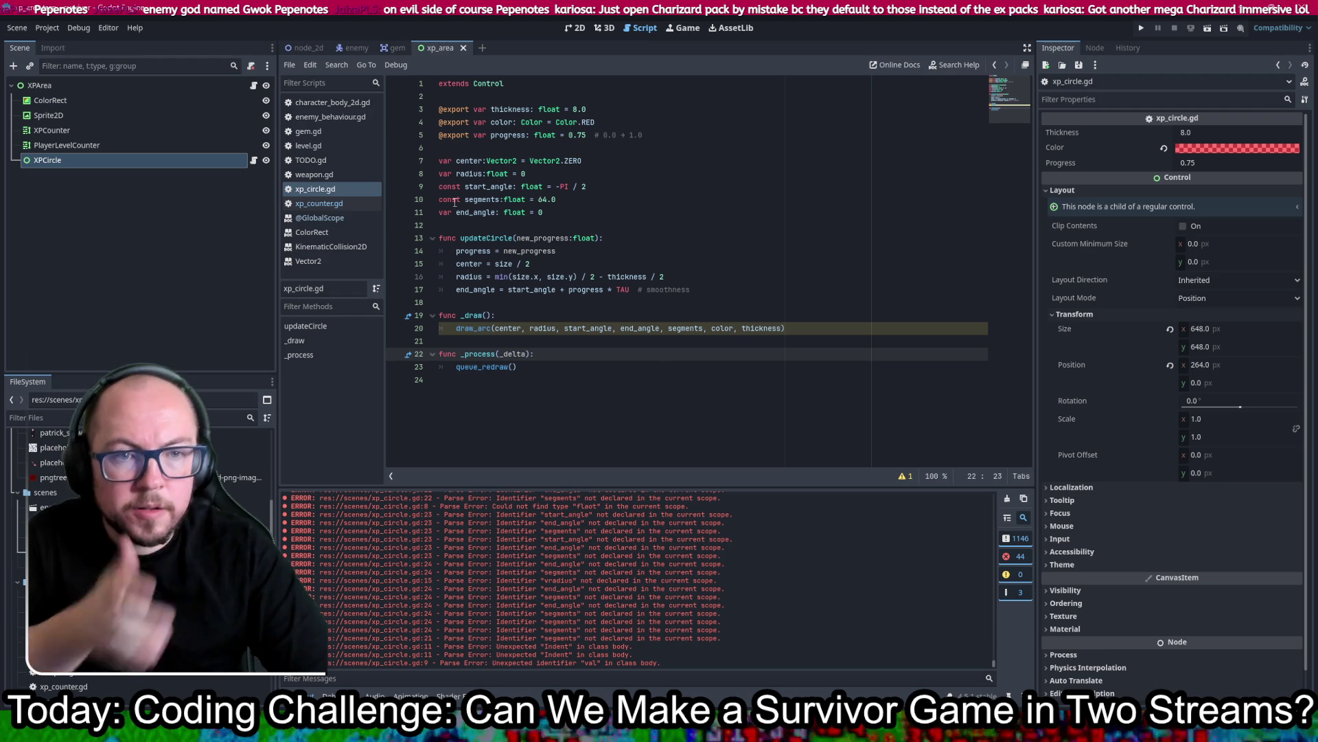
double_click(486, 238)
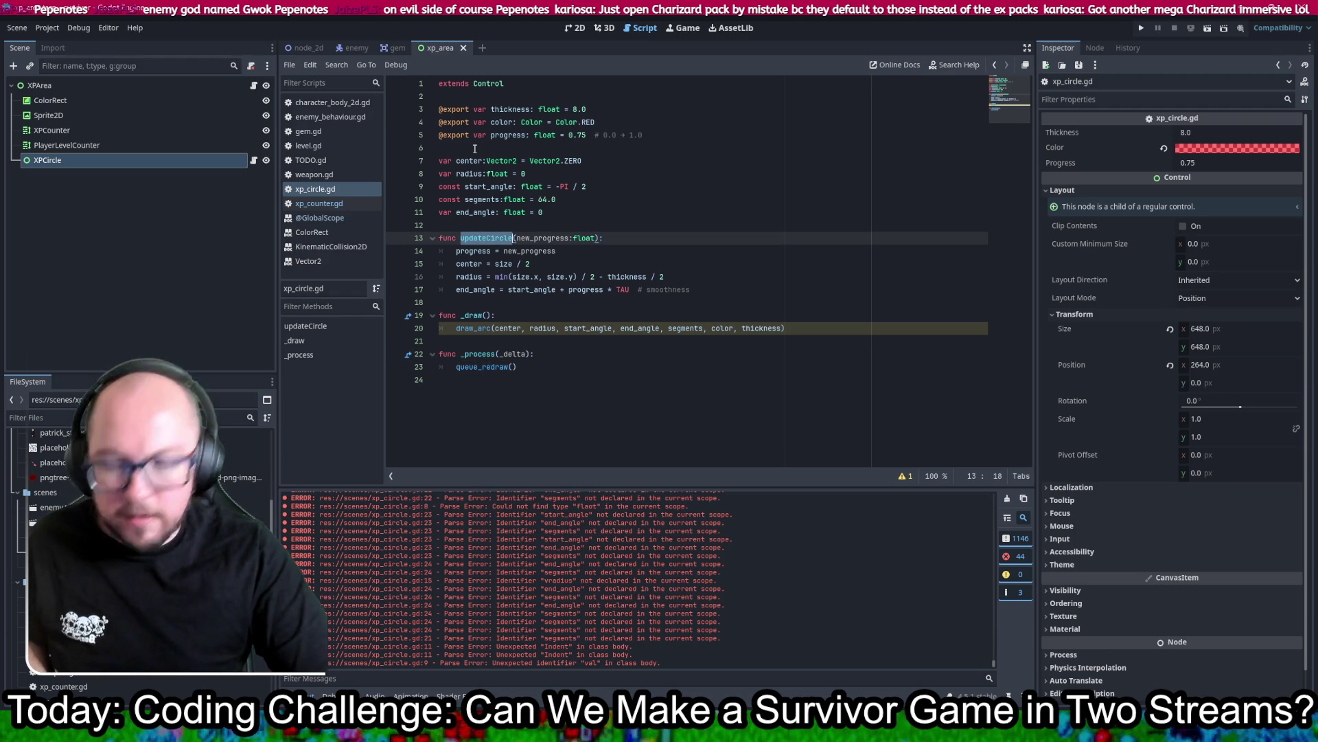
Step: Check the xp_counter.gd script and xp_area file options in the Scripts list and FileSystem
left_click(331, 204)
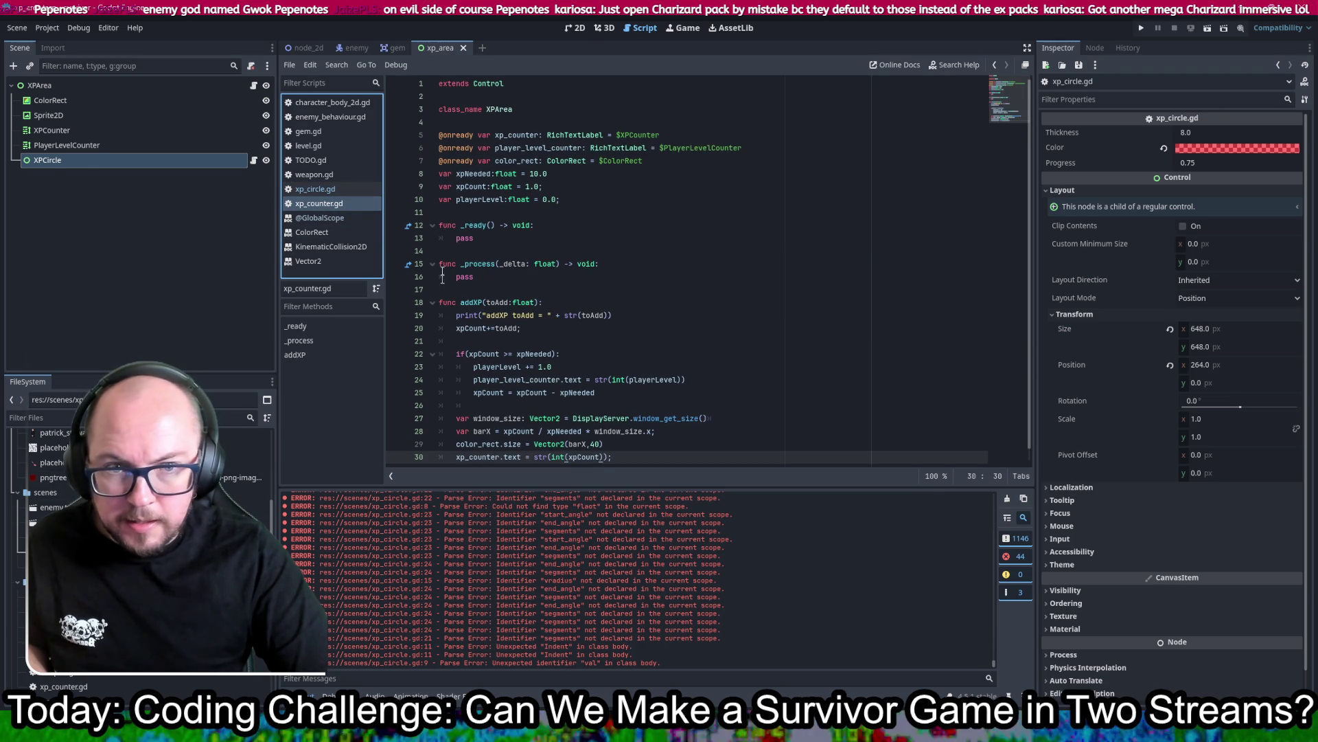
right_click(313, 206)
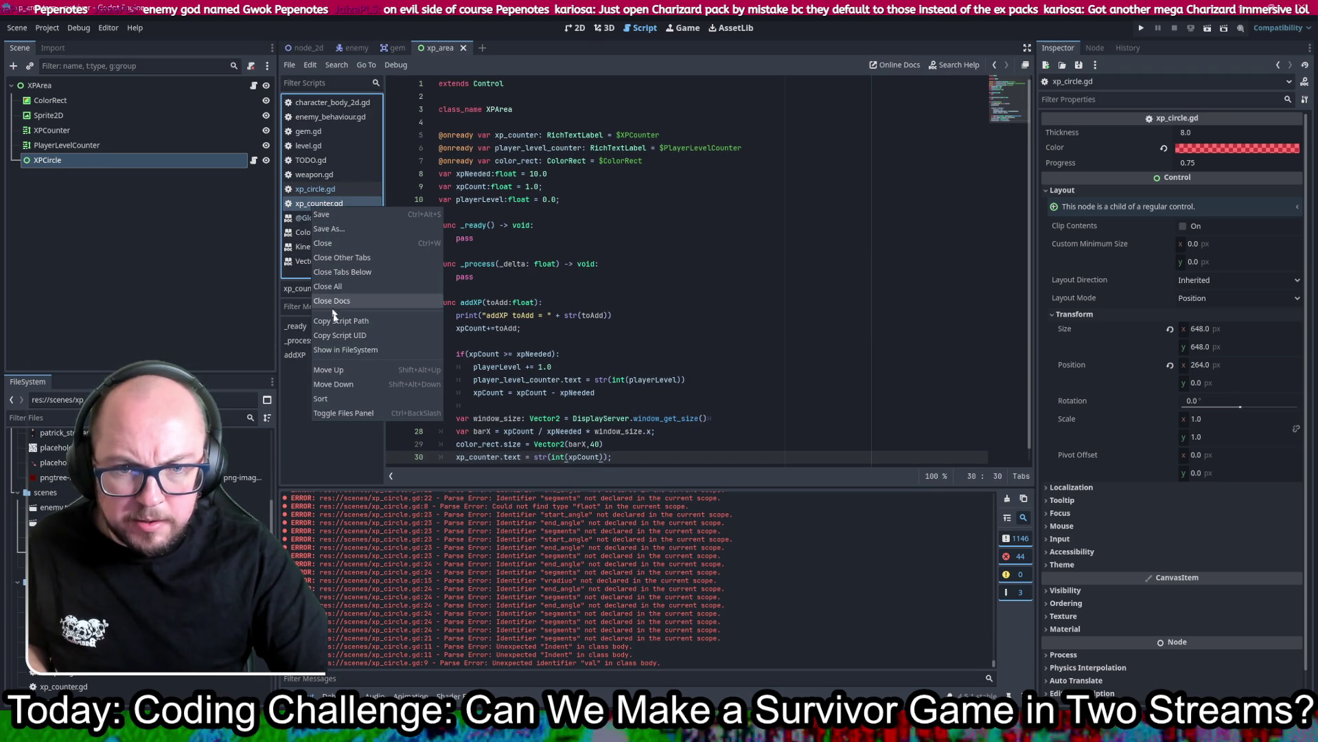
left_click(780, 369, "shift")
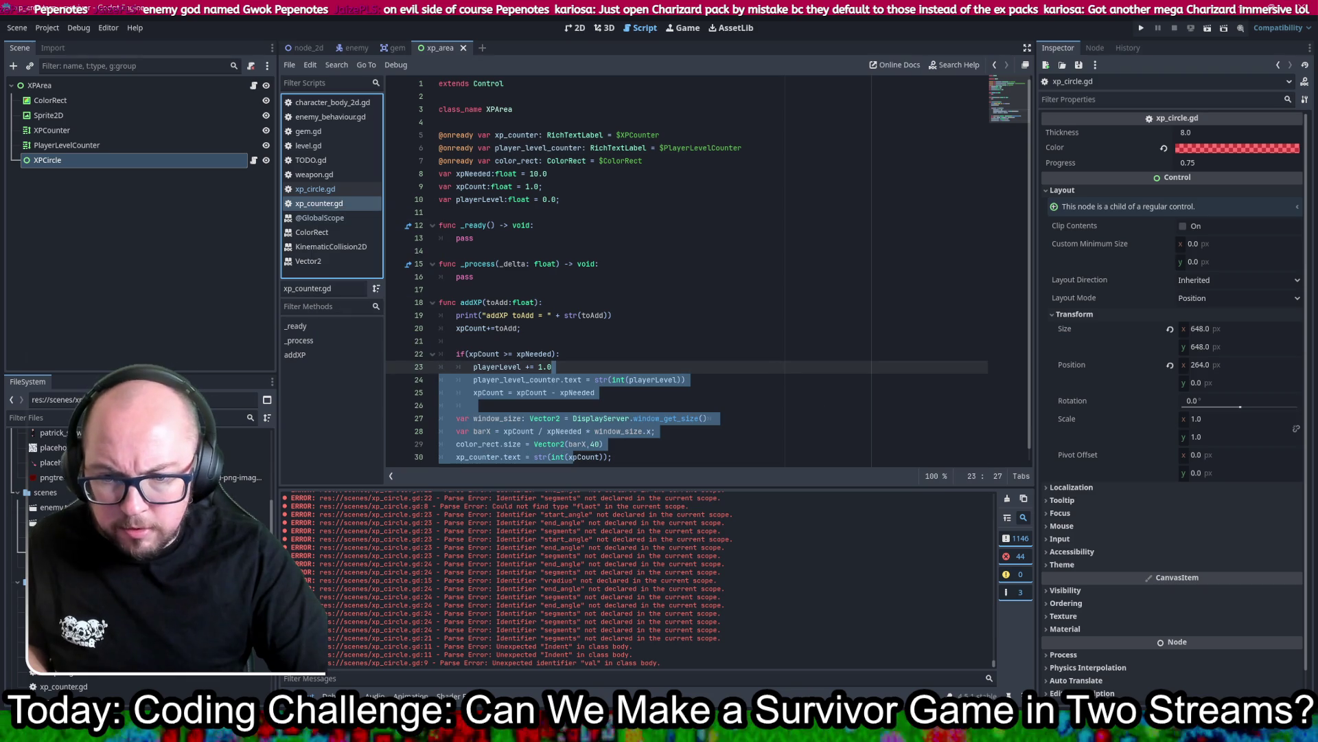
scroll(137, 481, "down", 2)
left_click(137, 468)
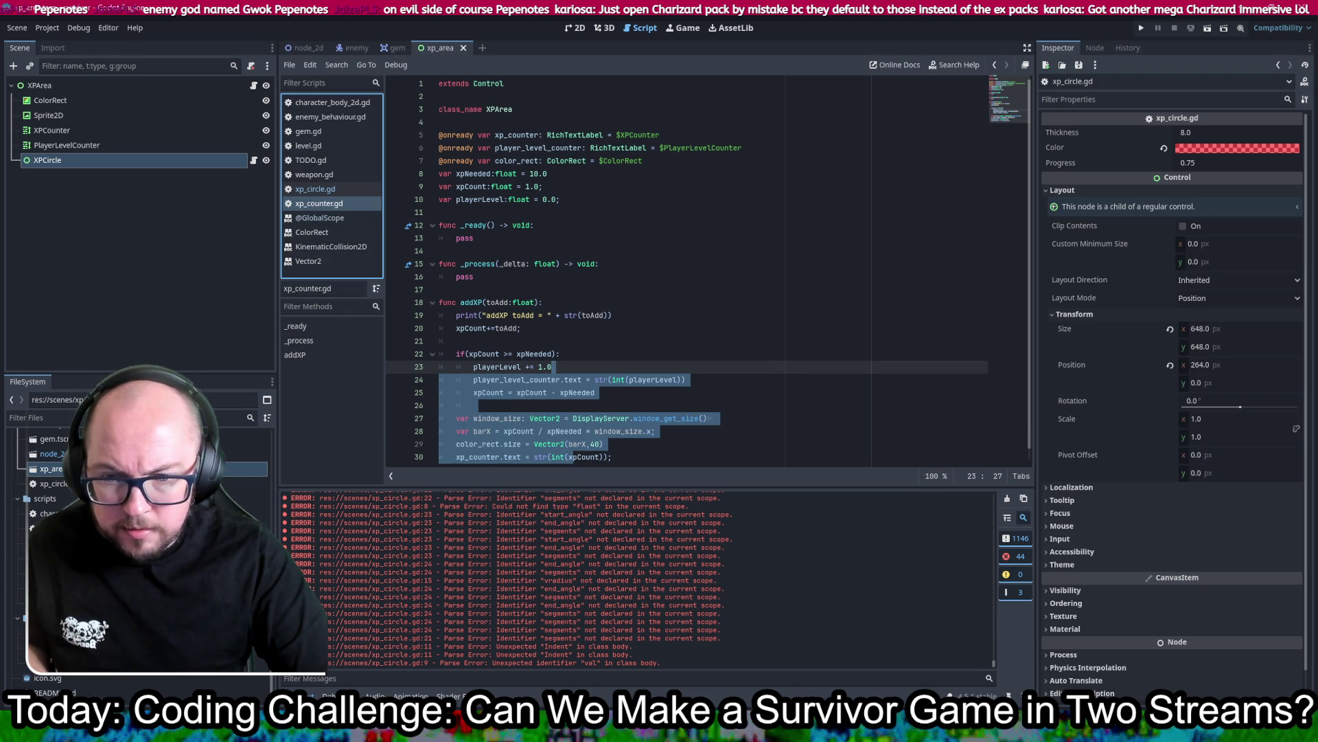
right_click(60, 471)
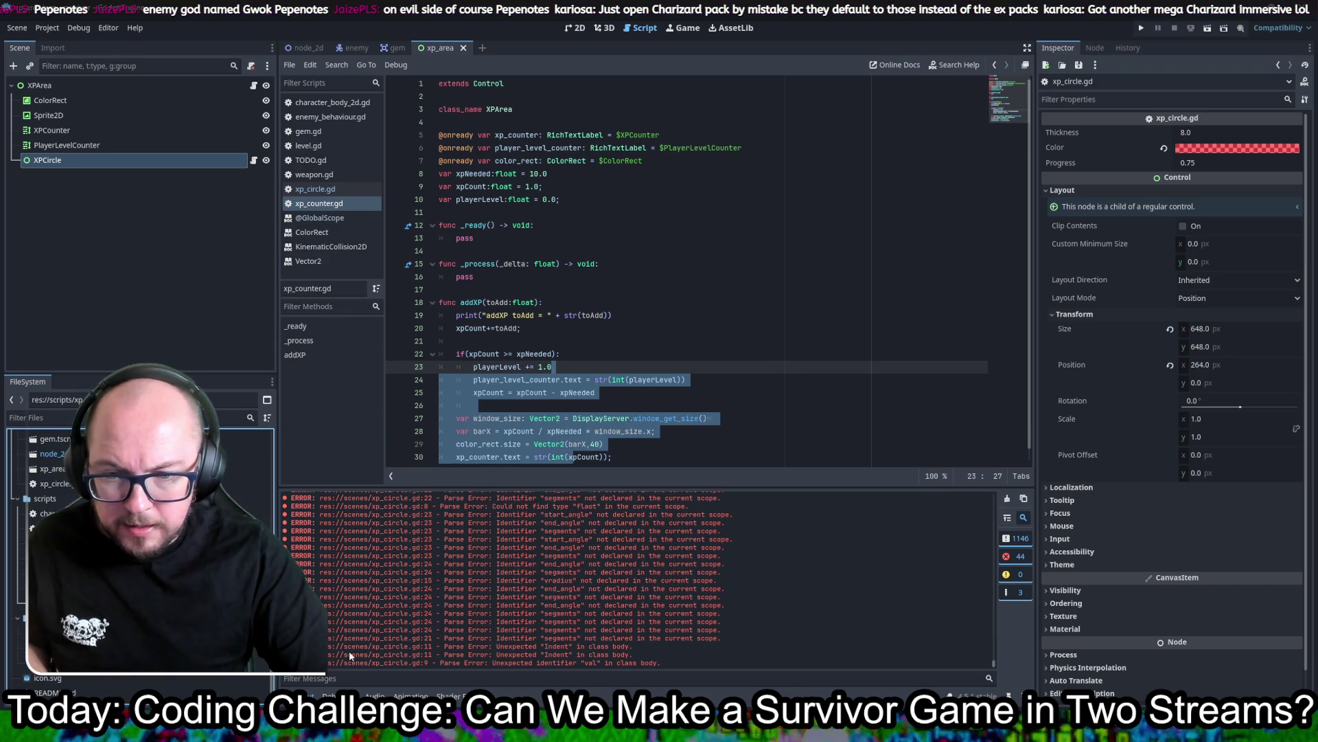
left_click(377, 656)
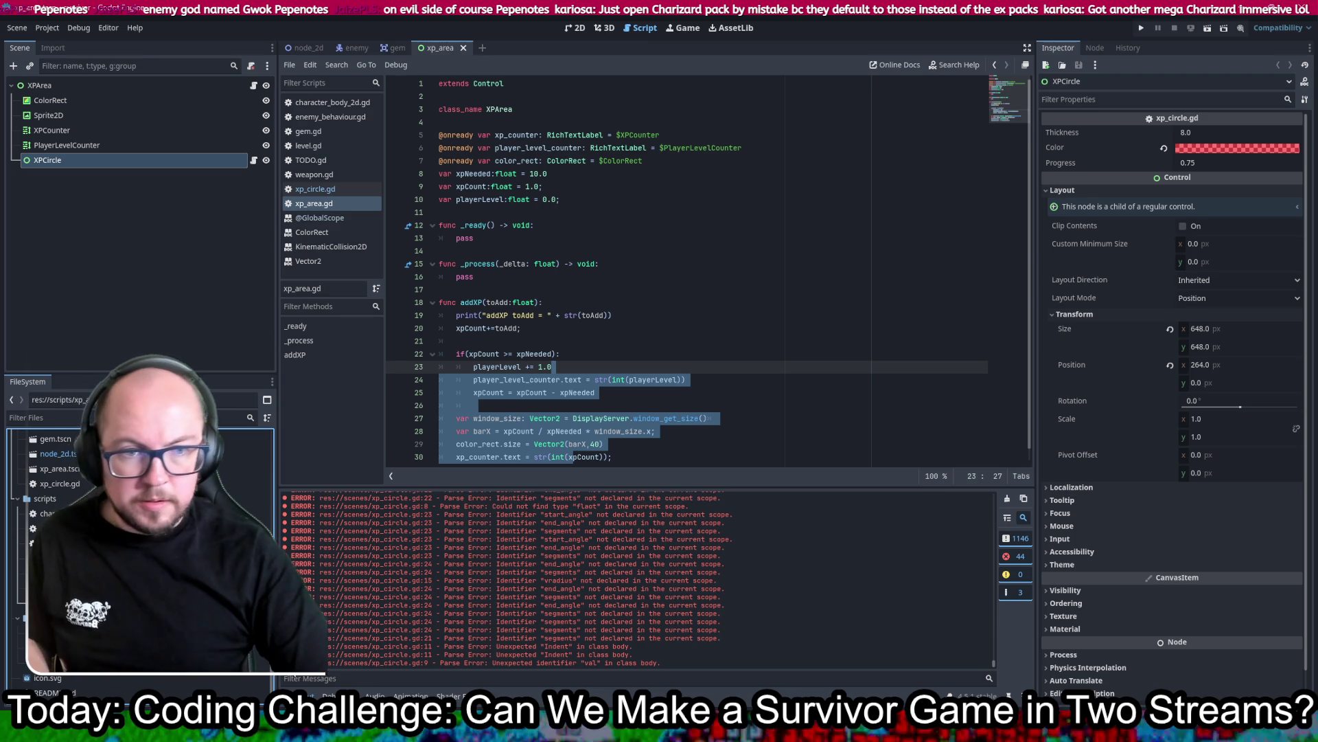
Step: End line 30 of xp_area.gd with a semicolon
left_click(680, 176)
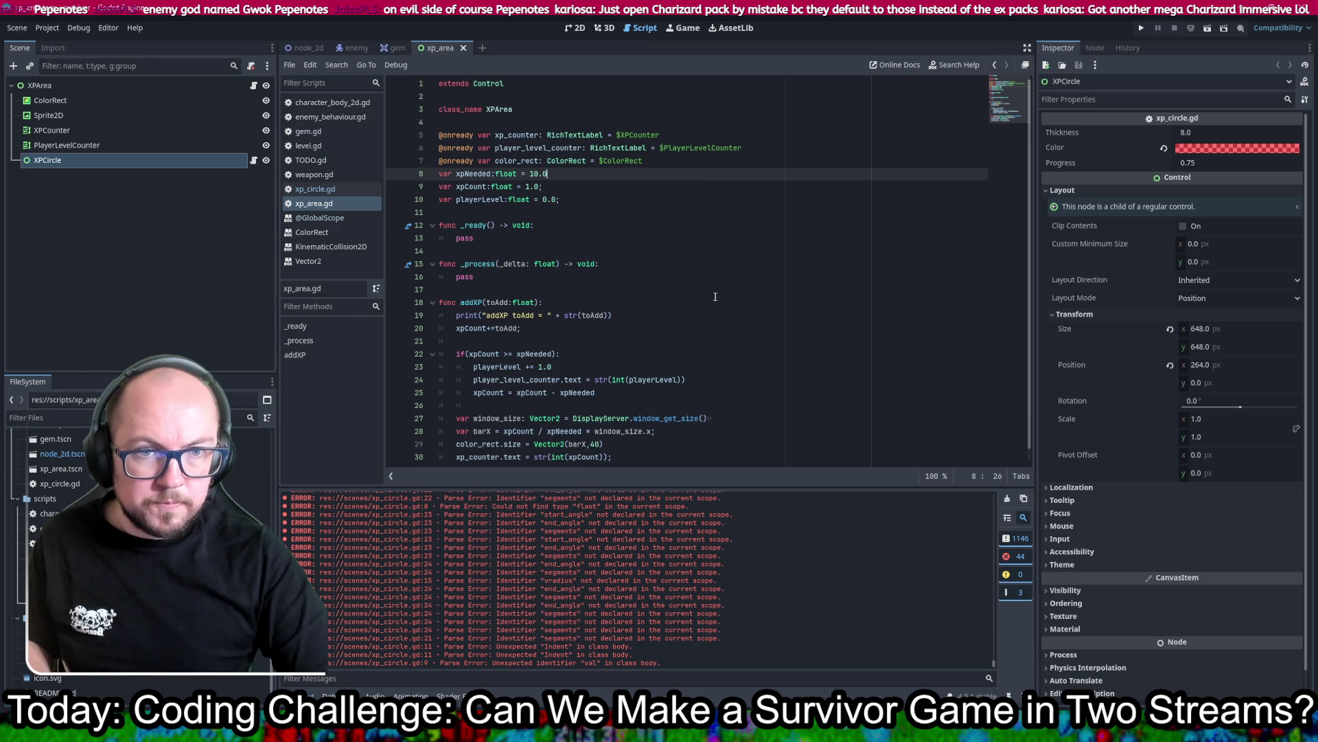
scroll(706, 291, "down", 1)
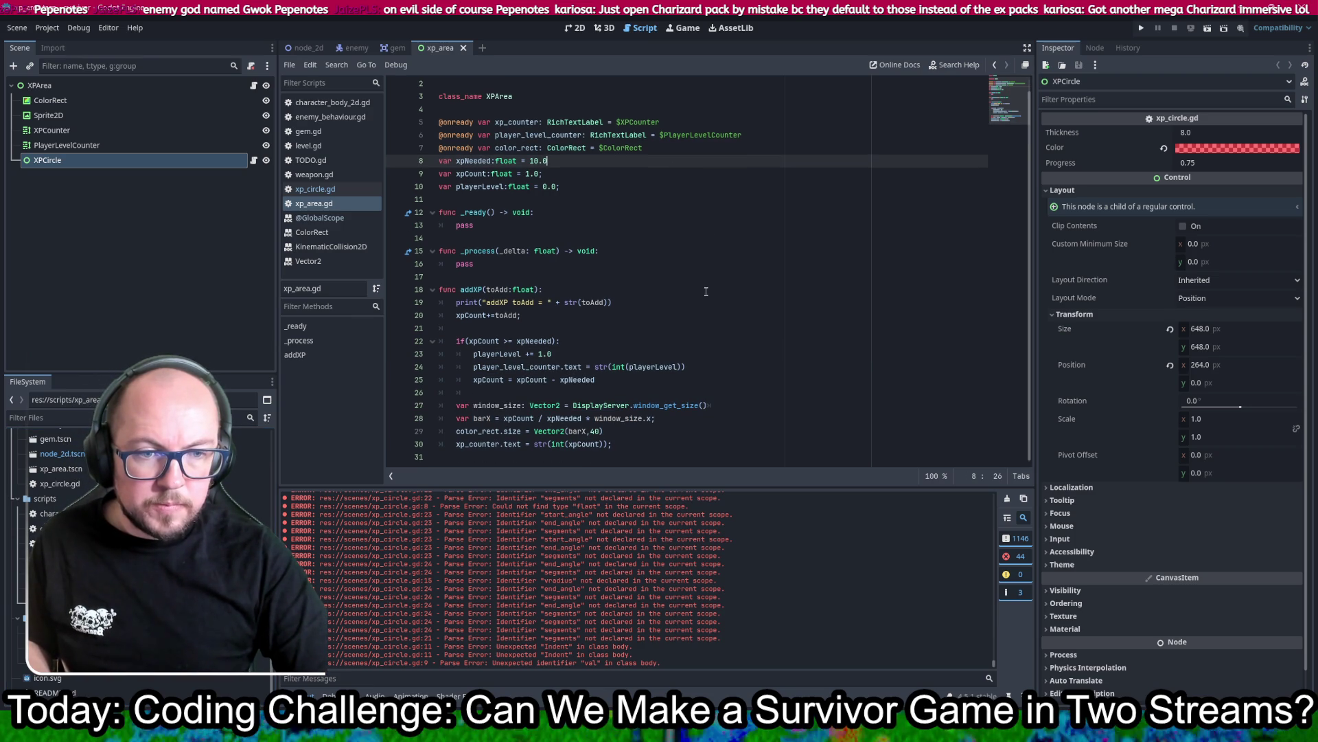
left_click(673, 445)
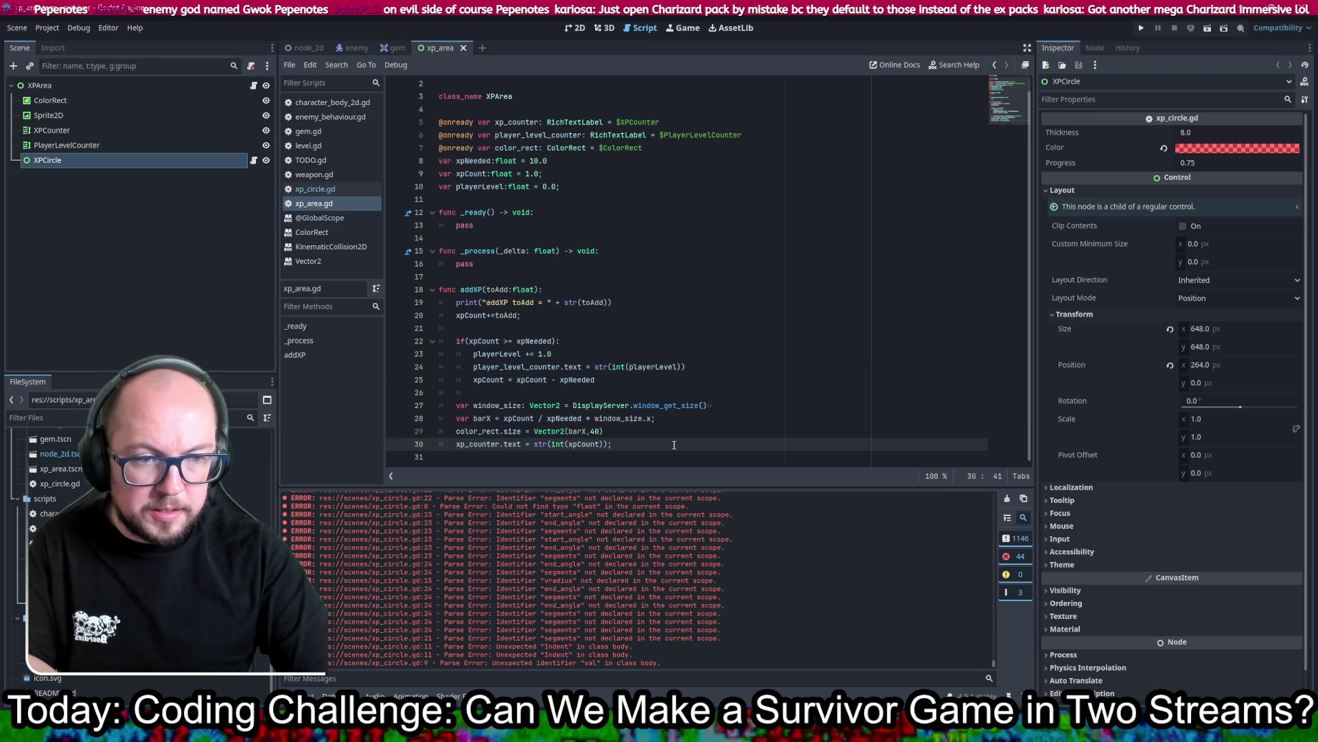
type(";")
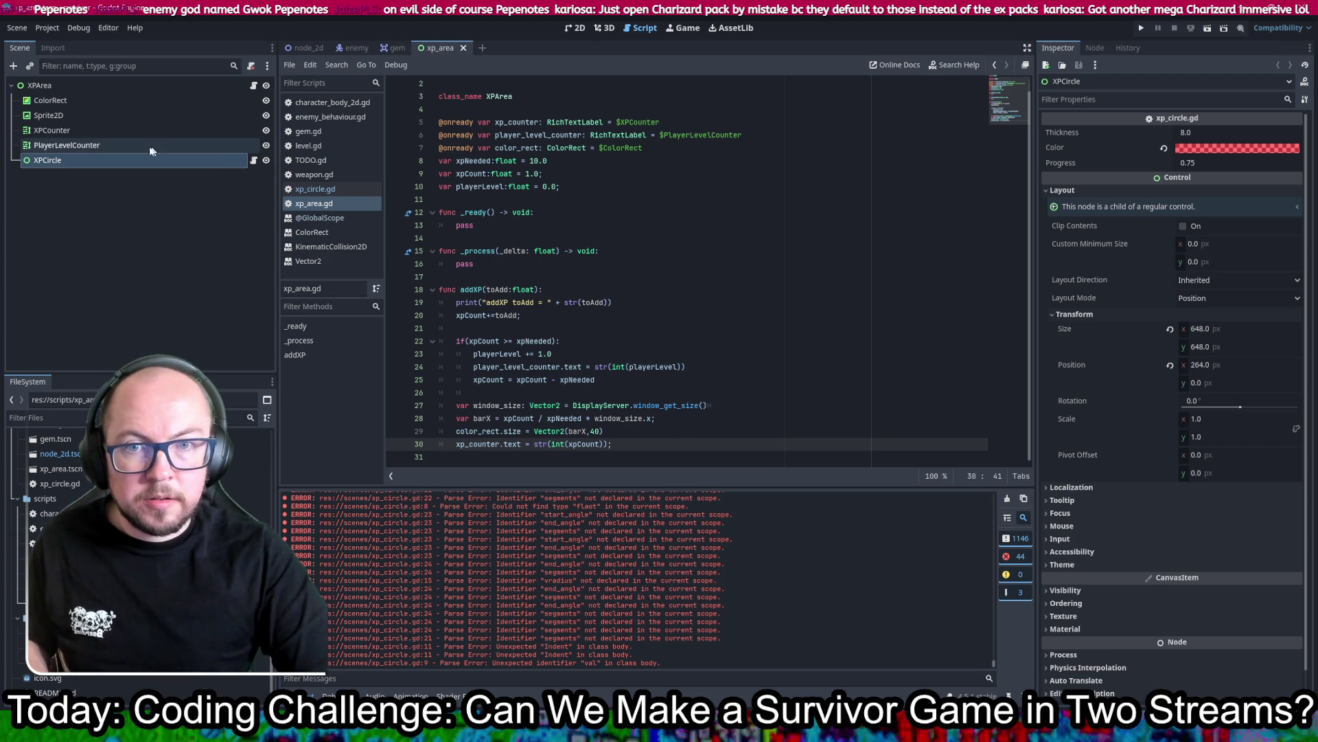
mouse_move(165, 160)
left_mouse_down()
mouse_move(618, 176)
mouse_move(545, 212)
mouse_move(546, 200)
left_mouse_up()
key("Up")
key("End")
key("alt+Up")
key("alt+Up")
key("alt+Up")
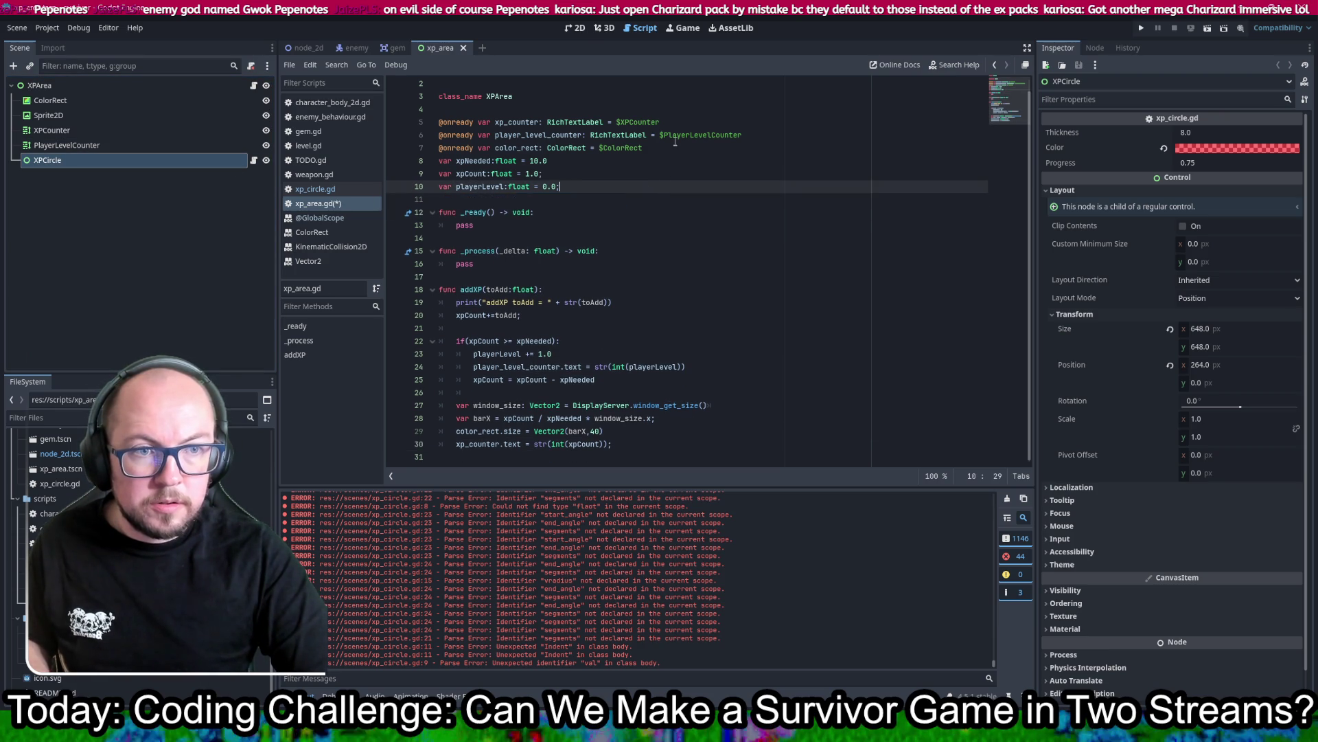
key("ctrl+s")
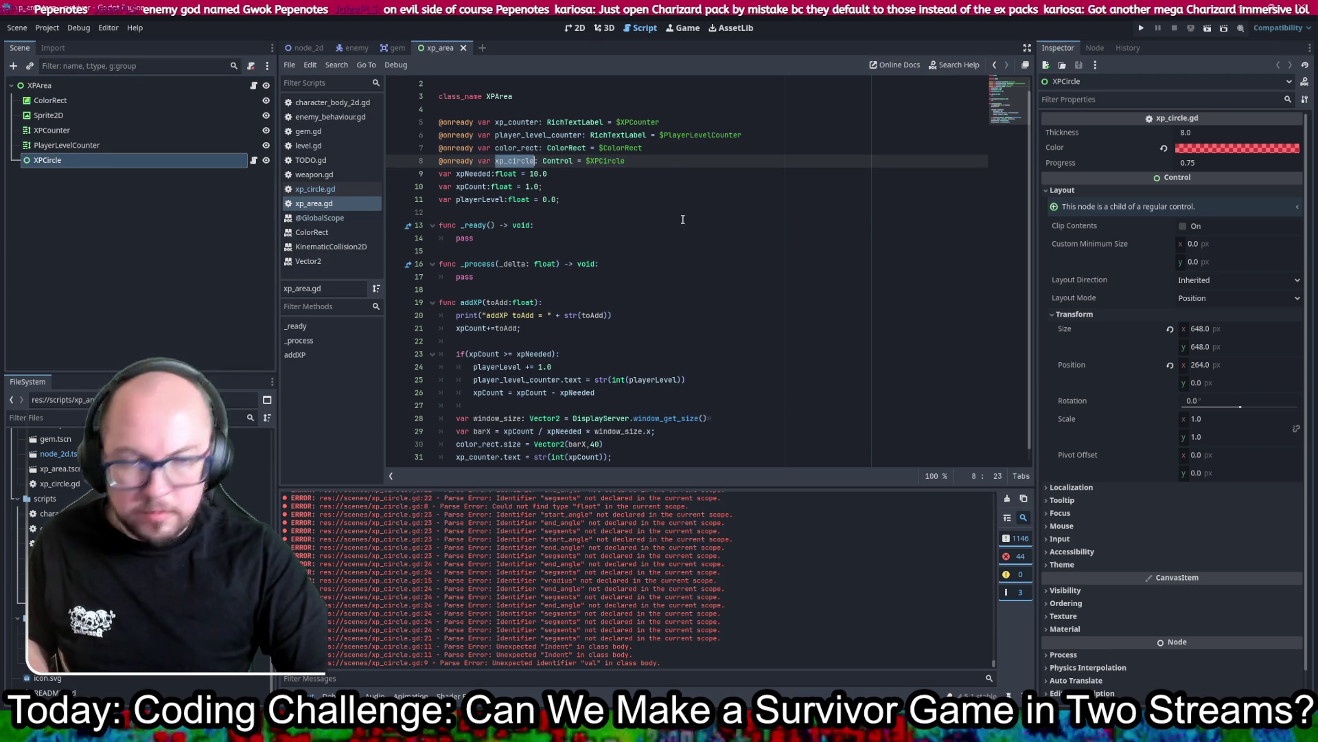
Step: Start an unfinished 'xp_circle.' call on a new line 32 in addXP and save
scroll(647, 302, "down", 1)
left_click(638, 443)
type("xp_circle")
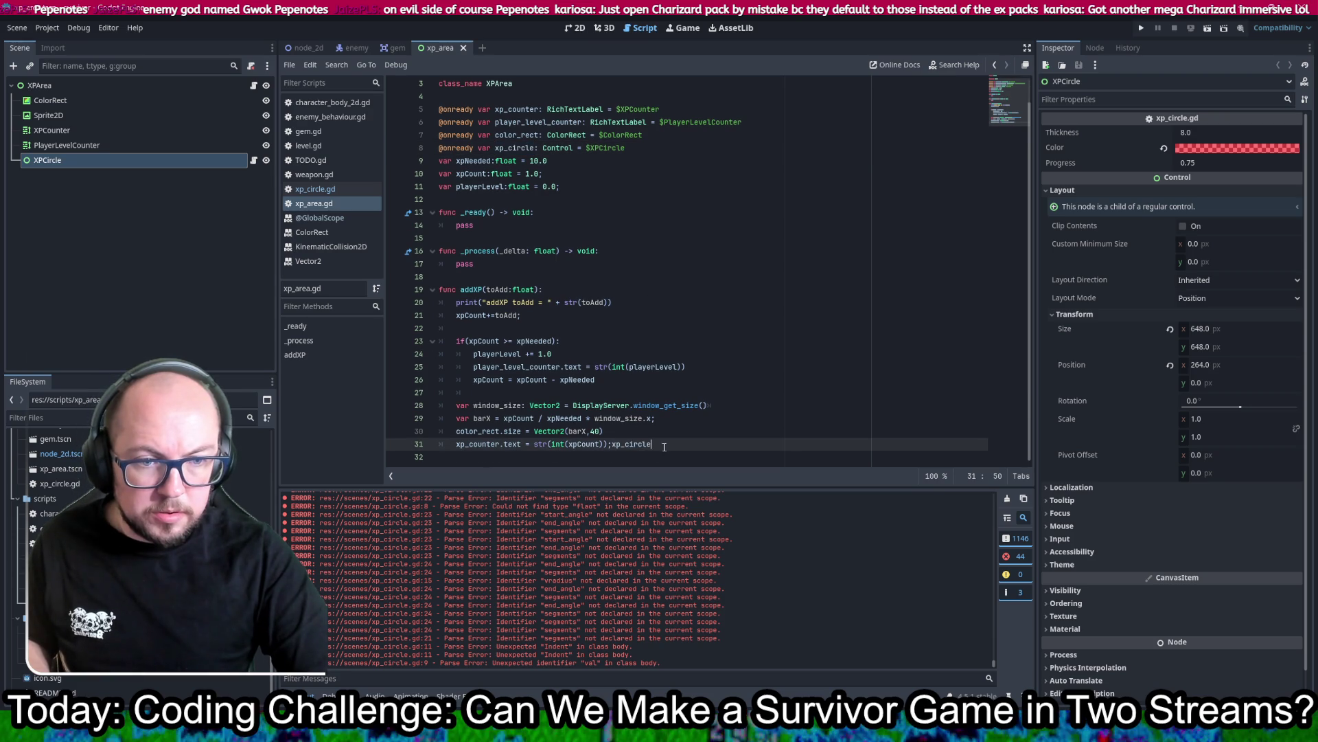
type(";")
key("Return")
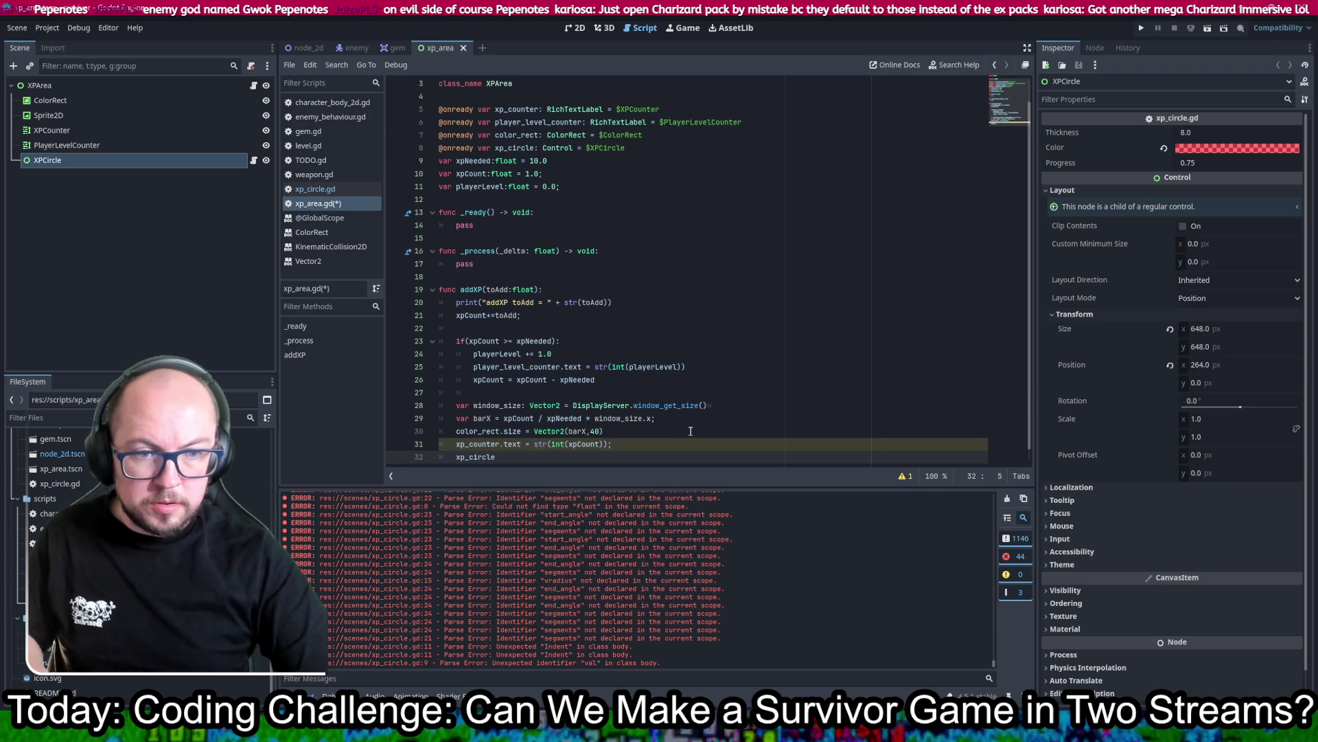
key("Right")
key("Right")
key("Right")
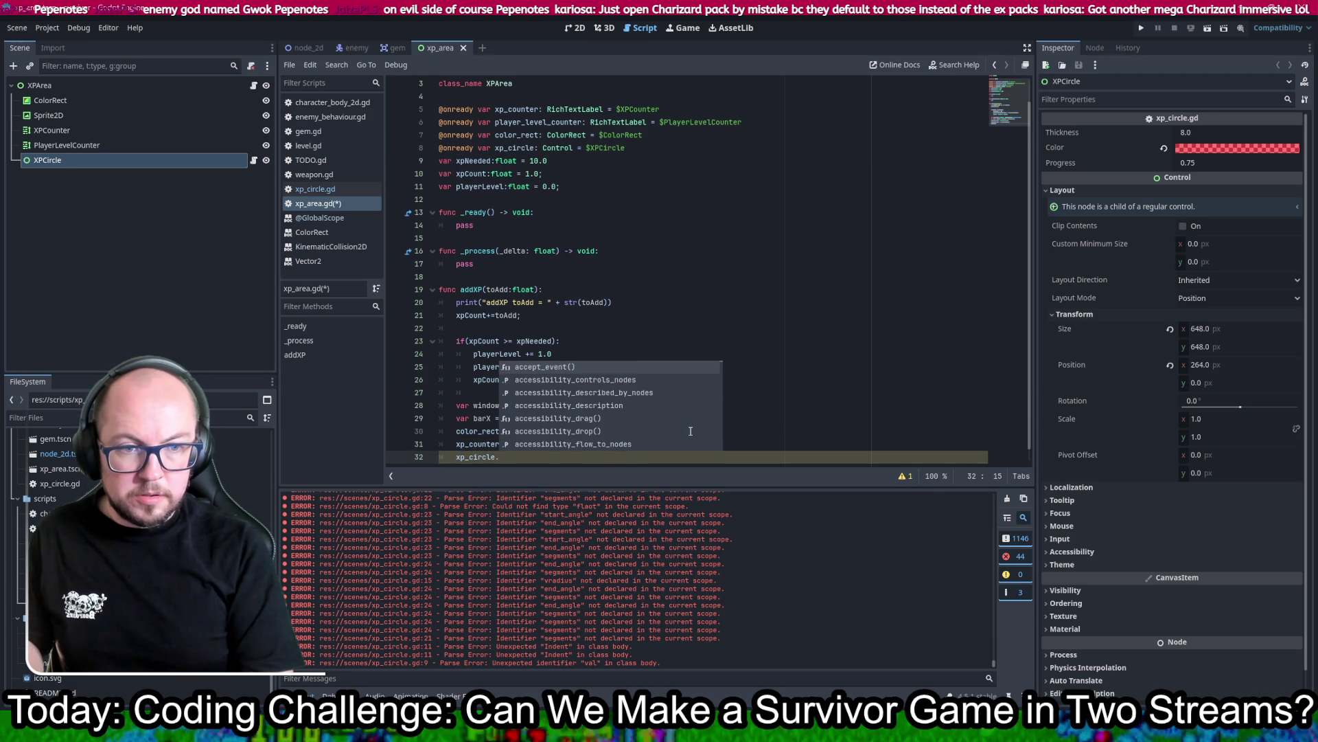
type("i")
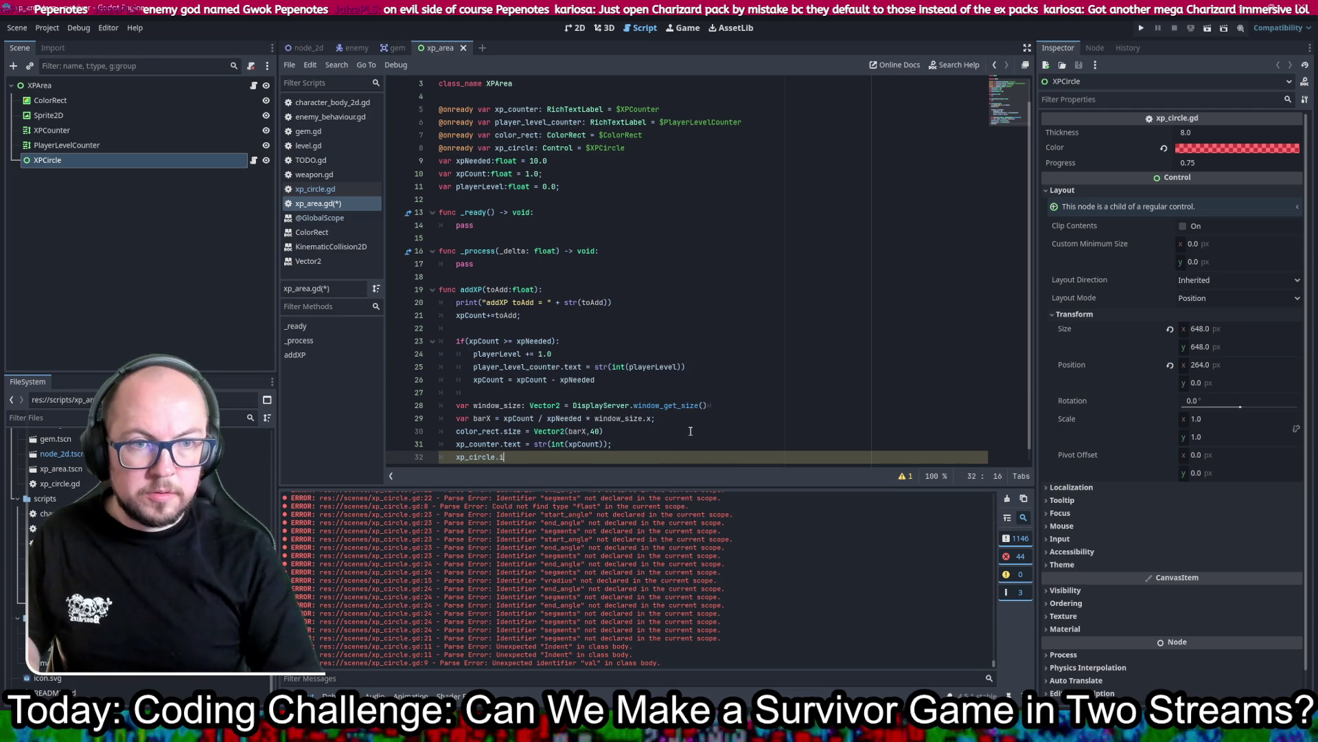
key("ctrl+s")
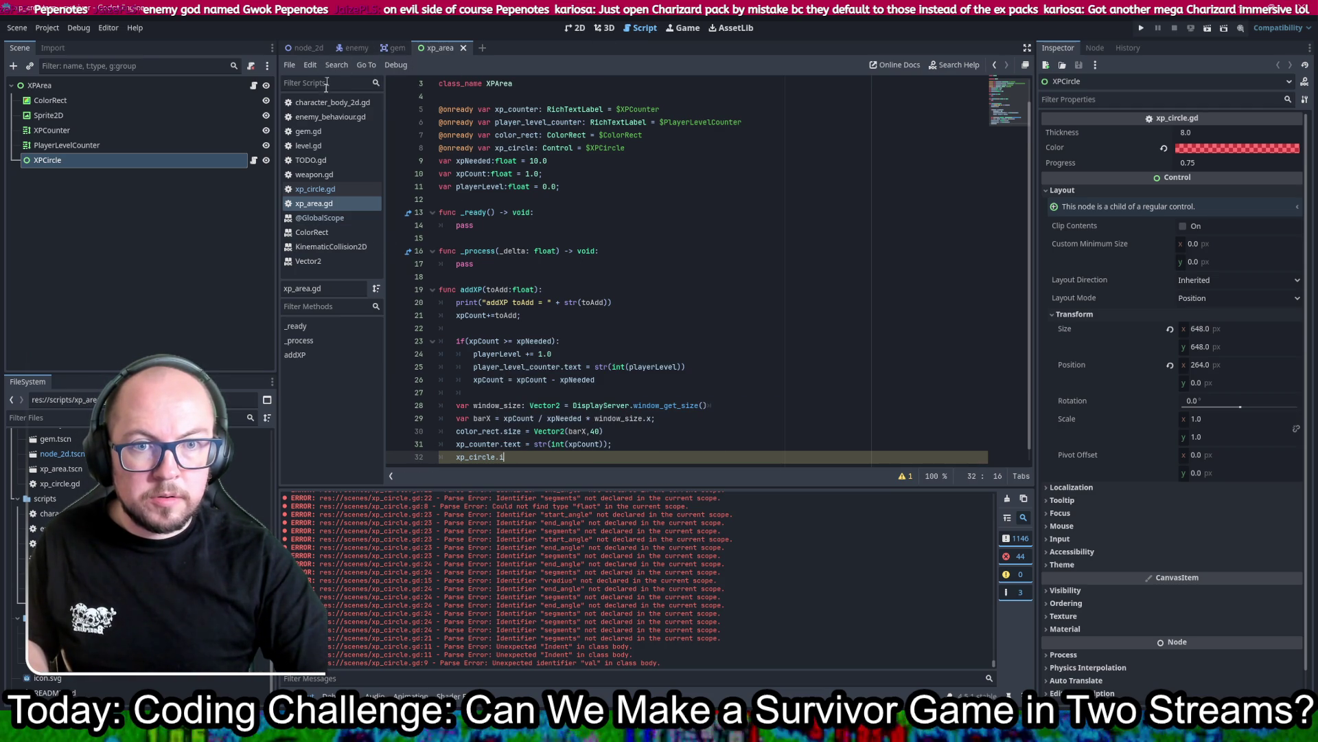
left_click(315, 189)
Step: Add 'class_name XPCircle' below 'extends Control' in xp_circle.gd and save it
left_click(533, 85)
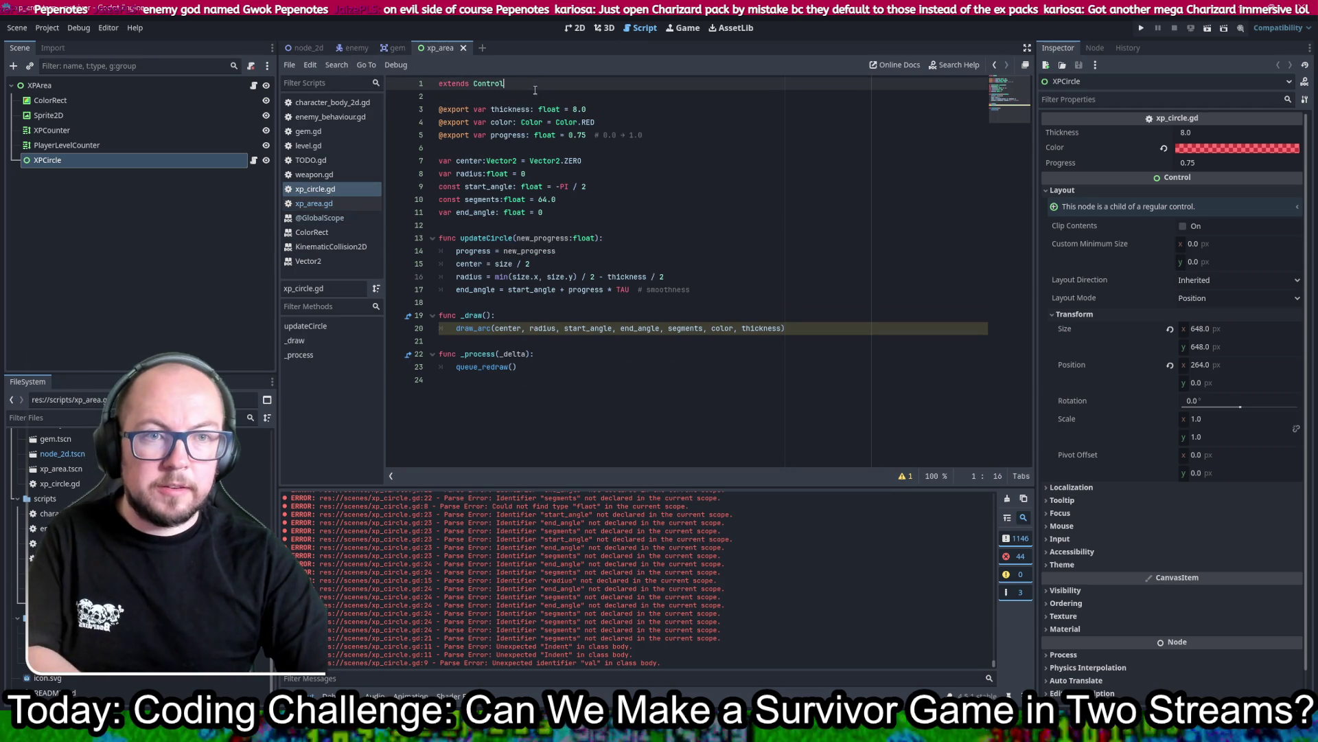
key("Return")
key("Return")
type("calass_nam")
type("e = ")
type("XPCircle")
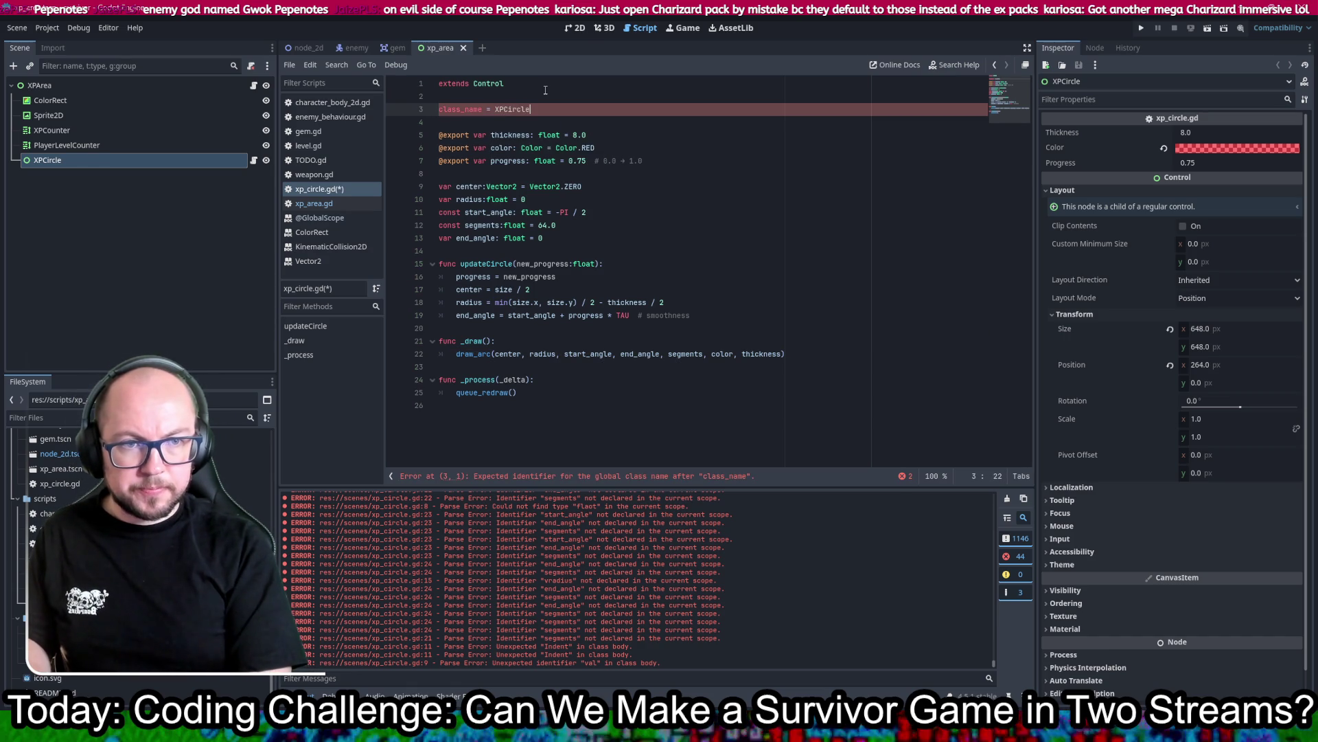
key("ctrl+s")
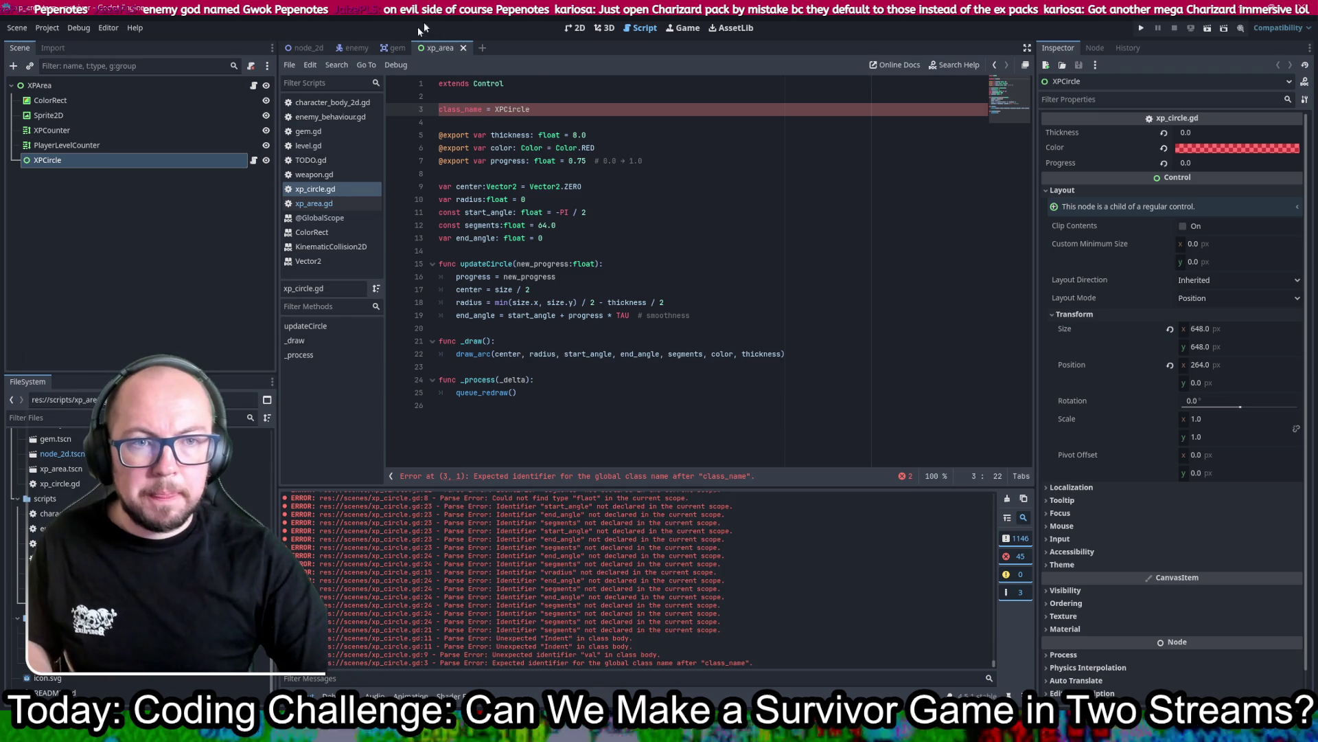
Step: Return to xp_area.gd and go to the xp_circle declaration's type on line 8
double_click(505, 108)
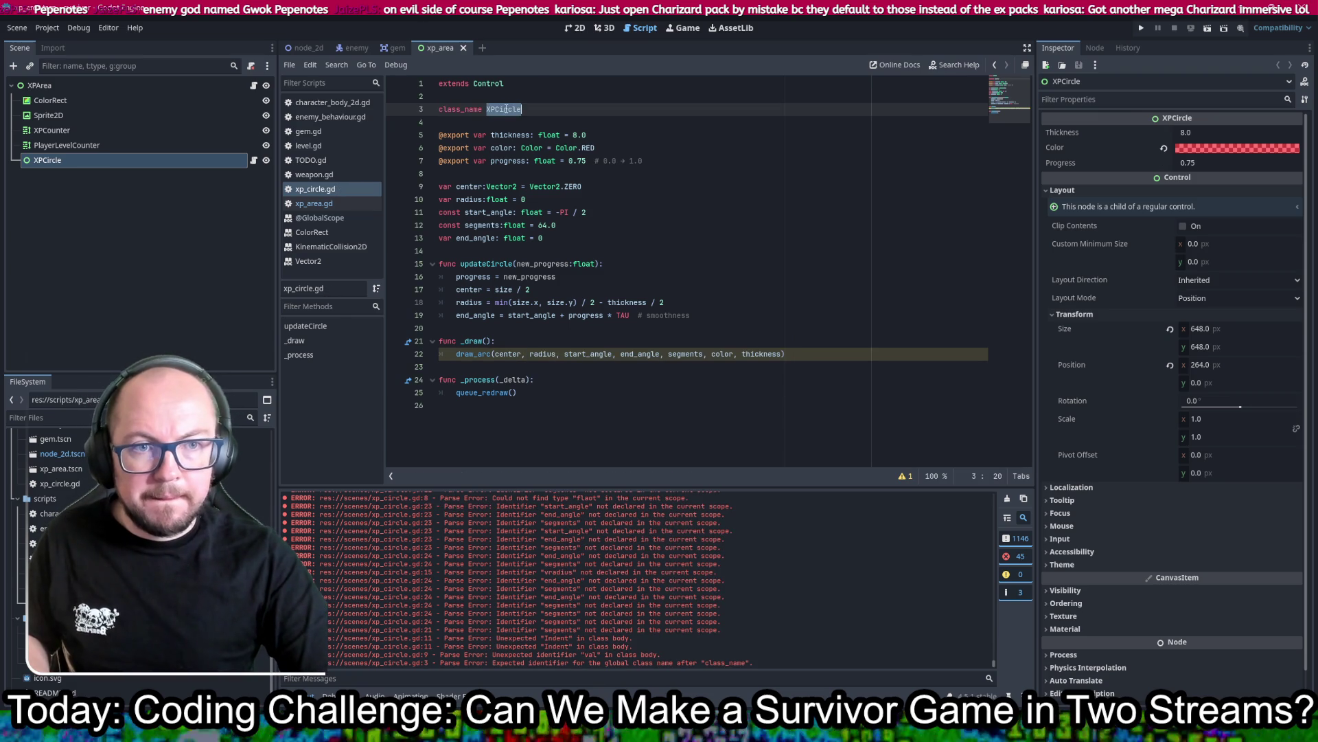
left_click(397, 48)
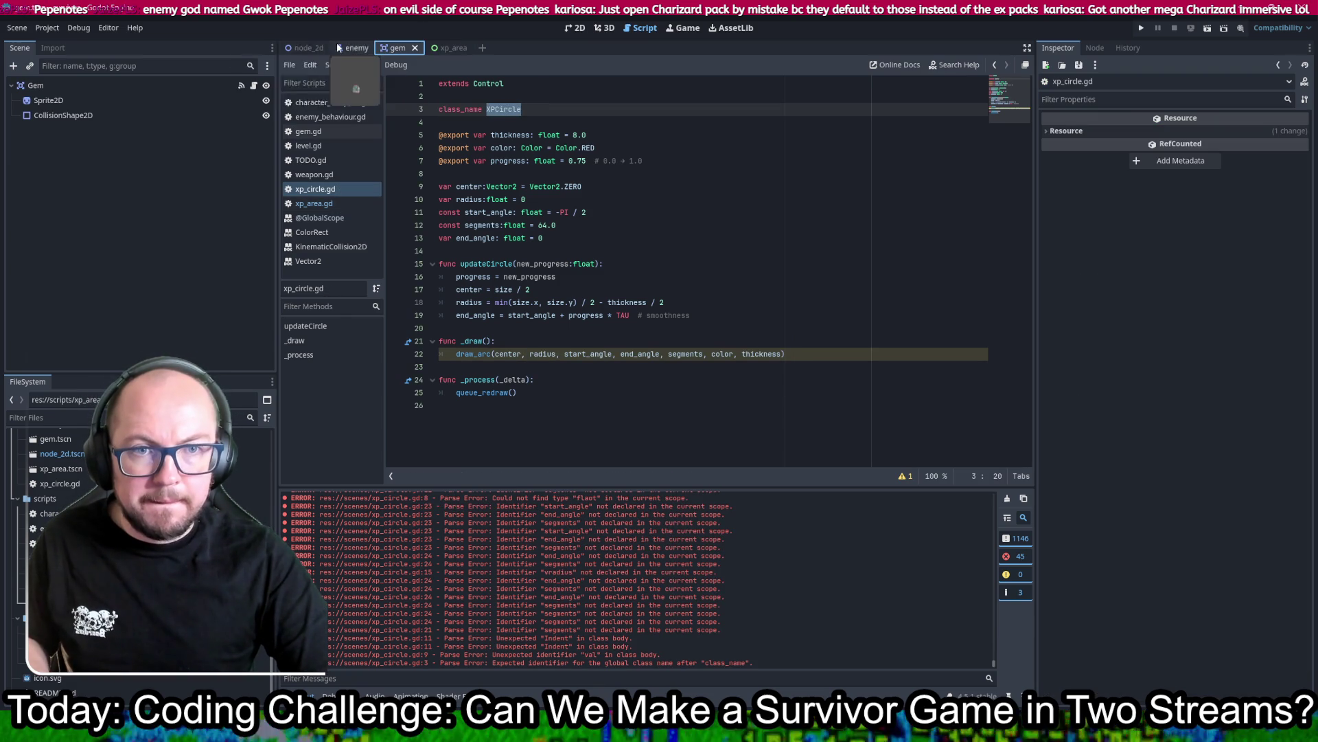
left_click(450, 48)
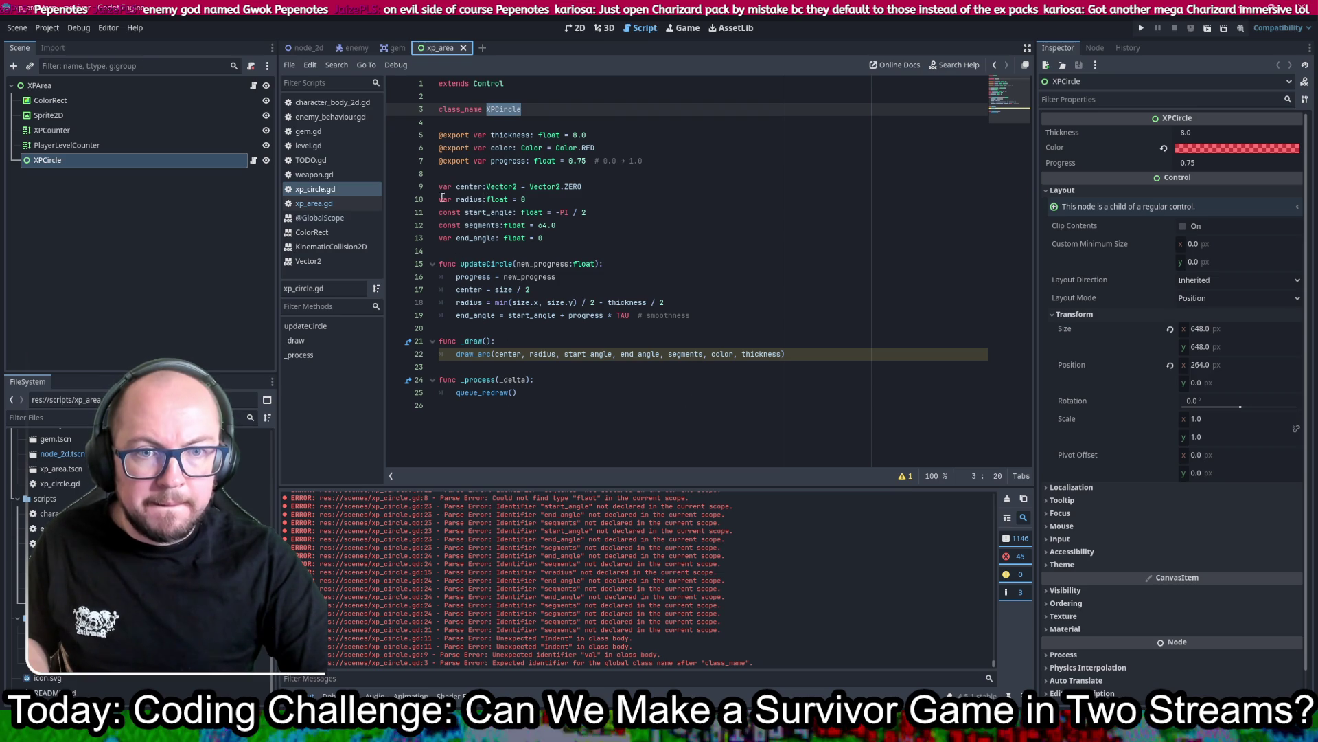
left_click(314, 203)
double_click(473, 444)
left_click(565, 134)
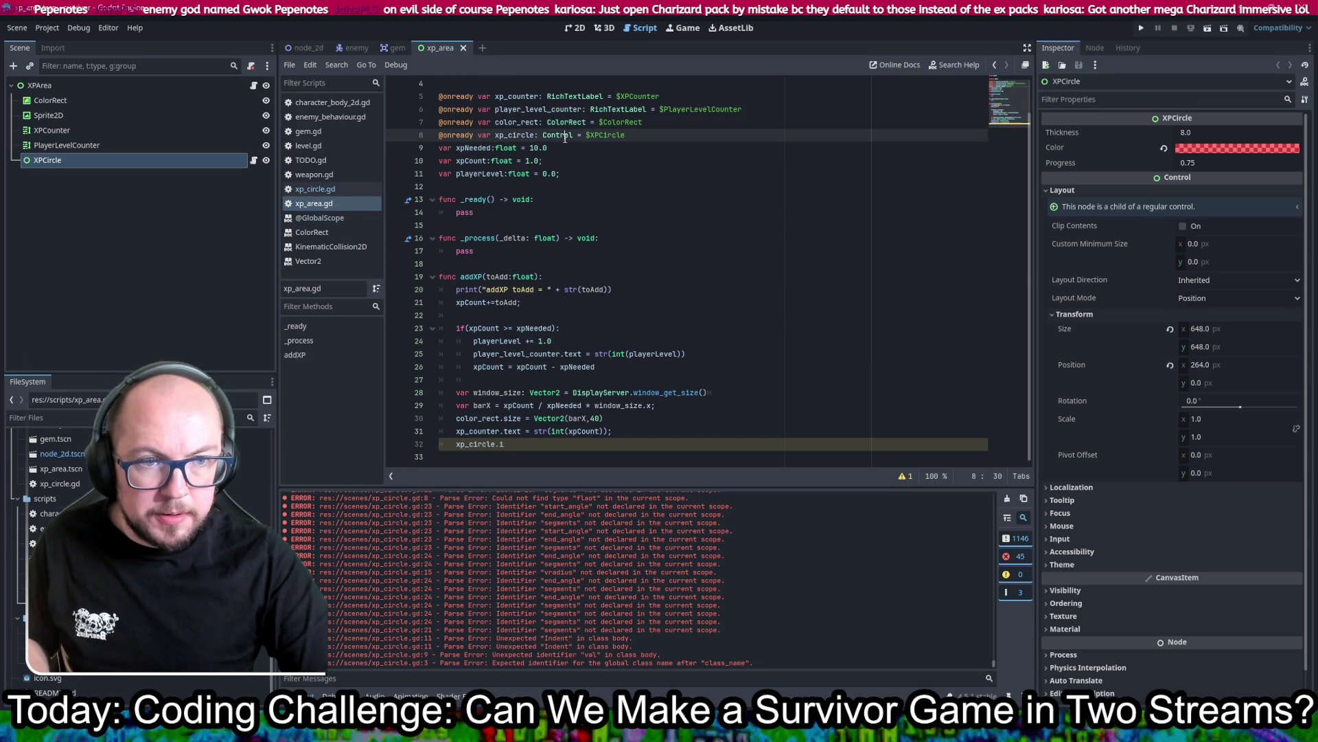
type("XPCircle")
Step: Complete line 32 as xp_circle.updateCircle() with autocomplete, checking XPCircle's functions
left_click(517, 444)
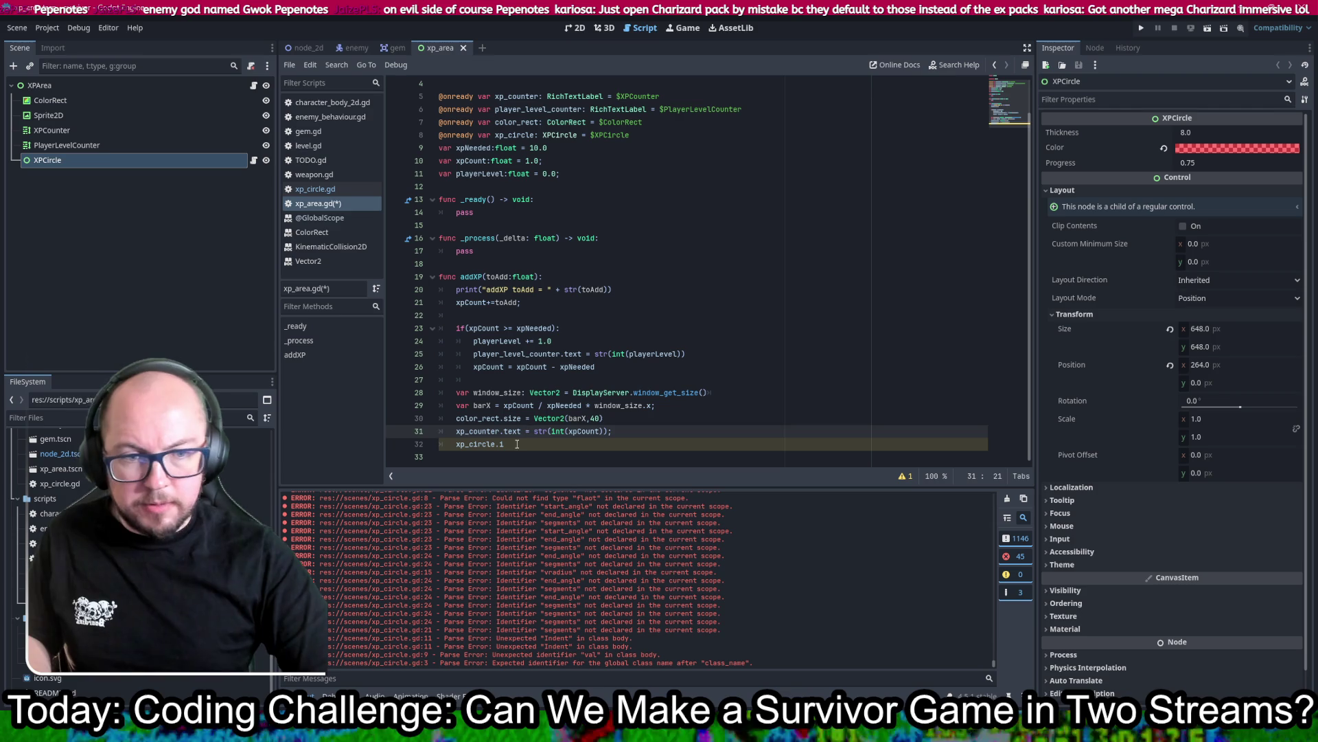
key("BackSpace")
key("ctrl+space")
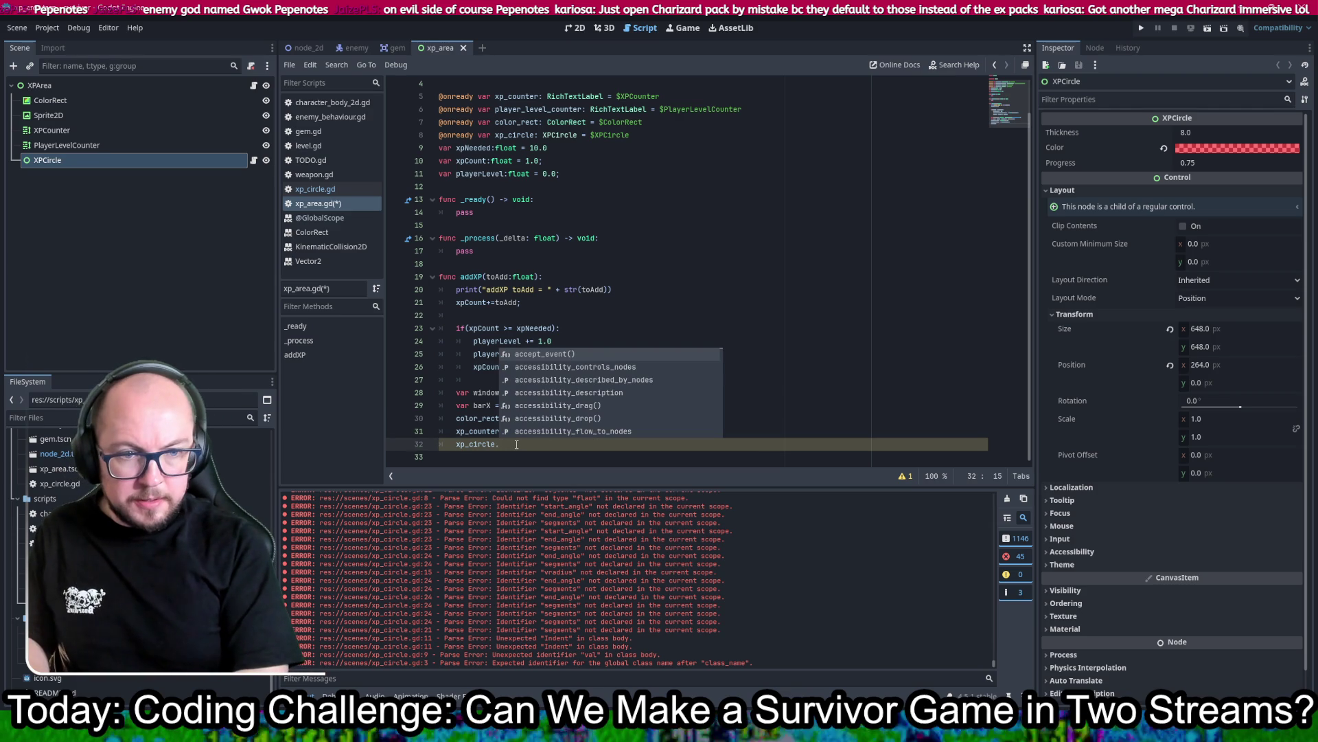
type("up")
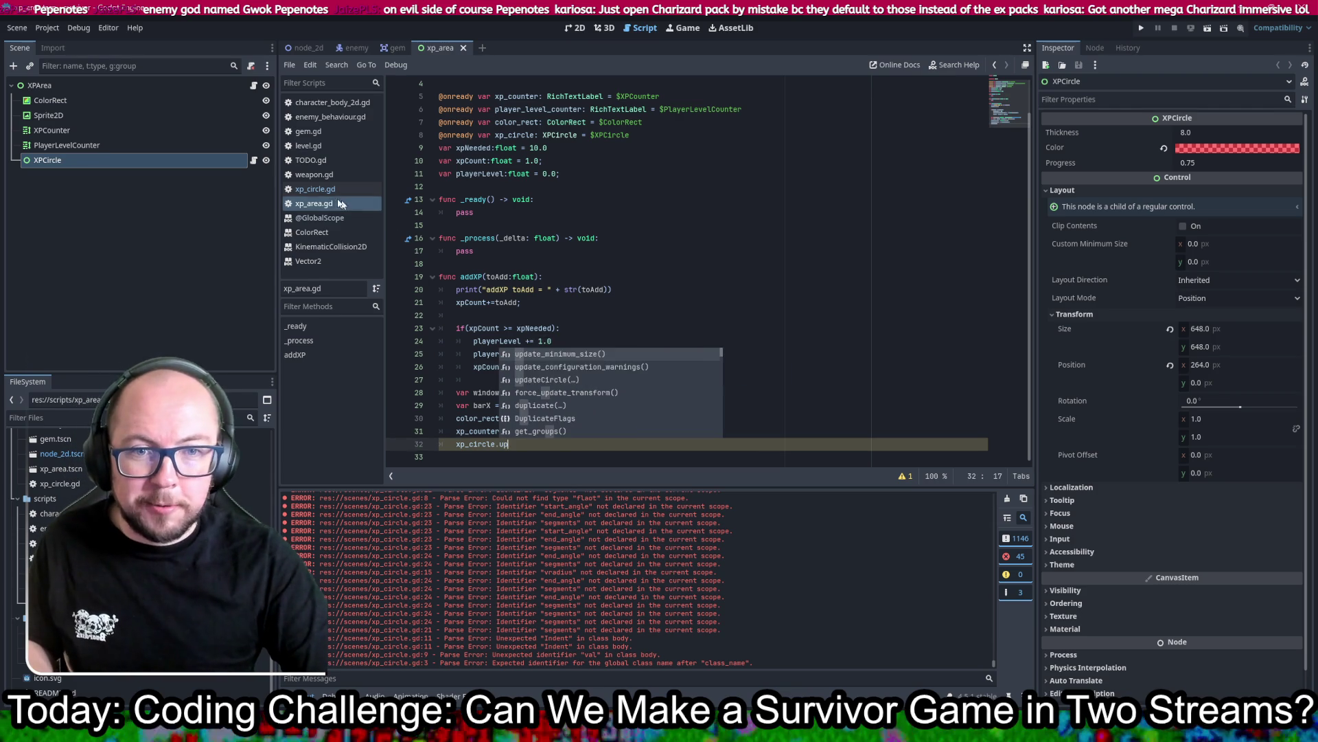
left_click(311, 189)
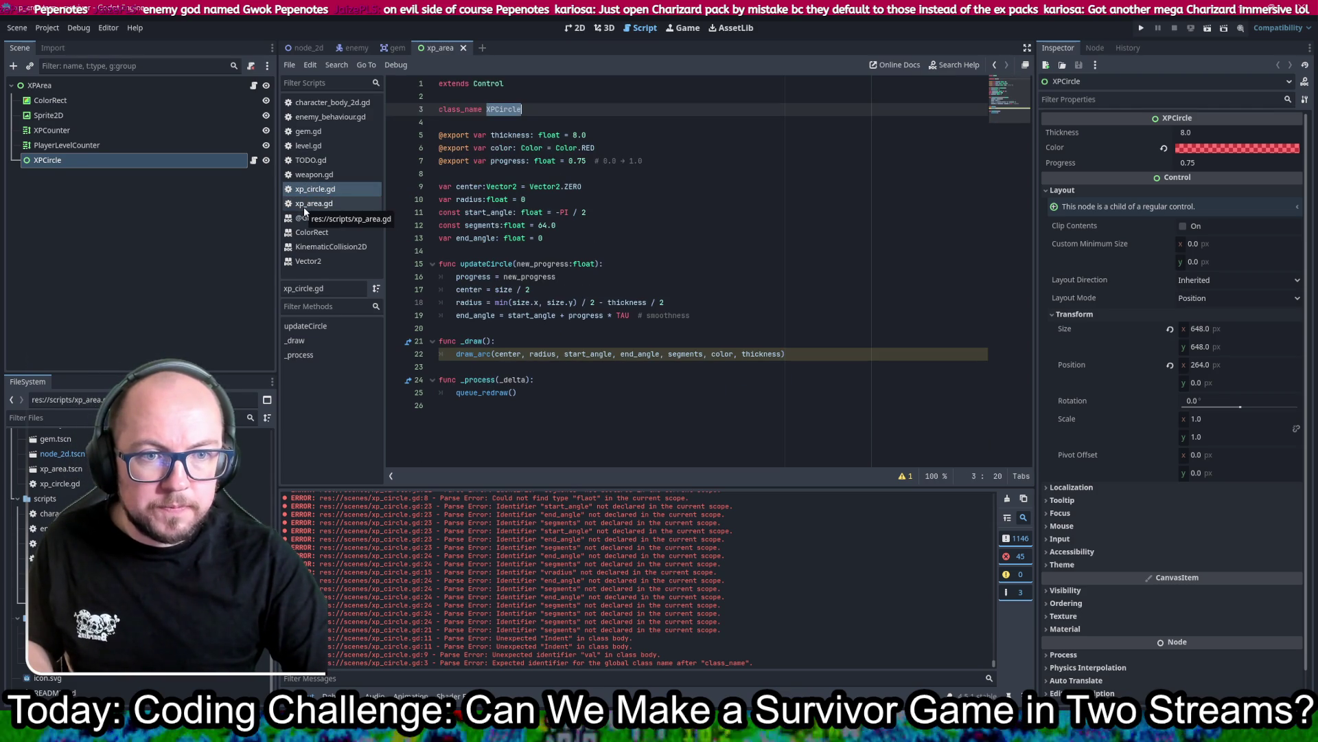
left_click(303, 204)
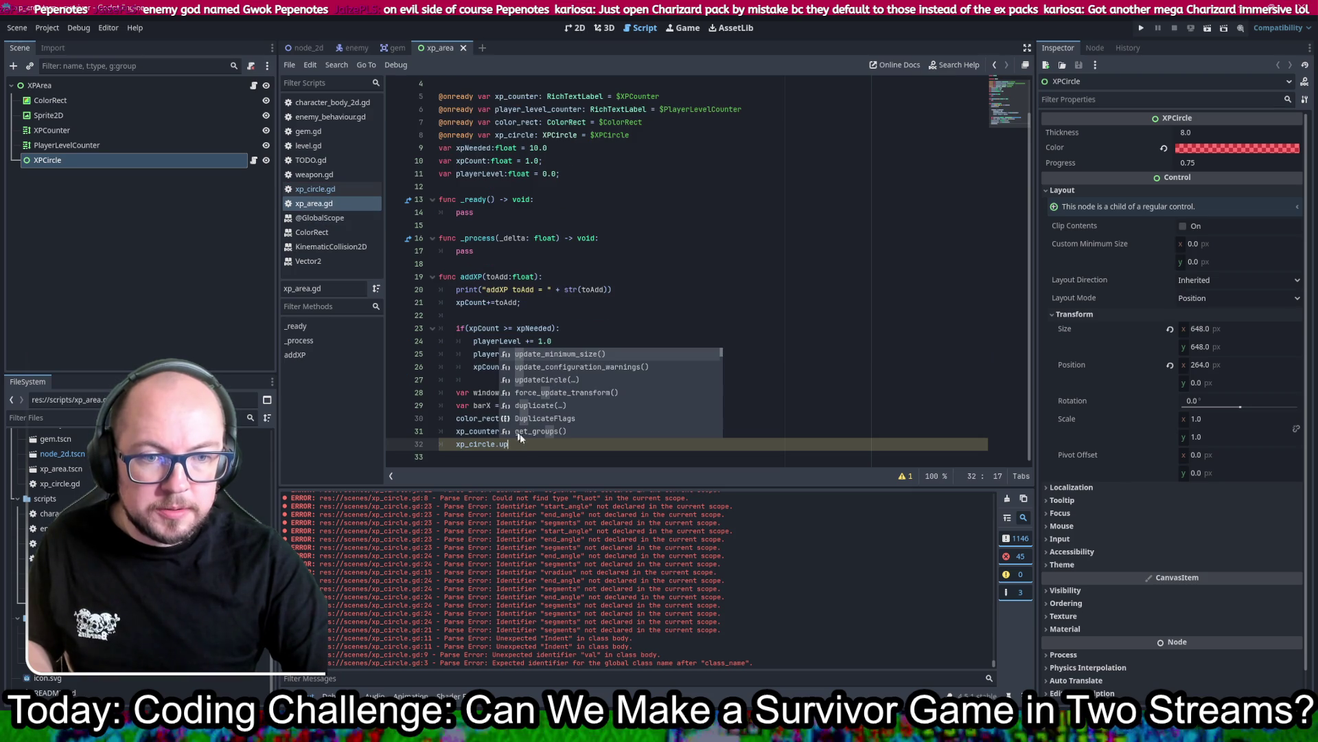
type("dateC")
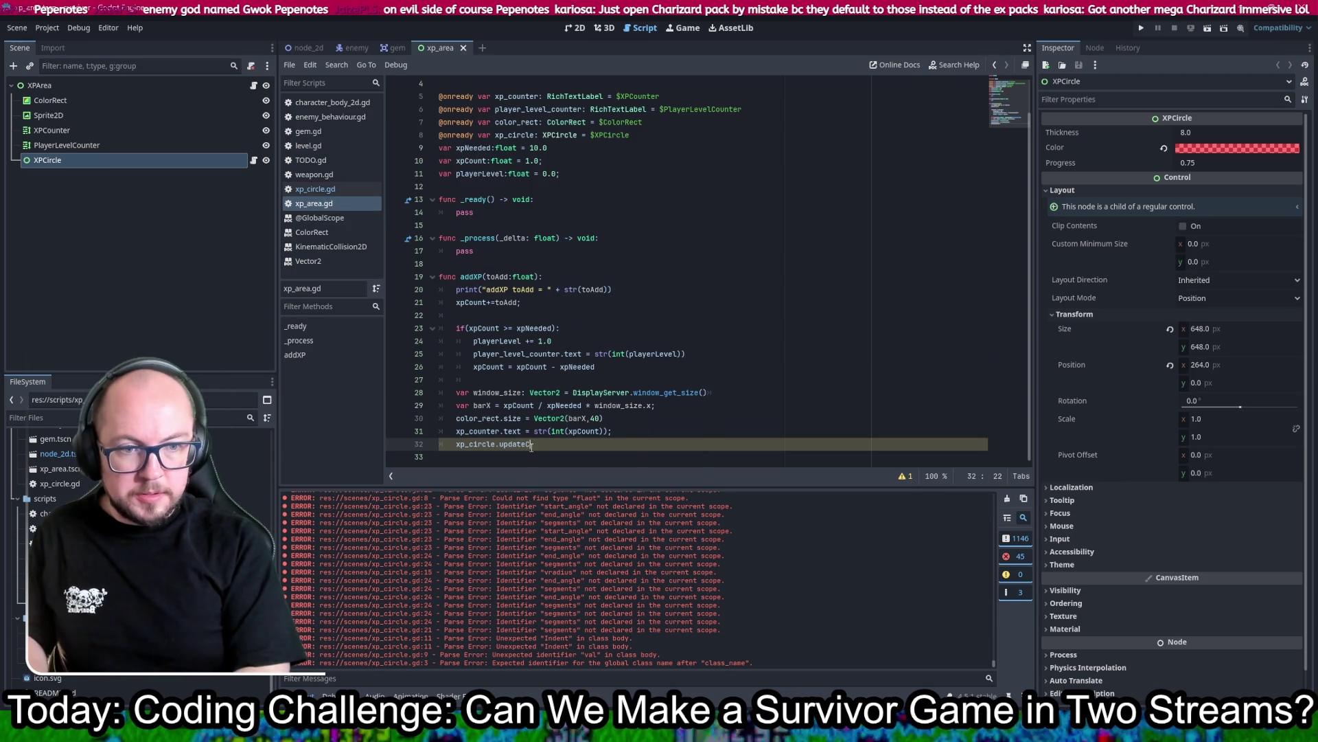
type("ircle")
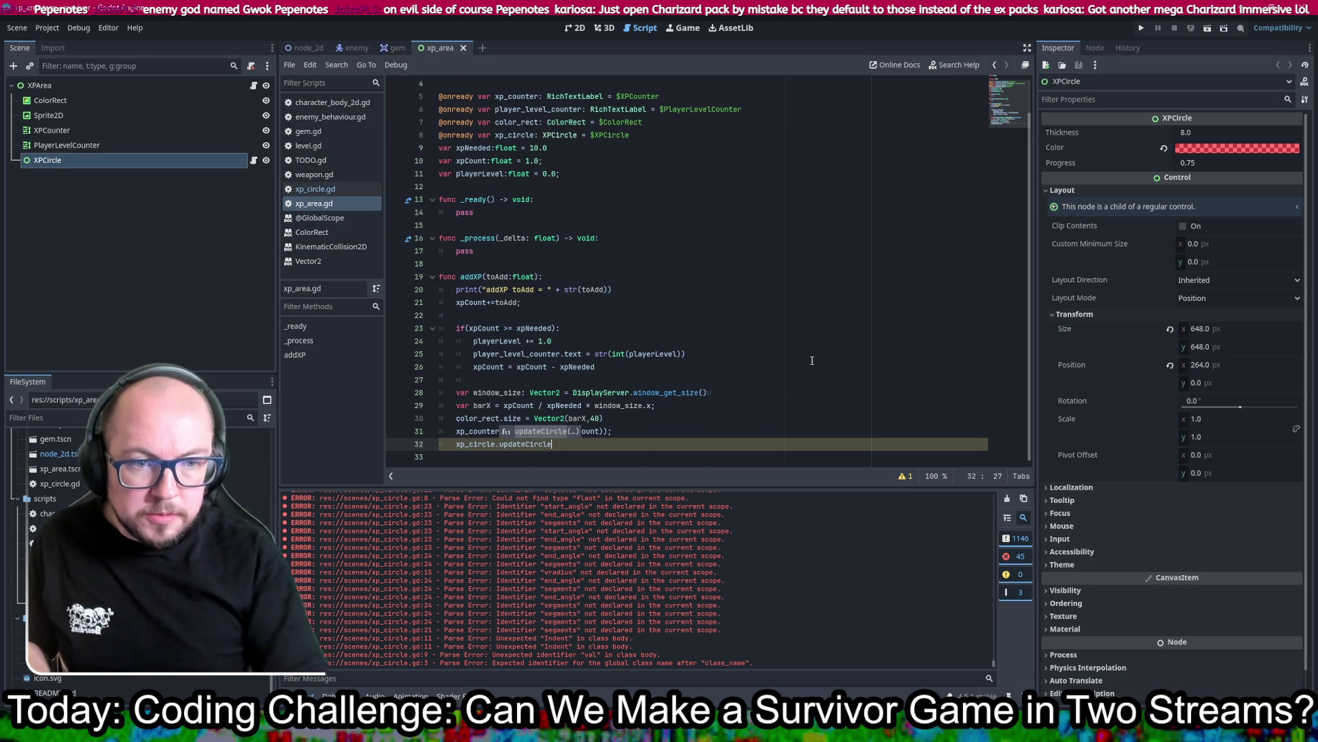
type("()")
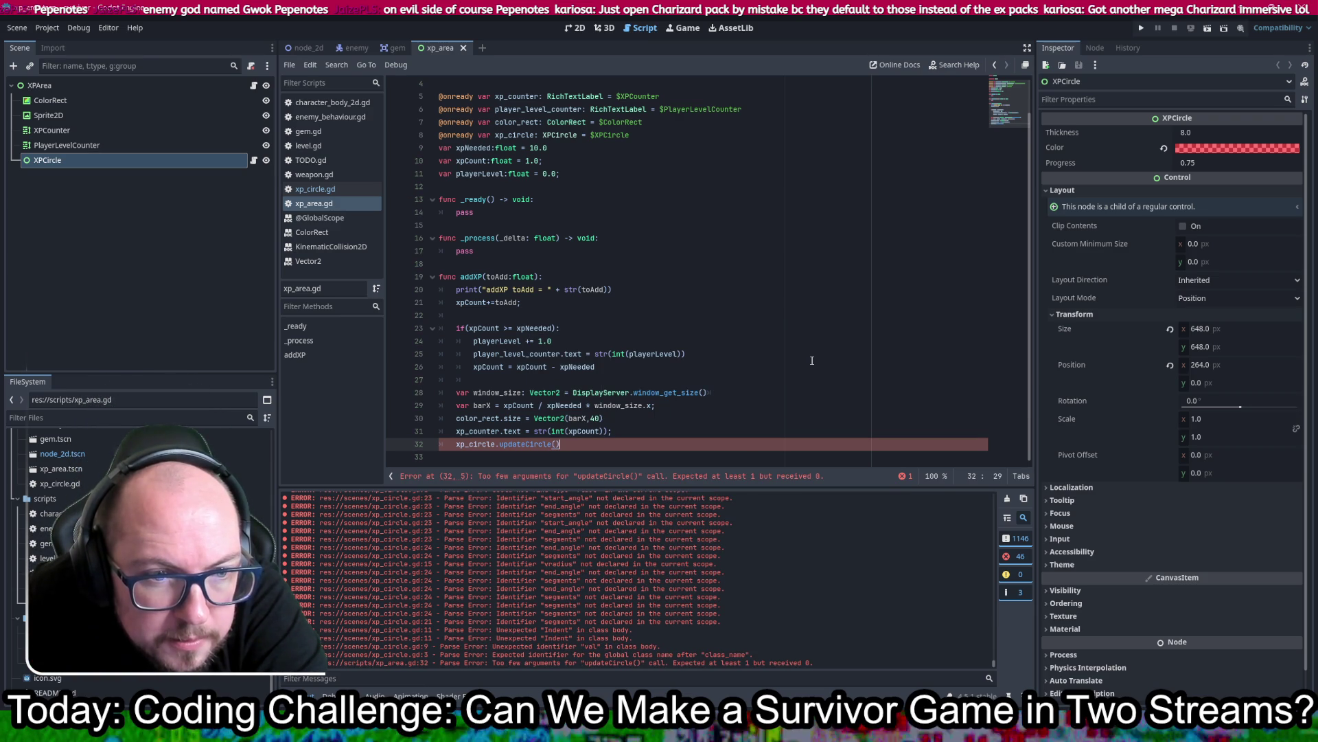
Step: Add 'var progress = xpCount / xpNeeded' below line 28 in addXP
left_click(733, 392)
key("Return")
type("var progress =")
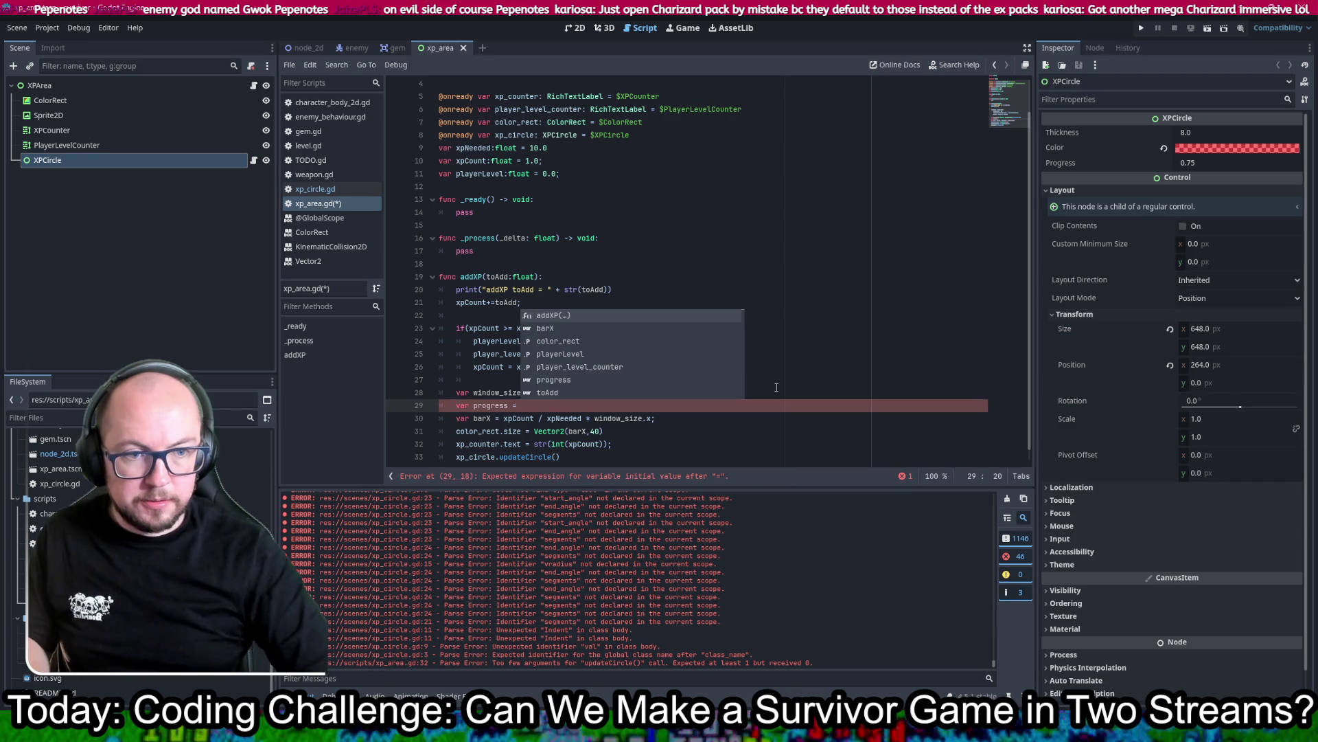
left_click(618, 147)
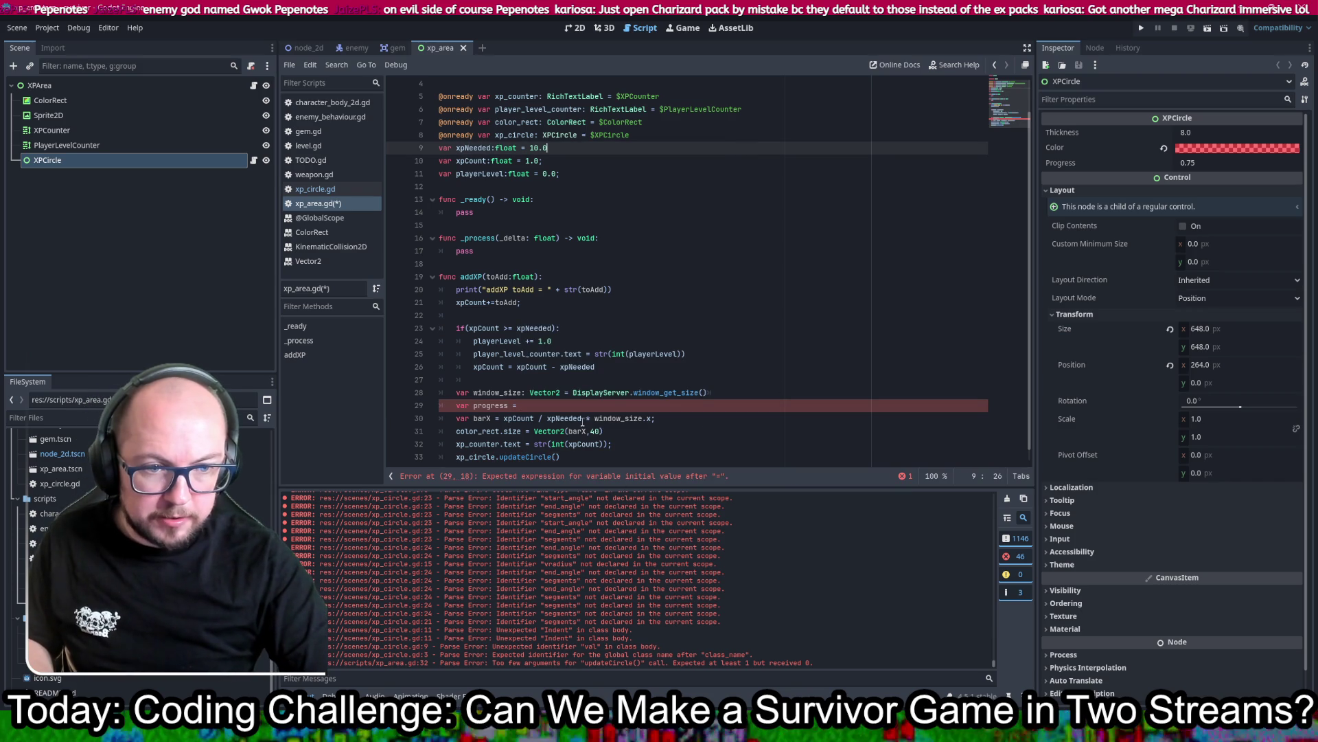
left_click_drag(582, 419, 495, 416)
key("ctrl+c")
left_click(550, 406)
key("ctrl+v")
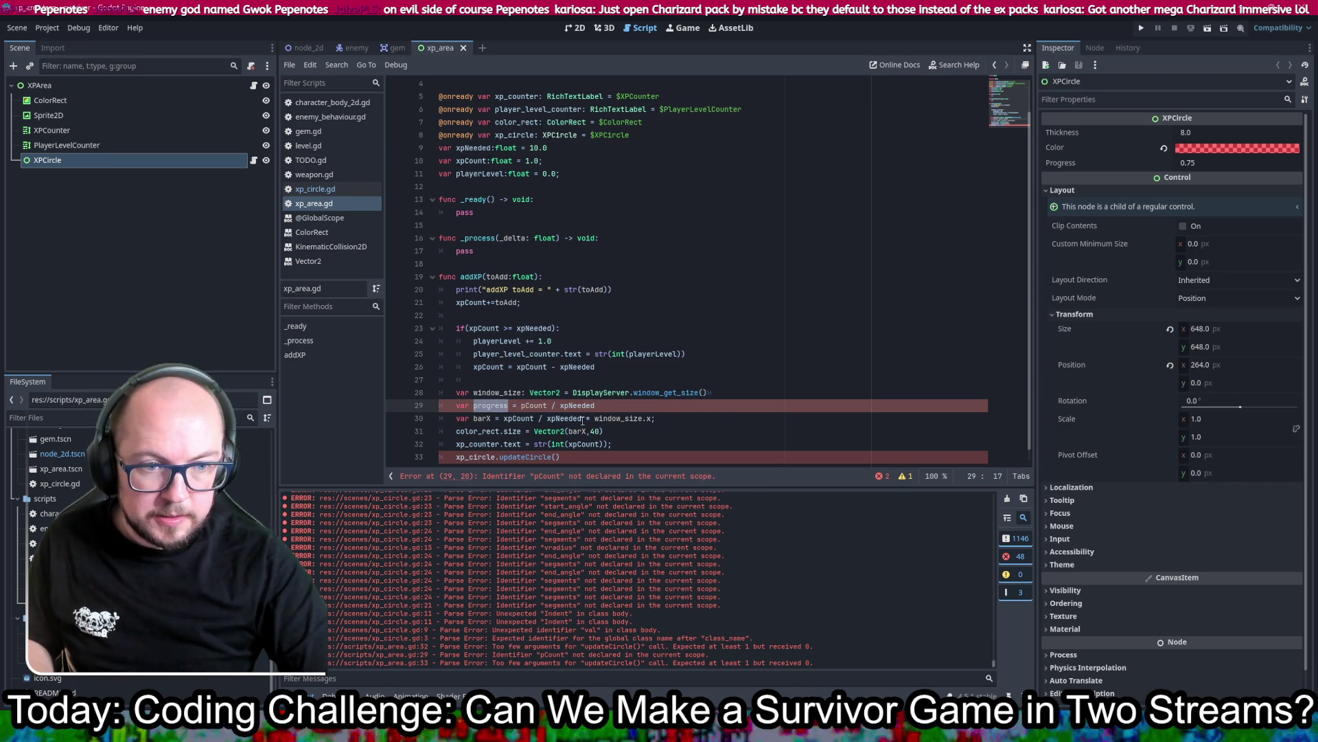
Step: Use progress in the barX calculation and pass it to updateCircle(progress), then save
left_click_drag(582, 418, 529, 418)
type("progress")
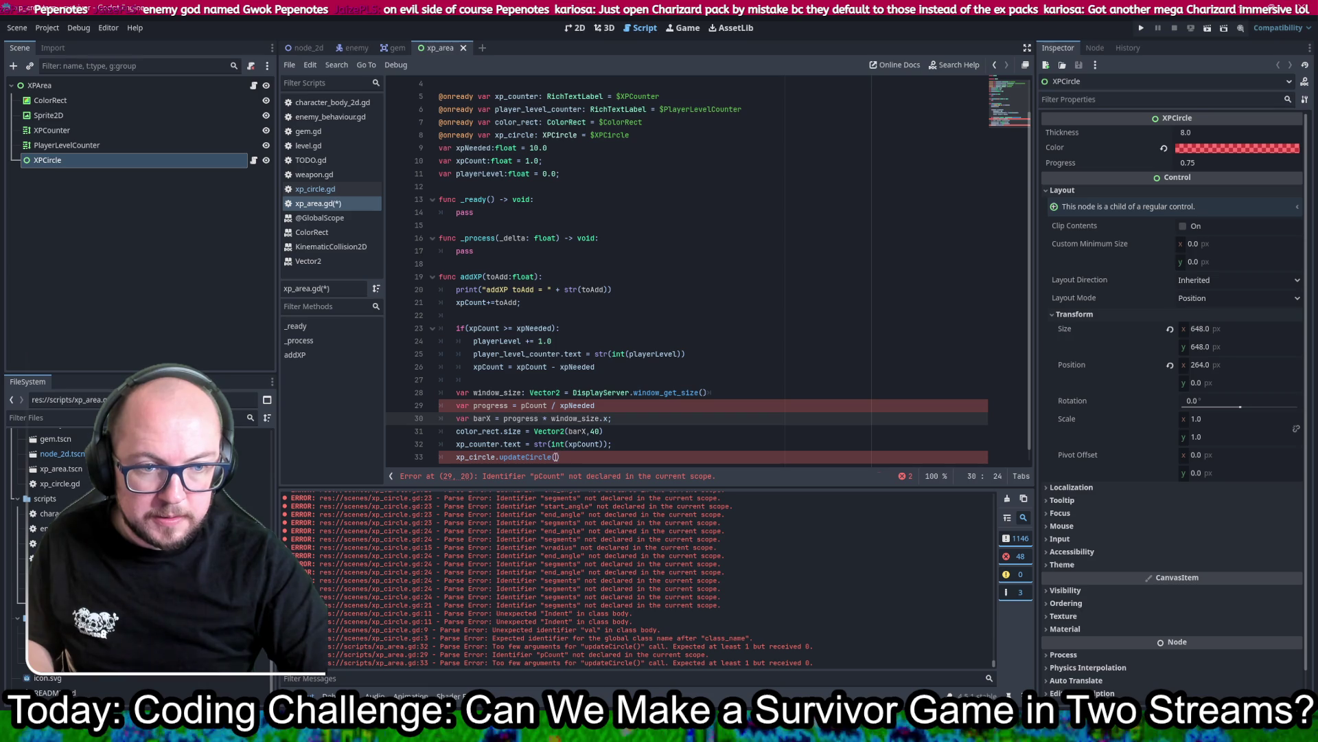
left_click(557, 457)
type("progress")
key("ctrl+s")
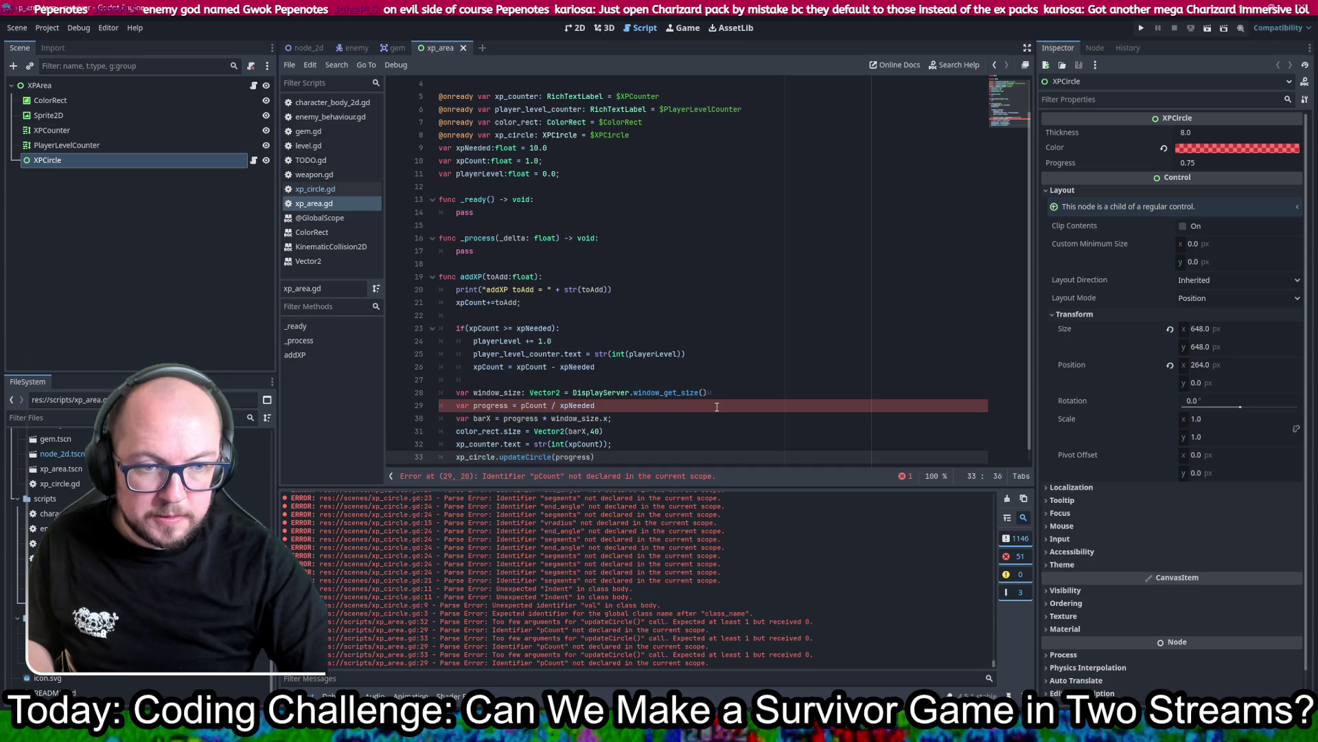
Step: Fix the misspelled pCount to xpCount and launch the game to test it
scroll(717, 406, "down", 1)
left_click(724, 332)
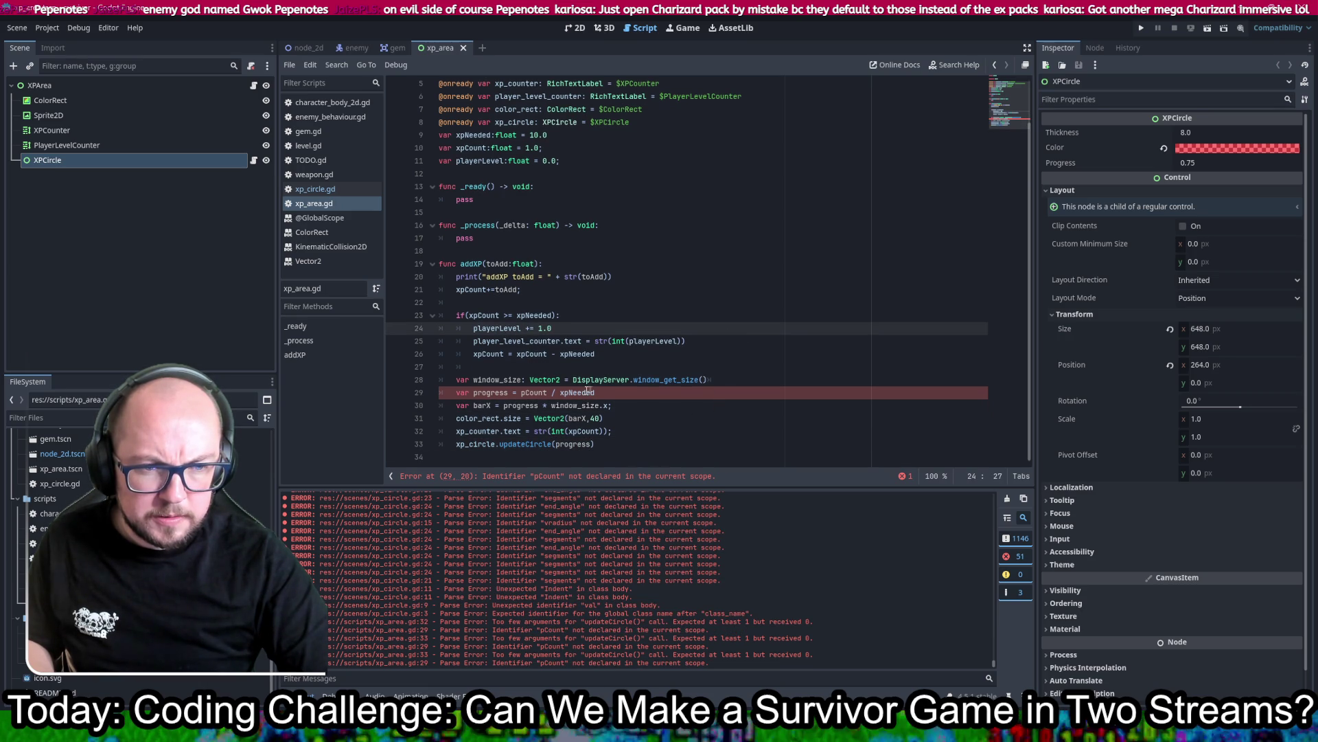
mouse_move(569, 392)
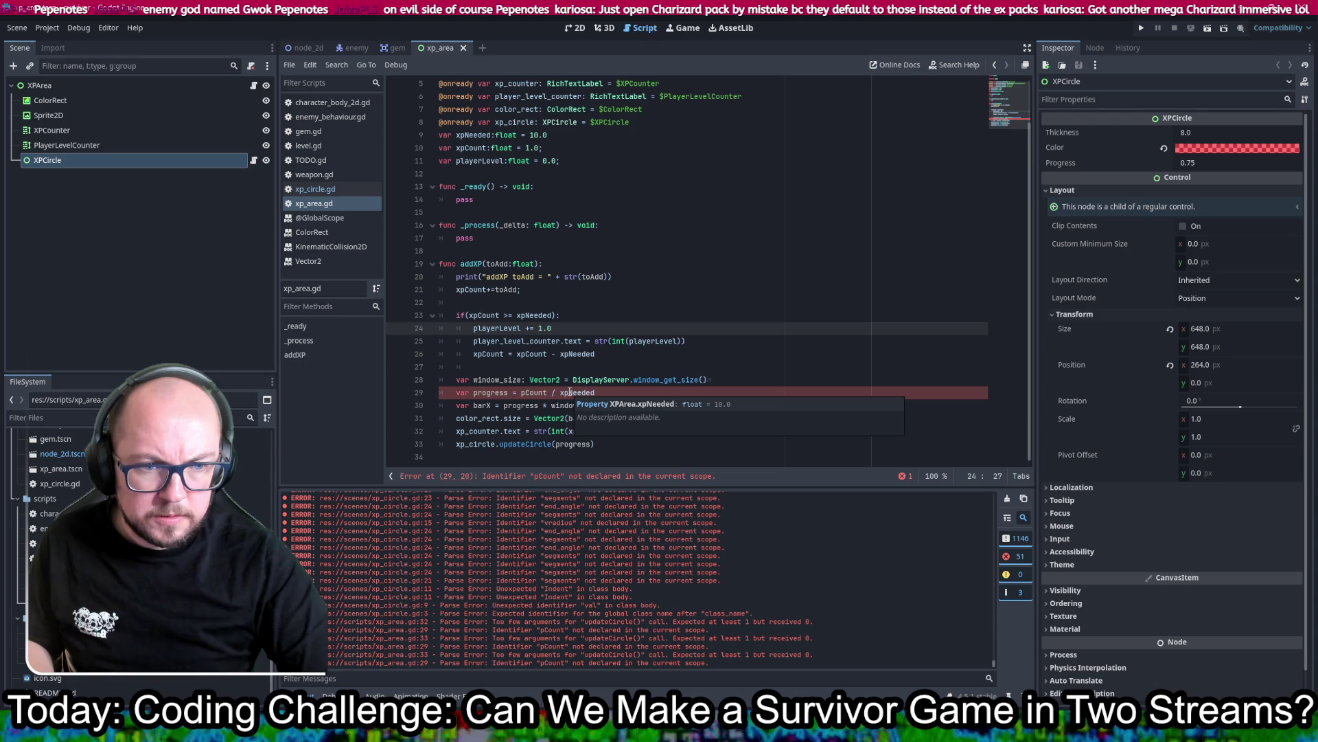
mouse_move(507, 403)
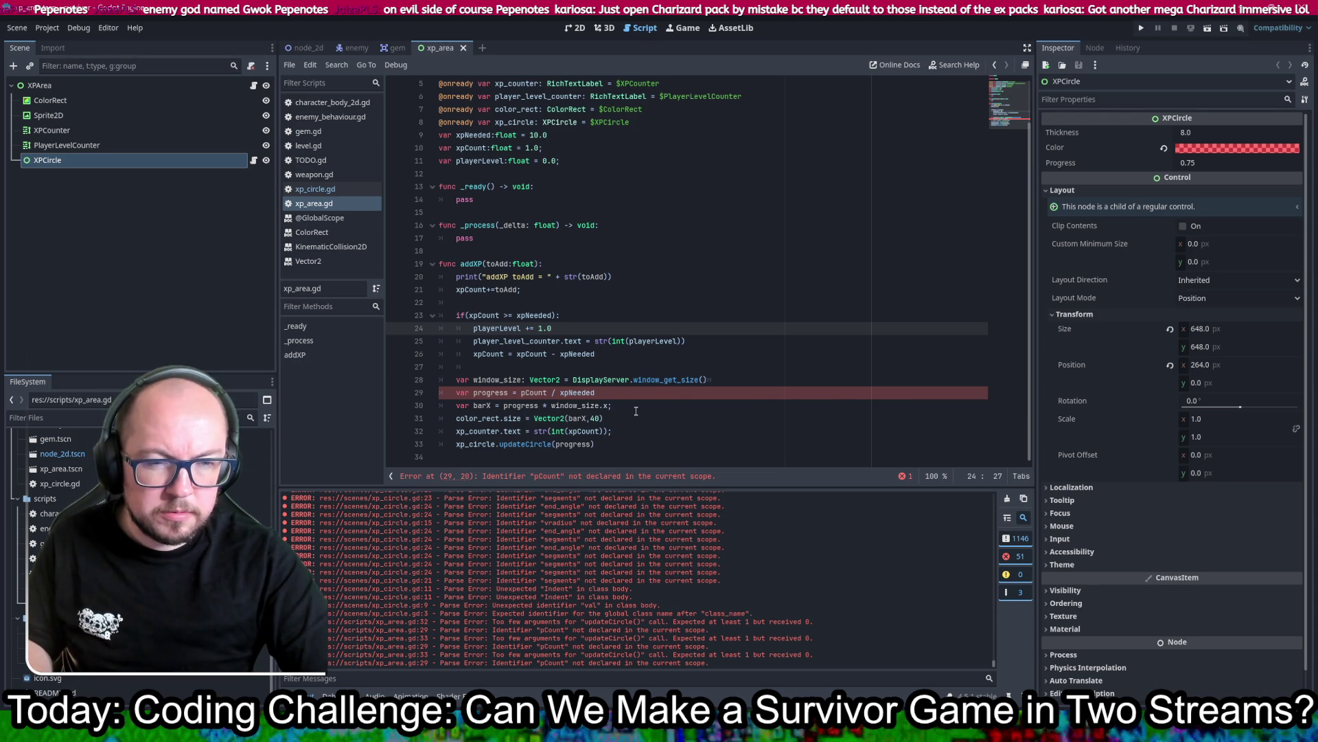
left_click(524, 393)
type("x")
left_click(848, 430)
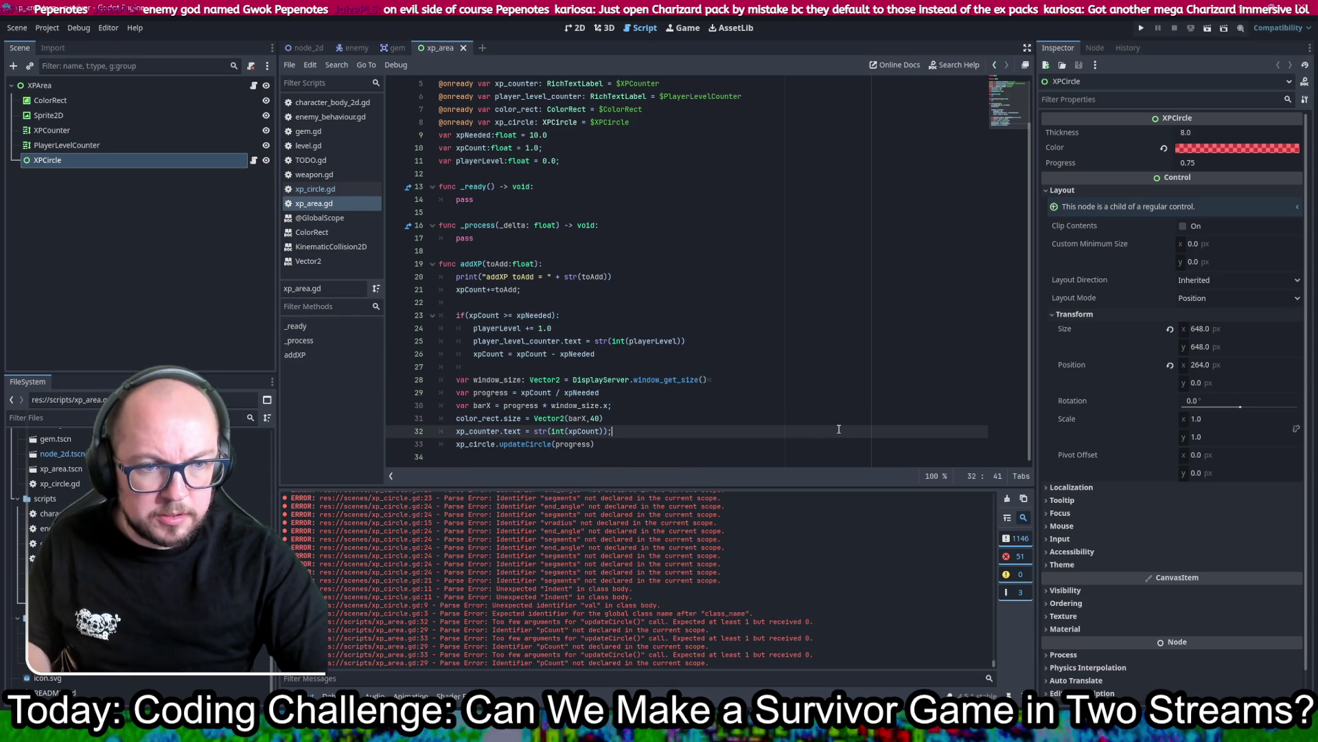
left_click(1143, 27)
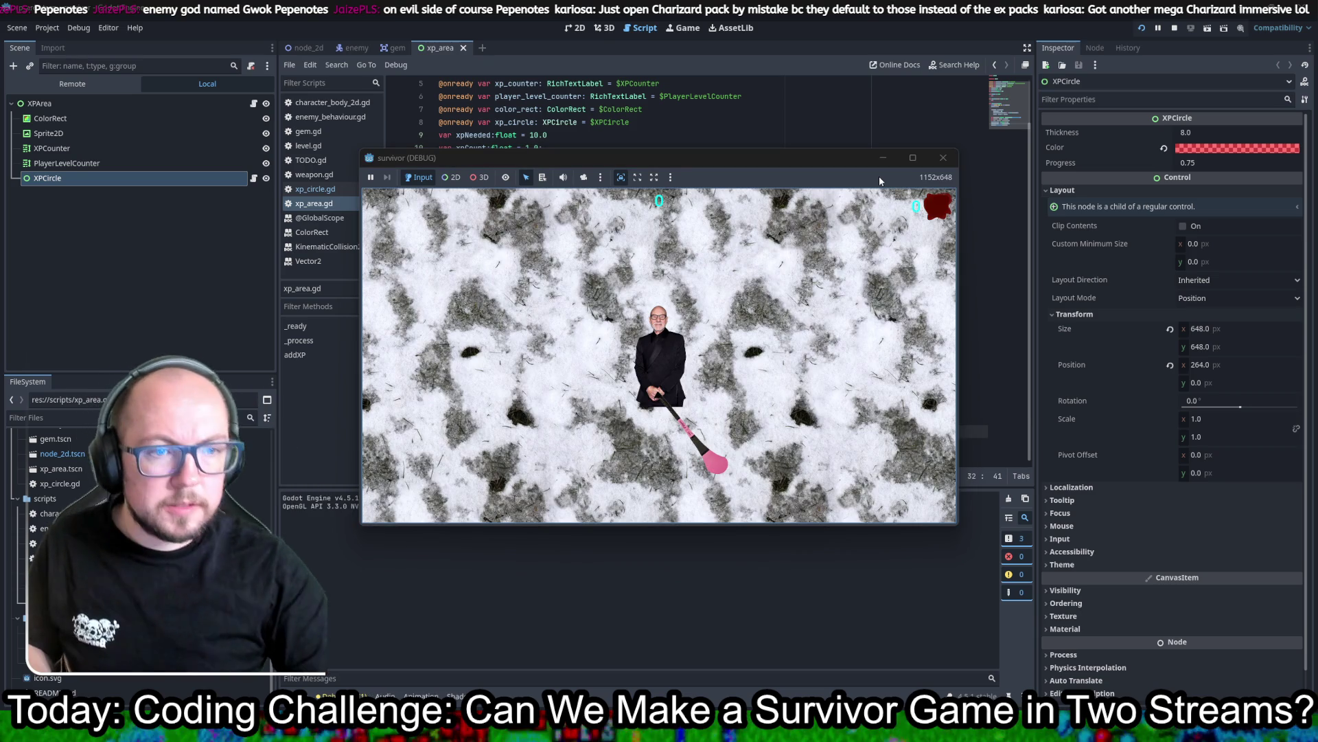
Step: Move the player with WASD to collect XP gems through several level-ups, then close the game
key("w+a")
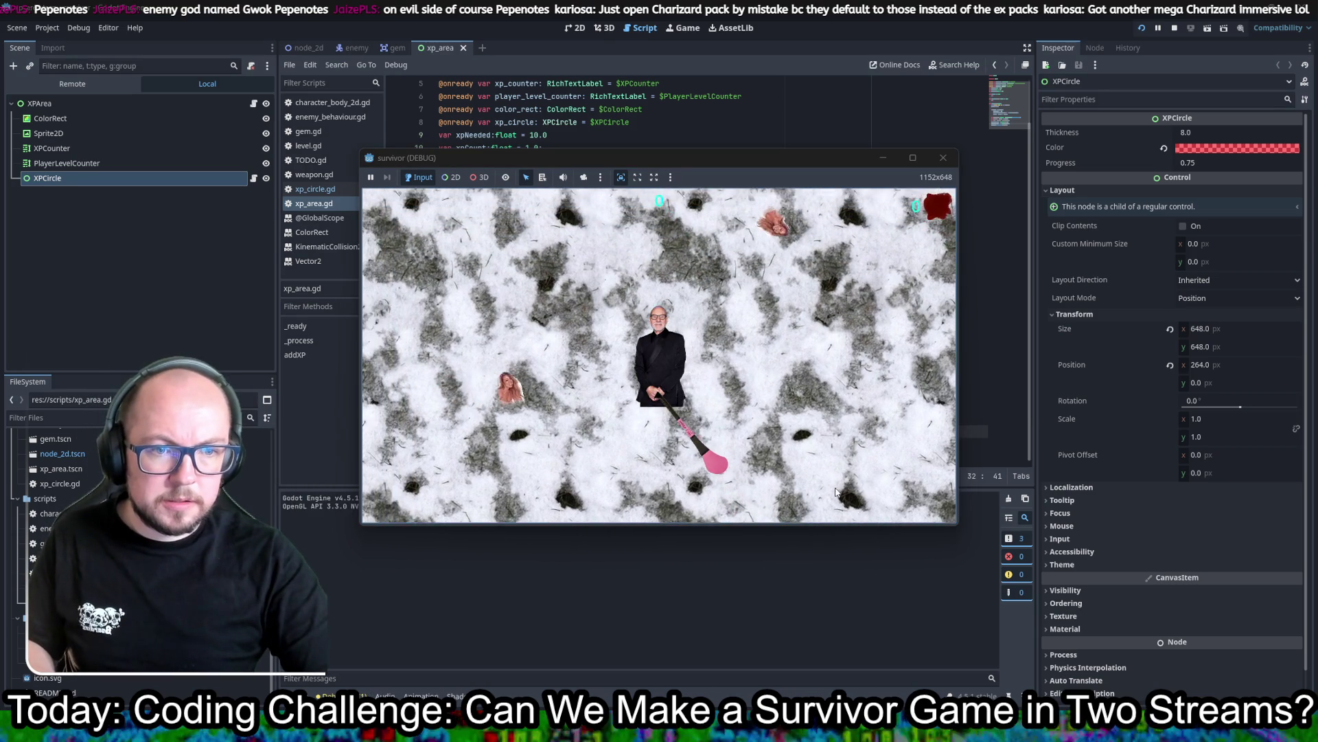
key("s")
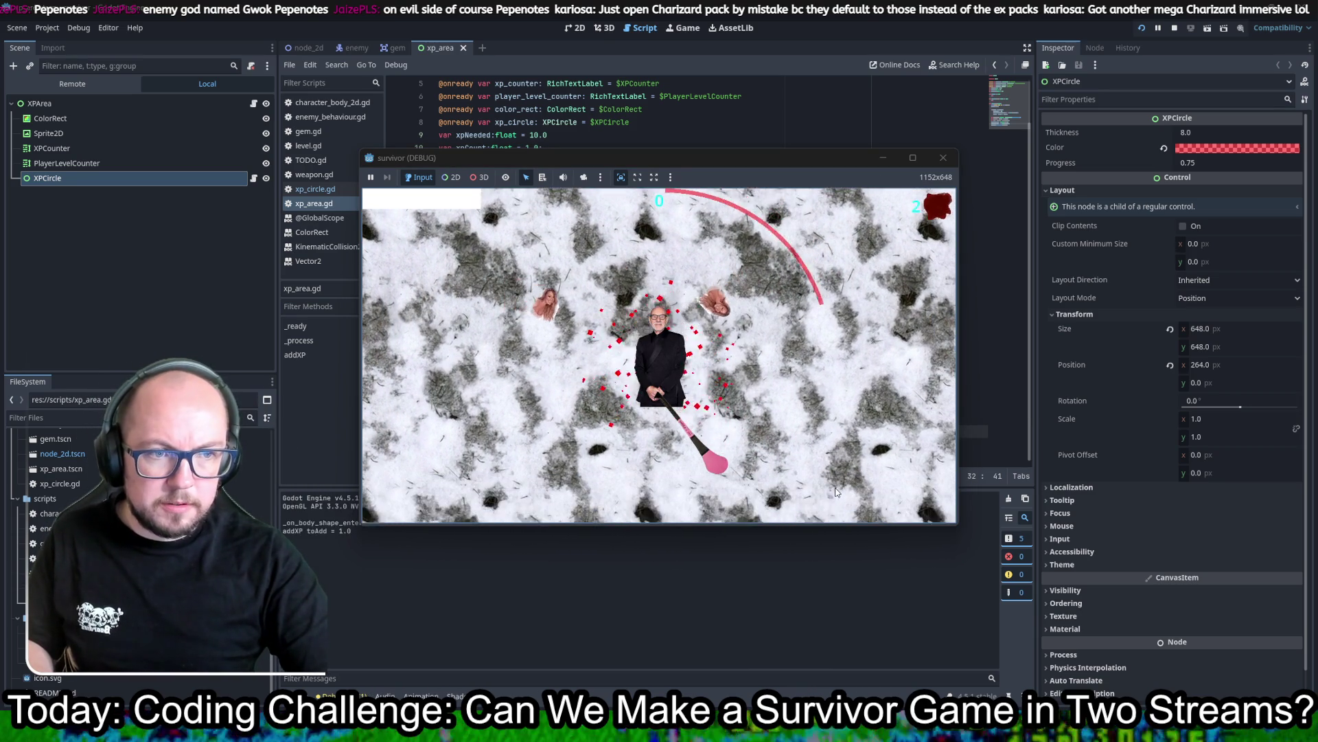
key("s")
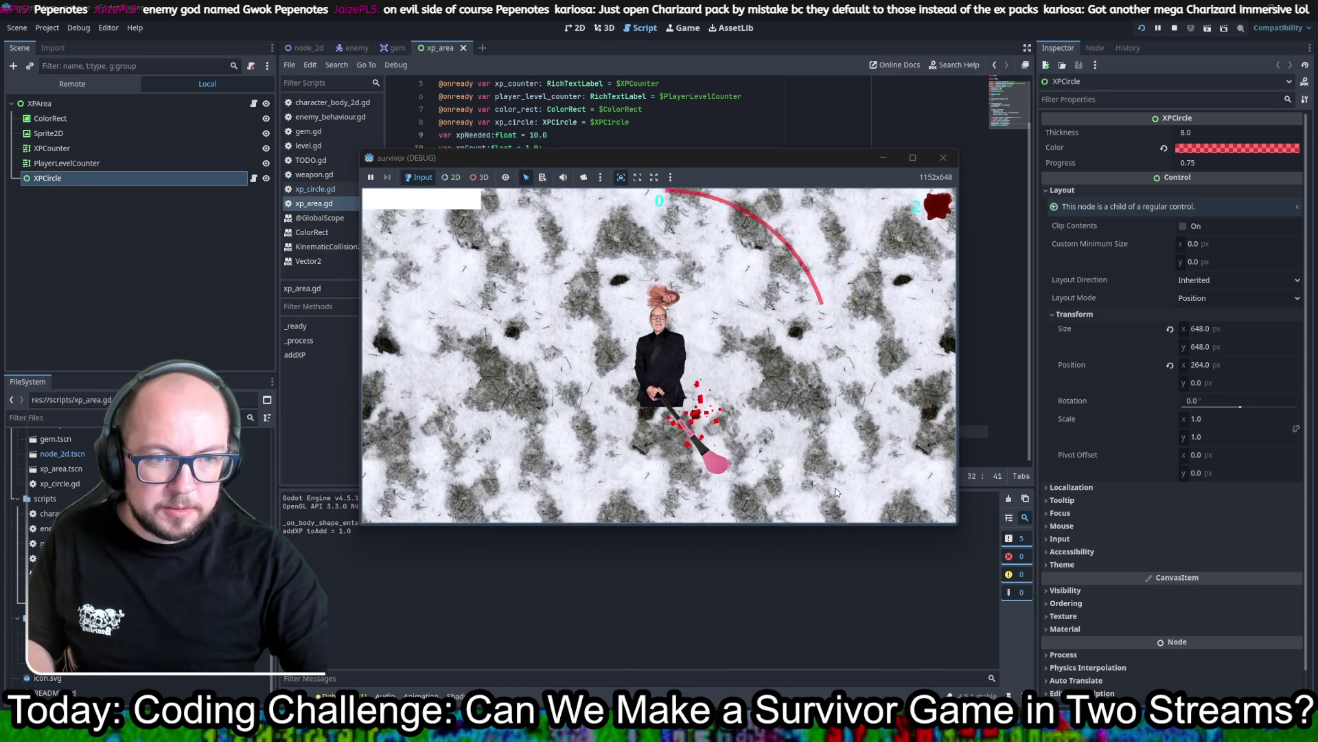
key("w")
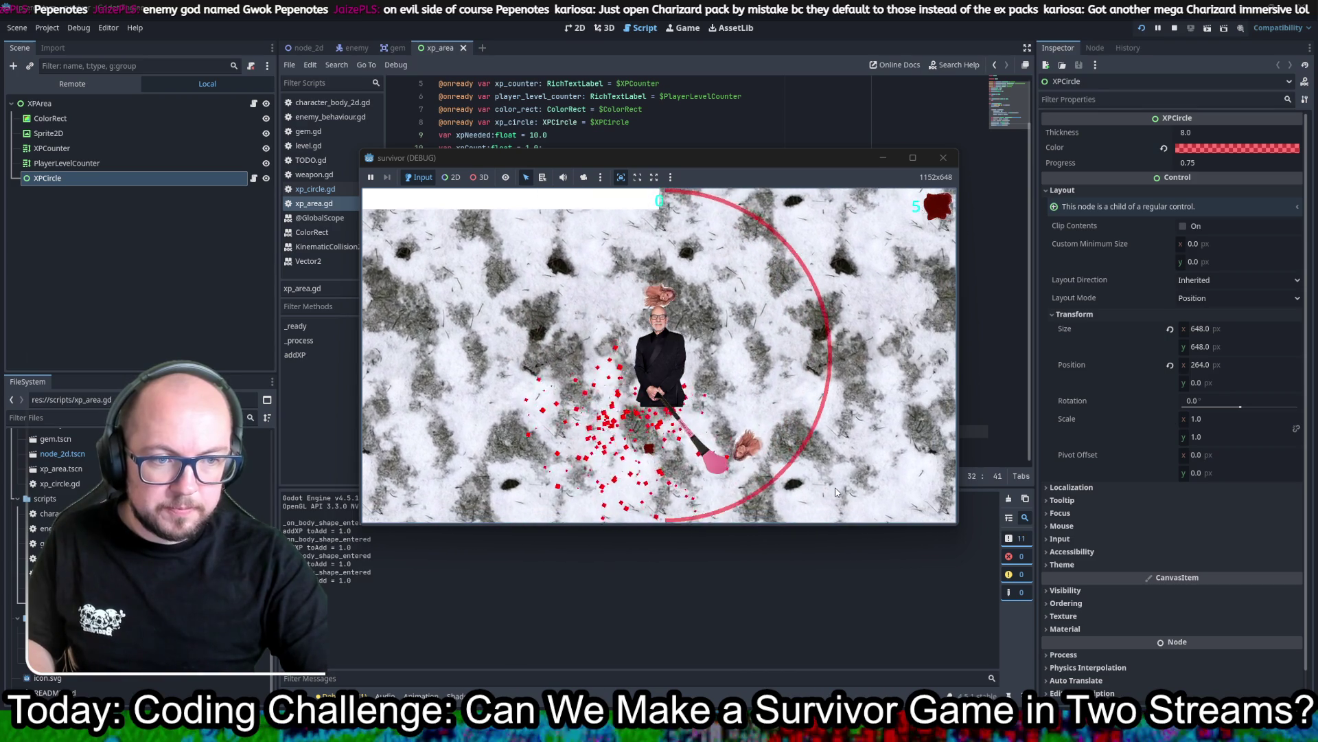
key("s")
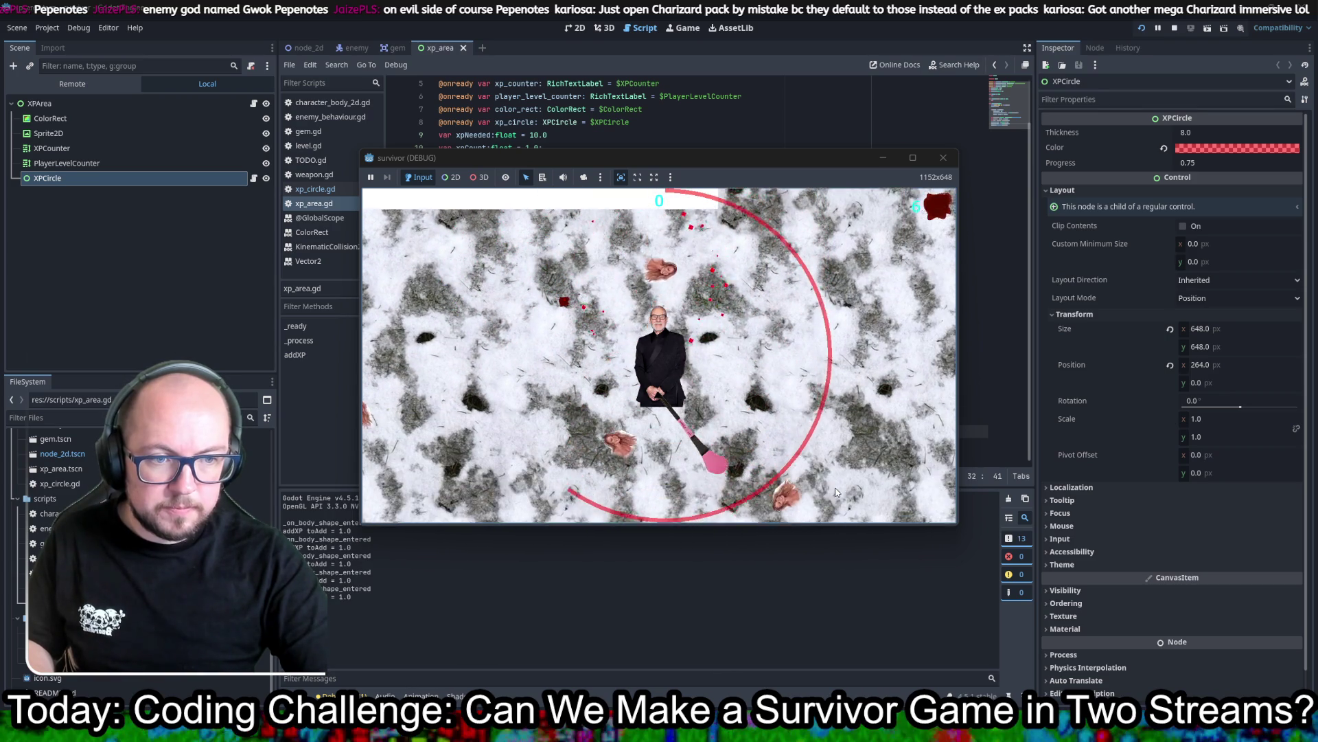
key("s")
key("d")
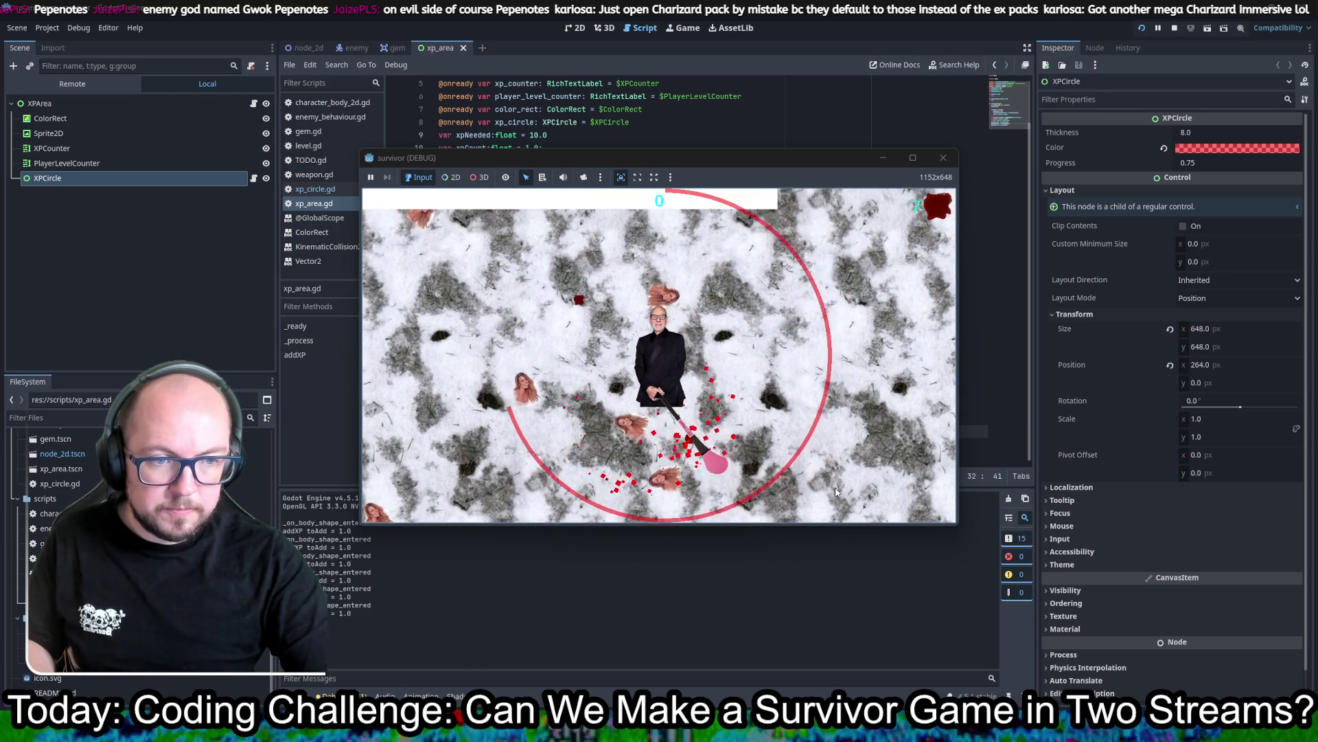
key("w")
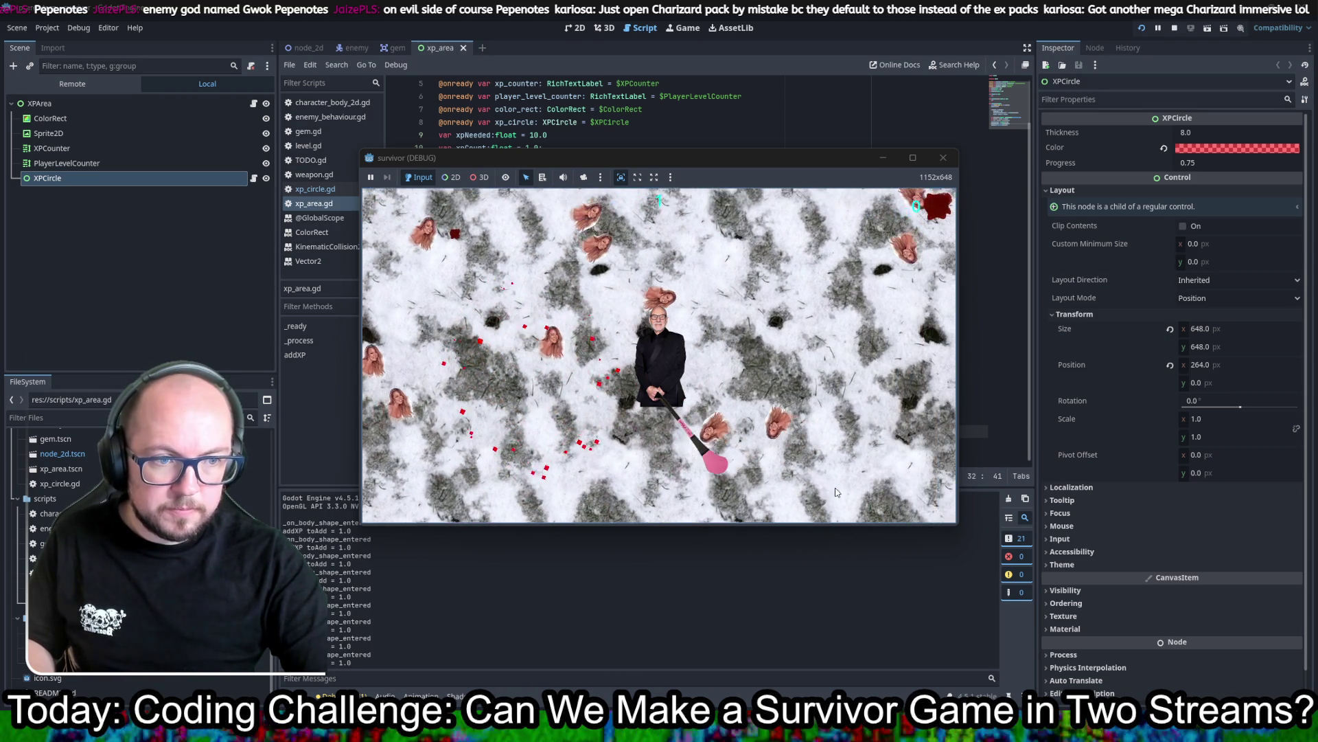
key("d")
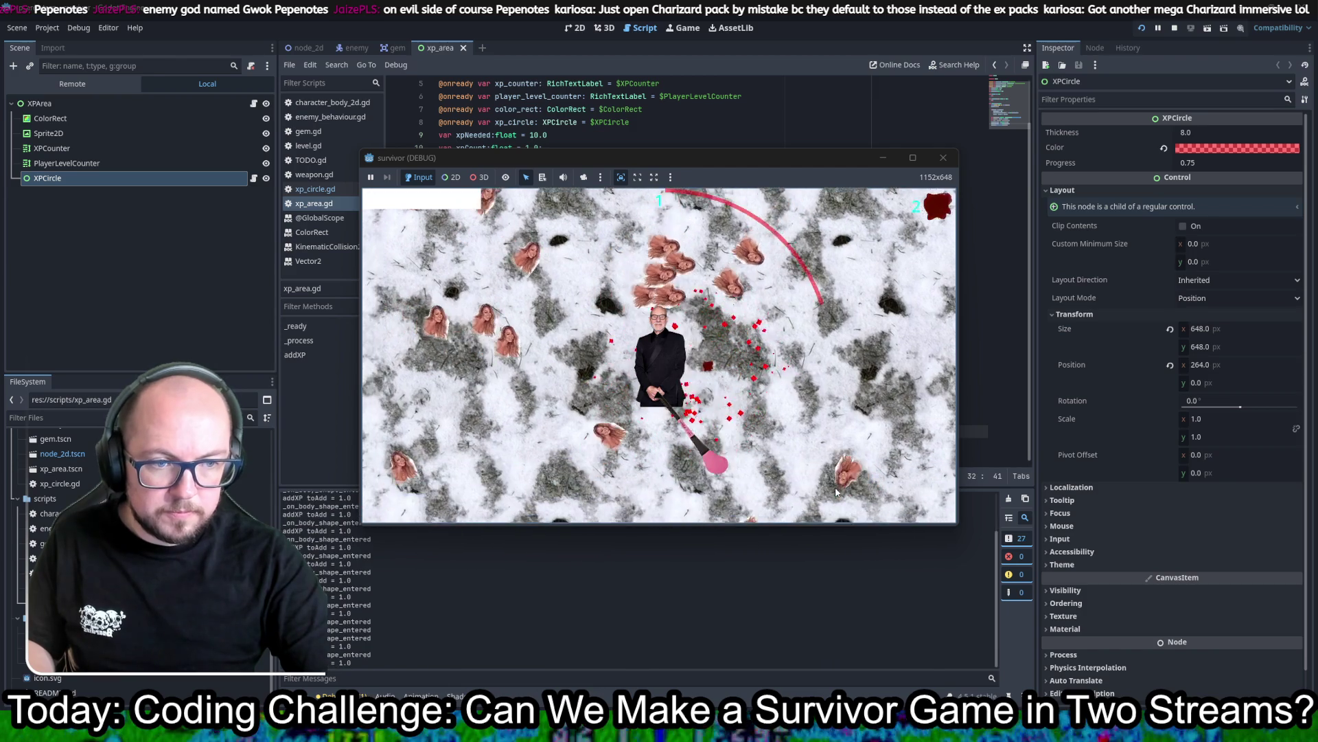
key("w")
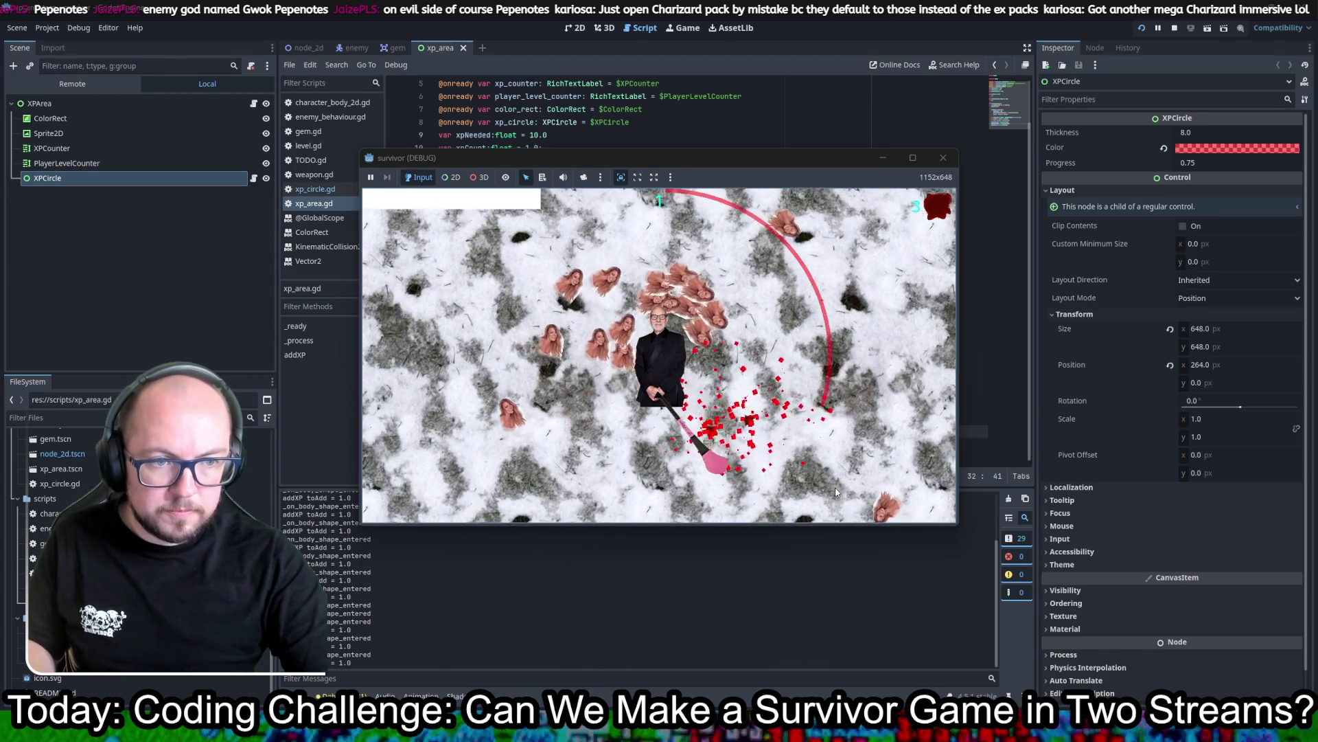
key("s")
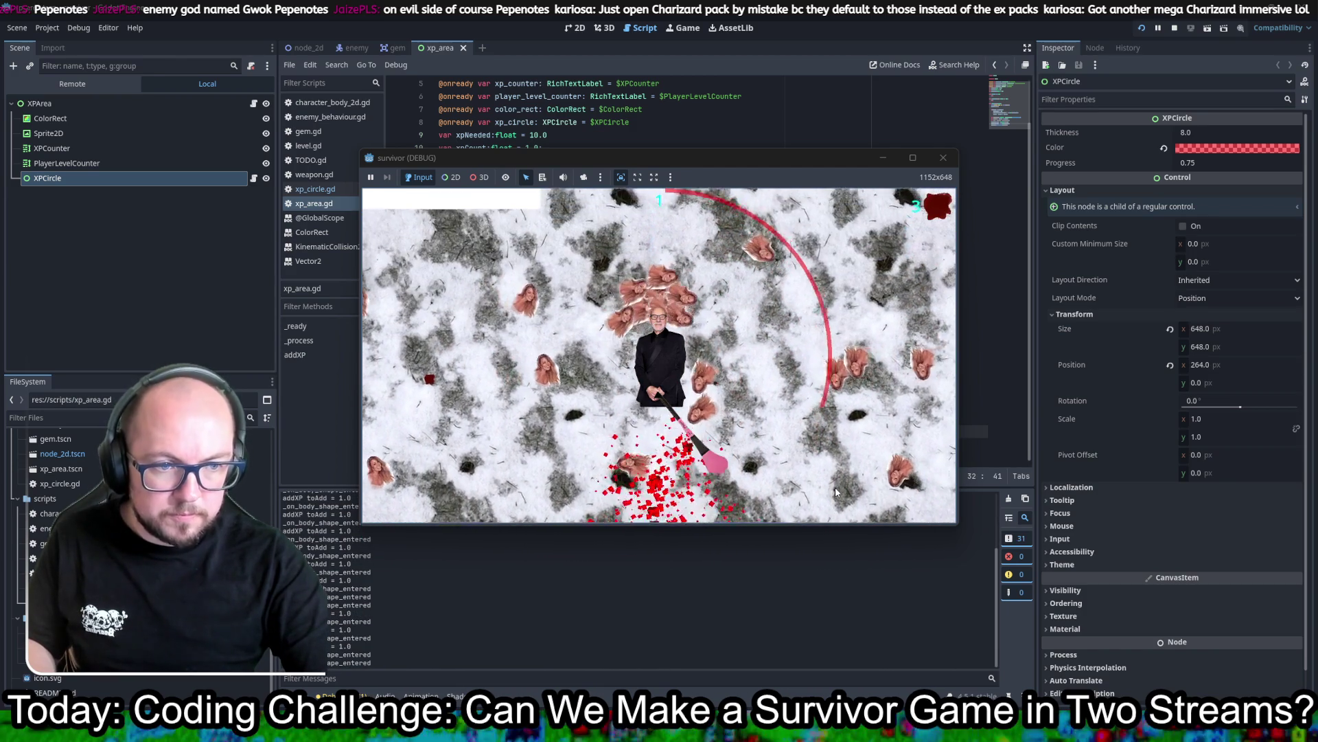
key("s")
key("d")
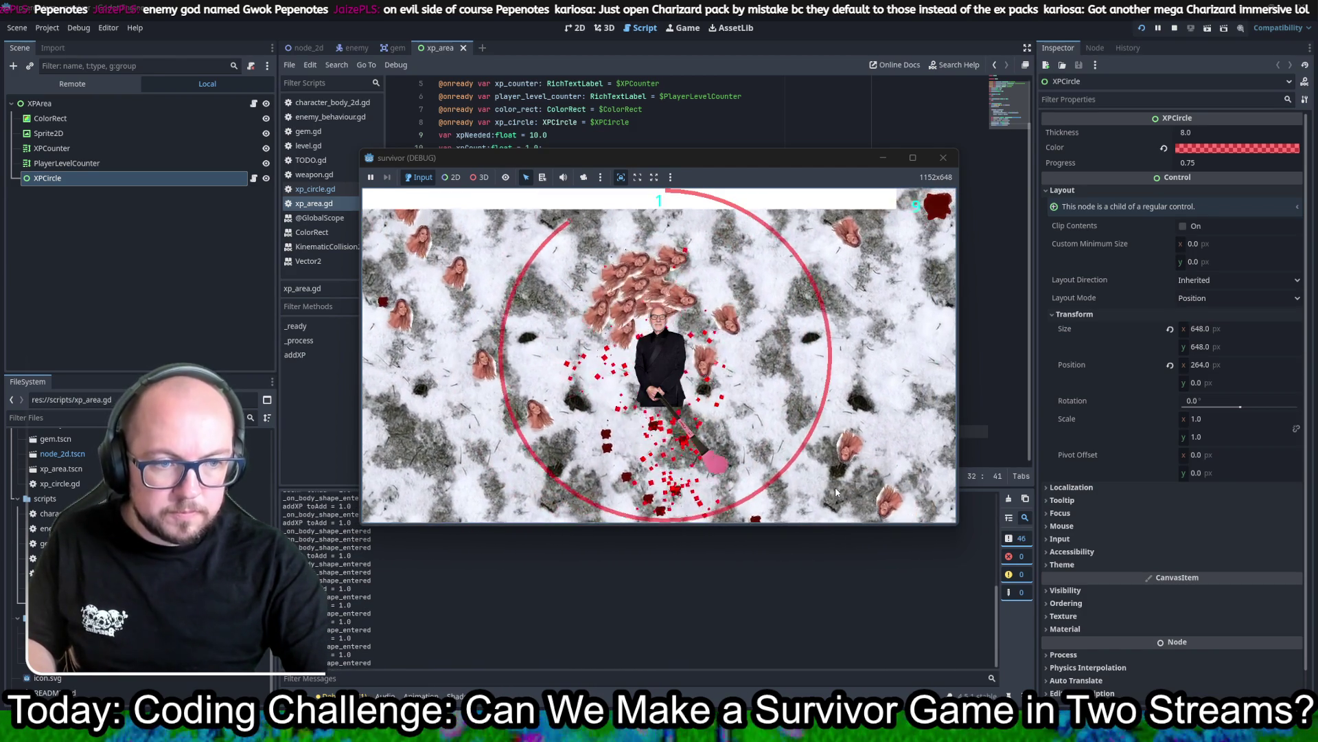
key("w")
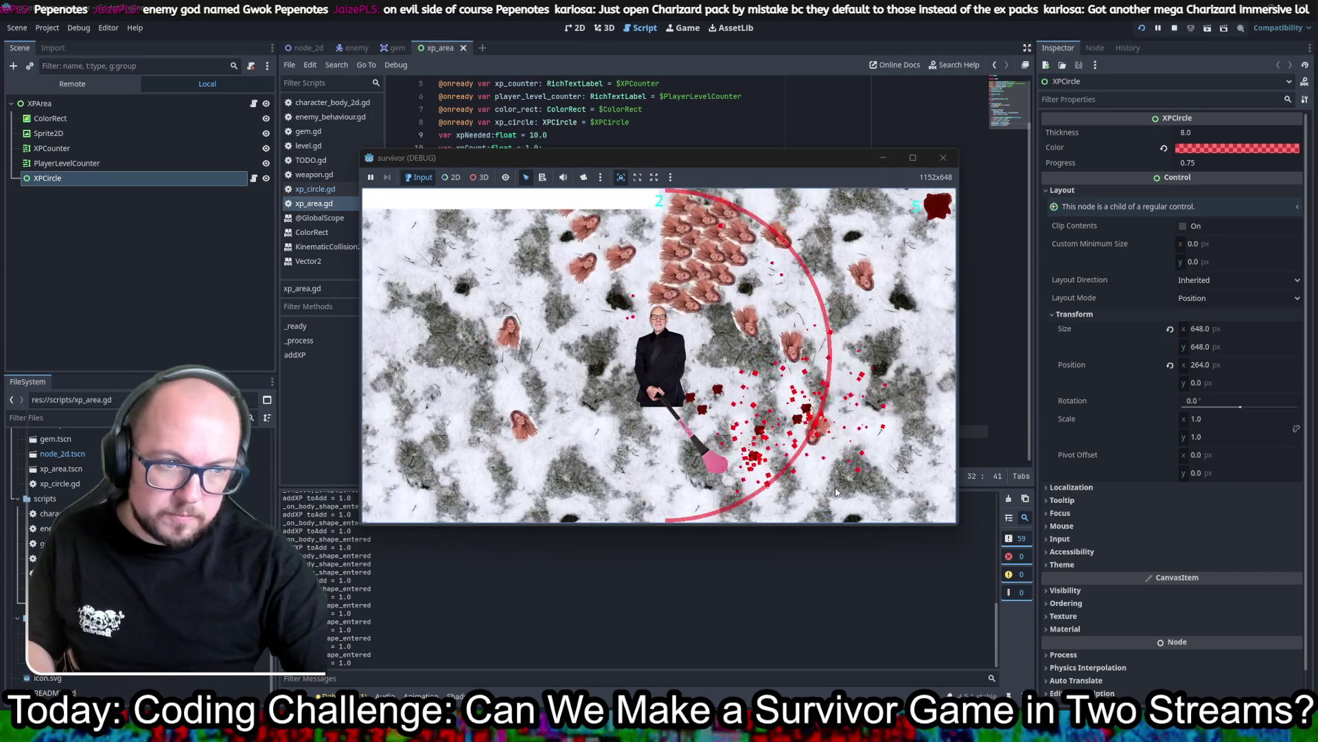
key("w")
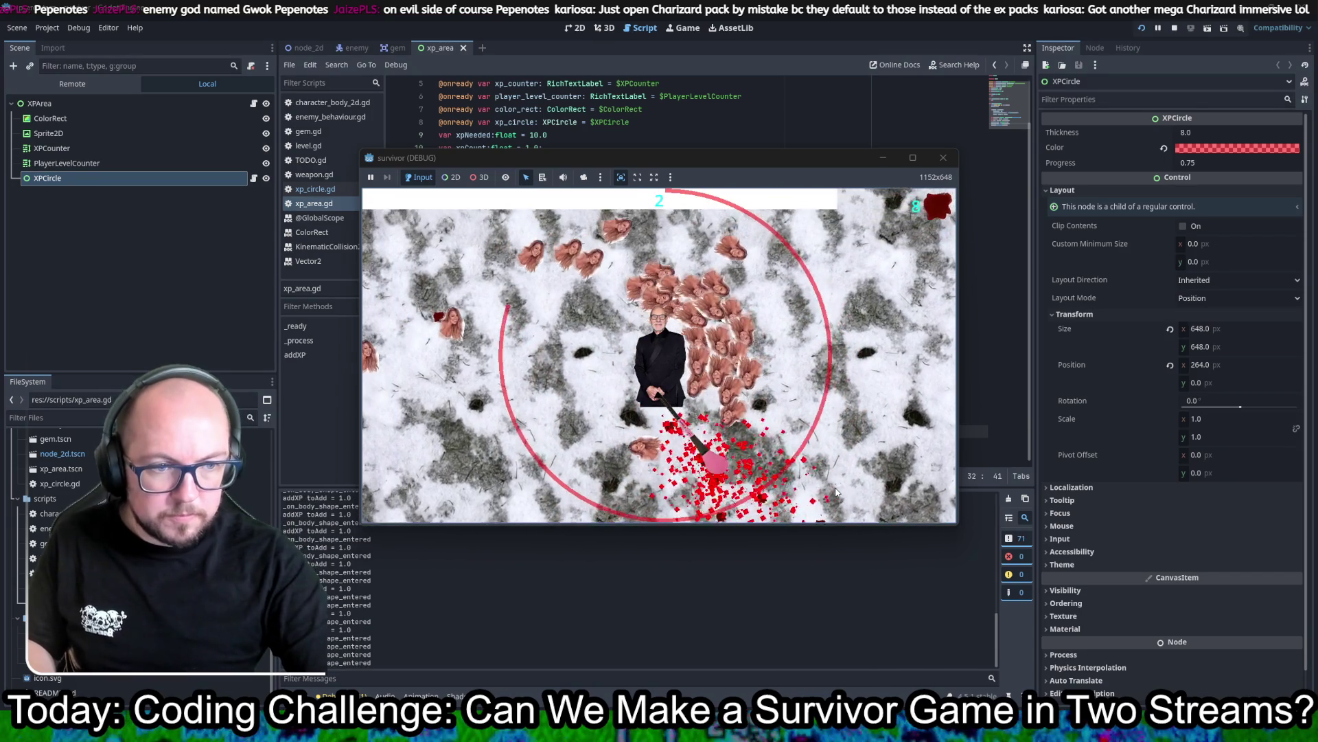
key("w")
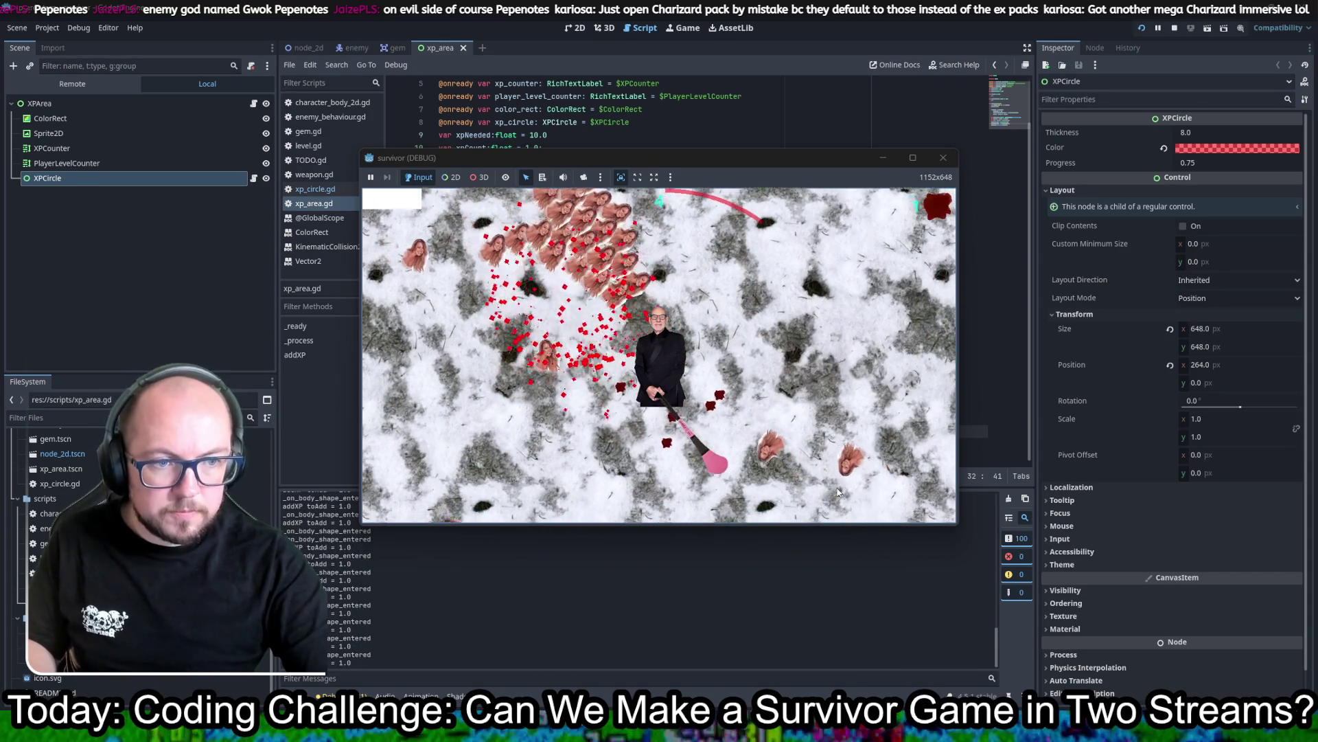
key("w")
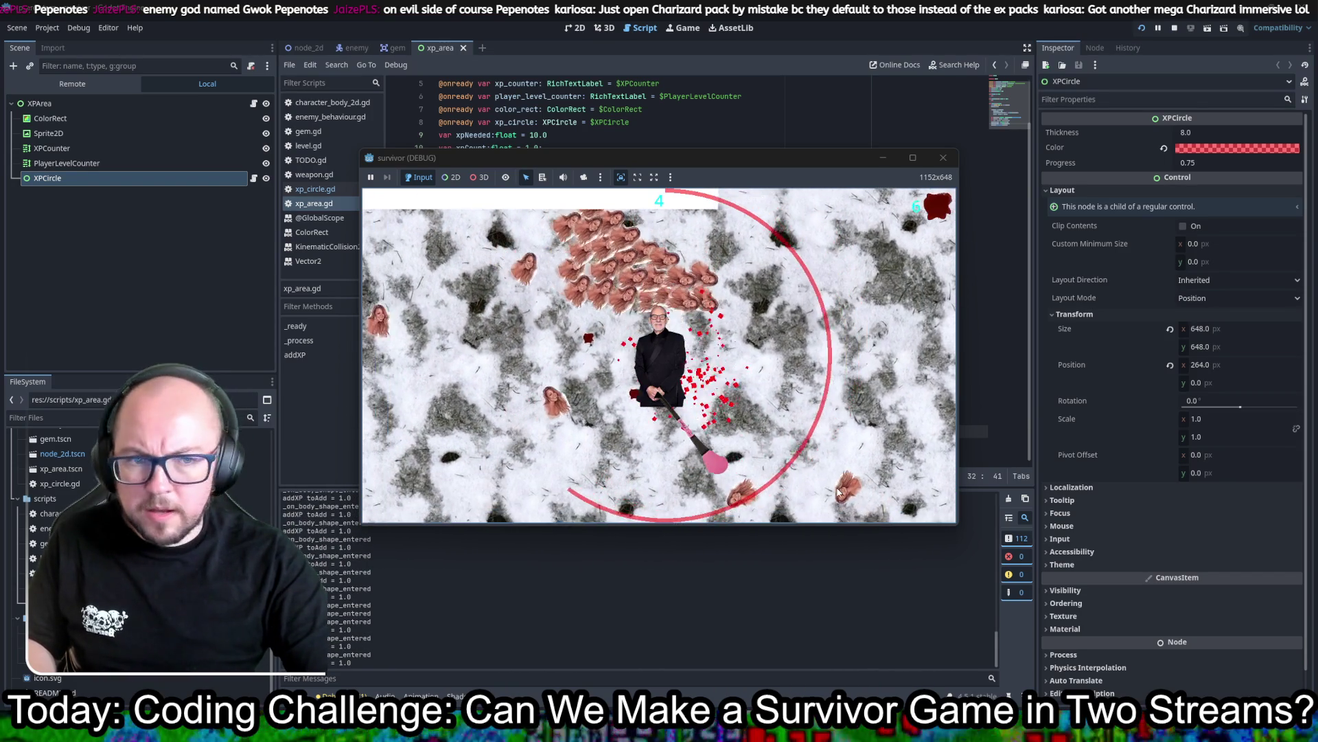
key("d")
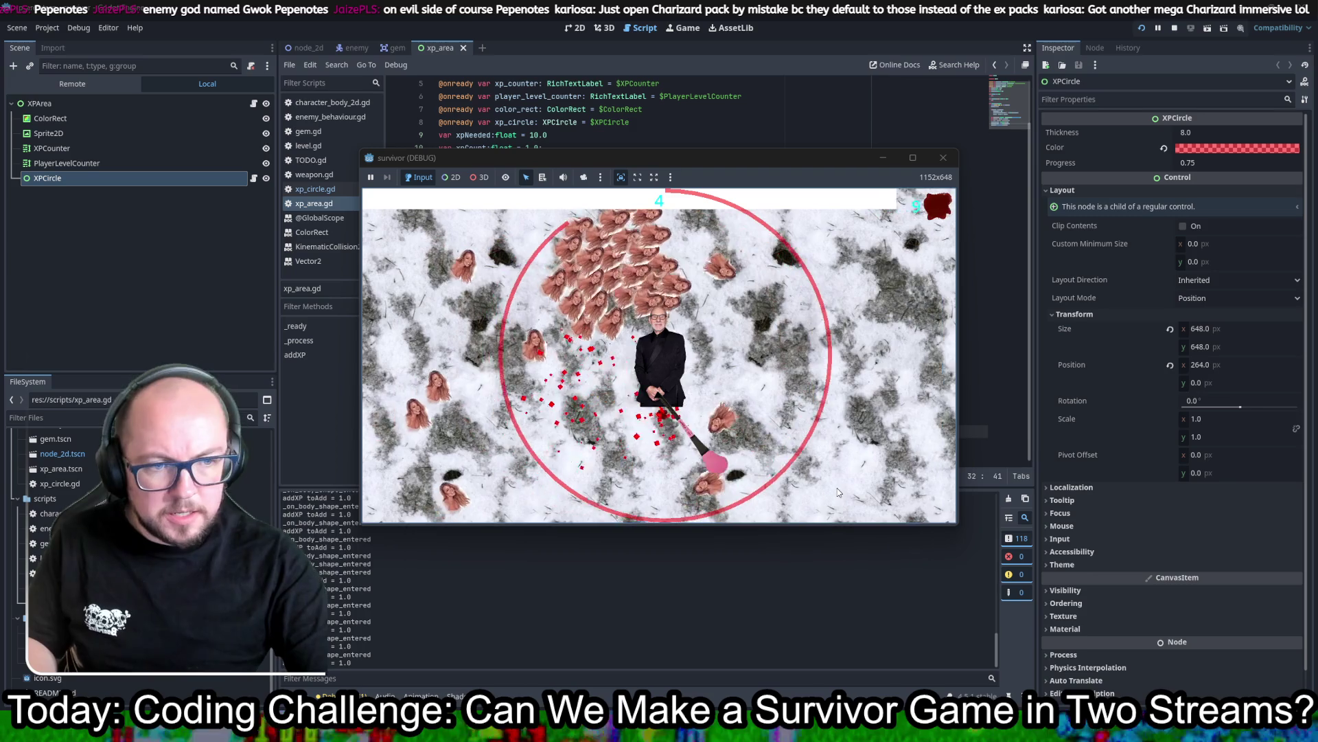
key("s")
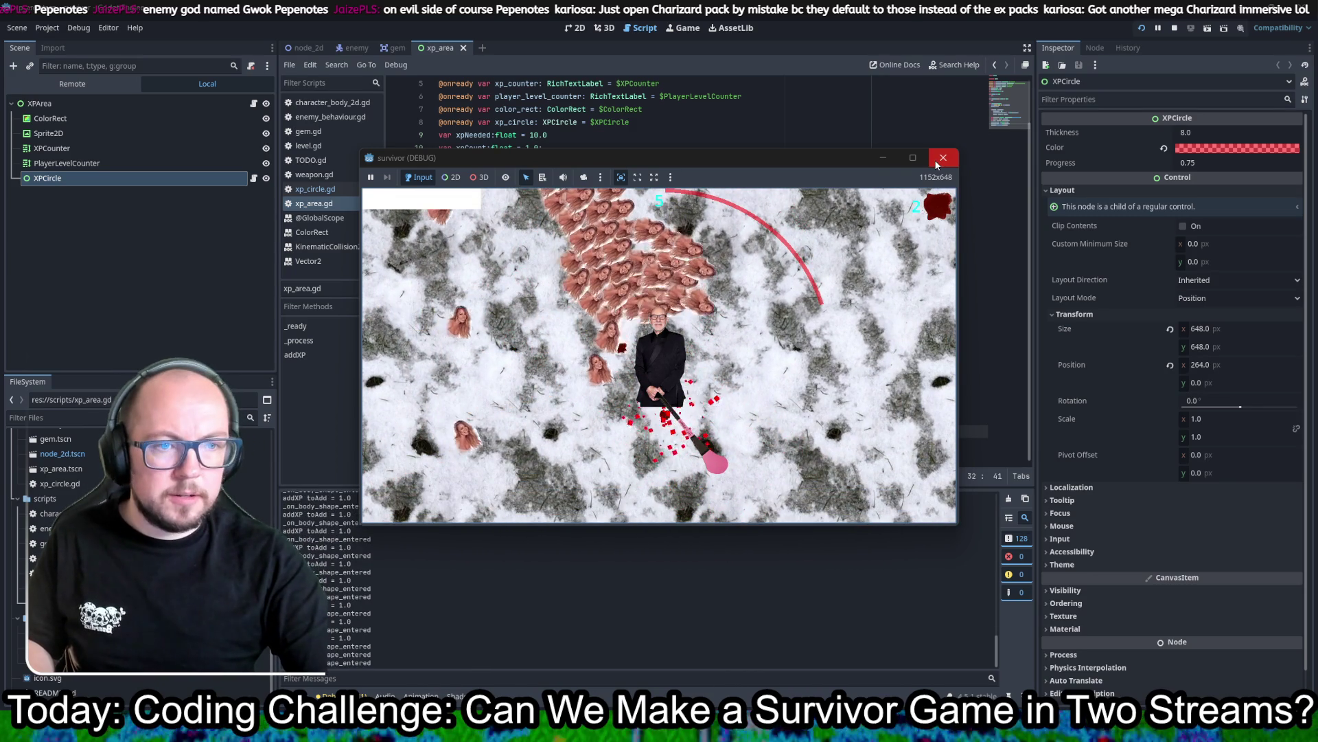
left_click(936, 162)
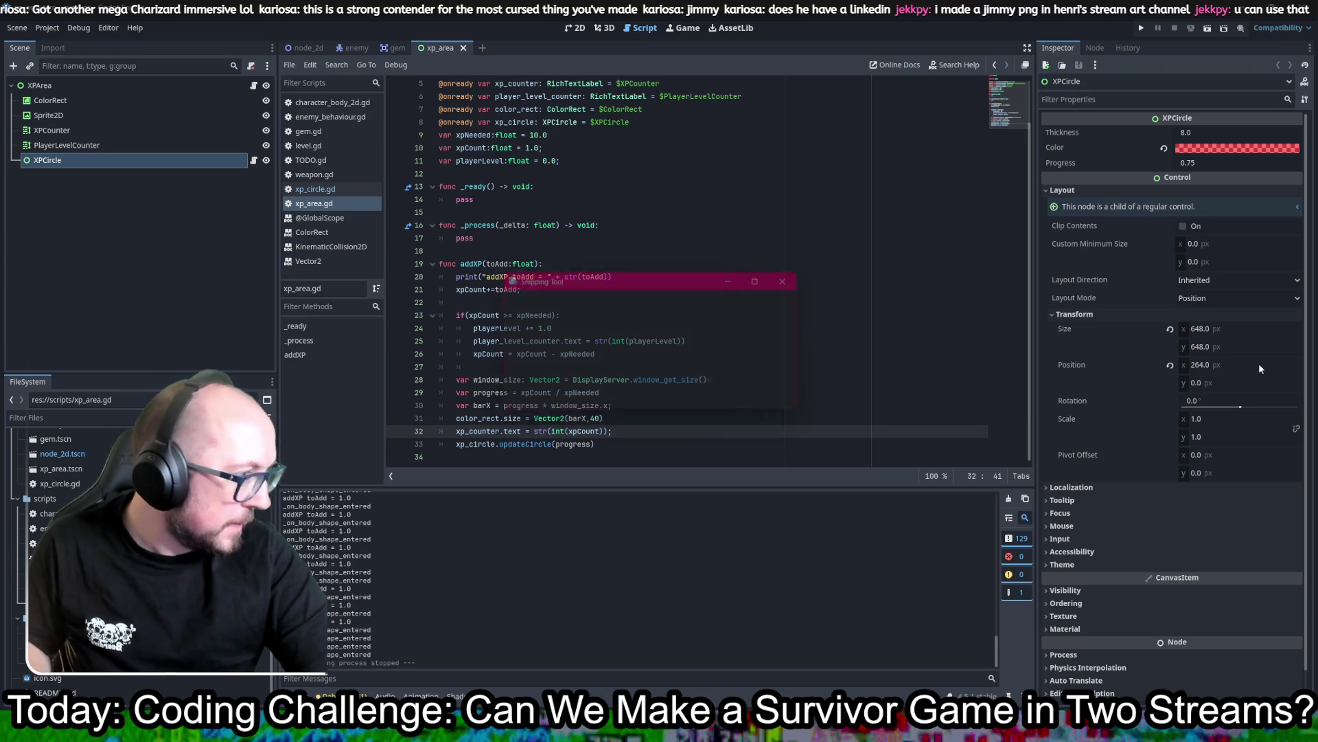
Step: Snip the face region with Win+Shift+S and paste it into Krita's blood_texture.png
key("super+shift+s")
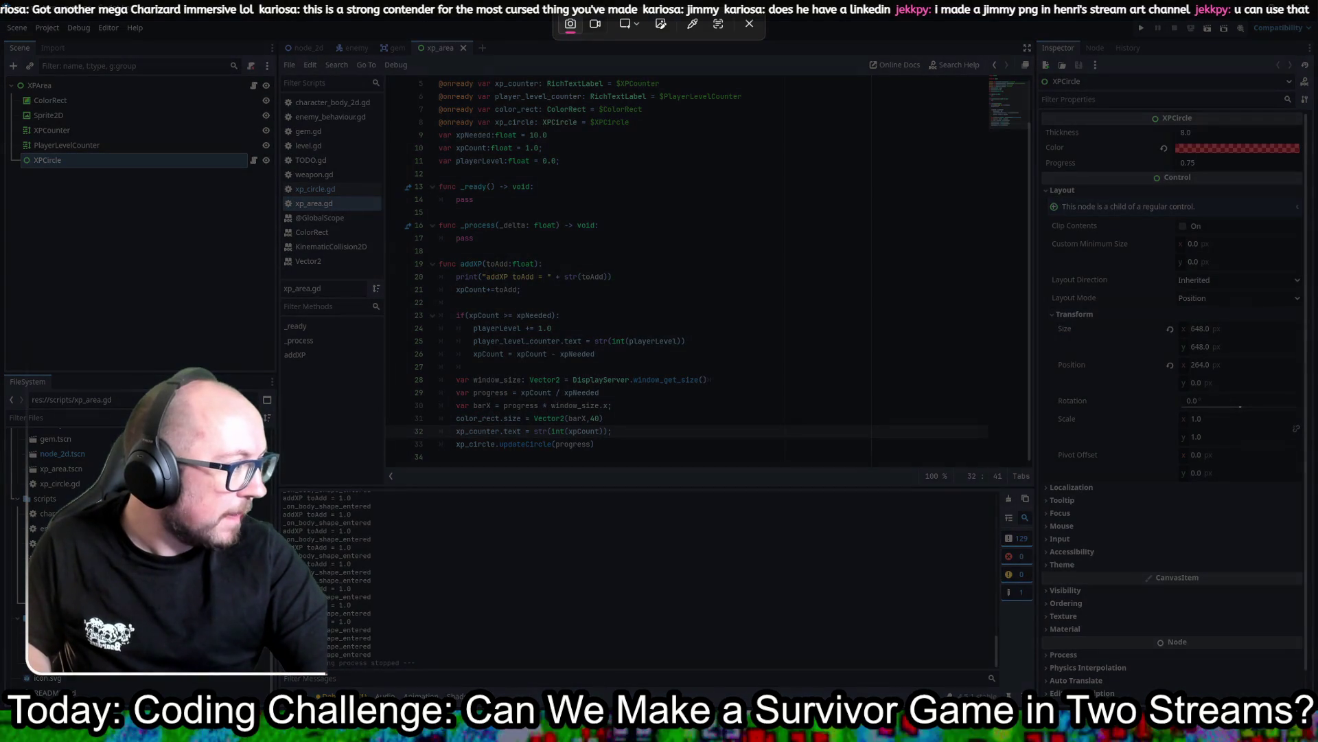
key("Escape")
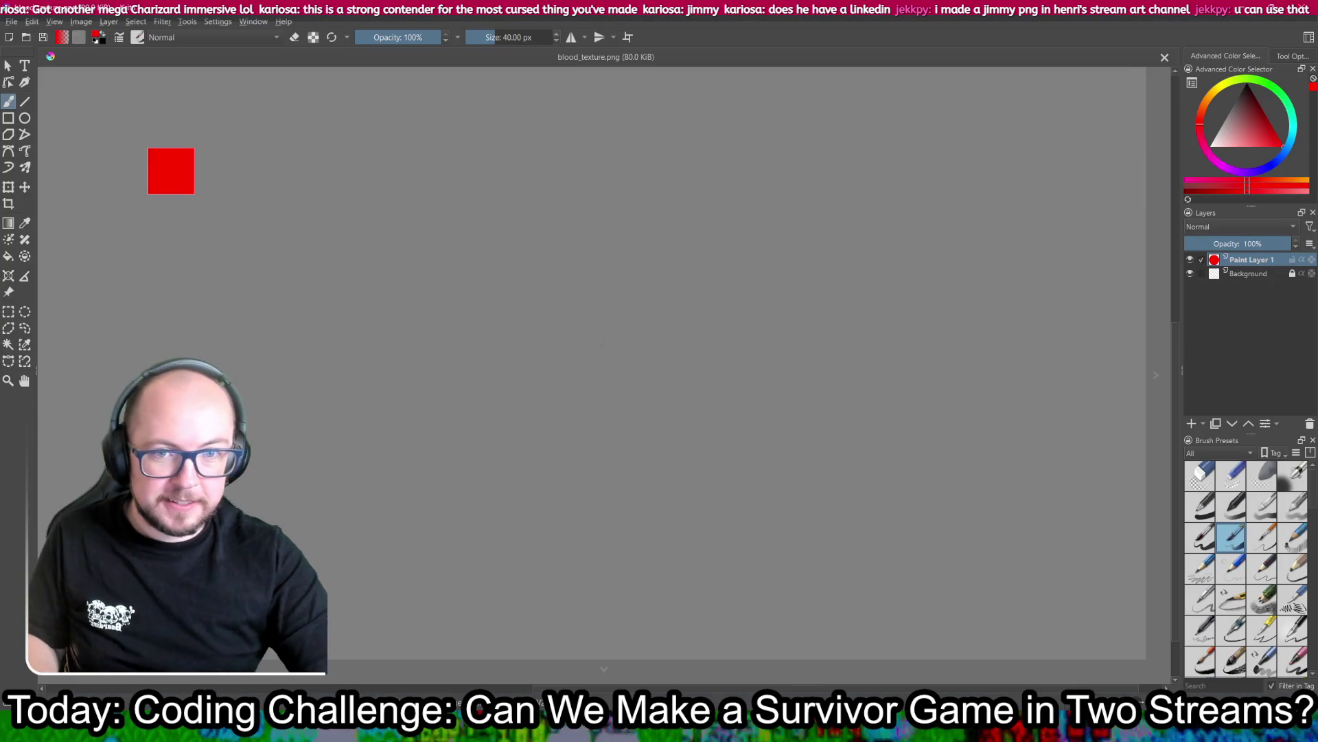
key("ctrl+v")
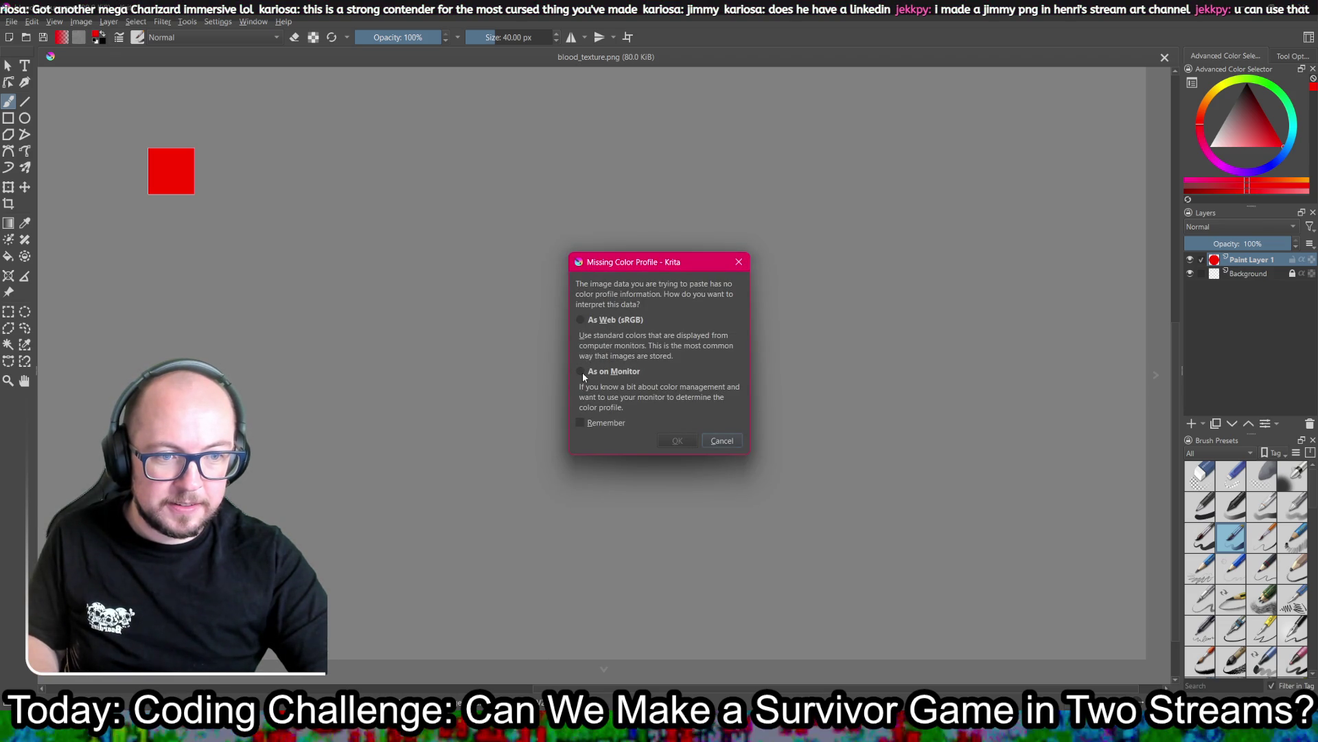
Step: Accept the paste as Web sRGB, then create a new sRGB document from the clipboard
left_click(582, 320)
left_click(676, 439)
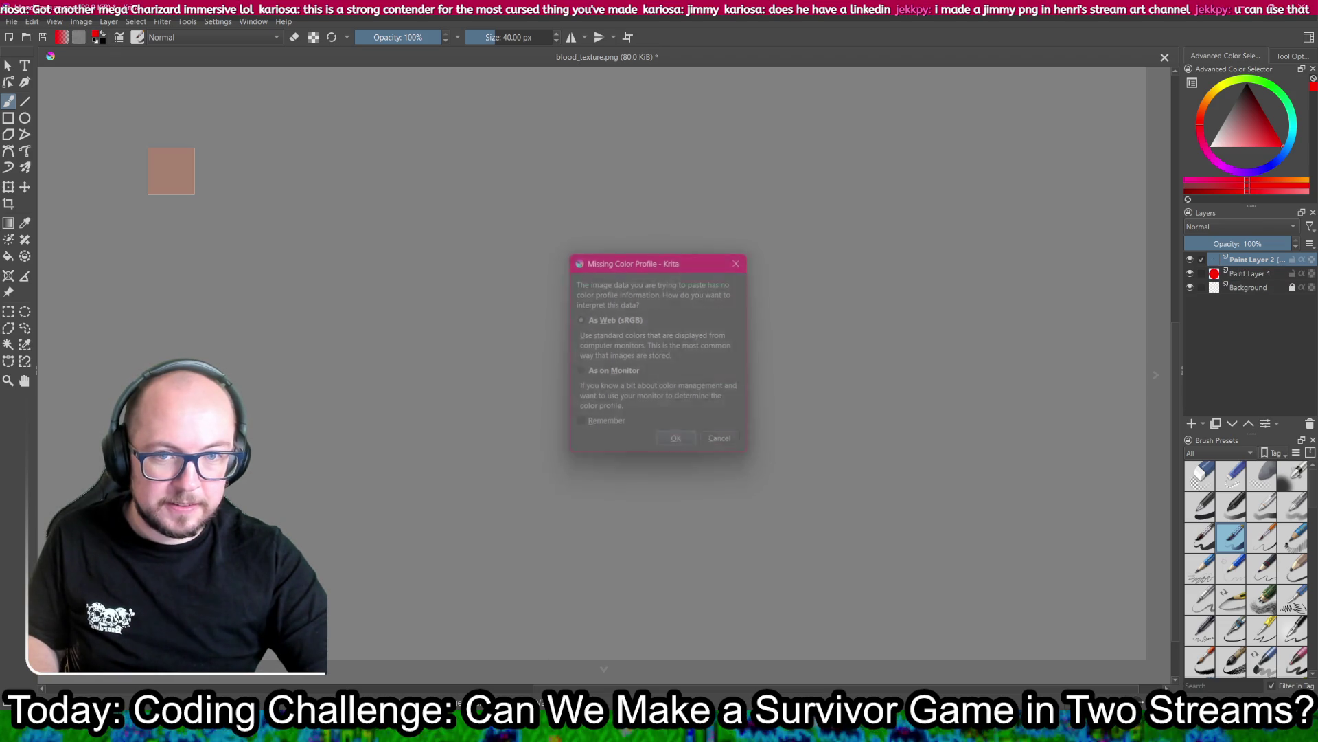
left_click(13, 21)
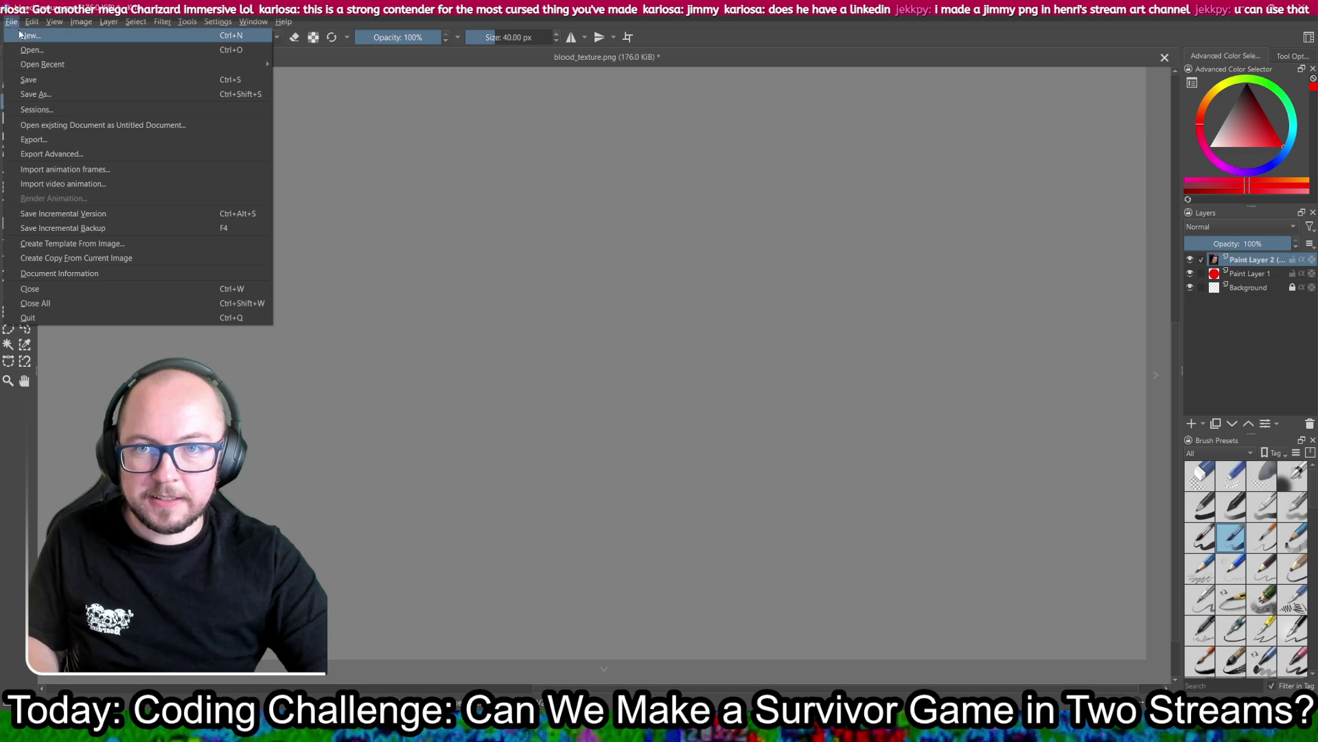
left_click(26, 35)
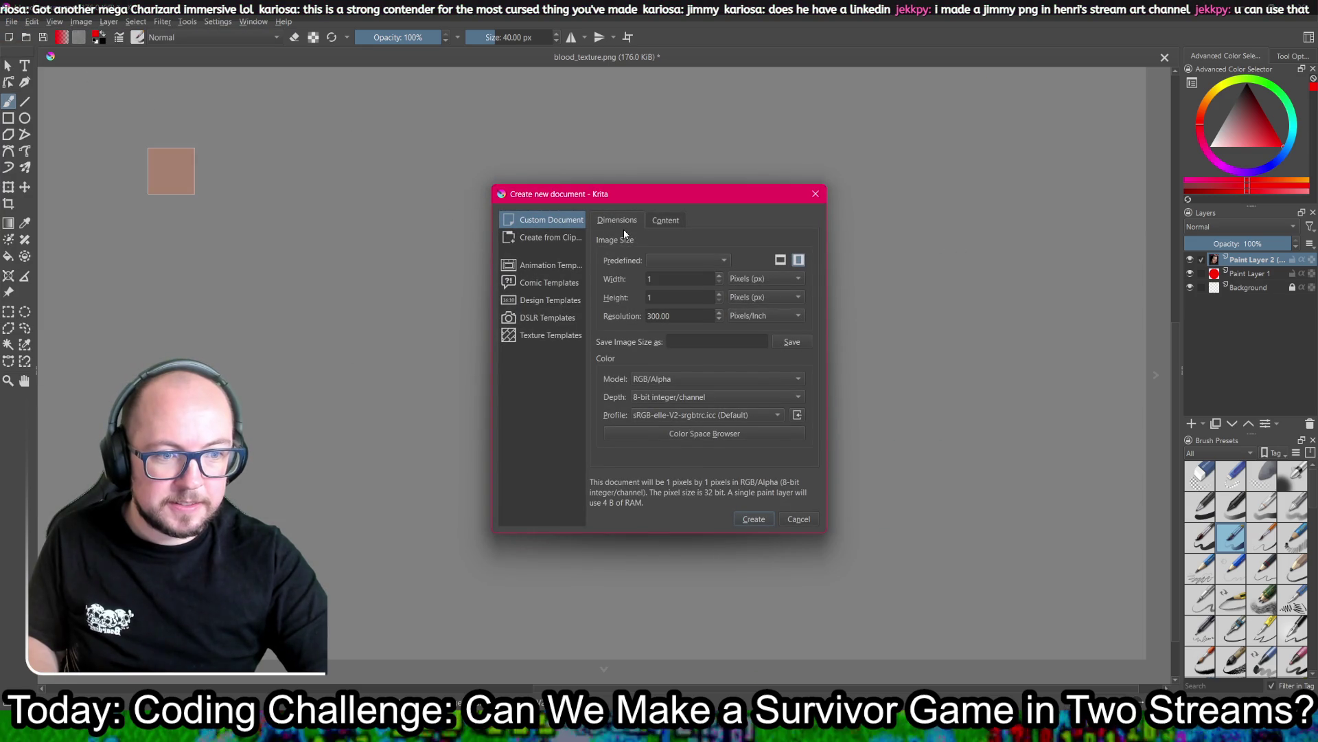
left_click(548, 240)
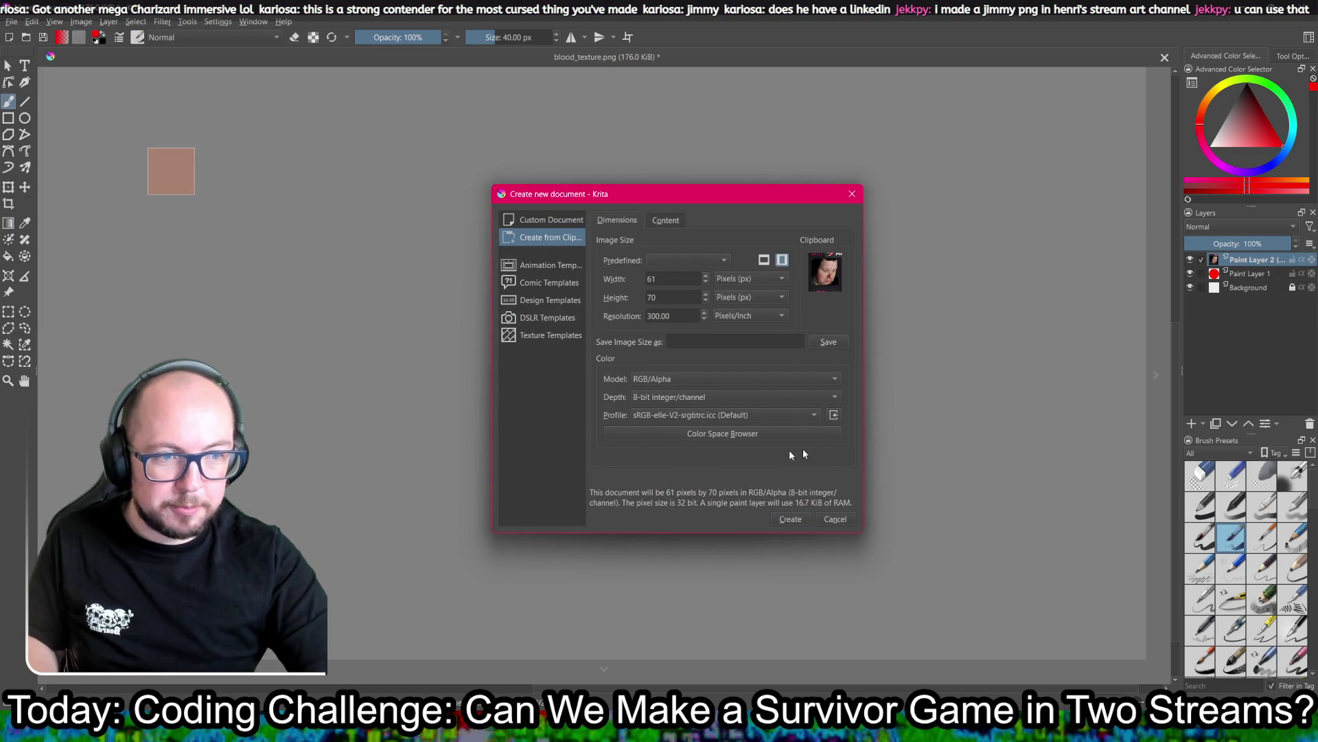
left_click(789, 519)
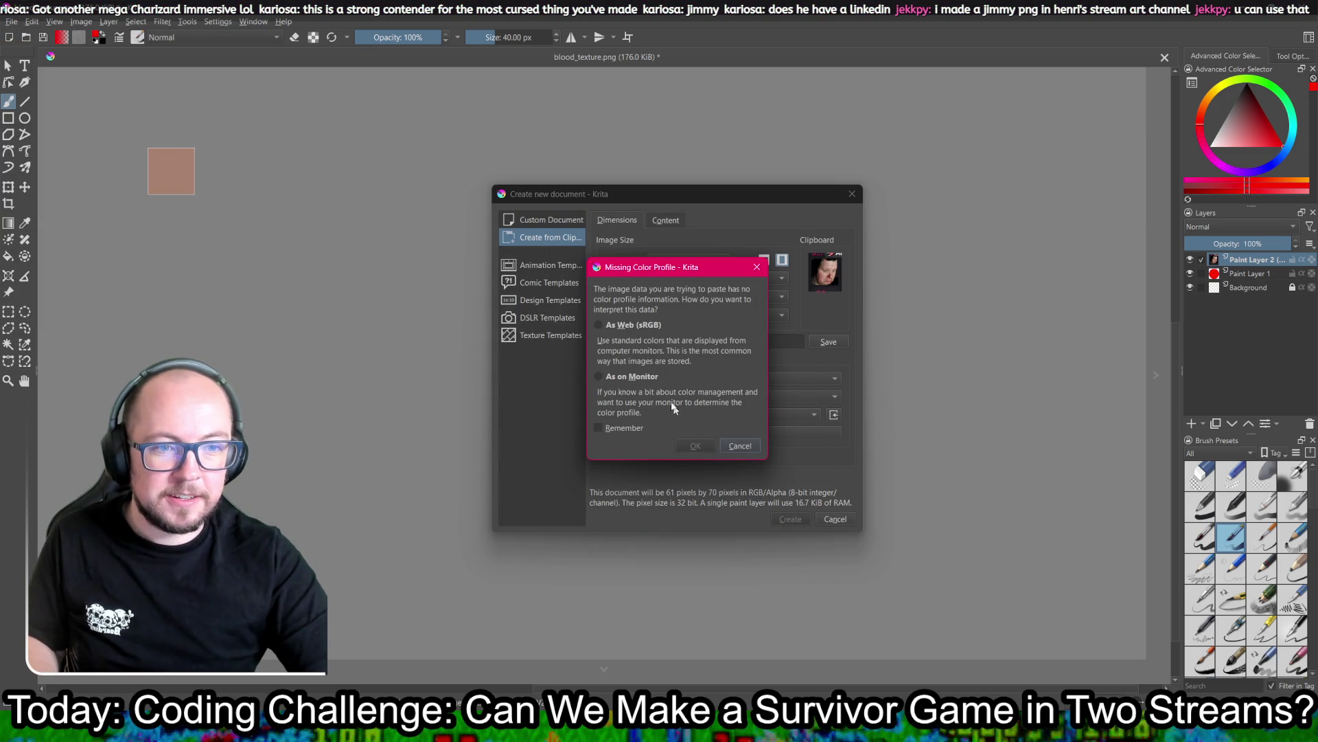
left_click(628, 325)
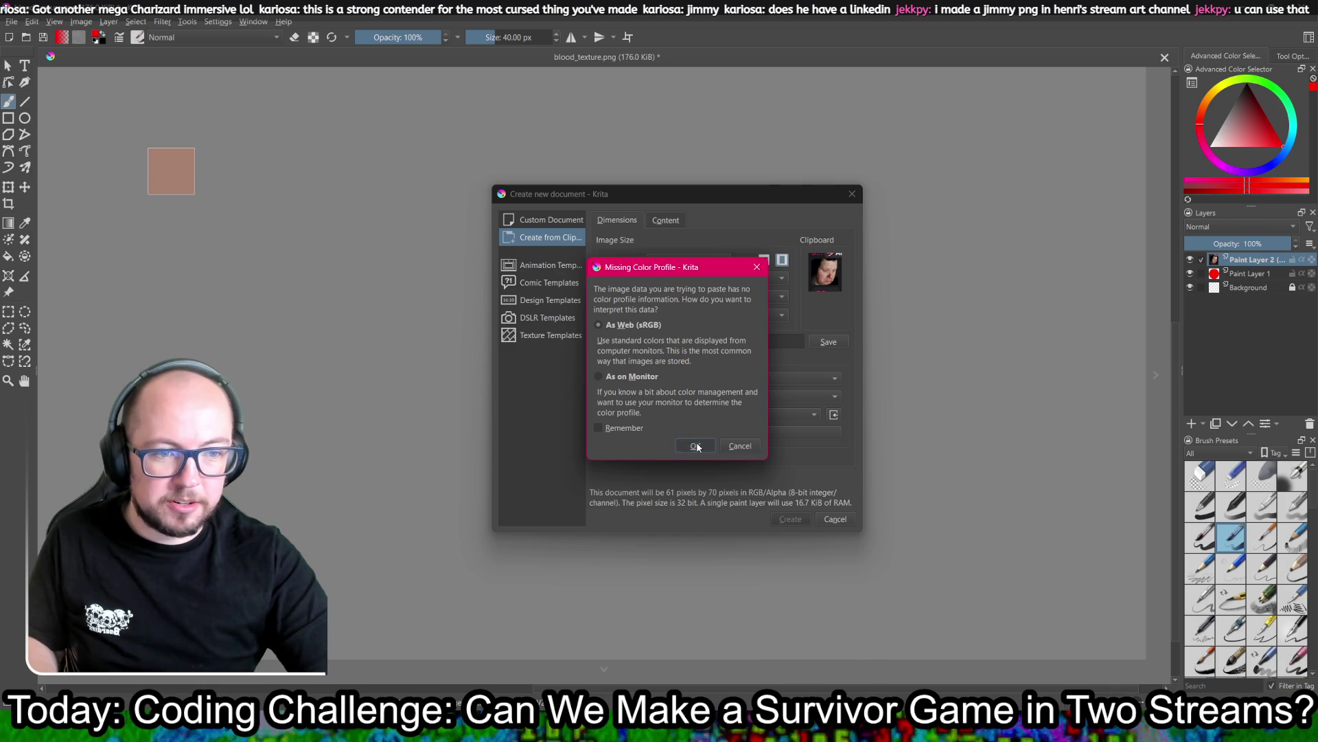
left_click(696, 446)
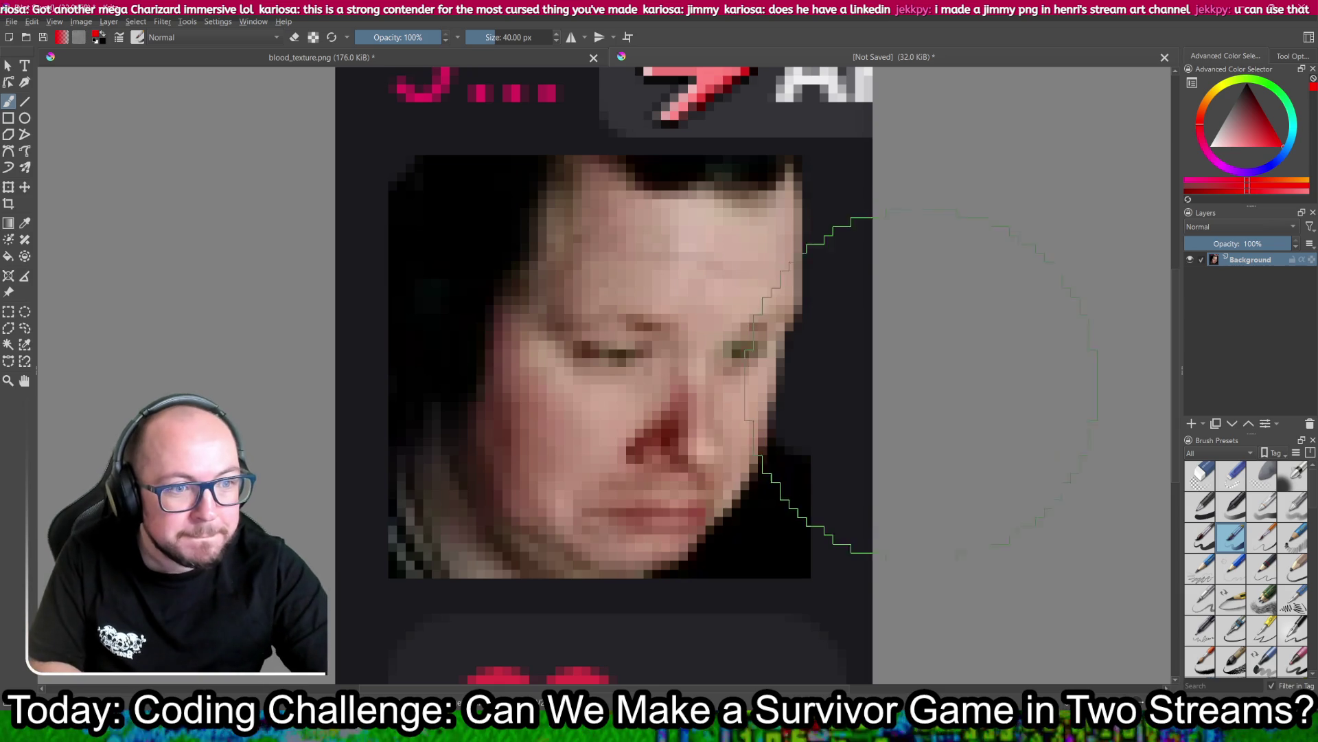
Step: Zoom out on the small face document and bring up its PNG save dialog
left_click(8, 65)
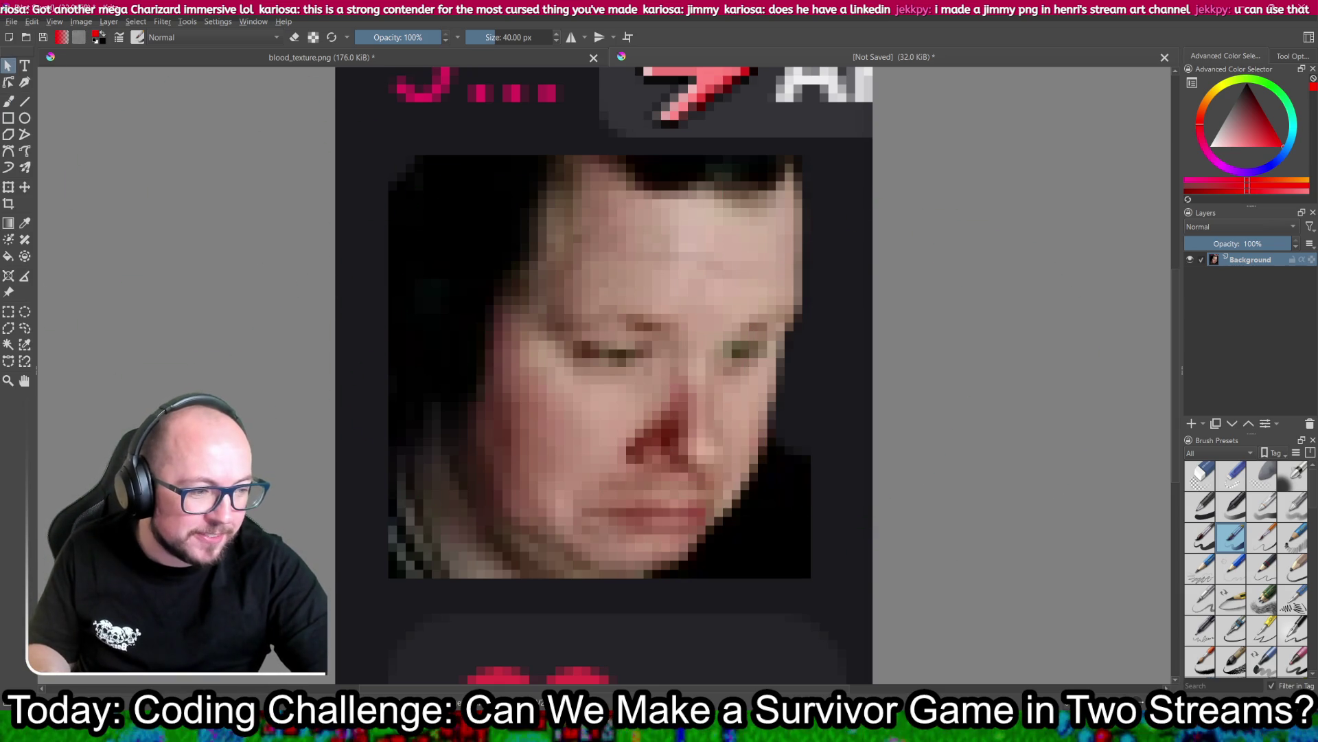
key("minus")
key("minus")
key("minus")
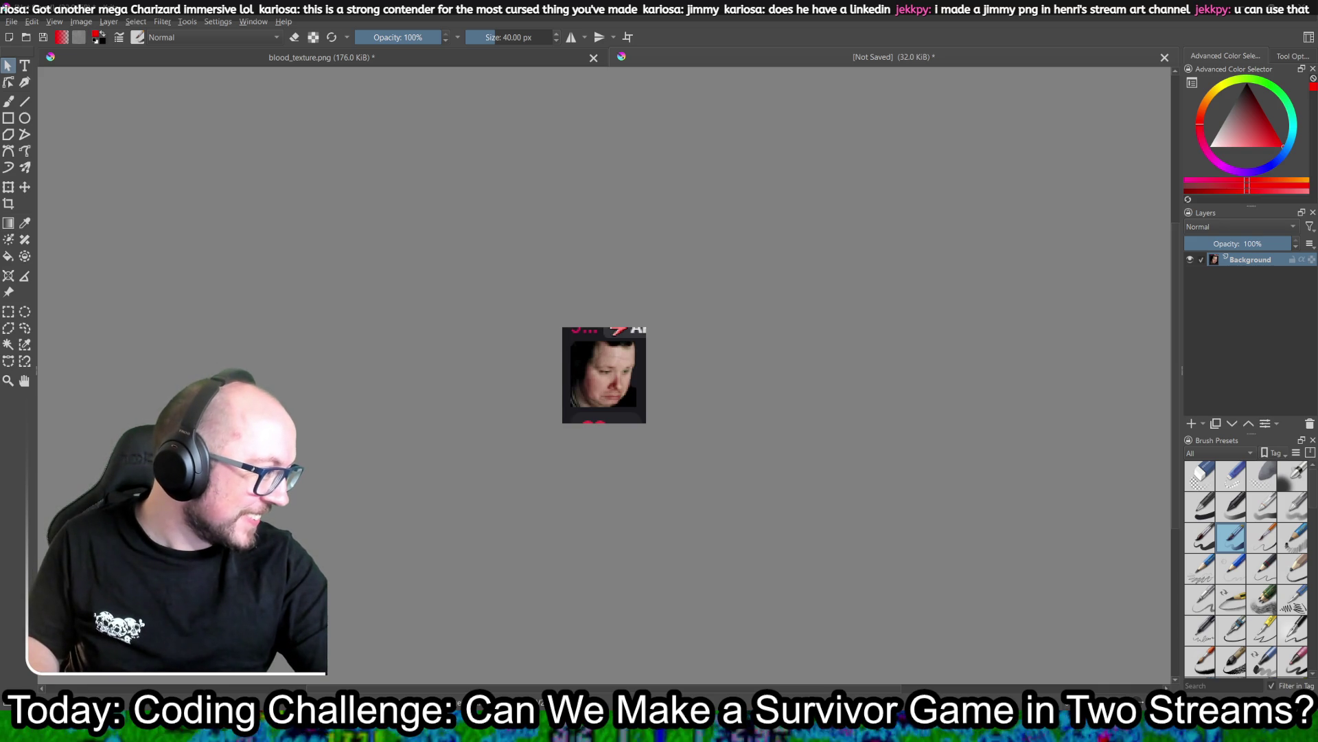
key("ctrl+s")
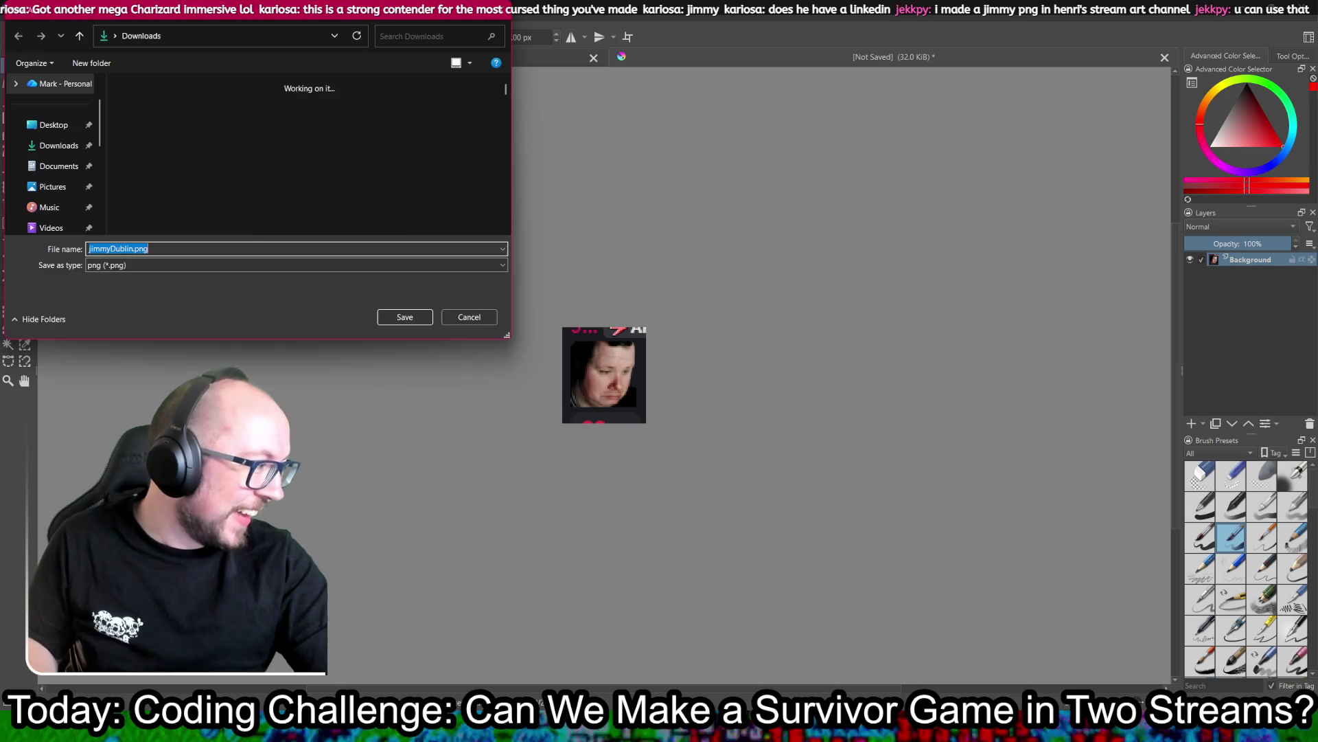
Step: Confirm saving the 61×70 px face image as a PNG in Downloads
left_click(405, 317)
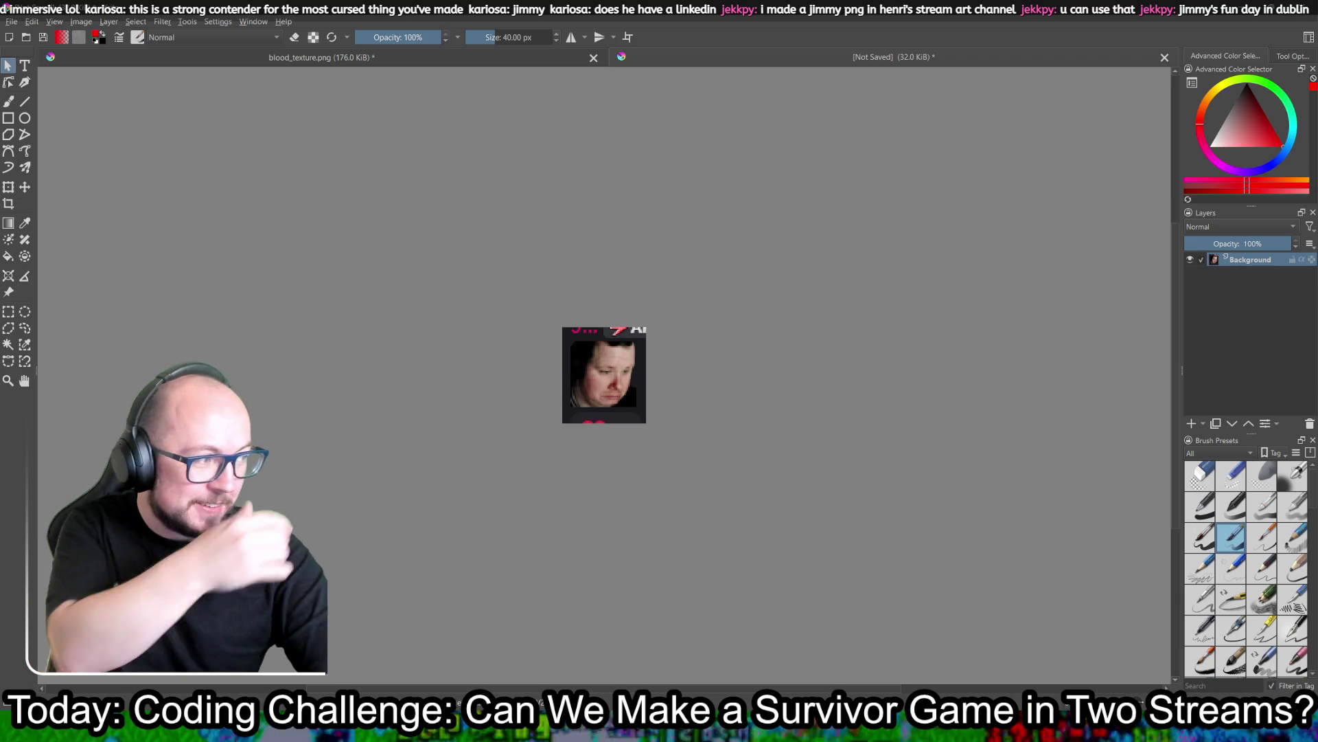
Step: Look over the shared Dublin photo collage in the browser, then move to the Anne St S Street View
key("alt+Tab")
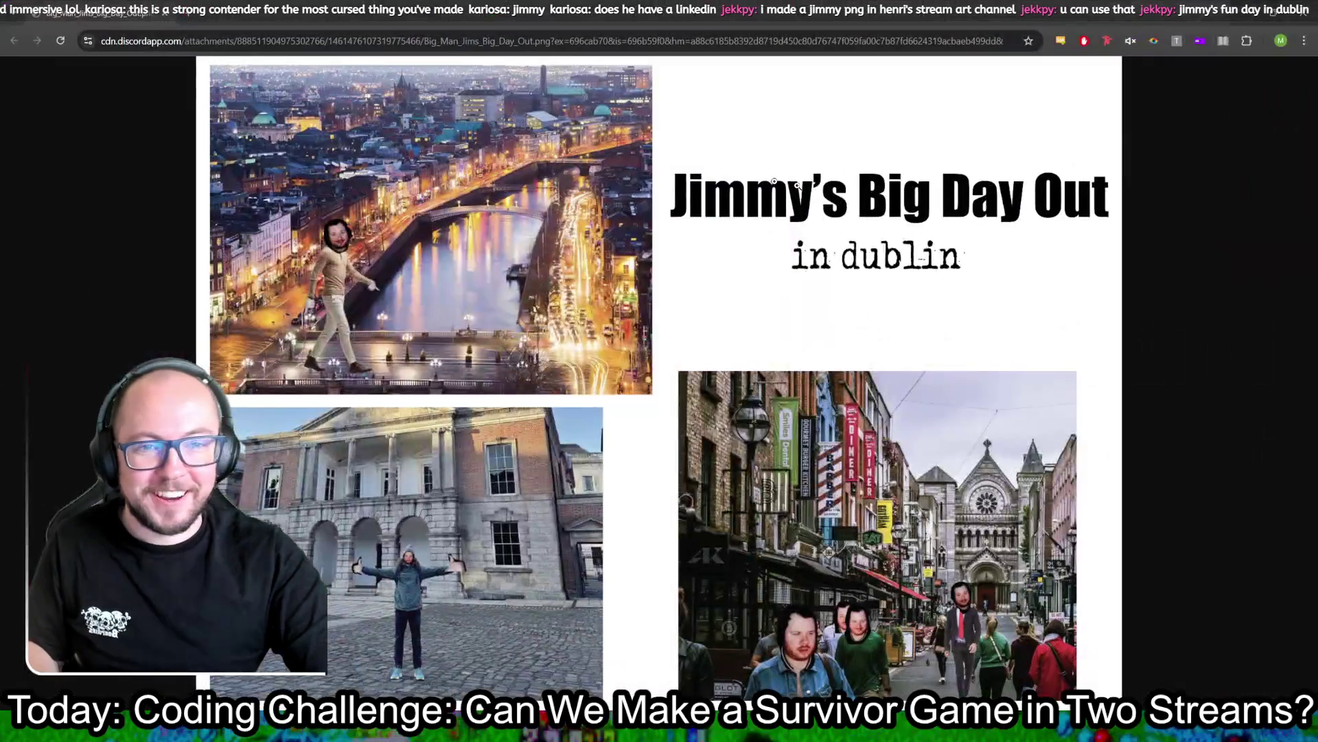
scroll(351, 313, "up", 2, "ctrl")
scroll(326, 294, "down", 1)
scroll(327, 295, "up", 1)
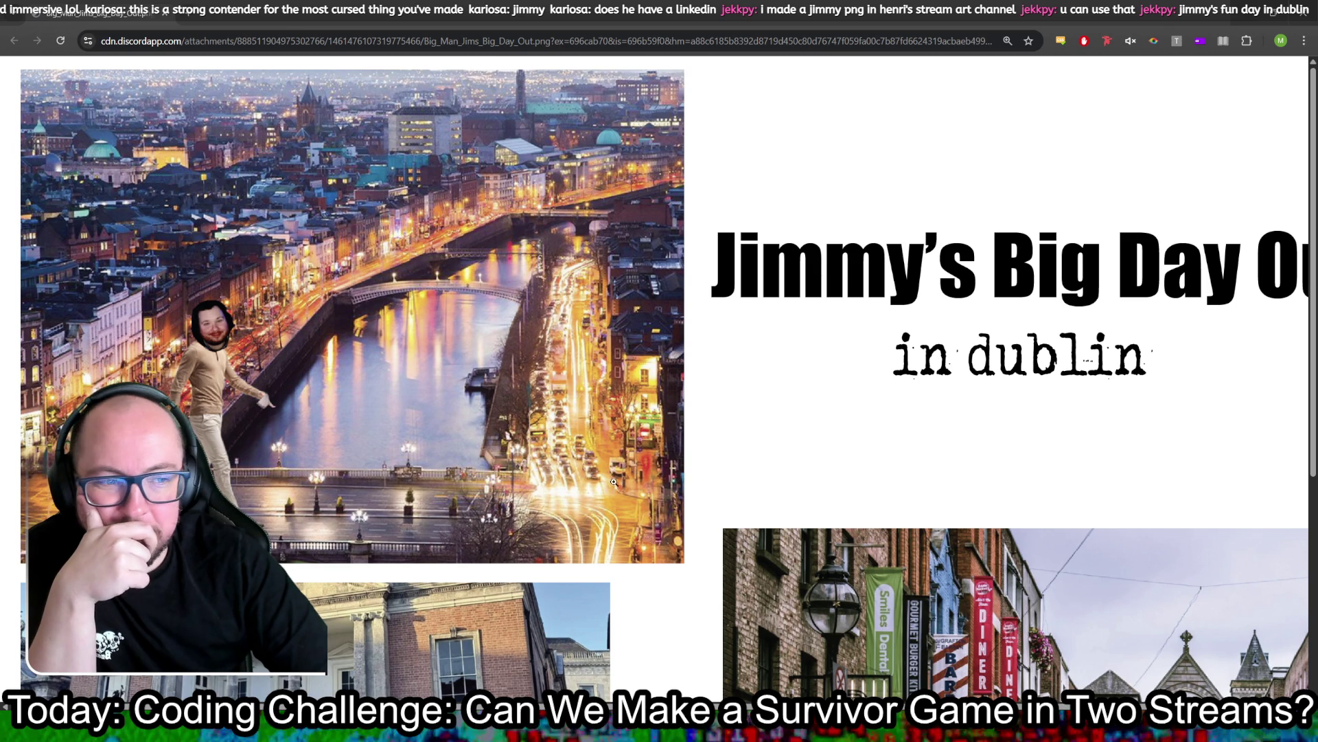
scroll(543, 440, "down", 5)
scroll(544, 440, "right", 1)
scroll(655, 371, "left", 1)
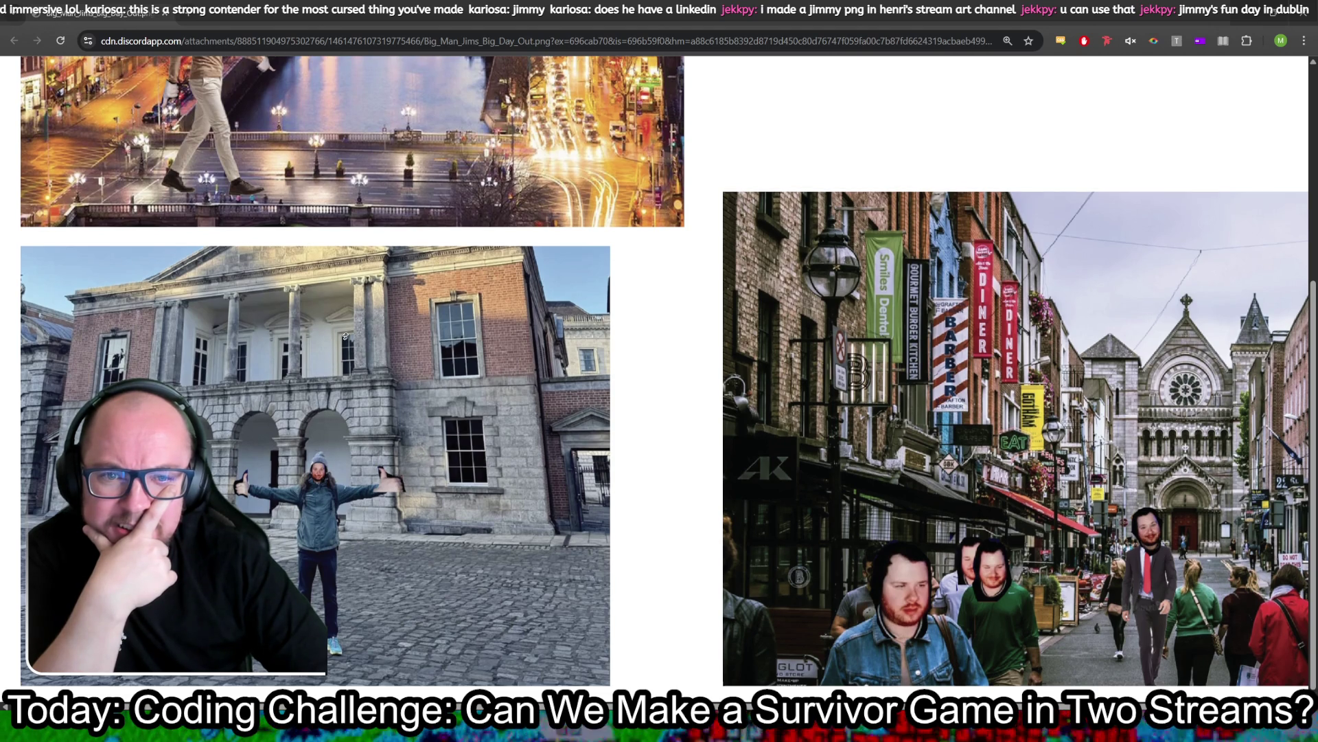
scroll(342, 344, "up", 5)
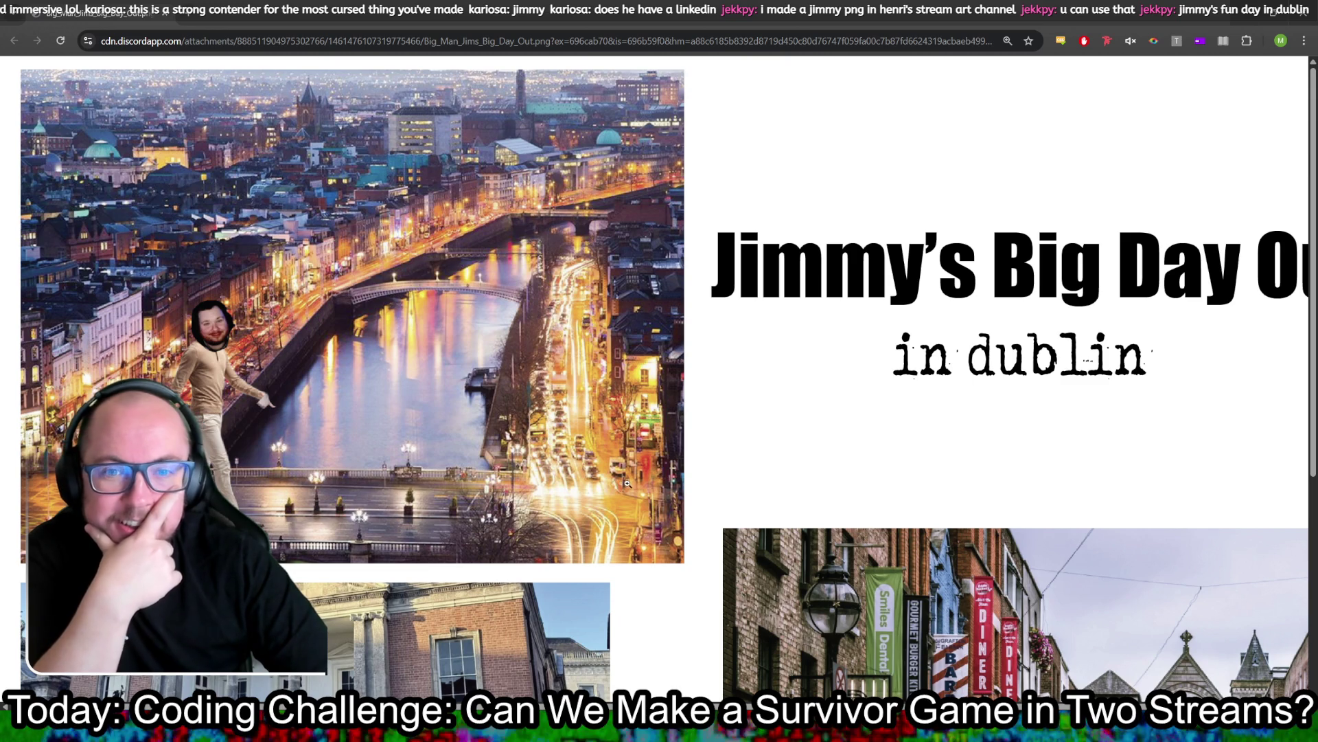
scroll(852, 622, "down", 5)
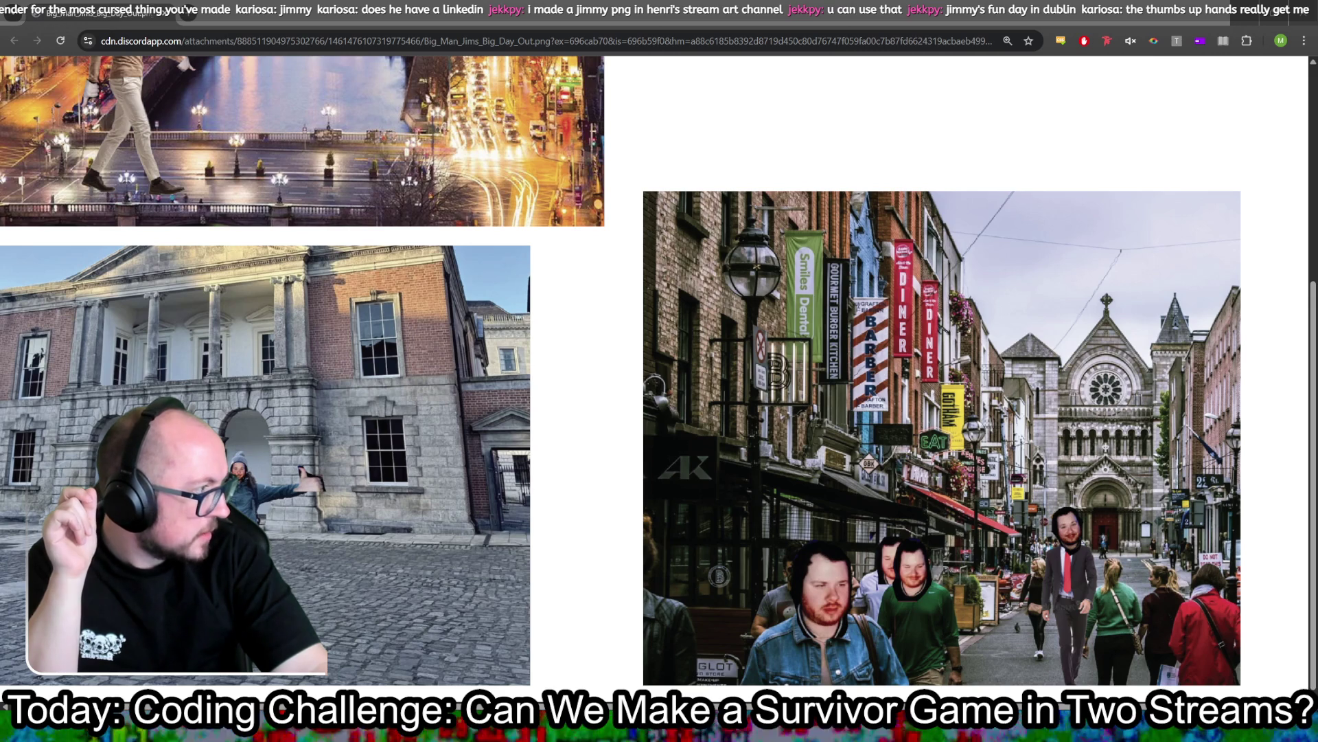
key("ctrl+Tab")
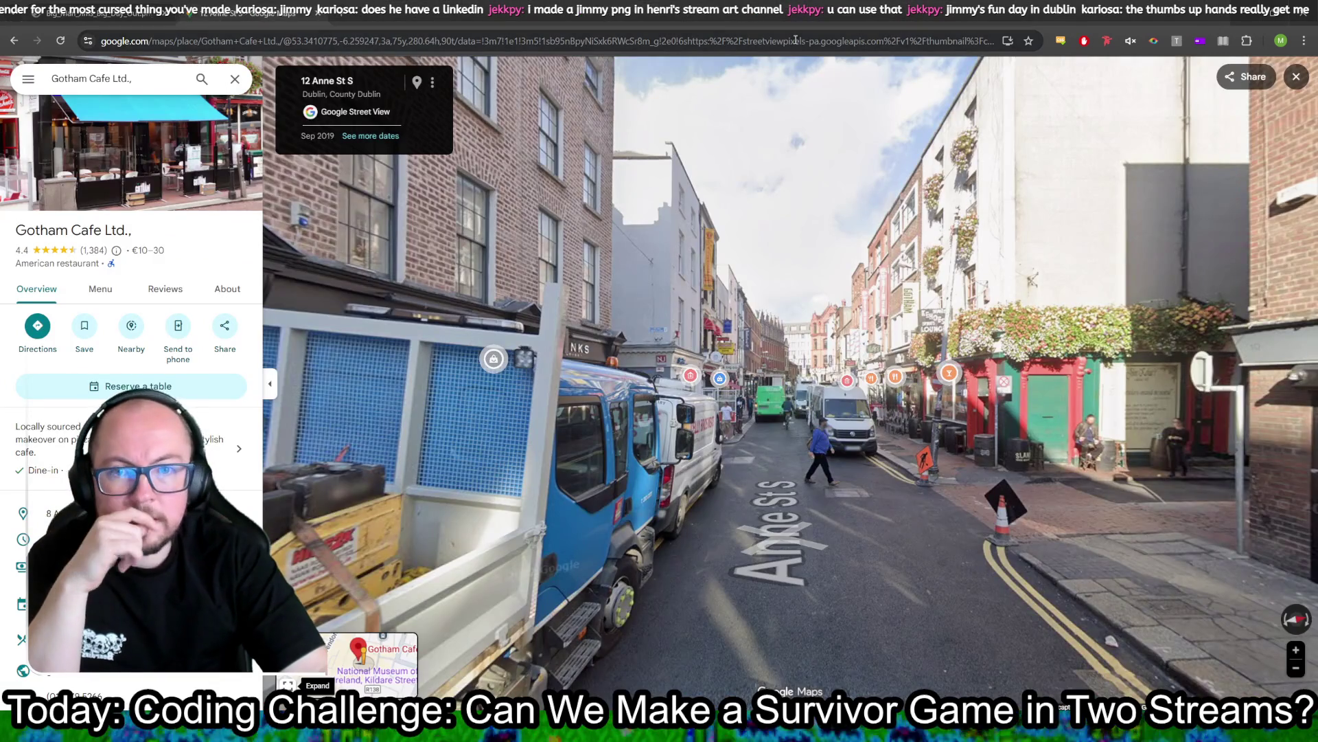
Step: Turn Street View toward the church, snap the browser right, and split the Dublin image into its own left window
left_click_drag(996, 438, 922, 252)
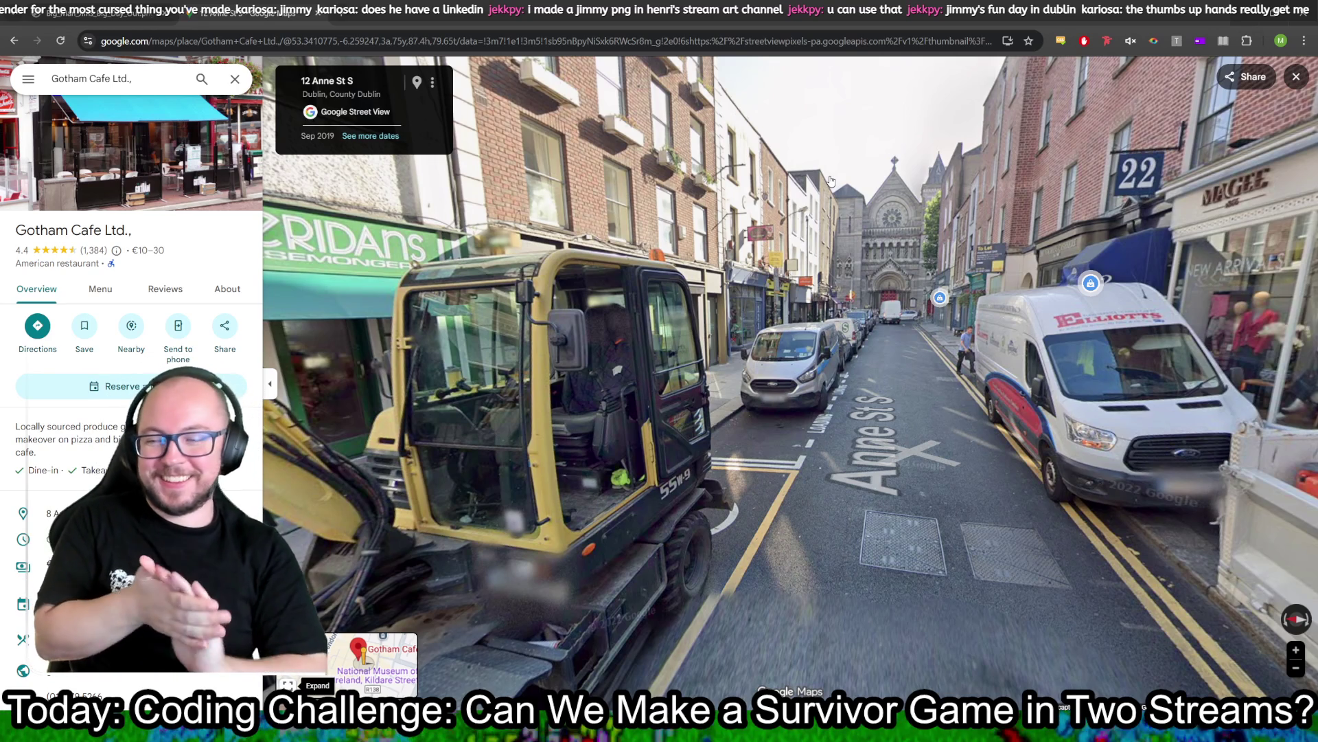
key("super+Right")
key("Return")
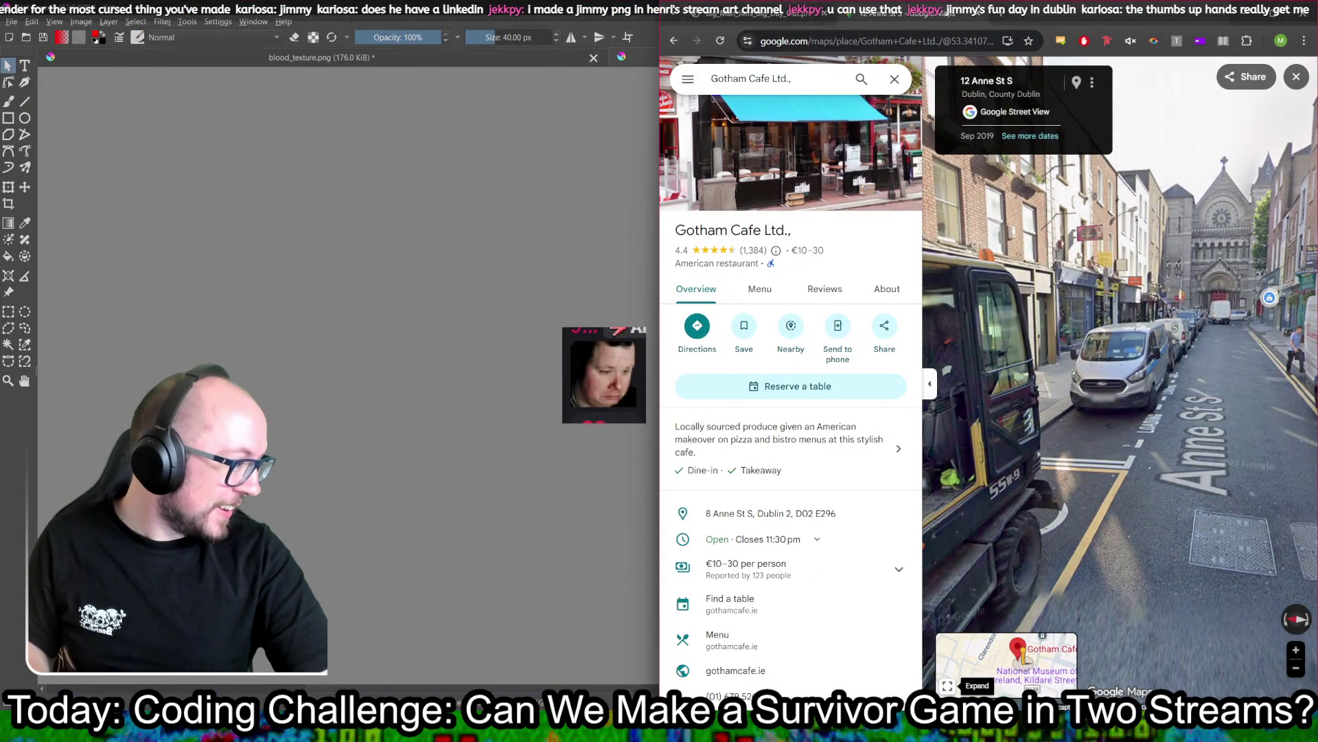
mouse_move(748, 16)
left_mouse_down()
mouse_move(582, 93)
mouse_move(0, 138)
left_mouse_up()
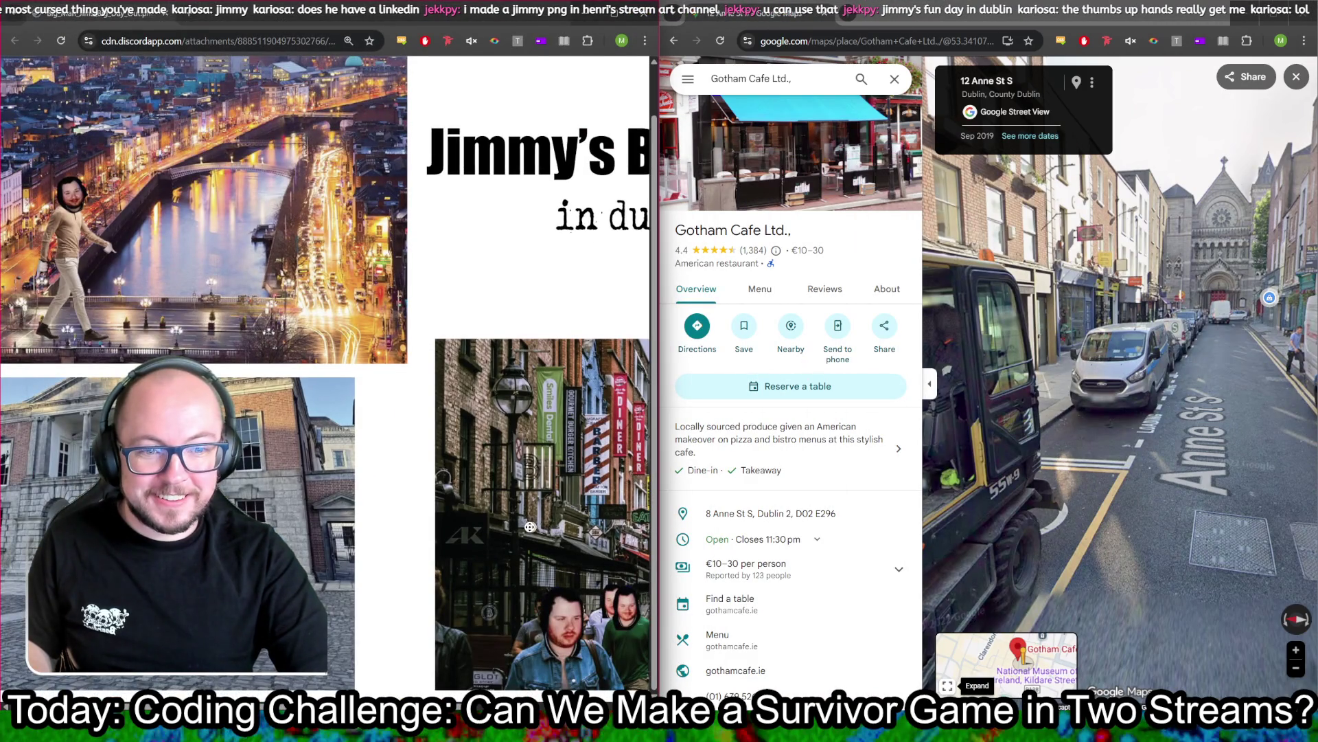
Step: Step forward along Anne St S toward the church, then focus the Dublin image window
scroll(530, 527, "right", 5)
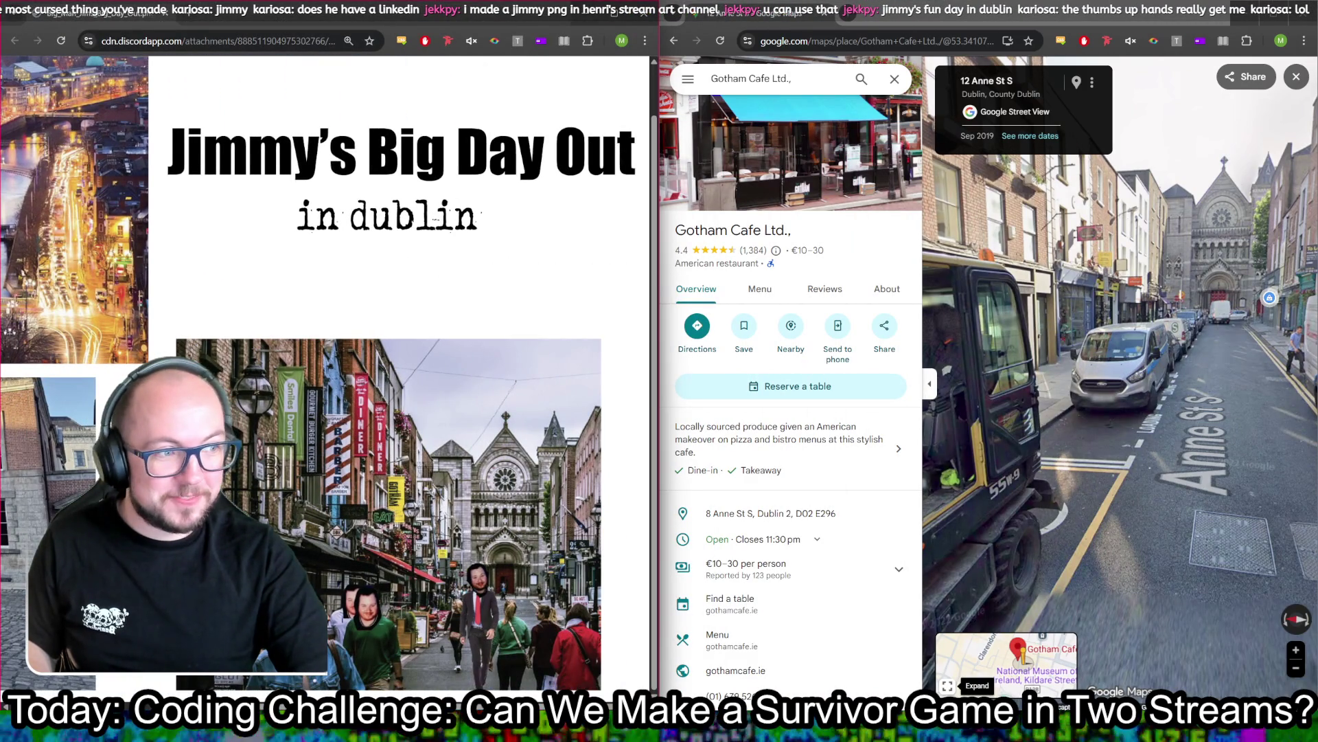
left_click(1037, 447)
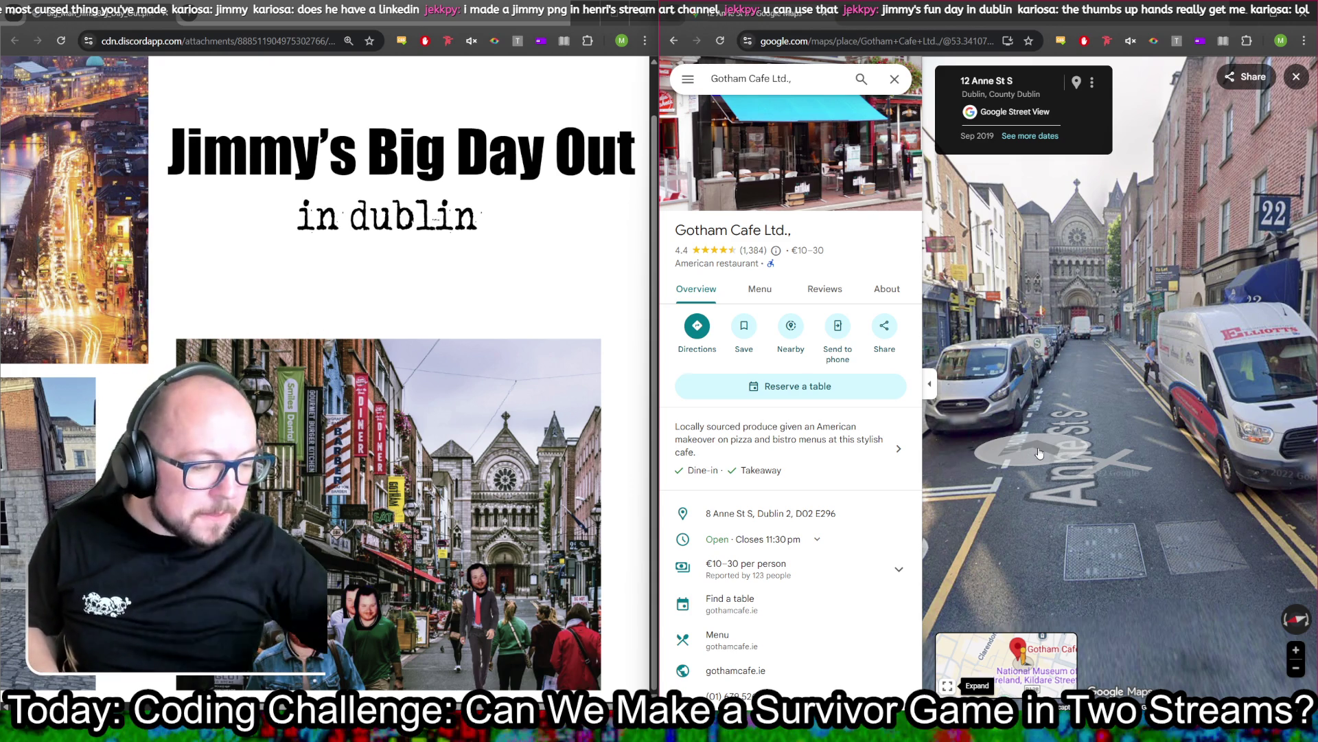
left_click(356, 474)
scroll(357, 474, "left", 5)
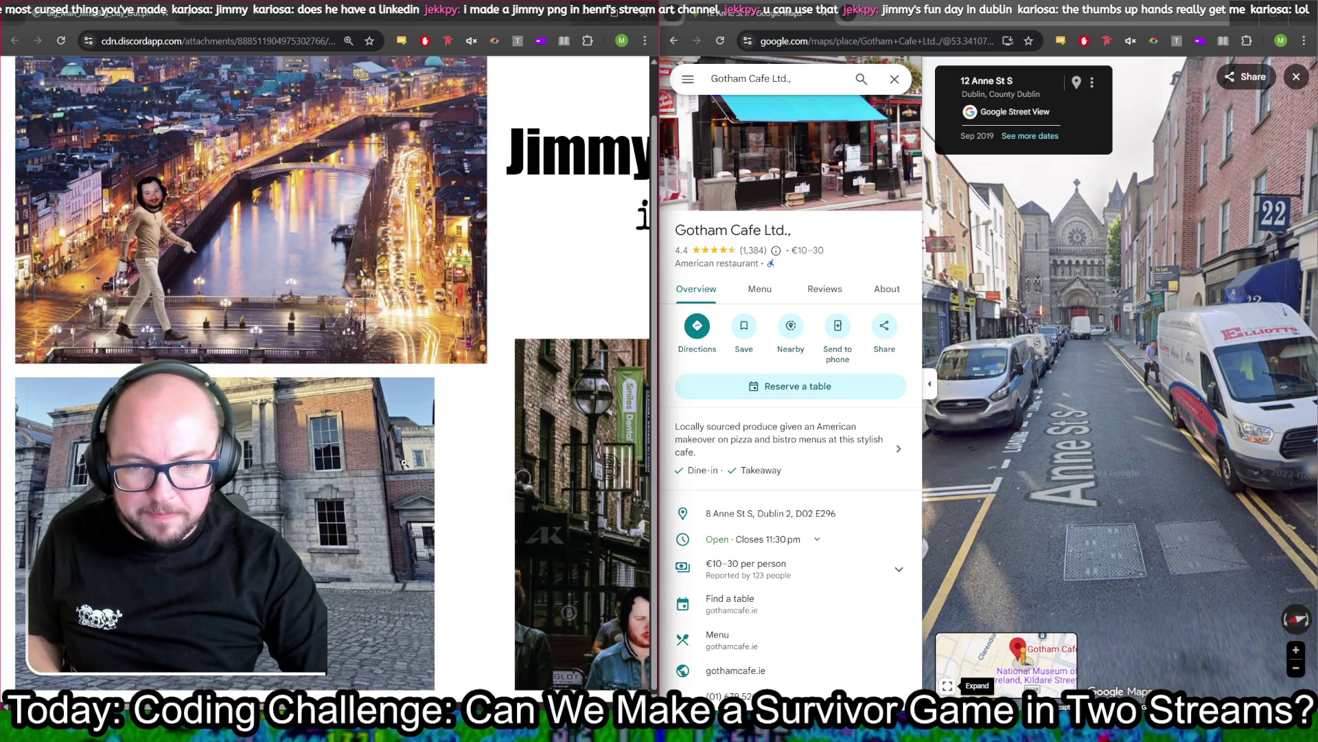
Step: Search for 'dublin castle' and drop into Street View at the castle
left_click(823, 76)
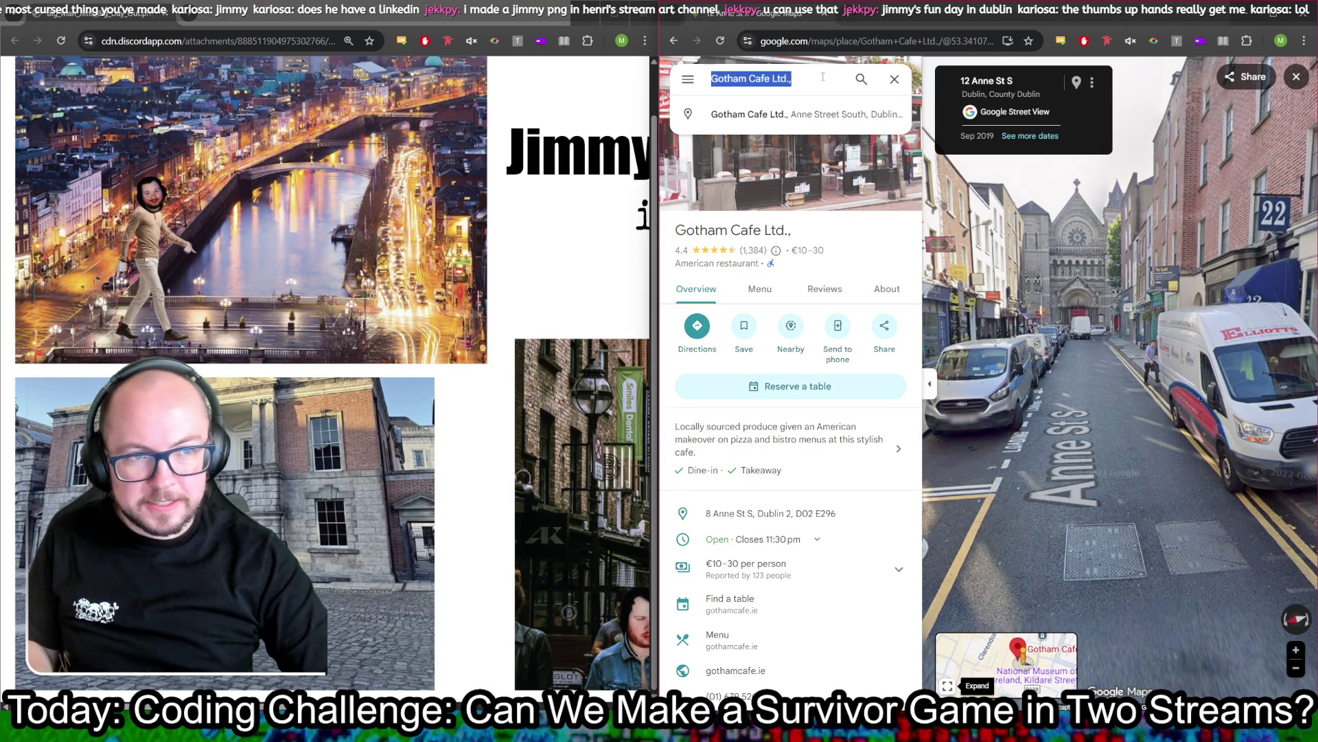
type("dublin castle")
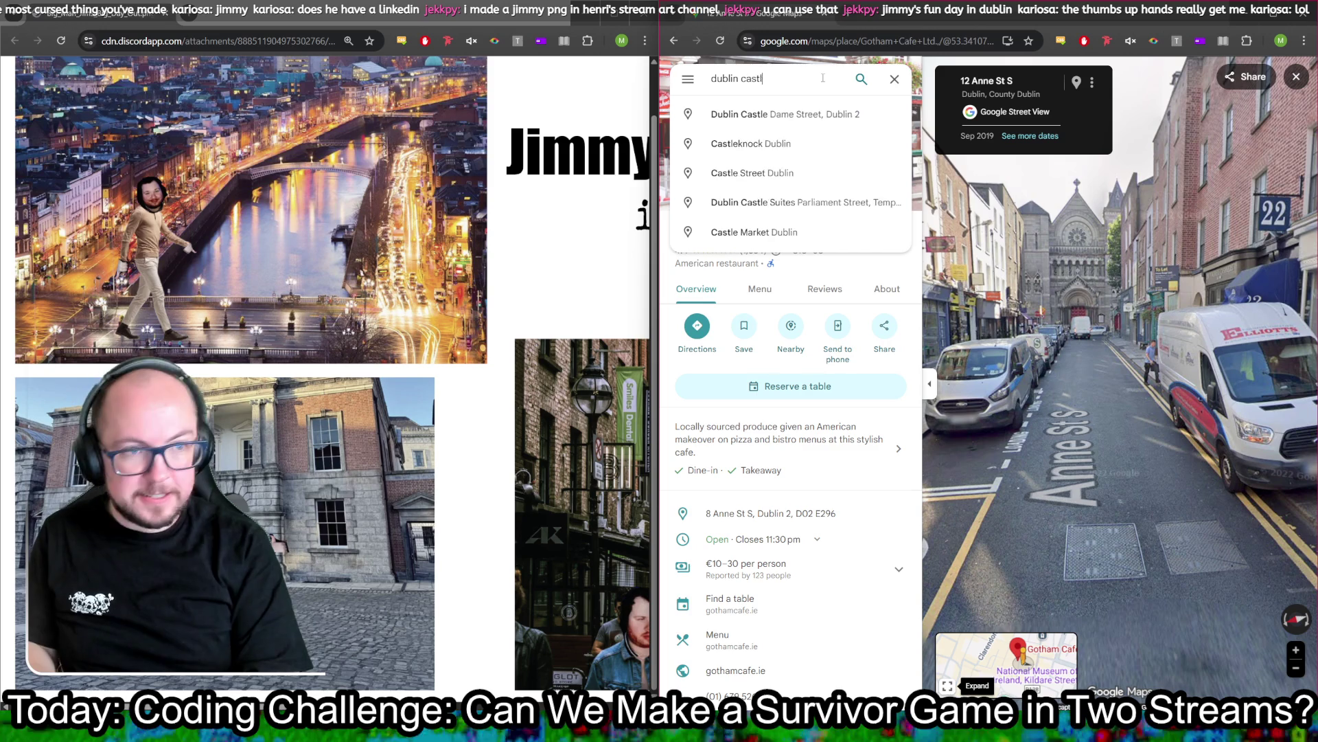
key("Return")
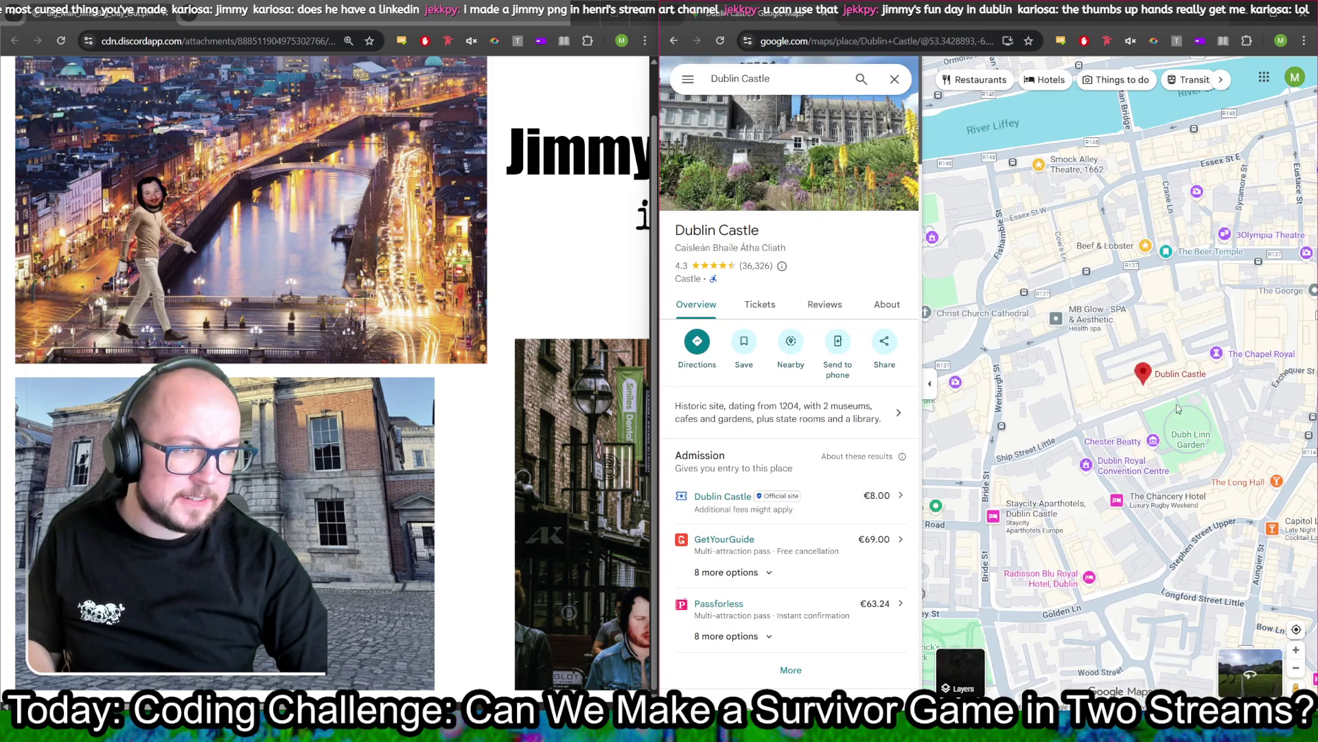
scroll(1170, 386, "up", 2)
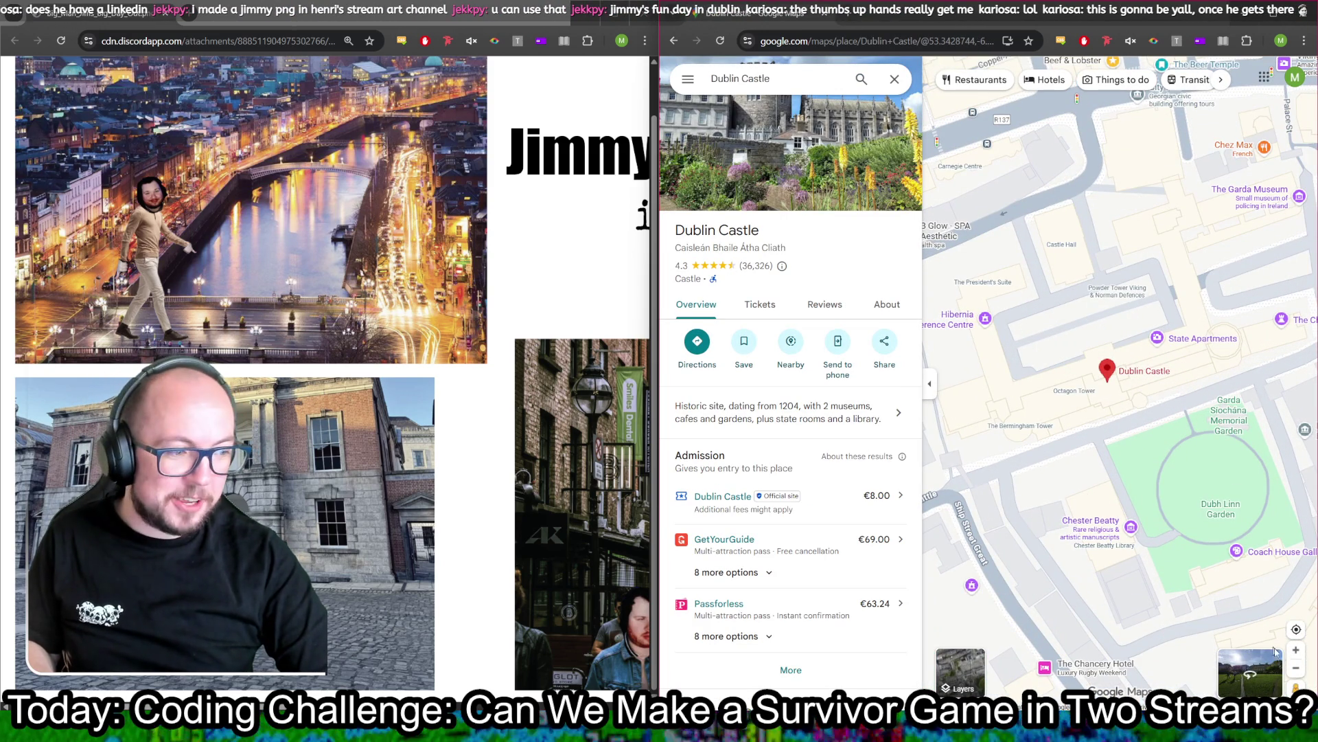
mouse_move(1290, 687)
left_mouse_down()
mouse_move(1234, 655)
mouse_move(1104, 374)
mouse_move(1216, 281)
mouse_move(1101, 290)
left_mouse_up()
Step: Turn toward the castle facade and move across the courtyard to the pillared portico
left_click_drag(995, 437, 1039, 448)
left_click(1039, 448)
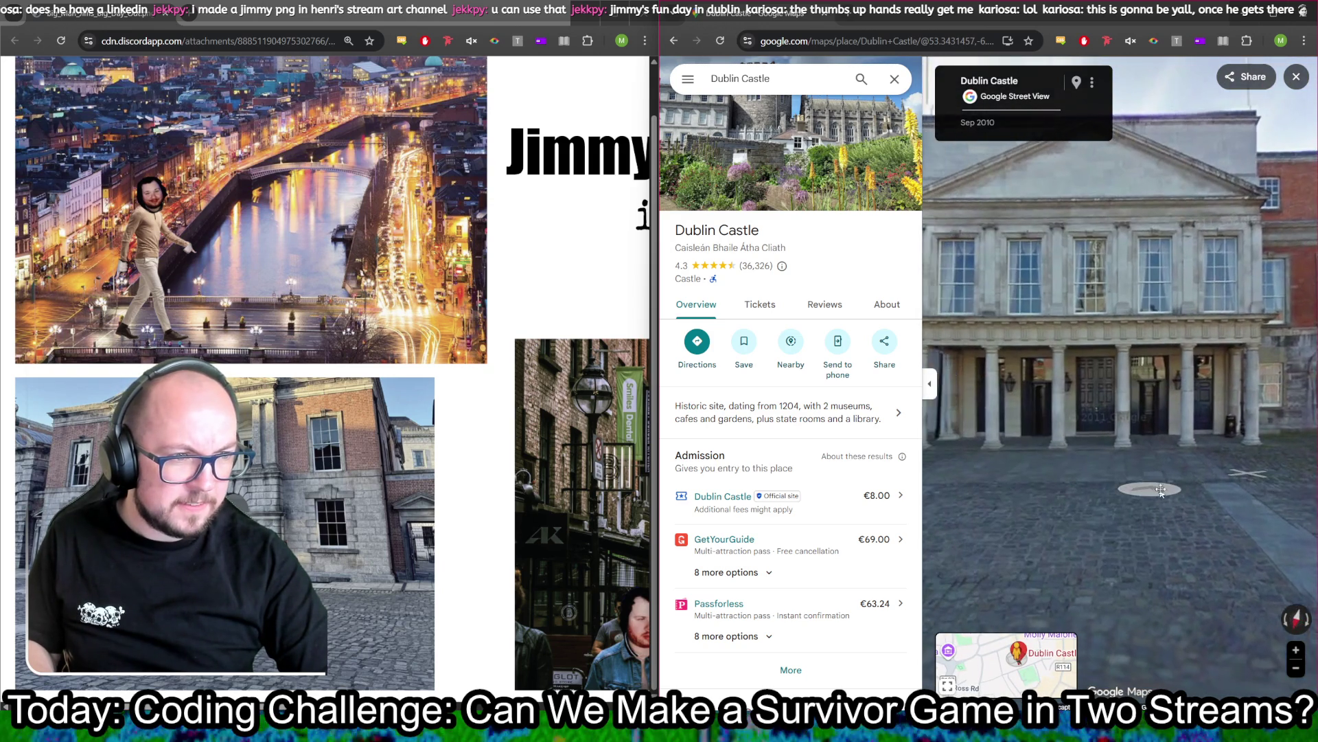
mouse_move(1169, 492)
left_mouse_down()
mouse_move(1208, 492)
mouse_move(1124, 499)
left_mouse_up()
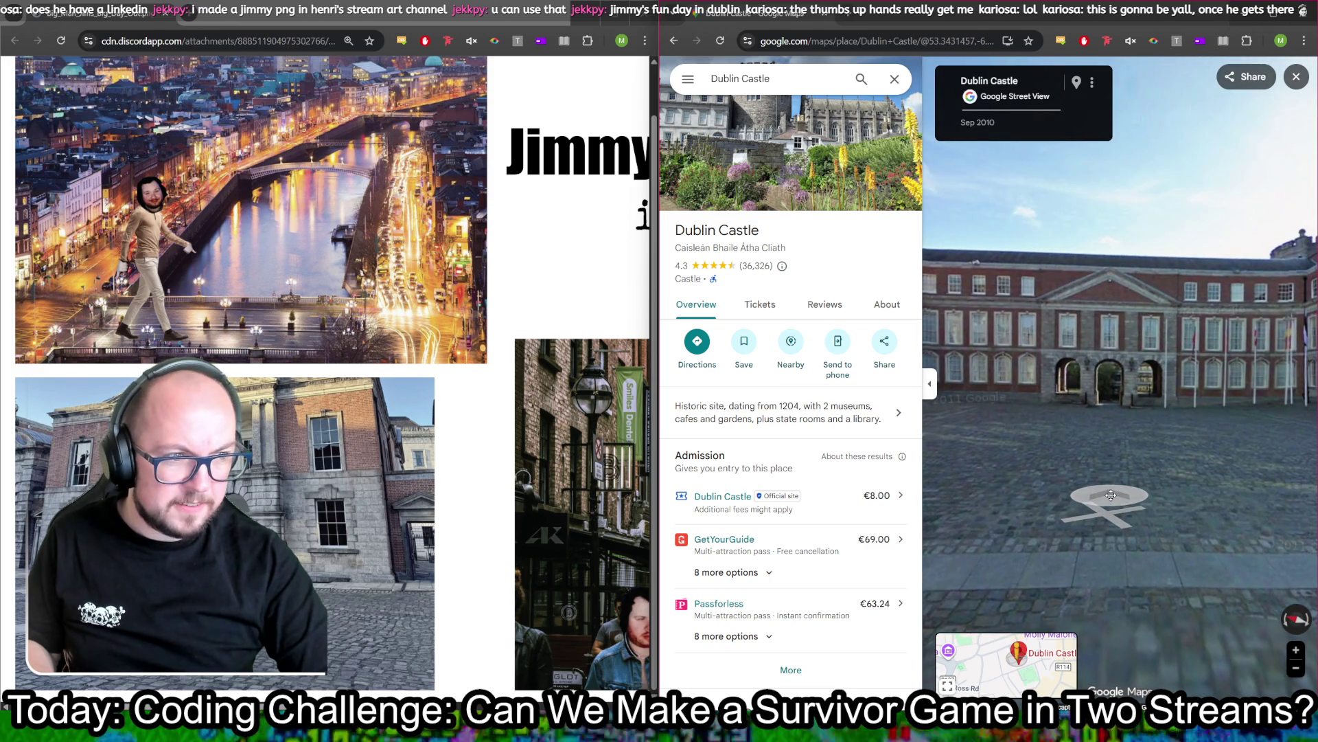
left_click(1111, 494)
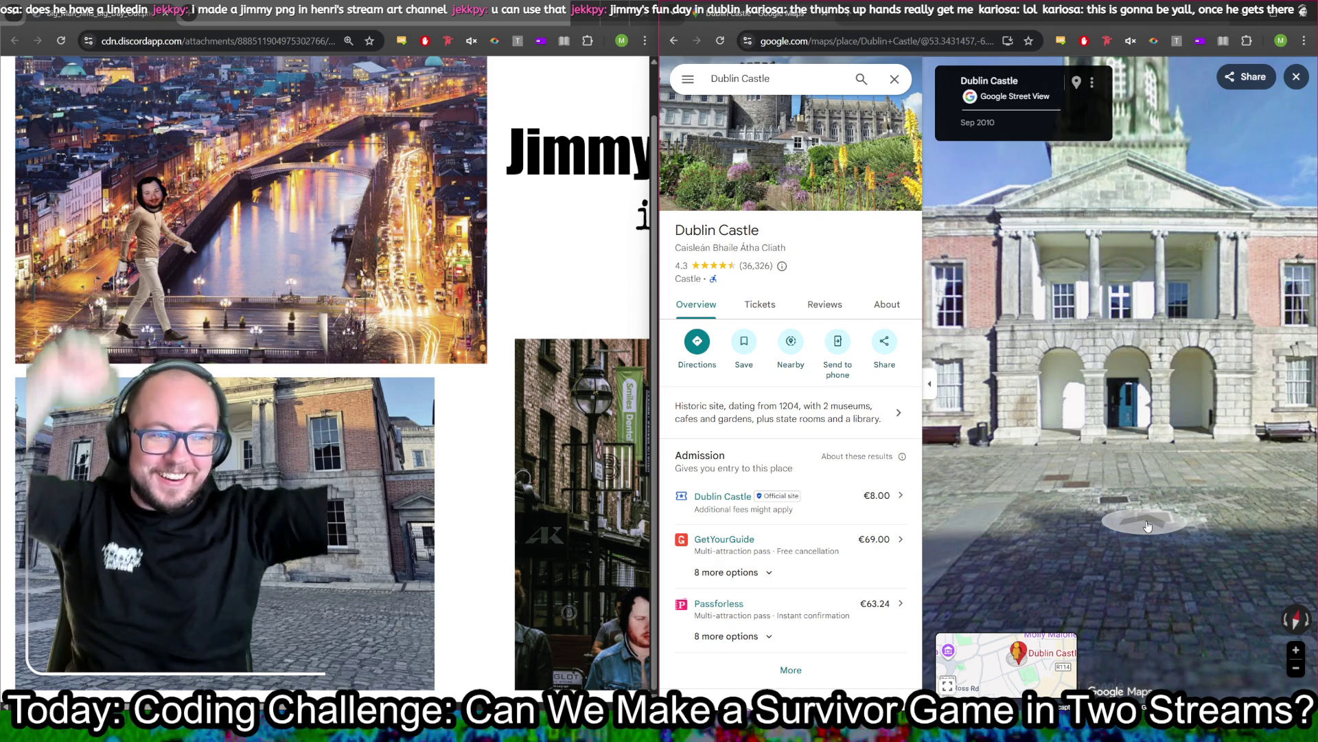
Step: Tour the courtyard past the statue gate and flagpoles to face the clock-tower portico
left_click(1025, 473)
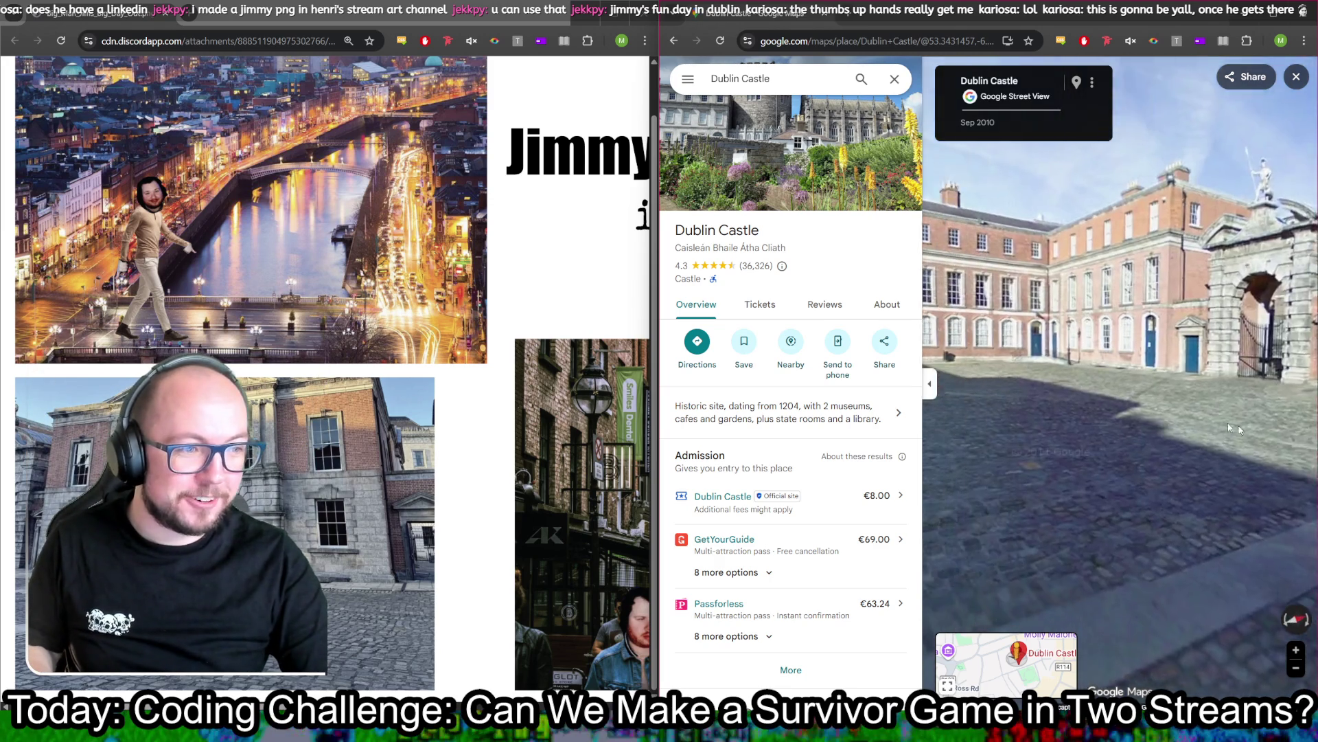
left_click(1152, 422)
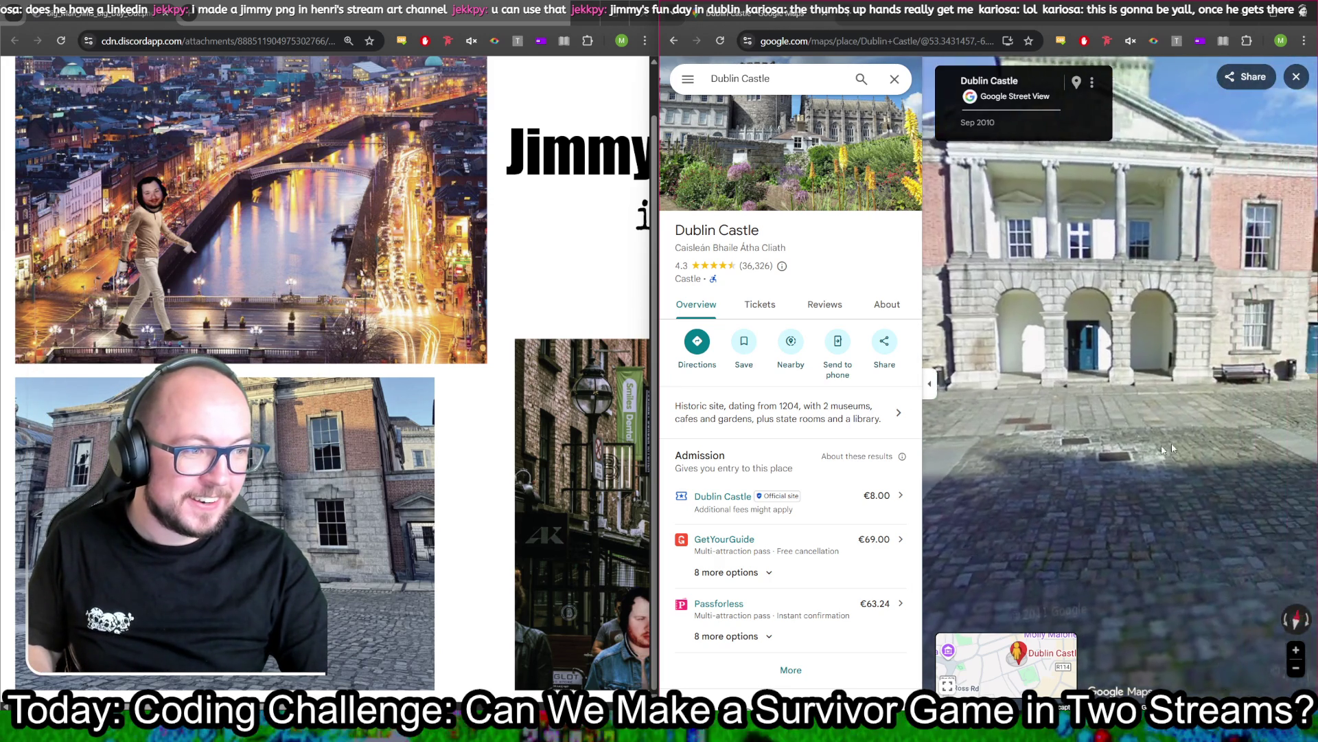
left_click(1217, 362)
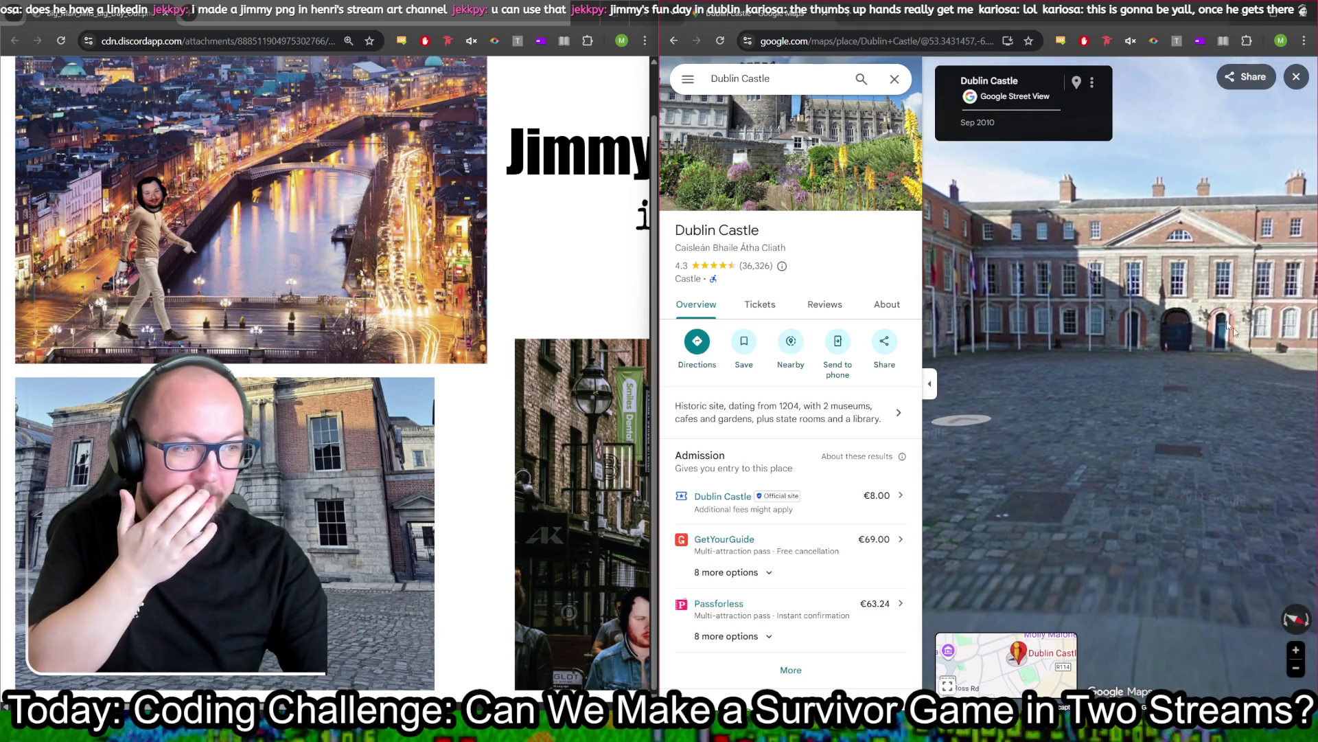
left_click(1104, 352)
left_click(1104, 353)
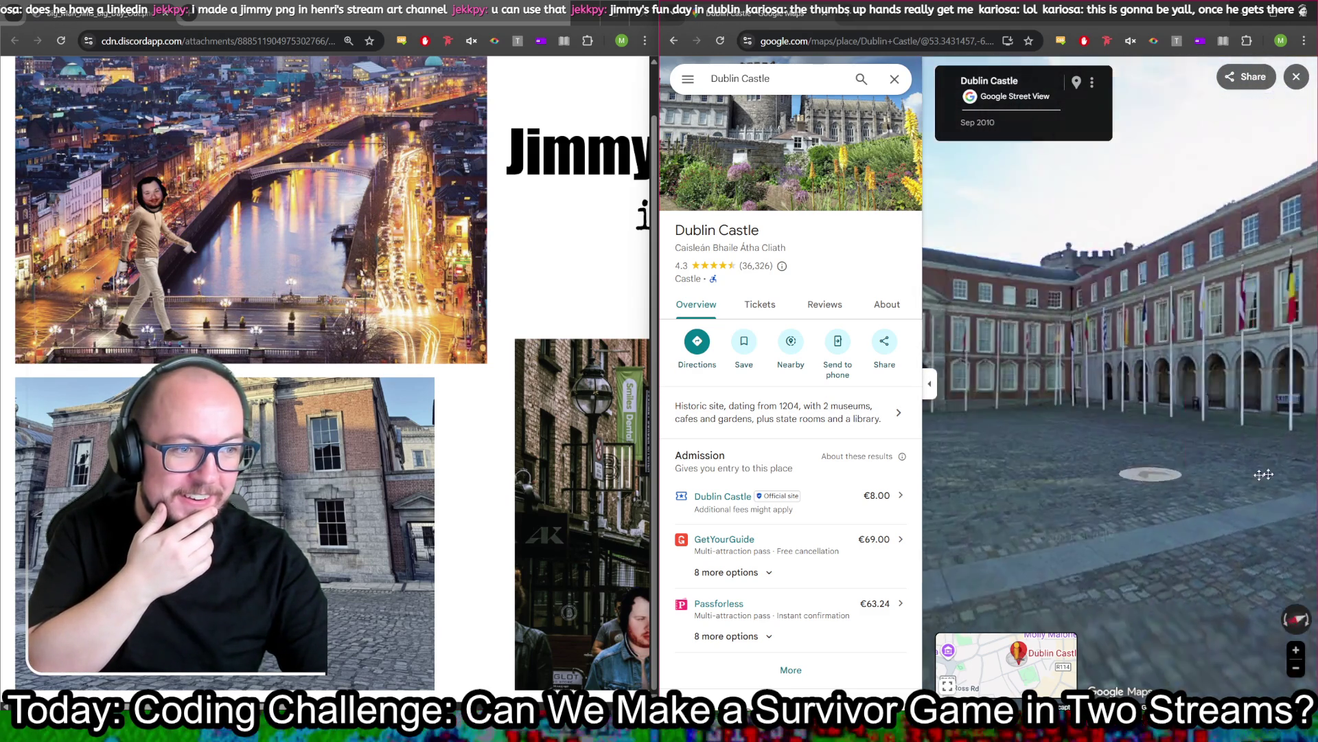
left_click(1246, 482)
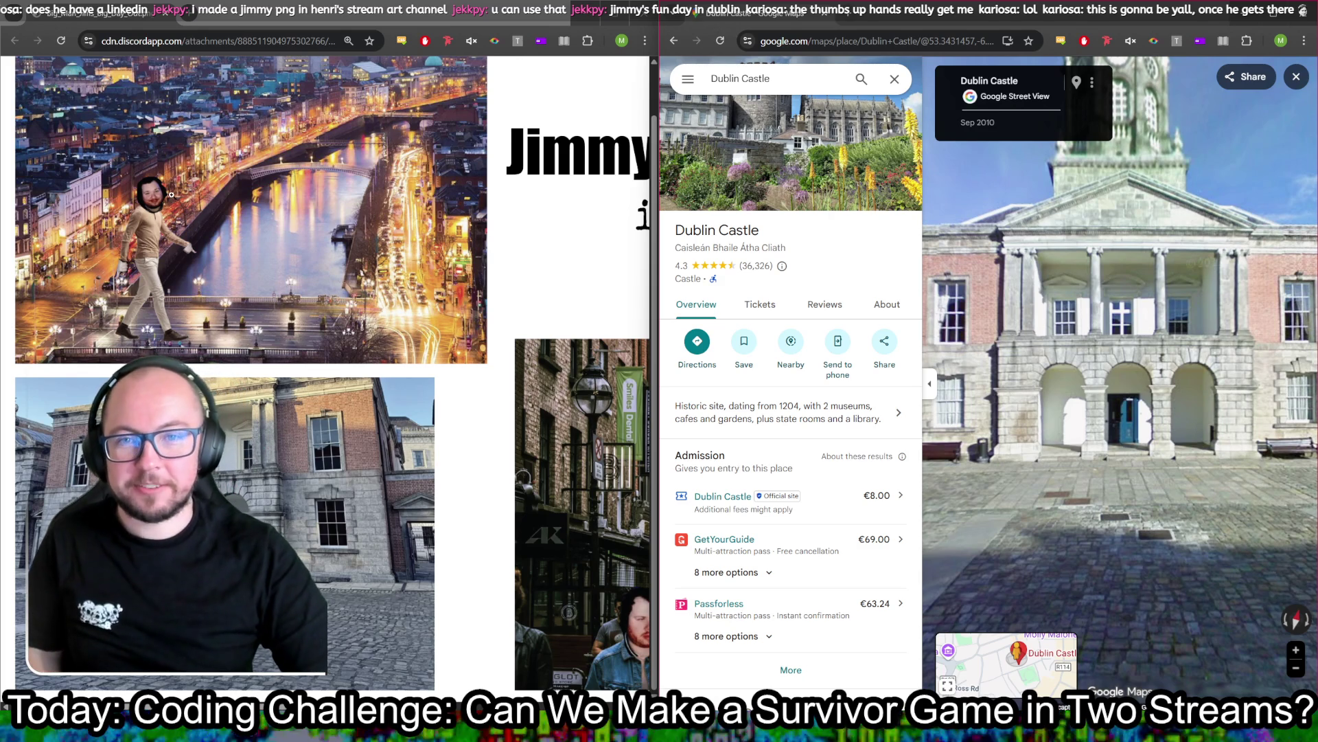
scroll(208, 333, "up", 1)
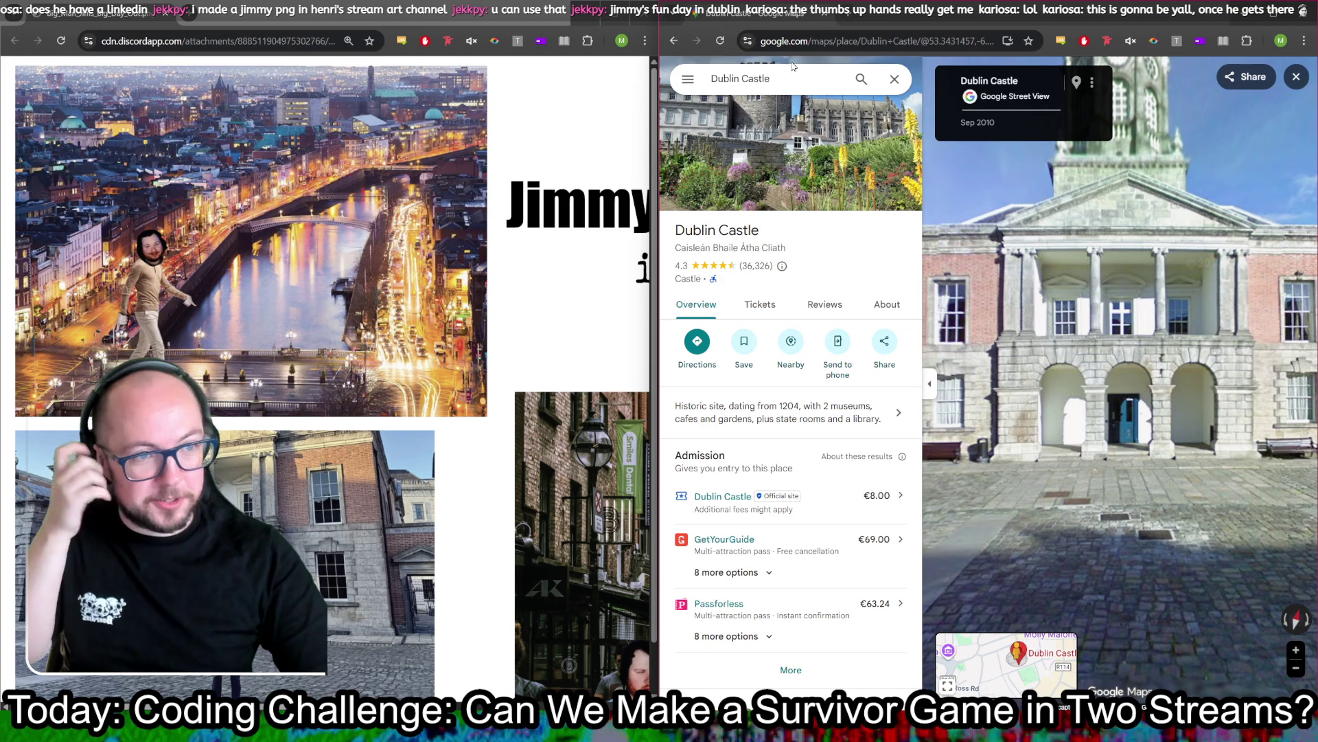
left_click(780, 81)
Step: Search O'Connell, open O'Connell Bridge from the suggestions and drop into Street View there
type("O'Connell Street Upper")
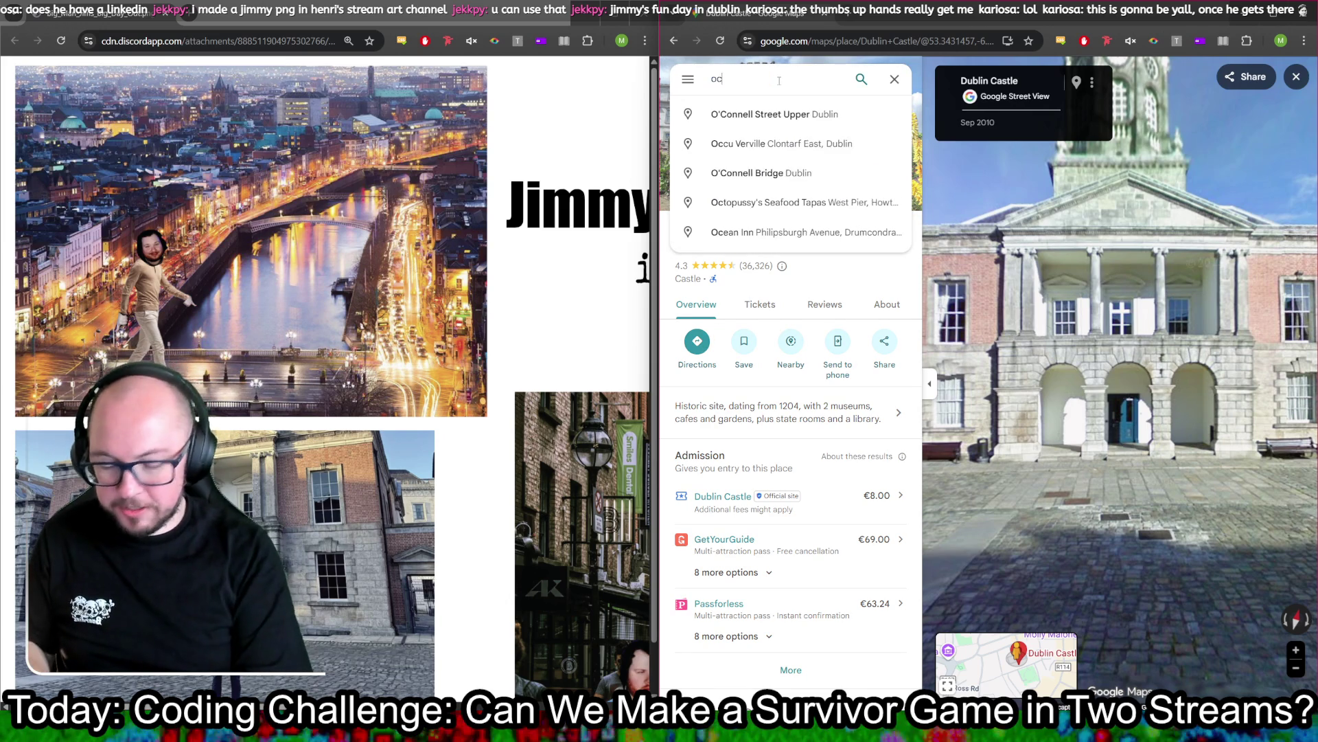
key("Down")
key("Return")
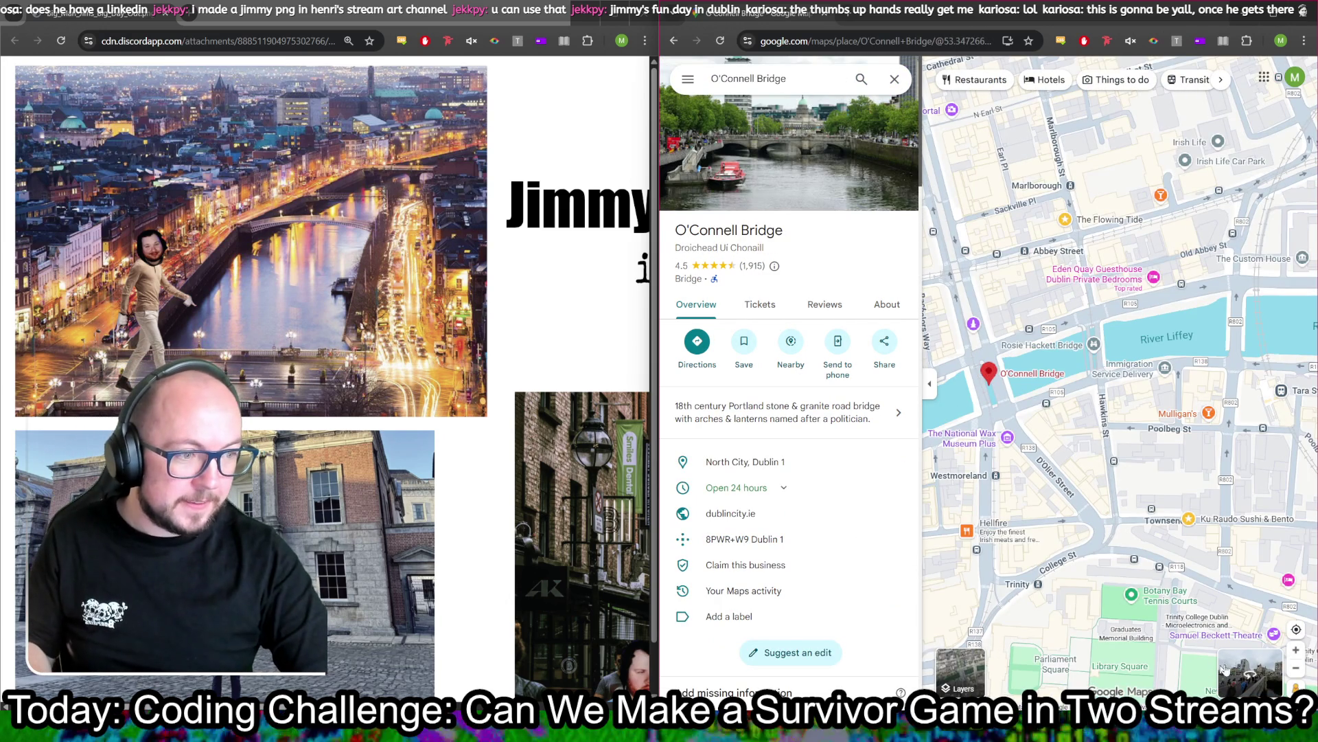
left_click_drag(1295, 687, 999, 357)
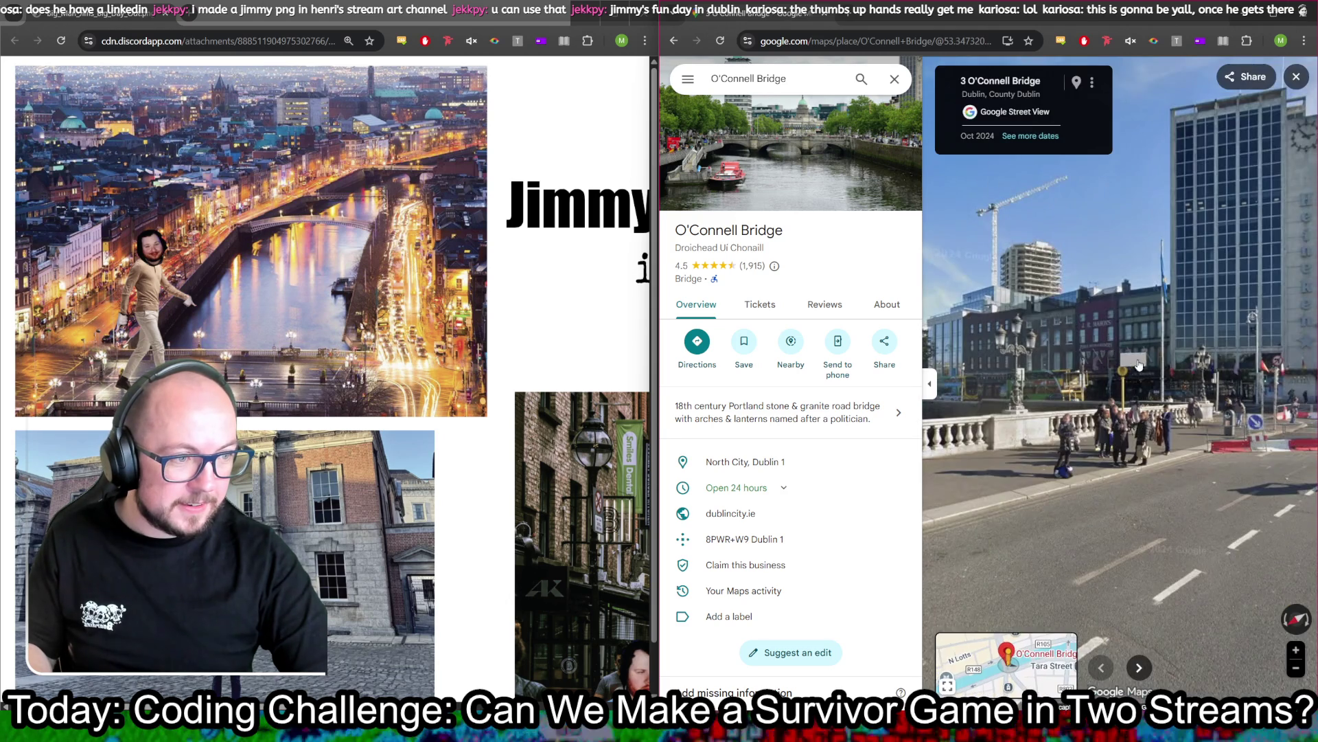
Step: Turn along the bridge roadway and walk forward beside the lamppost-lined parapet
mouse_move(1196, 330)
left_mouse_down()
mouse_move(1147, 306)
mouse_move(1248, 337)
mouse_move(1102, 374)
mouse_move(1134, 379)
left_mouse_up()
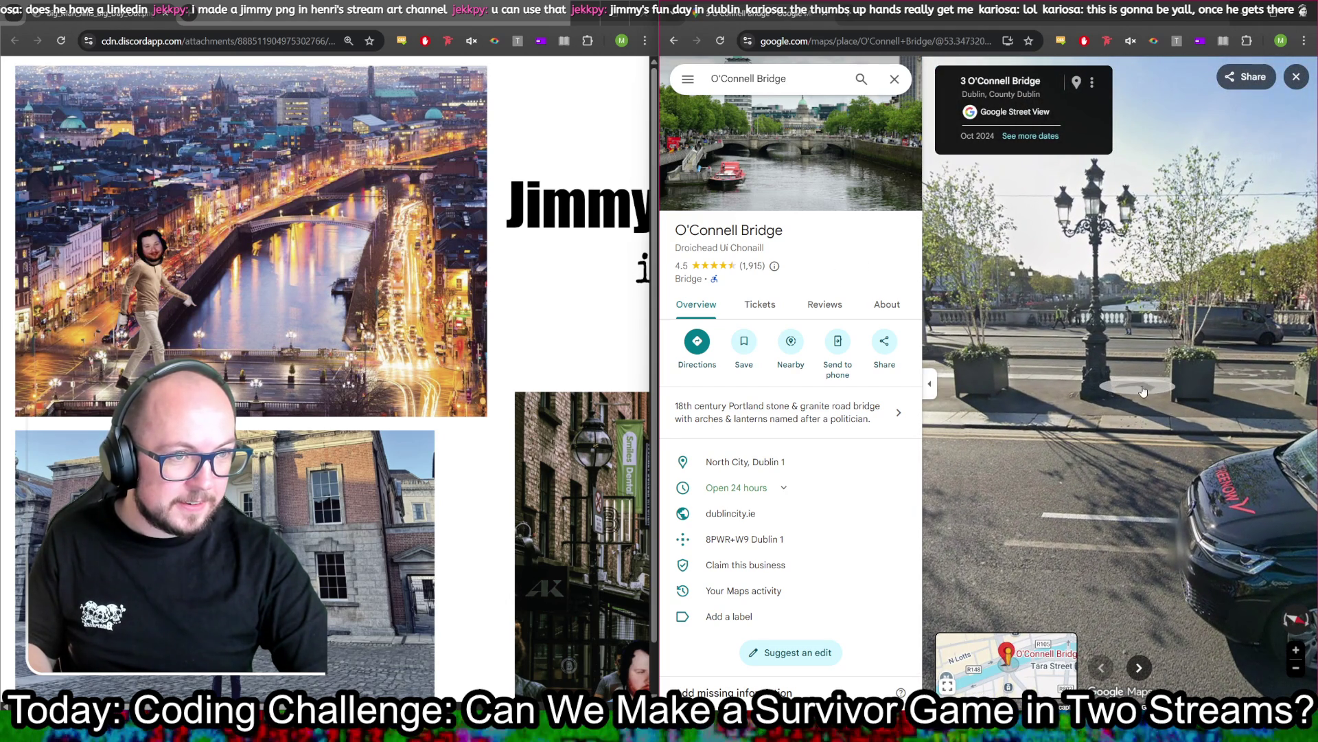
left_click(1112, 356)
left_click_drag(1230, 387, 1107, 415)
left_click(1107, 416)
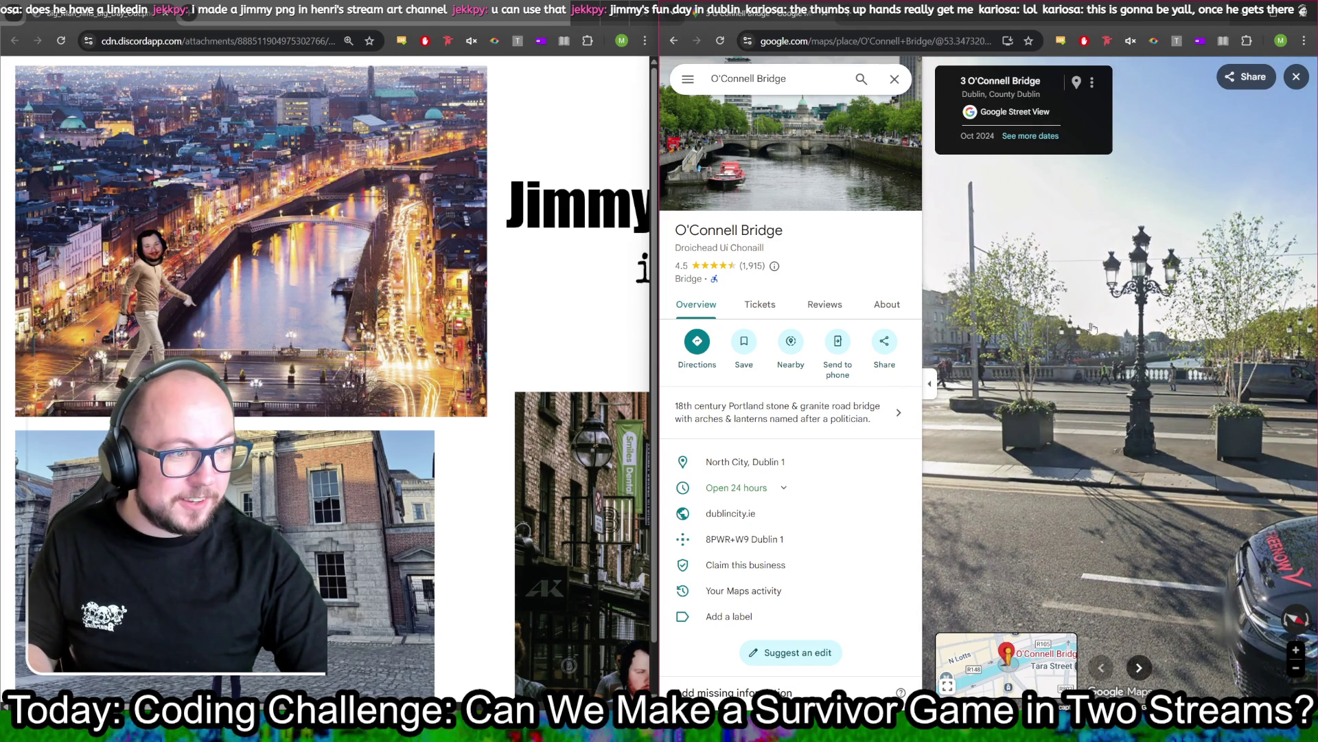
left_click(1160, 413)
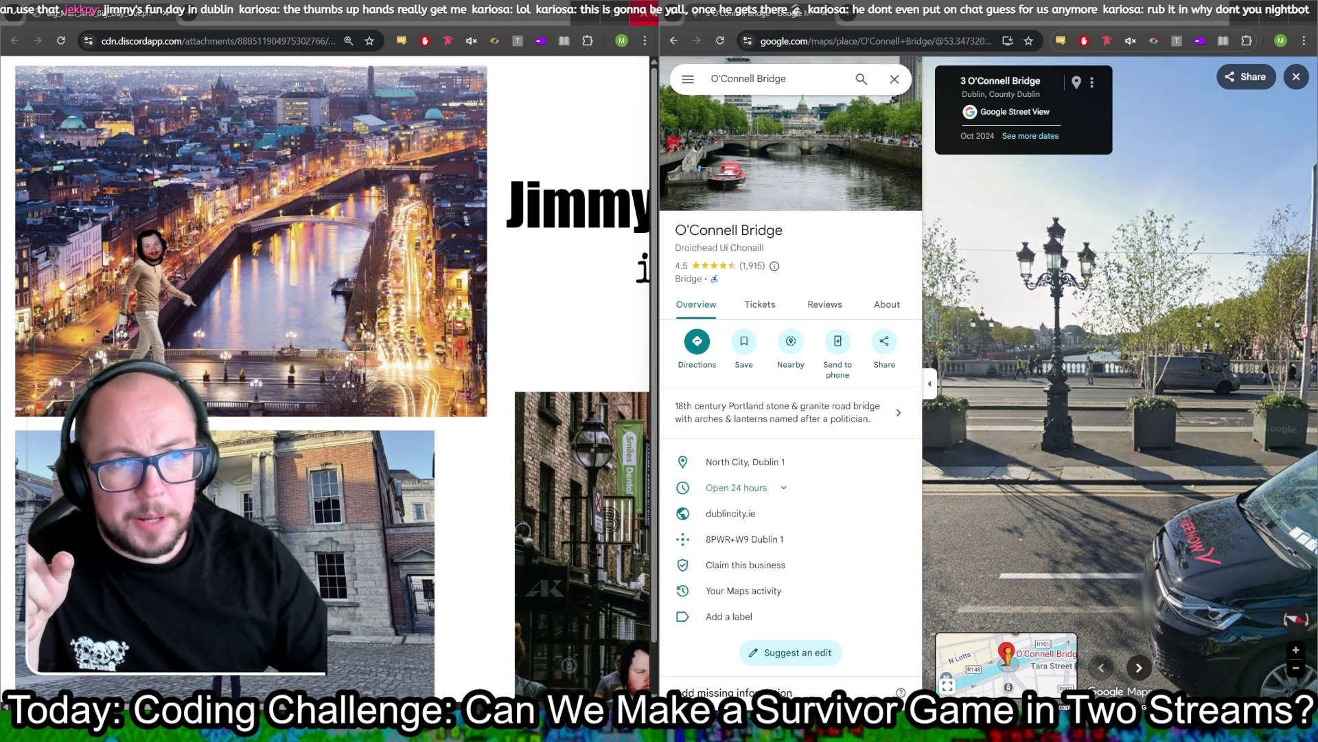
Step: Close the Dublin photos and Google Maps browser windows and return to the Godot editor
left_click(645, 15)
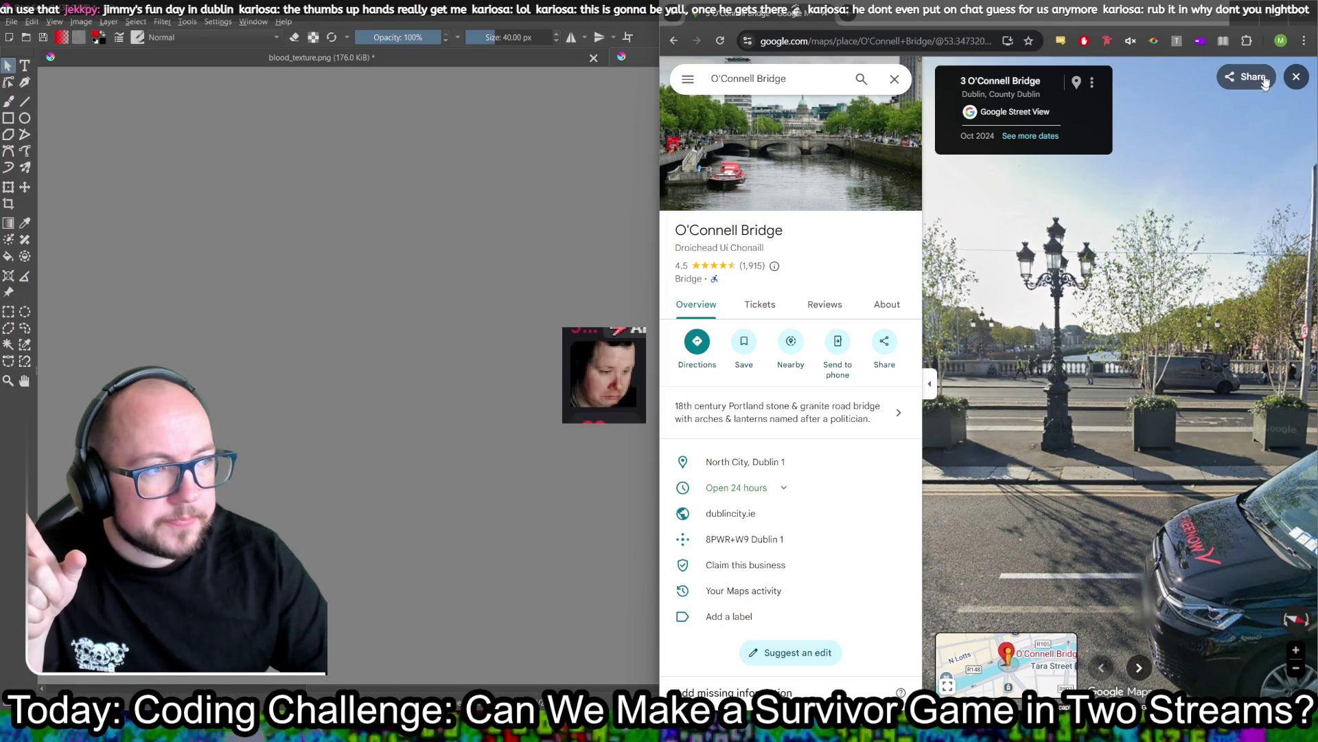
left_click(823, 13)
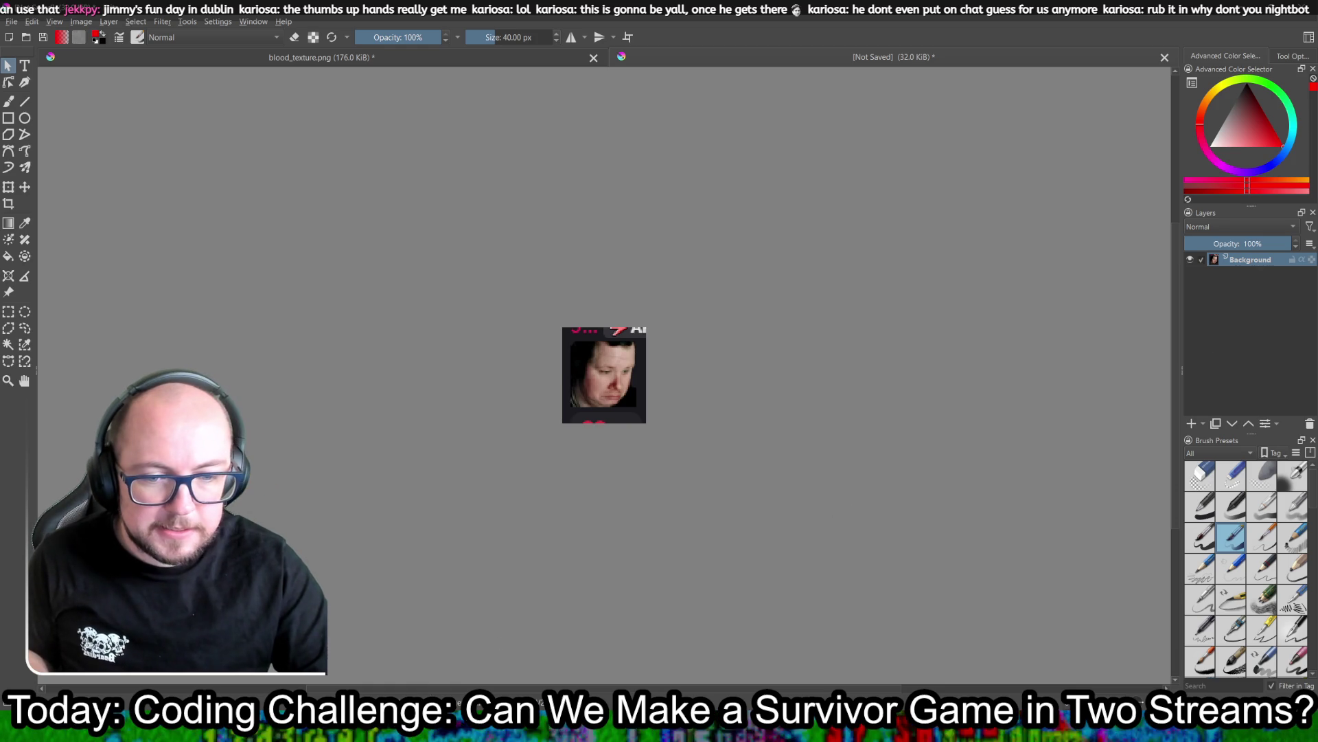
key("alt+Tab")
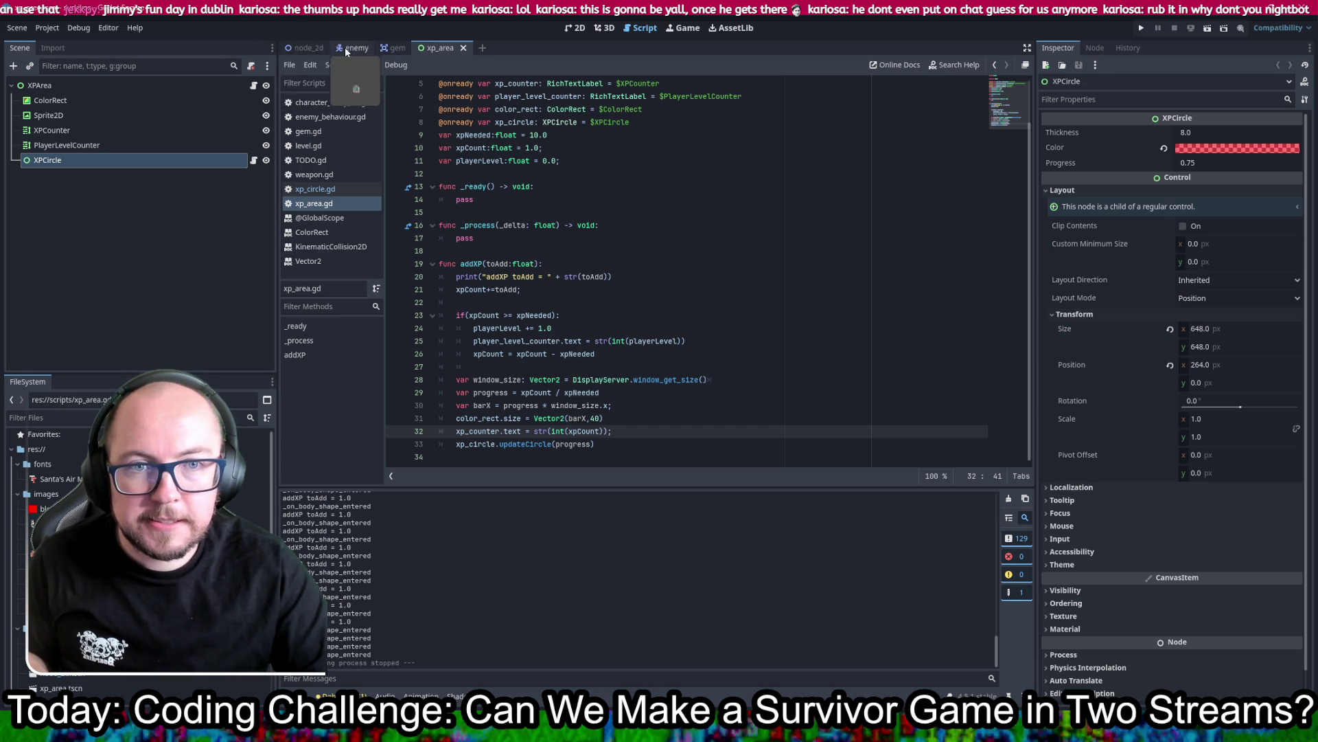
left_click(295, 47)
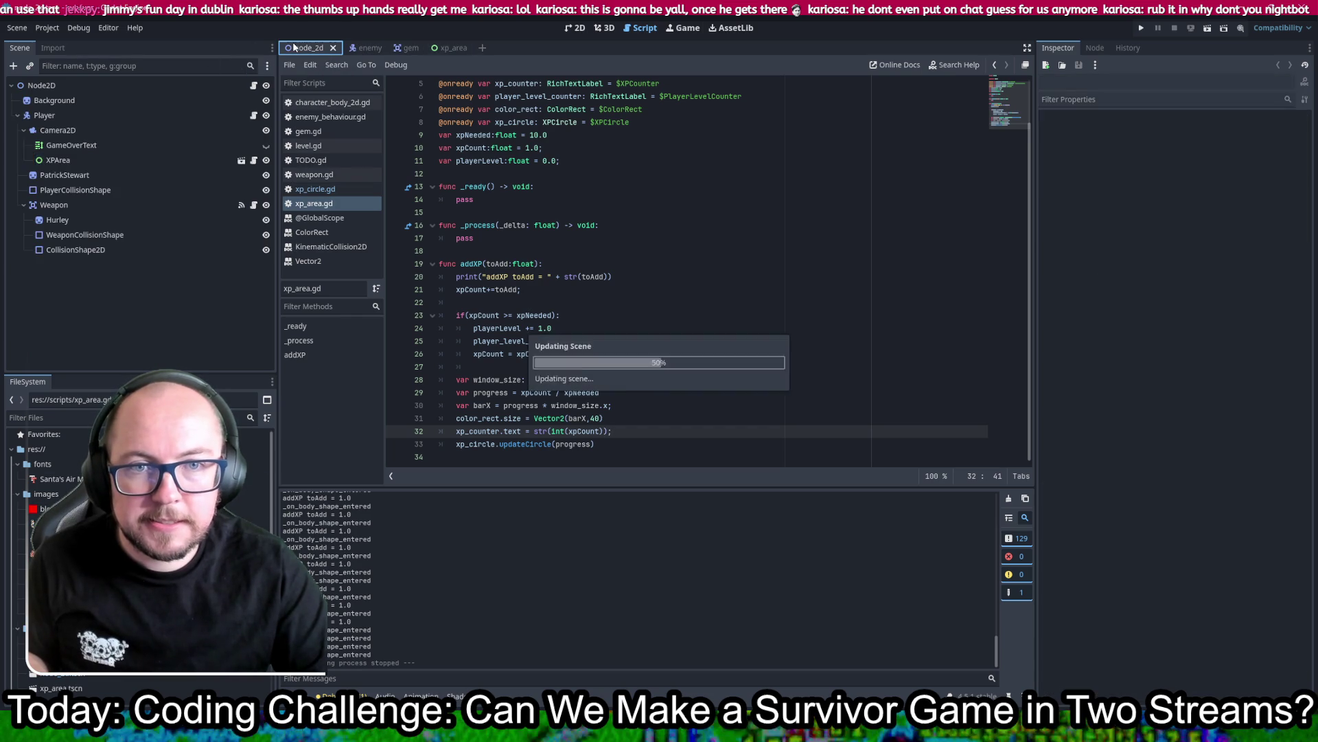
left_click(576, 30)
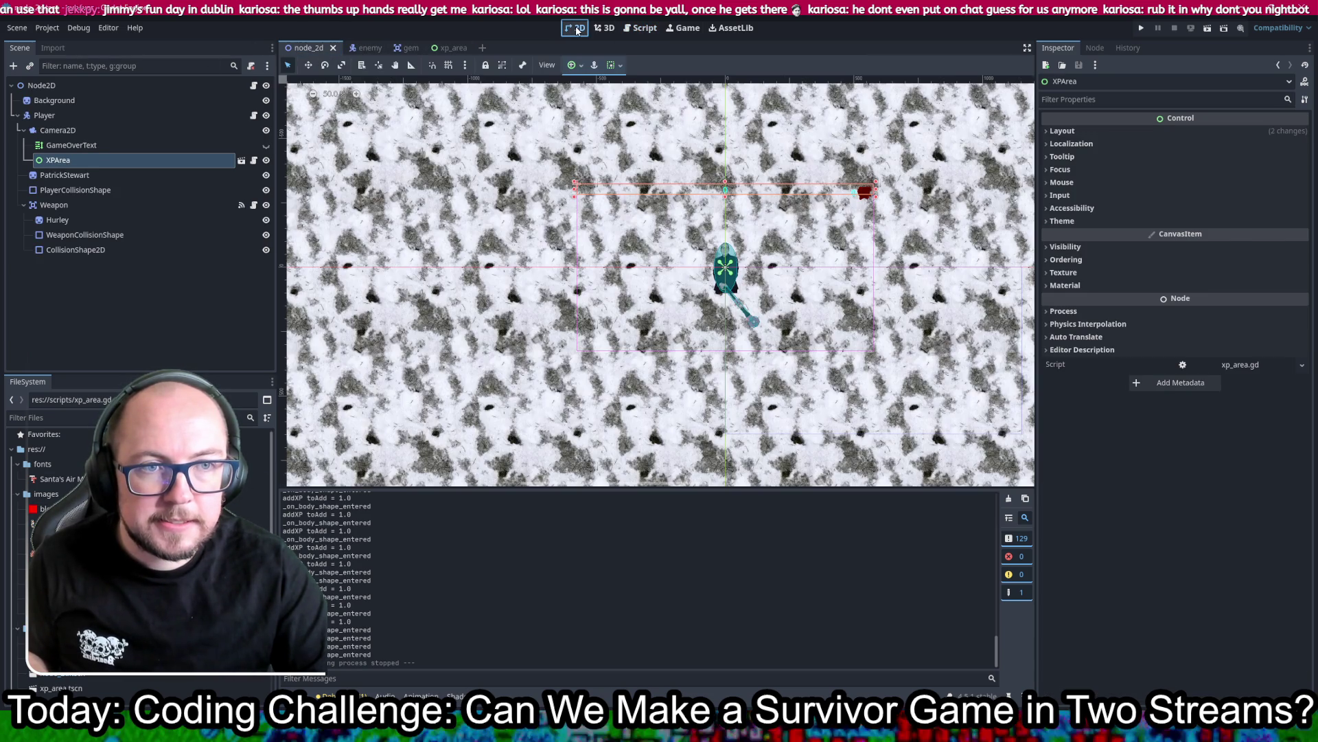
scroll(480, 408, "up", 4)
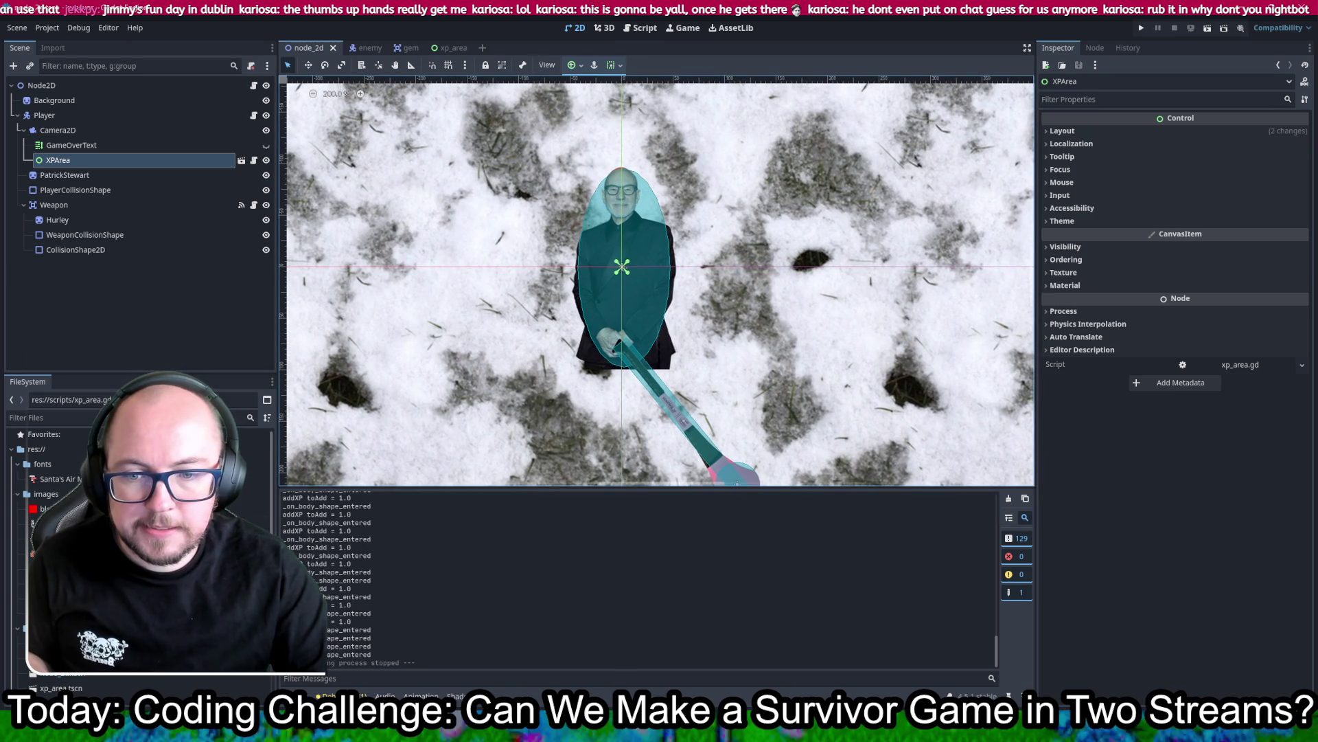
mouse_move(254, 523)
left_mouse_down()
mouse_move(529, 309)
mouse_move(477, 278)
left_mouse_up()
key("ctrl+z")
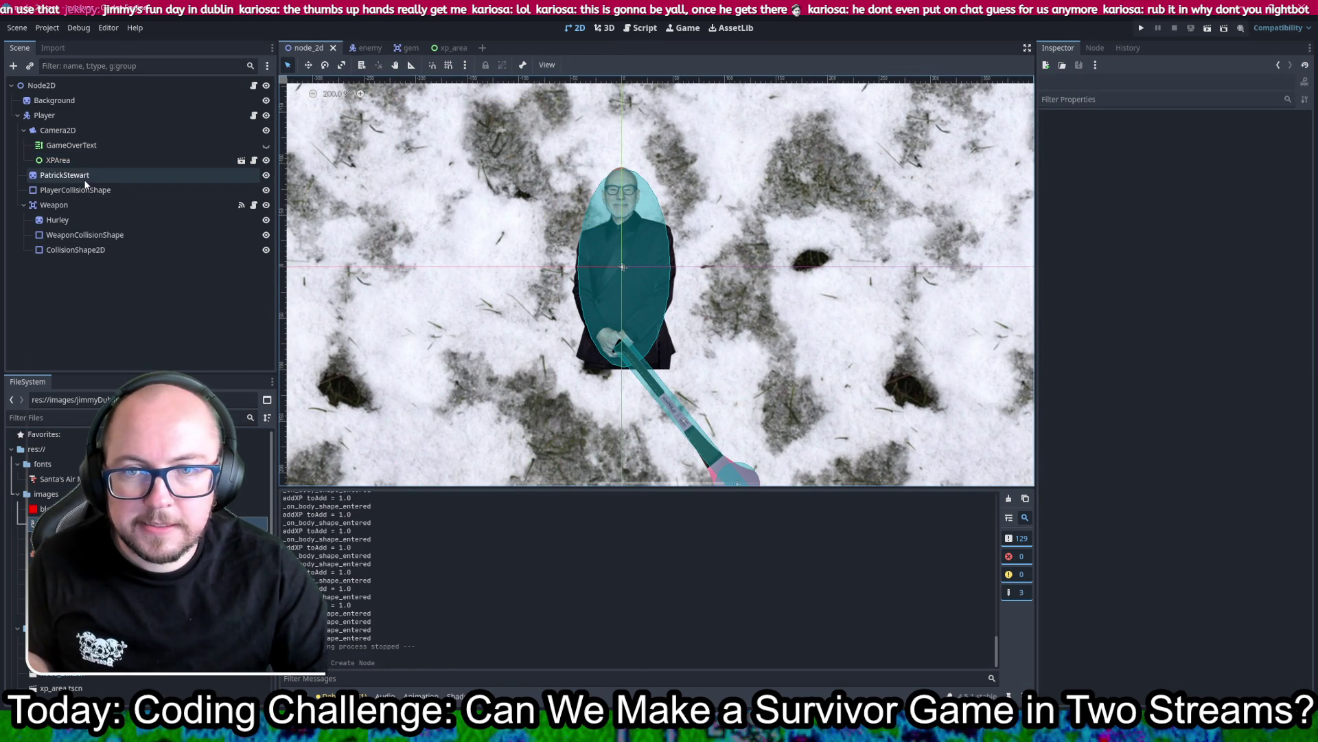
Step: Give PatrickStewart the cartoon JimmyDublin.png texture, then select XPArea and the player collision shape
left_click(88, 177)
mouse_move(254, 524)
left_mouse_down()
mouse_move(756, 275)
mouse_move(1232, 165)
mouse_move(1229, 139)
left_mouse_up()
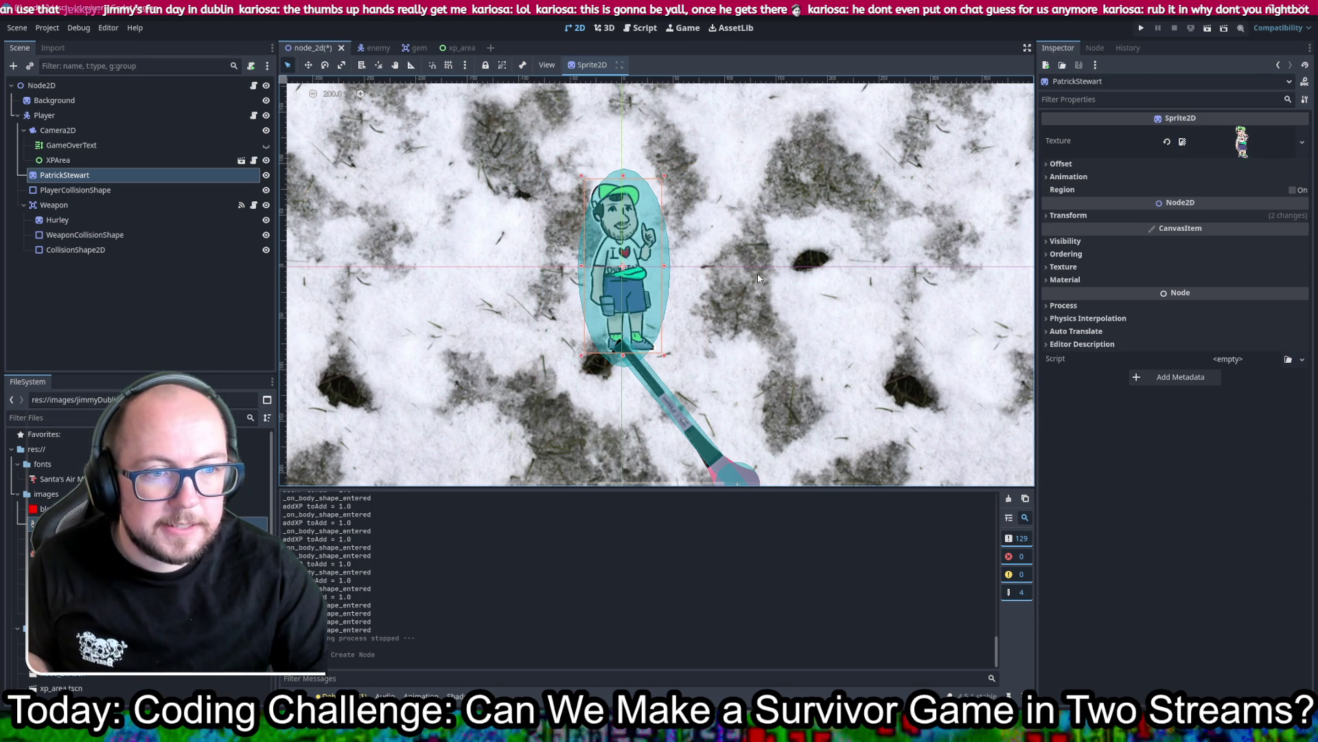
left_click(647, 248)
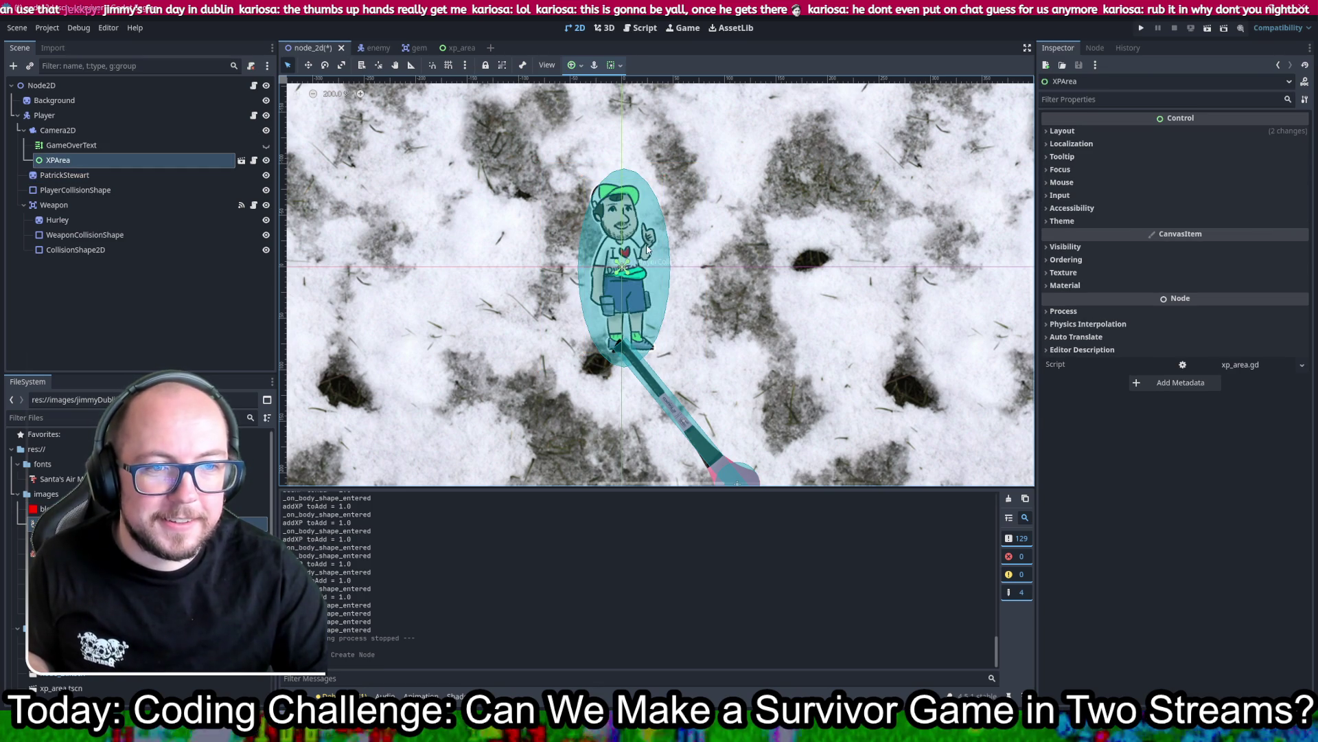
scroll(652, 261, "up", 3)
left_click(687, 280)
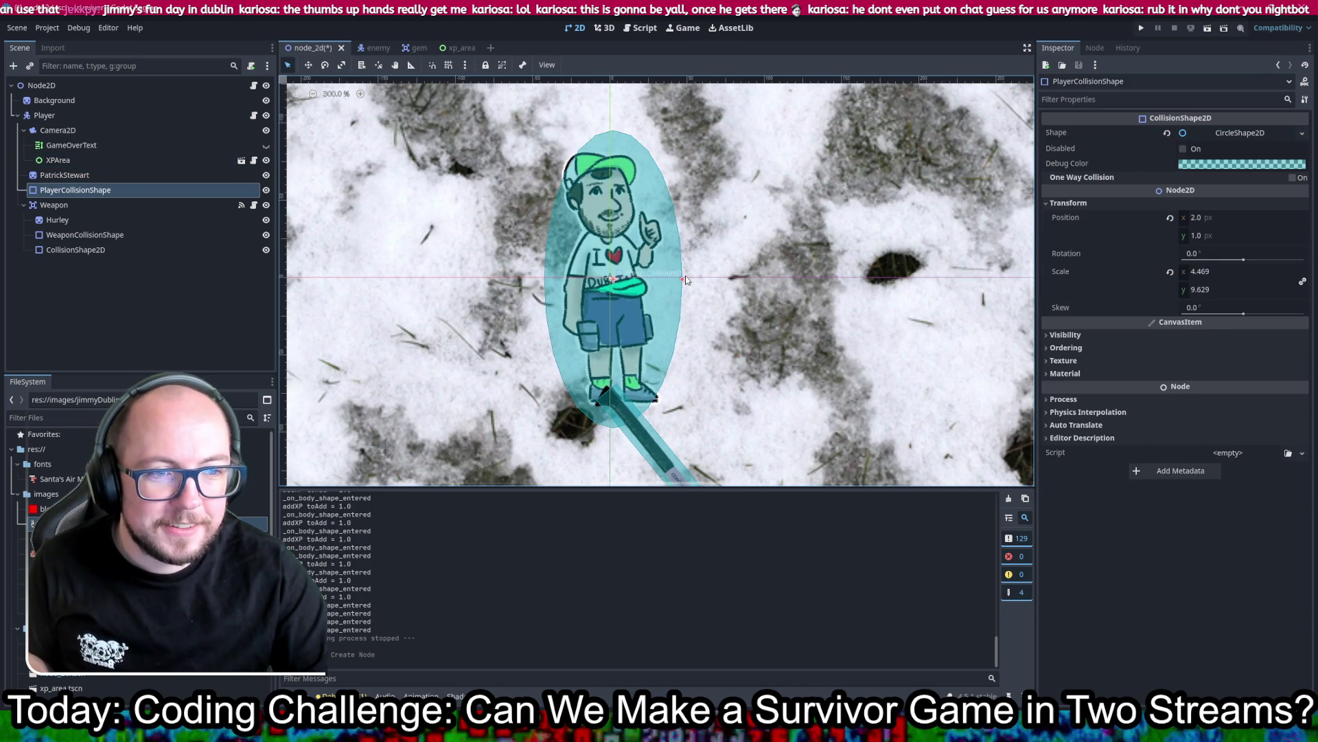
Step: Reset the collision shape's scale to 1, change it to a capsule at position 0,0, and save
left_click(1239, 133)
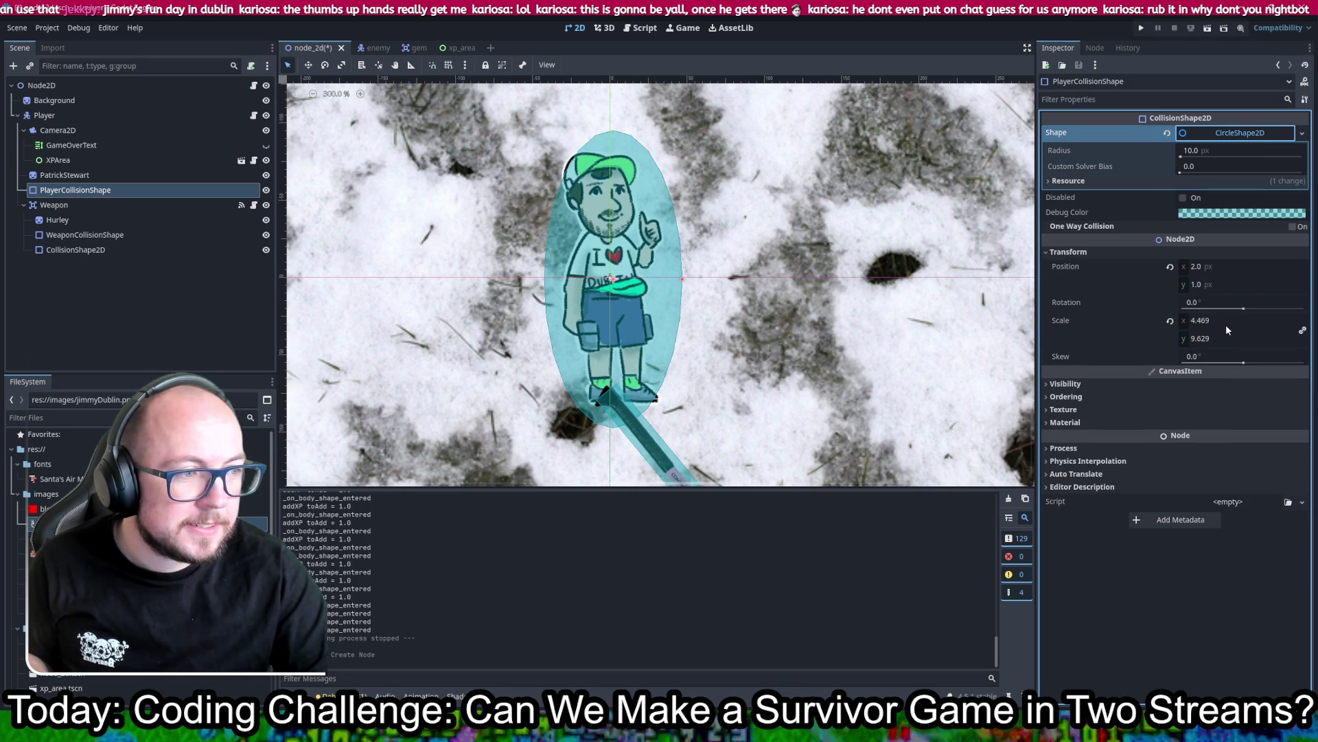
left_click(1171, 321)
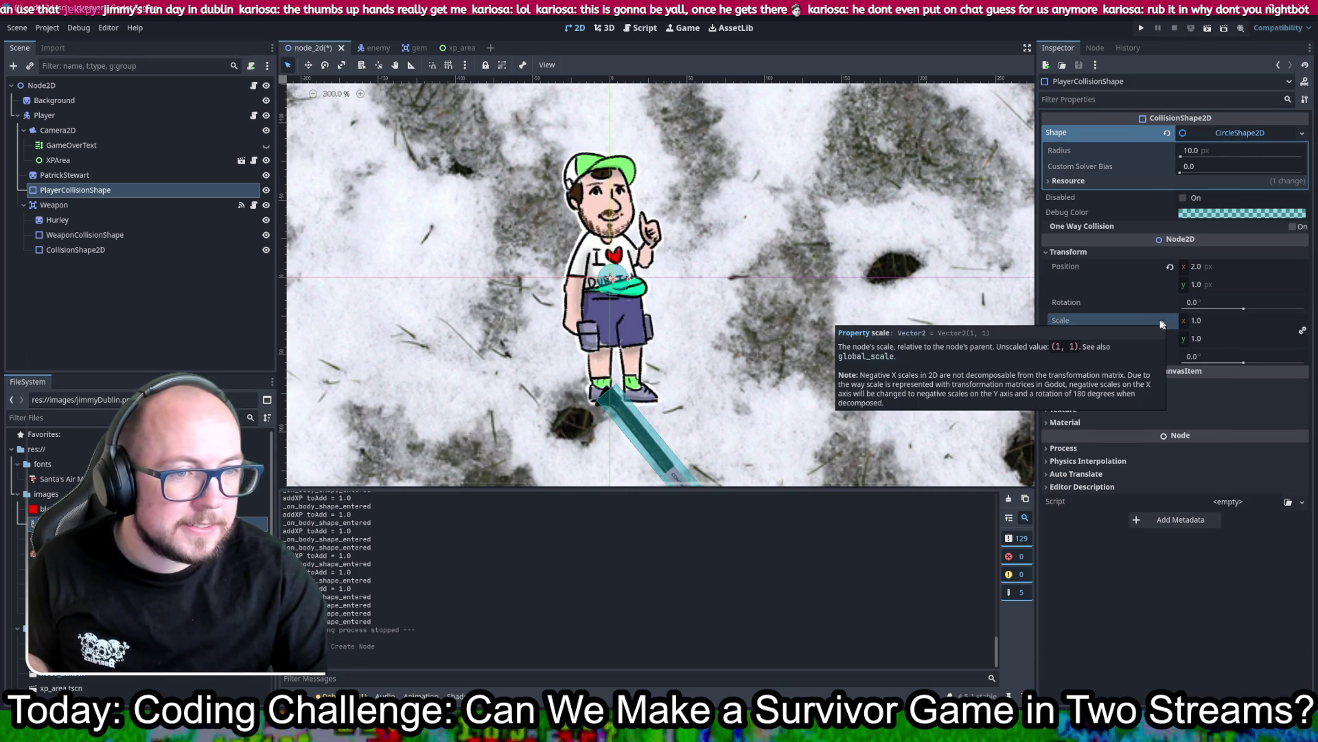
left_click(1301, 133)
left_click(1264, 240)
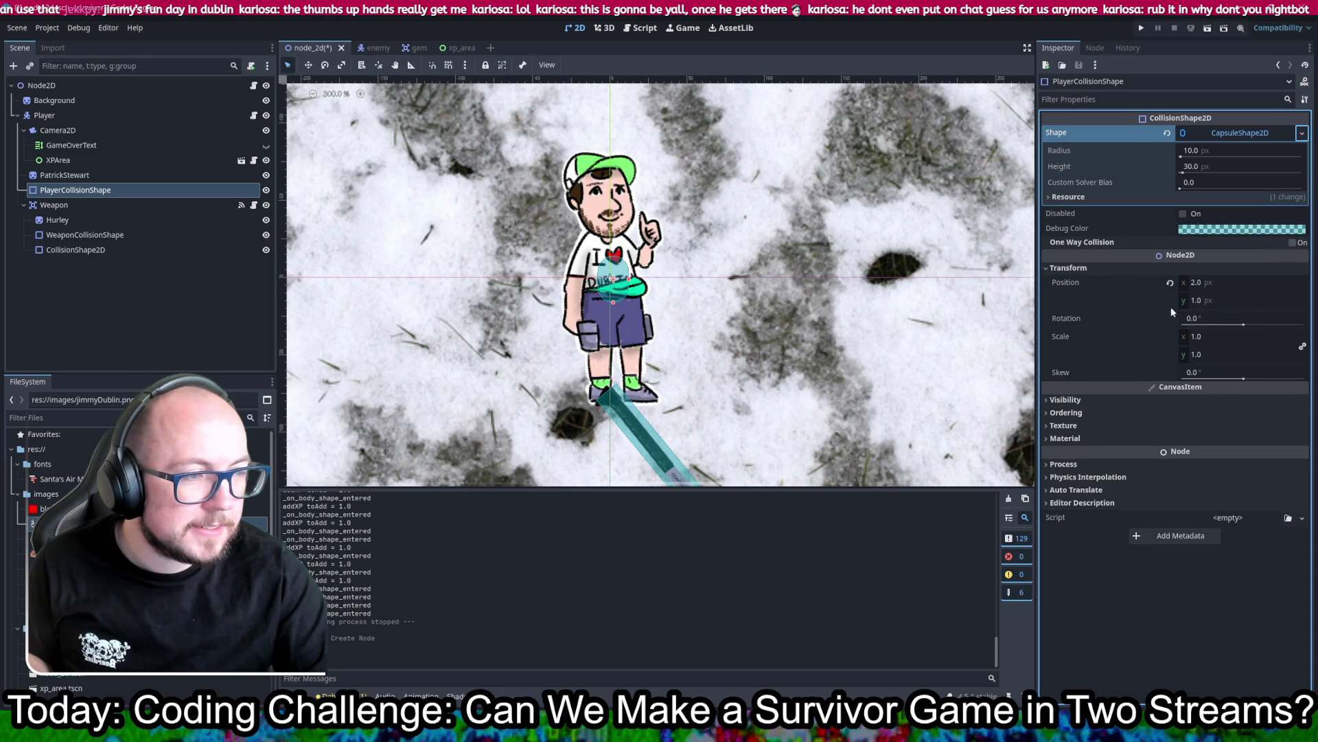
left_click(1227, 285)
type("0")
left_click(1227, 301)
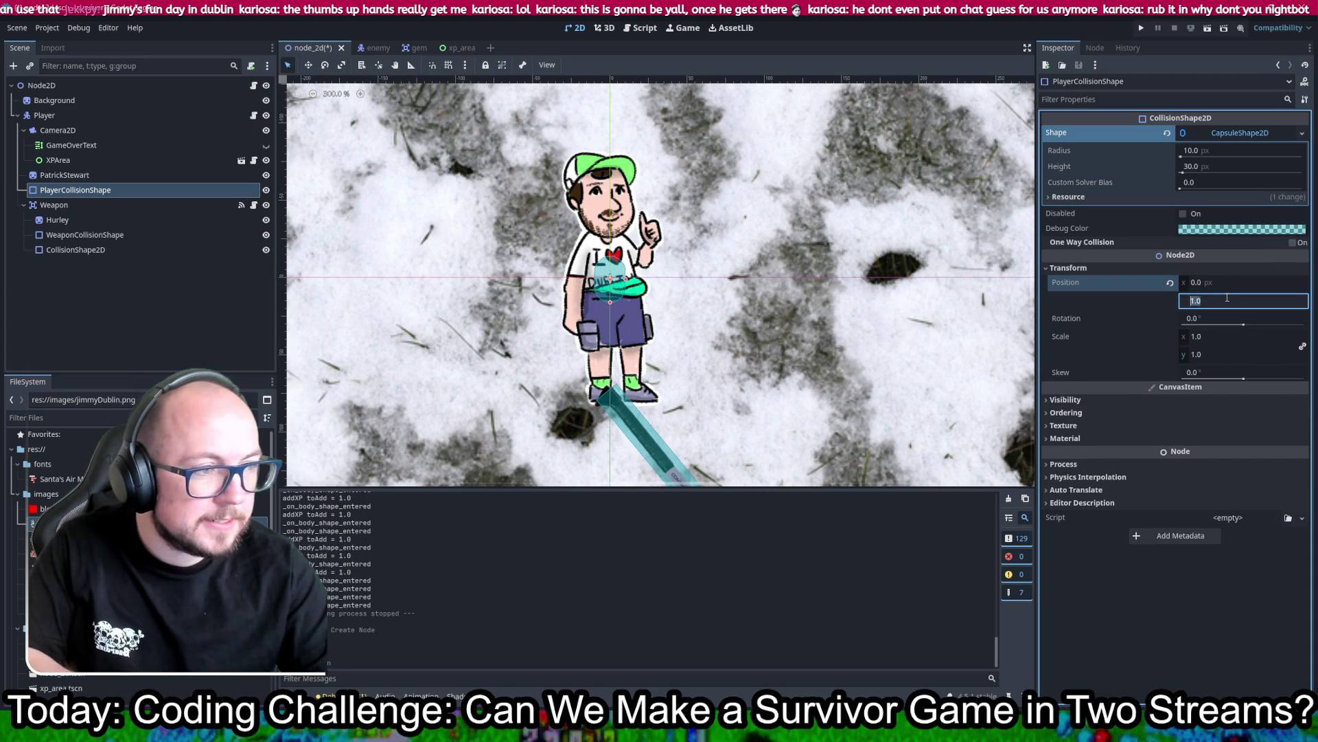
type("0")
key("Return")
key("ctrl+s")
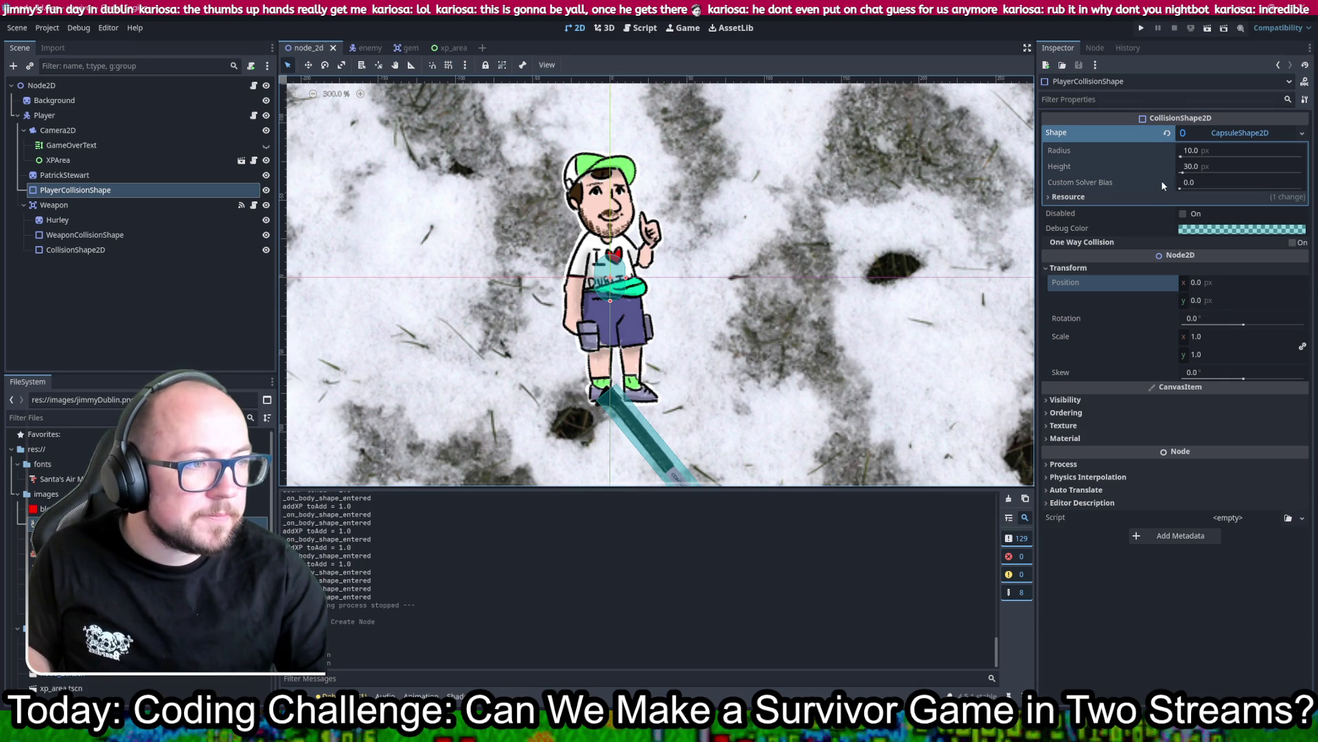
Step: Resize the capsule to radius 22.85 and height 157.1 around the character, and save
left_click_drag(1181, 157, 1184, 160)
left_click_drag(1184, 158, 1199, 174)
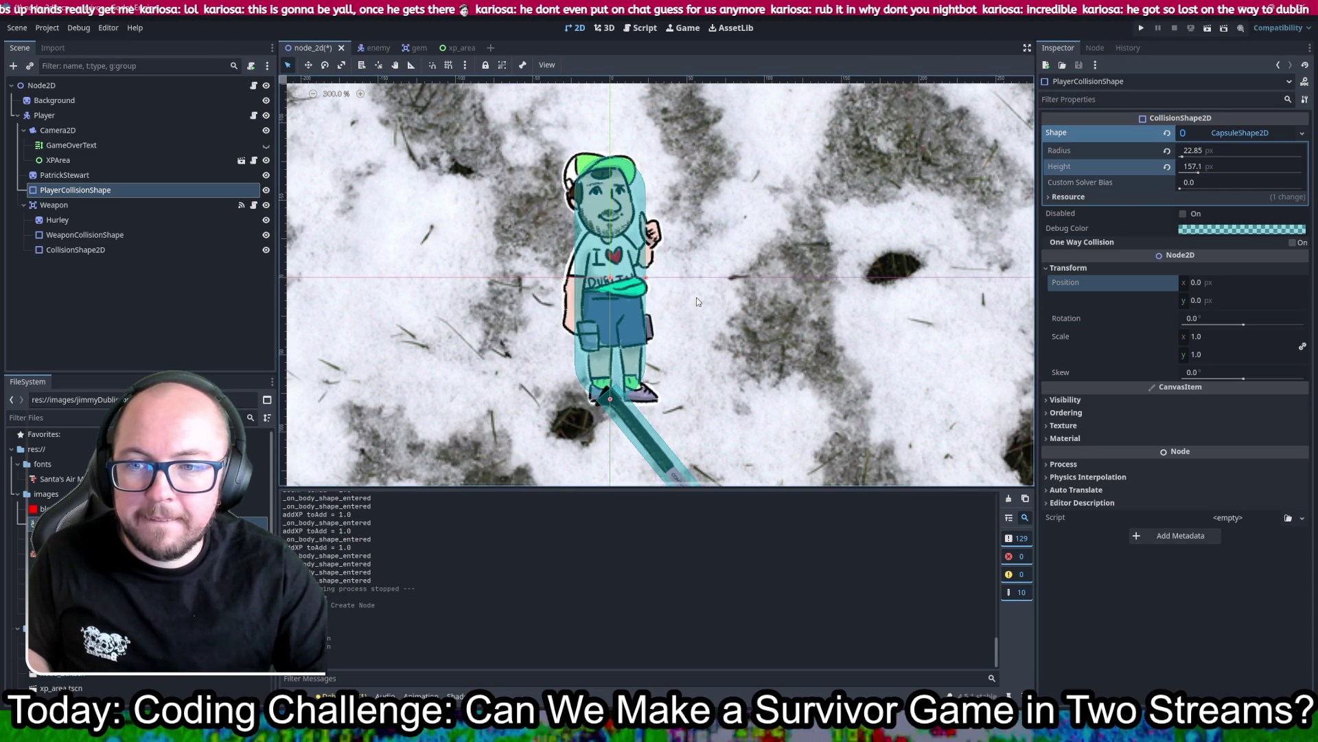
key("ctrl+s")
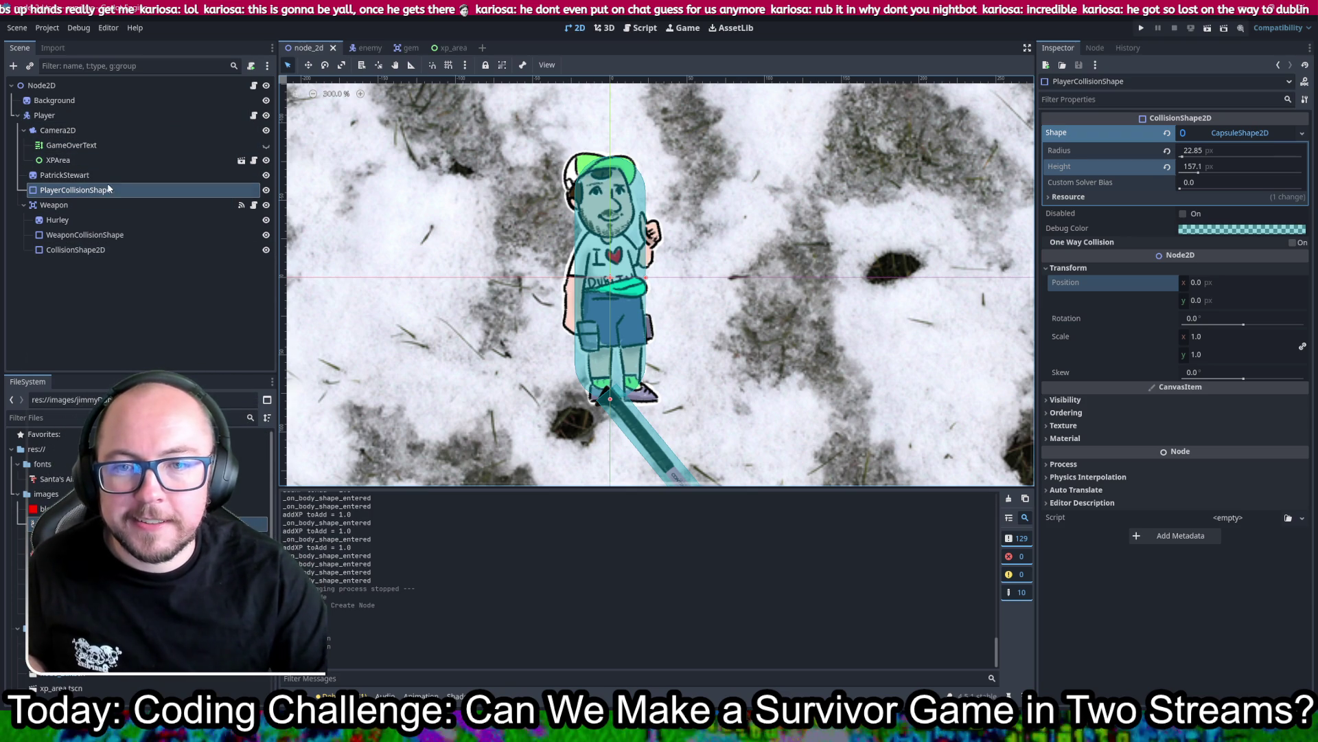
Step: Move the Weapon node to (-19, -50) beside the cartoon player and save the scene
left_click(73, 204)
left_click_drag(775, 382, 748, 252)
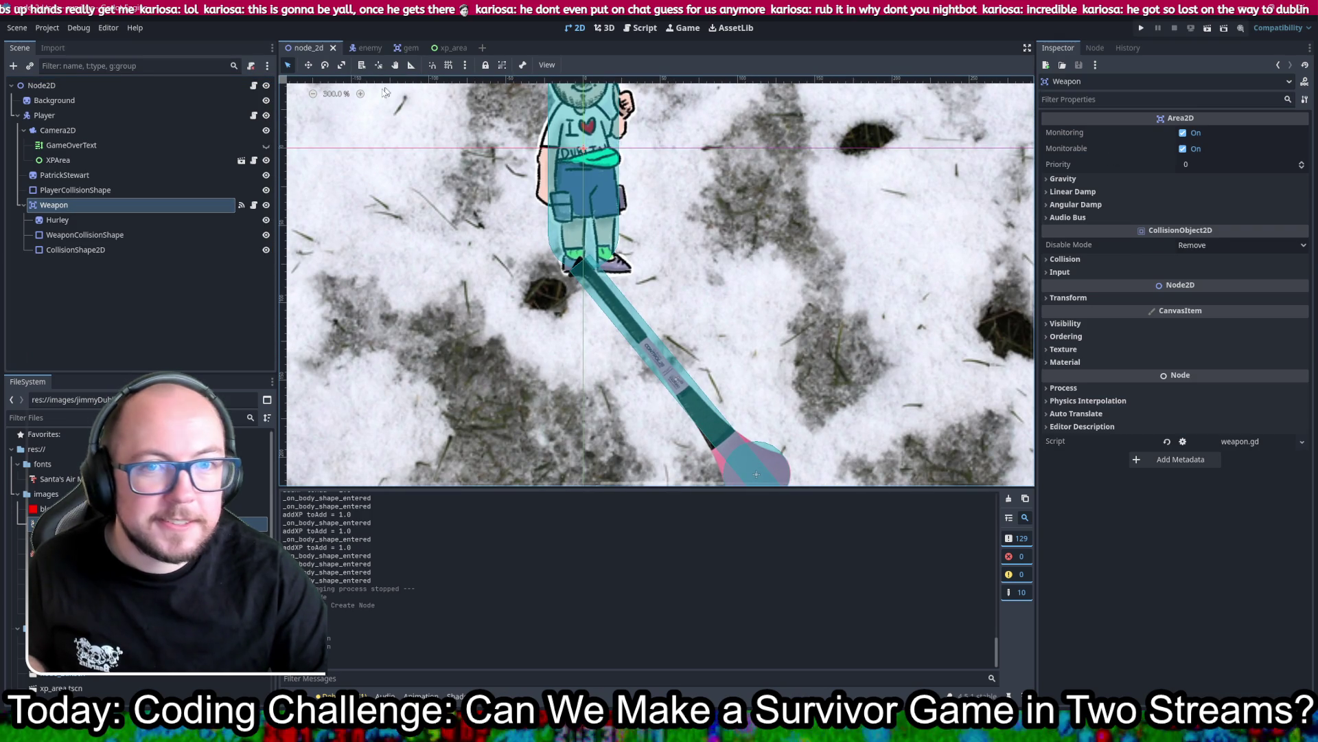
key("w")
mouse_move(692, 399)
left_mouse_down()
mouse_move(692, 308)
mouse_move(725, 209)
mouse_move(731, 244)
mouse_move(639, 309)
mouse_move(663, 324)
left_mouse_up()
scroll(735, 272, "down", 1)
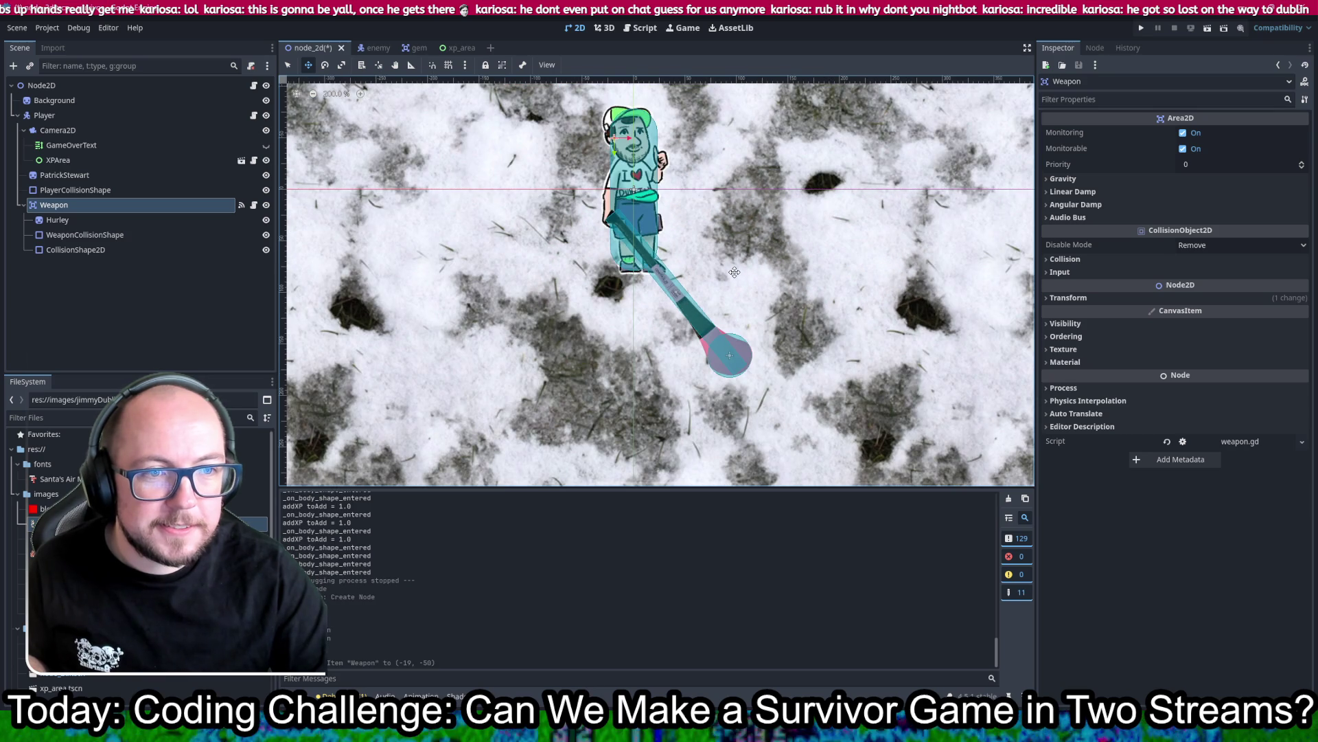
scroll(734, 268, "down", 1)
key("ctrl+s")
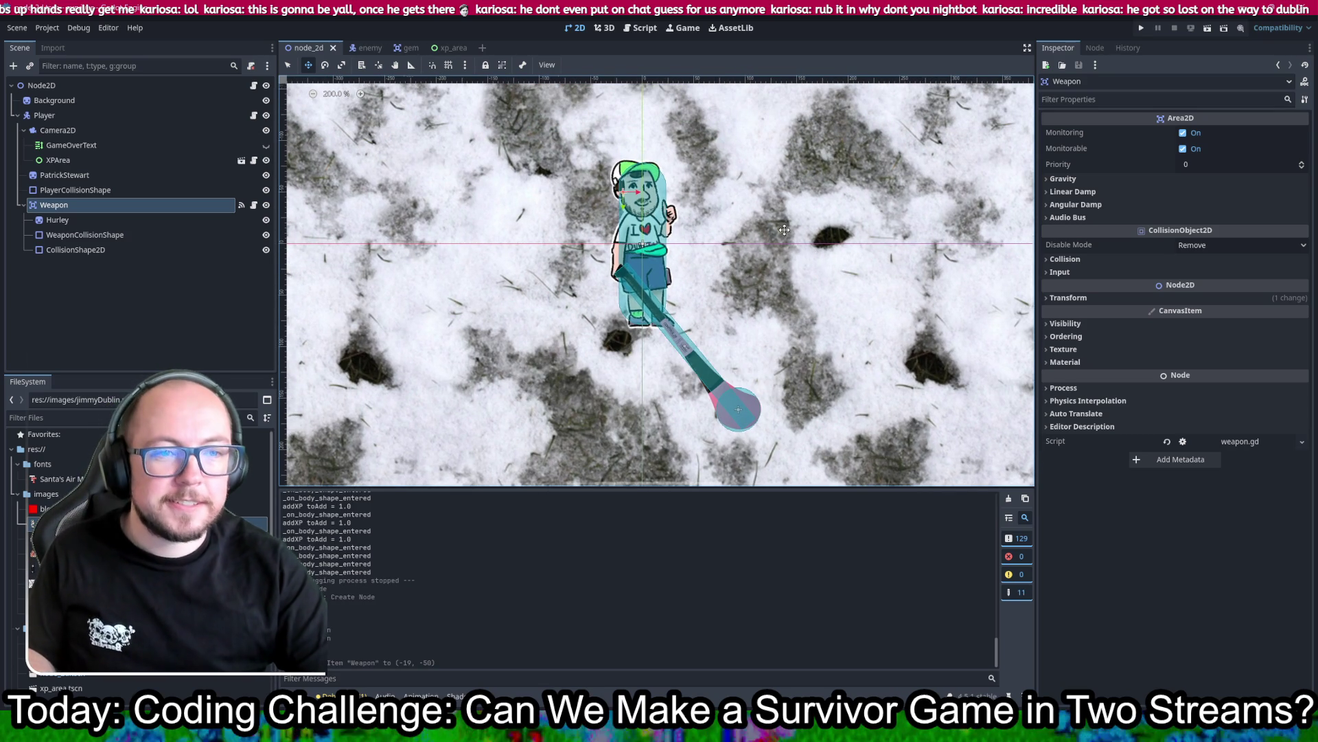
Step: Zoom out and open TODO.gd in the script editor
scroll(784, 228, "down", 4)
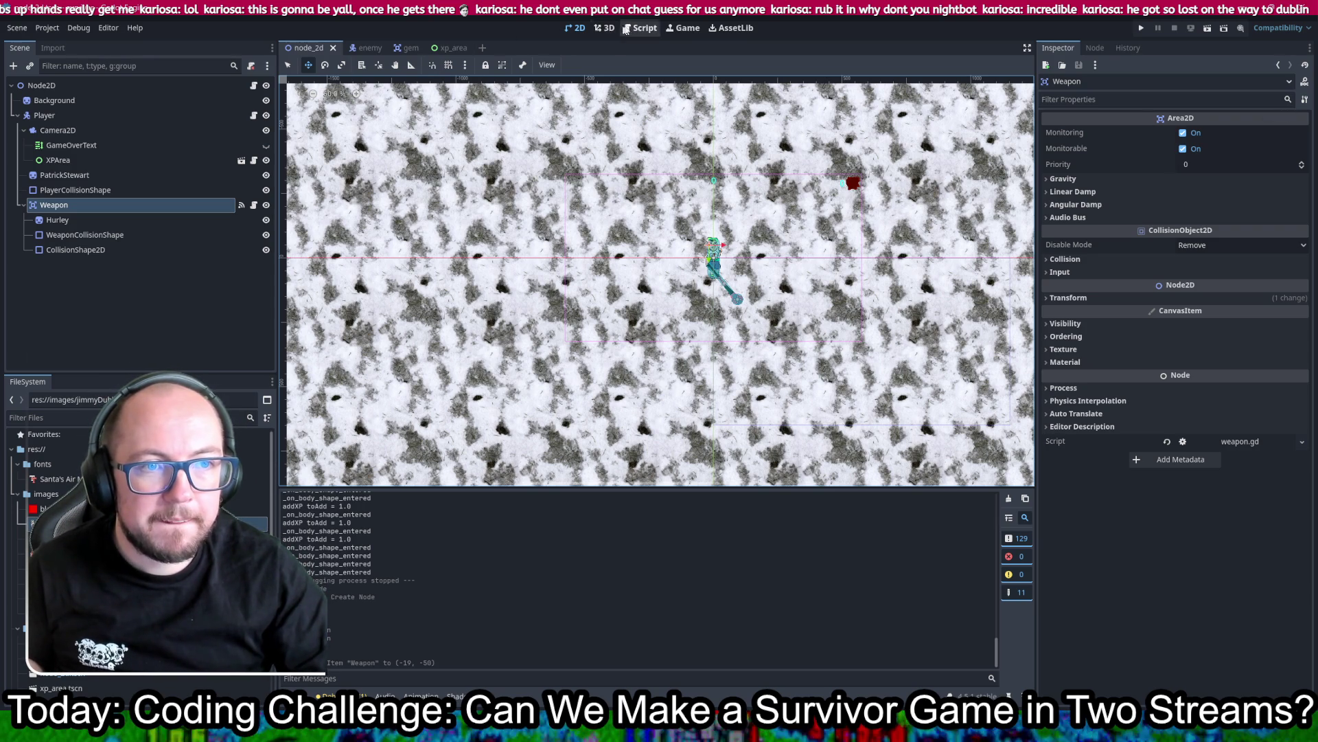
left_click(642, 27)
left_click(321, 163)
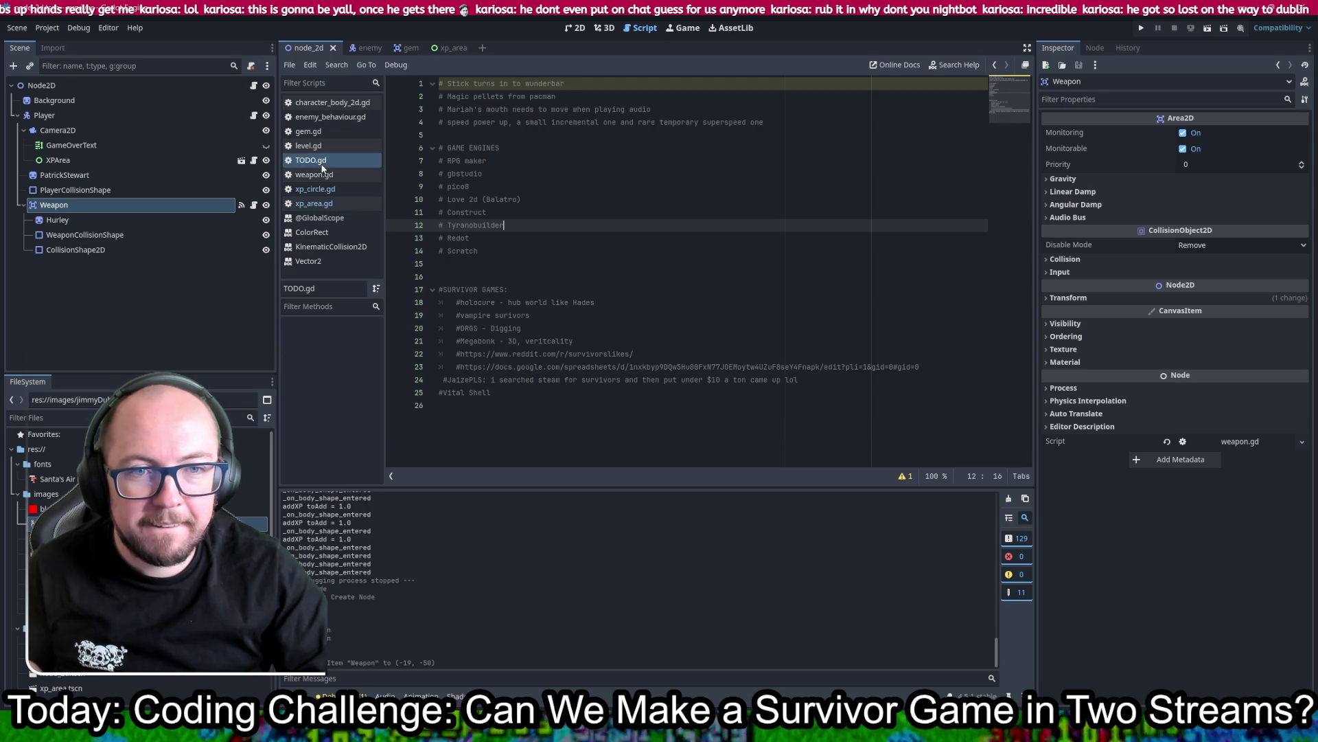
Step: Add a new gold-collection TODO line after the speed power-up line
key("Down")
key("Down")
key("Down")
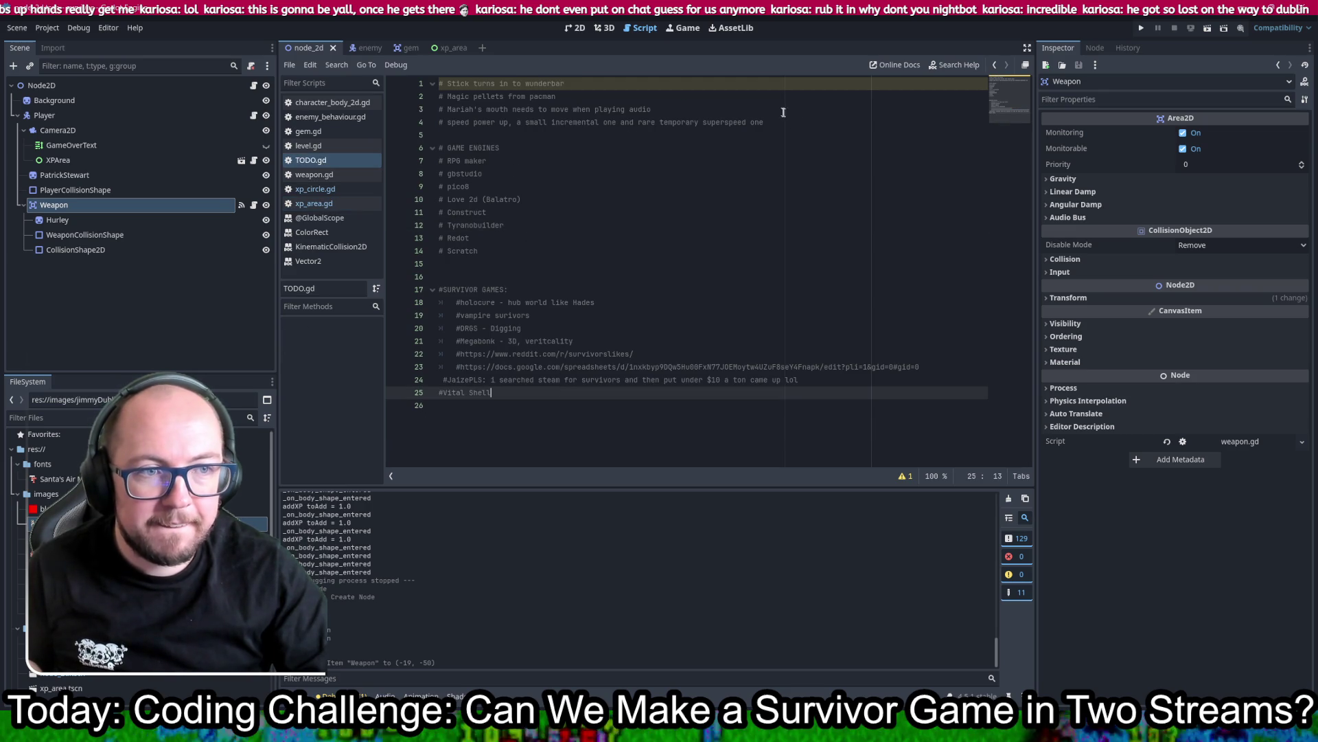
left_click(797, 125)
key("Return")
type("# gold collect")
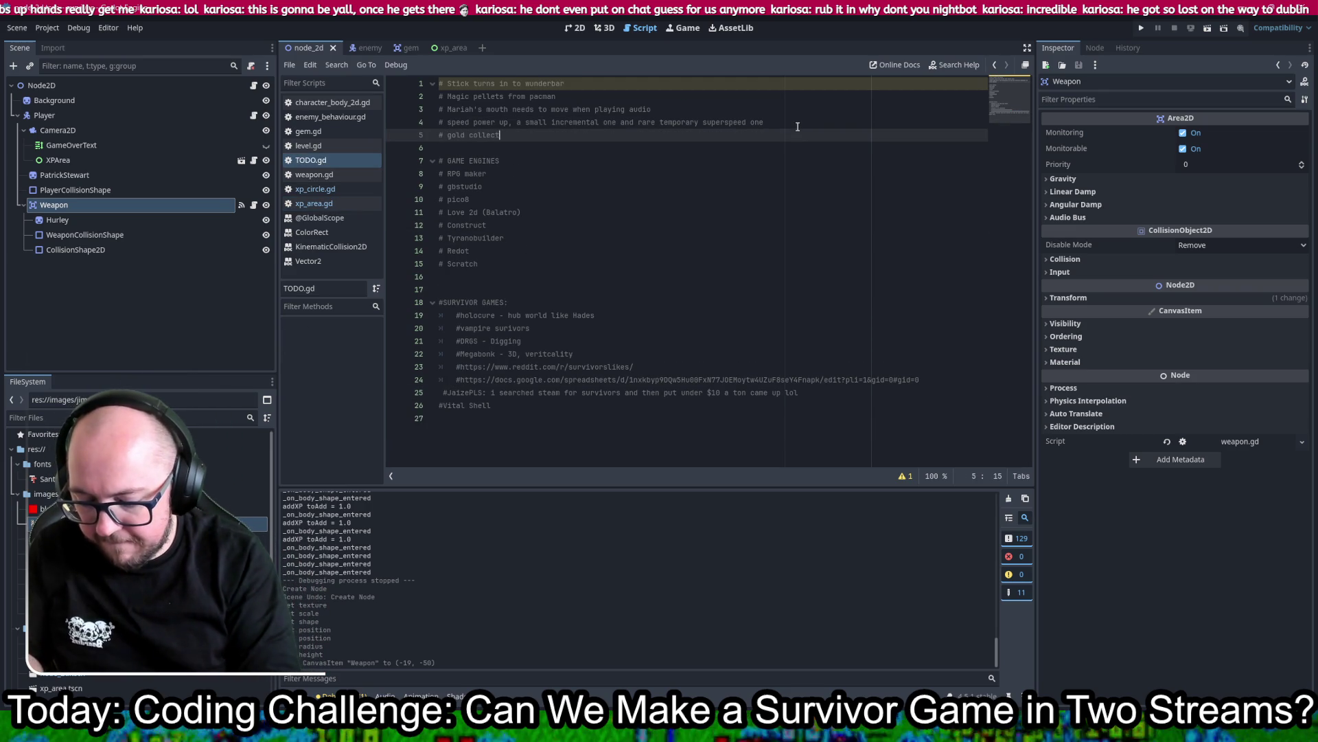
type("ible gem that ")
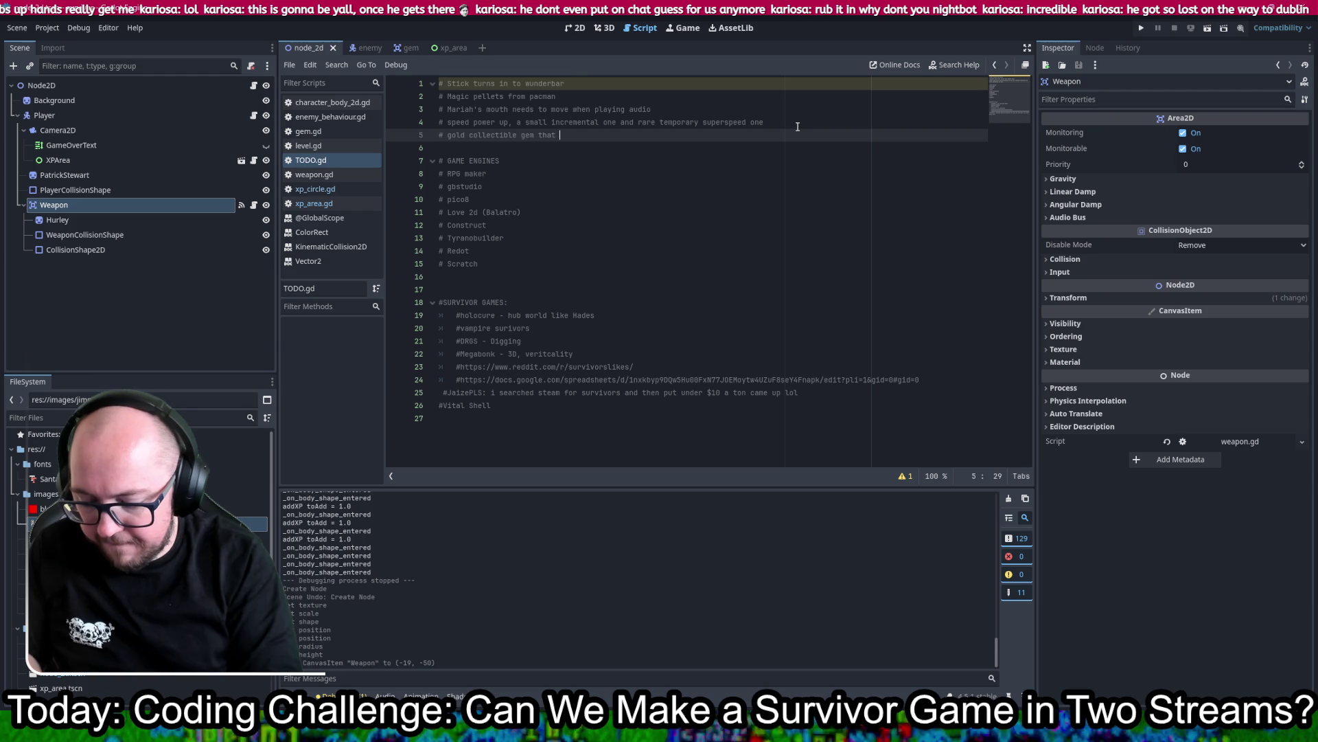
type("spawns rar")
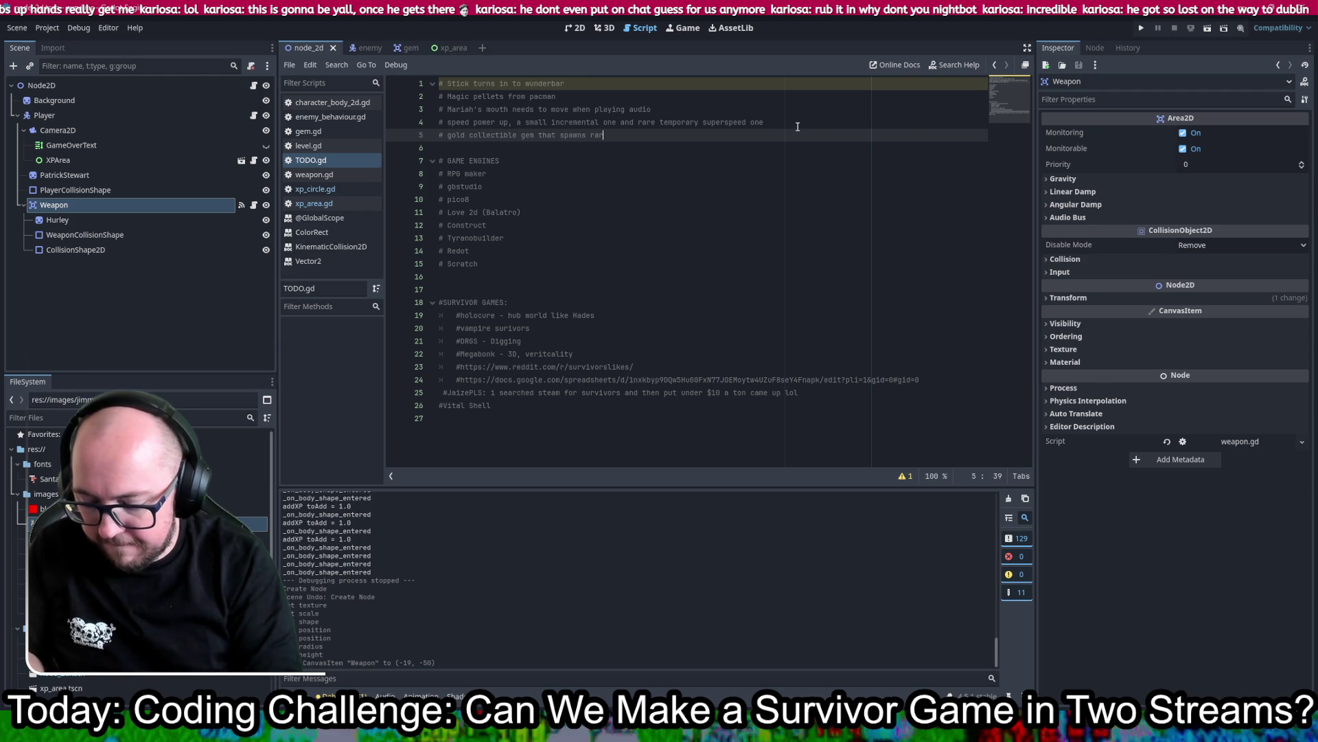
type("ely and tr")
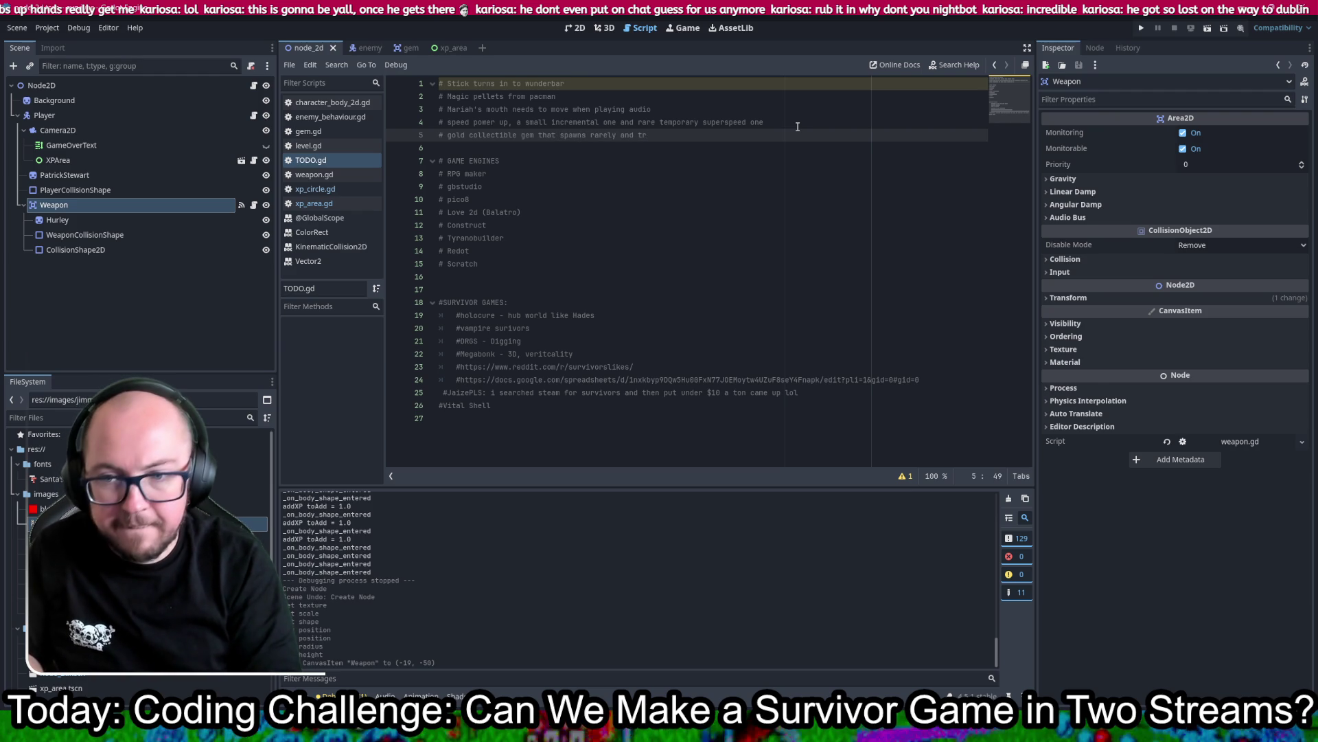
key("BackSpace")
type("empor")
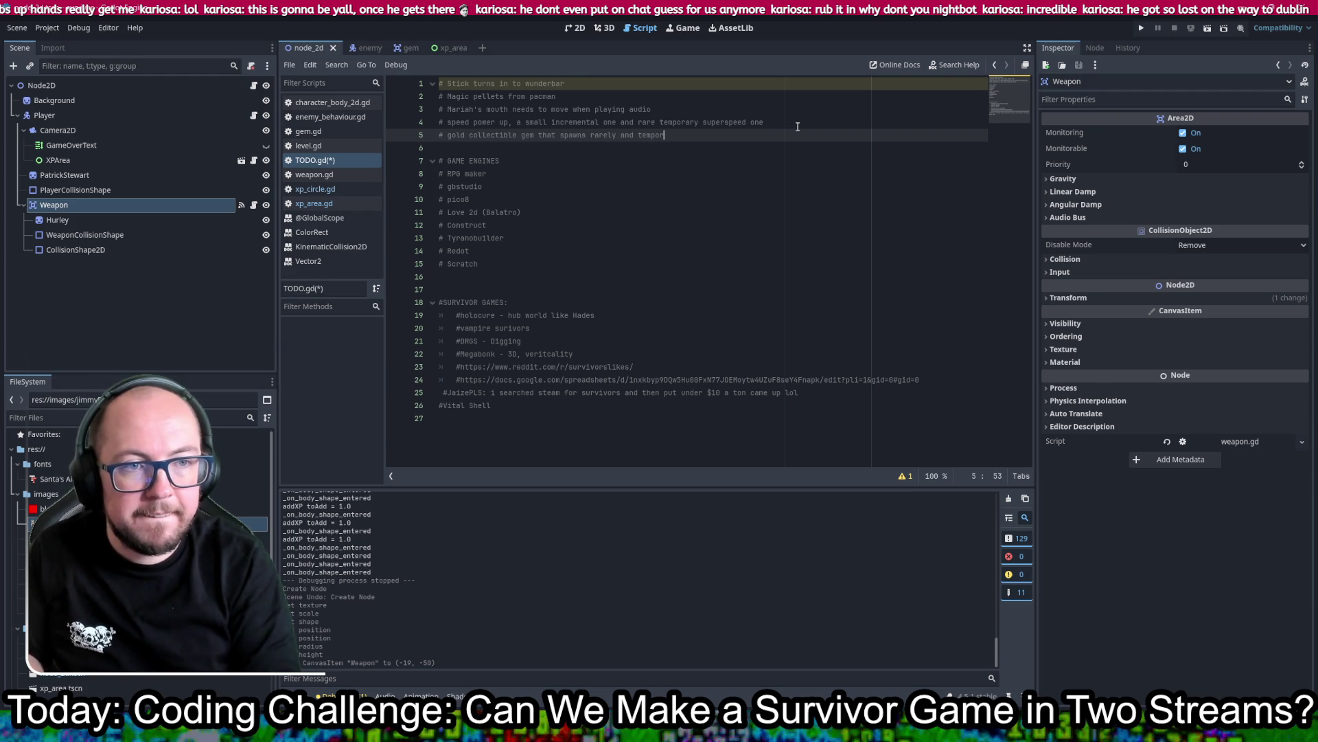
type(" you have to chas")
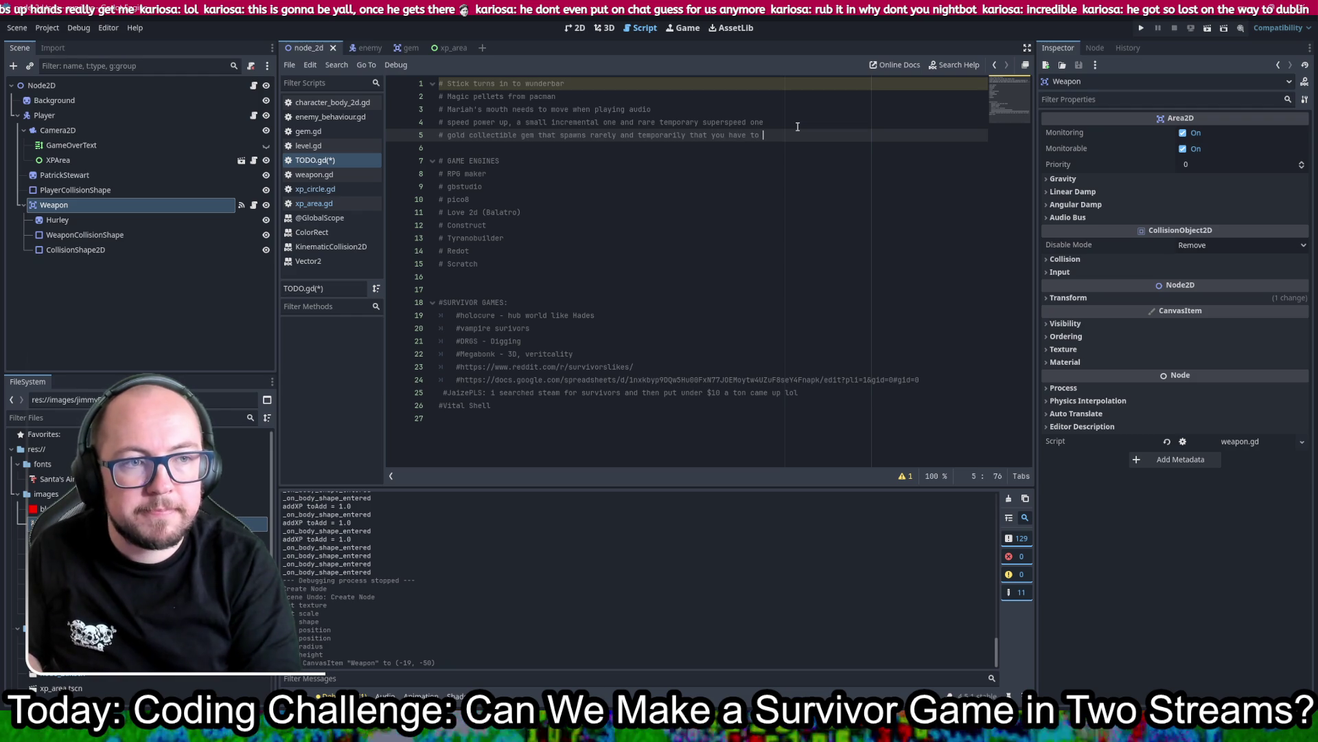
type("e down")
Step: Add the TODO line '# bonus gems for clearing the screen with text and effects that celebrates it'
key("Return")
type("# ")
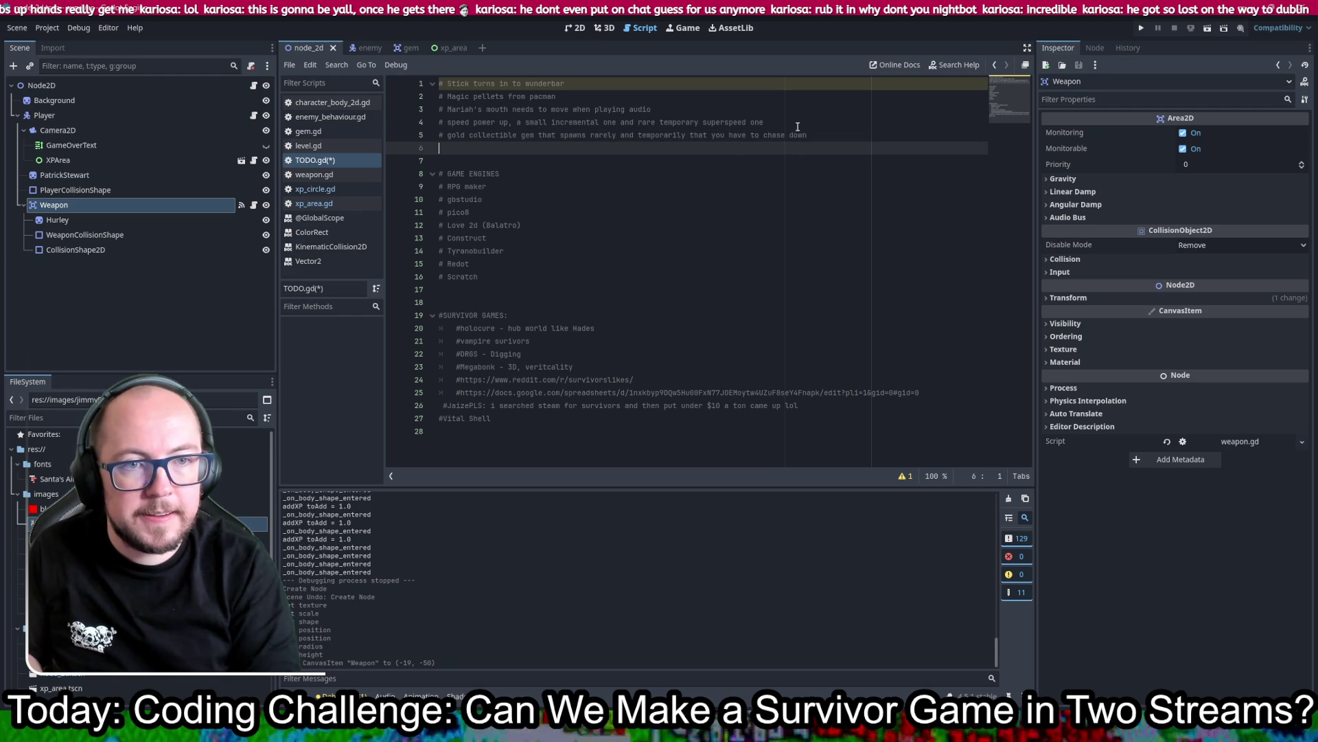
type("bon")
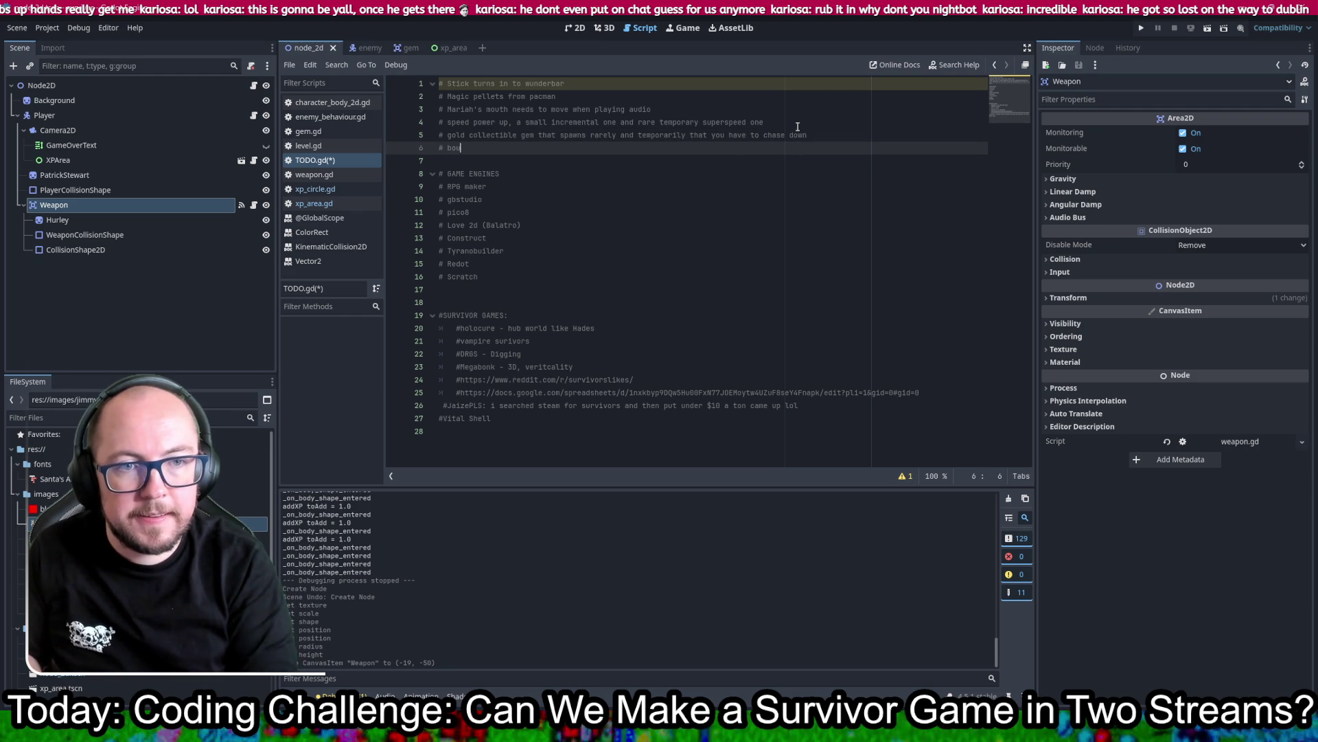
type("us gems ")
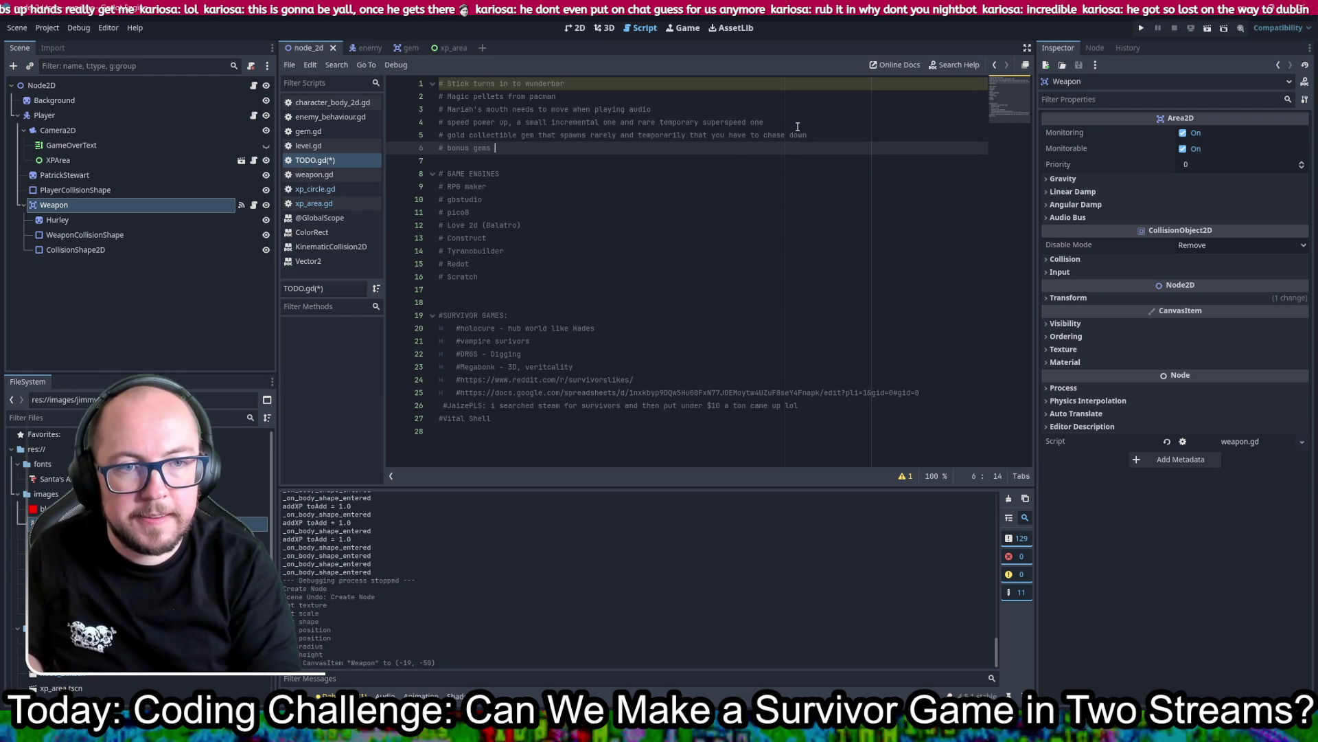
type("for clearing th")
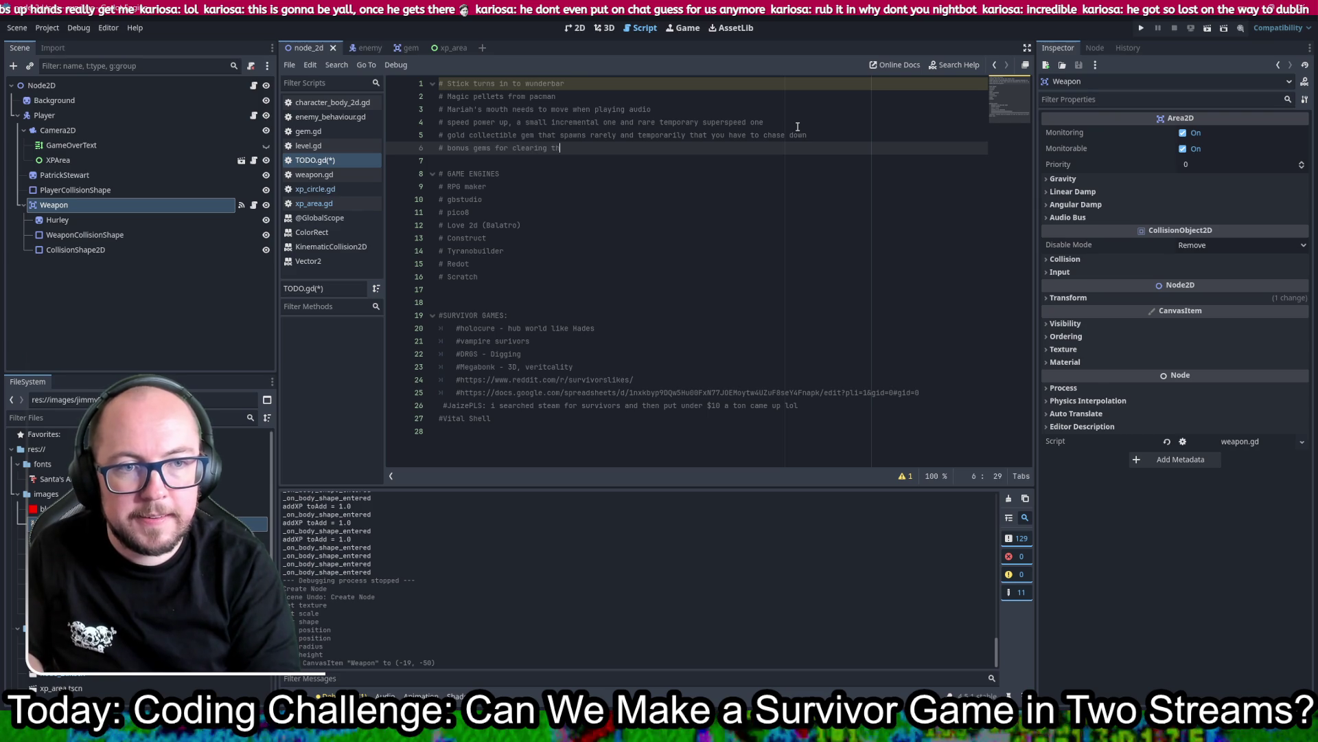
type("e screen with text")
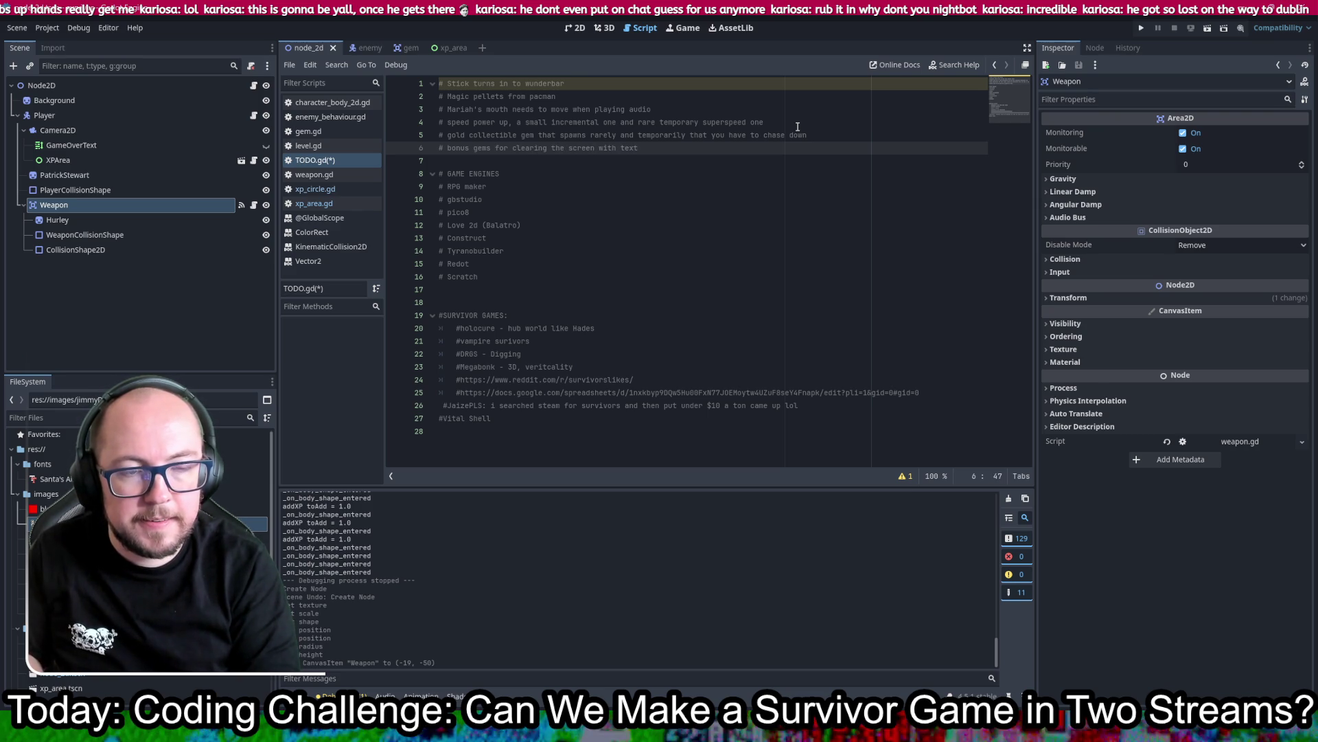
key("BackSpace")
key("BackSpace")
key("BackSpace")
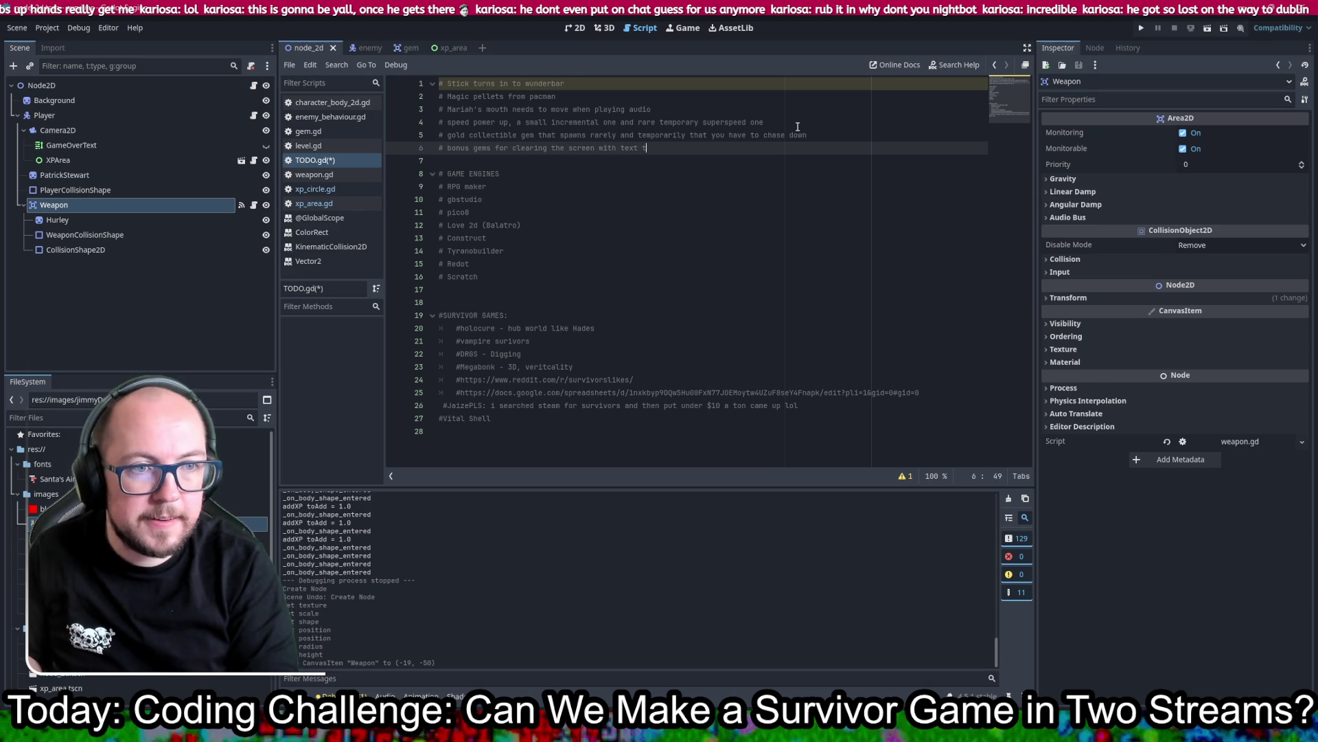
type("and effects")
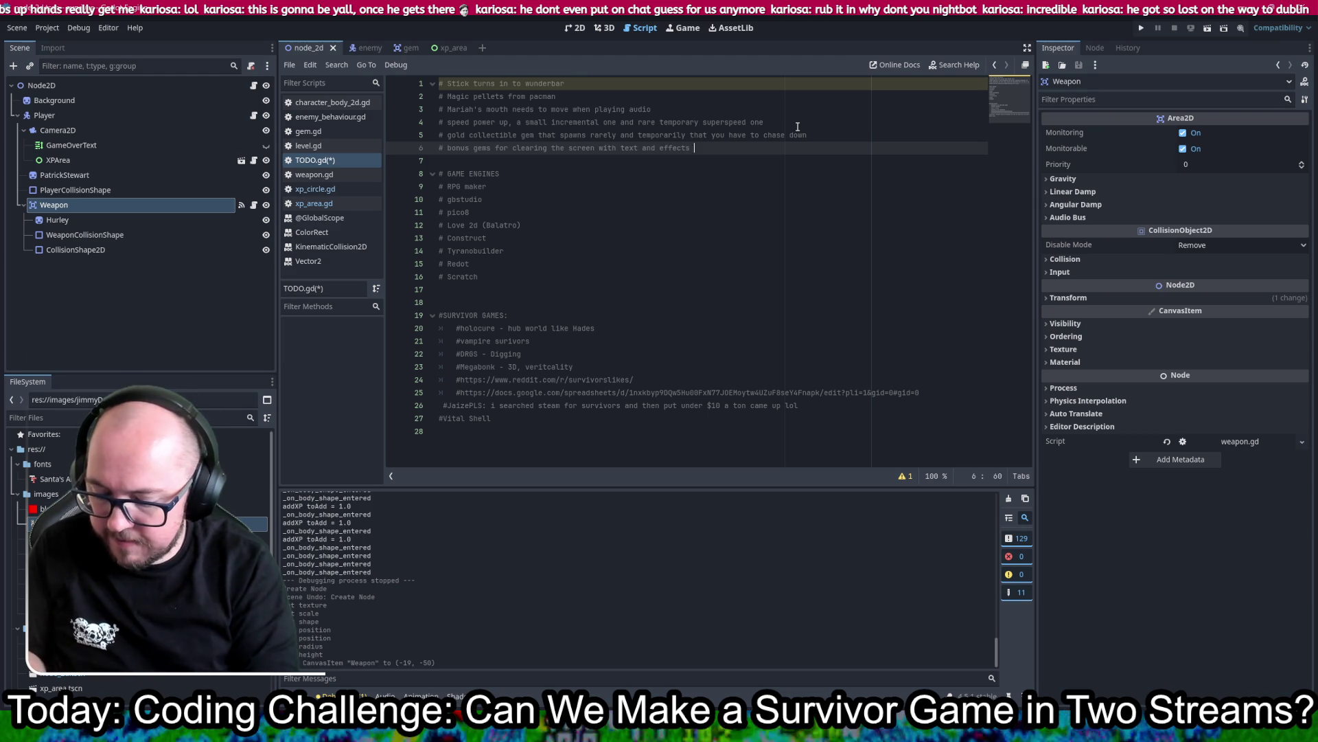
type(" that celebrates ity")
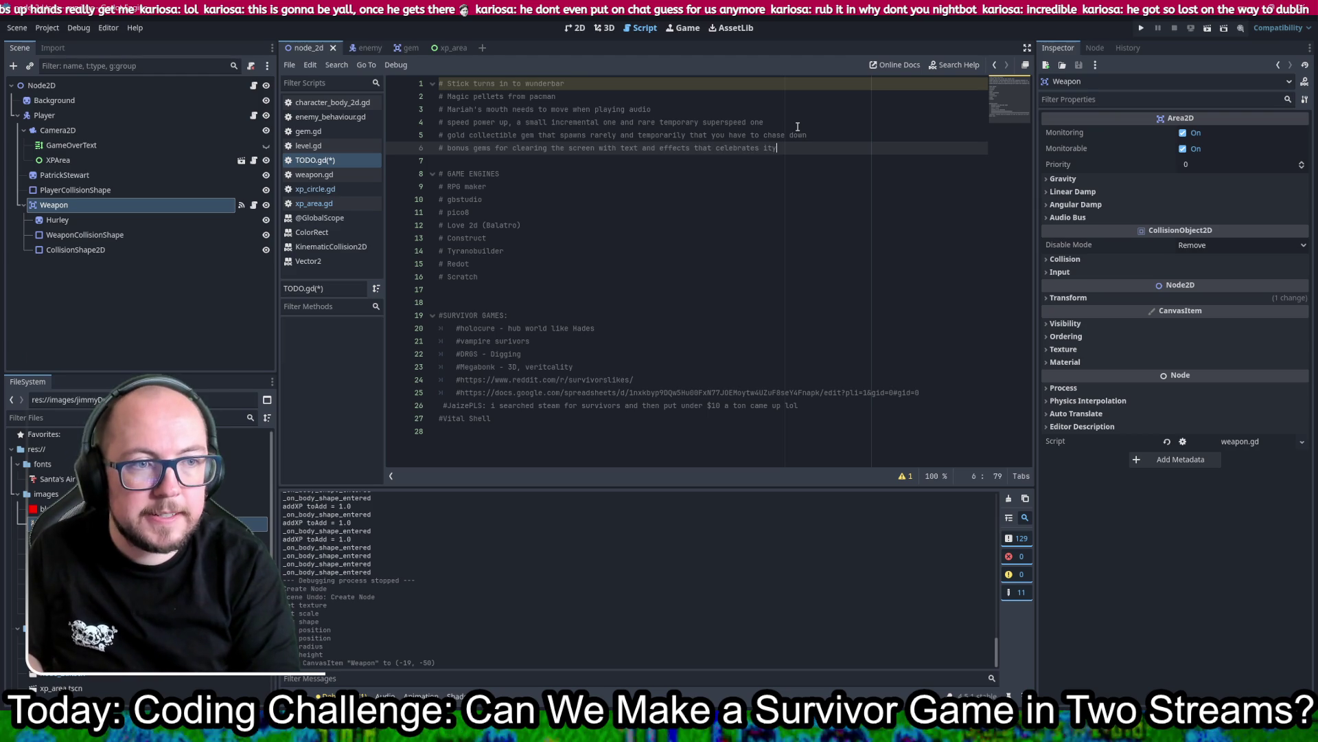
Step: Add '# damage numbers over enemy head' as a new TODO line and save TODO.gd
key("BackSpace")
type("s it")
key("Return")
type("# damag")
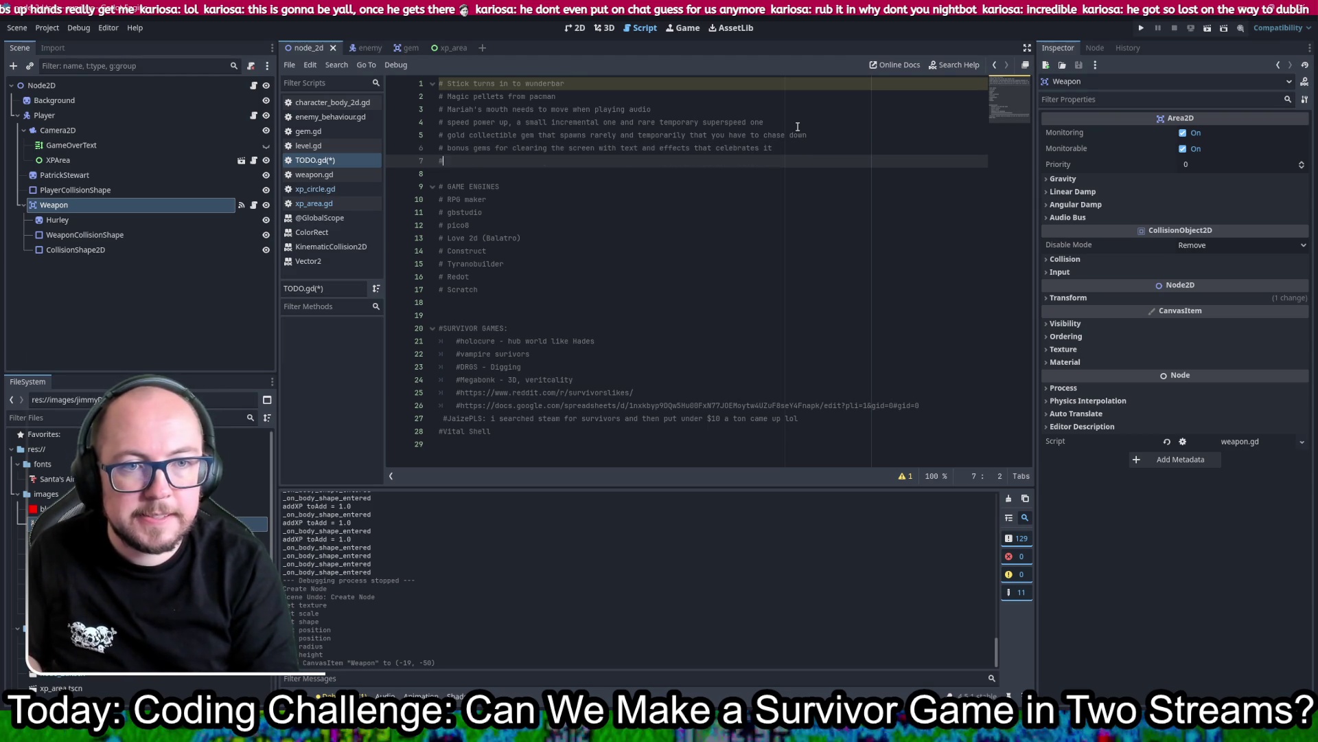
type("e nu")
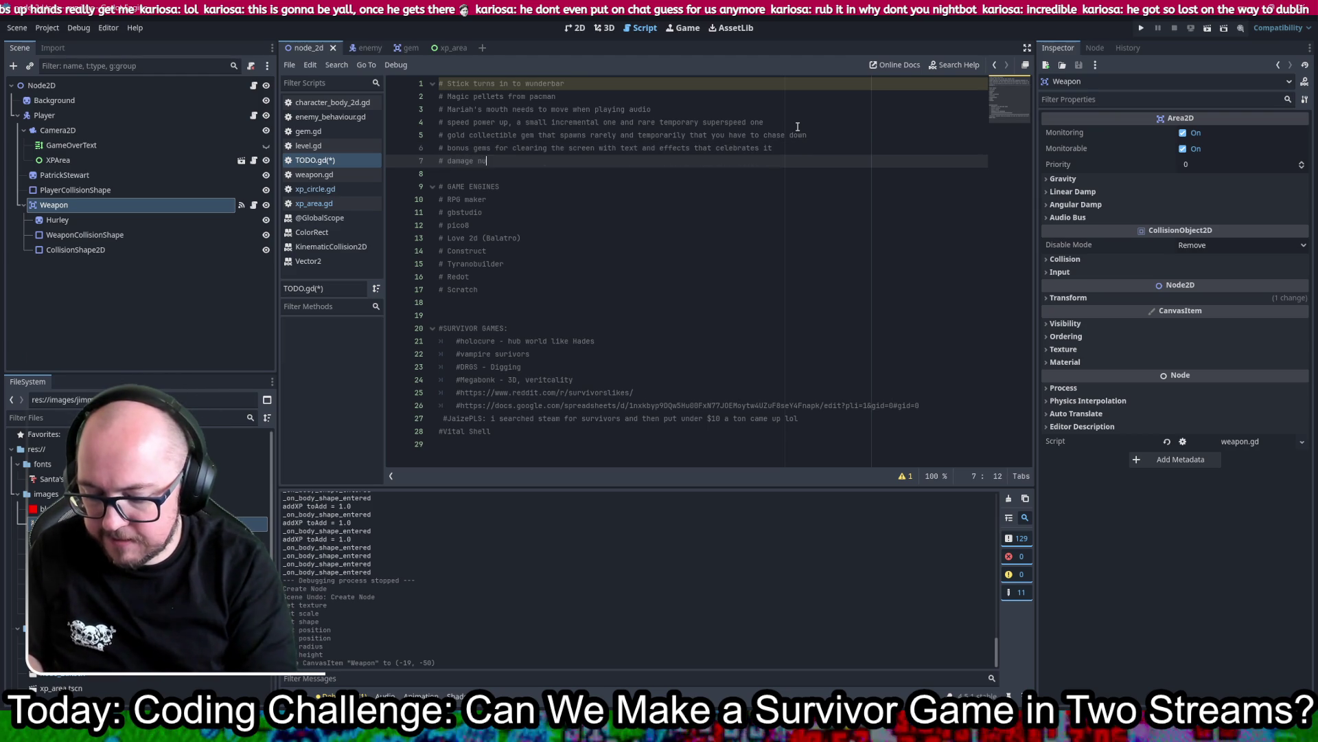
type("mbers over enemy head")
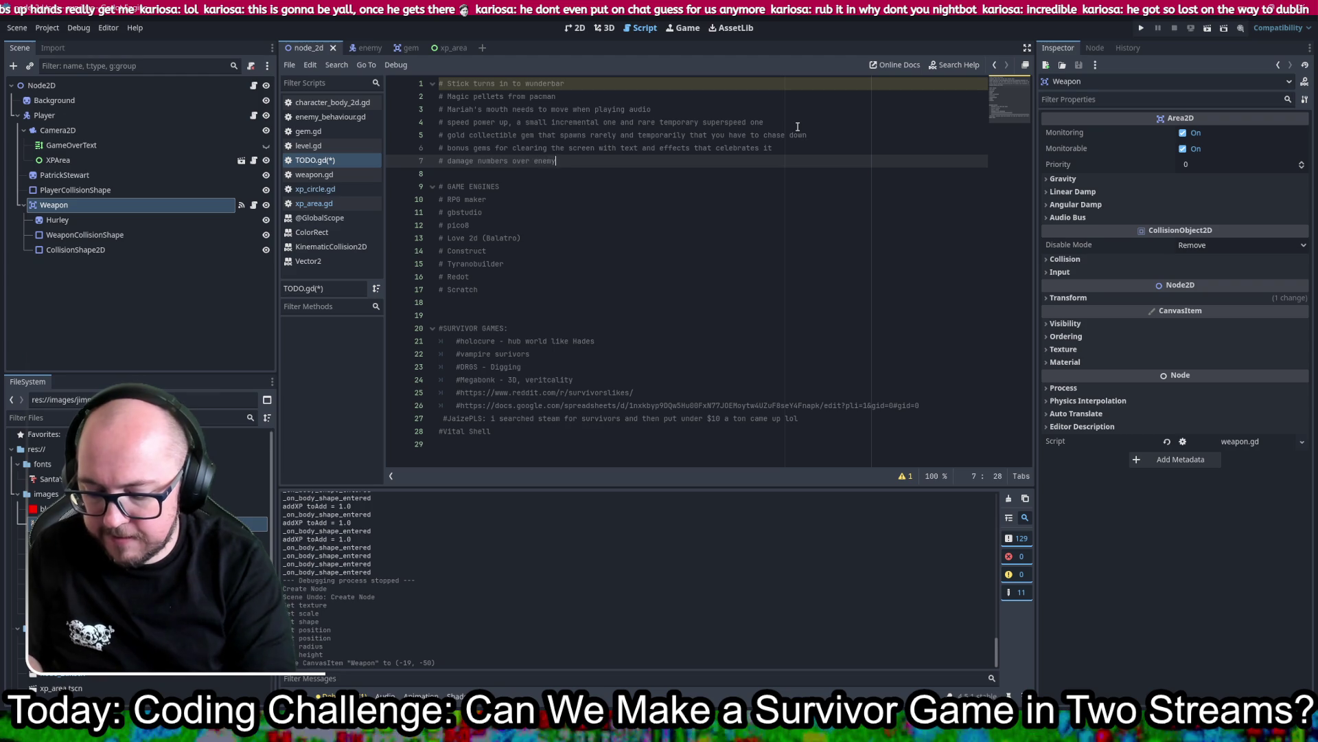
key("ctrl+s")
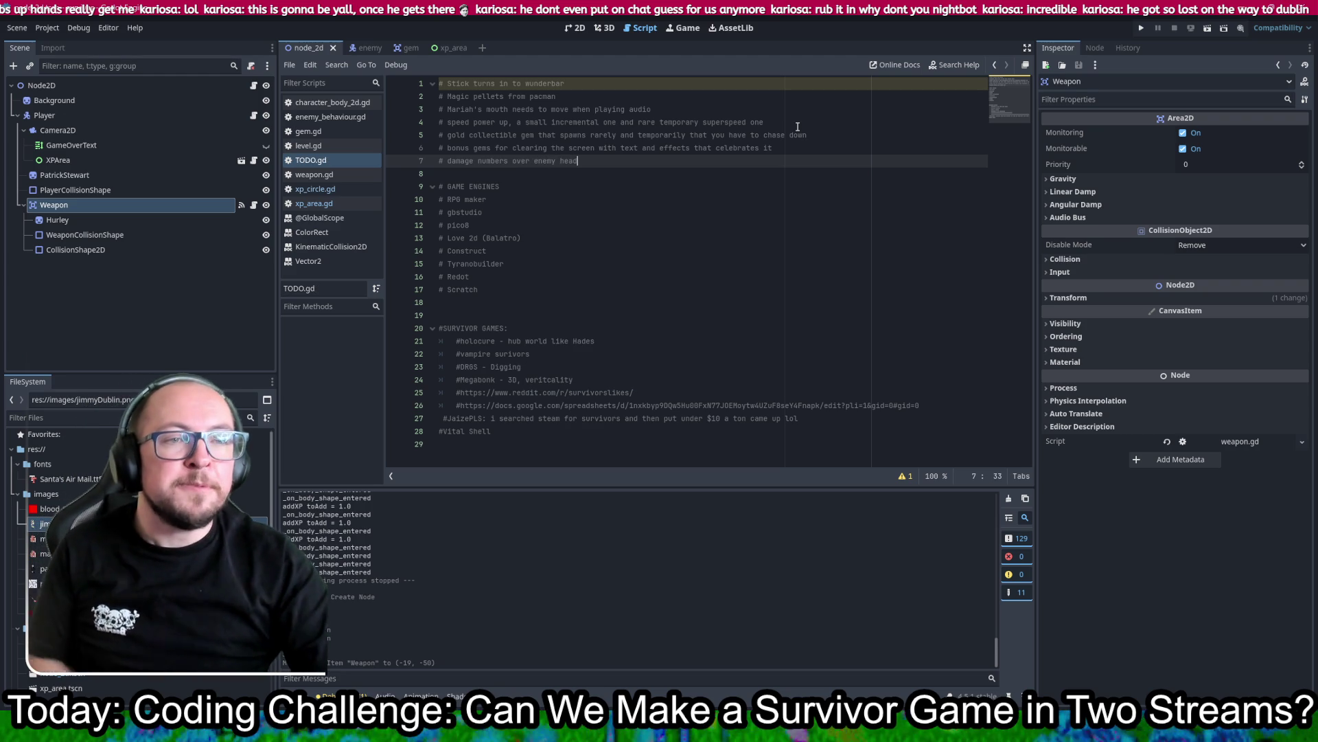
Step: Return to the 2D view of the snow scene, zoom in on the player and select XPArea
left_click(607, 29)
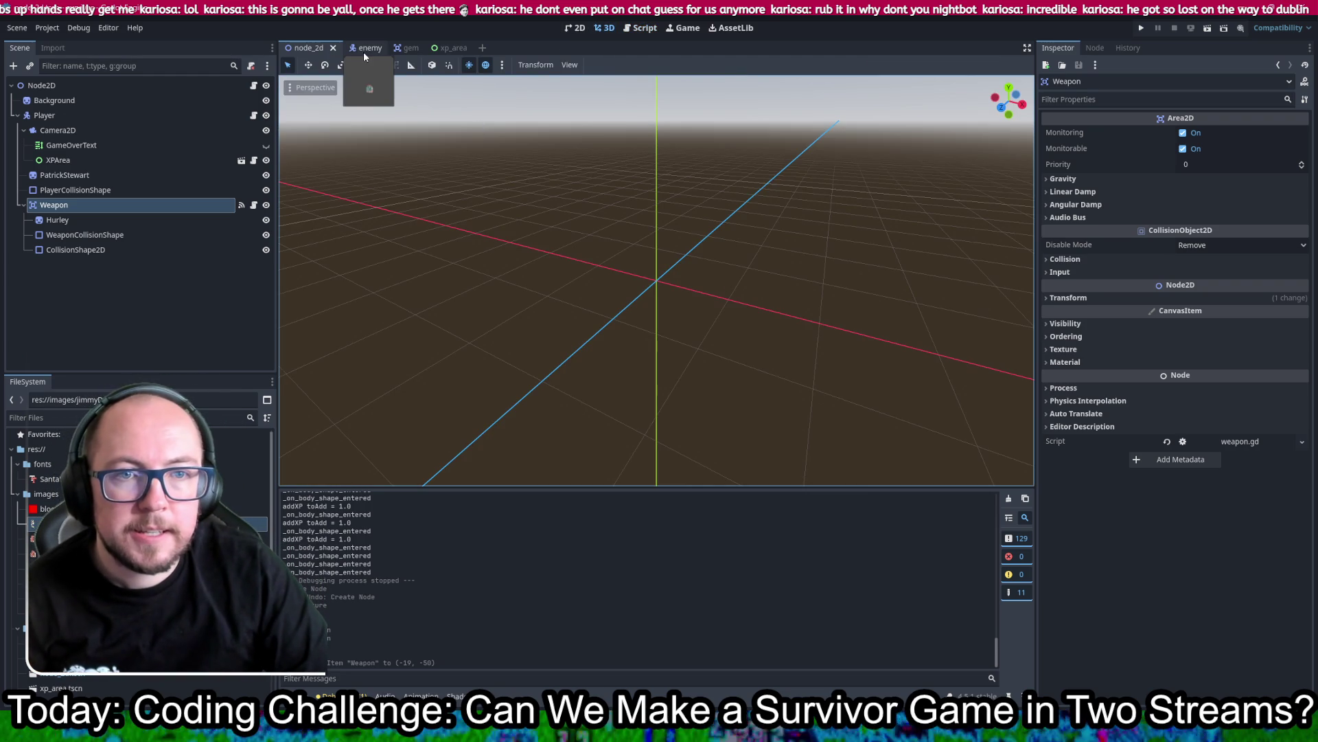
left_click(575, 27)
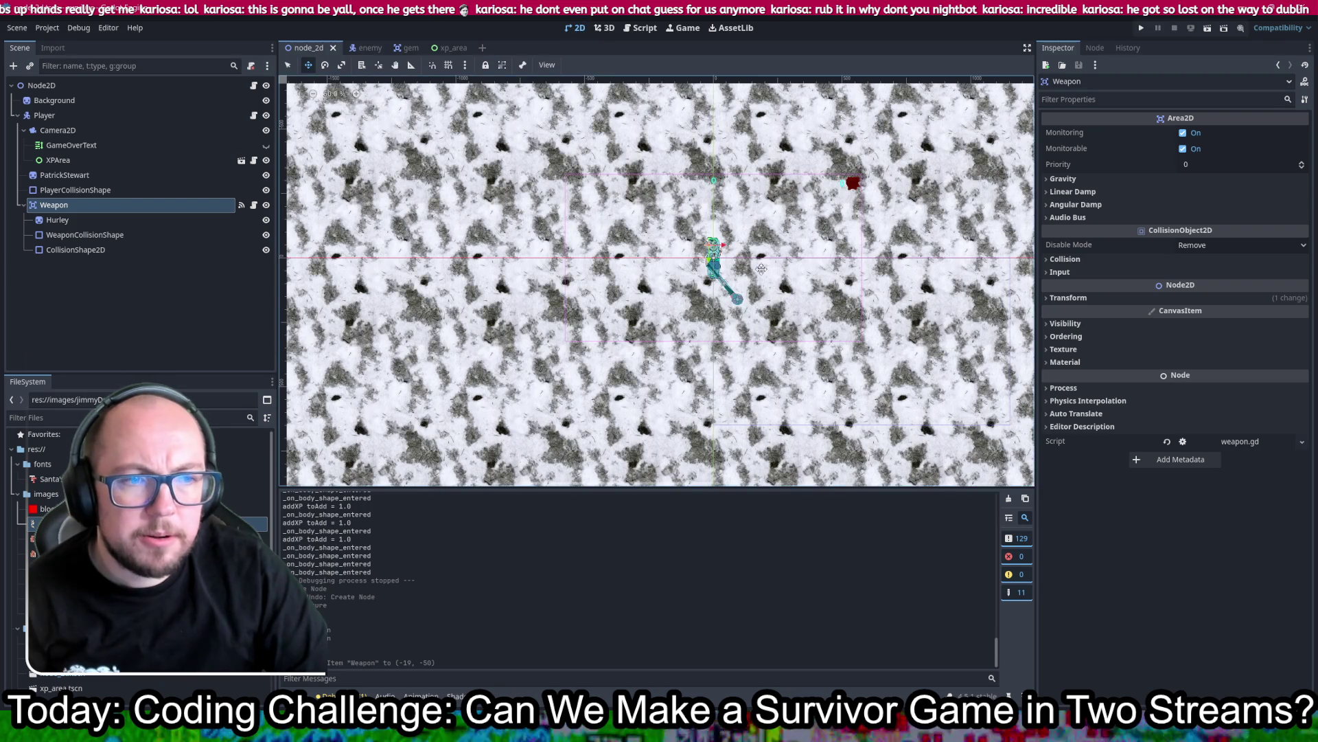
scroll(719, 270, "up", 2)
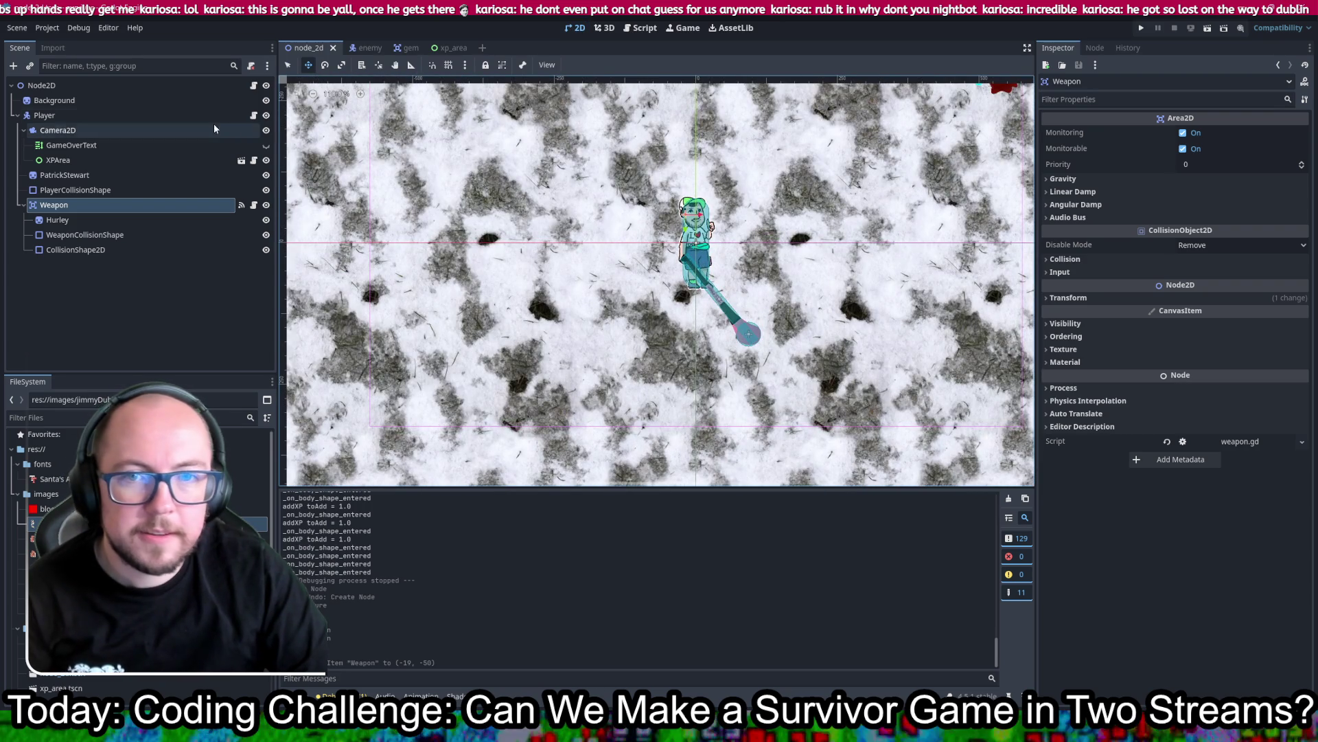
left_click(287, 66)
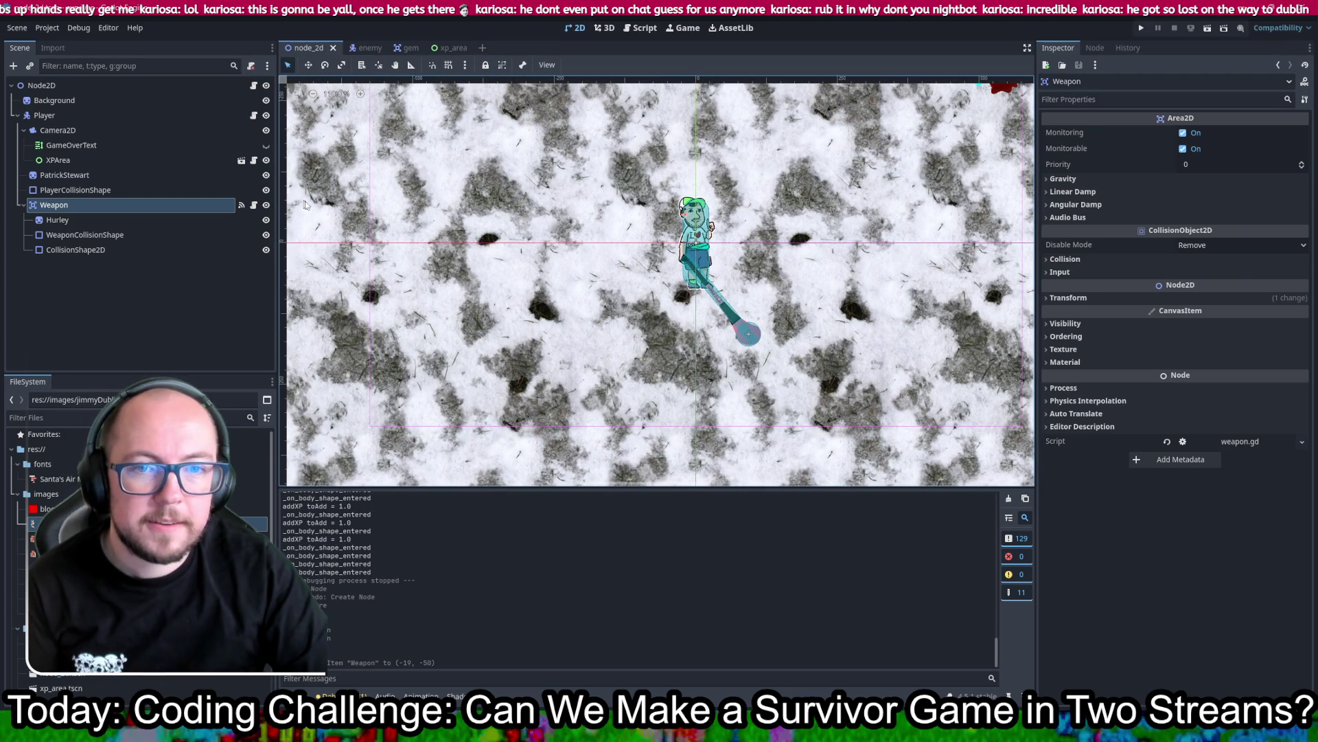
left_click(300, 203)
left_click(858, 101)
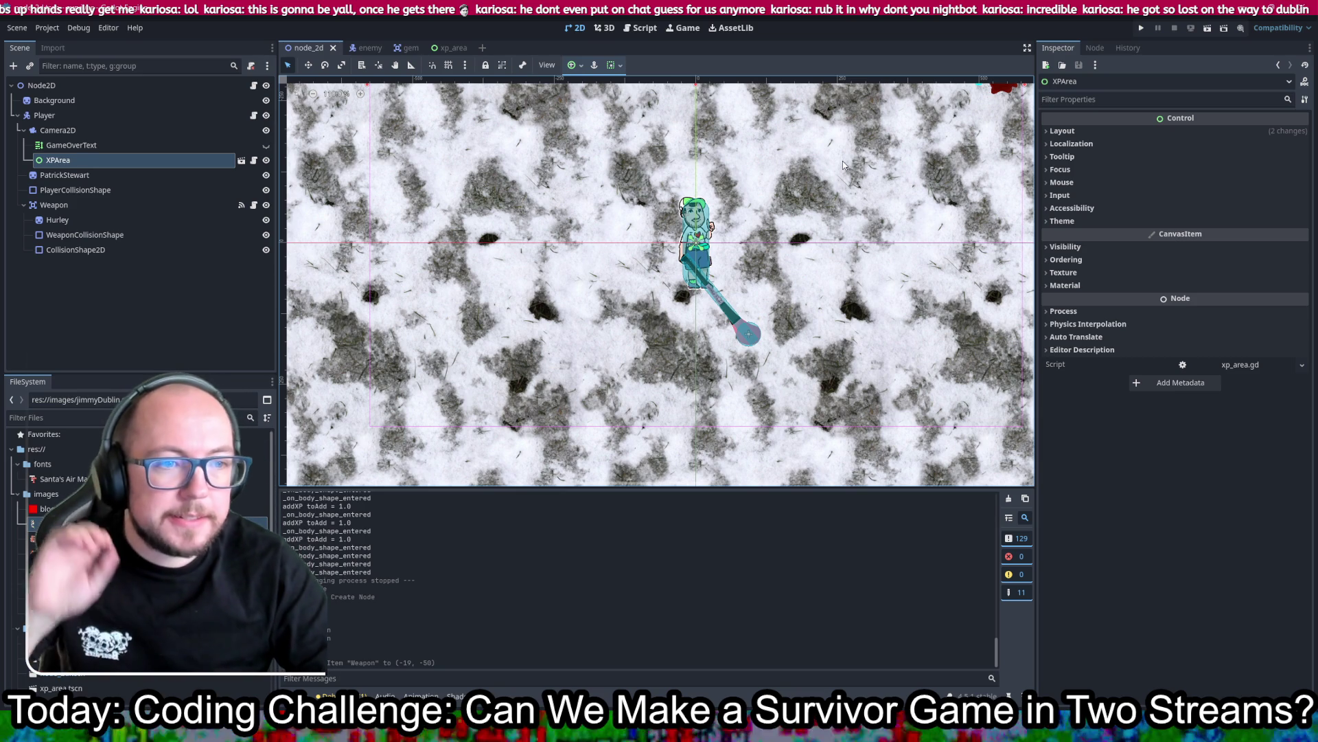
left_click(1142, 27)
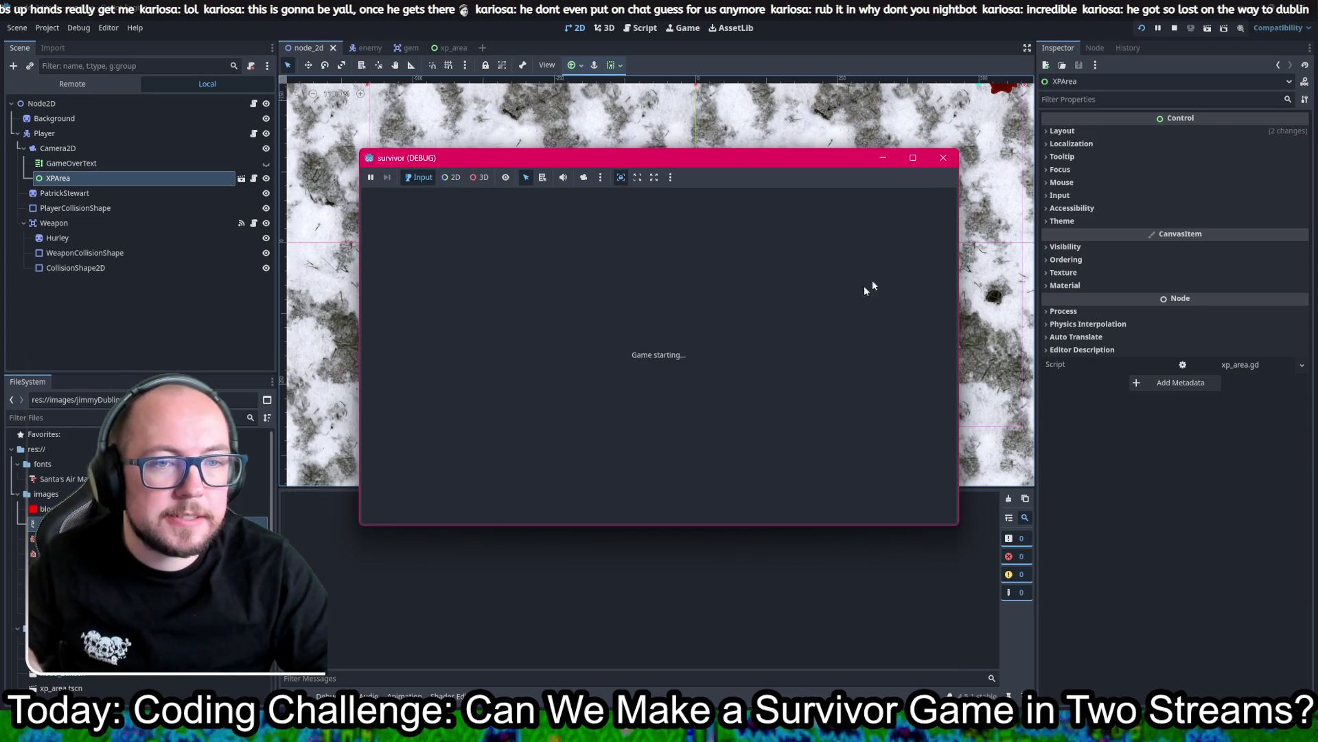
key("Up+Right")
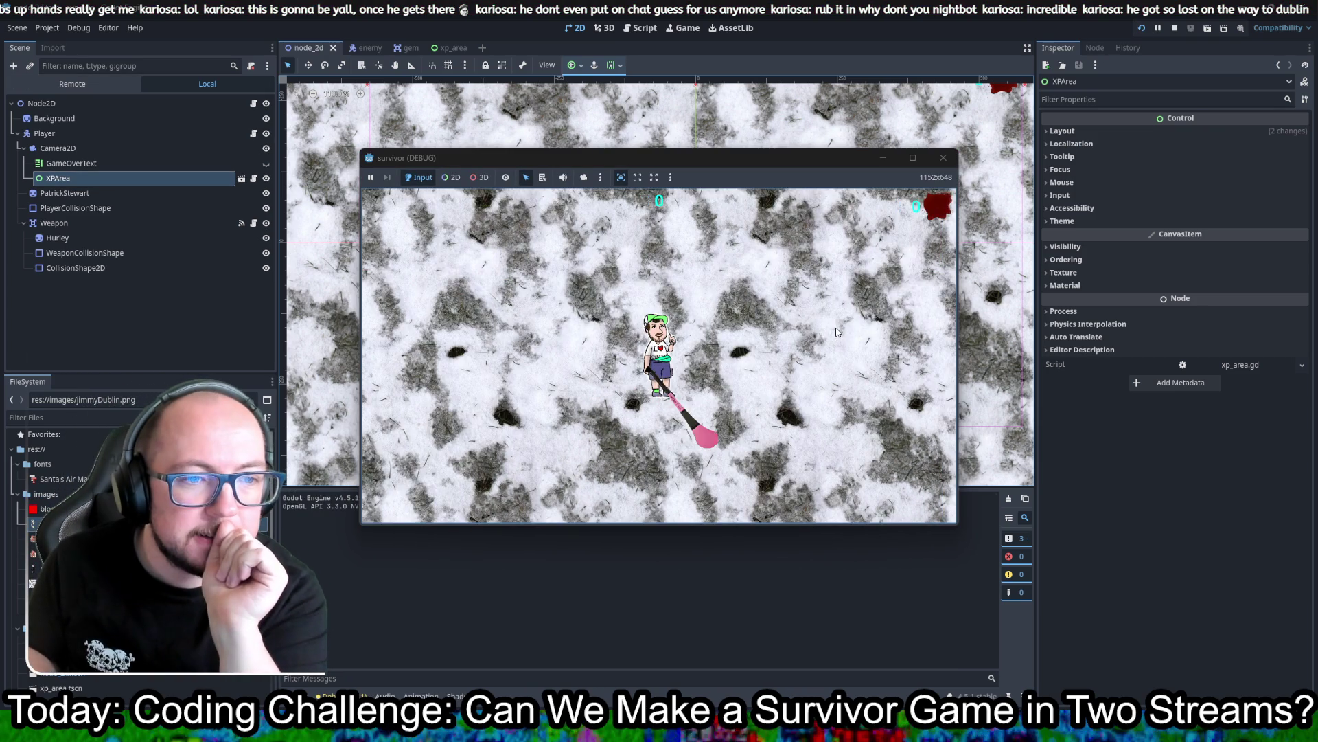
key("Down")
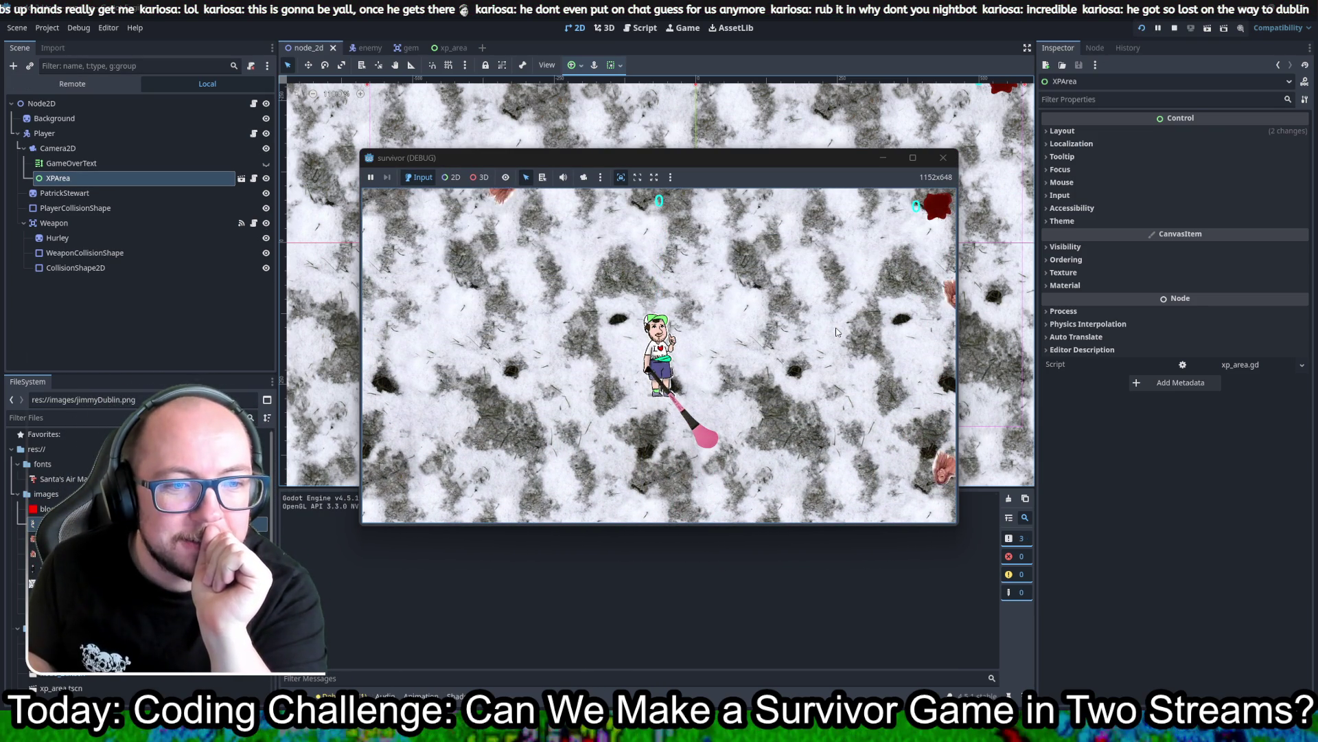
key("Up+Right")
key("Up+Right")
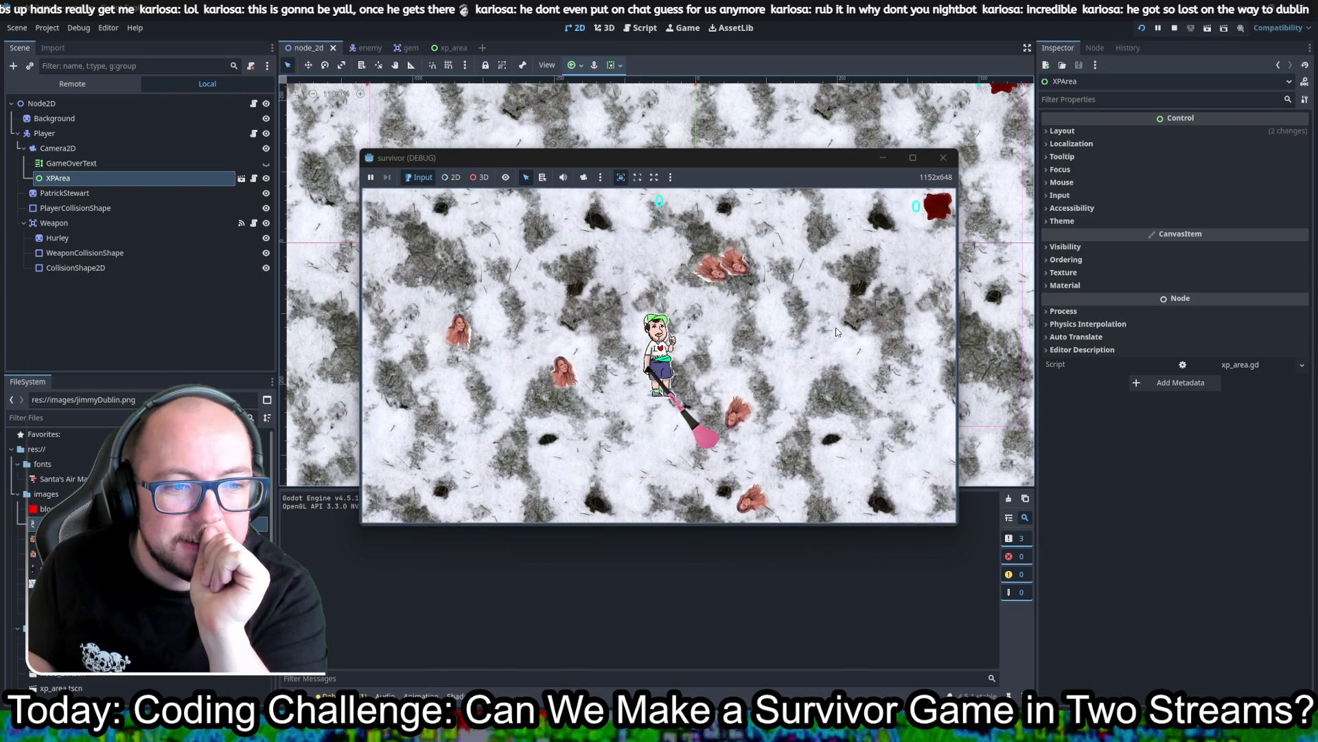
key("Down+Right")
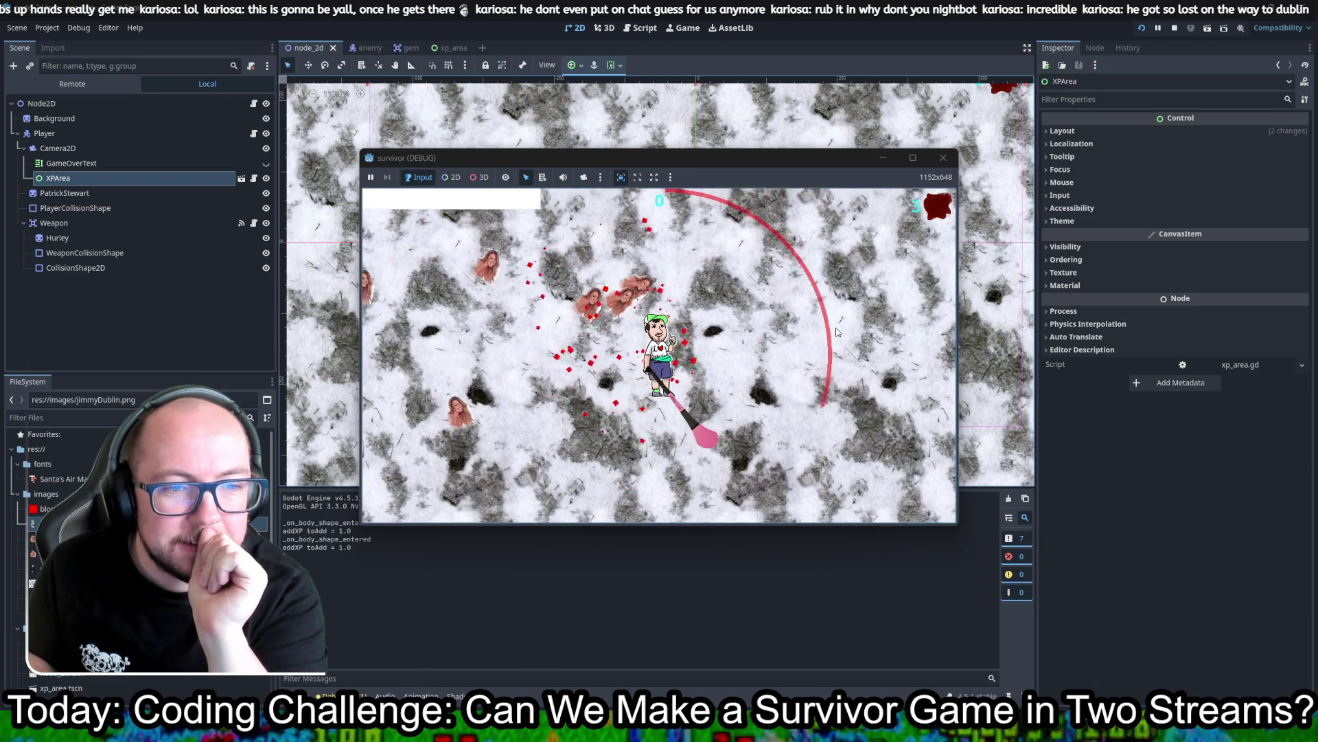
key("Down")
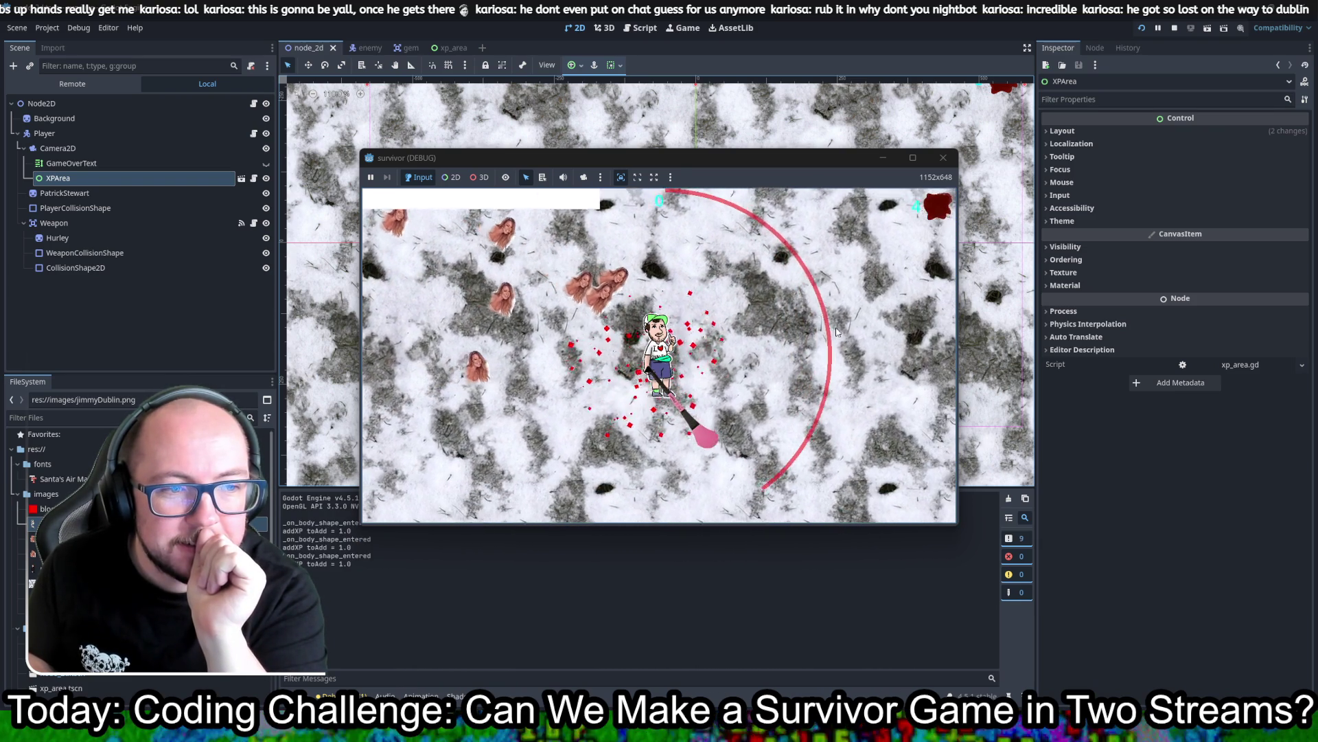
key("Down+Right")
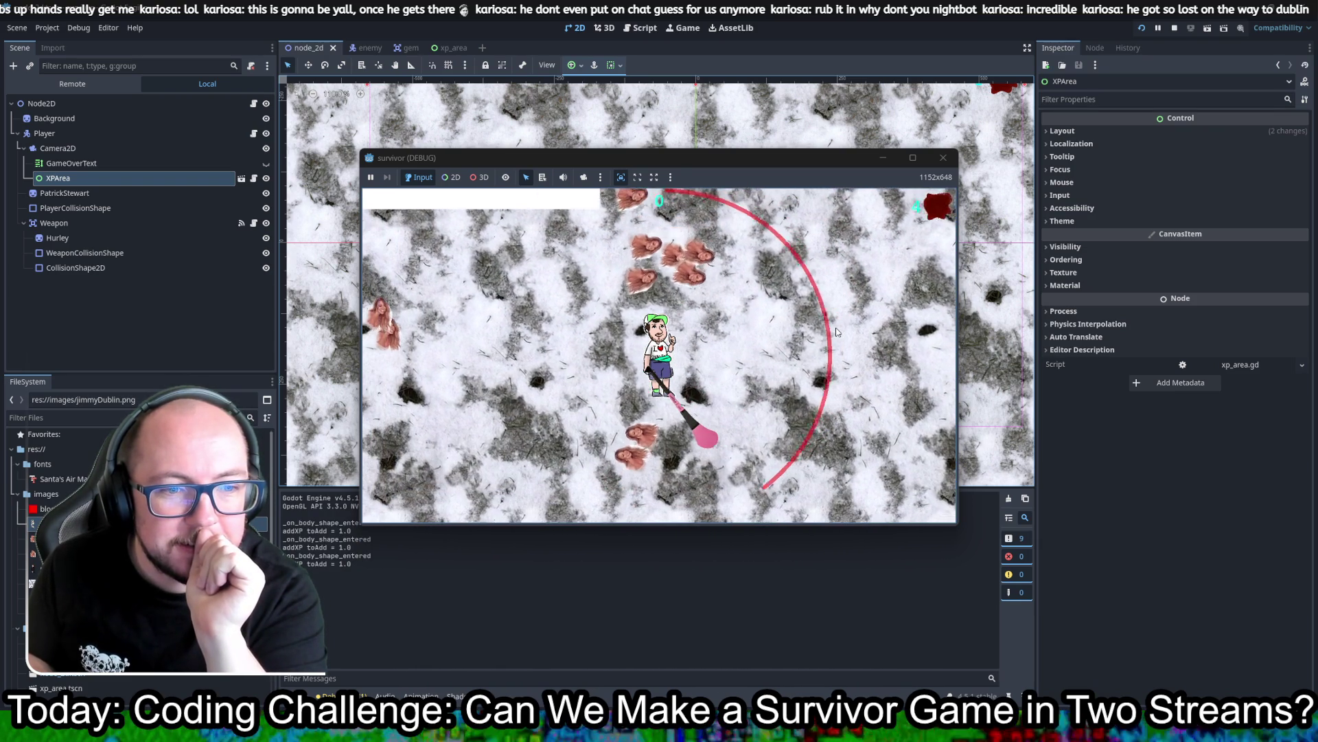
key("Down+Left")
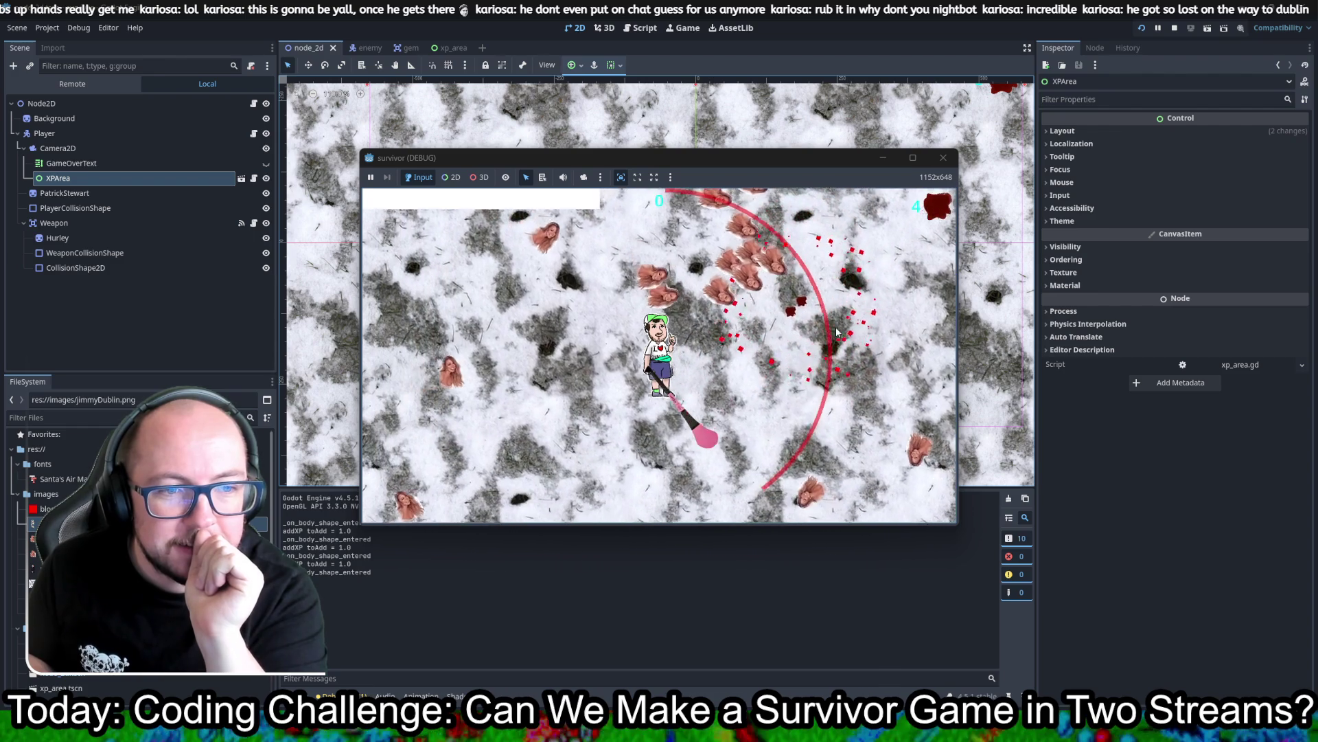
key("Down+Left")
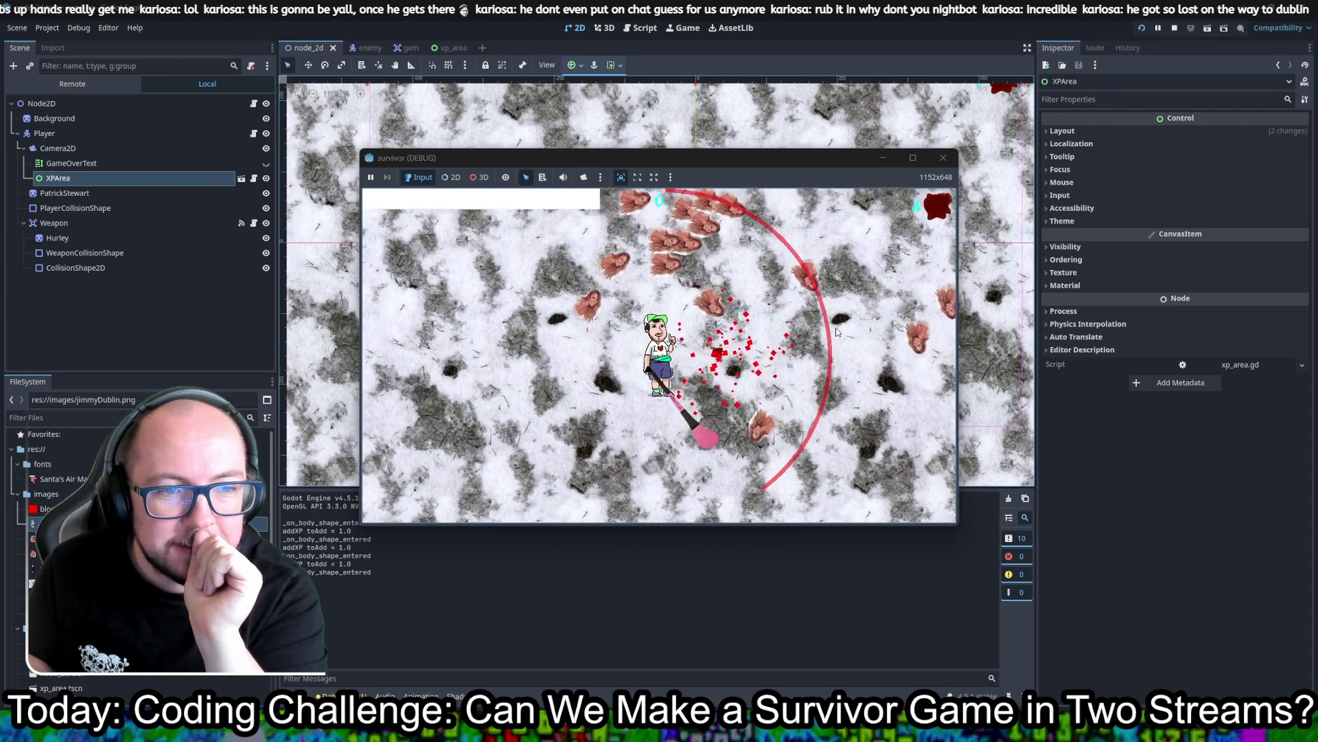
key("Up+Left")
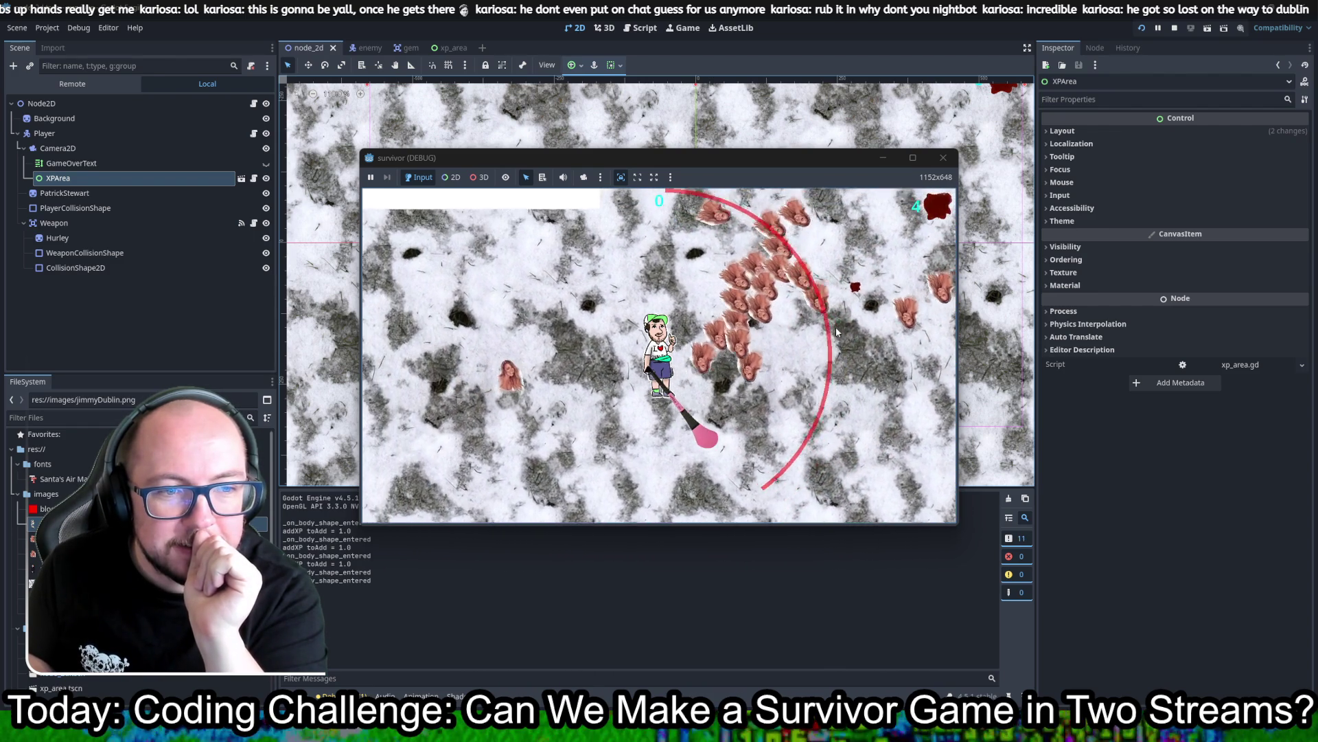
key("Up")
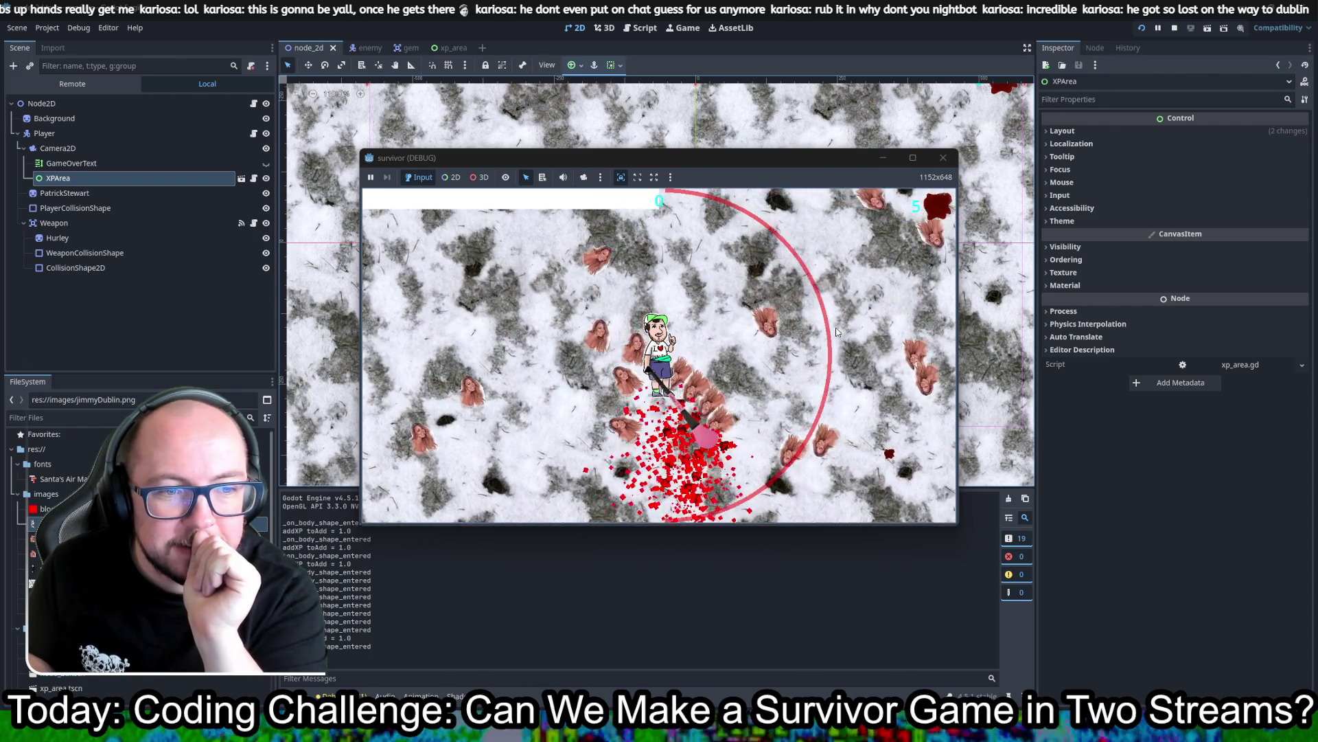
key("Up")
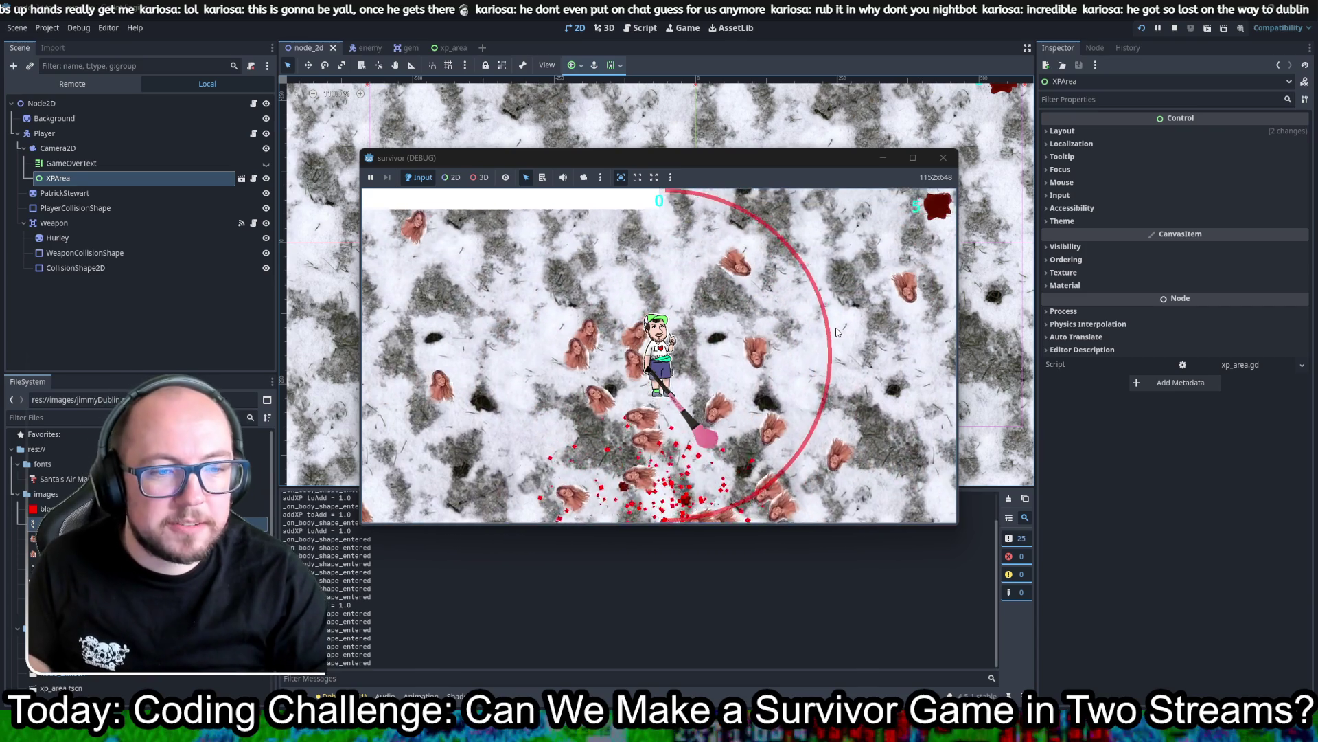
left_click(942, 157)
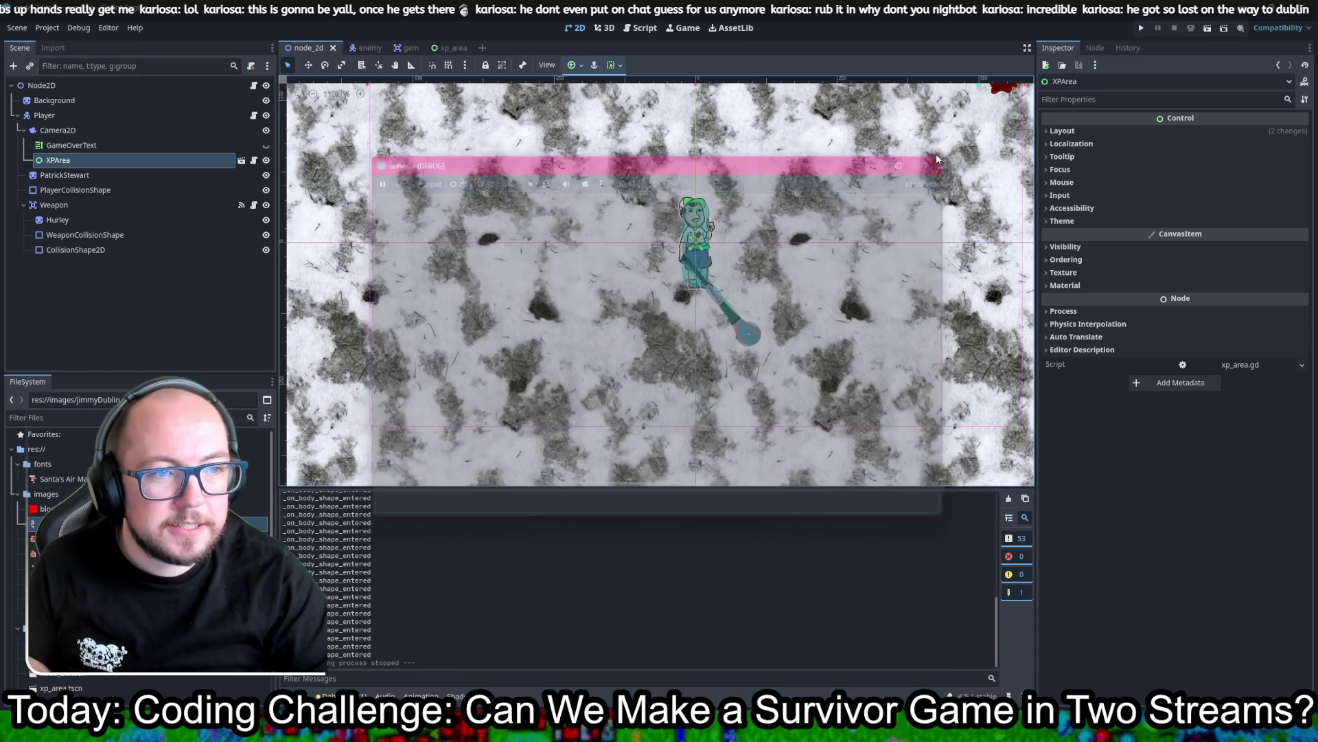
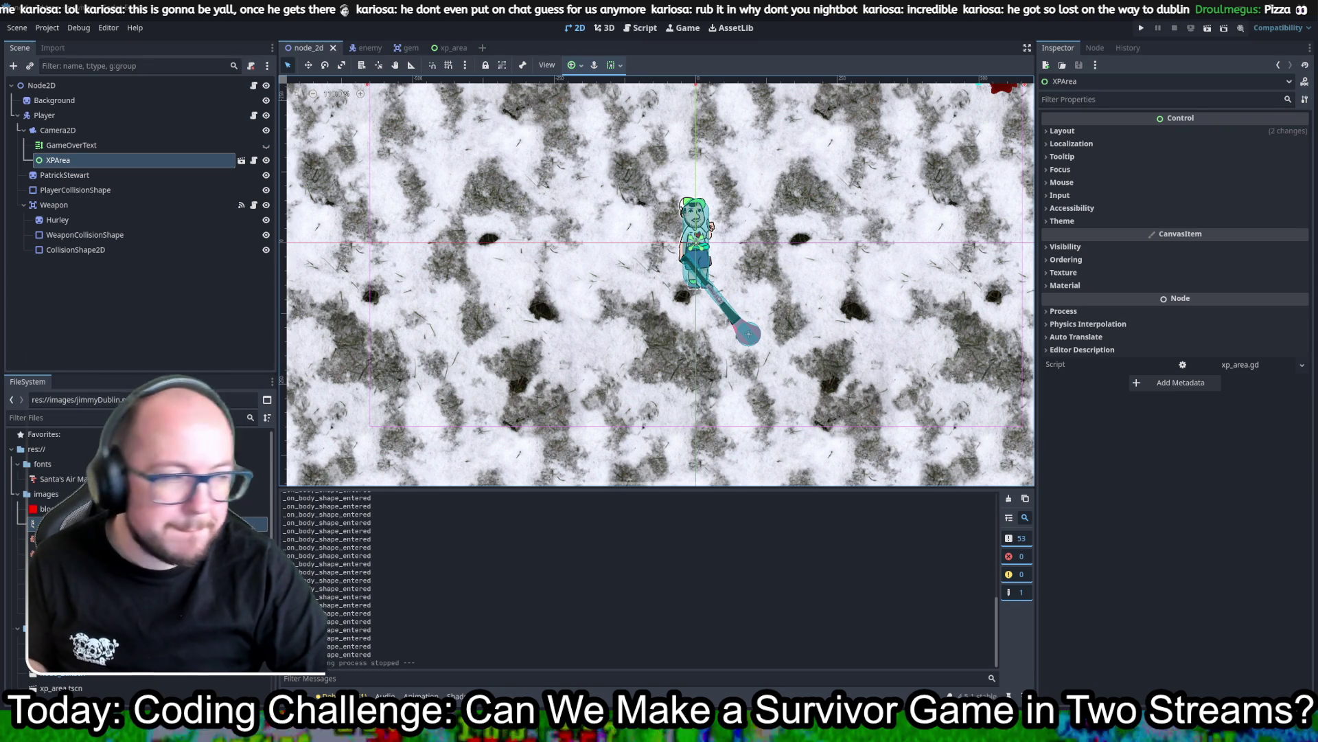
Step: Switch from the Godot editor to Krita, where slice-of-pizza-clipart.png is open
key("alt+Tab")
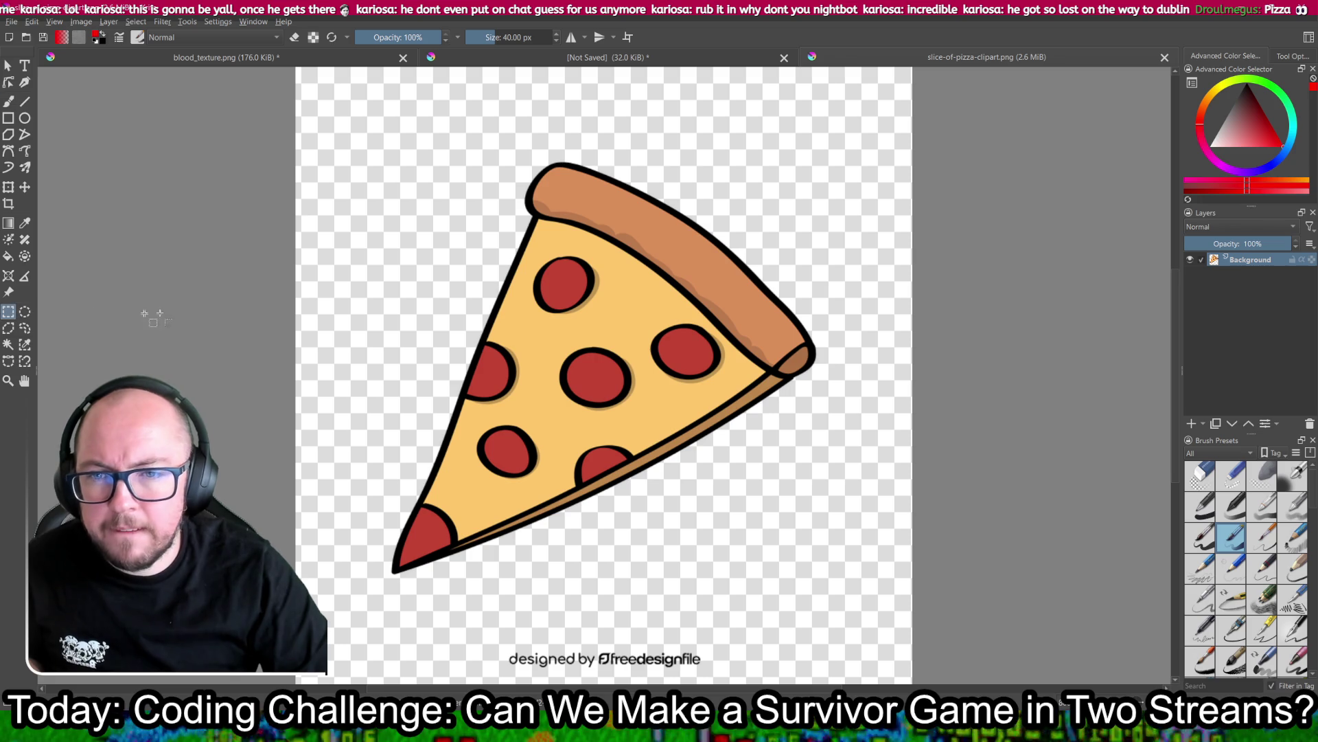
Step: Erase the 'designed by' credit below the pizza slice and deselect
scroll(275, 296, "down", 3)
left_click_drag(360, 445, 521, 494)
key("Delete")
left_click(520, 494)
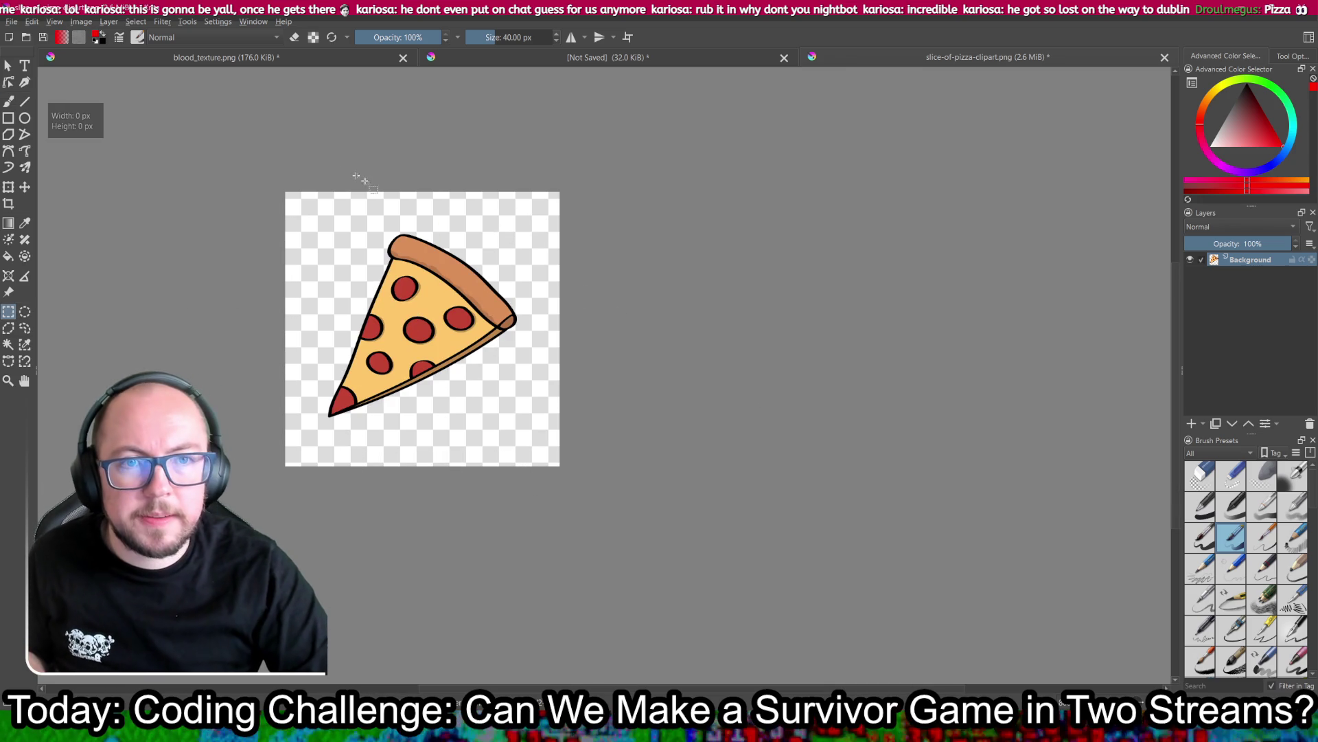
Step: Export the image as PNG over slice-of-pizza-clipart.png, then return to Godot
left_click(11, 22)
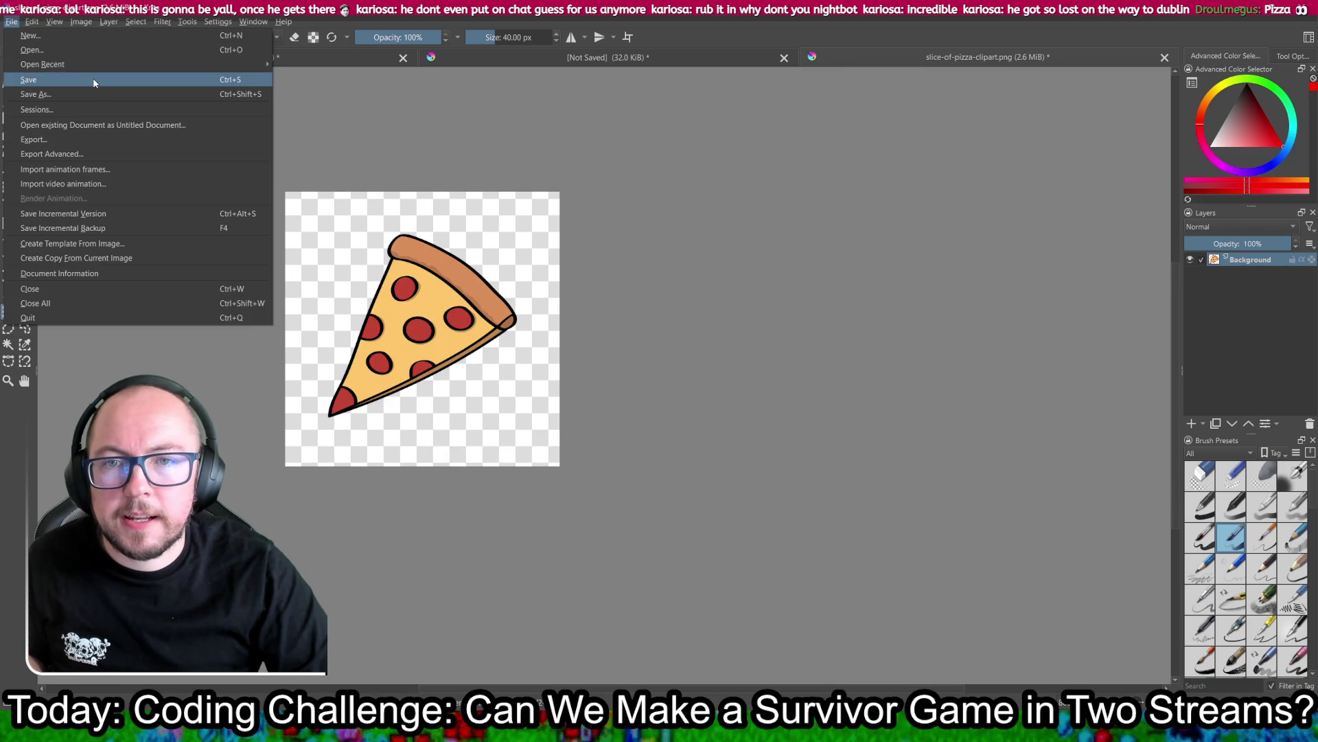
left_click(109, 136)
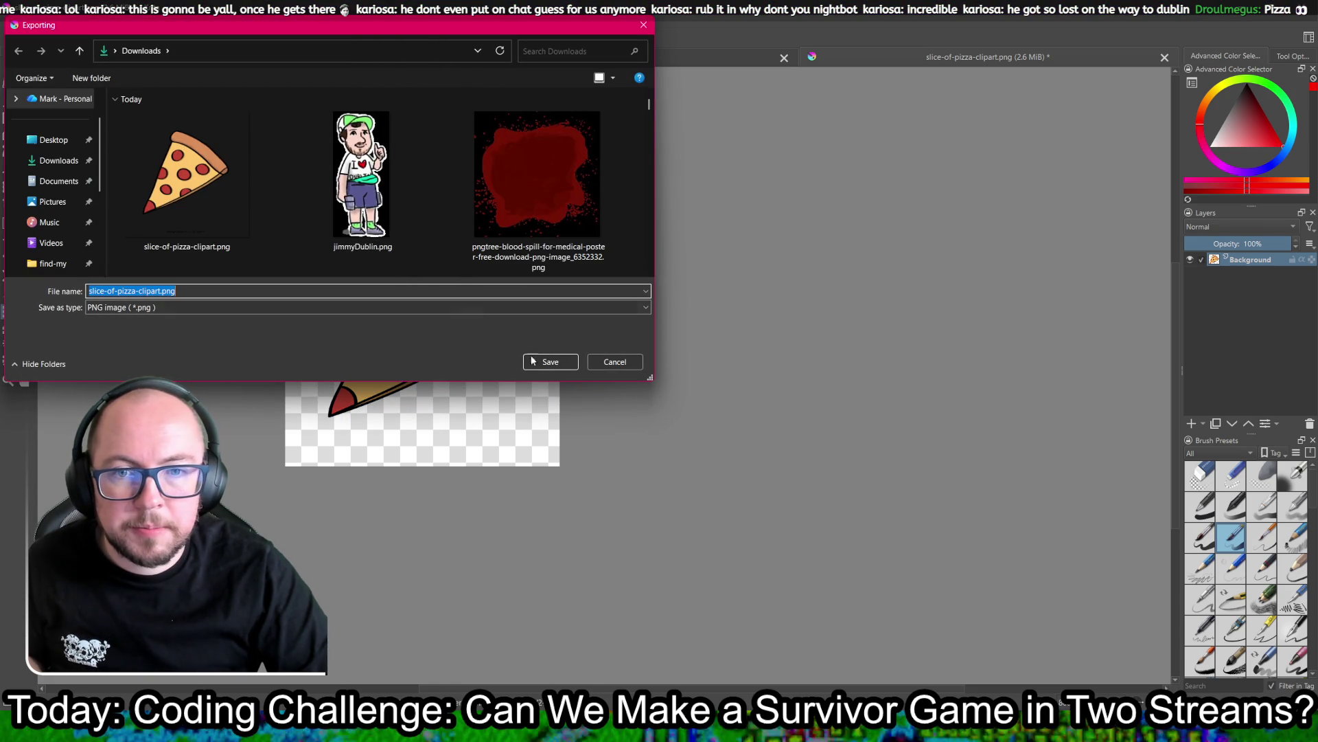
left_click(555, 361)
left_click(681, 364)
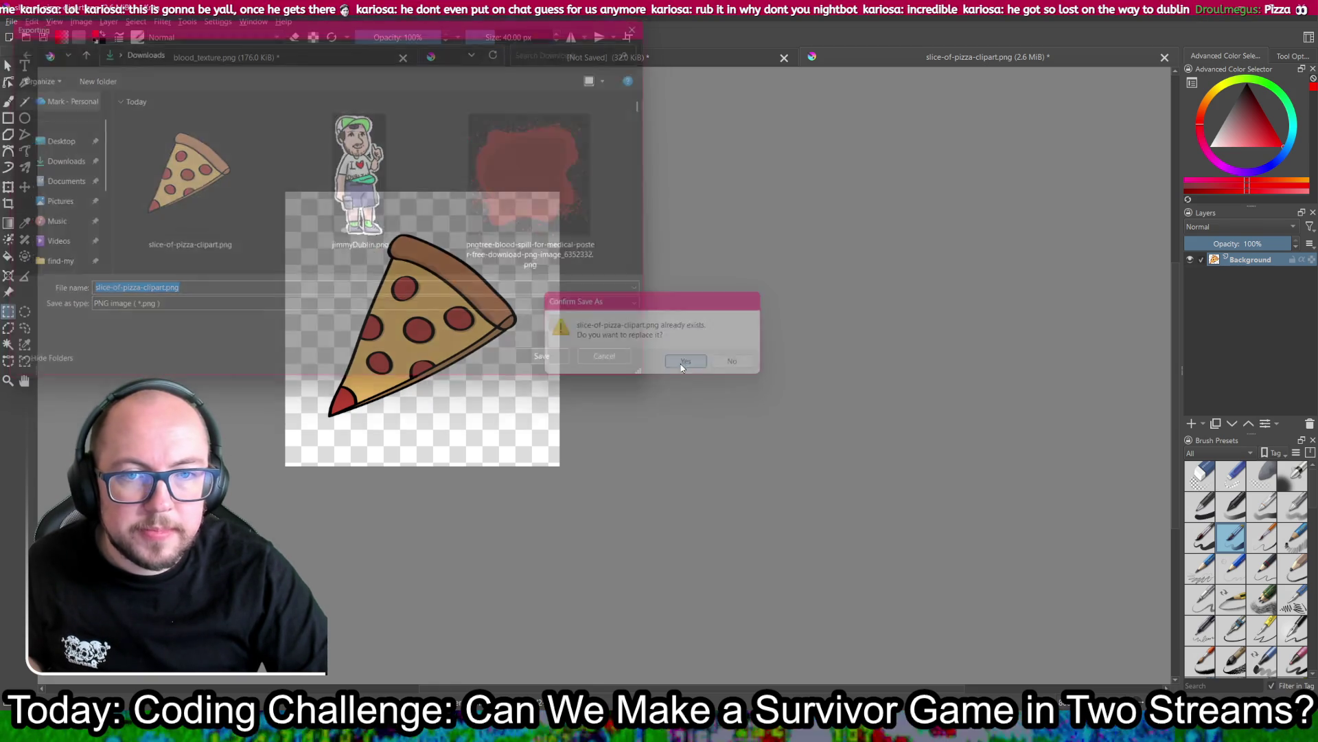
left_click(731, 473)
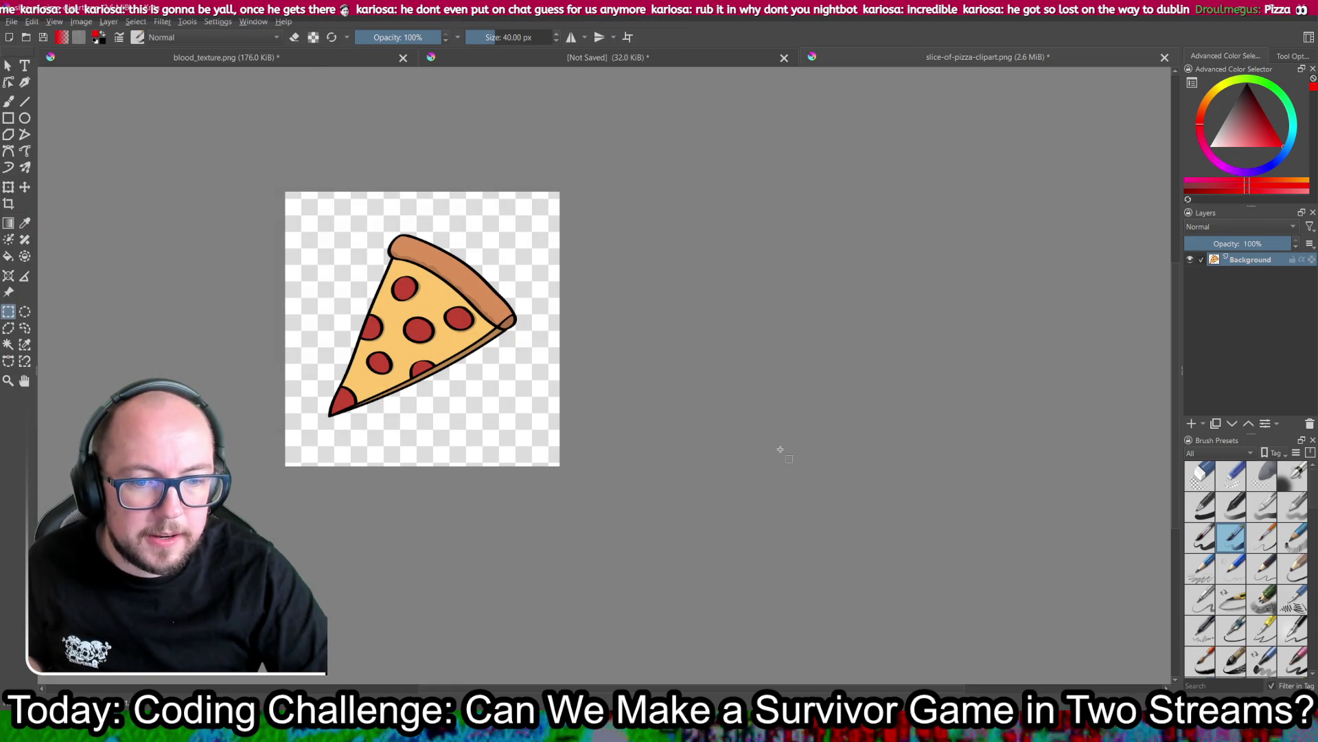
key("alt+Tab")
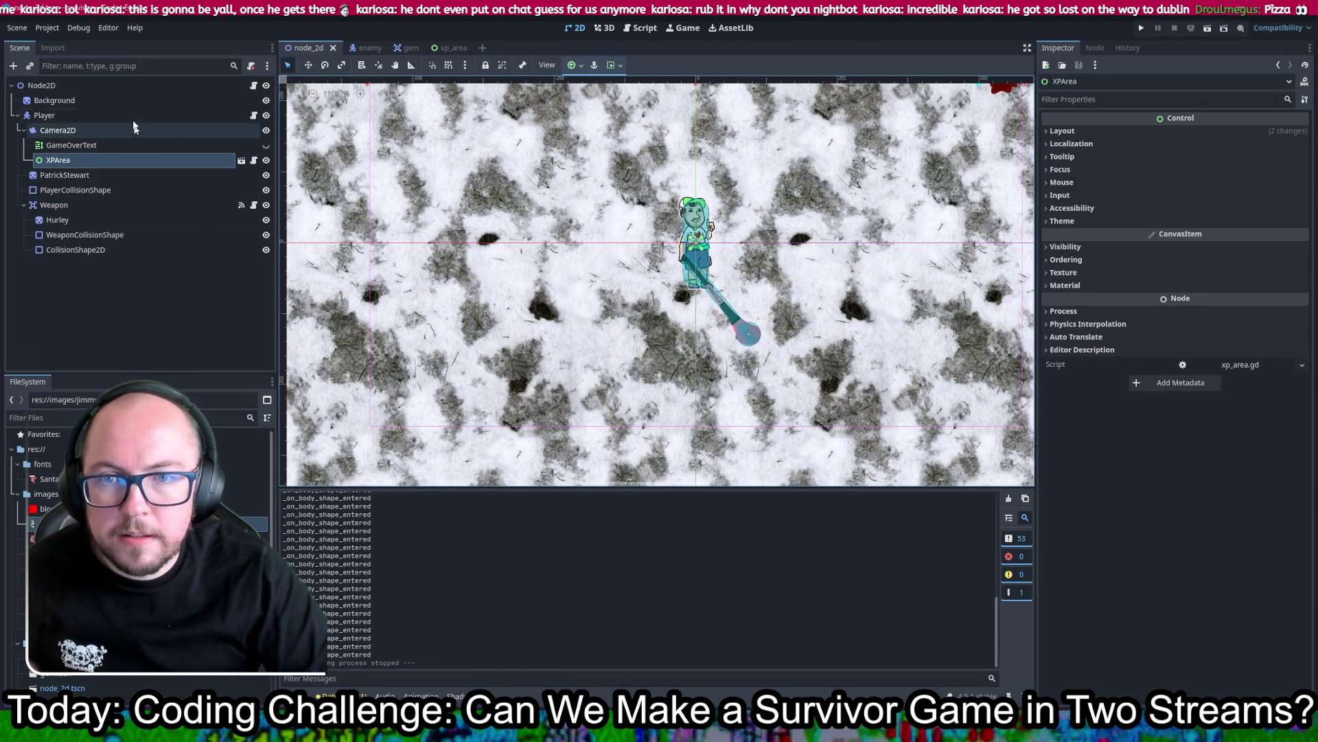
Step: Give the gem sprite and the xp_area icon sprite the slice-of-pizza-clipart.png texture
left_click(407, 47)
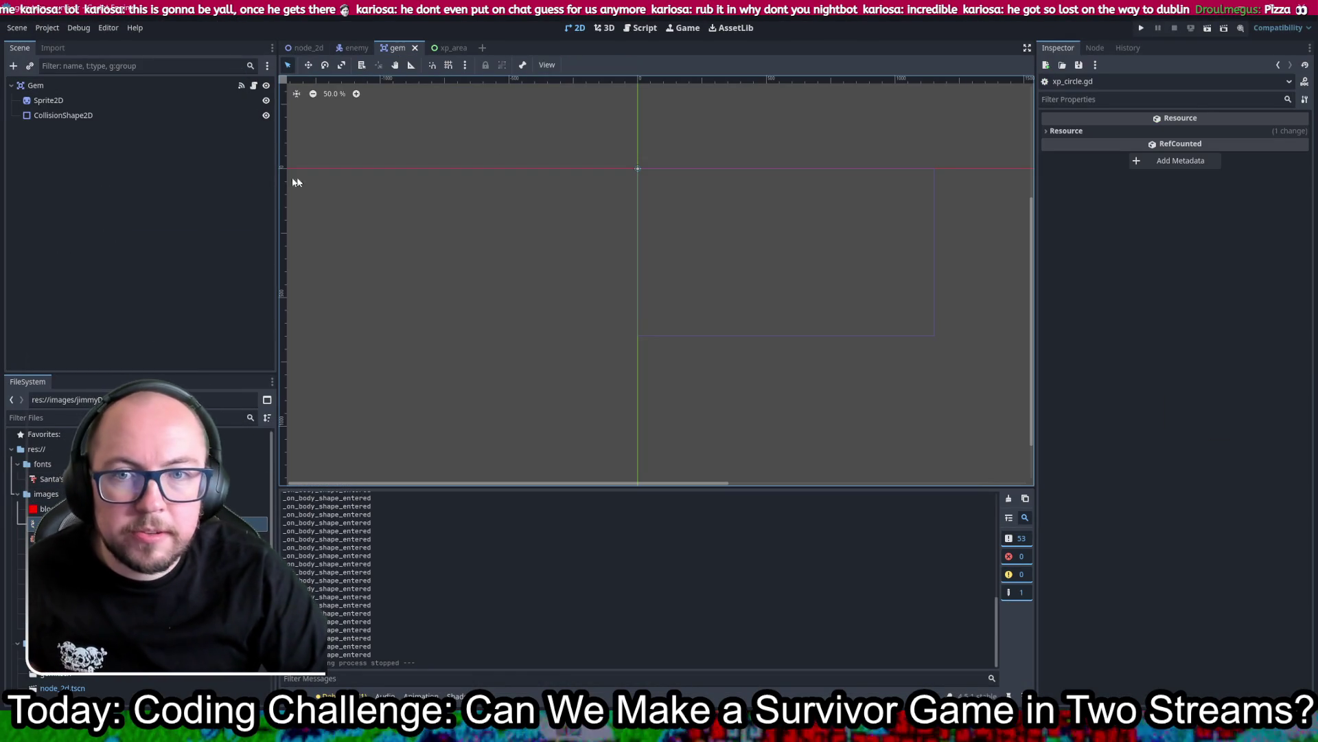
left_click(46, 101)
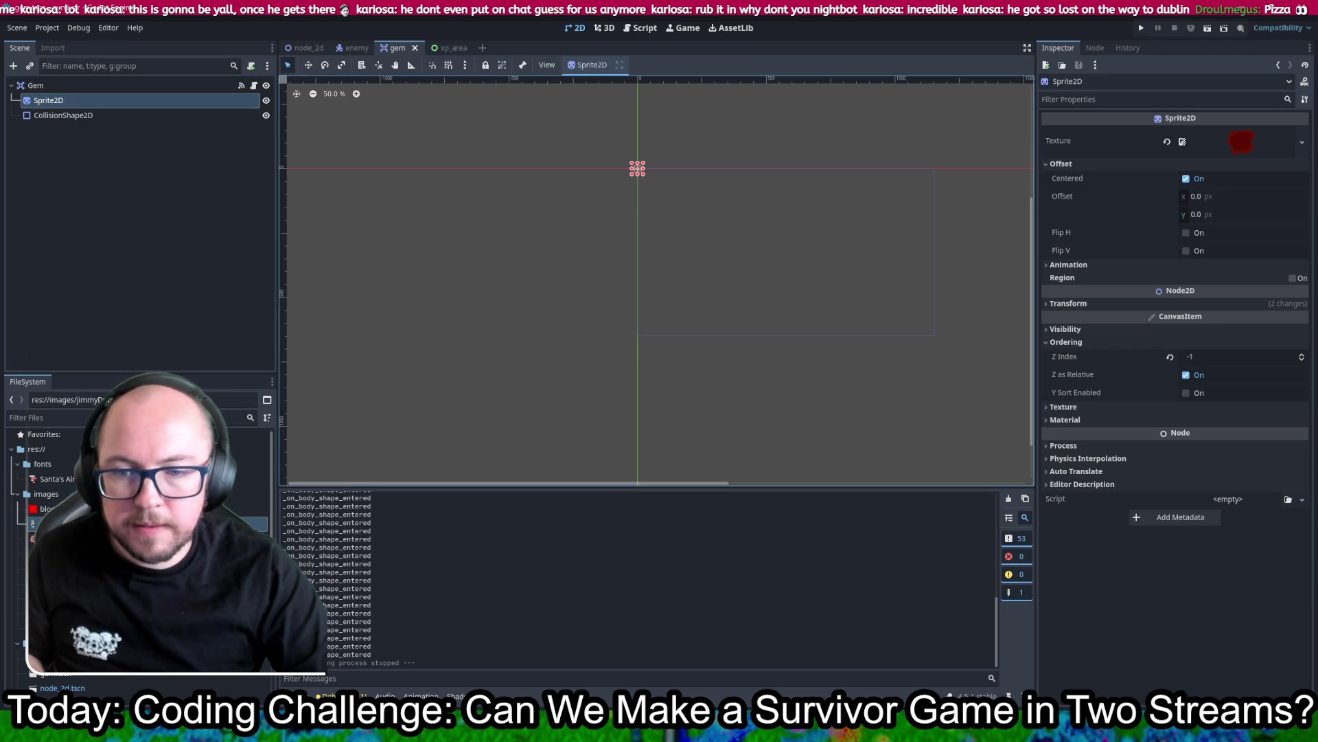
mouse_move(41, 538)
left_mouse_down()
mouse_move(138, 536)
mouse_move(1240, 145)
left_mouse_up()
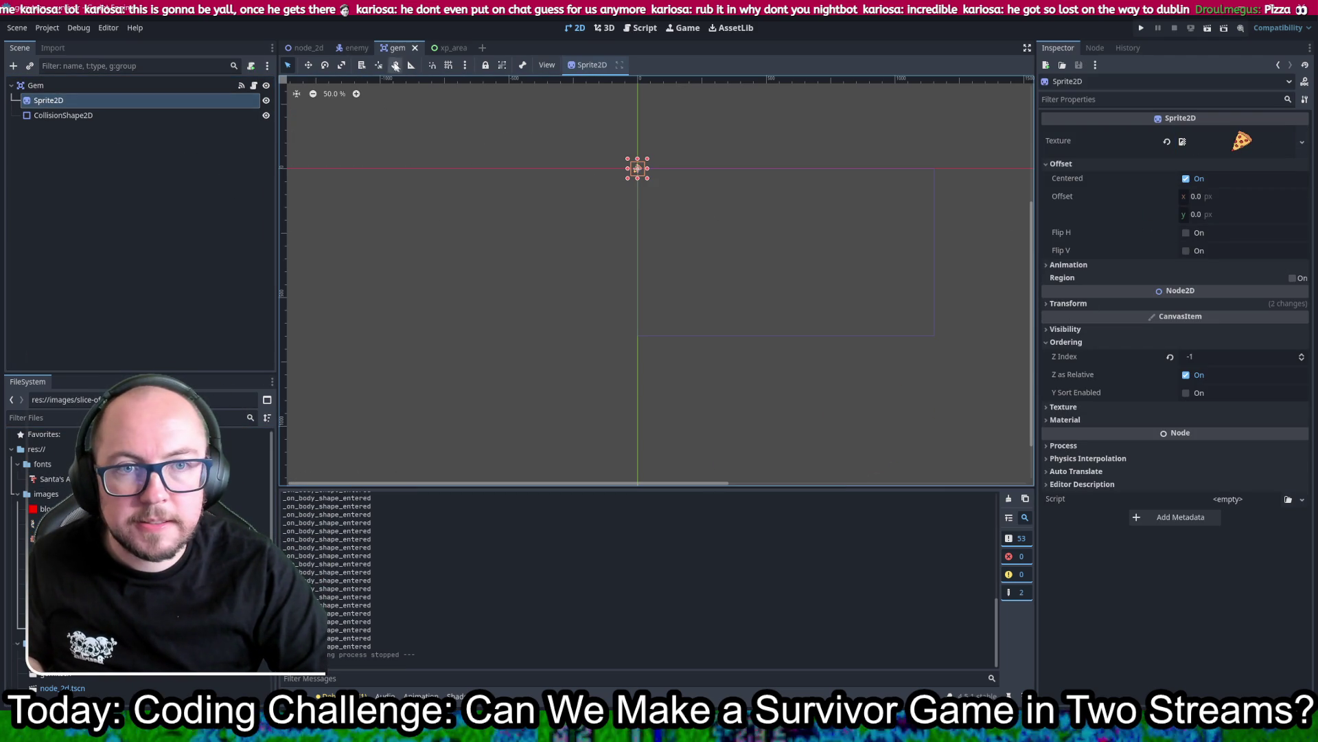
left_click(448, 47)
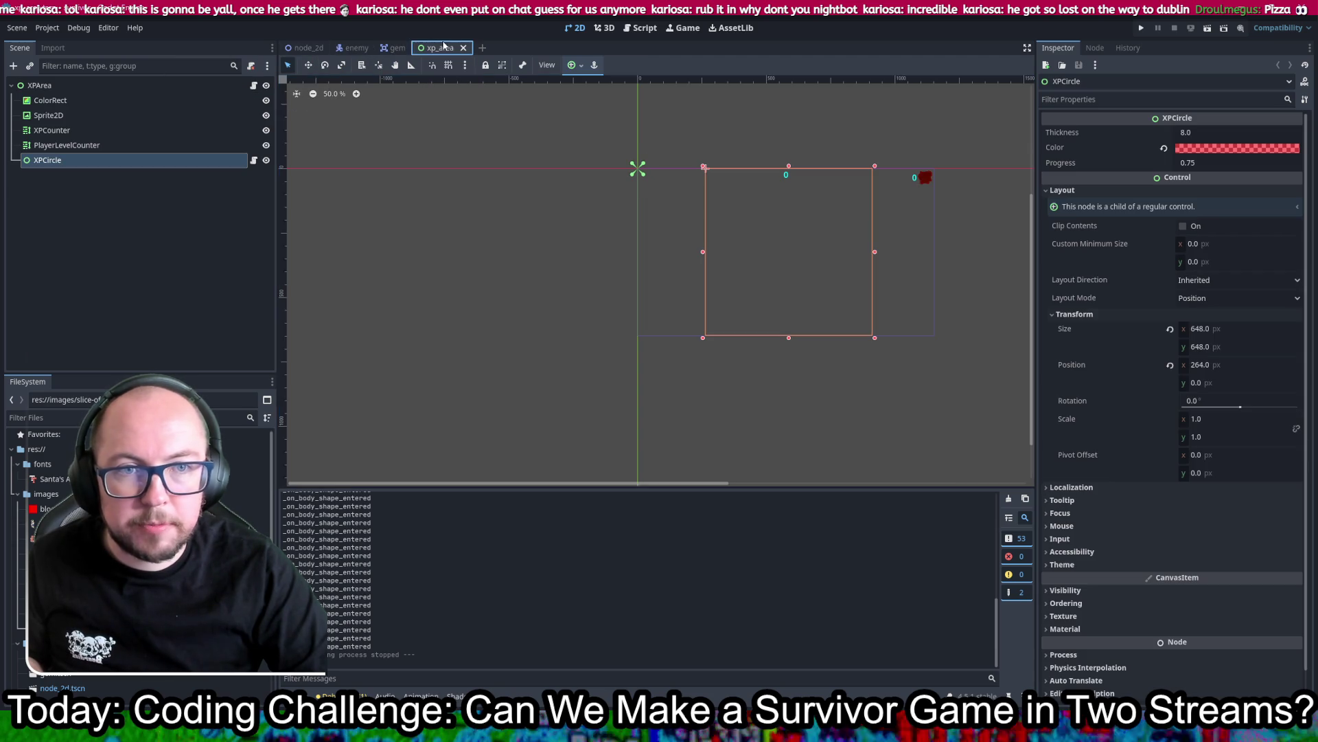
left_click(926, 180)
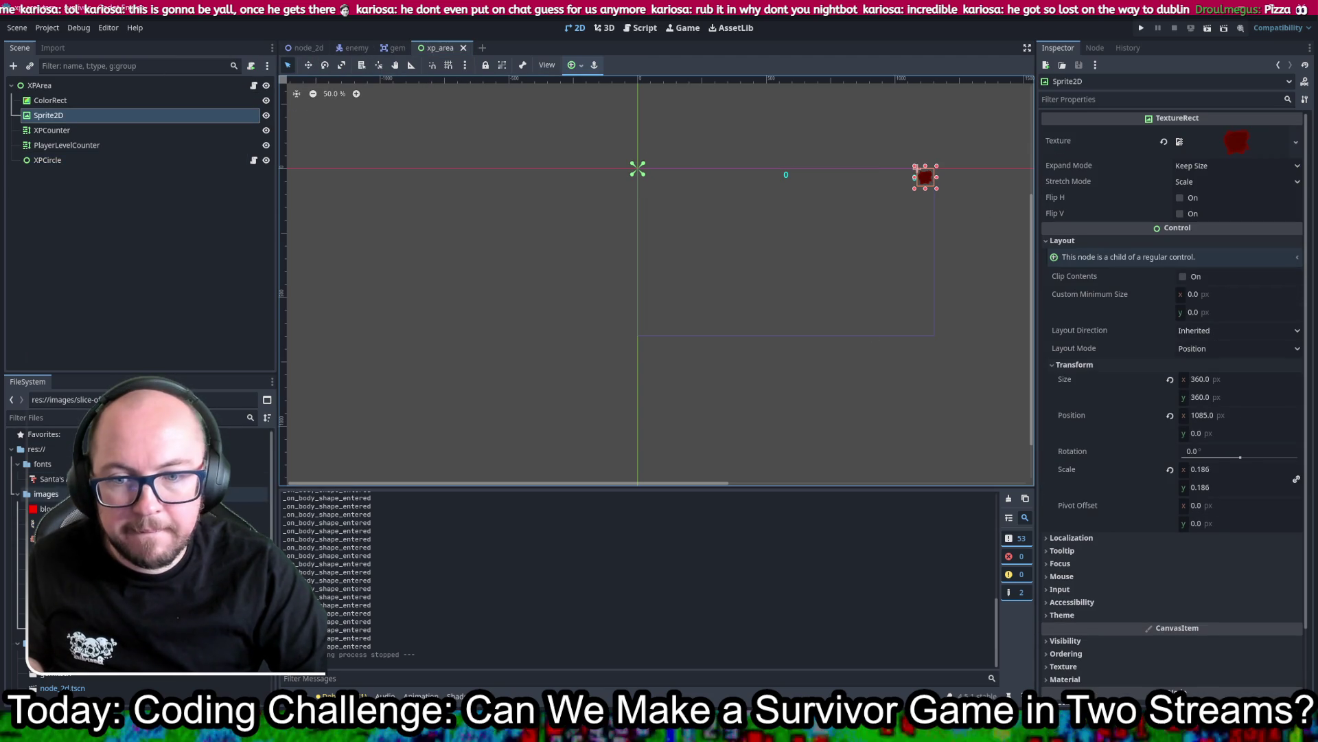
mouse_move(138, 522)
left_mouse_down()
mouse_move(961, 206)
mouse_move(1236, 141)
left_mouse_up()
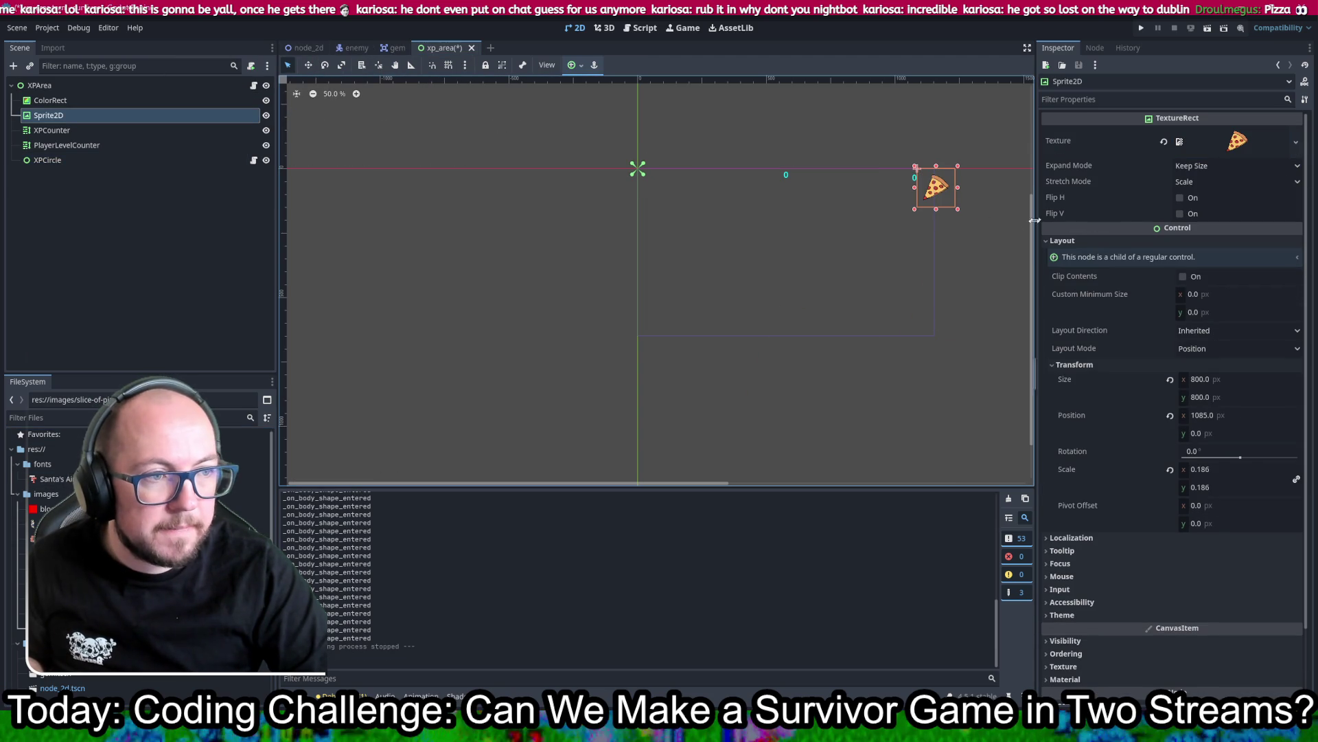
Step: Look over the xp_area icon's size properties and save the scene
left_click(957, 208)
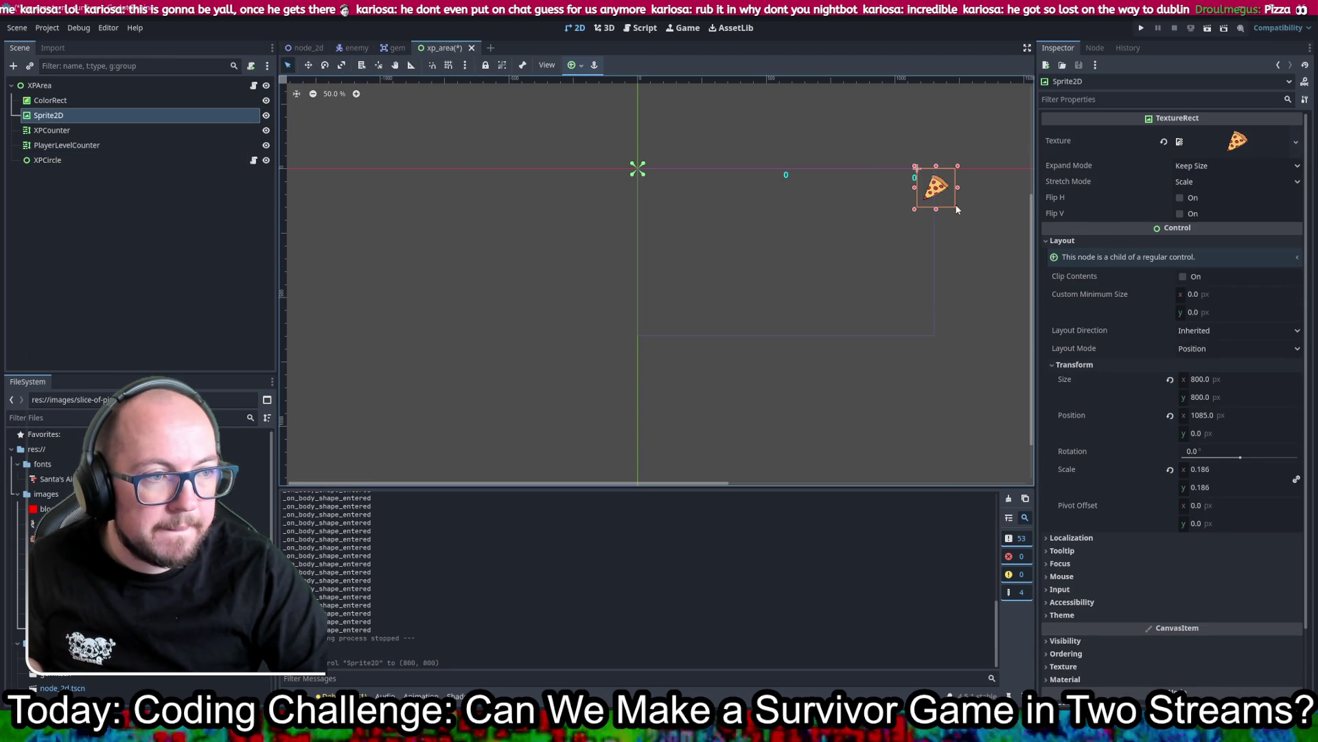
scroll(991, 186, "up", 5)
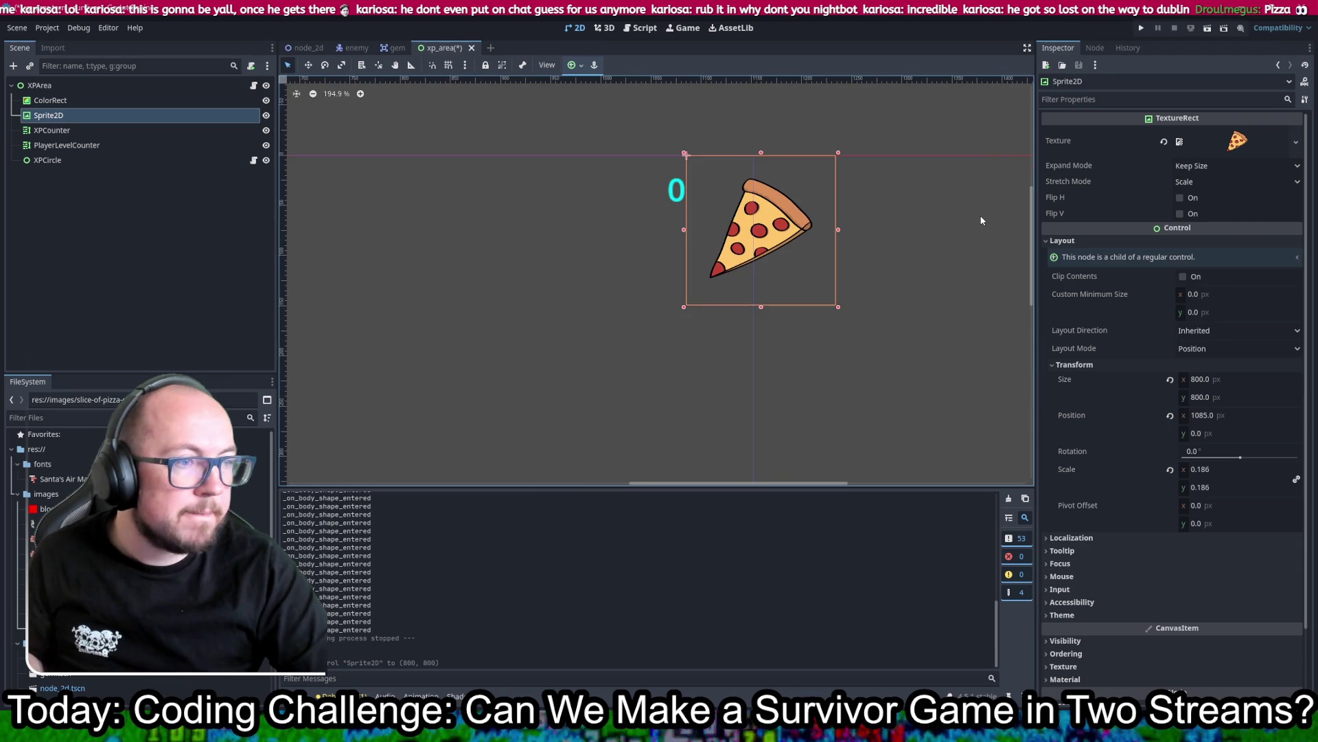
left_click_drag(1210, 295, 1230, 293)
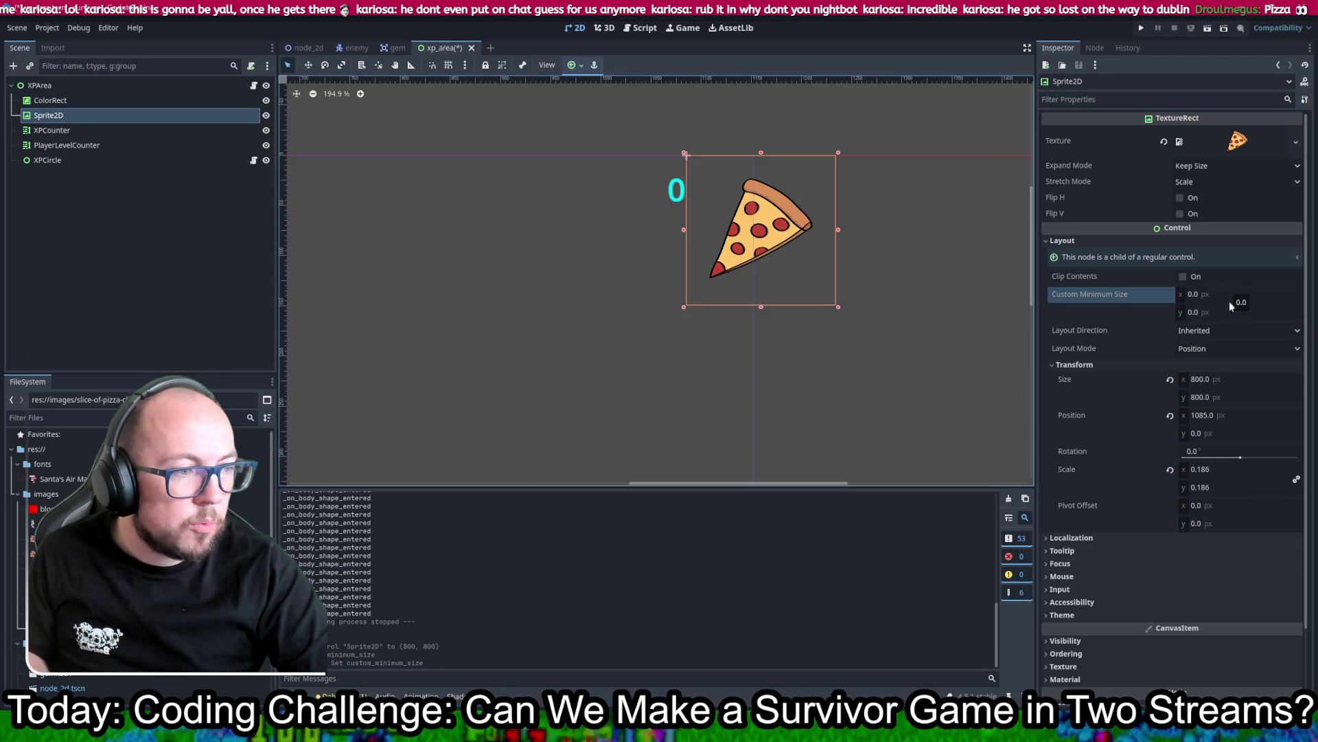
left_click(1230, 379)
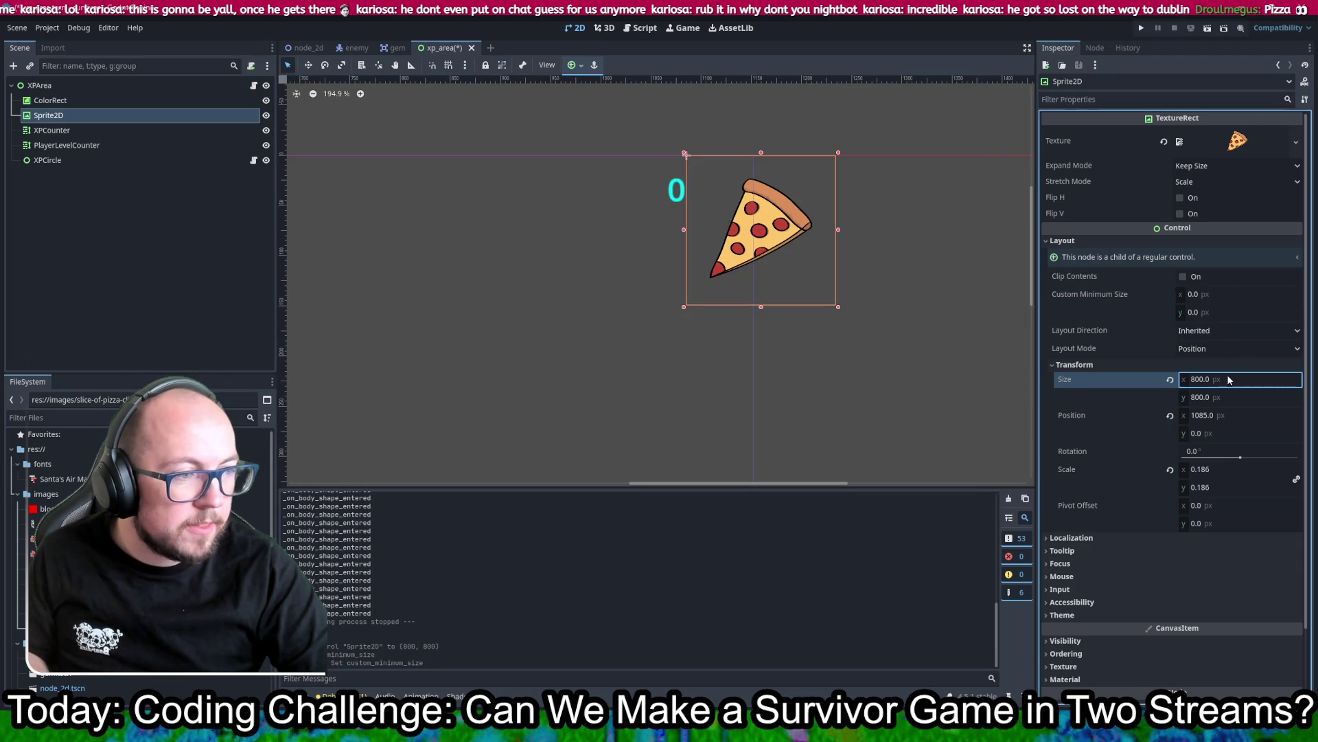
left_click(1169, 380)
key("ctrl+s")
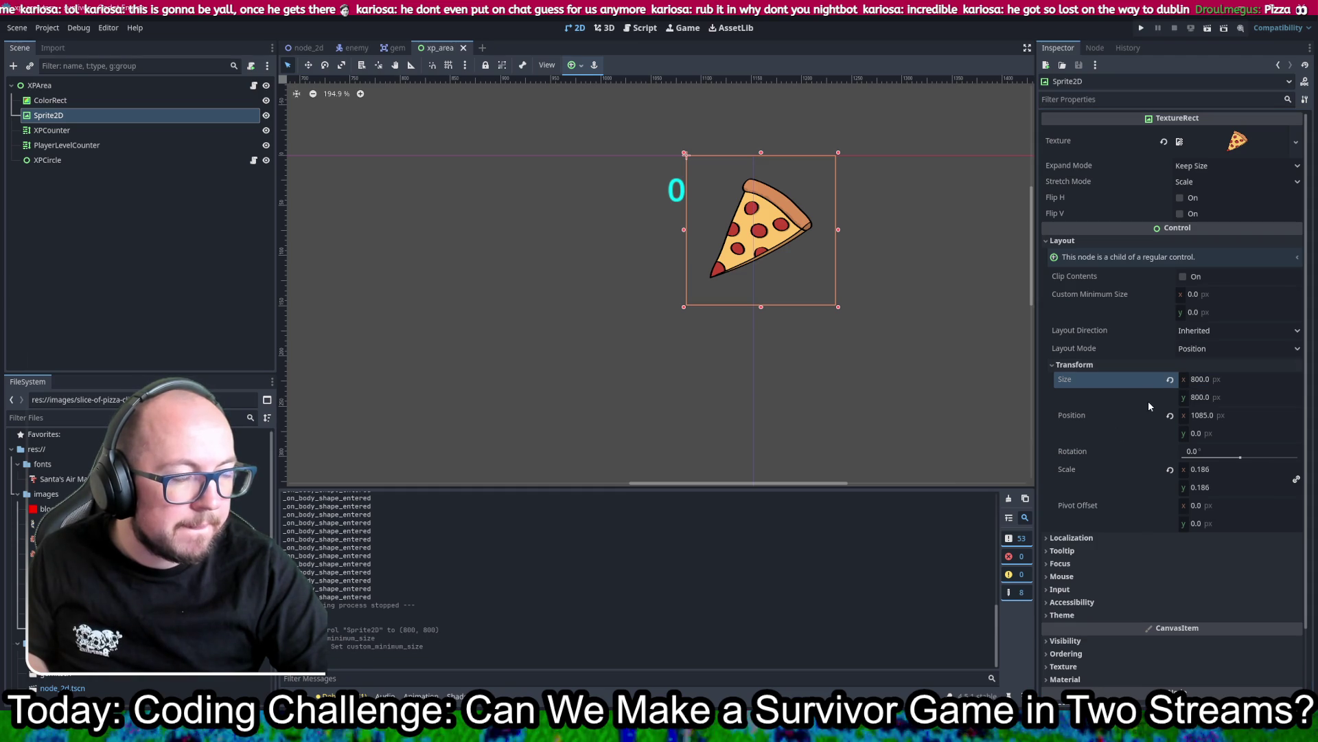
Step: Set the pizza icon's scale to 0.086, save xp_area, and run the game
left_click(1208, 469)
type("0.011")
key("Return")
left_click_drag(1209, 469, 1256, 469)
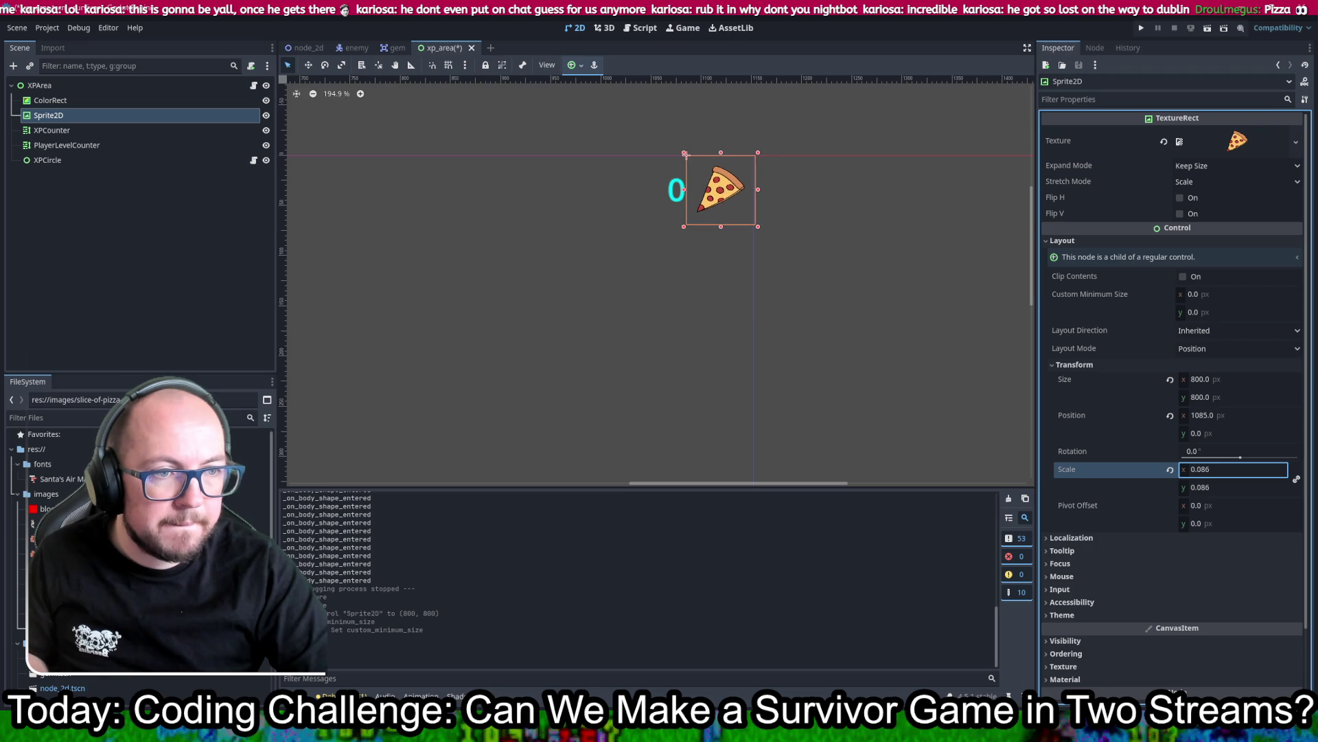
key("ctrl+s")
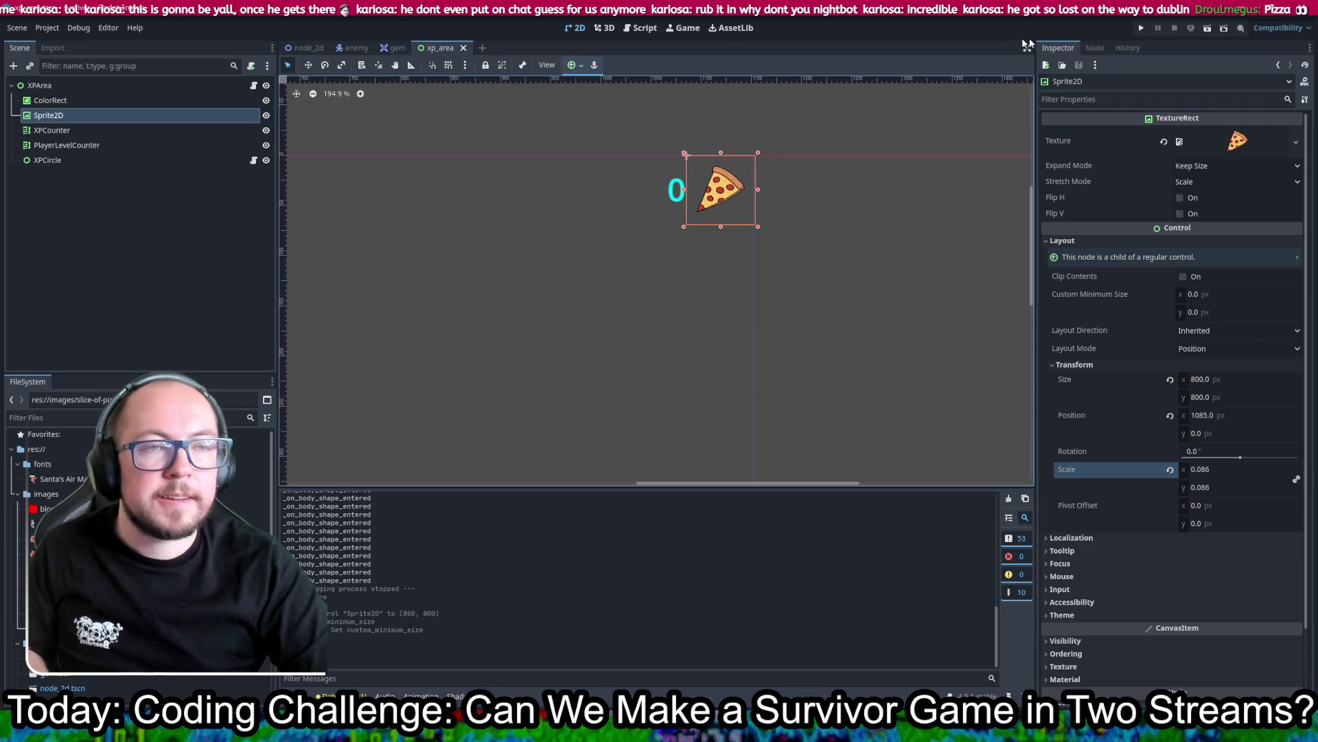
left_click(1140, 29)
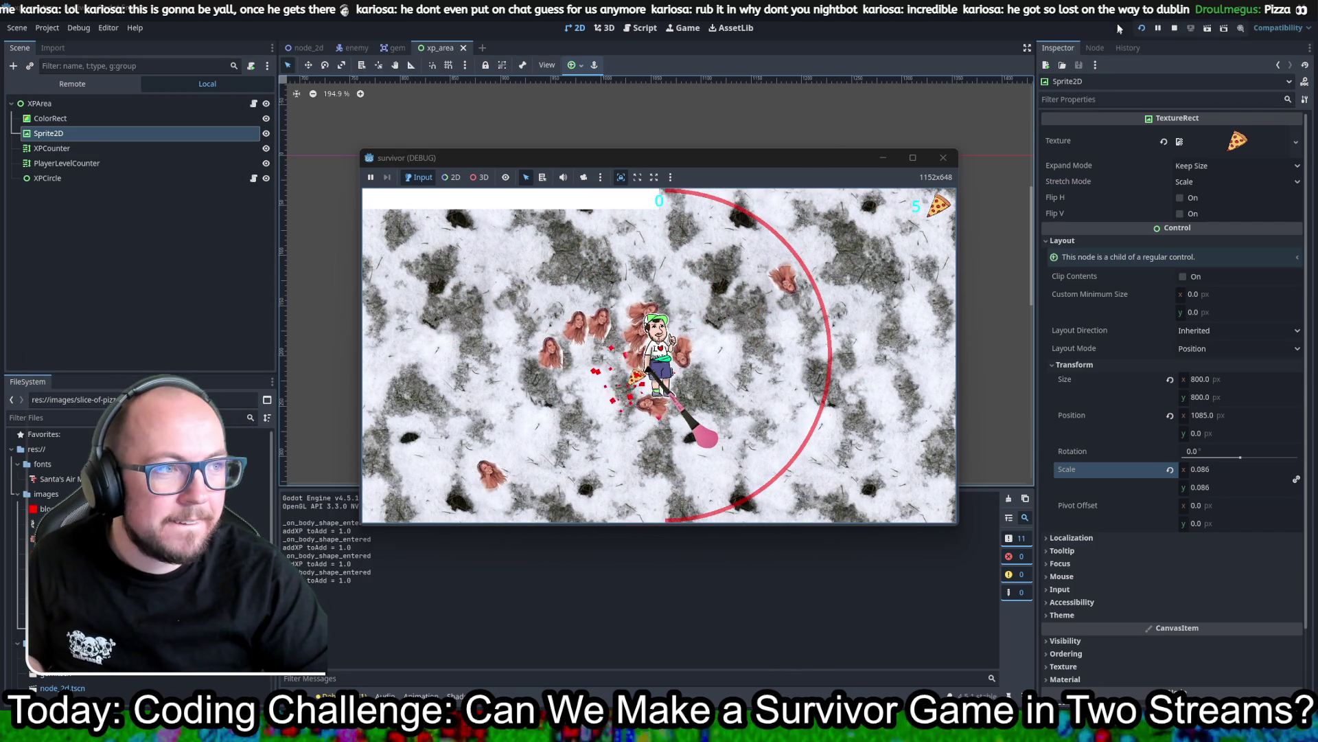
left_click(1140, 29)
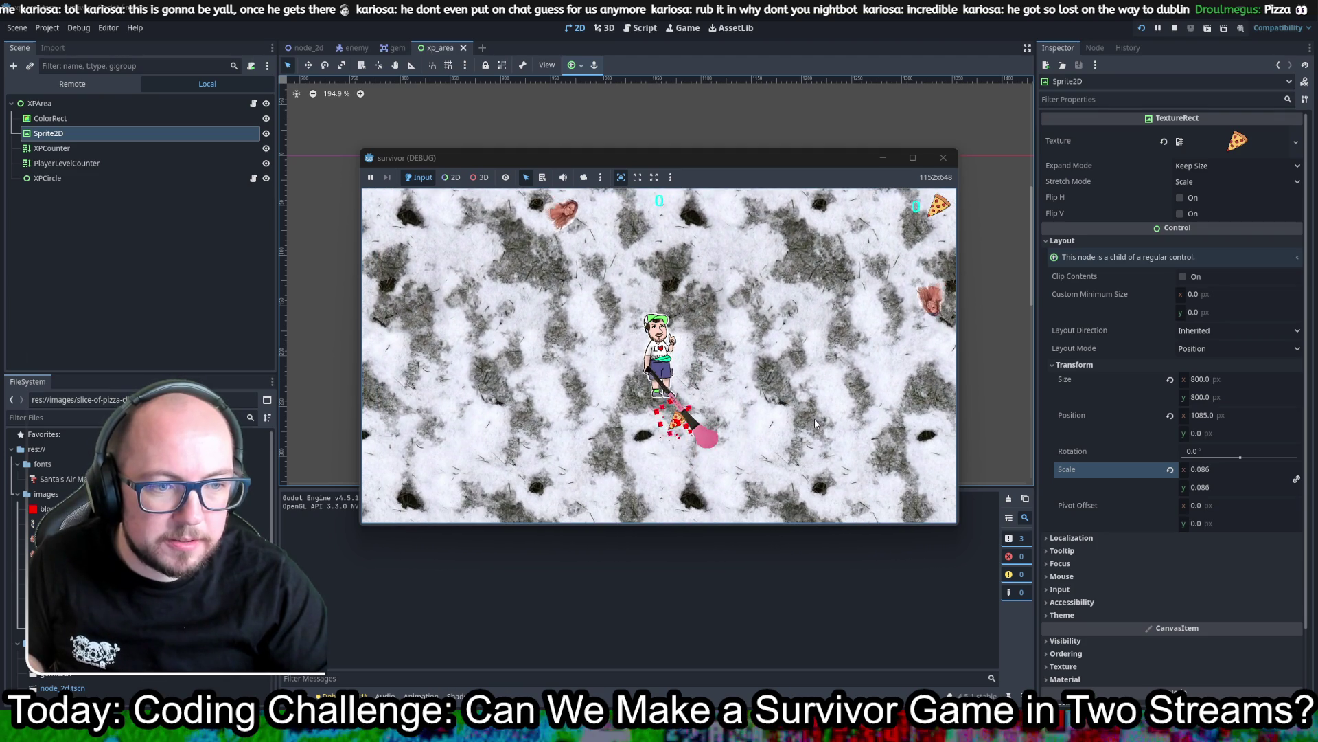
left_click(943, 158)
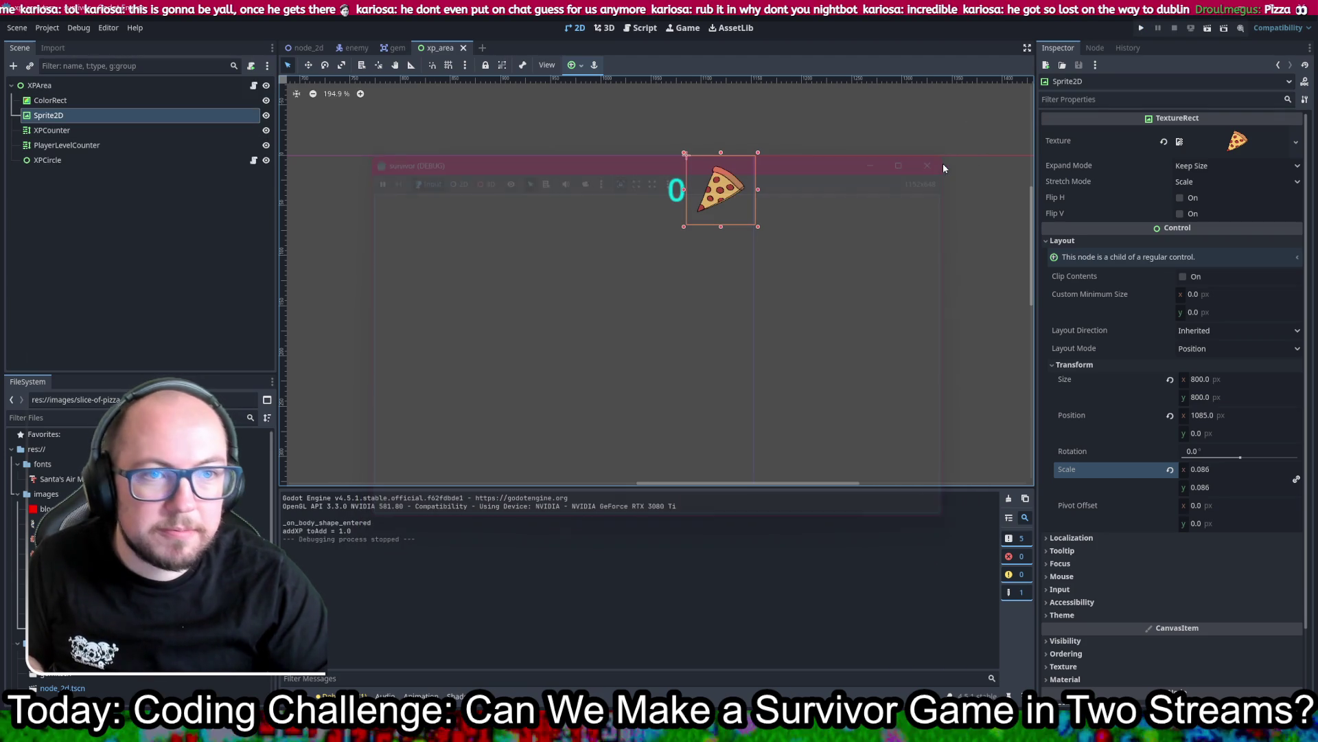
Step: Review level.gd and xp_area.gd's xpCount line, then return to the Google Images 'dublin' results
left_click(642, 27)
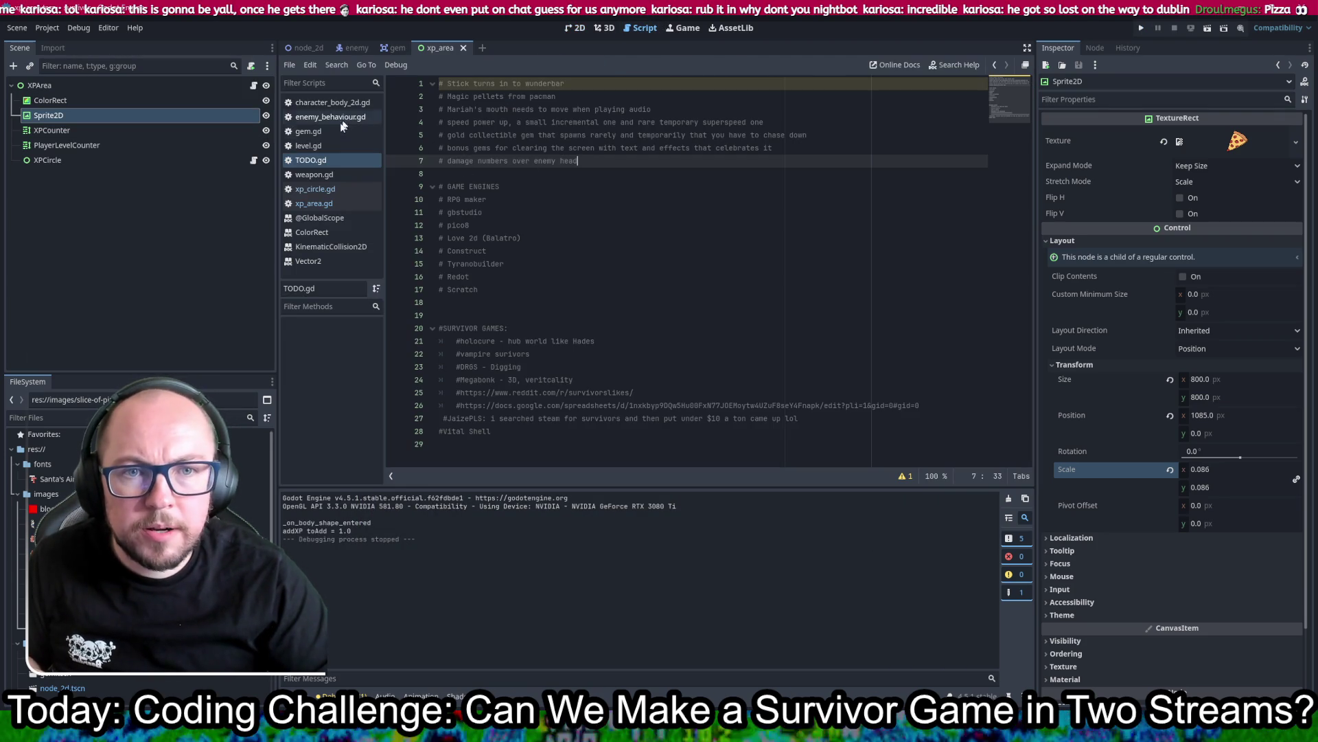
left_click(327, 145)
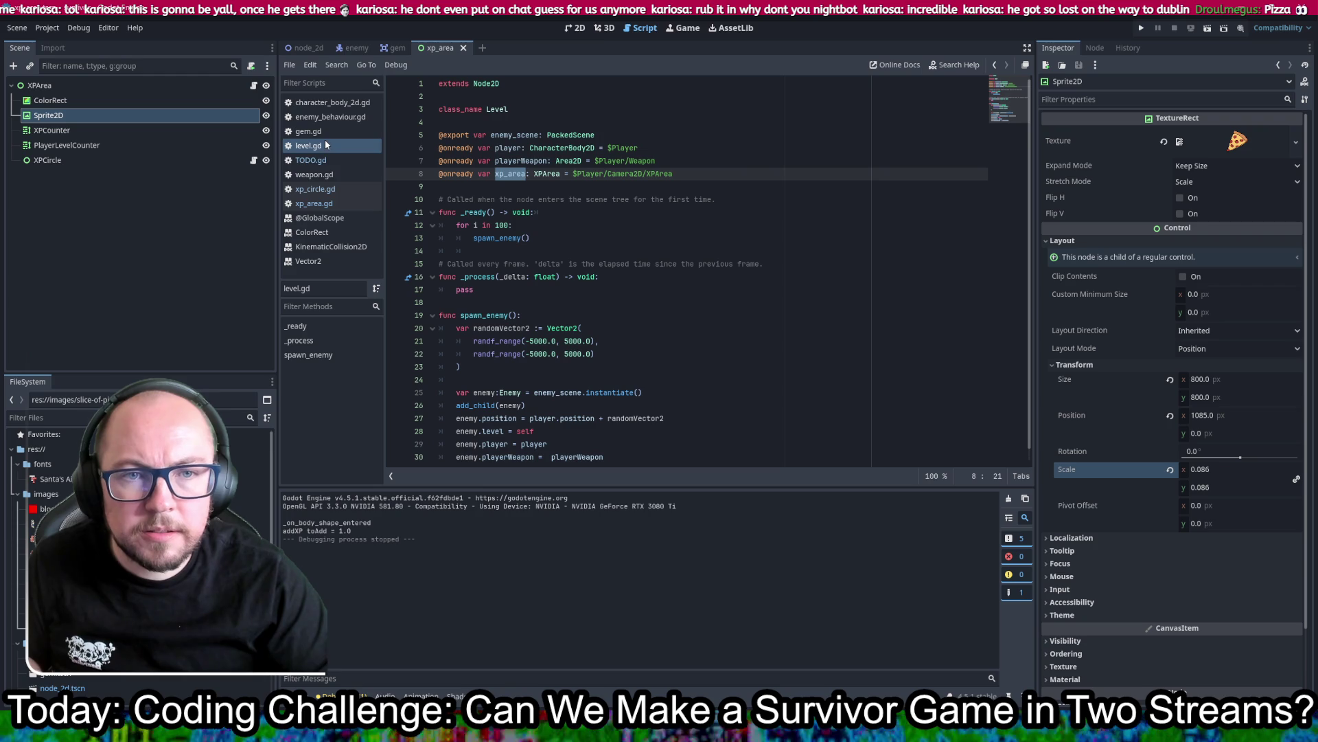
left_click(326, 204)
left_click(528, 147)
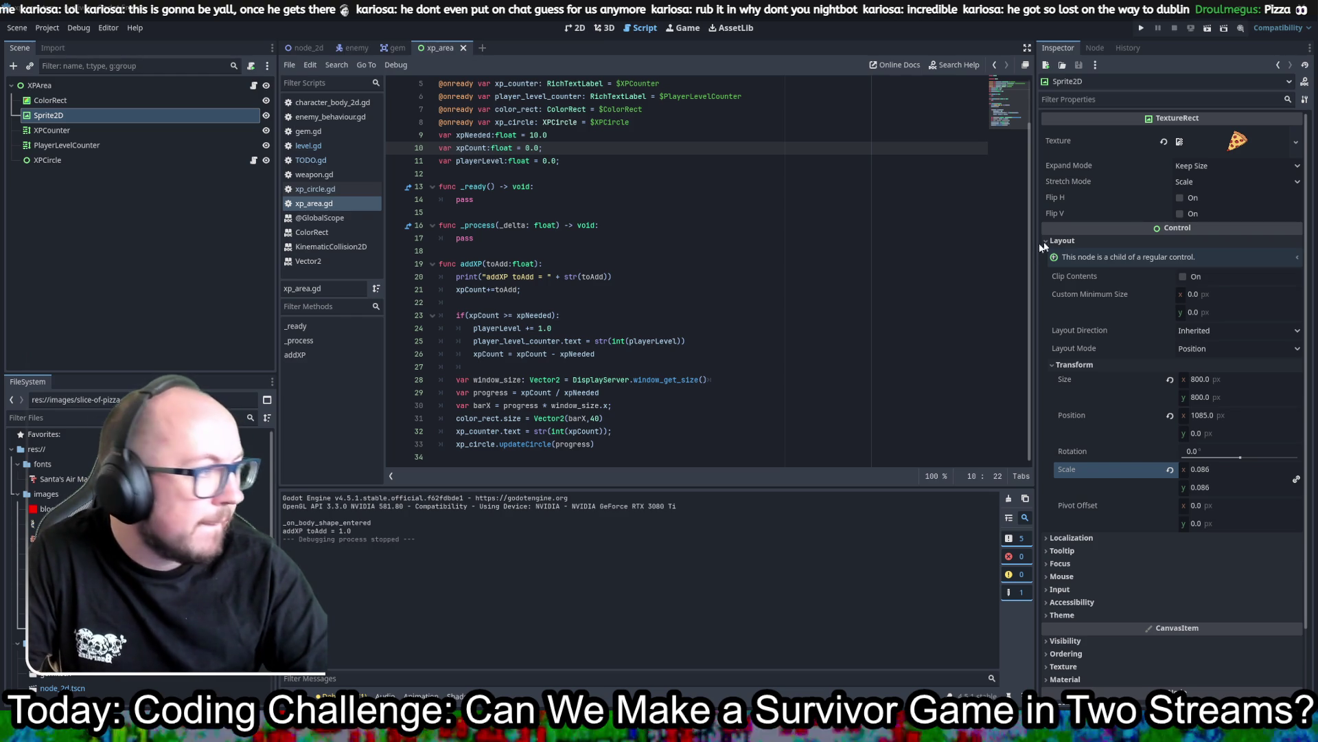
key("alt+Tab")
left_click(670, 130)
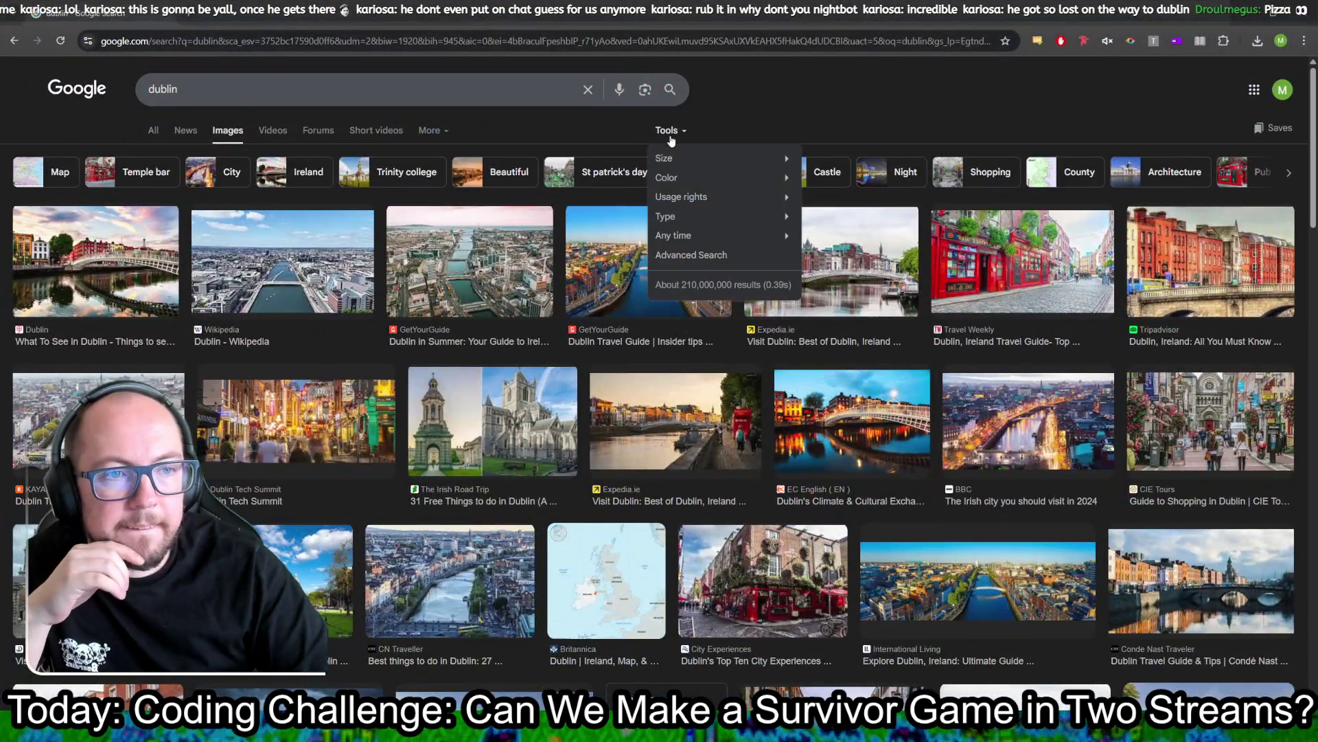
Step: Limit the dublin results to transparent images and browse down to the taxi picture
mouse_move(740, 184)
left_click(843, 220)
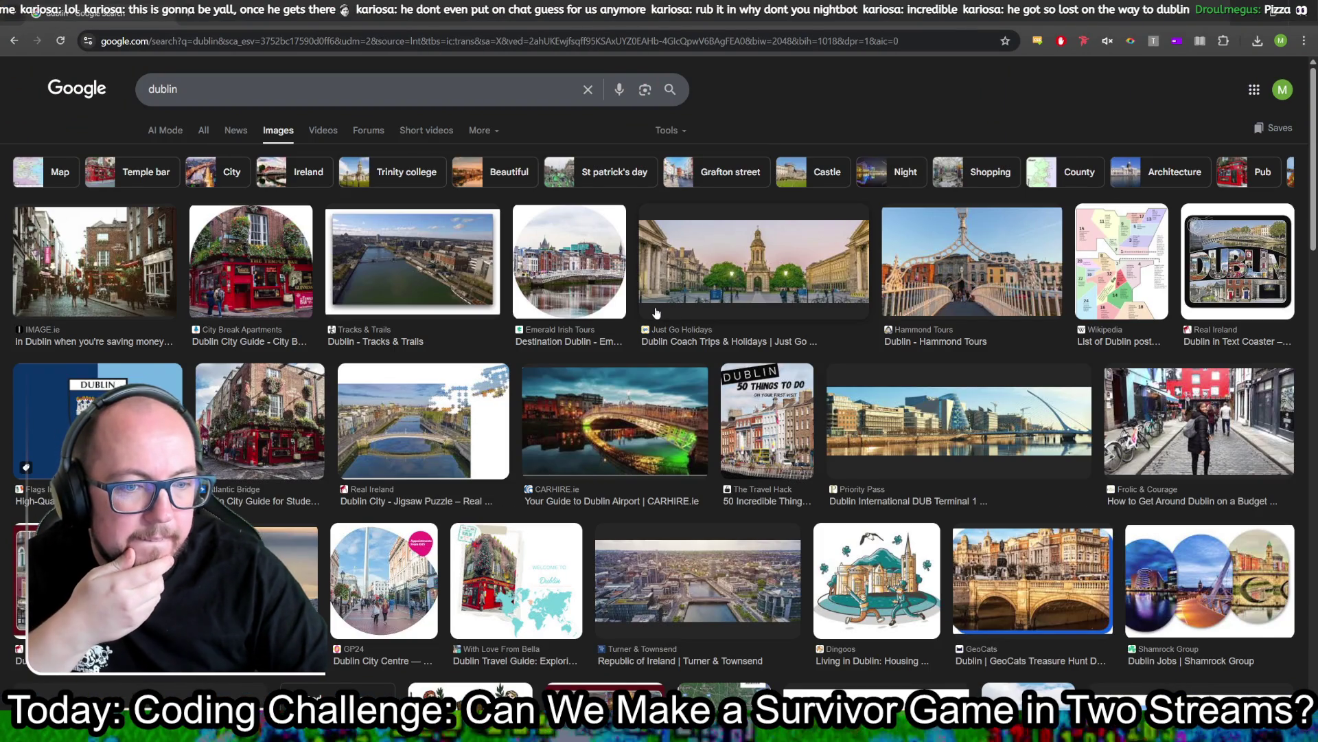
scroll(656, 313, "down", 3)
scroll(656, 313, "down", 3)
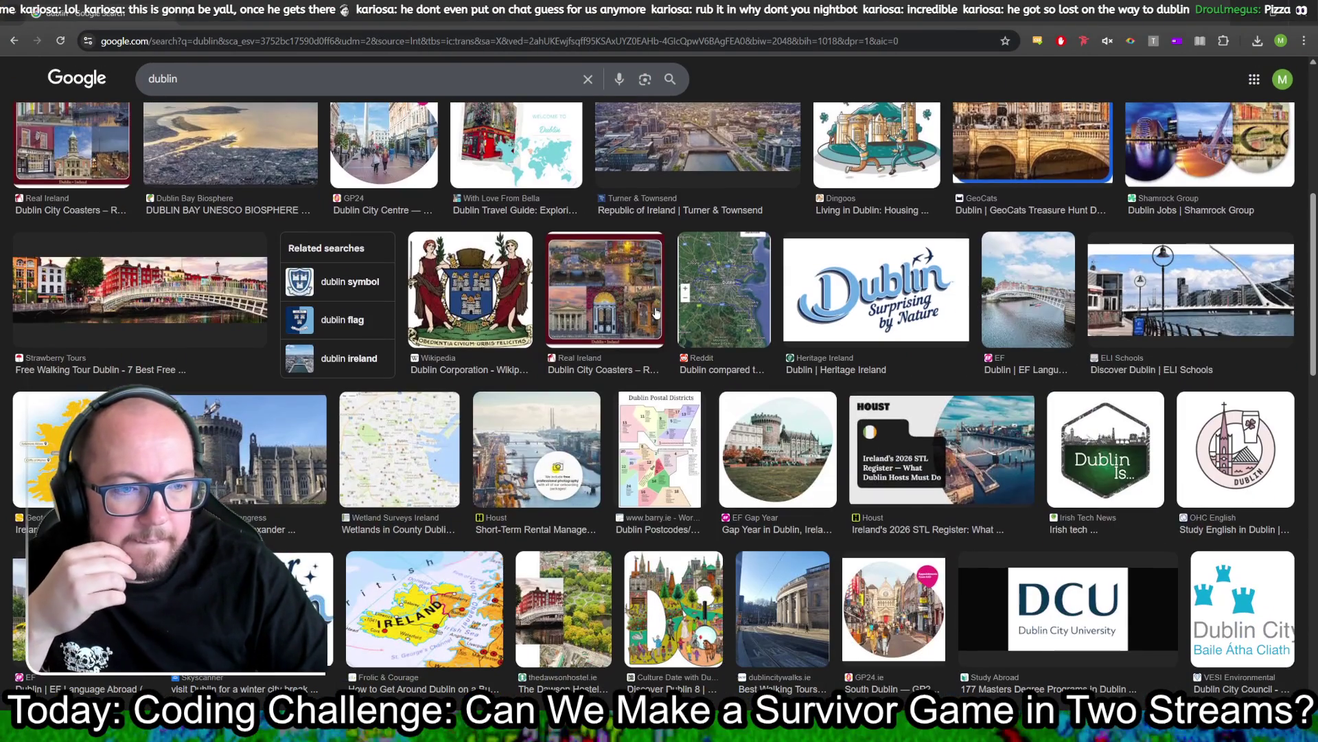
scroll(656, 312, "down", 10)
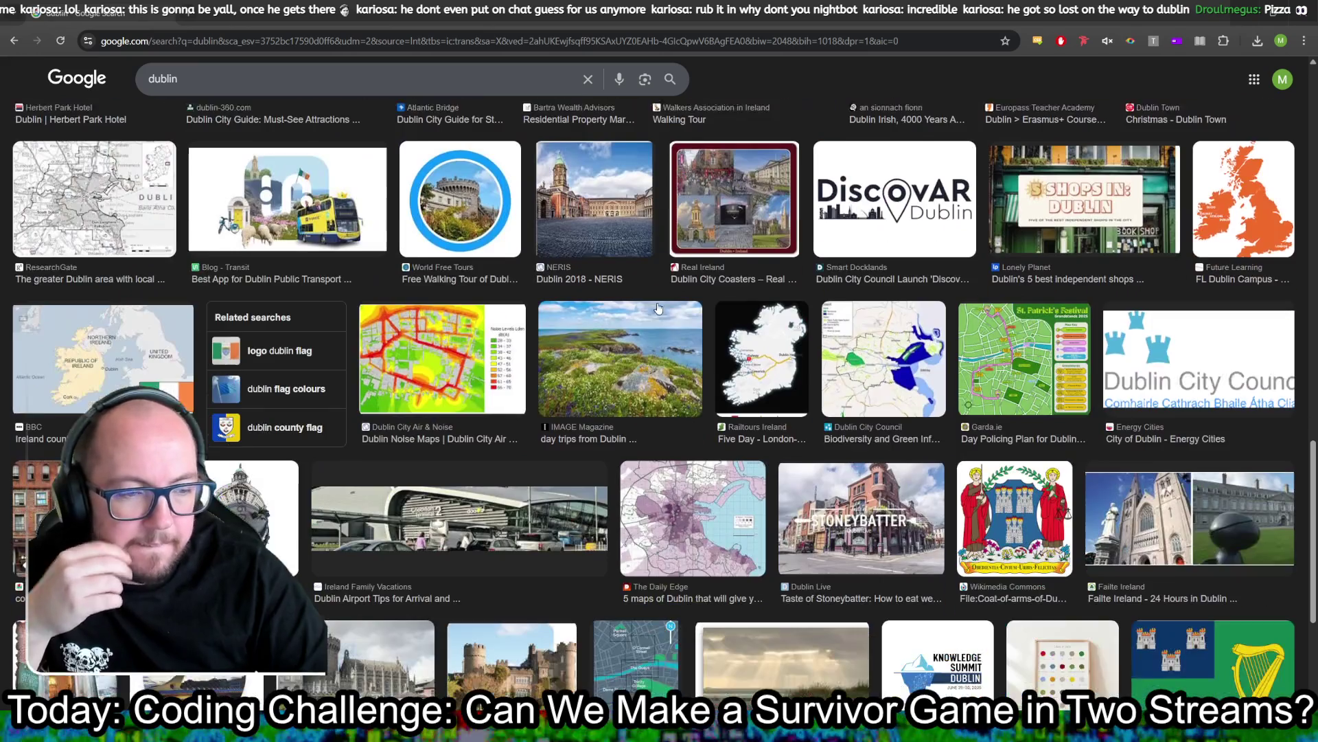
scroll(658, 307, "down", 5)
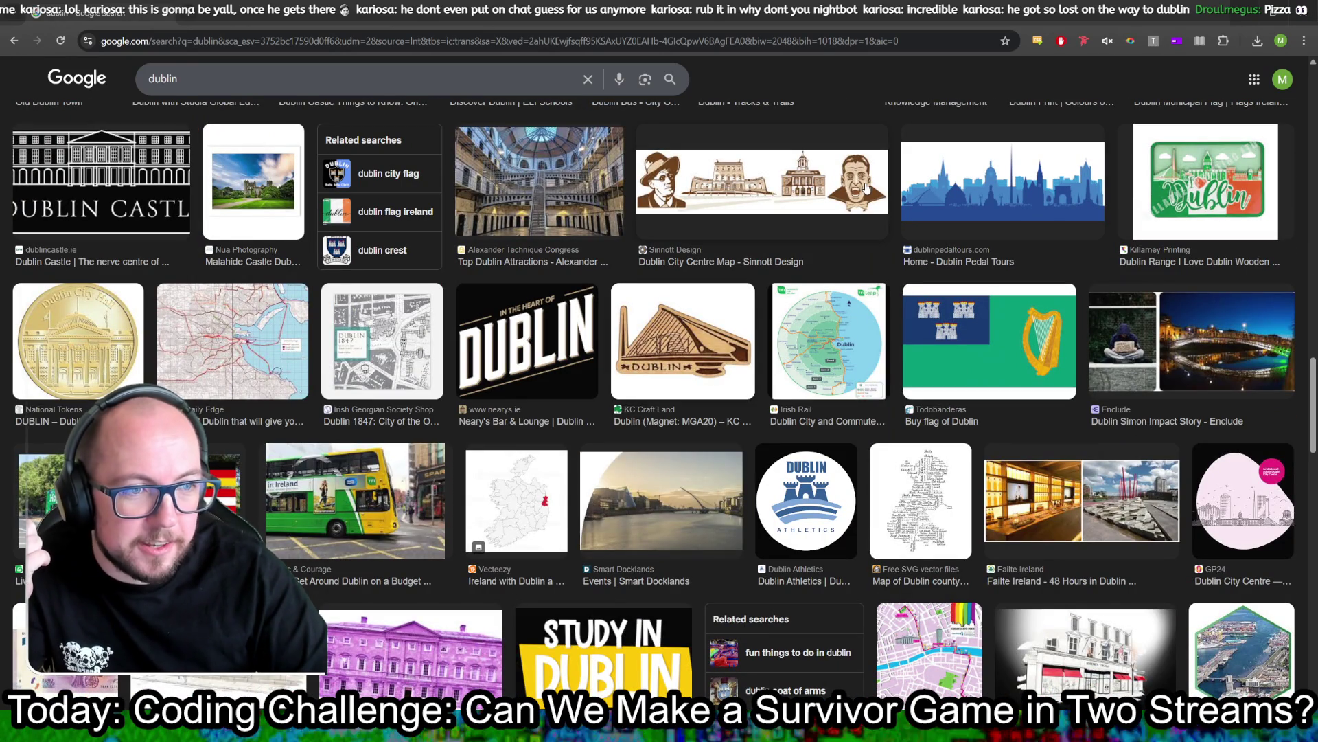
scroll(865, 187, "down", 5)
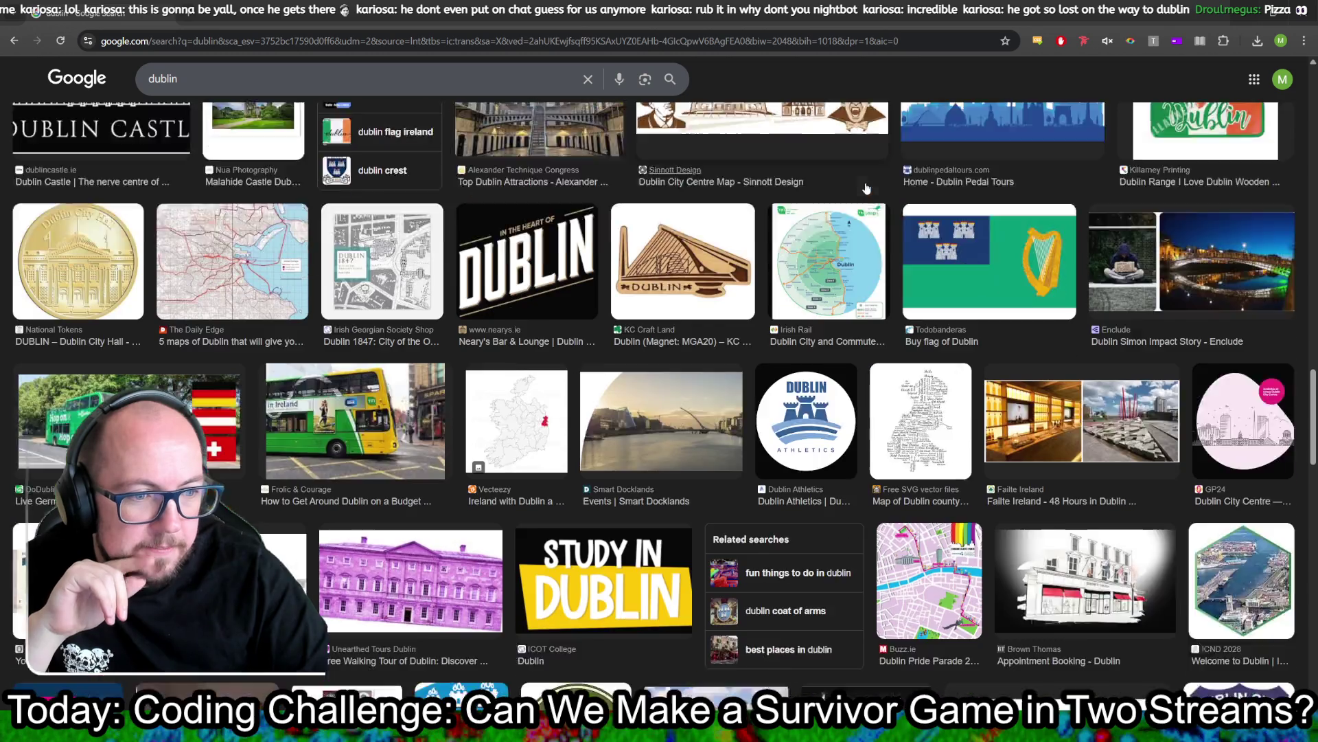
scroll(867, 187, "down", 4)
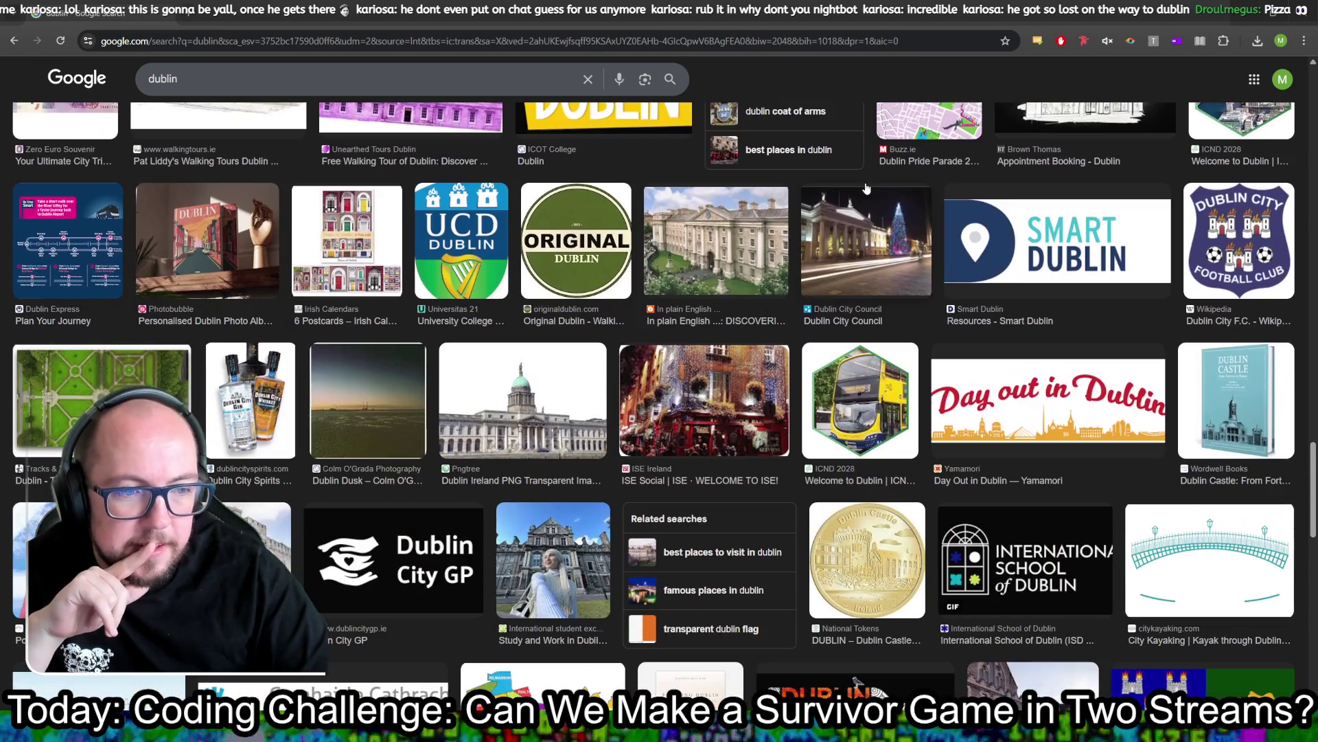
scroll(867, 187, "down", 4)
scroll(867, 188, "down", 6)
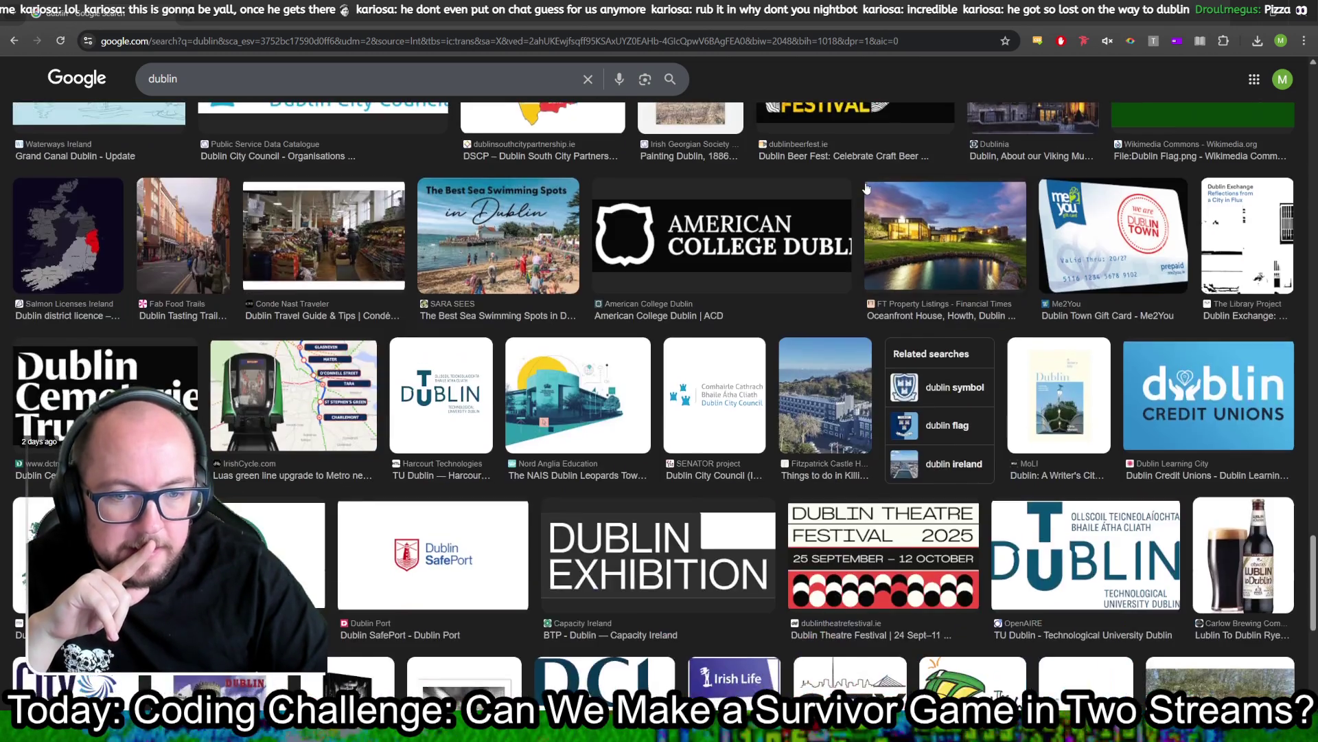
scroll(866, 188, "down", 6)
scroll(865, 189, "up", 4)
scroll(864, 192, "down", 6)
scroll(864, 190, "down", 5)
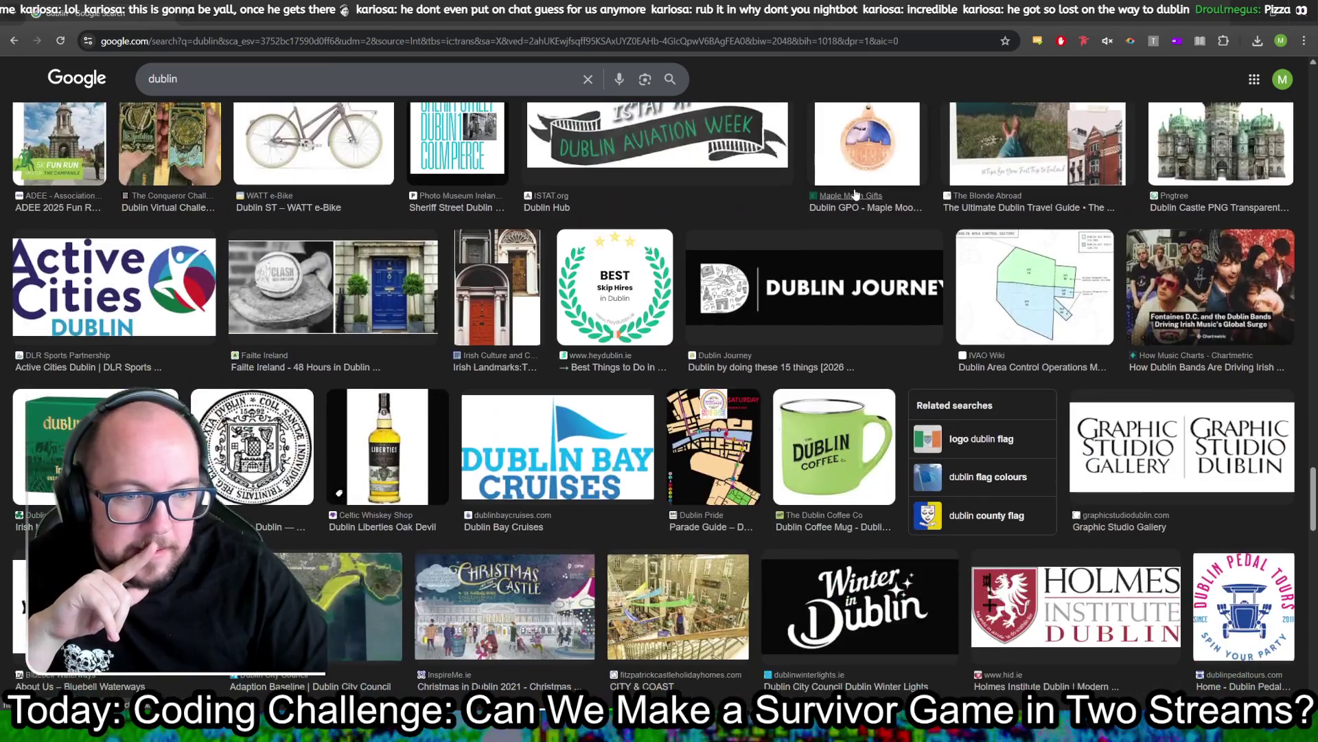
scroll(854, 194, "down", 6)
scroll(851, 199, "up", 4)
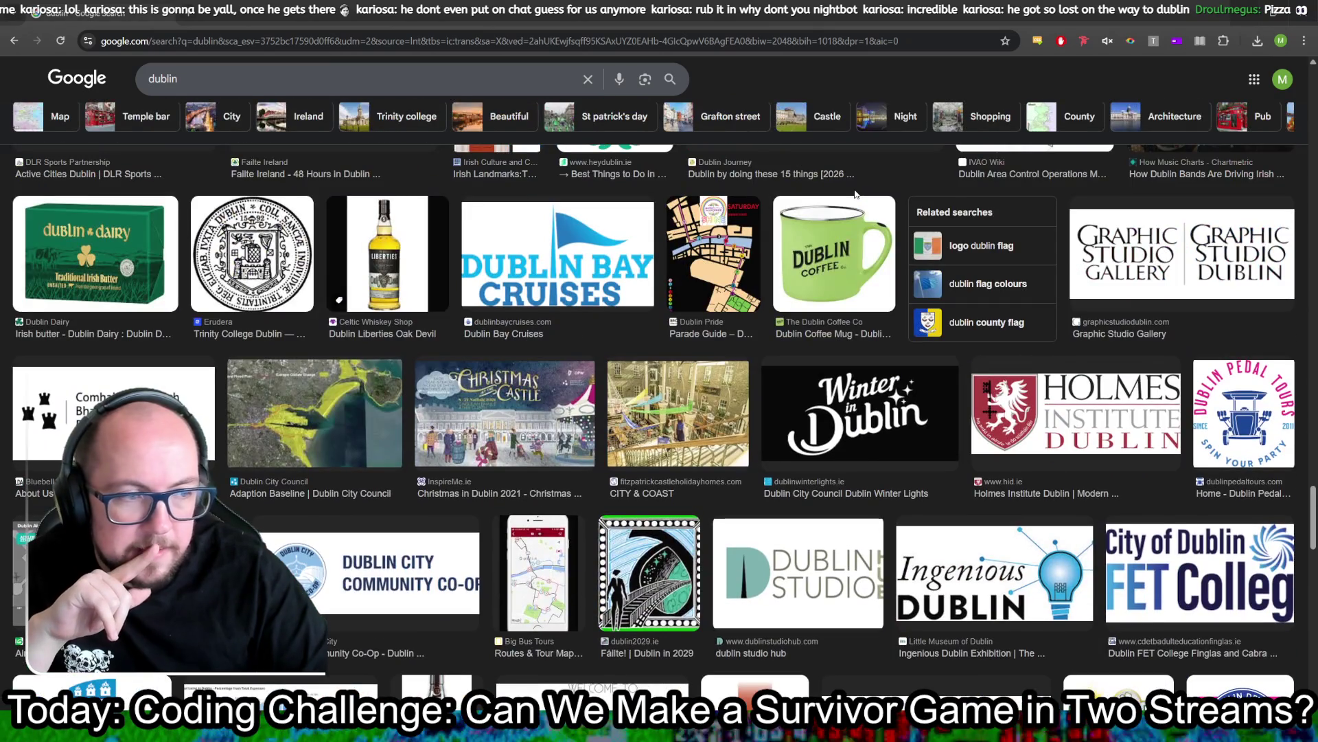
scroll(848, 208, "down", 6)
scroll(848, 208, "down", 5)
scroll(848, 206, "down", 4)
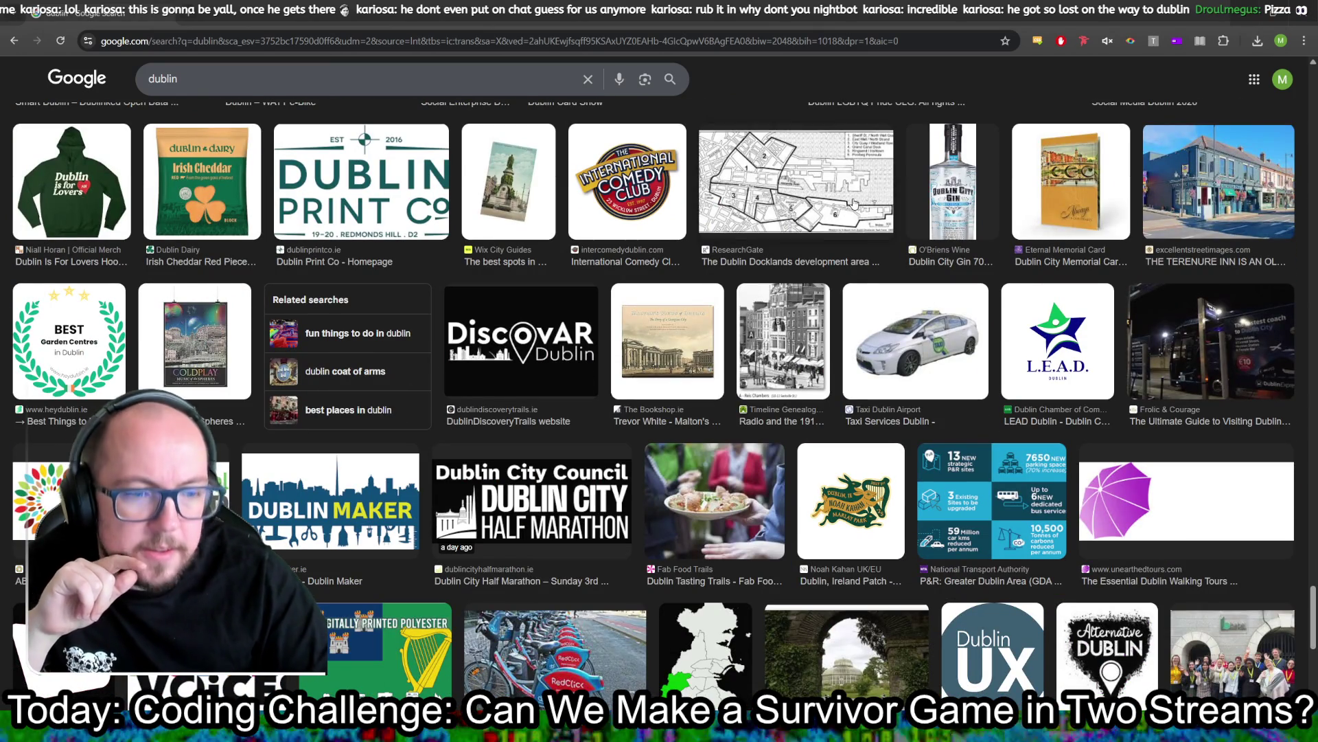
scroll(858, 205, "down", 2)
Step: Save the white Dublin taxi image to the Downloads folder
left_click(908, 206)
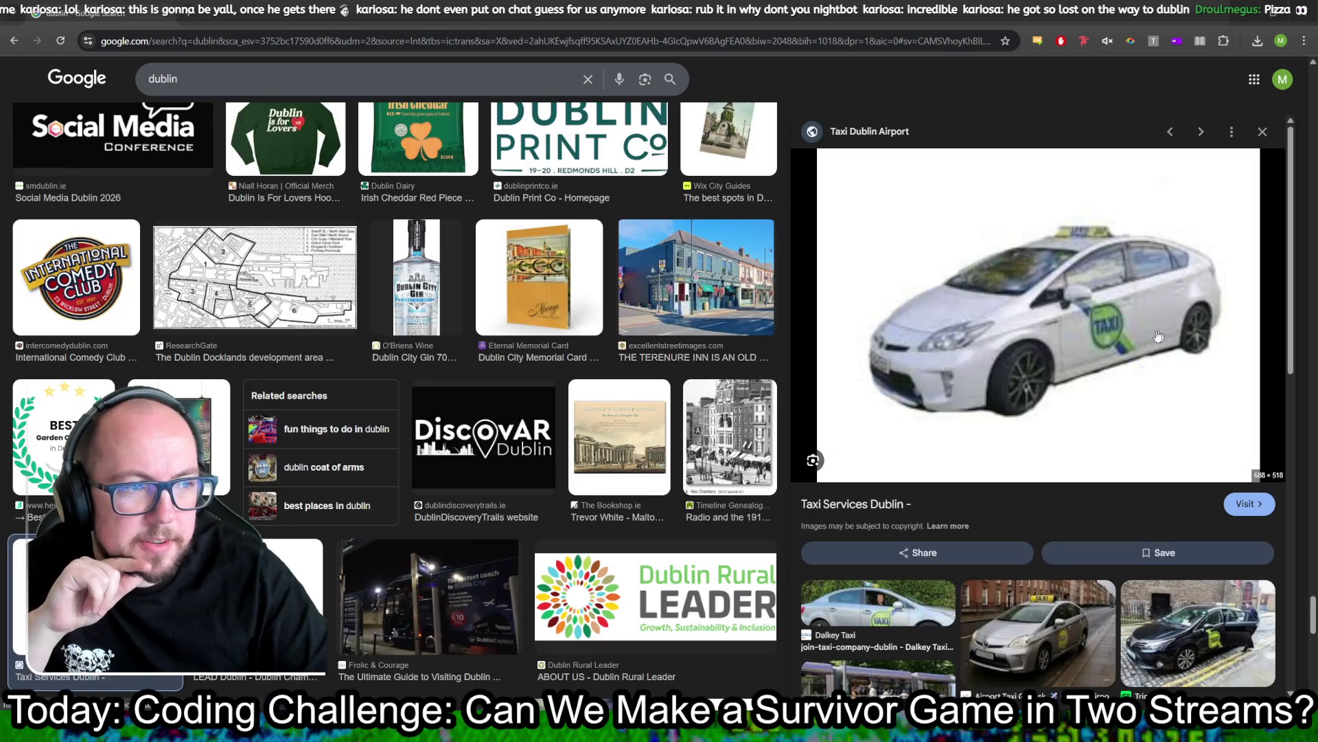
right_click(1035, 290)
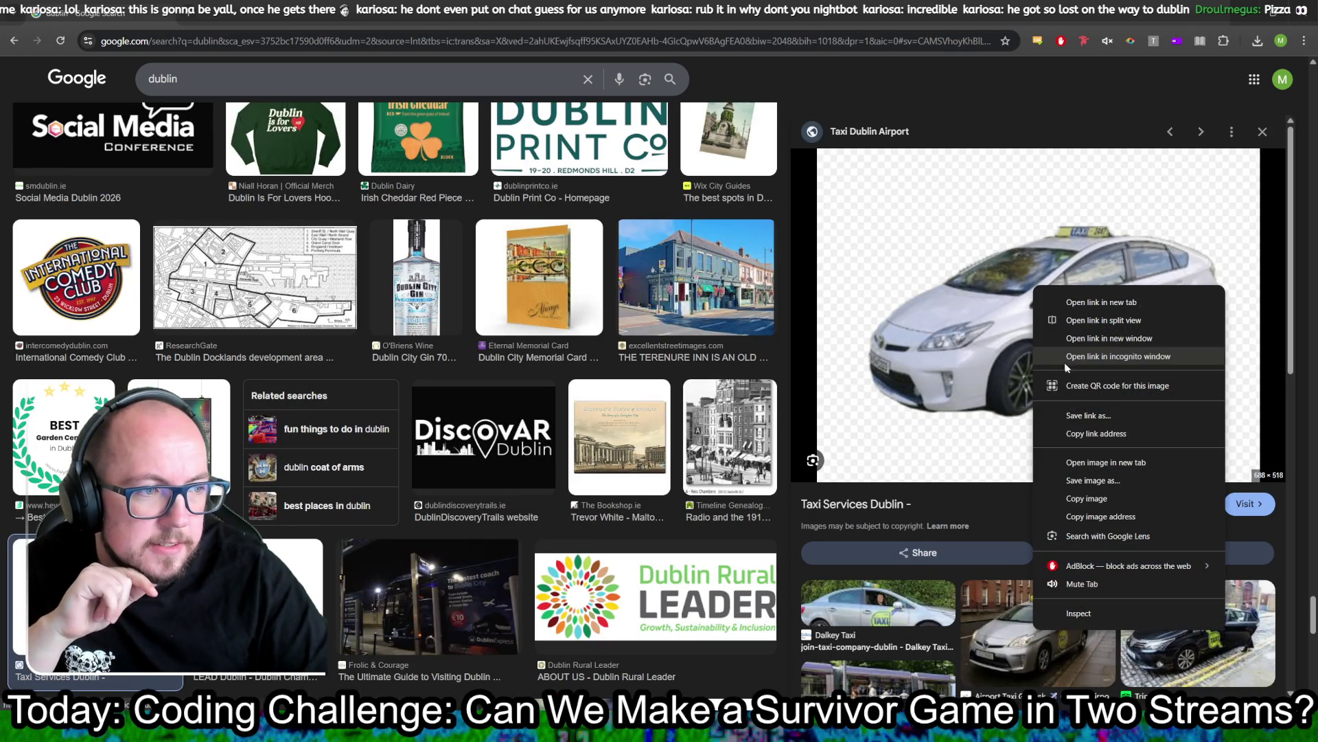
left_click(1094, 486)
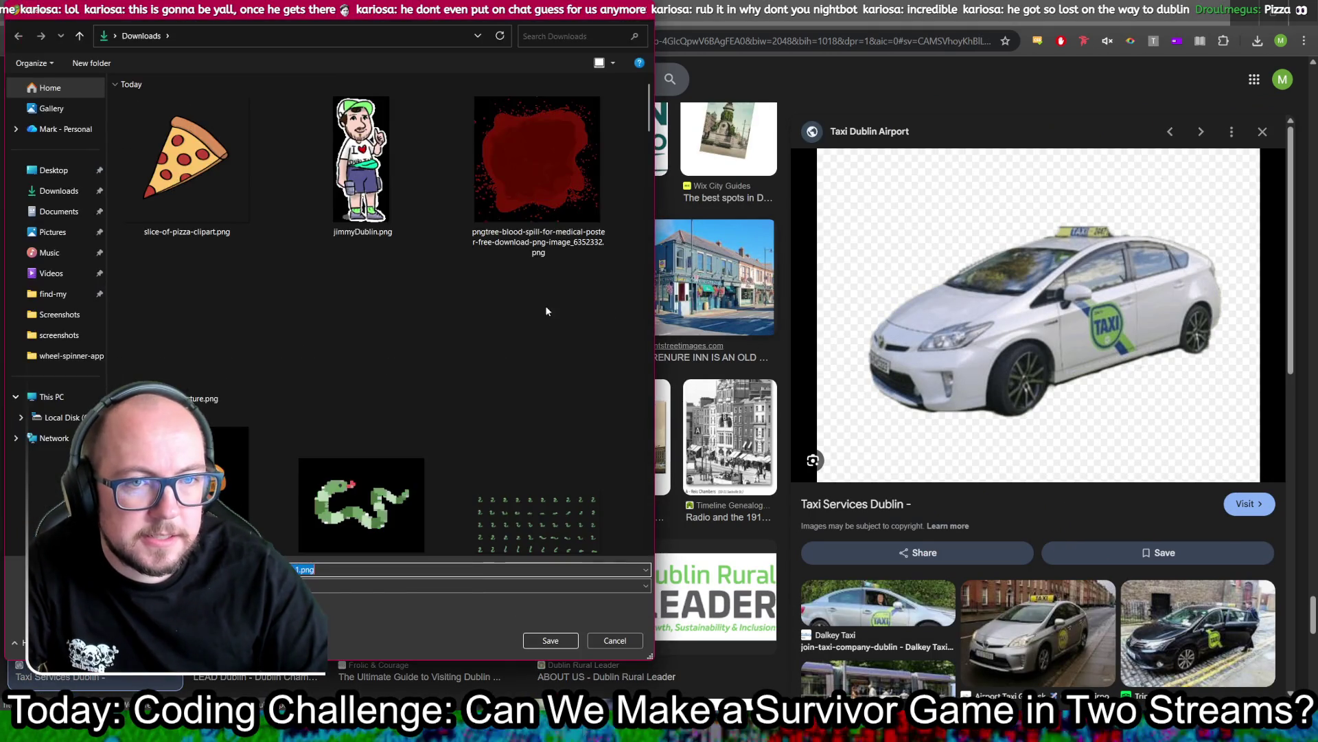
key("Return")
Step: Browse further through the dublin results, then put the cursor in the search box
scroll(638, 314, "down", 3)
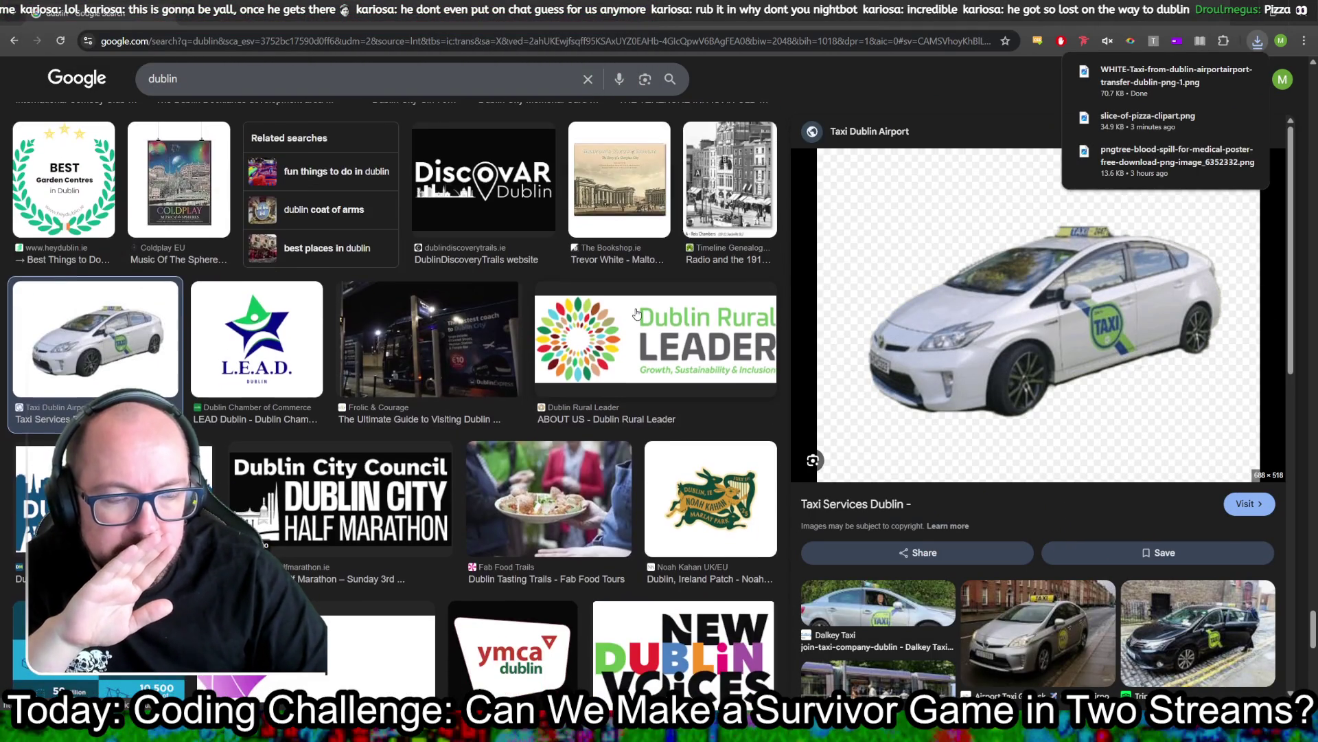
scroll(637, 314, "down", 10)
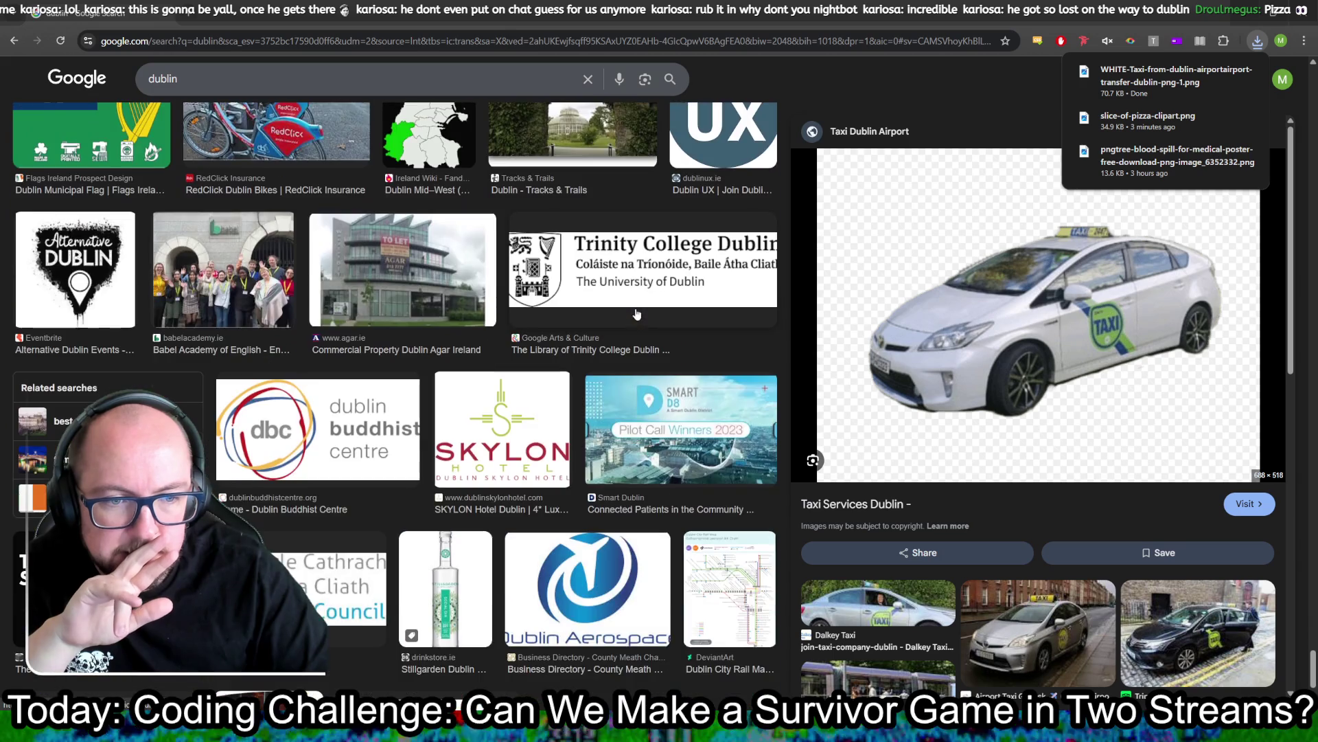
scroll(555, 304, "down", 7)
scroll(556, 303, "down", 1)
scroll(555, 303, "down", 6)
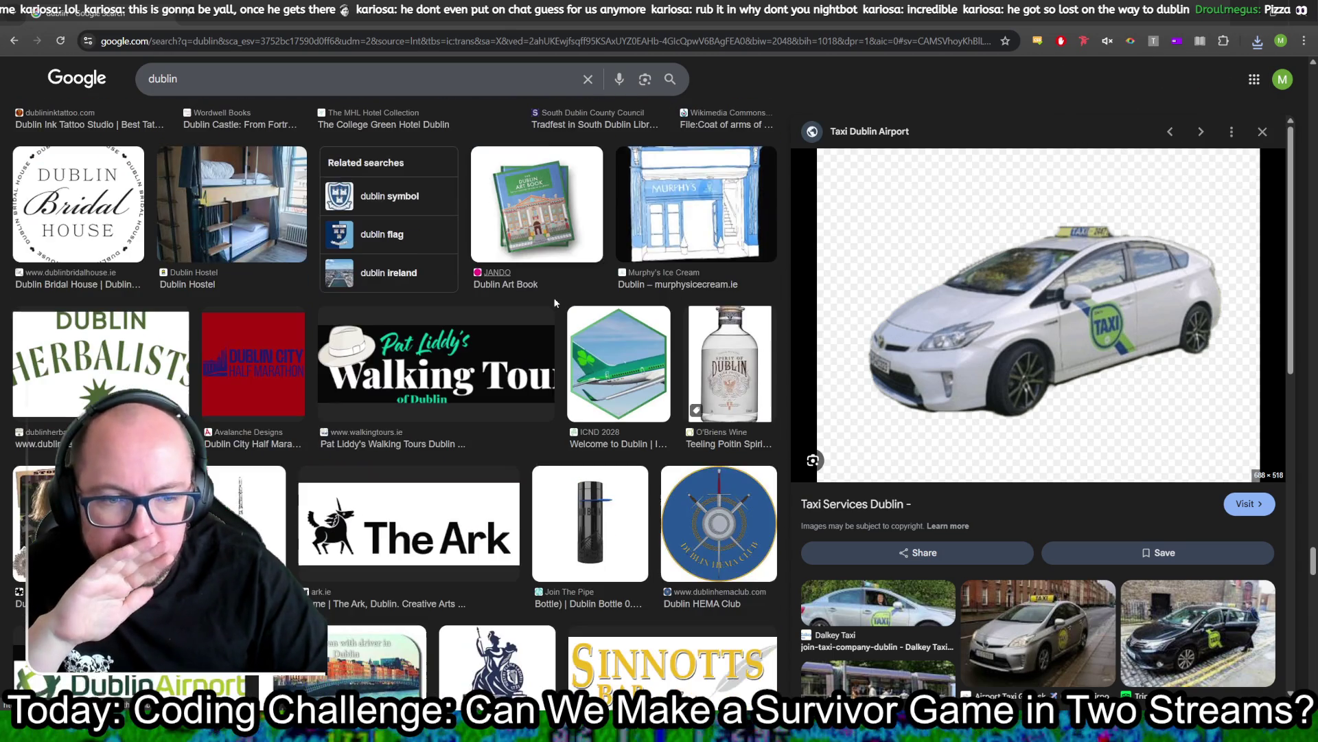
scroll(555, 304, "down", 4)
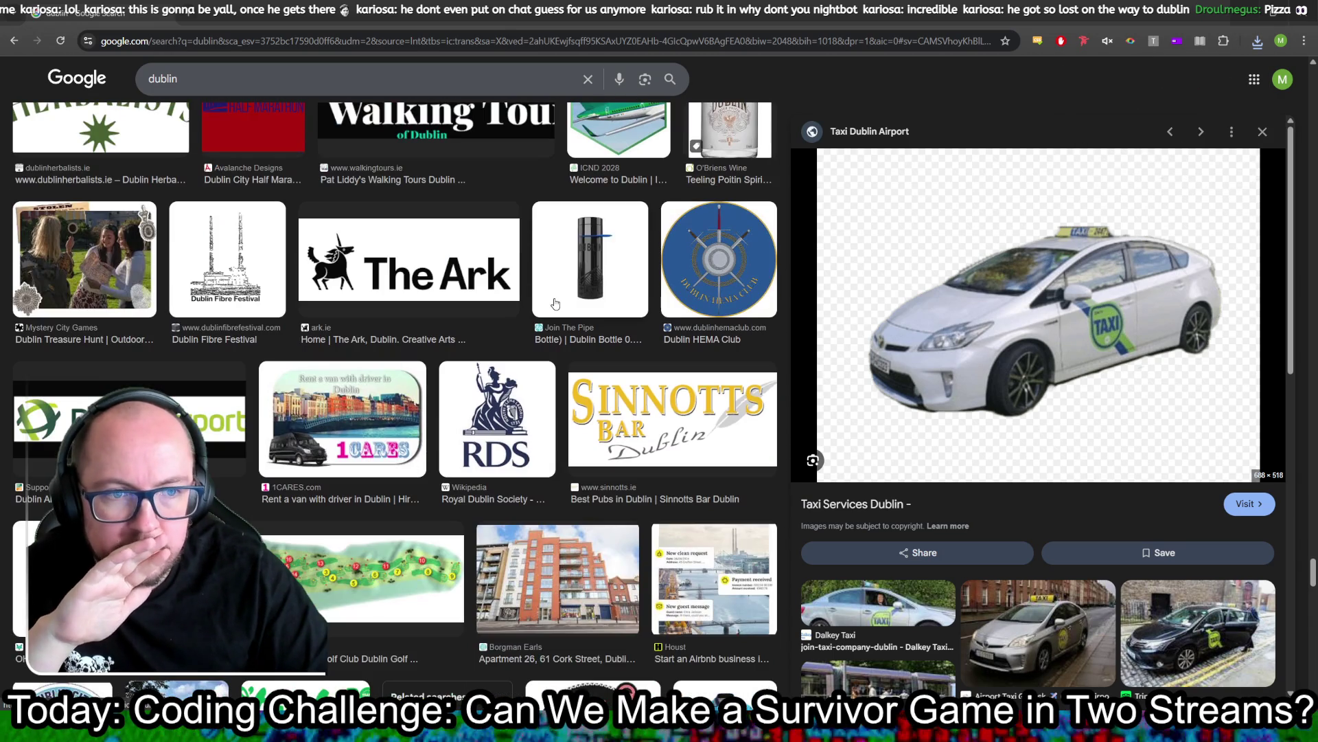
scroll(555, 303, "down", 8)
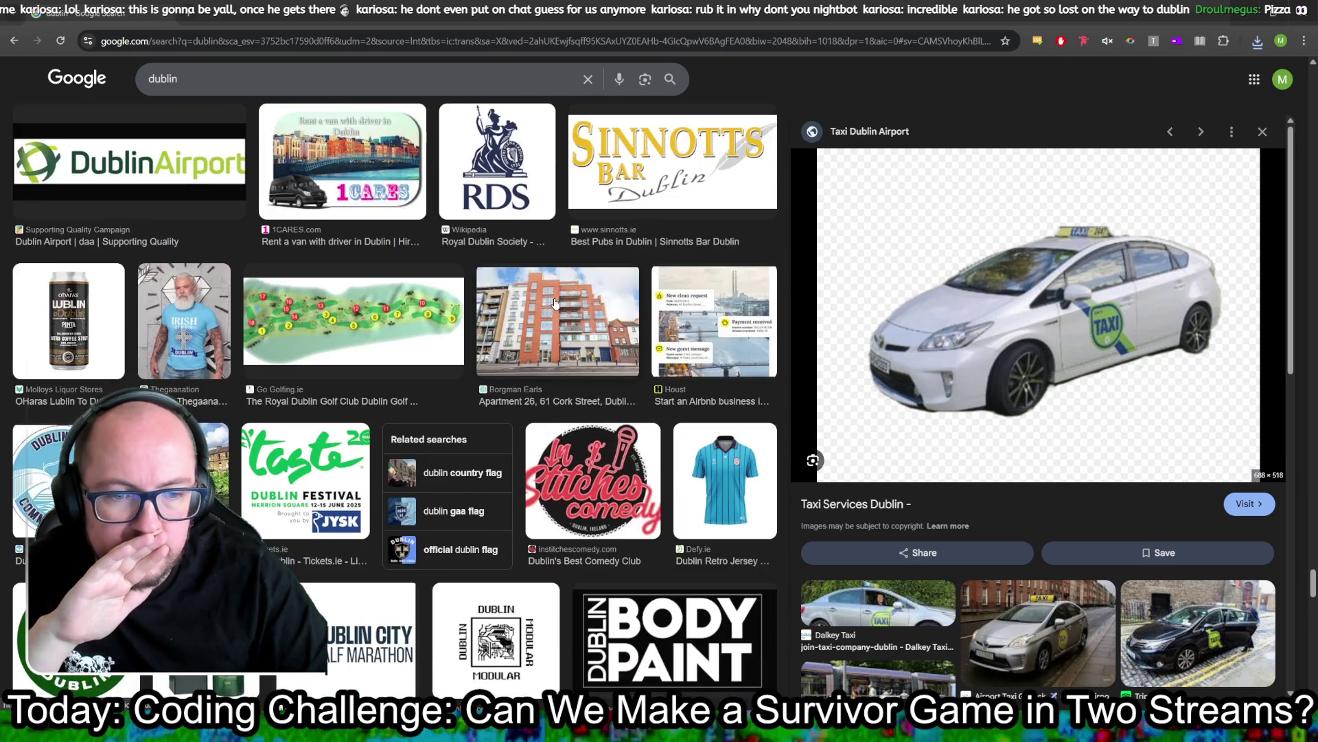
scroll(555, 304, "down", 8)
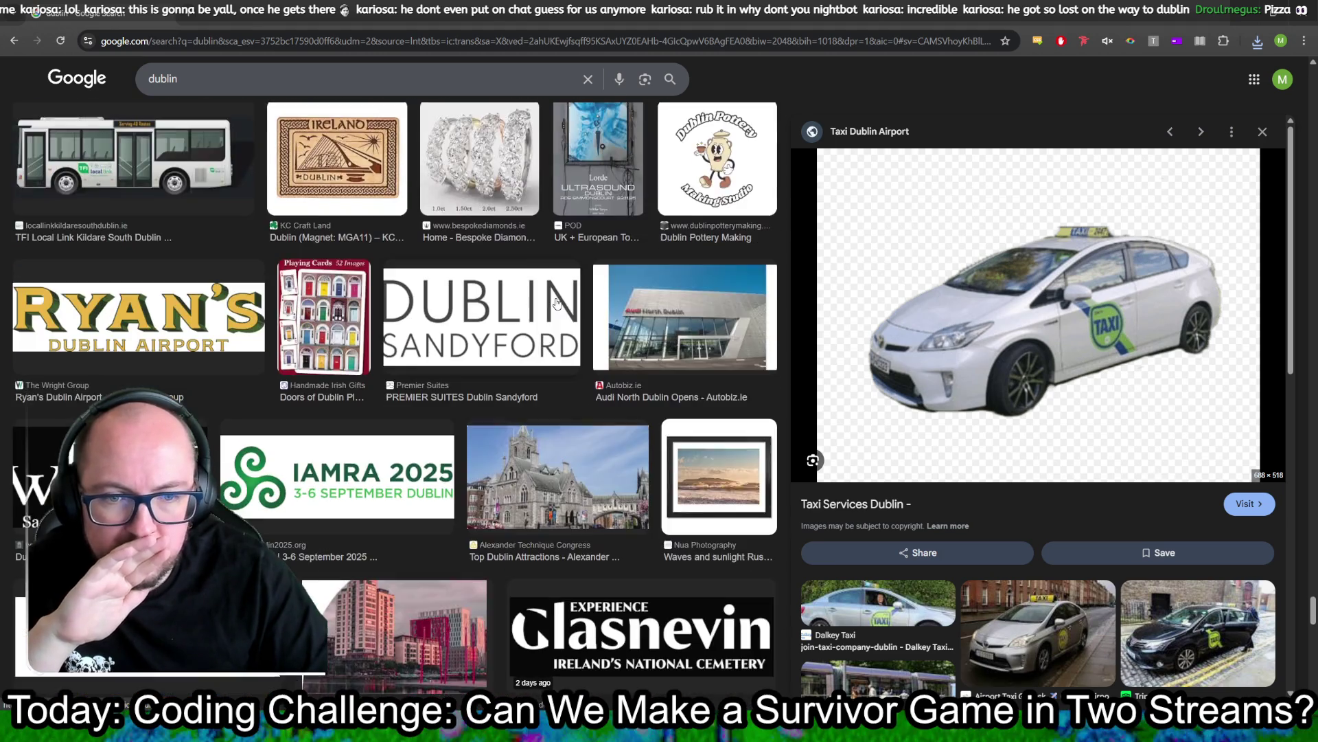
scroll(556, 302, "down", 7)
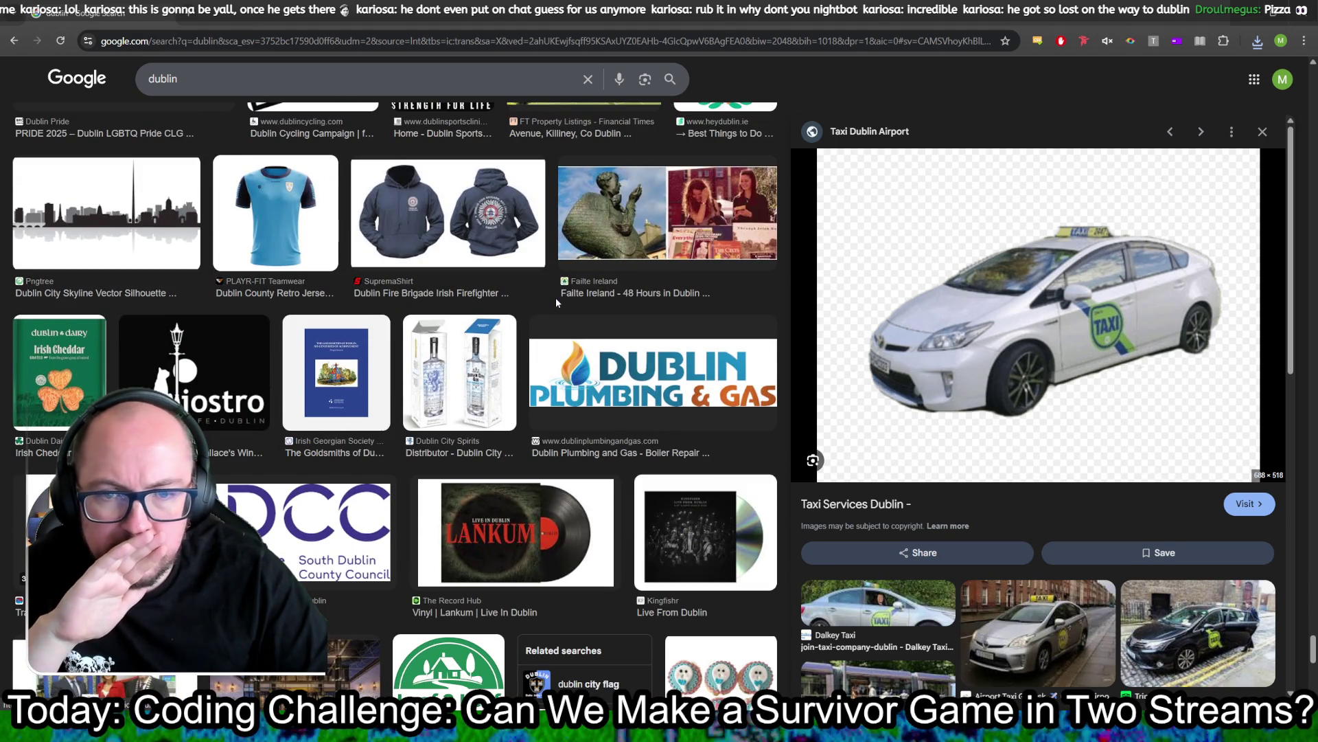
scroll(556, 303, "down", 8)
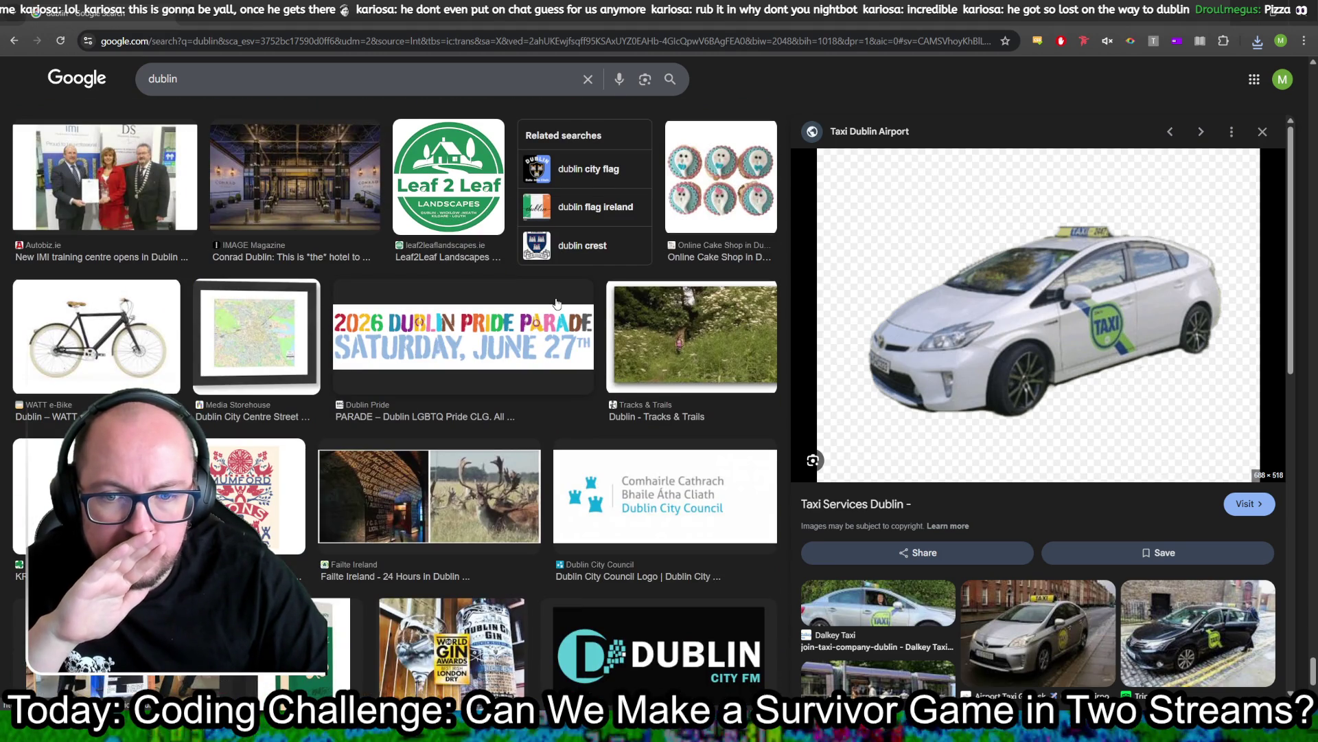
scroll(556, 304, "down", 5)
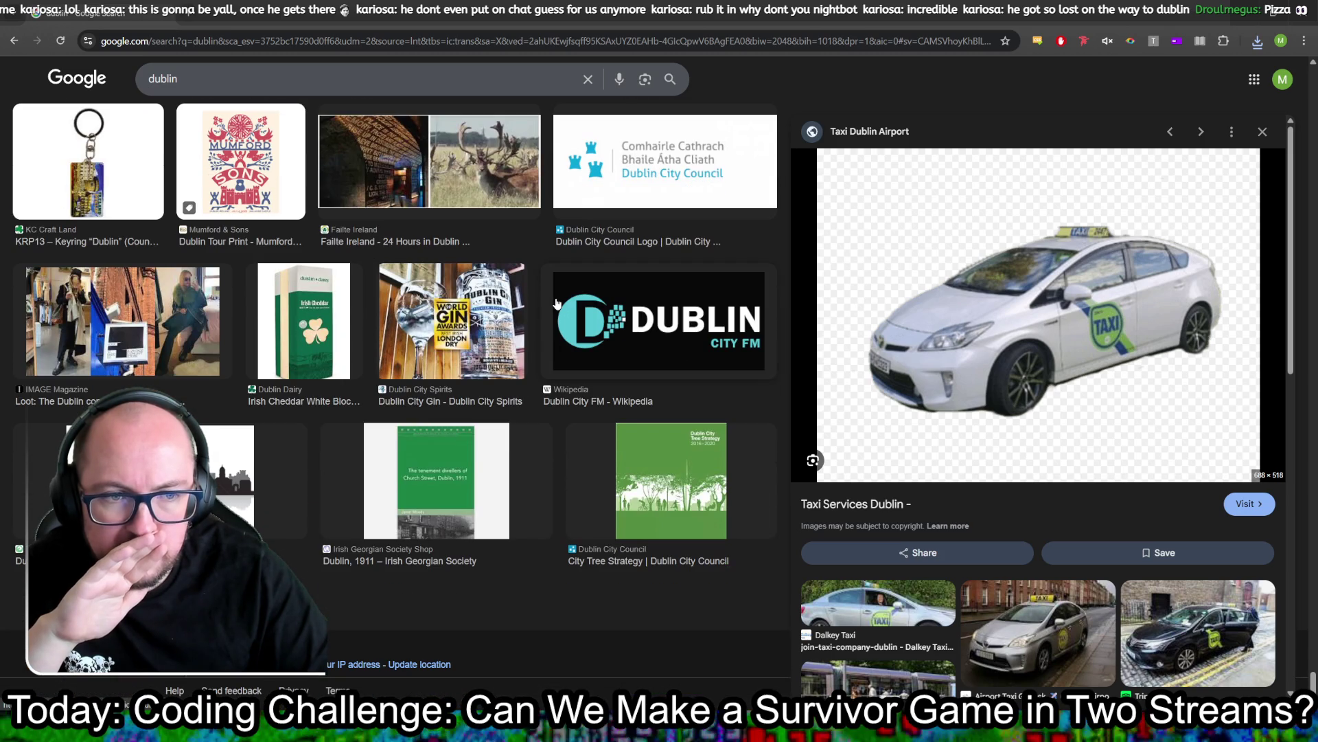
left_click(282, 82)
Step: Search for 'dublin clipart' showing only transparent-background images
type("c")
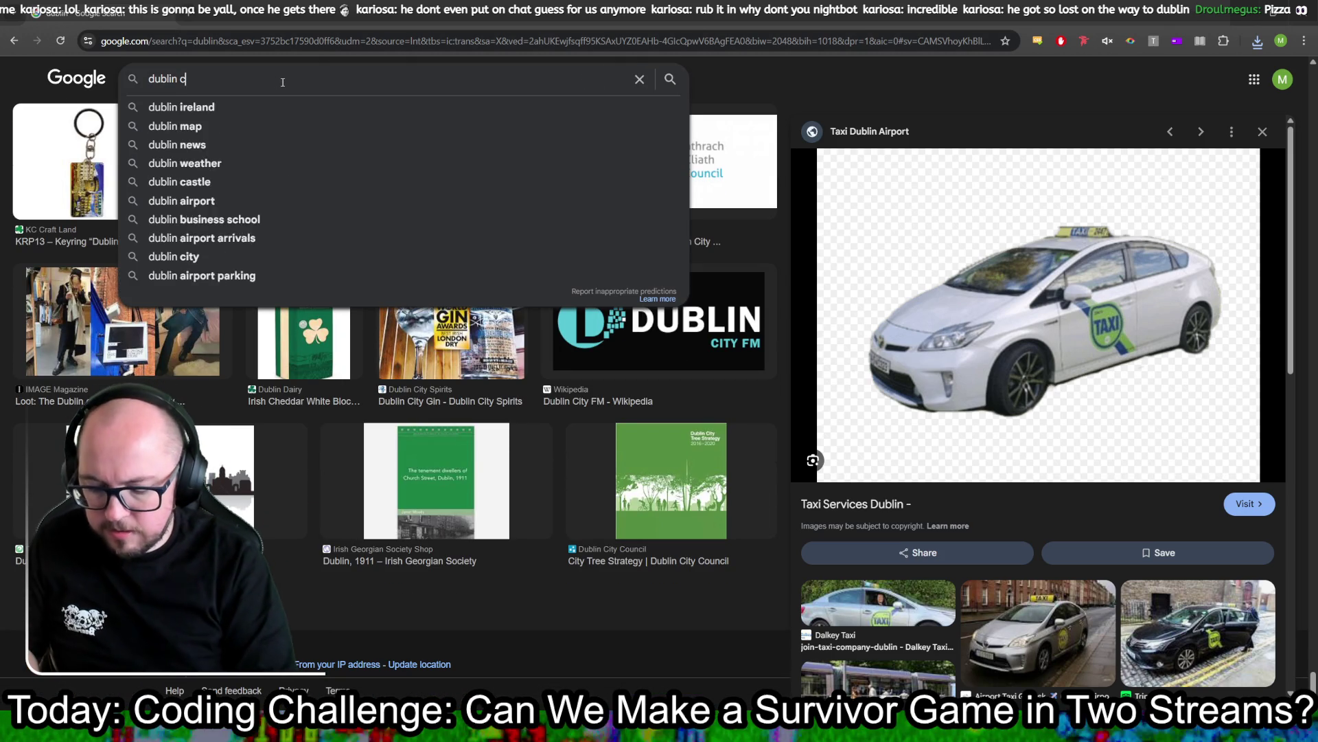
type("lipart")
key("Return")
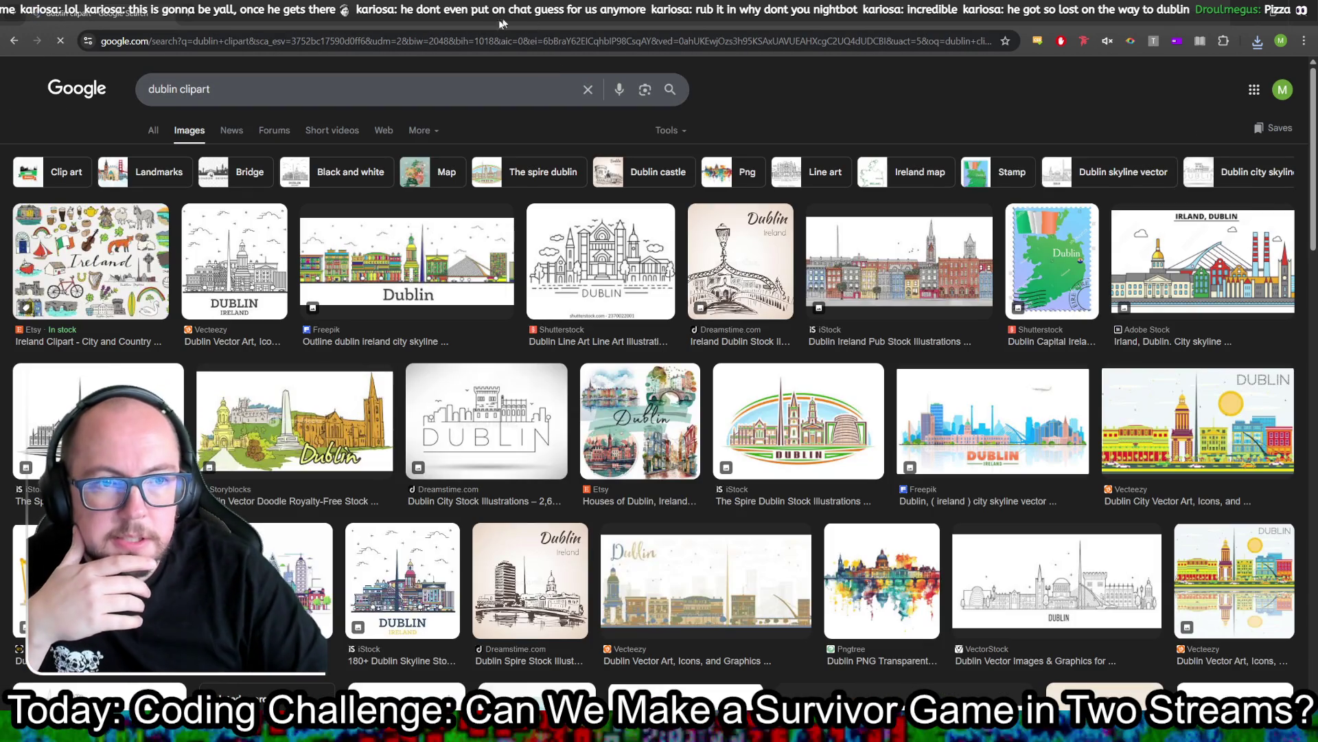
left_click(672, 128)
mouse_move(770, 182)
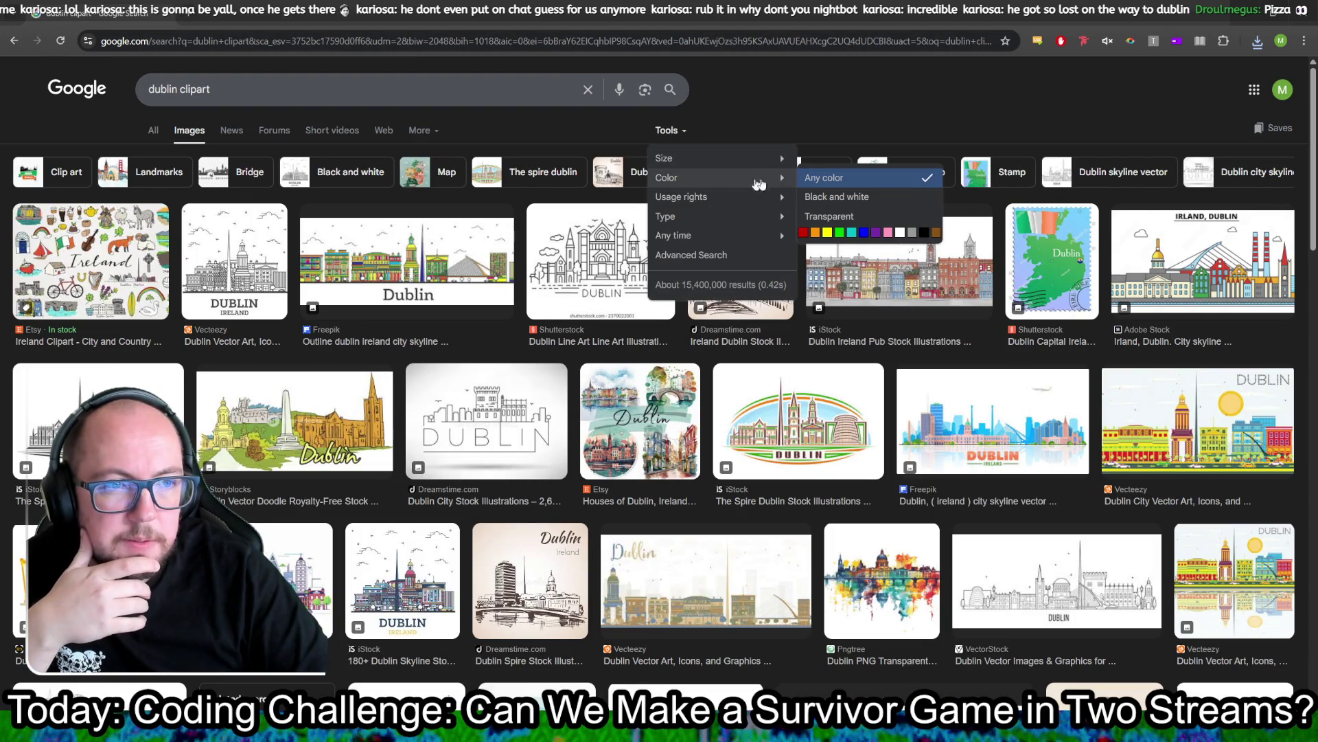
left_click(828, 215)
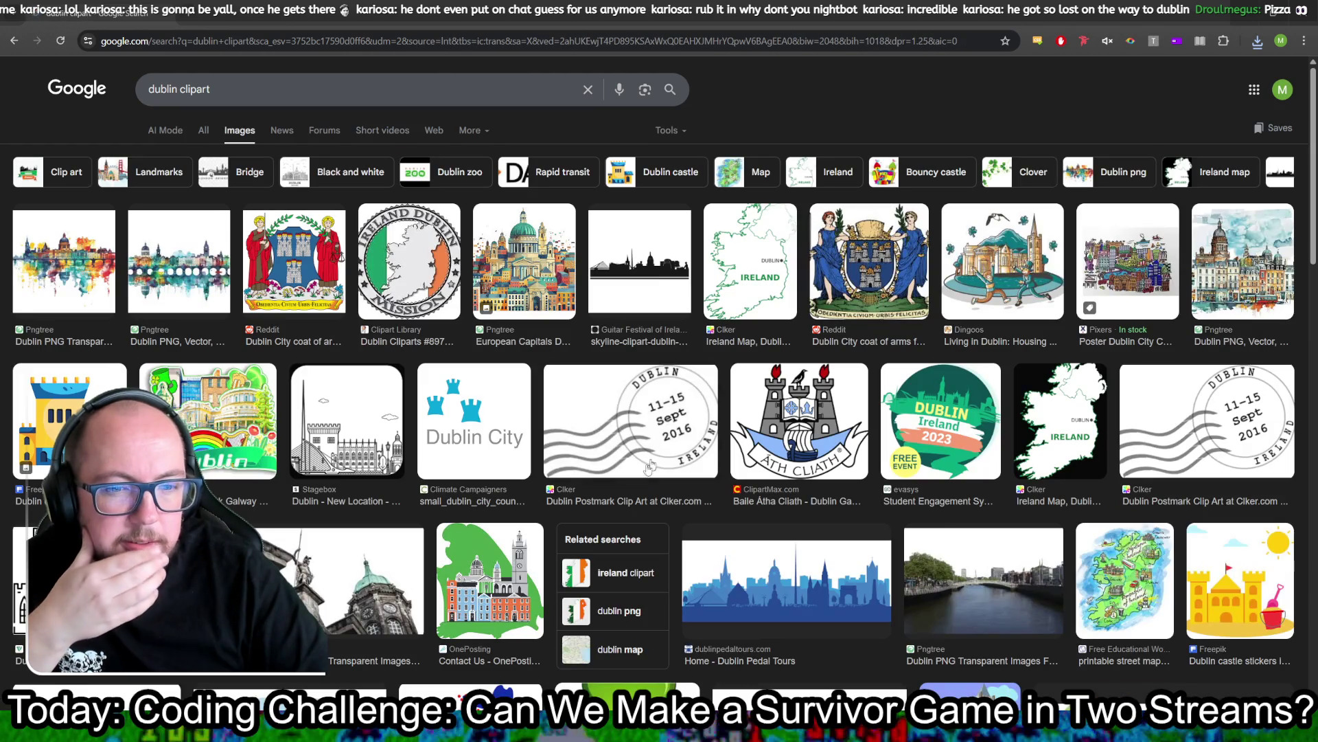
Step: Scroll through the clipart results, then clear 'clipart' from the query
scroll(564, 385, "down", 4)
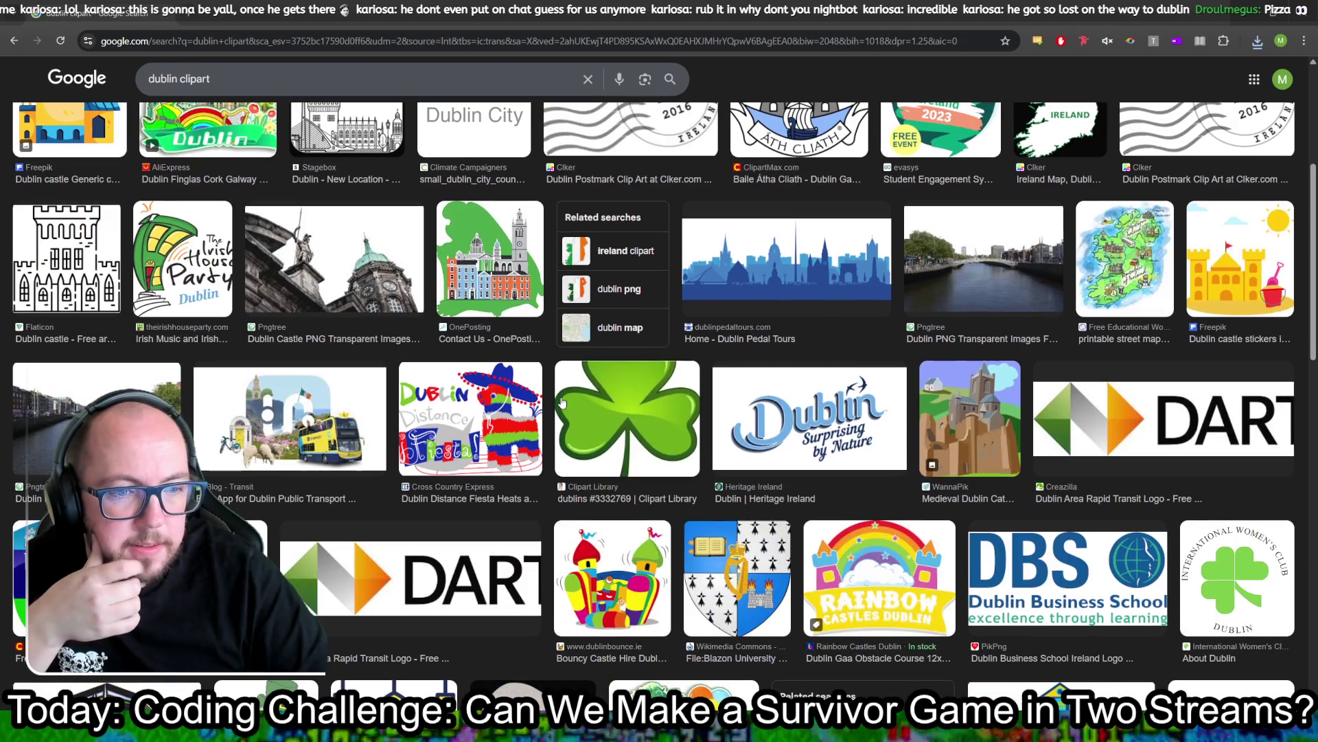
scroll(561, 402, "down", 3)
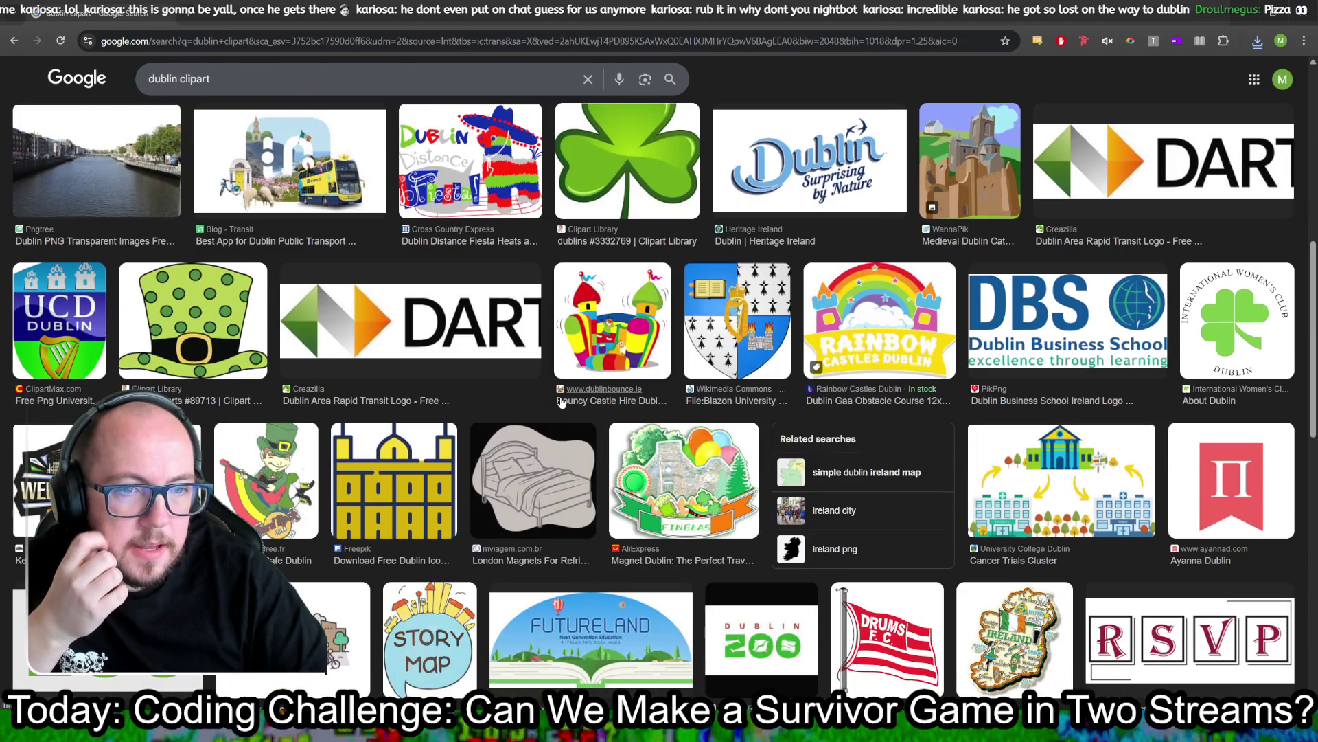
scroll(561, 403, "down", 3)
scroll(561, 403, "up", 7)
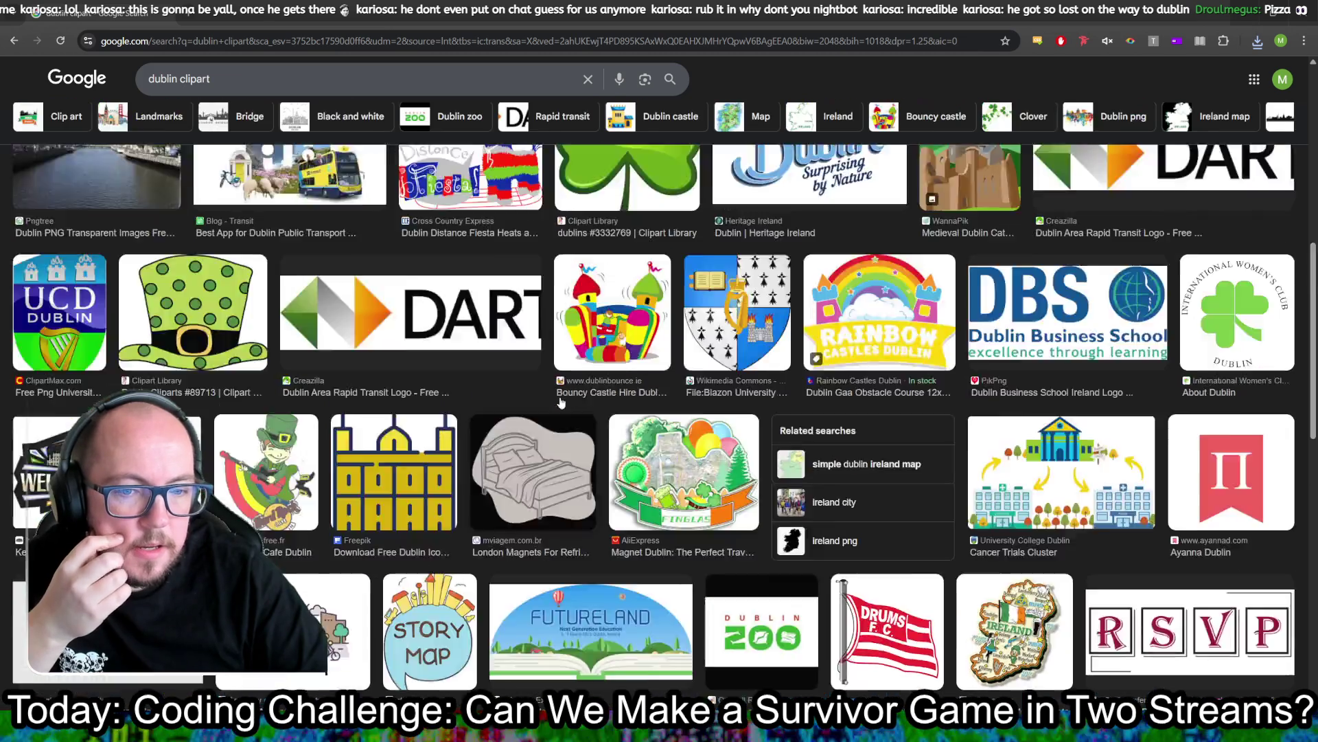
left_click(176, 81)
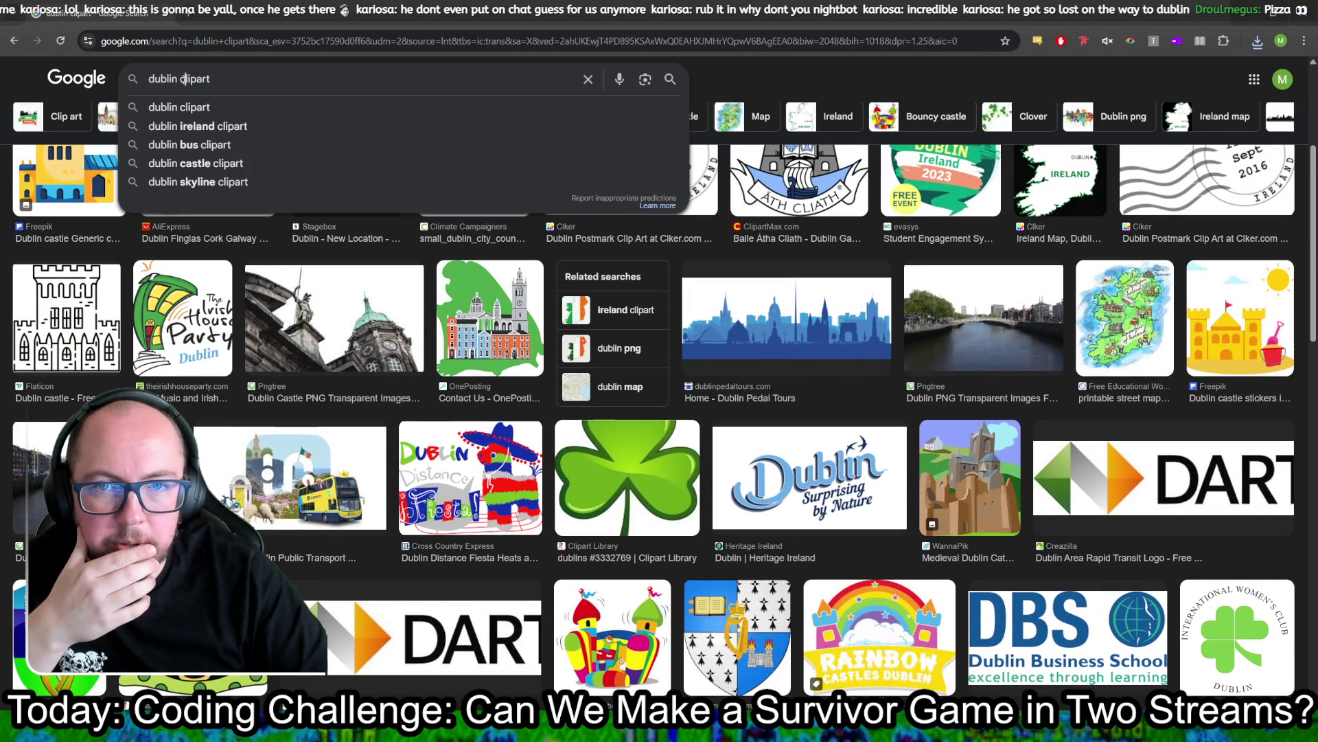
key("BackSpace")
key("BackSpace")
key("BackSpace")
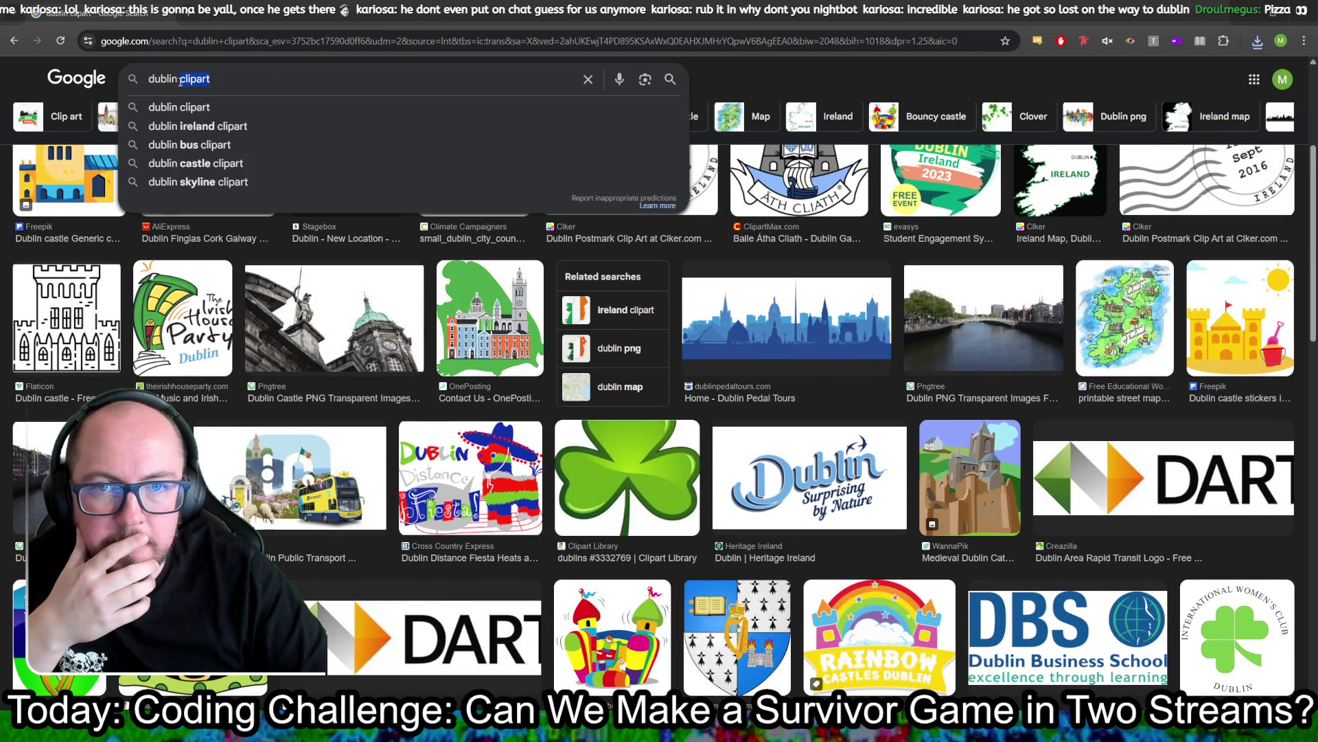
Step: Search for 'dublin bus' limited to transparent-background images
type("bus")
key("Return")
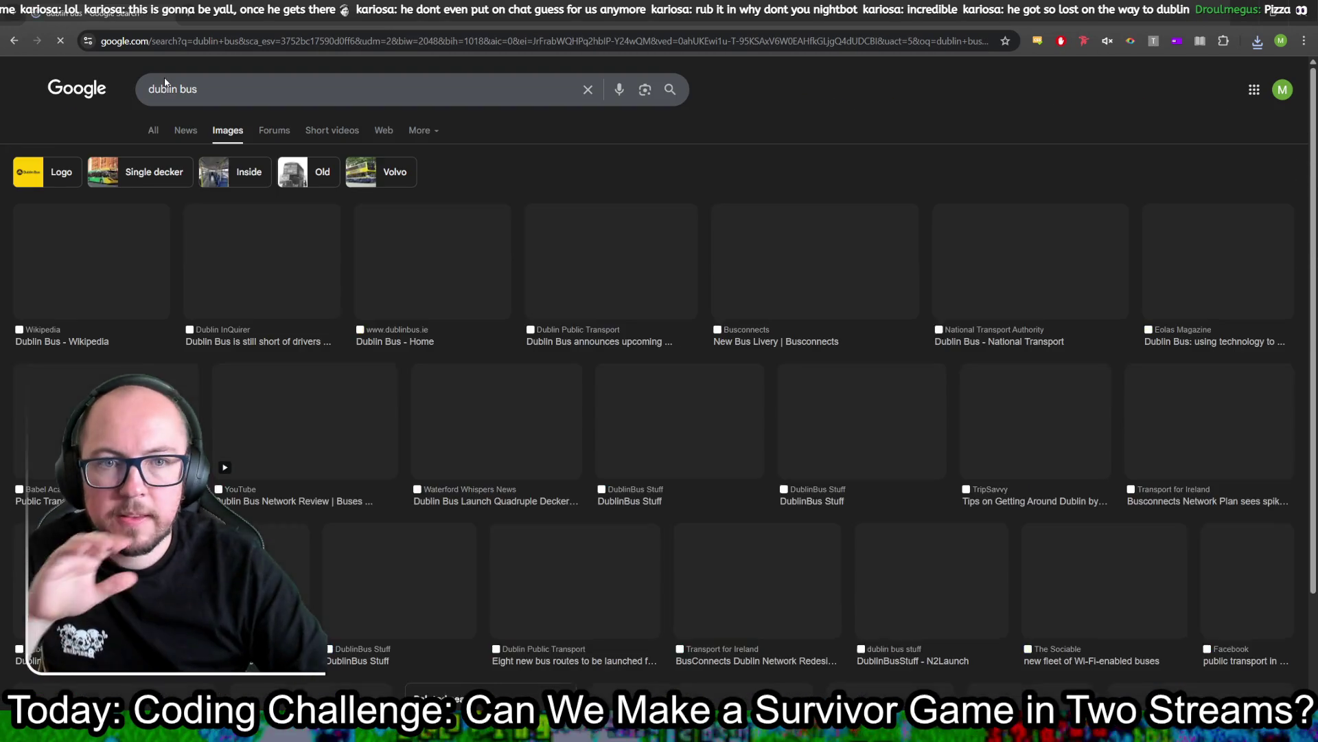
left_click(670, 131)
mouse_move(694, 179)
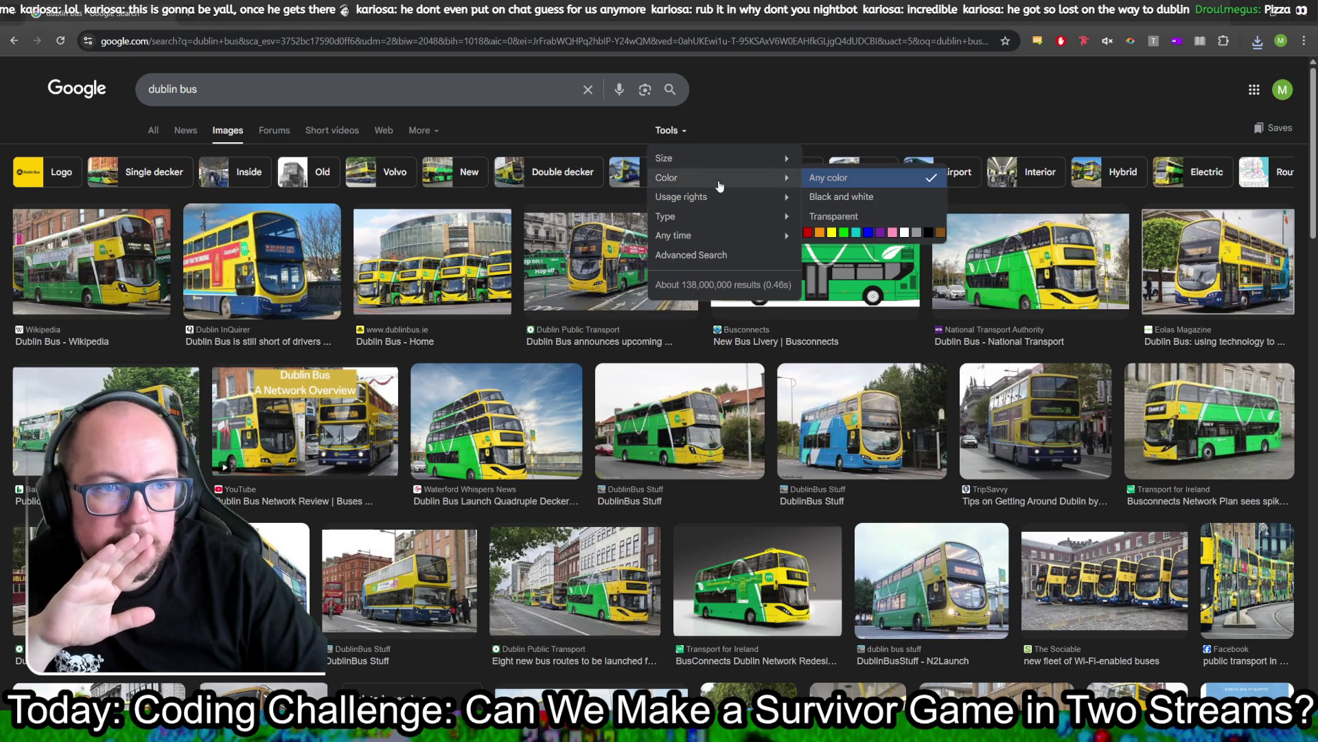
left_click(824, 216)
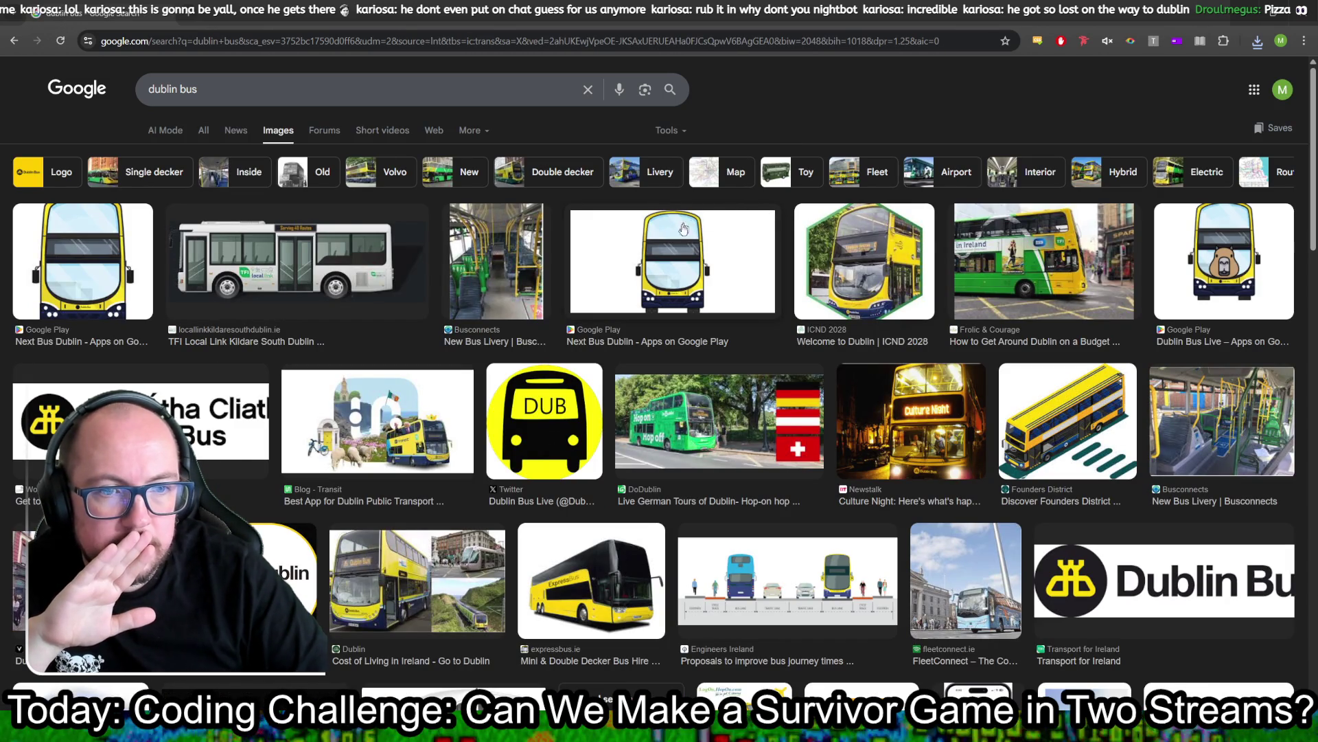
Step: Save the front-view Next Bus Dublin image to Downloads as unnamed (1).png
left_click(670, 264)
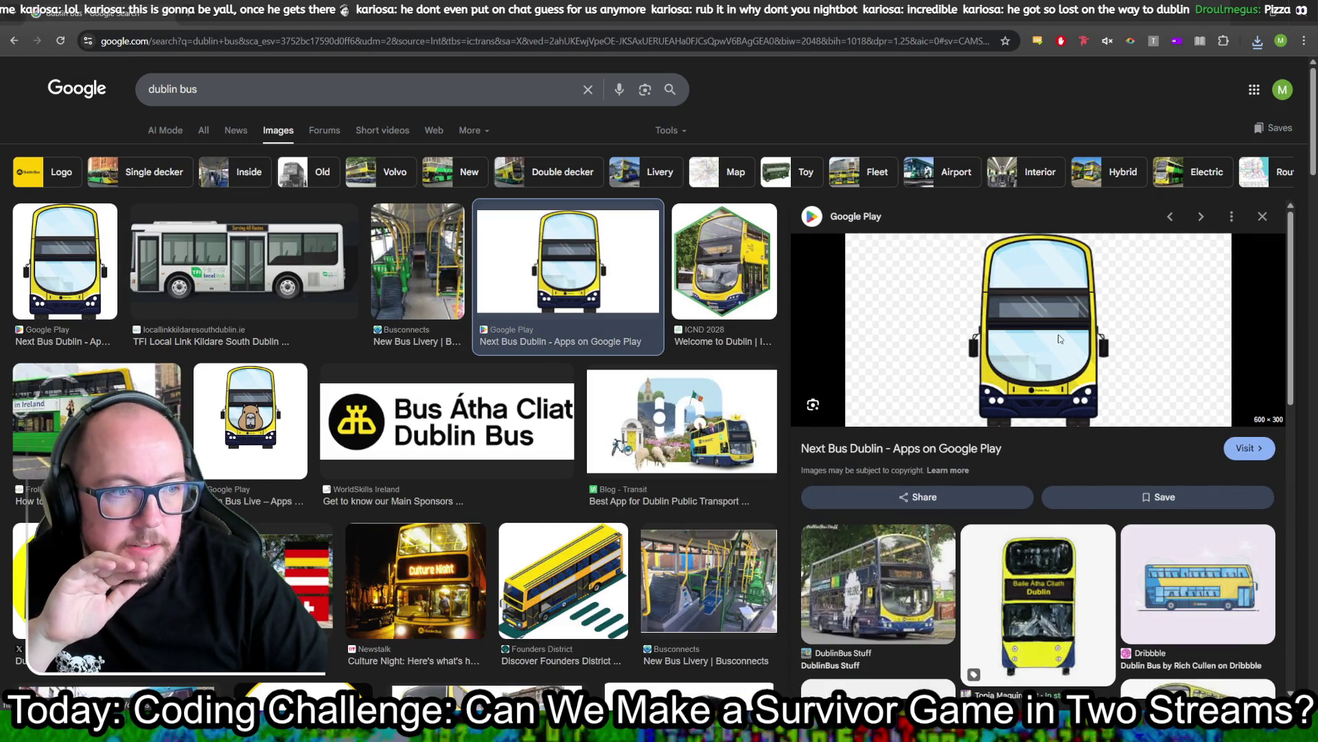
right_click(1061, 339)
left_click(1126, 529)
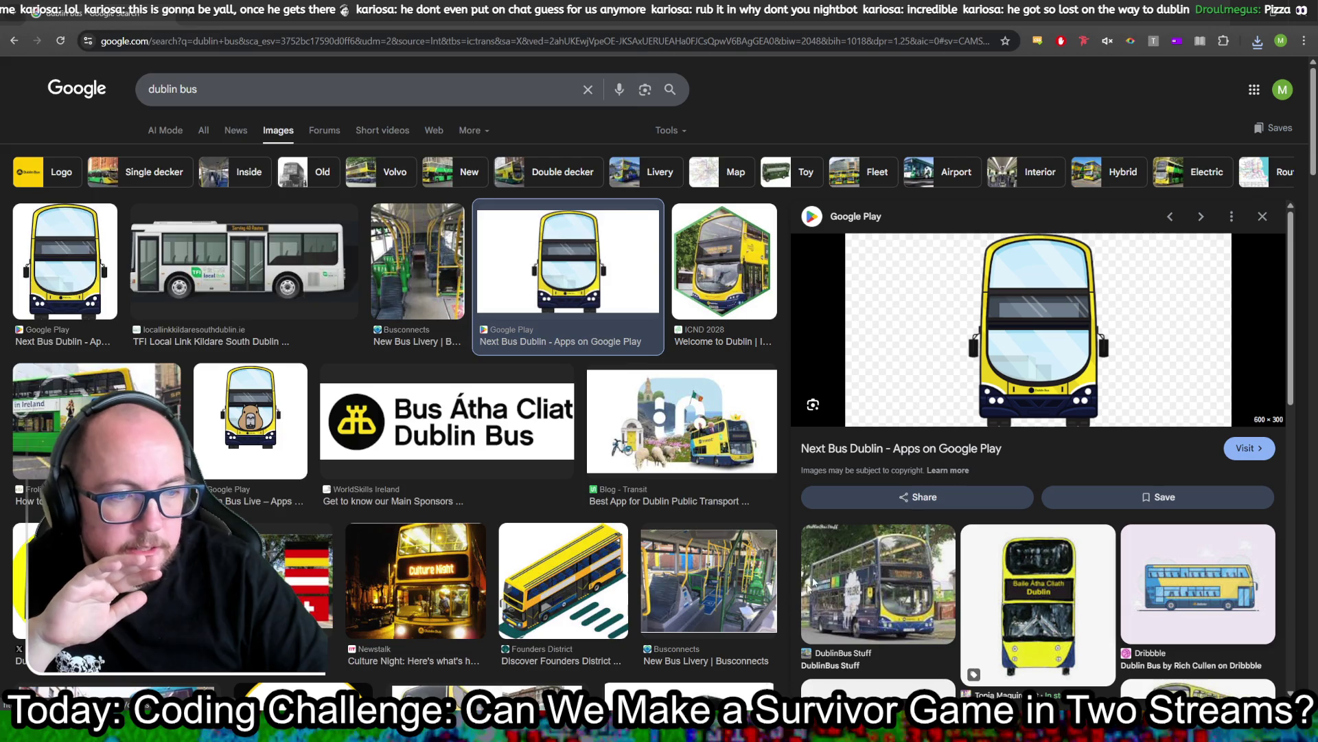
left_click(550, 640)
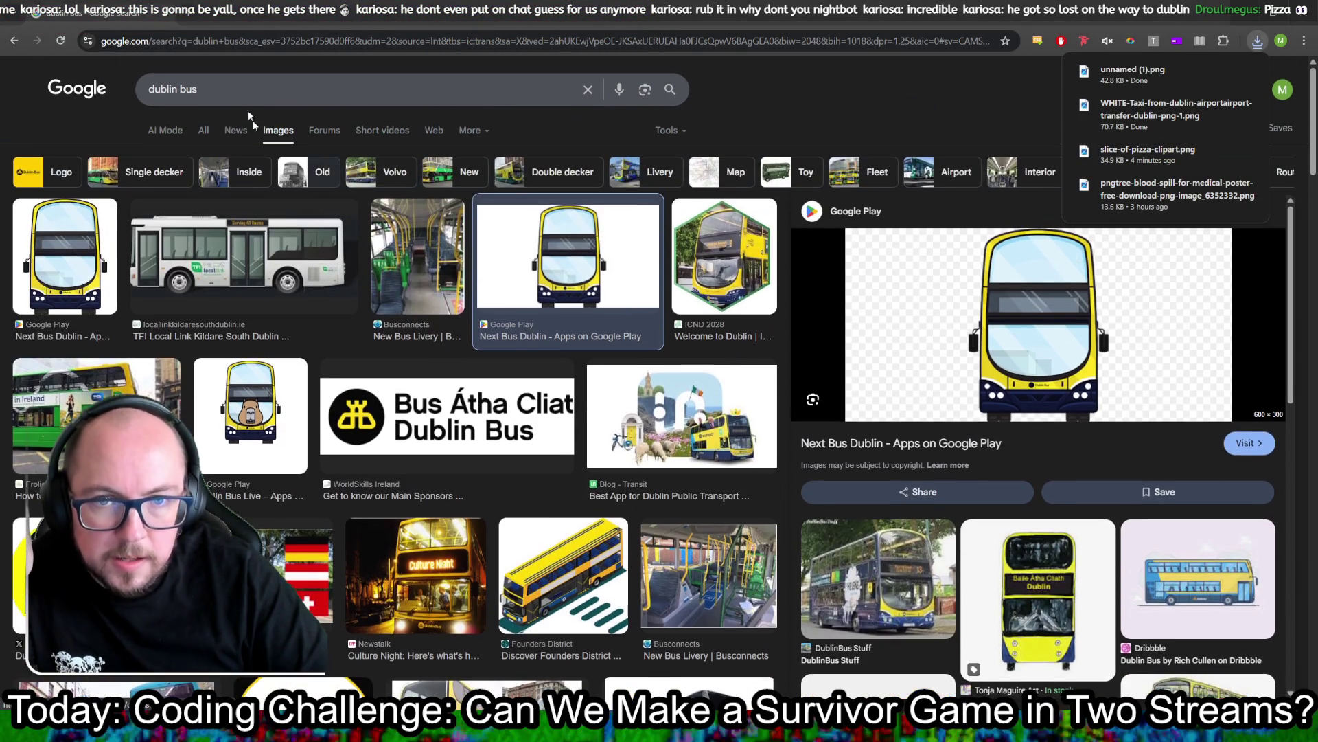
double_click(183, 89)
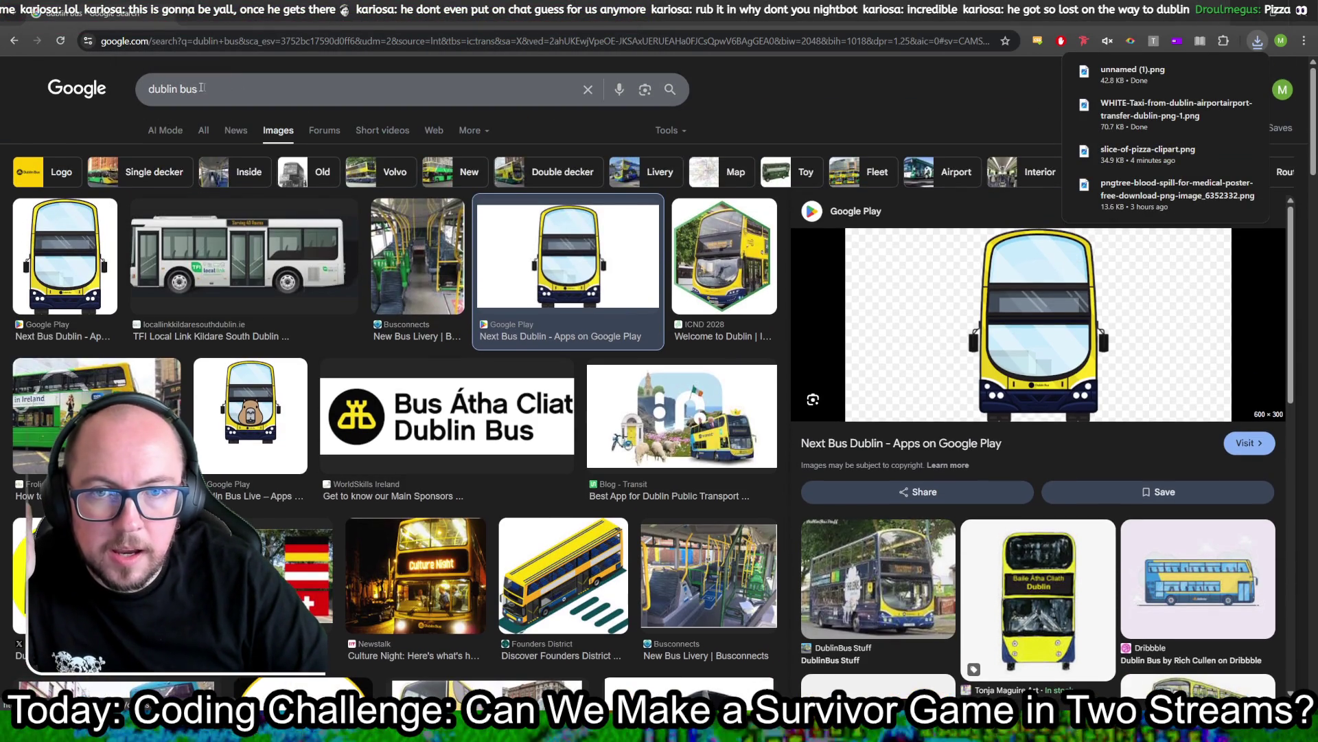
Step: Search for 'dublin people' with the transparent-background filter and skim the results
type("people")
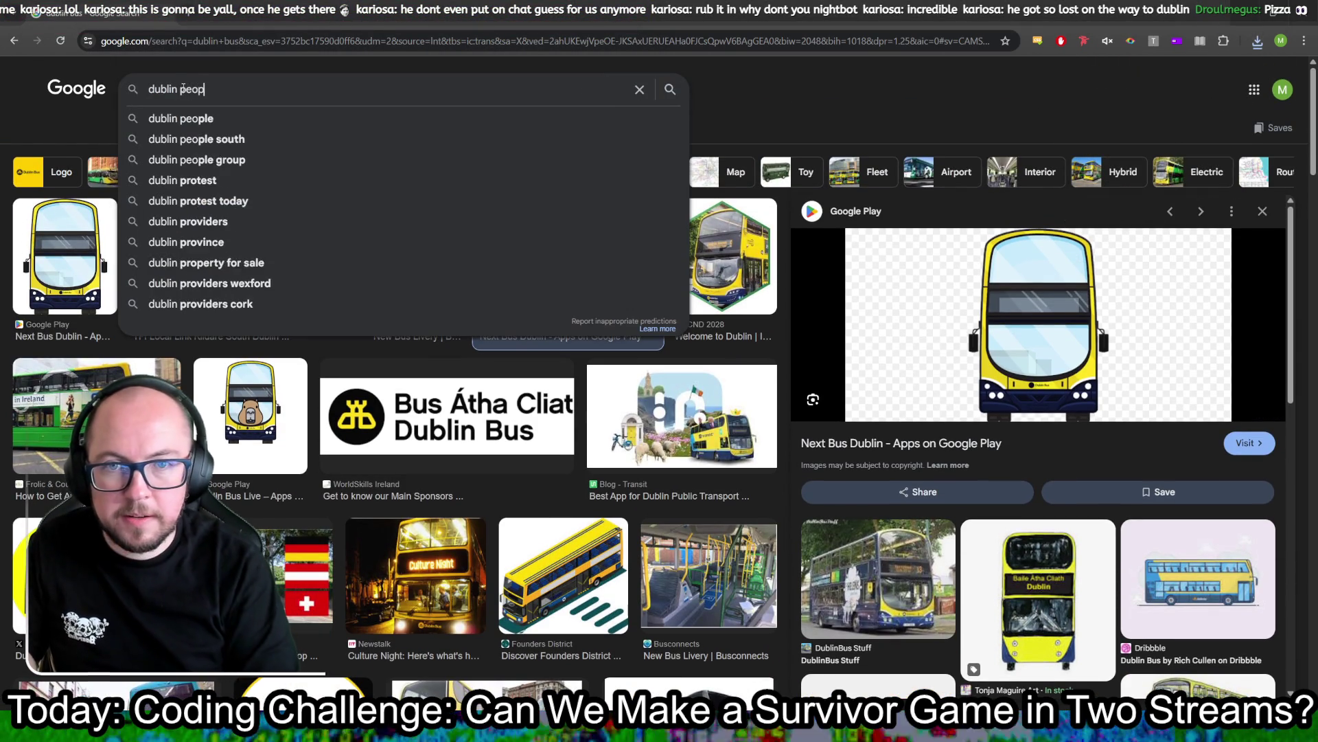
key("Return")
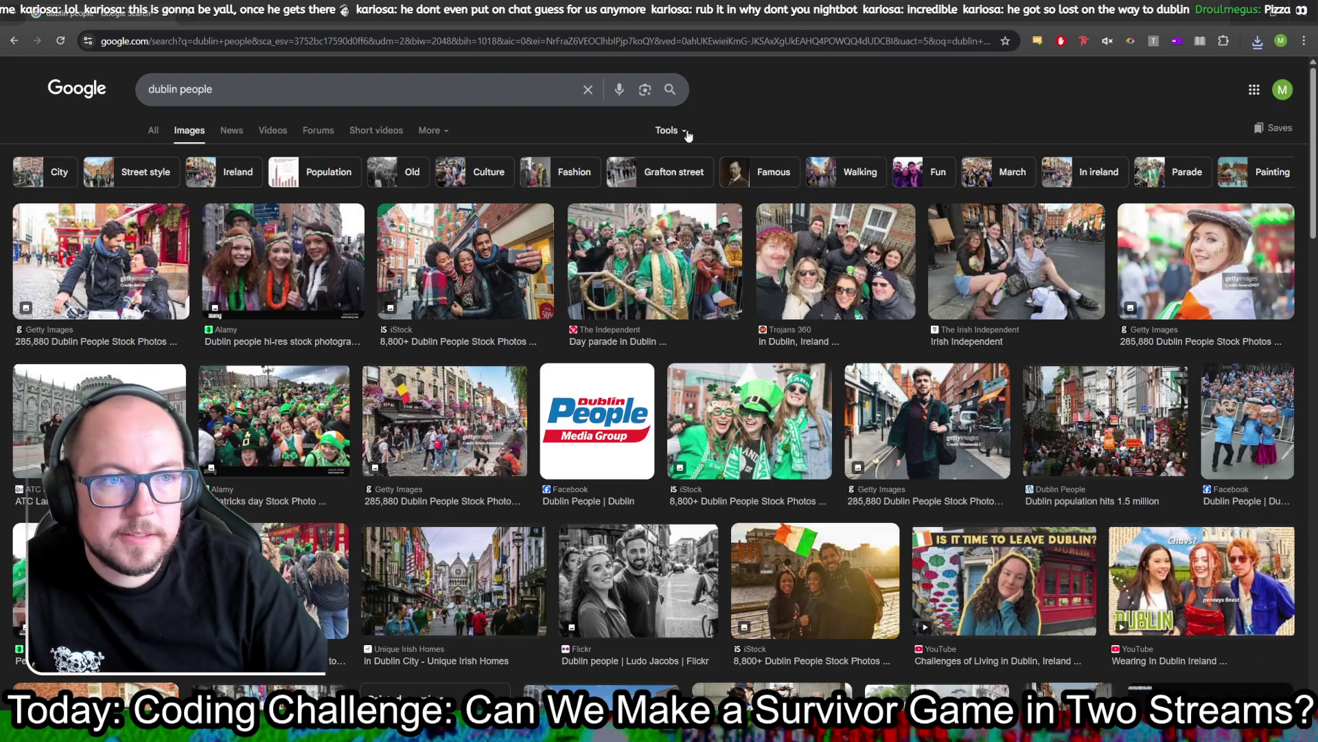
left_click(670, 130)
mouse_move(756, 177)
left_click(844, 218)
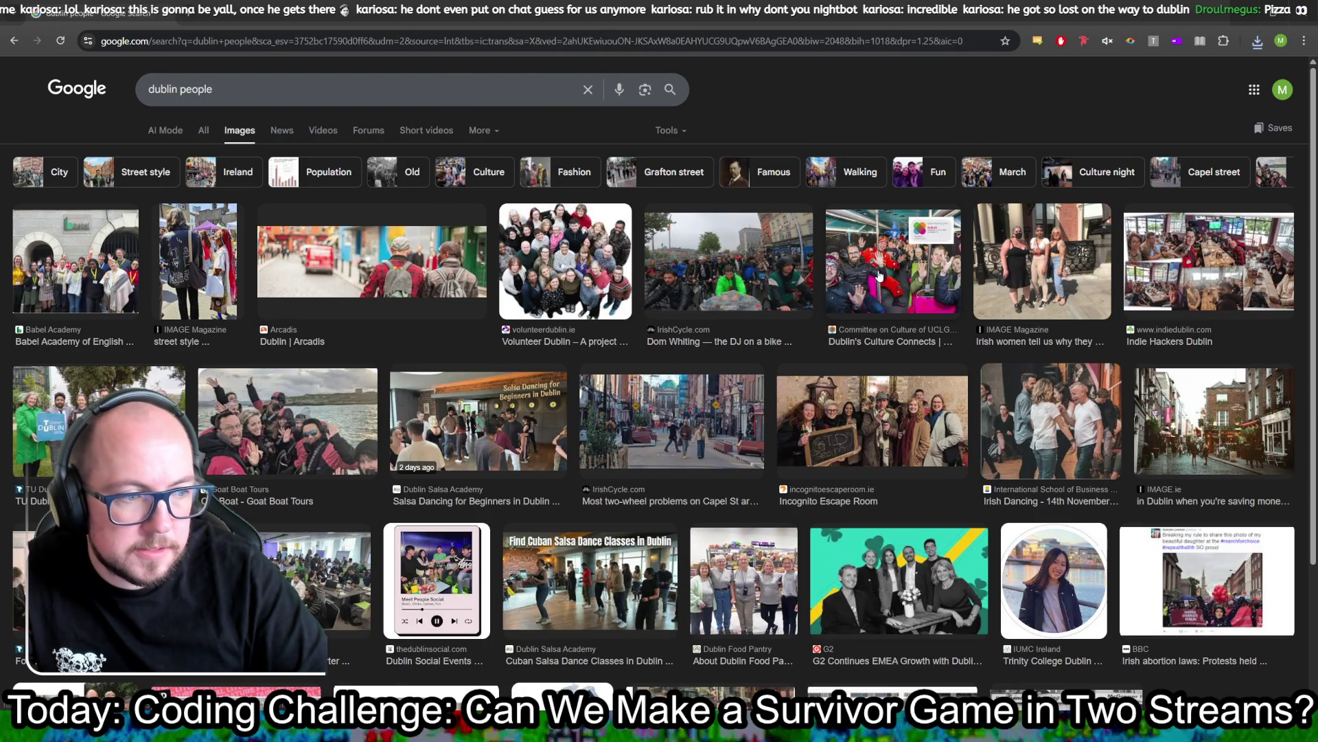
scroll(716, 248, "down", 2)
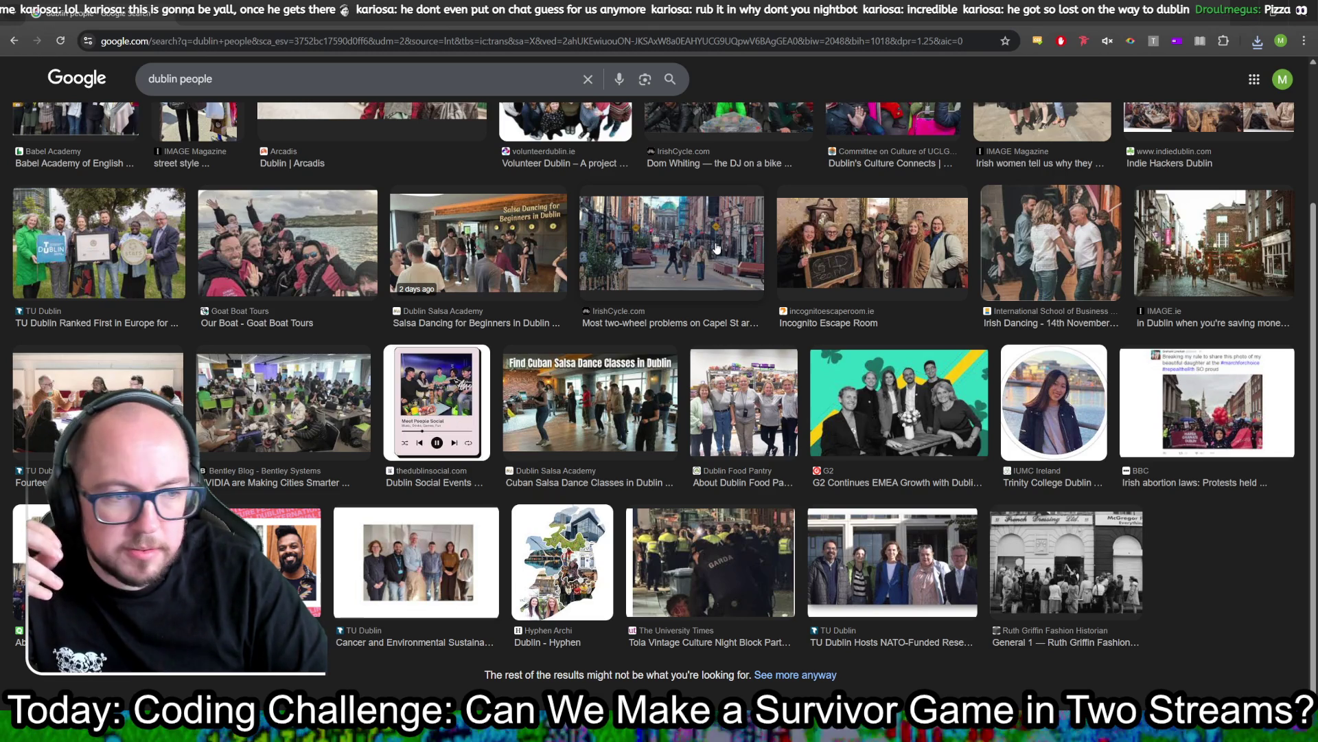
scroll(716, 247, "up", 2)
Step: Search for 'dublin character' limited to transparent-background images
double_click(190, 87)
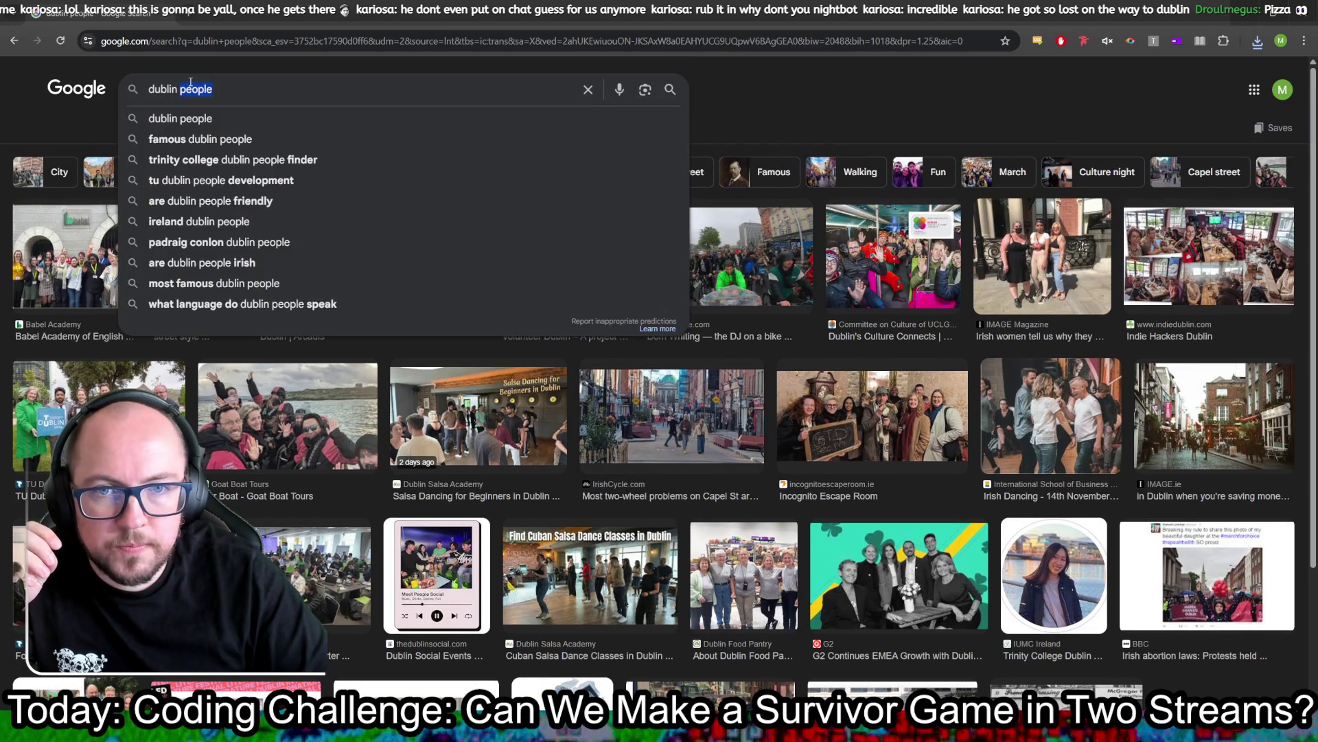
type("charct")
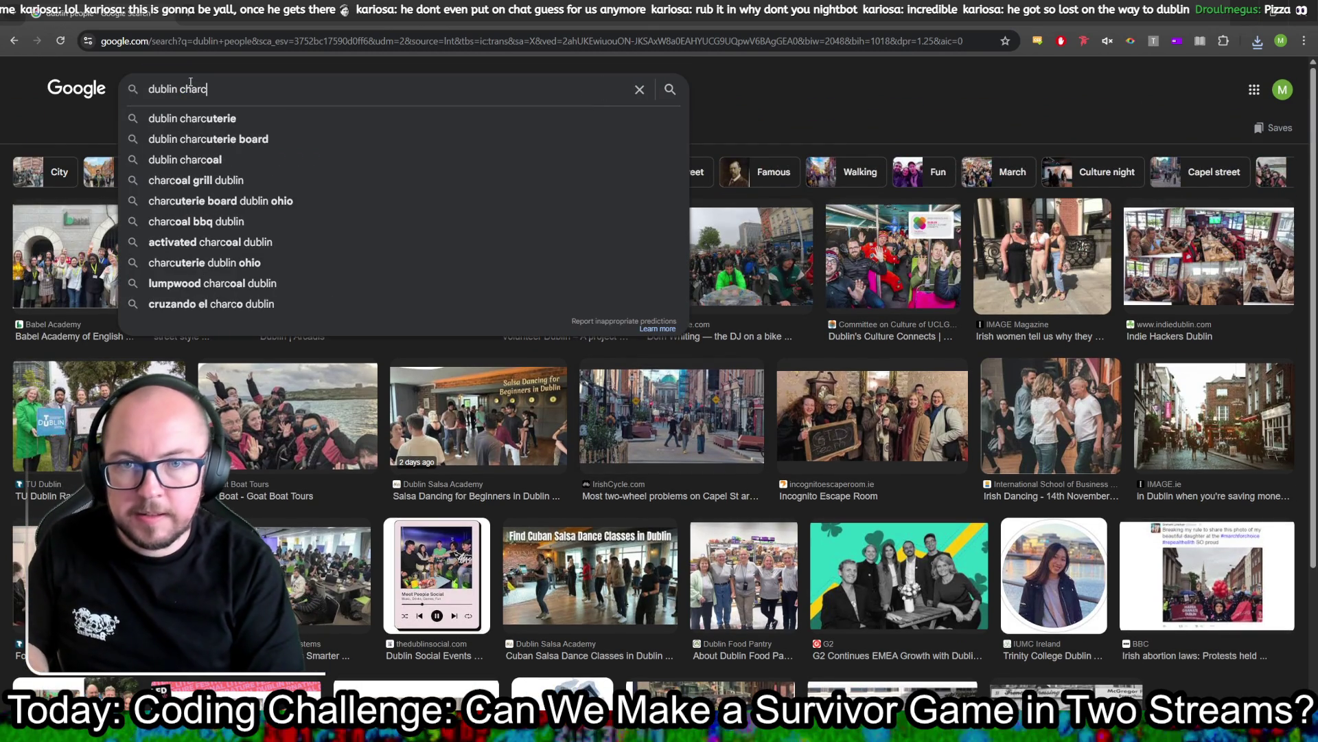
key("BackSpace")
type("acter")
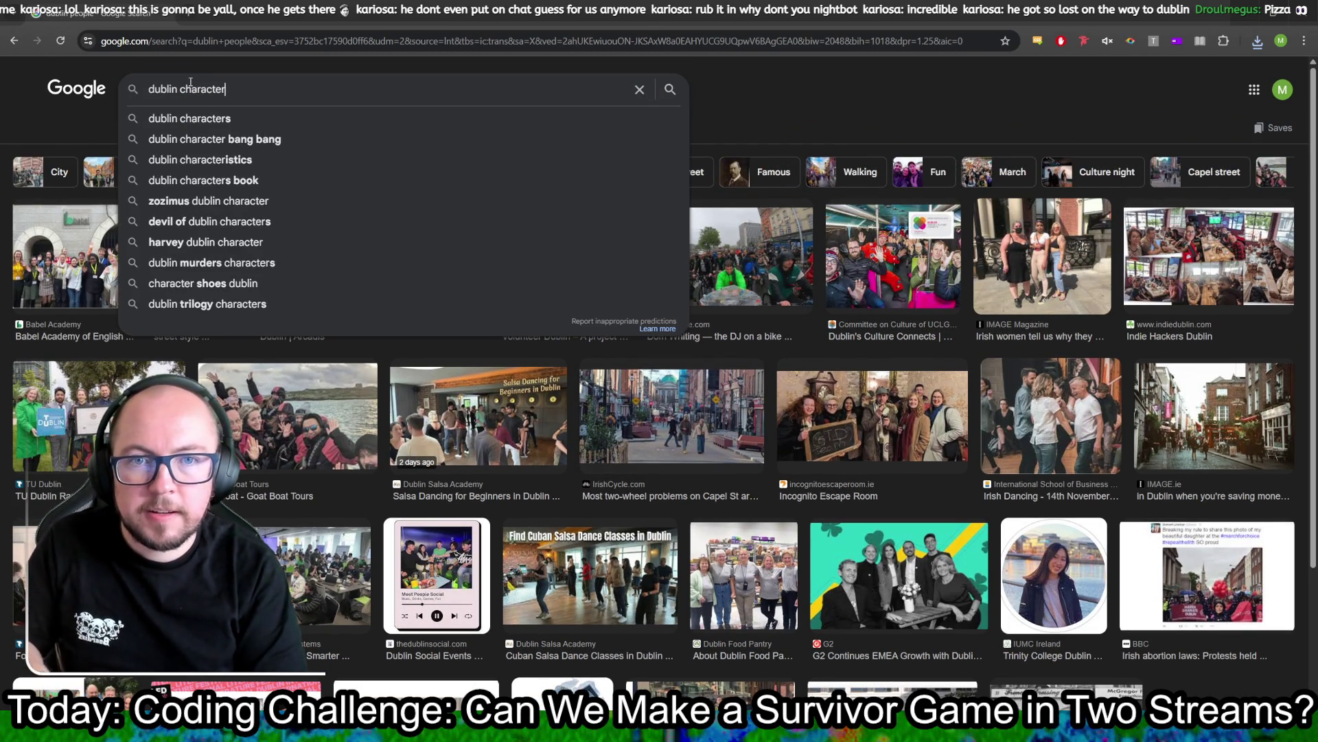
key("Return")
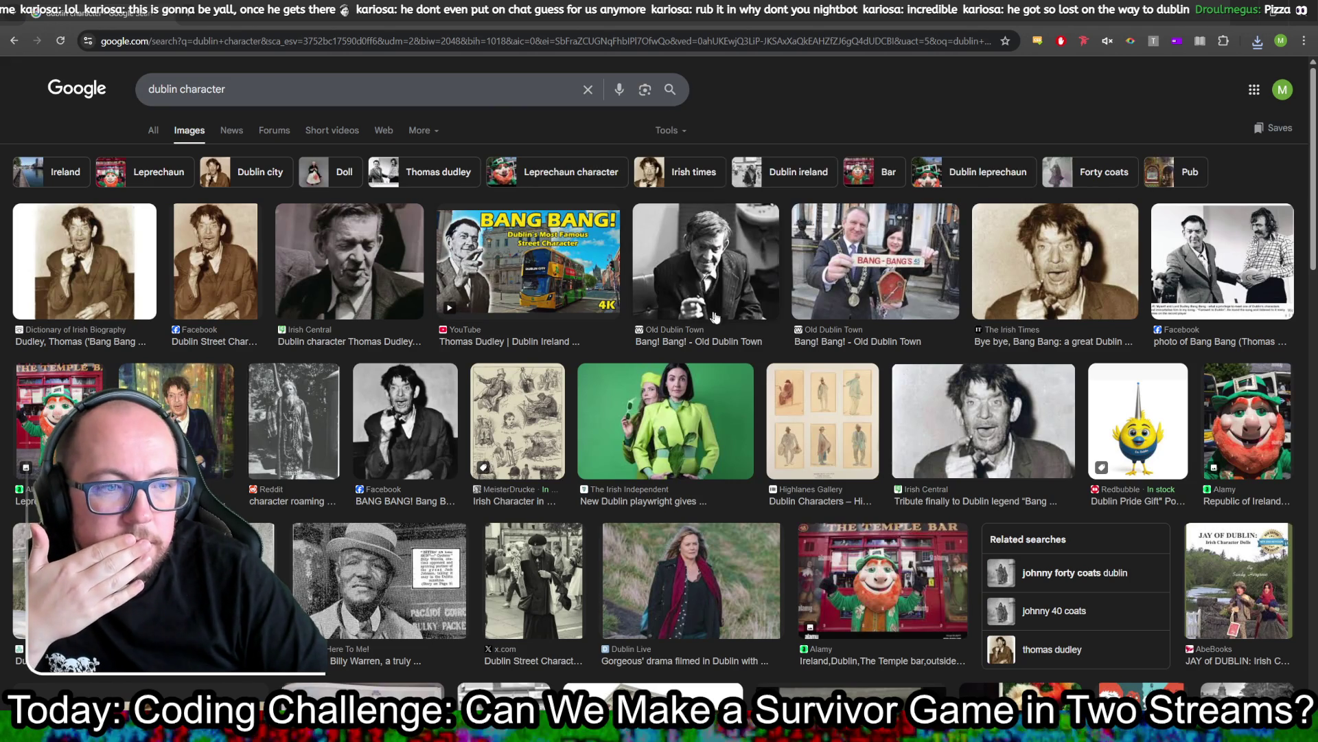
left_click(666, 130)
mouse_move(774, 182)
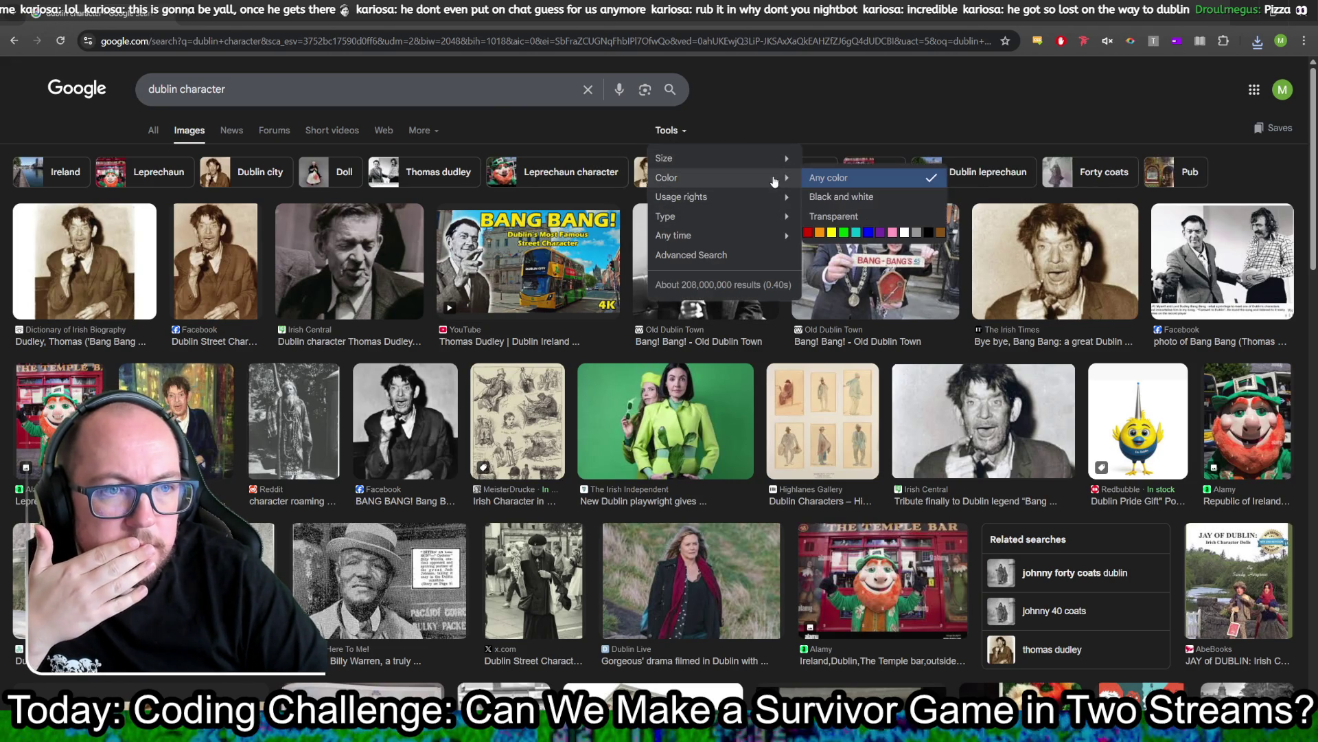
left_click(834, 216)
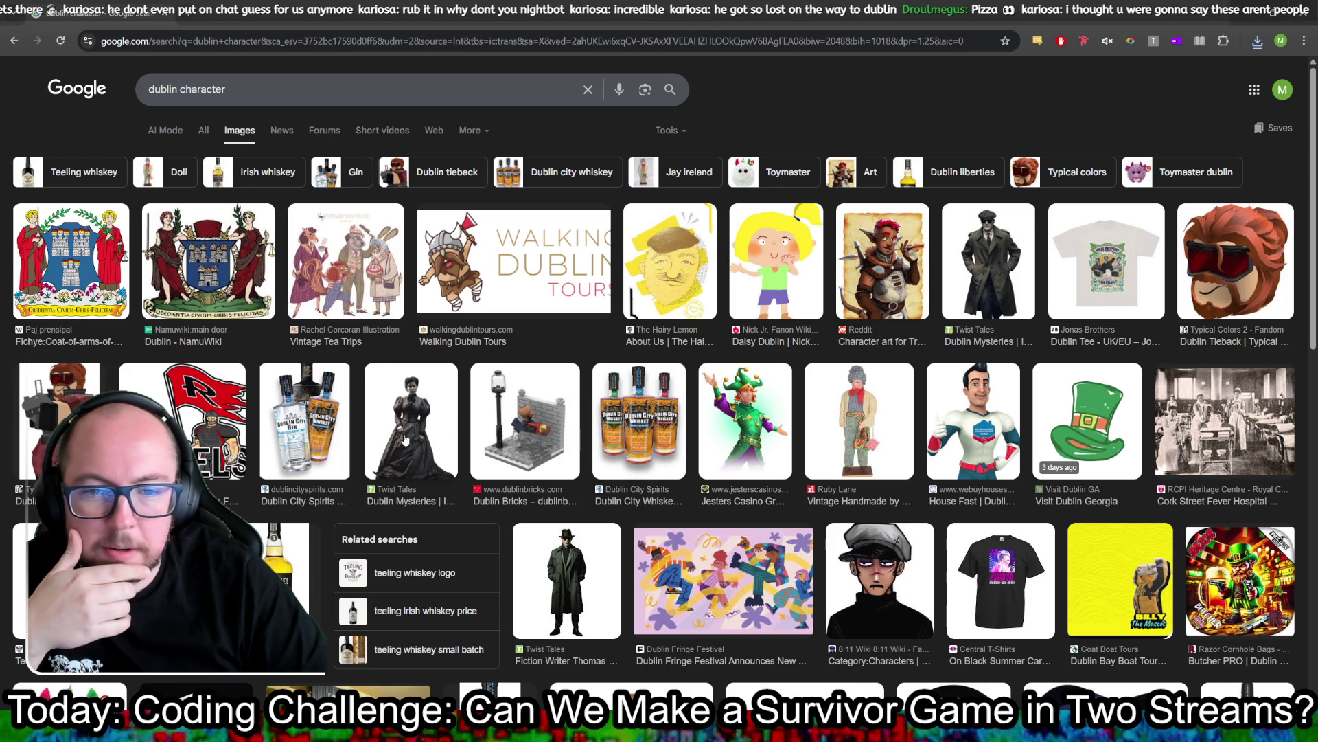
Step: Preview the Twist Tales woman in the black dress and scroll the results
left_click(405, 439)
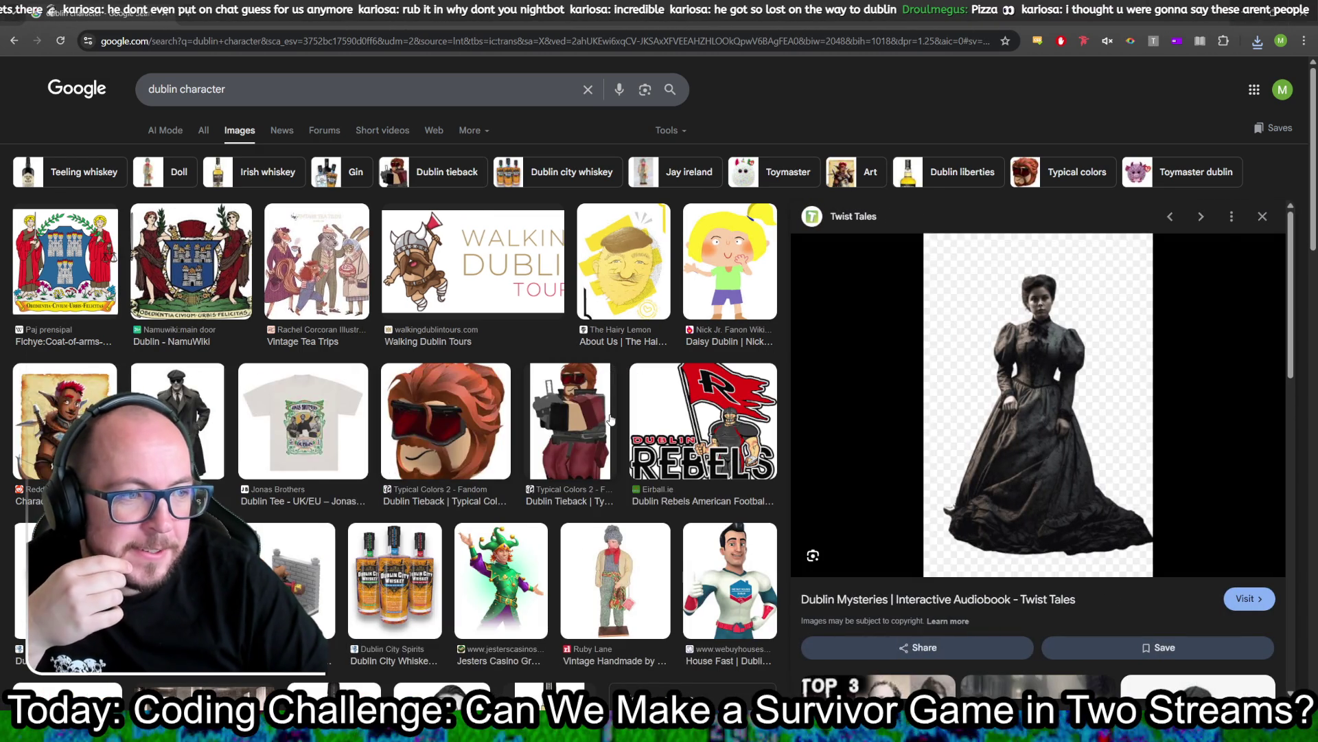
scroll(641, 430, "down", 6)
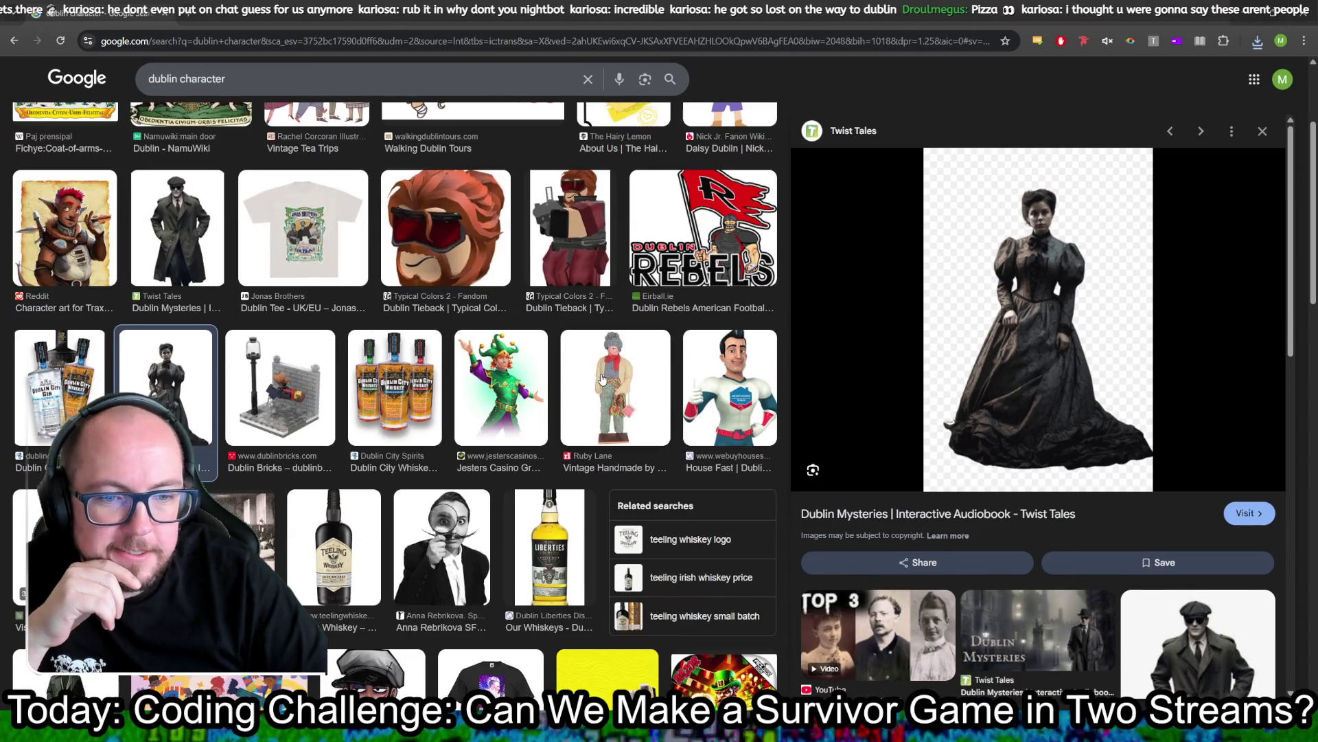
scroll(601, 379, "down", 5)
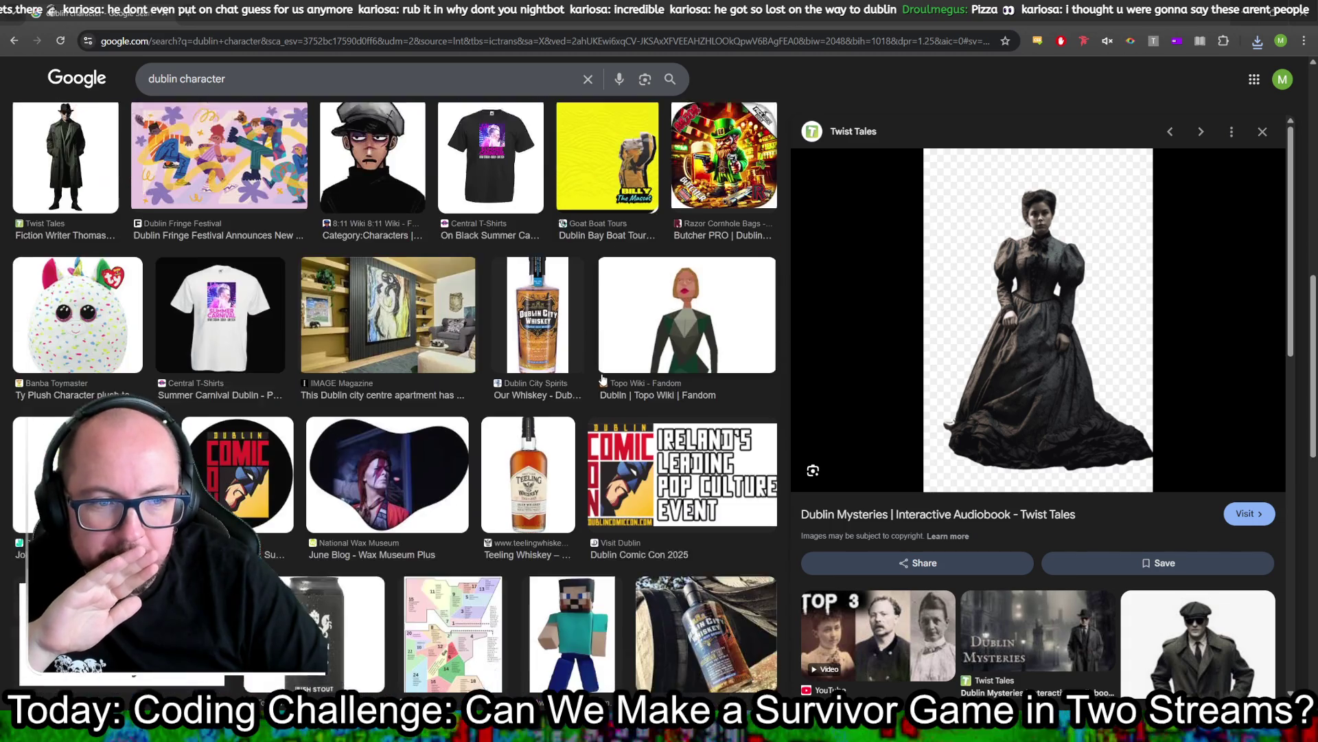
scroll(602, 379, "down", 3)
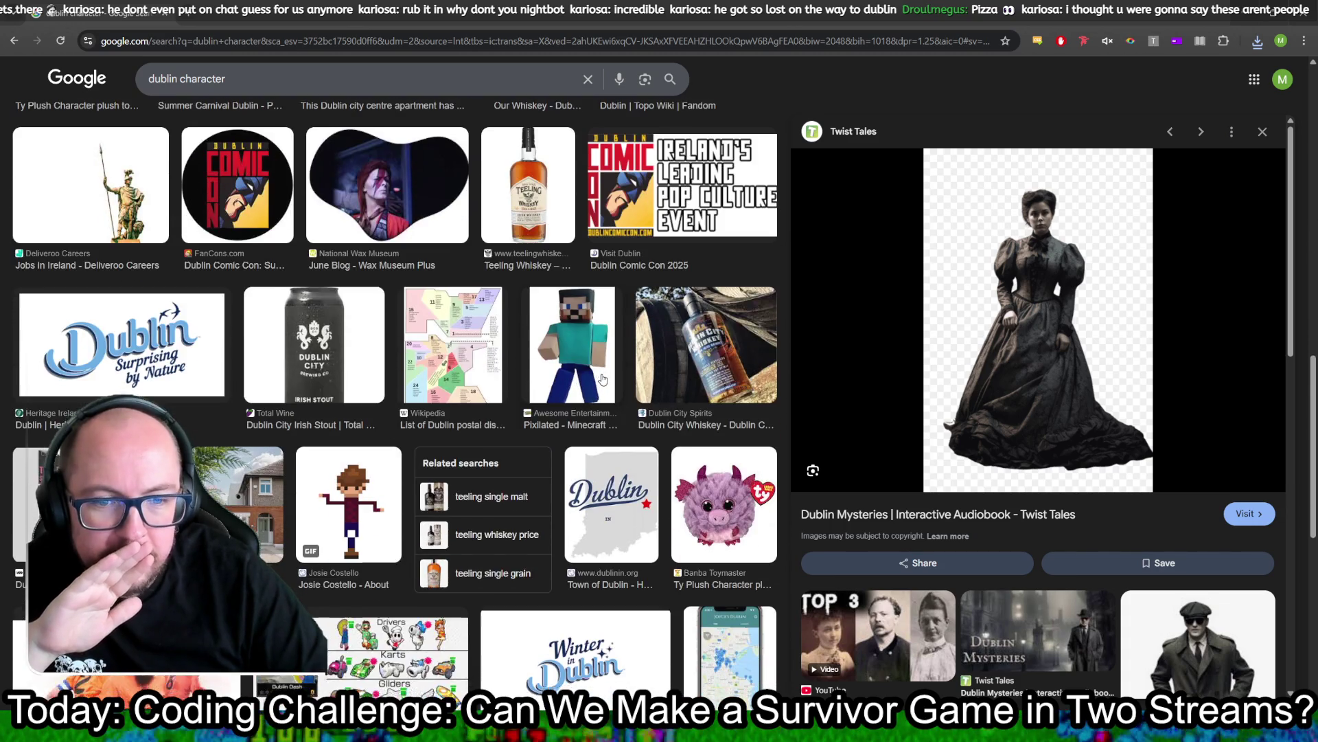
scroll(601, 379, "down", 5)
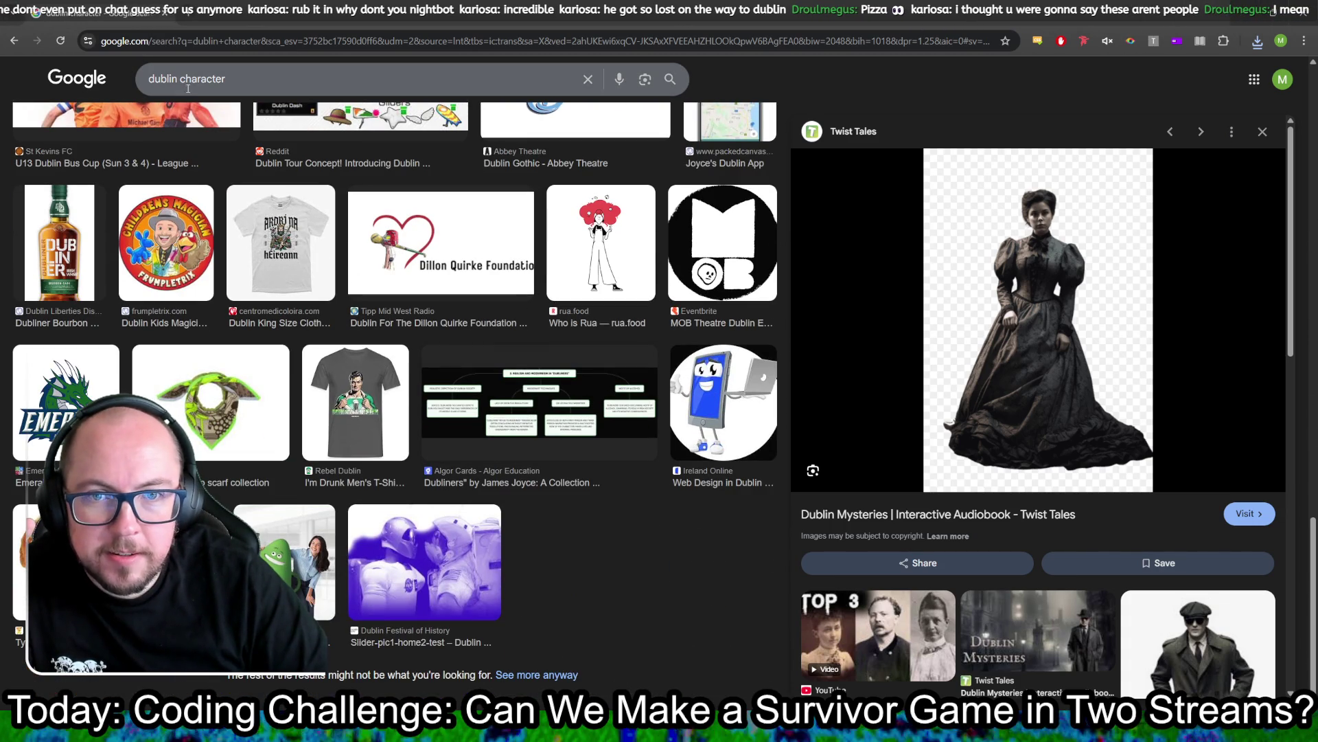
Step: Search for 'dublin statue' limited to transparent-background images
type("statue")
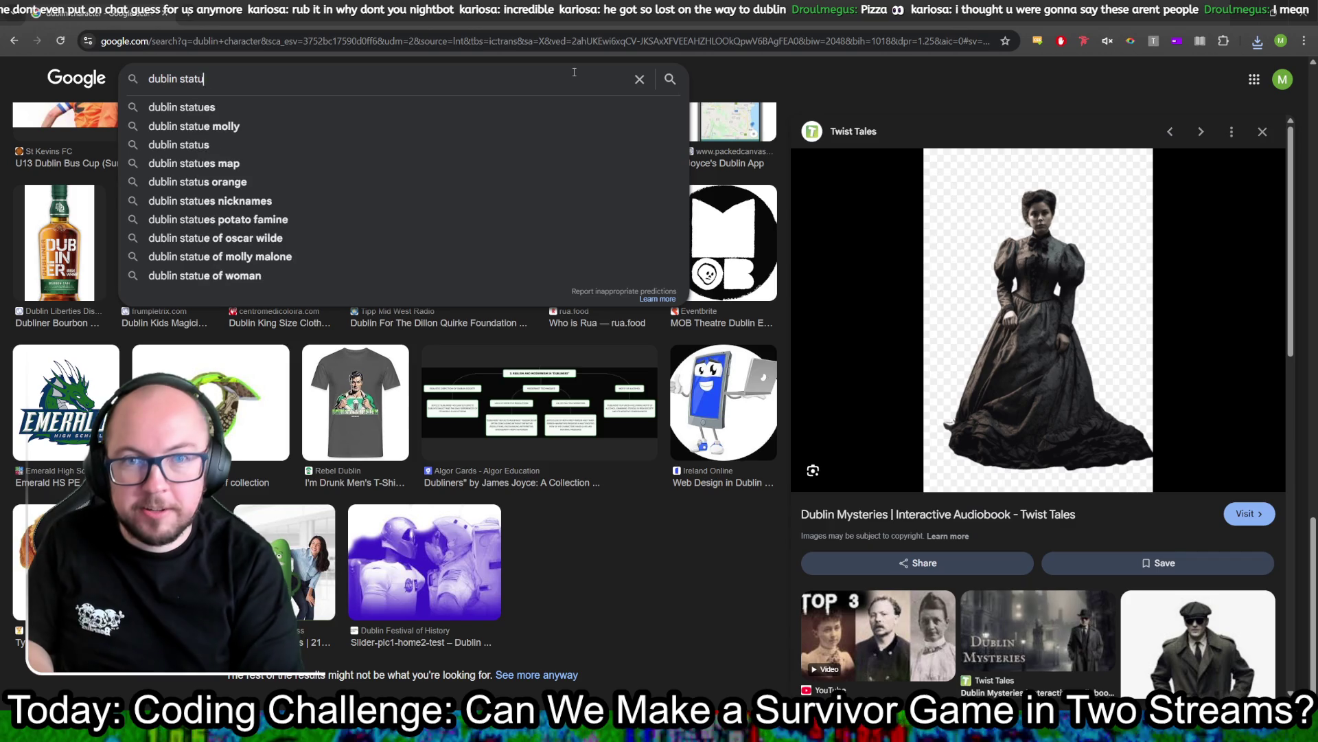
key("Return")
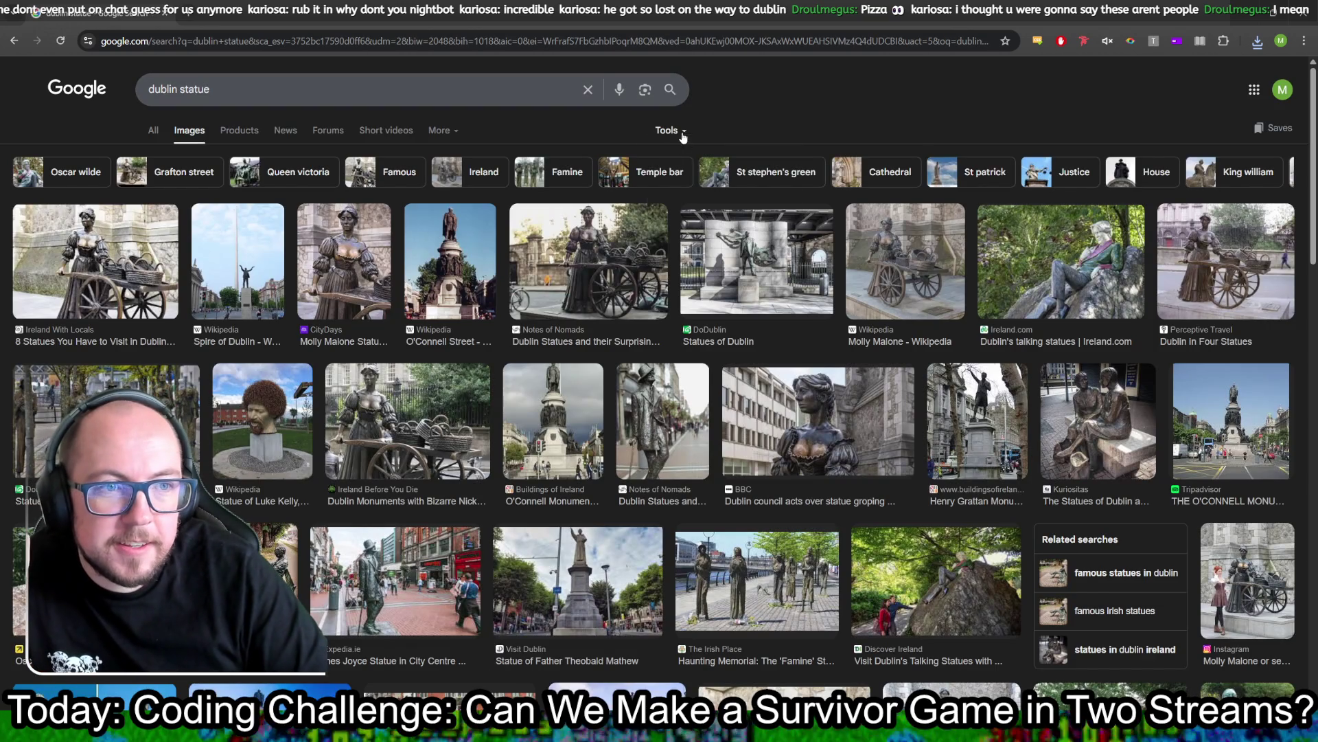
left_click(666, 130)
mouse_move(697, 180)
left_click(847, 219)
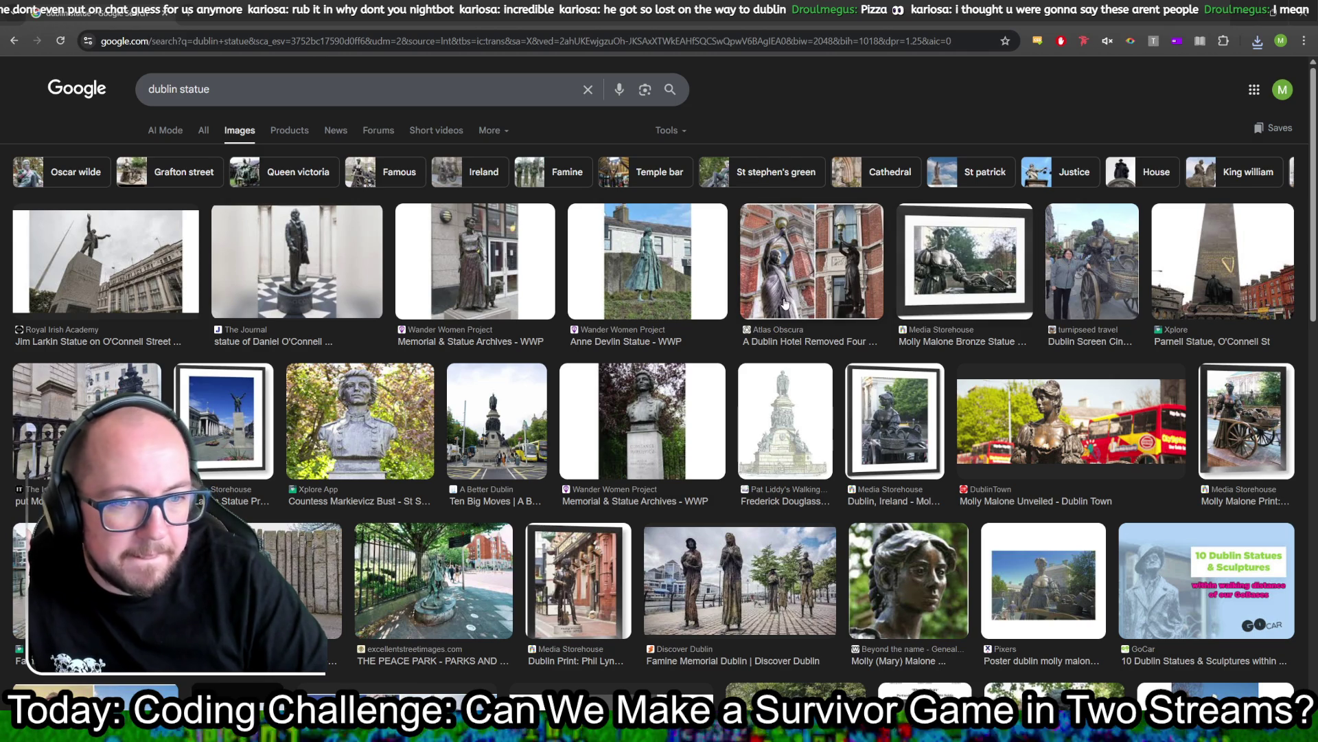
Step: Browse the Molly Malone statue results, then select the query to replace it
scroll(508, 277, "down", 3)
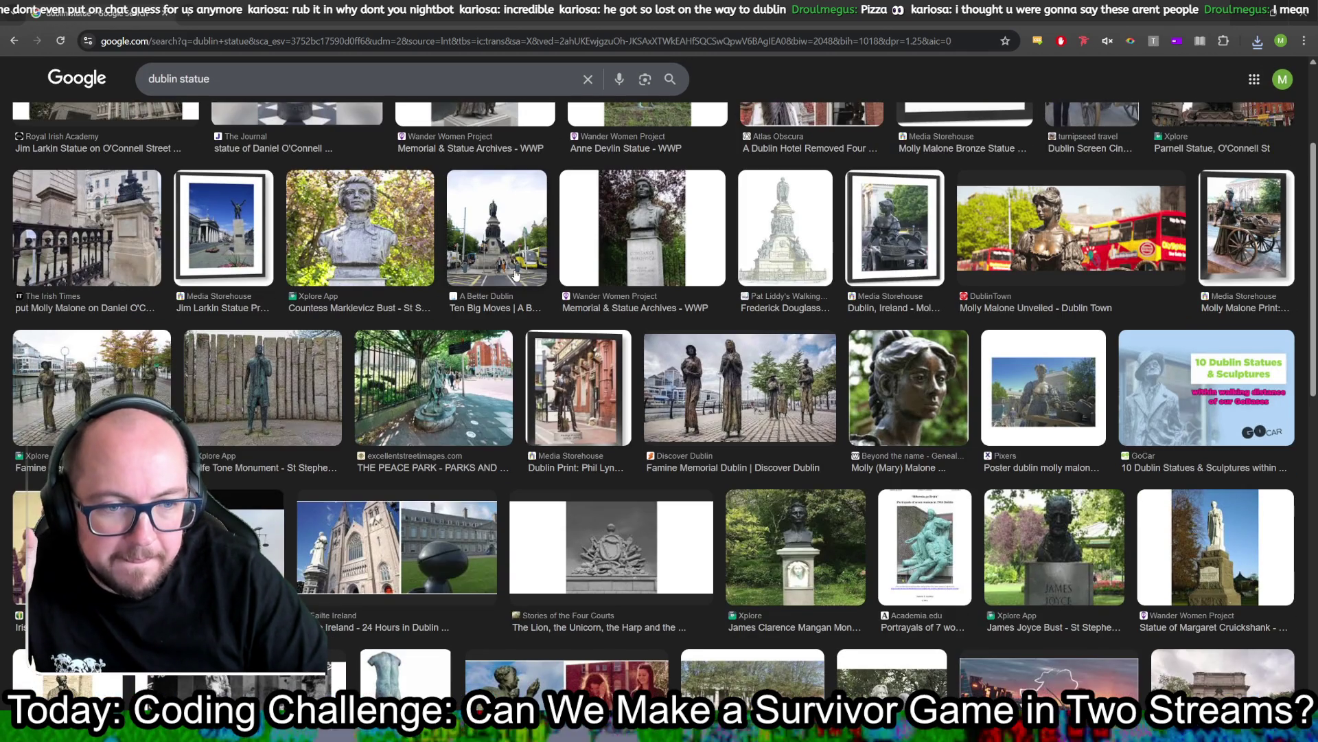
scroll(520, 272, "down", 2)
scroll(525, 270, "down", 2)
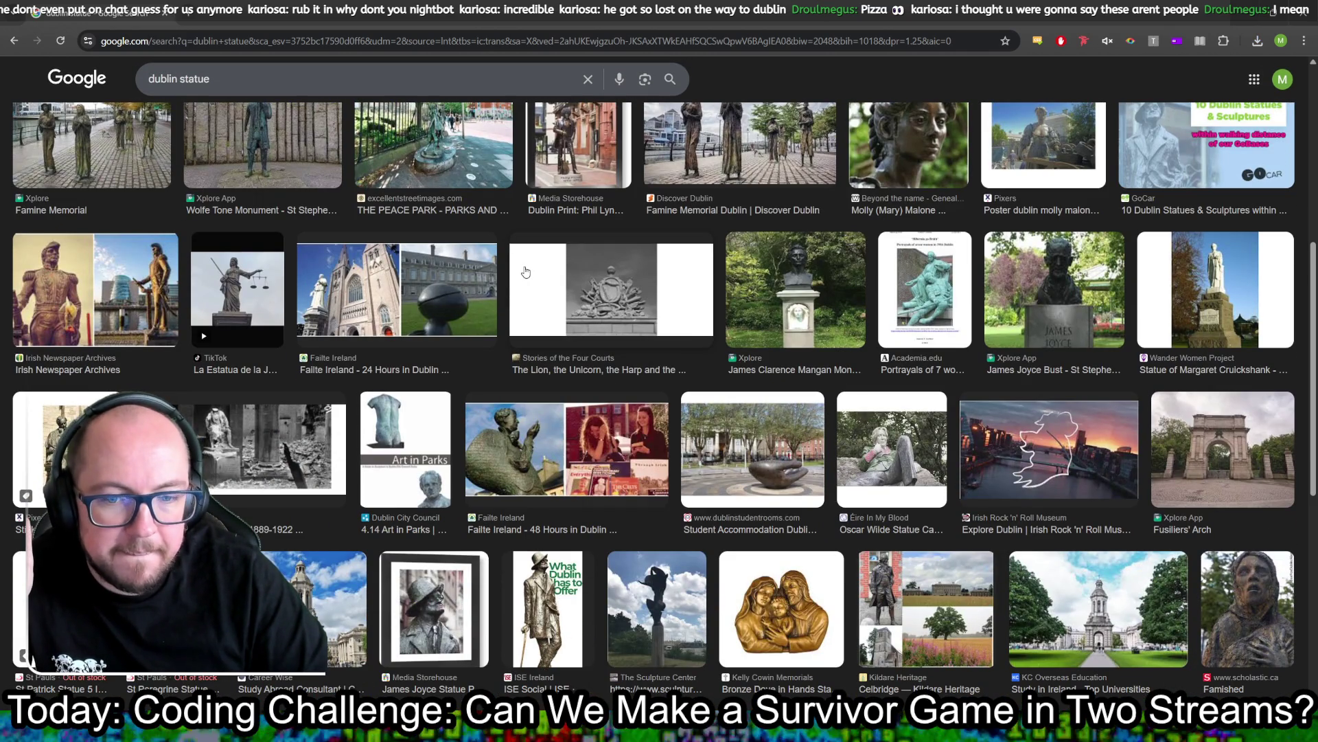
scroll(525, 272, "down", 7)
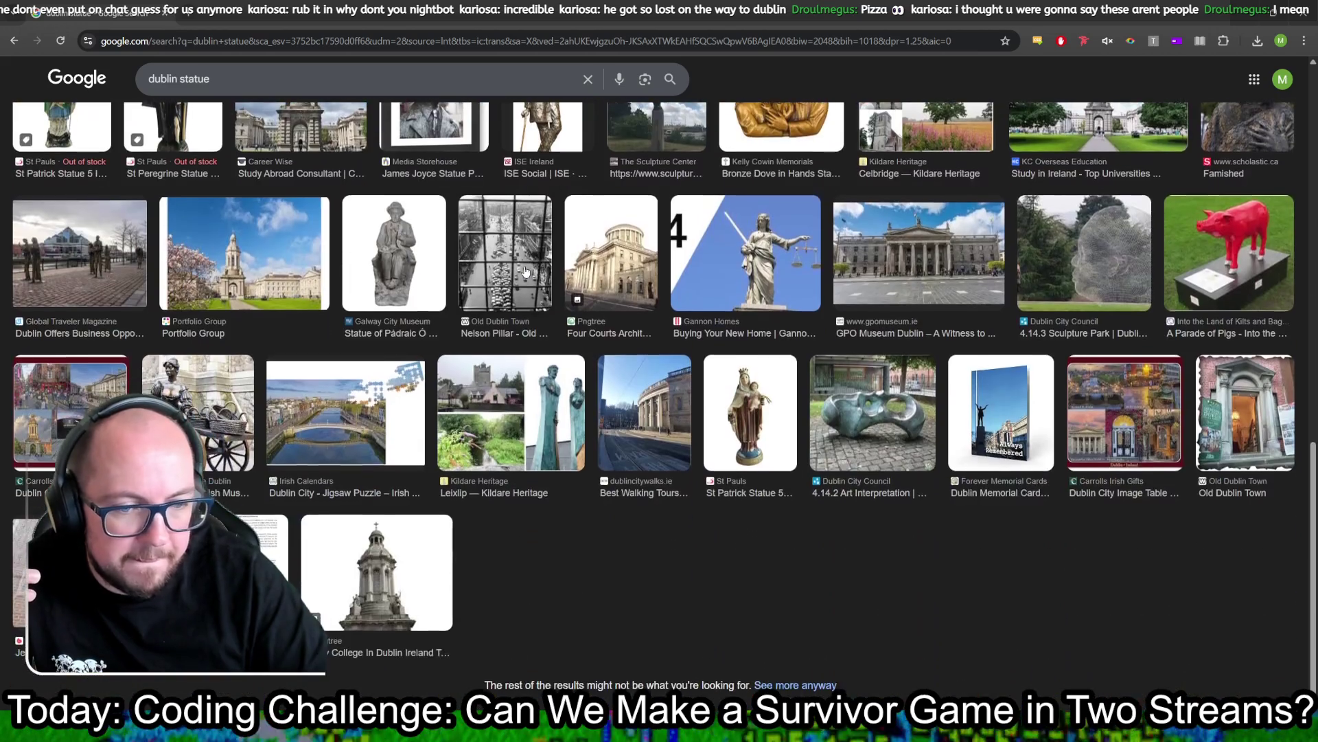
scroll(439, 227, "up", 5)
scroll(439, 228, "up", 10)
key("slash")
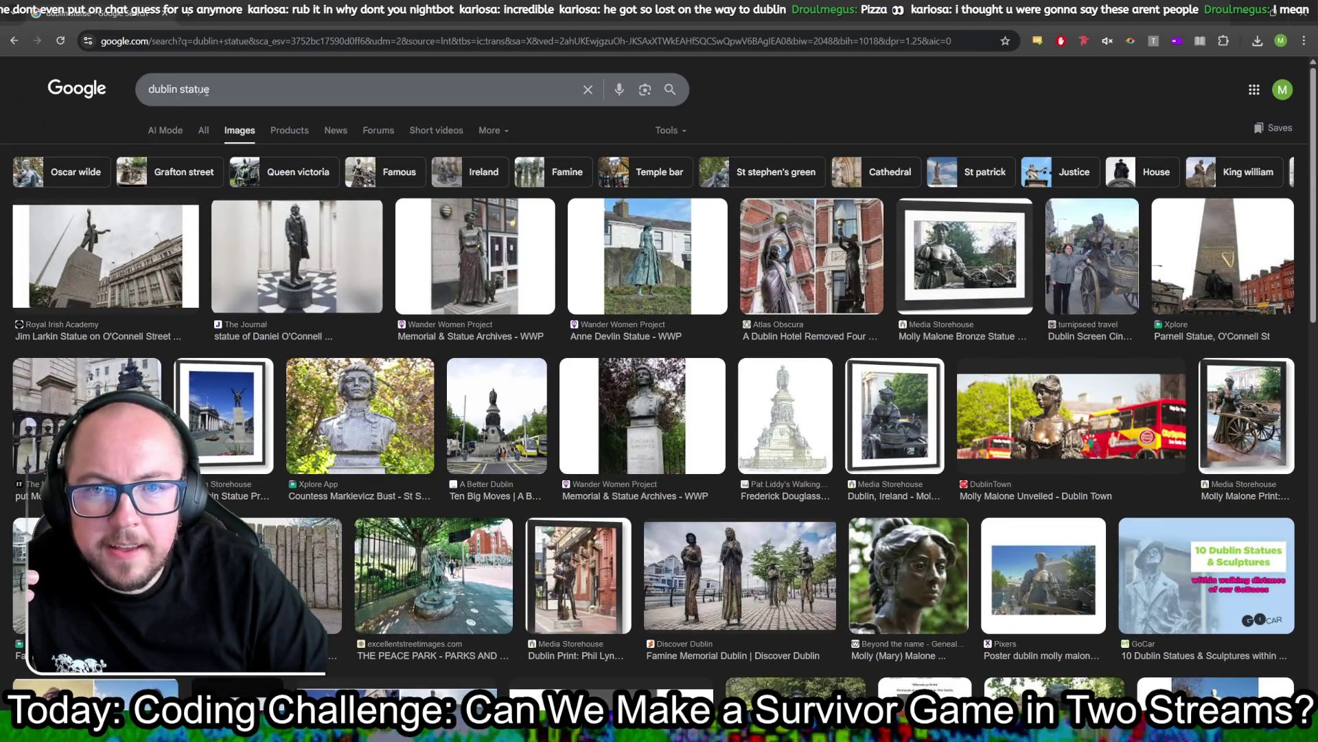
Step: Search Google Images for 'molly malone' with results limited to transparent images
type("molly ")
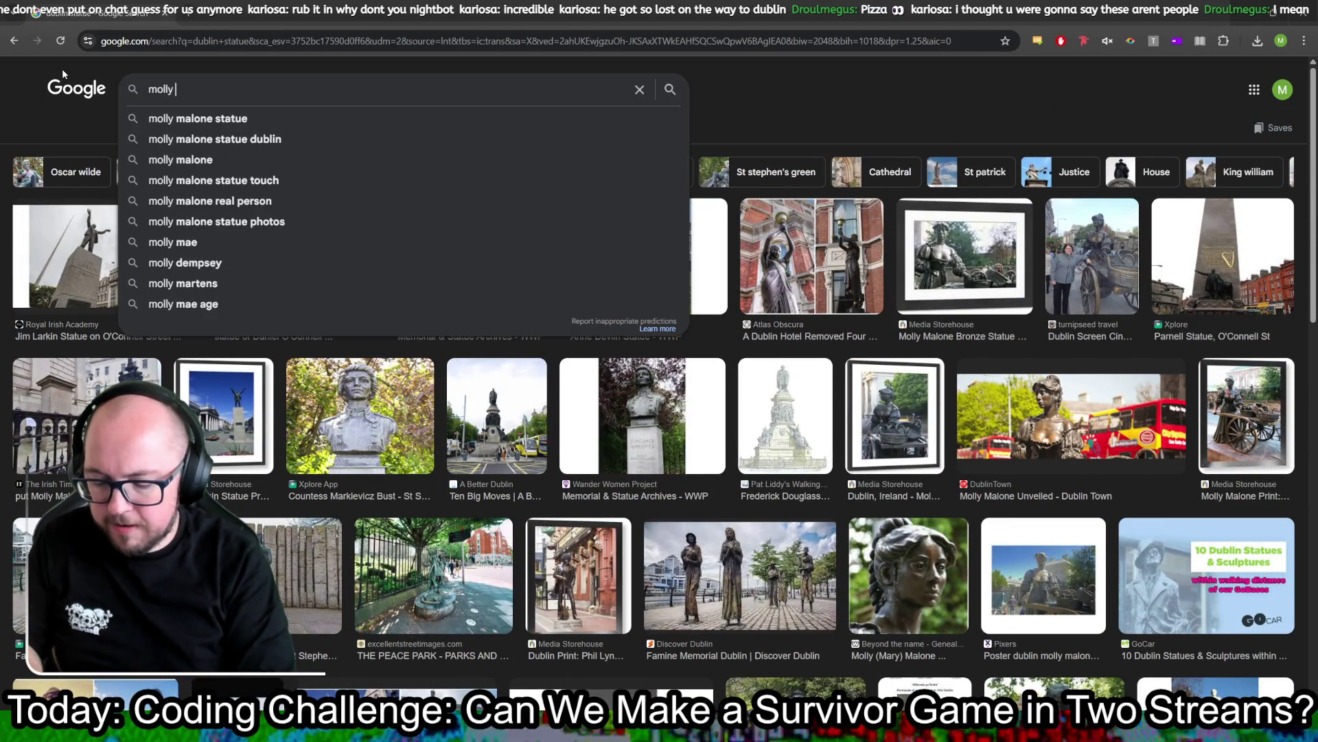
type("malone")
key("Return")
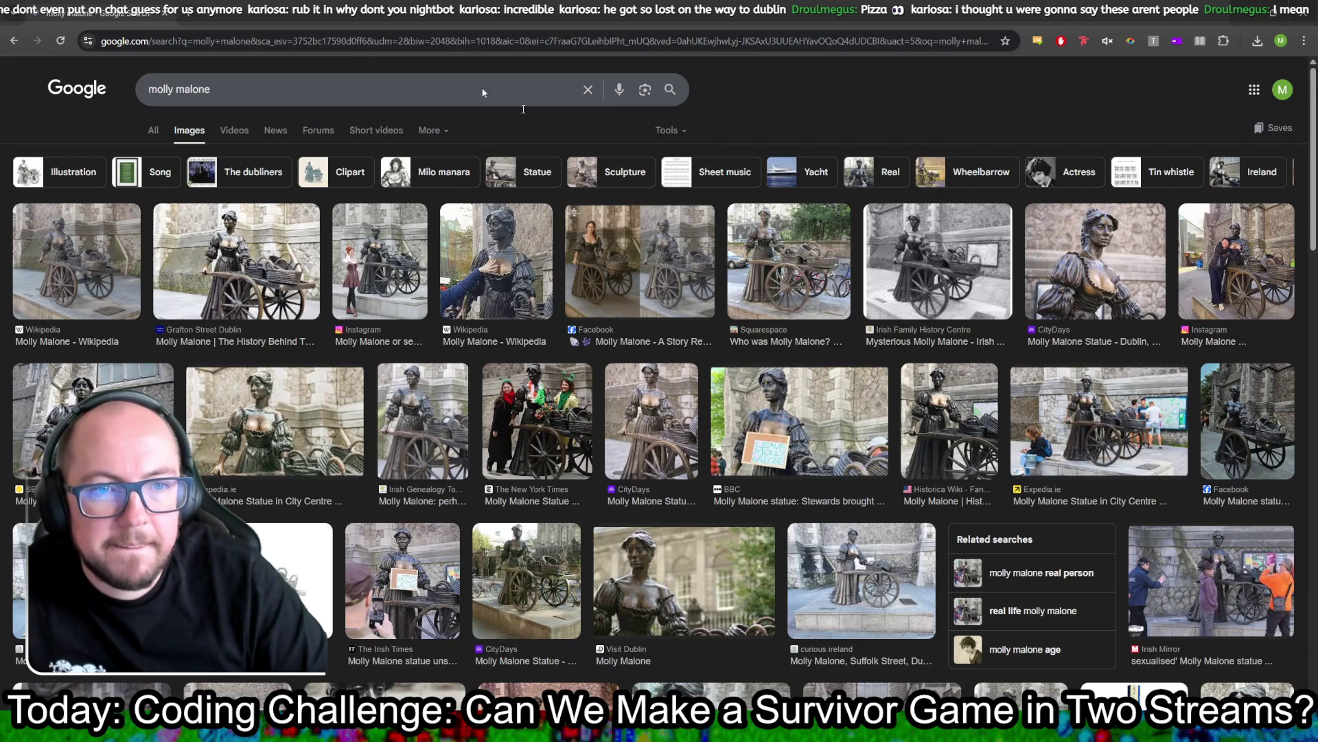
left_click(662, 137)
mouse_move(709, 206)
mouse_move(759, 180)
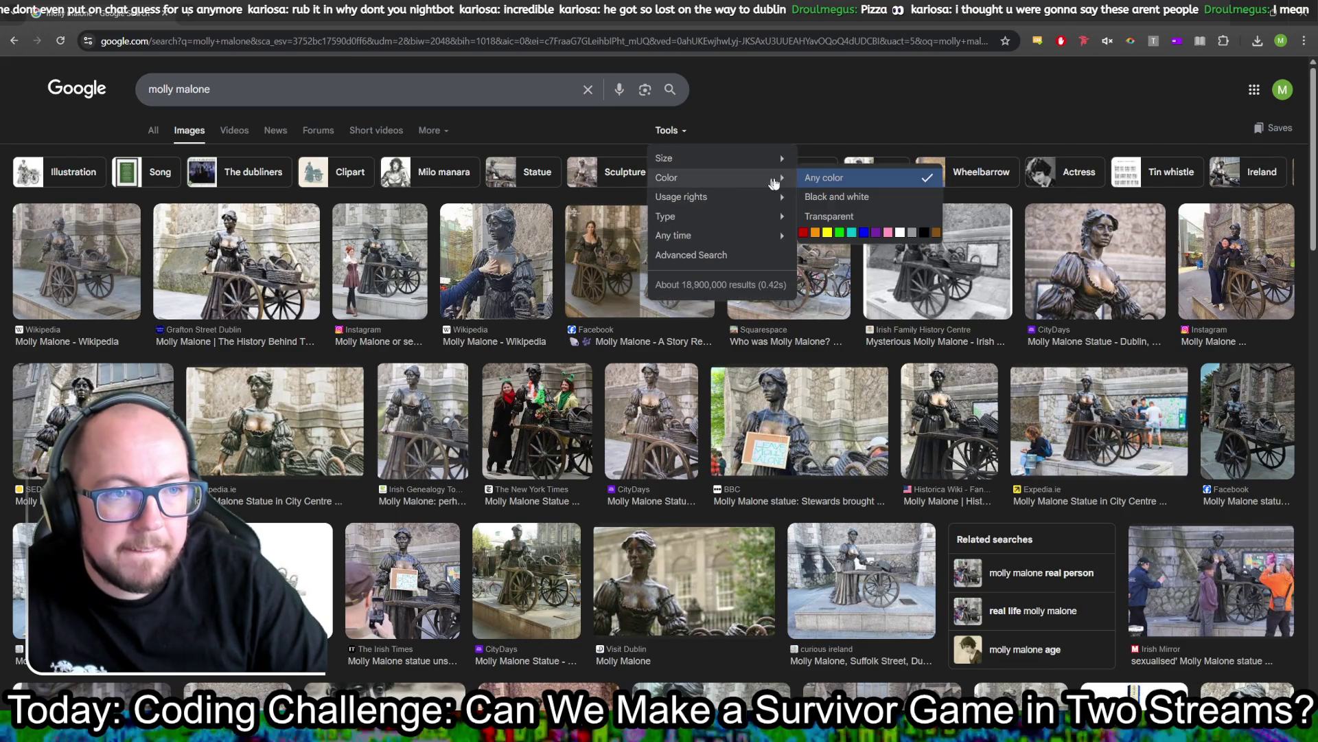
left_click(844, 215)
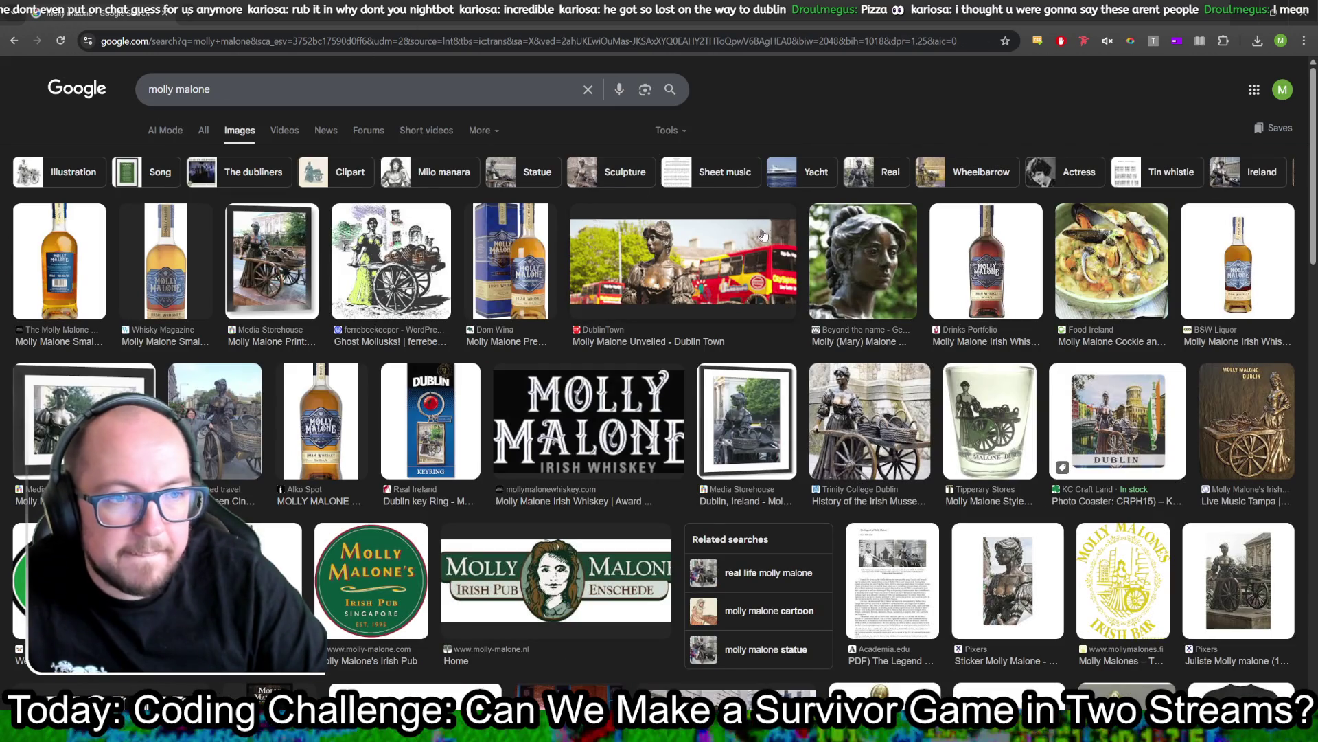
Step: Look at a larger preview of a statue close-up, then close it
left_click(891, 273)
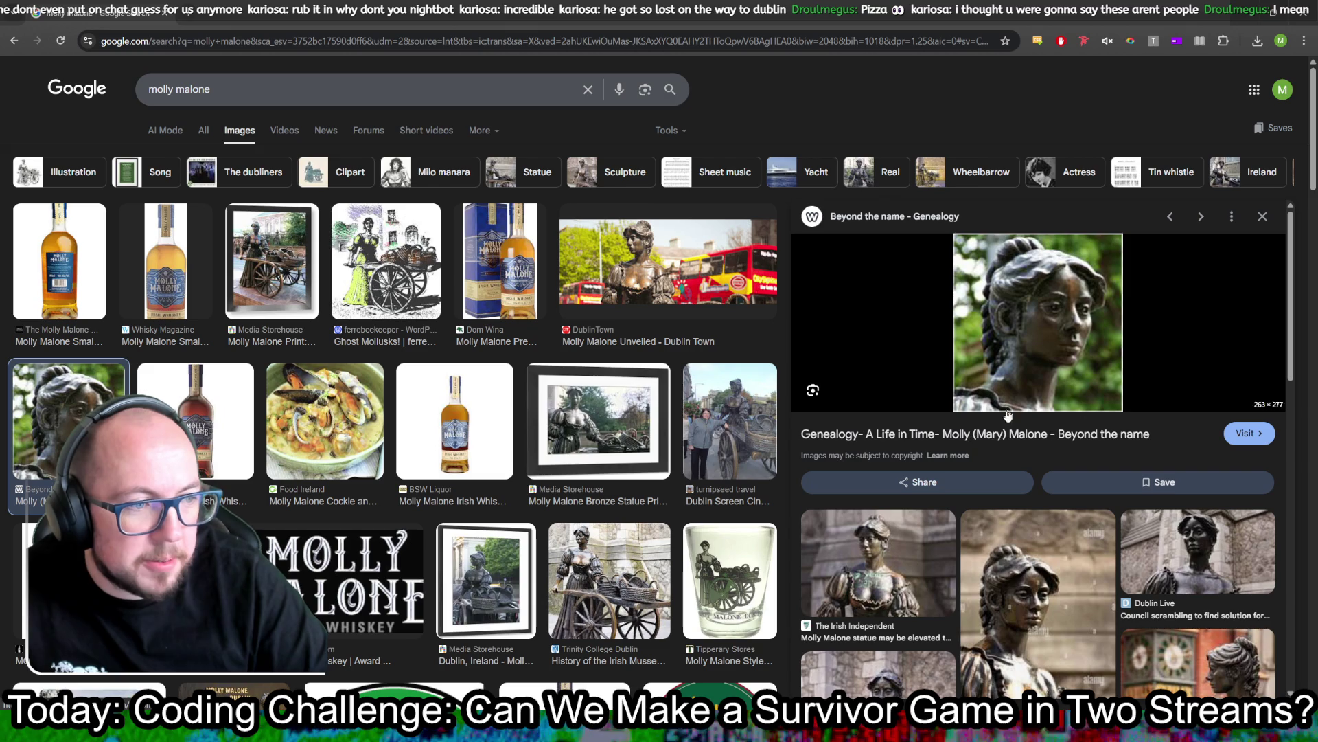
scroll(622, 386, "down", 2)
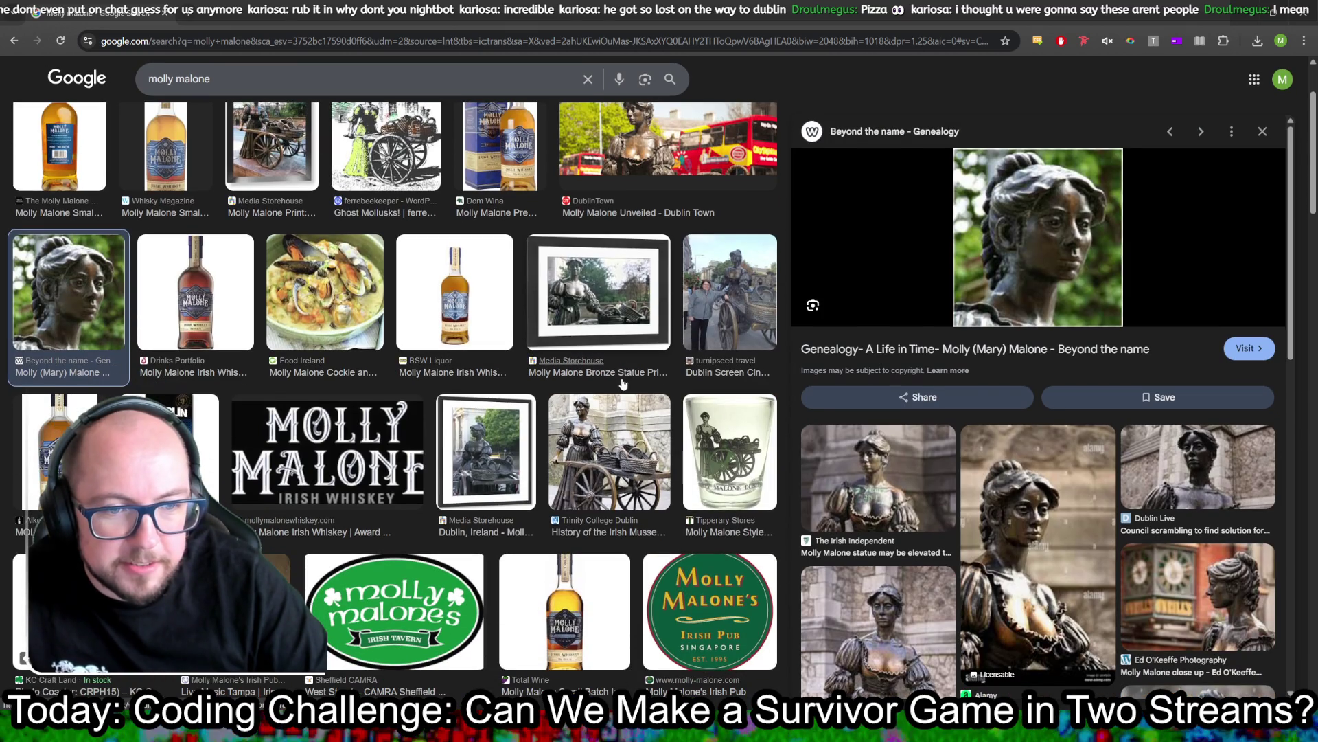
scroll(618, 383, "up", 2)
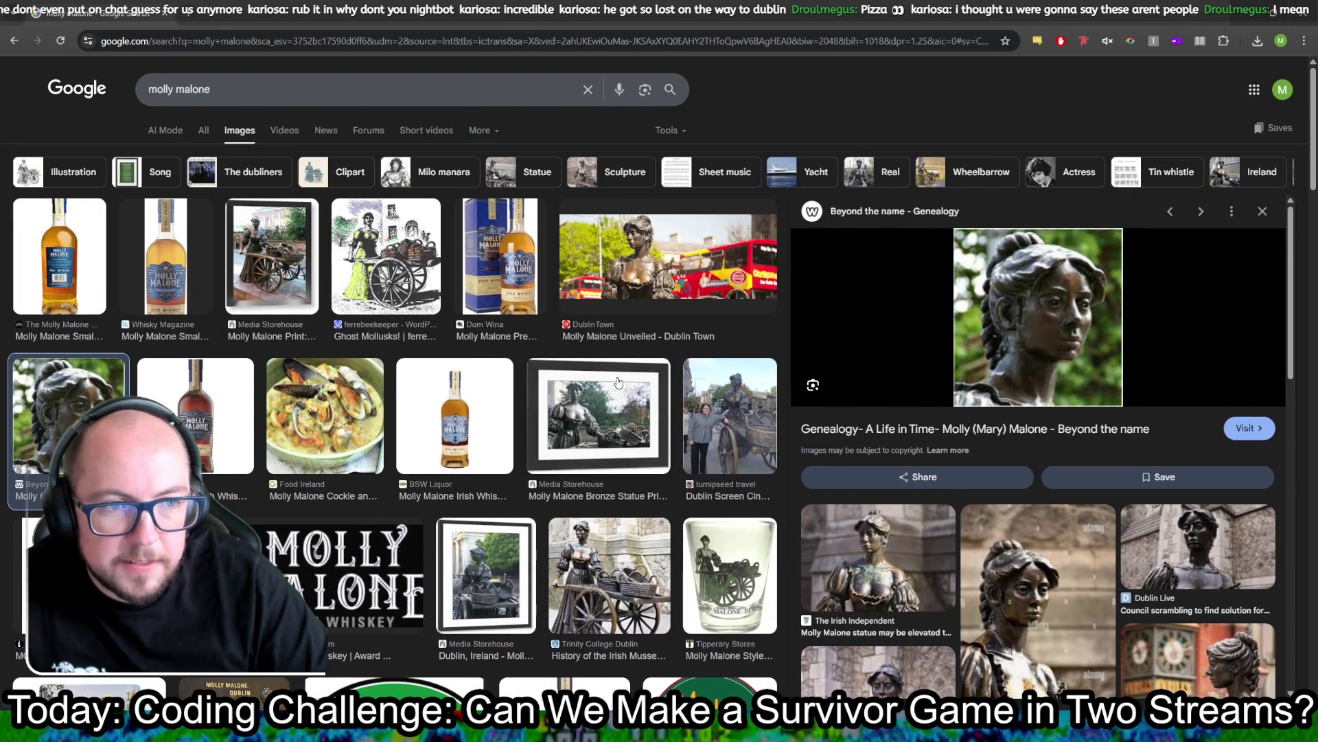
left_click(12, 41)
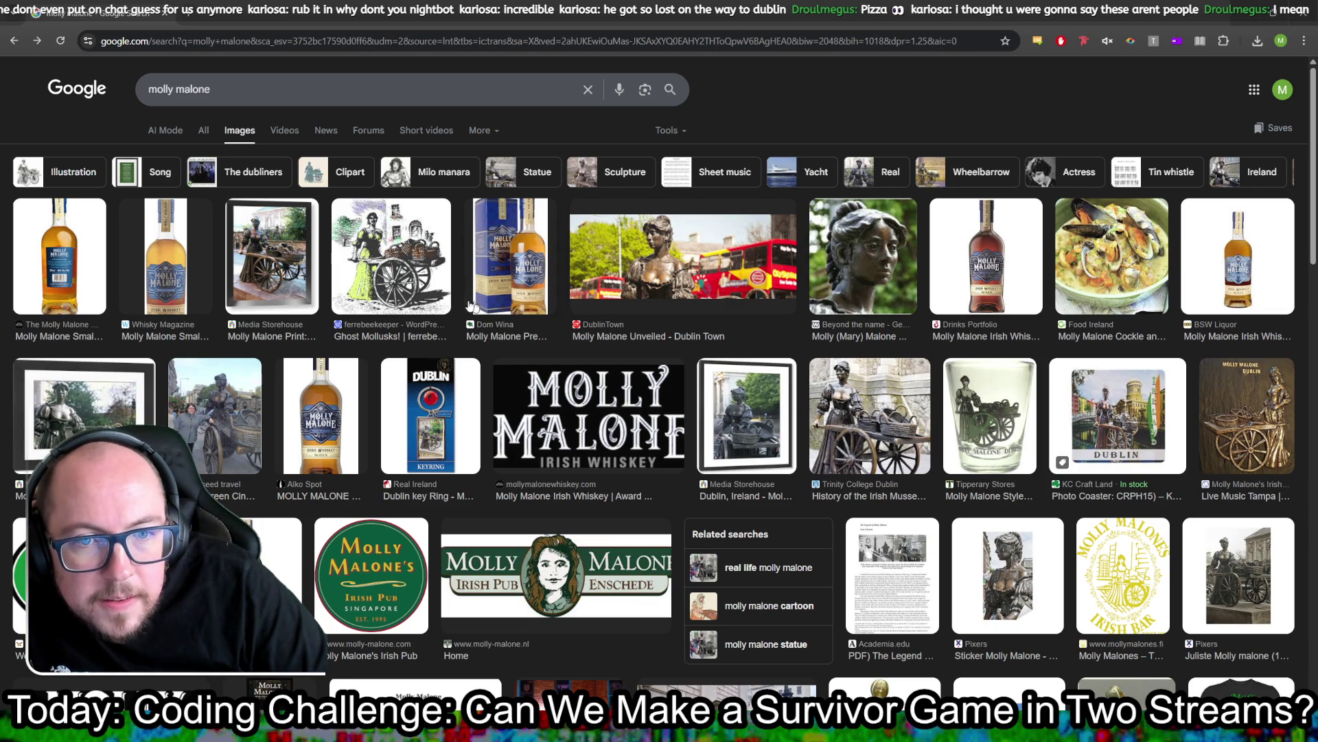
Step: Preview the Molly Malone statue print and save the image to disk
left_click(289, 263)
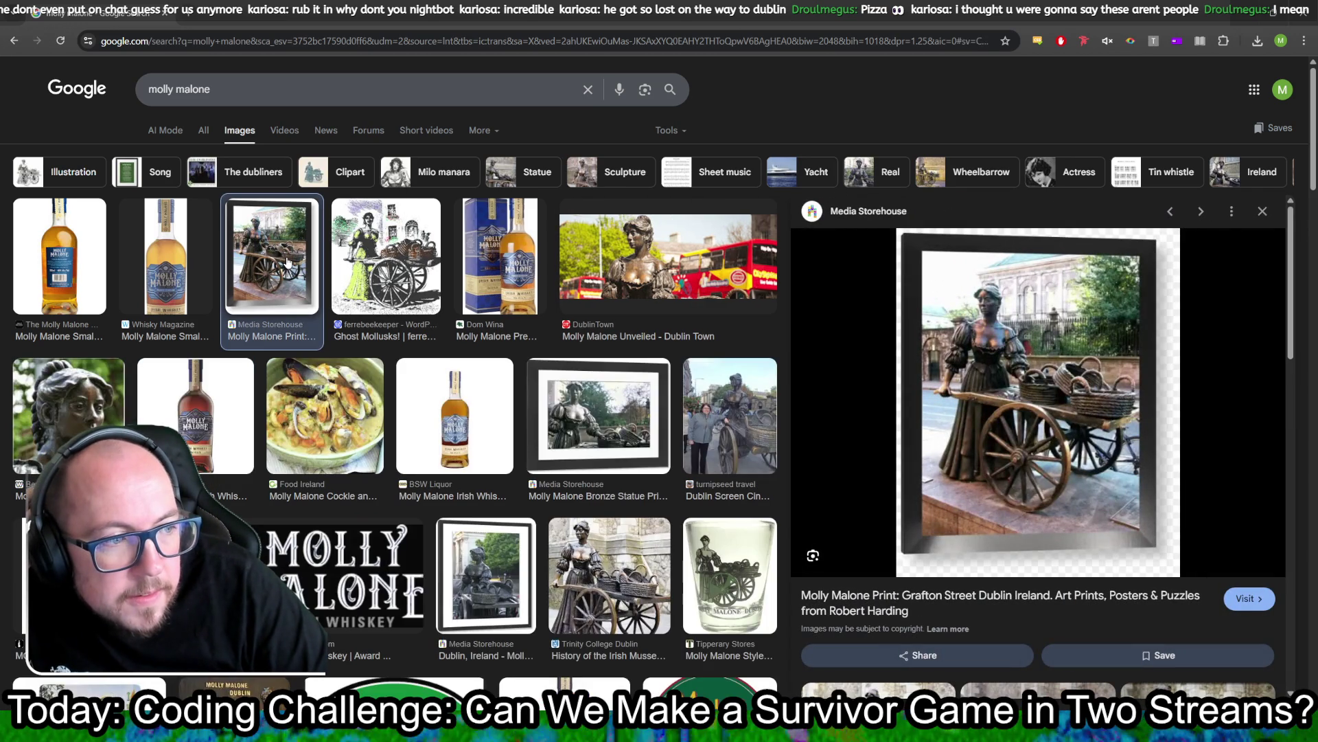
scroll(690, 366, "down", 3)
scroll(690, 366, "down", 10)
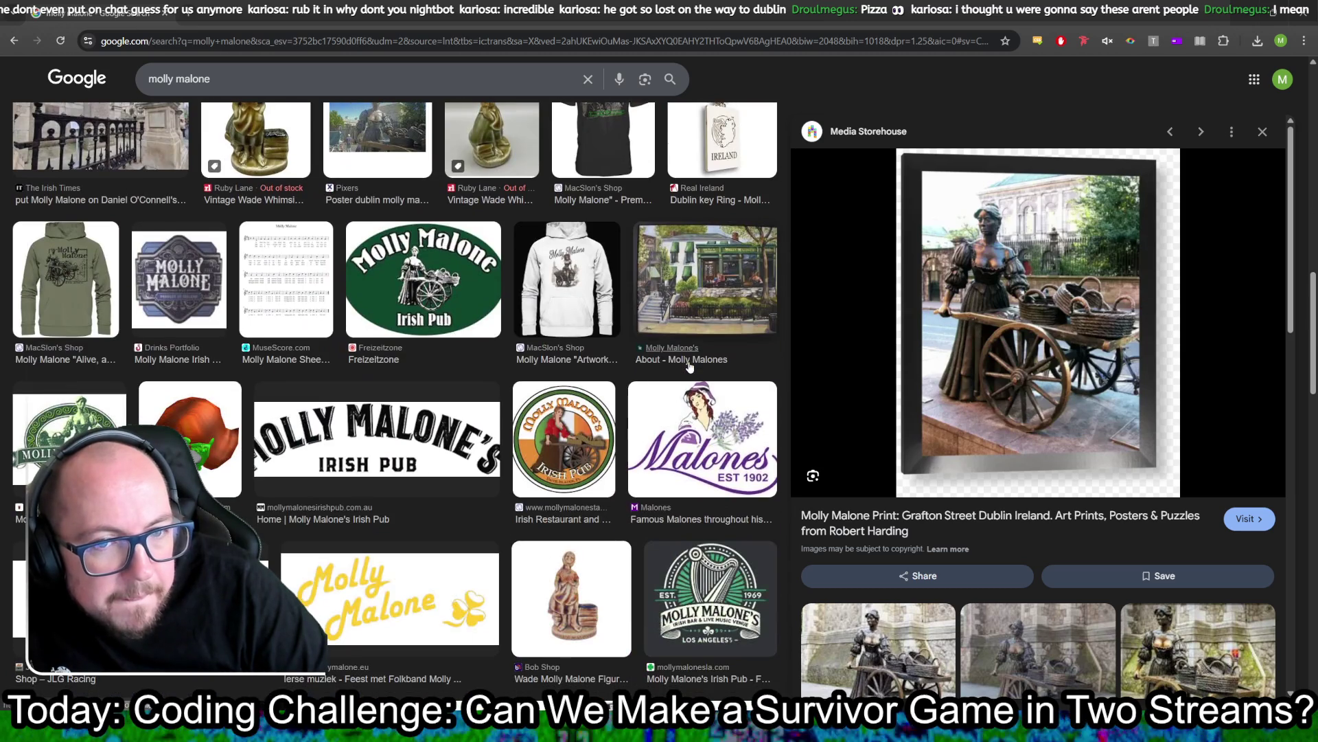
scroll(690, 366, "up", 2)
scroll(690, 366, "down", 8)
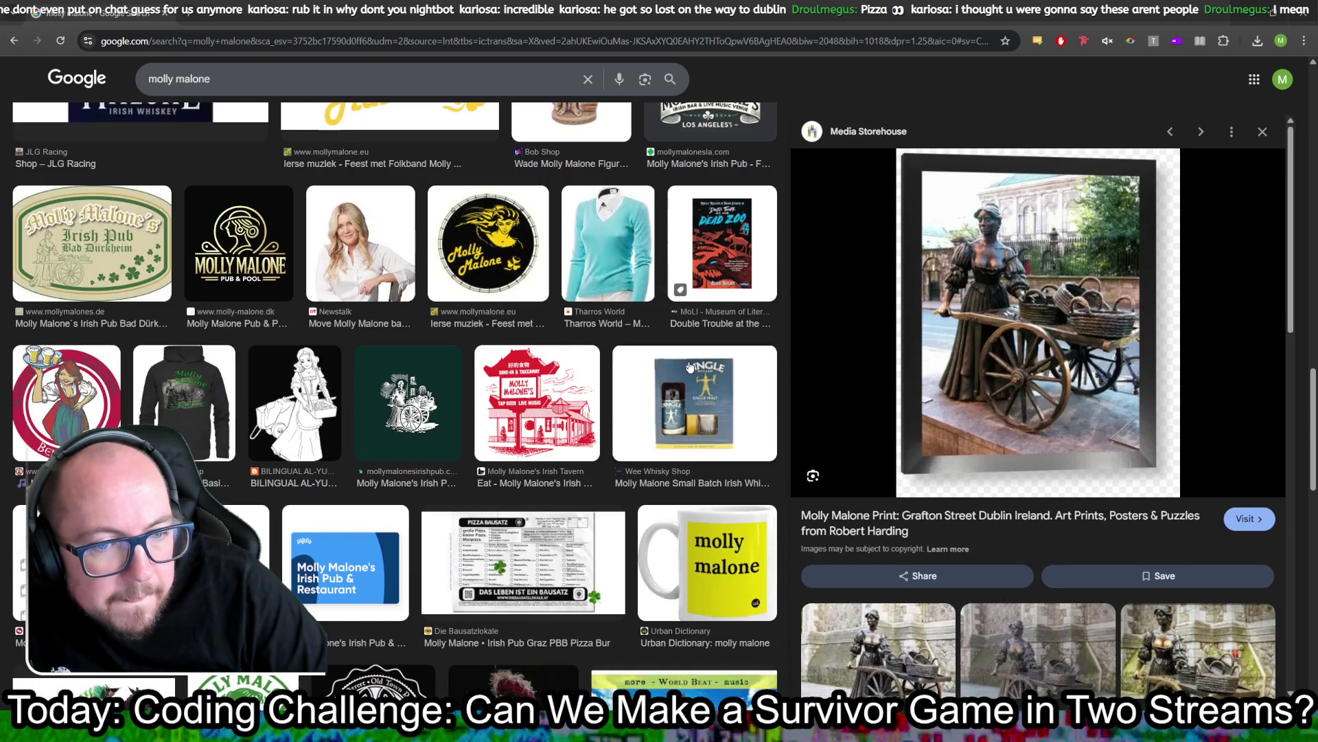
right_click(1049, 324)
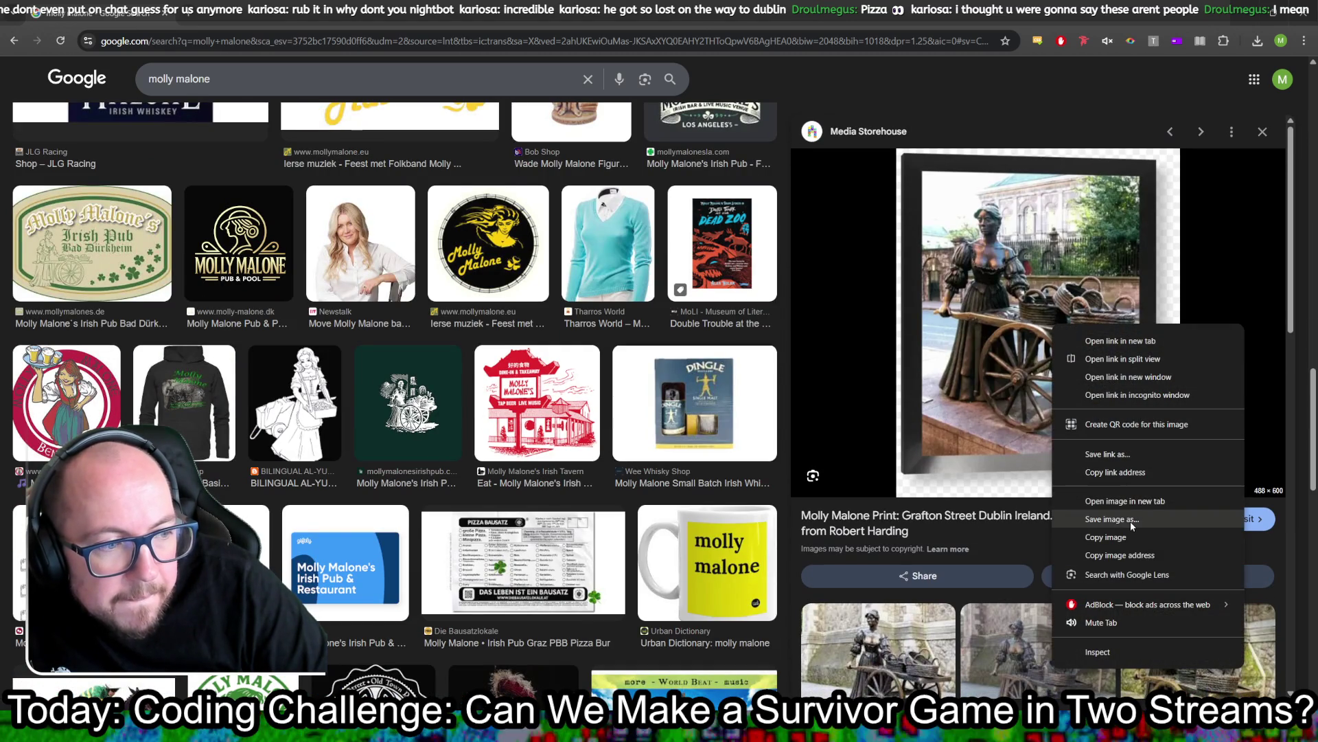
left_click(885, 480)
left_click(547, 641)
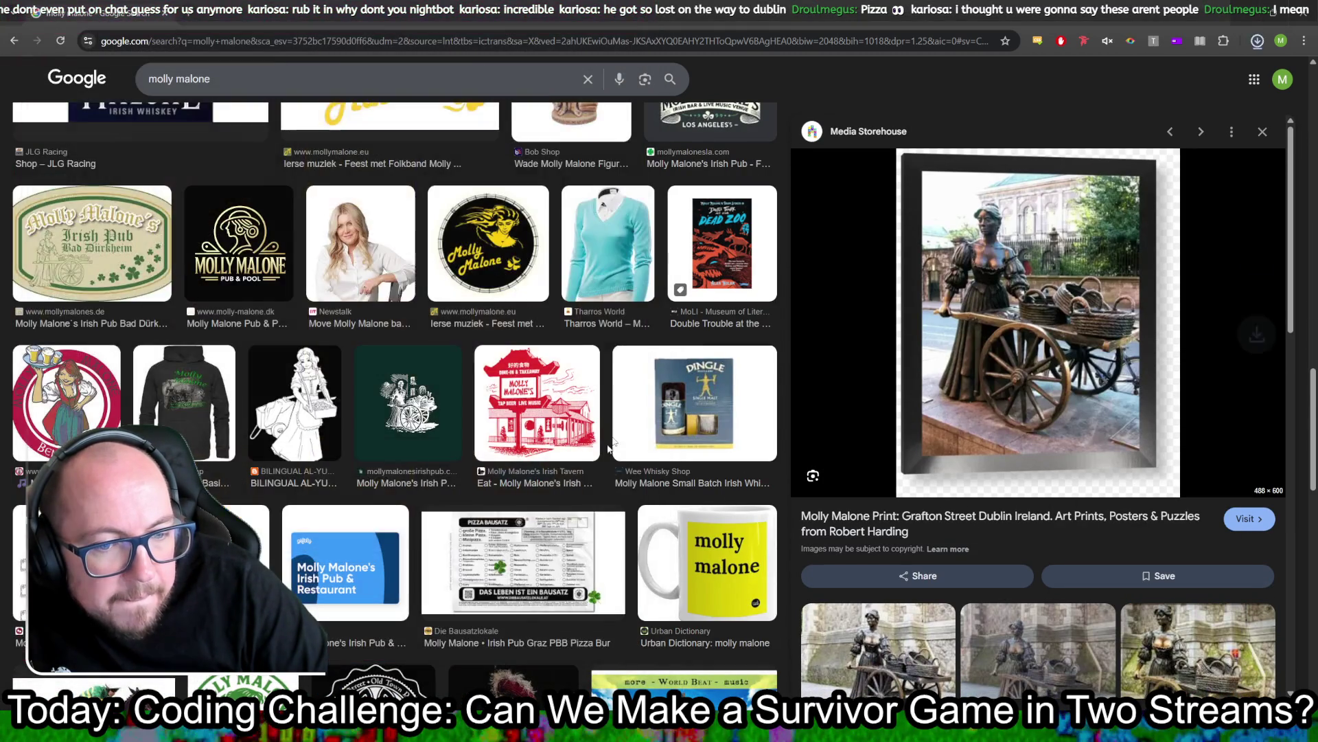
Step: Bring up the downloaded statue print .webp in Krita
scroll(633, 406, "down", 4)
scroll(633, 407, "down", 6)
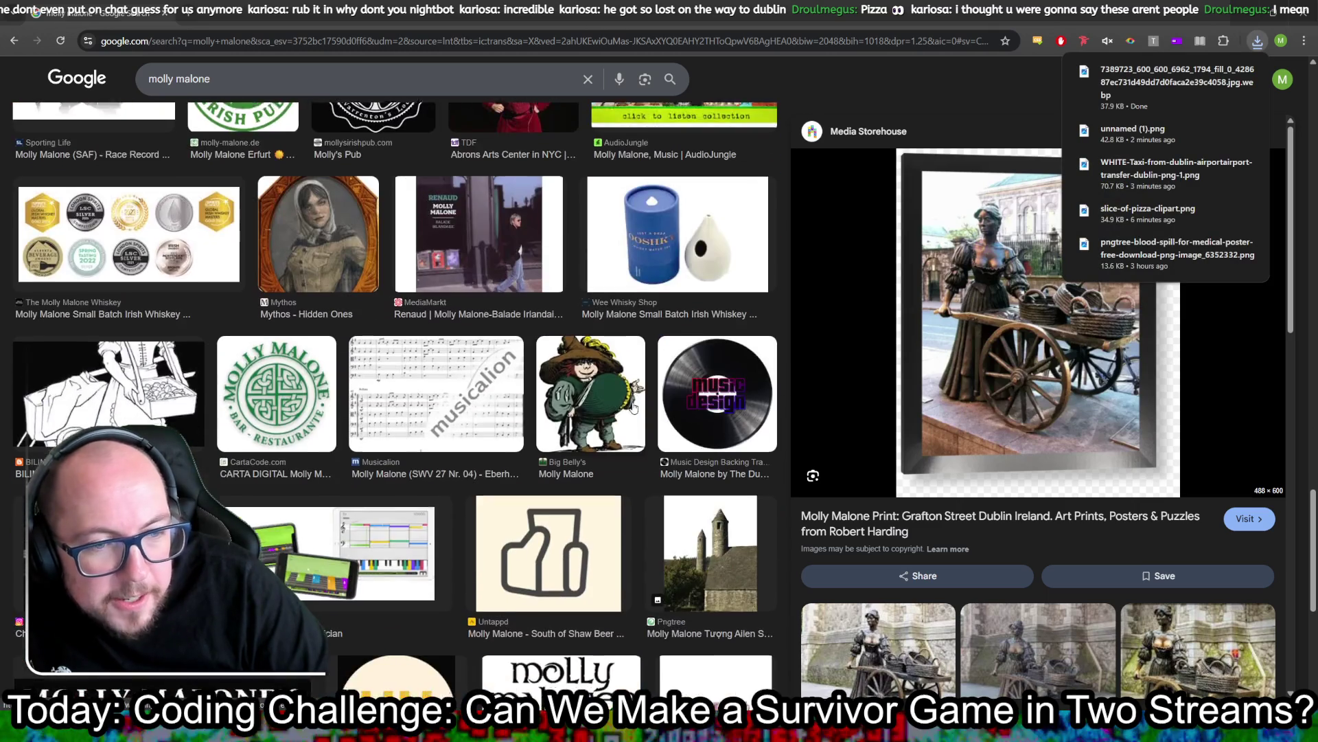
scroll(633, 408, "down", 6)
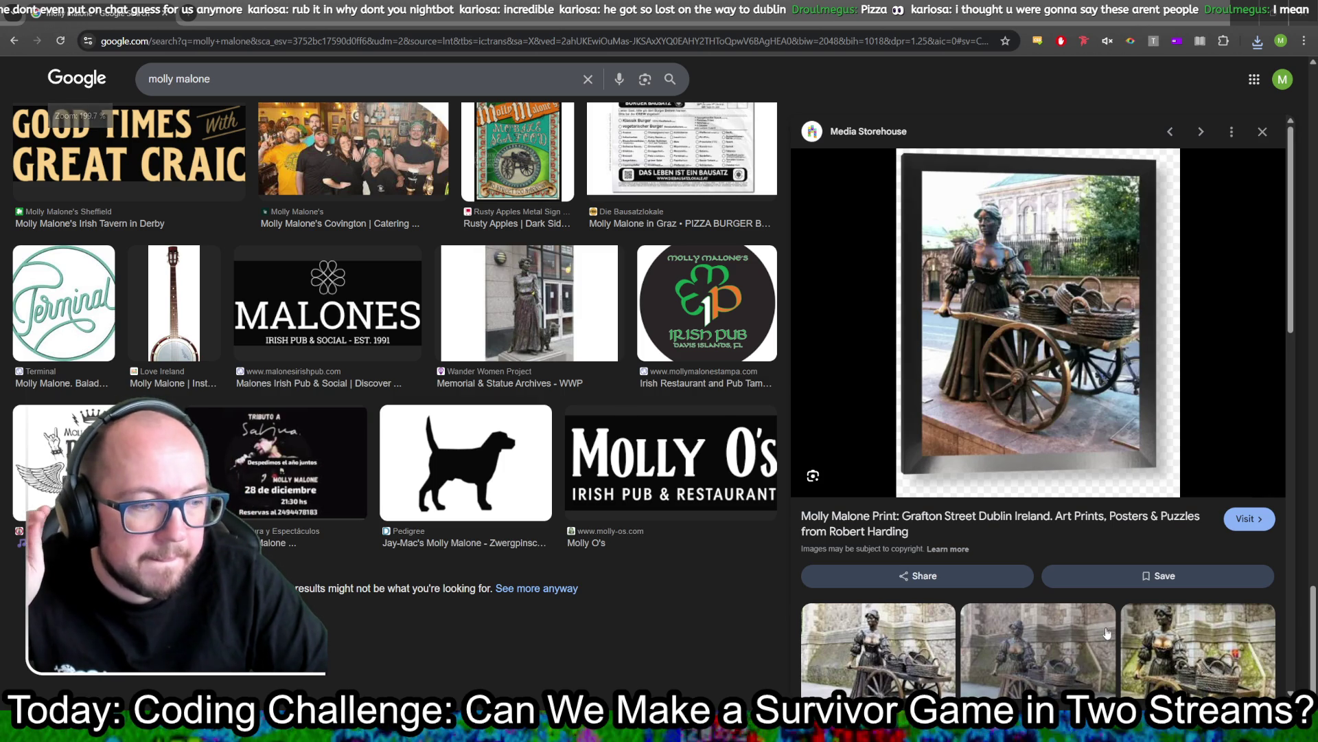
key("alt+Tab")
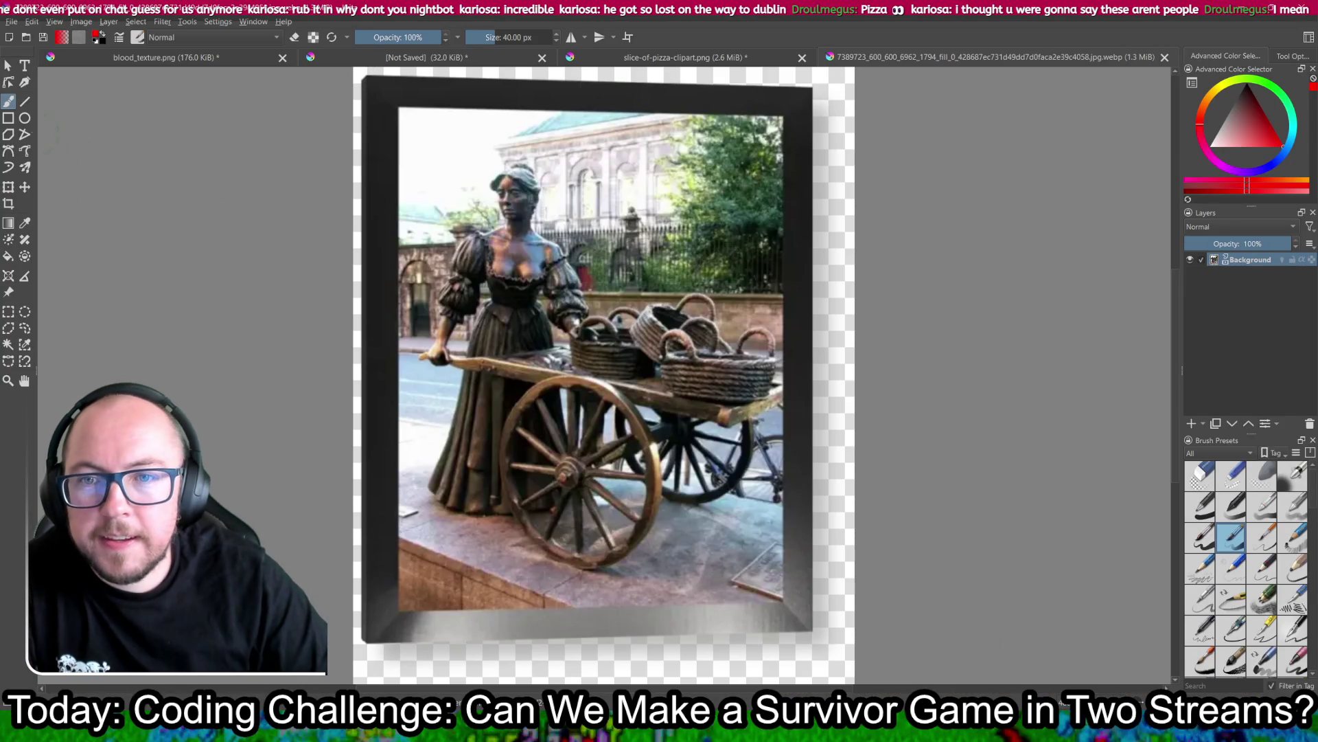
Step: Delete the white sky at the top-left using the Contiguous Selection tool
right_click(6, 103)
left_click(191, 226)
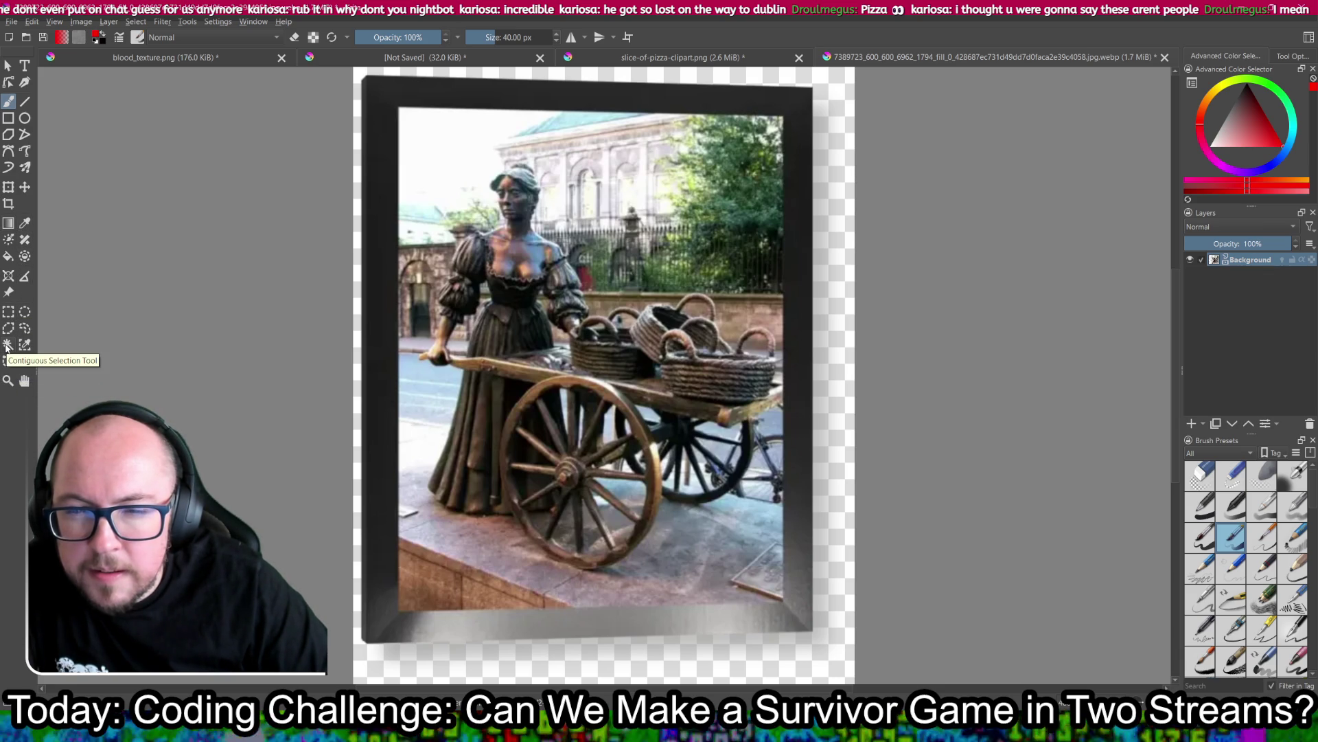
left_click(7, 344)
left_click(471, 162)
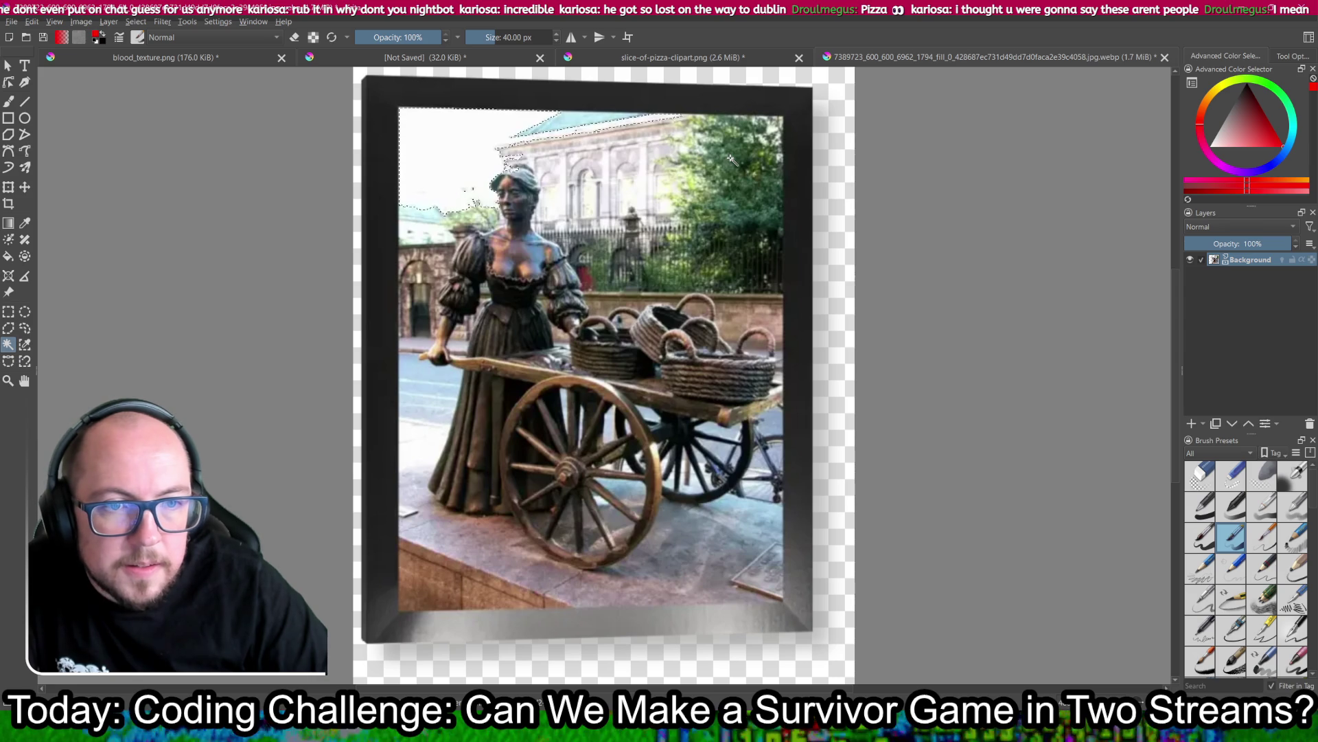
key("Delete")
Step: Delete the white and pavement patches along the bottom, then rectangle-select the left dark strip
left_click(659, 597)
key("Delete")
left_click(566, 630)
key("Delete")
left_click(439, 584)
key("Delete")
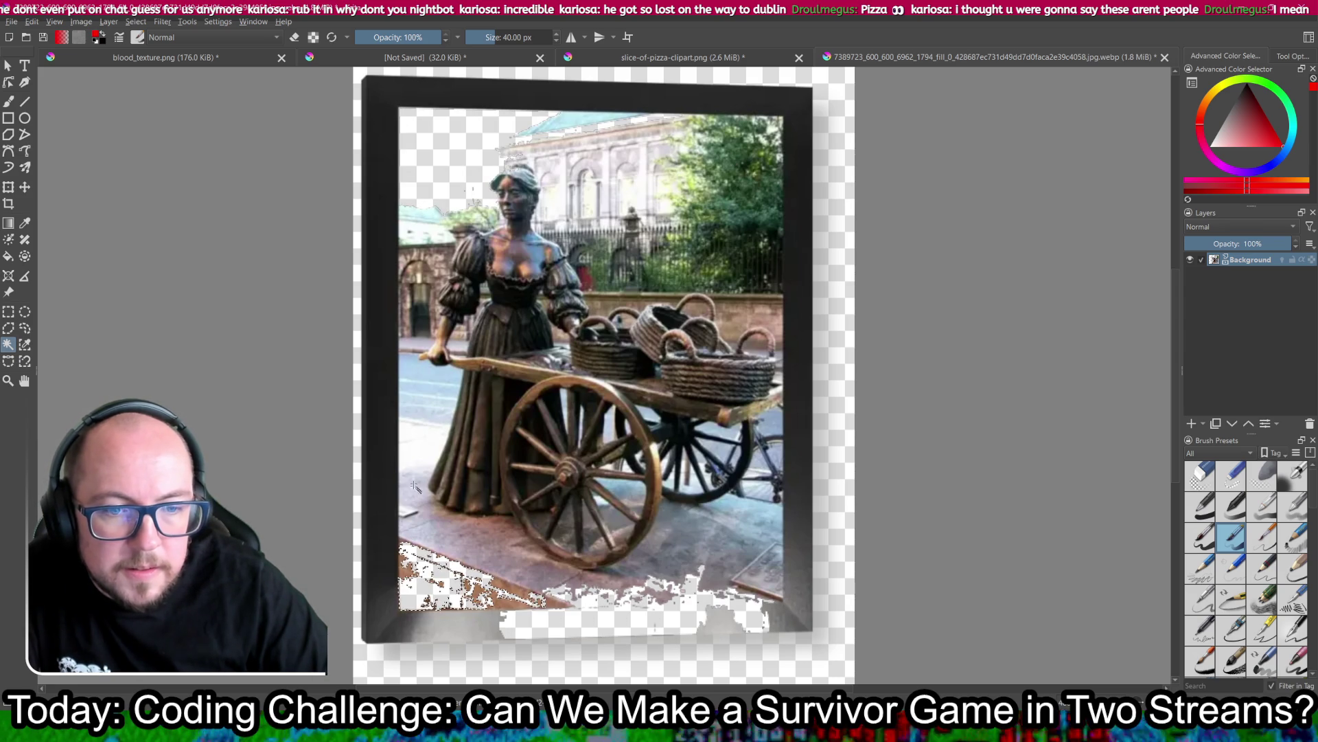
key("ctrl+r")
left_click_drag(432, 89, 376, 375)
Step: Delete the left dark frame strip and the white remnants along the bottom
scroll(377, 374, "down", 2)
key("Delete")
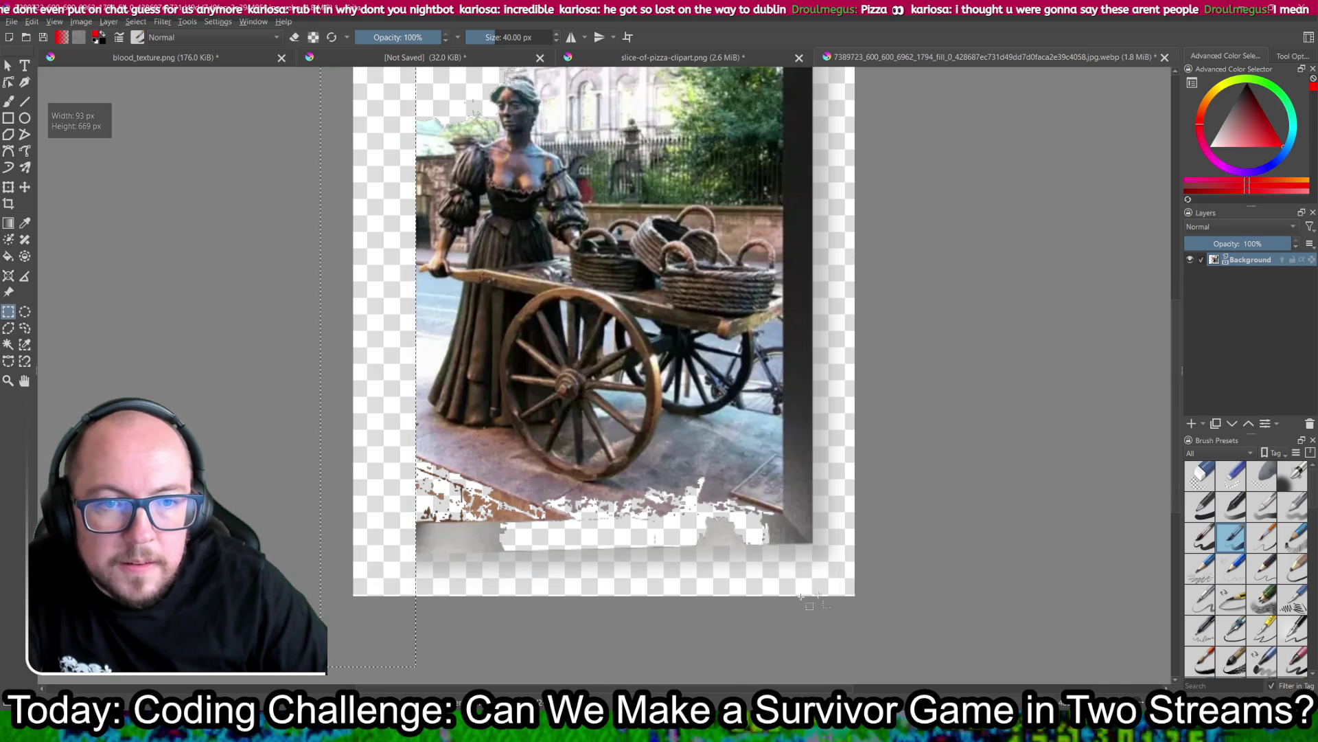
left_click(922, 618)
mouse_move(914, 638)
left_mouse_down()
mouse_move(323, 628)
mouse_move(283, 605)
mouse_move(285, 481)
mouse_move(285, 492)
left_mouse_up()
key("Delete")
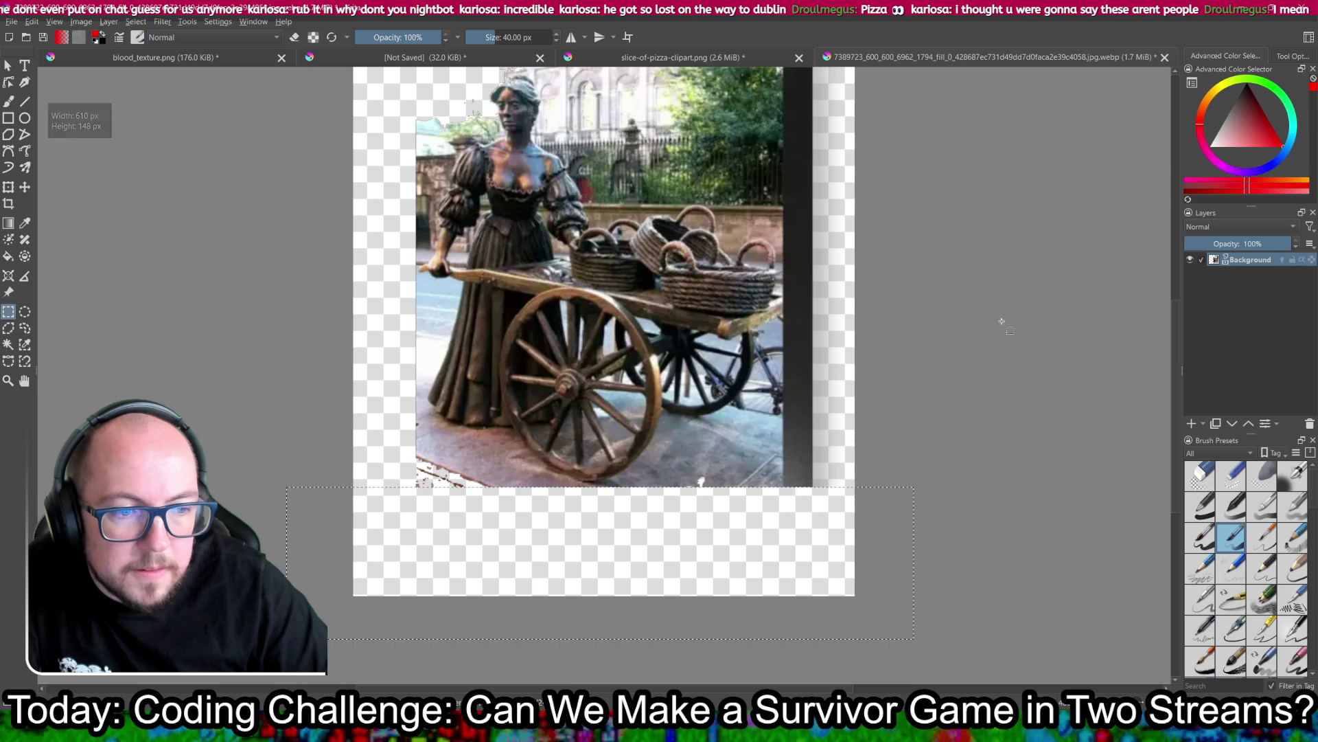
Step: Erase the right and top dark frame strips, deselecting after each
left_click_drag(984, 258, 903, 382)
mouse_move(846, 108)
left_mouse_down()
mouse_move(759, 588)
mouse_move(718, 656)
mouse_move(701, 652)
left_mouse_up()
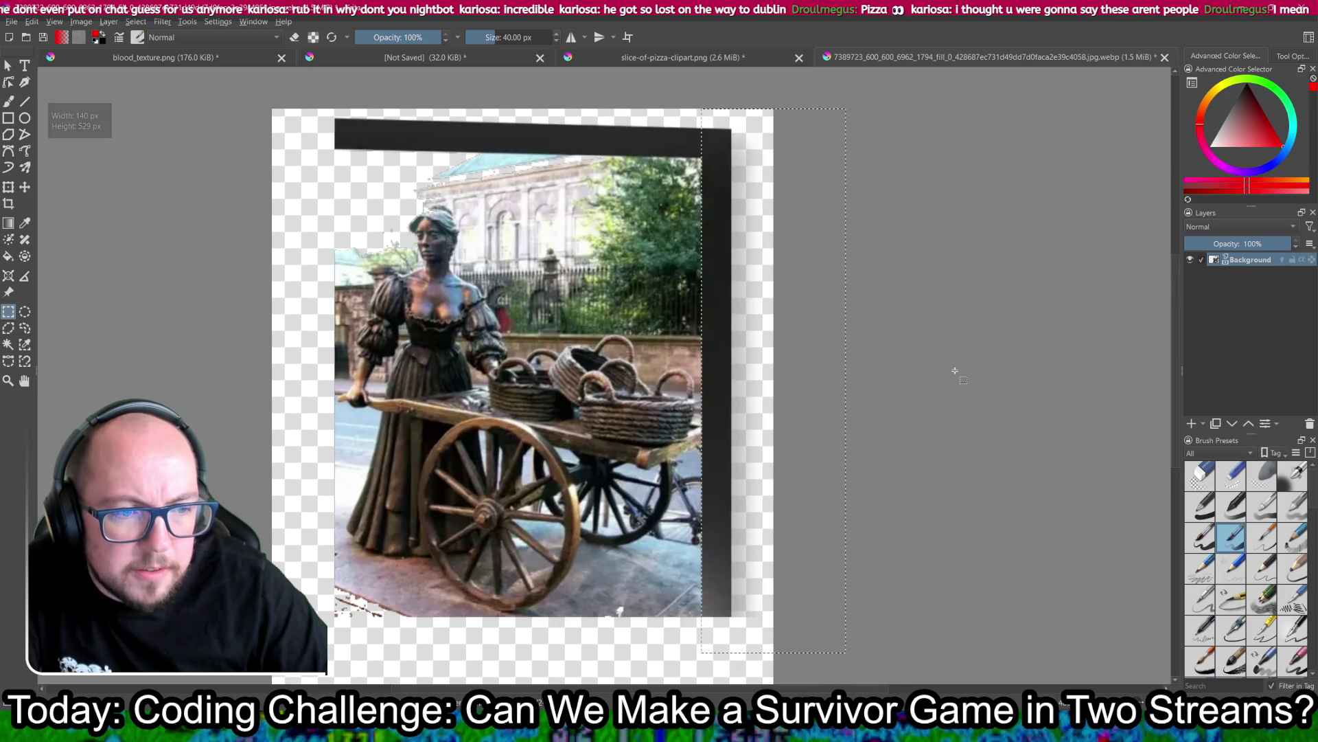
key("Delete")
left_click(935, 335)
mouse_move(395, 99)
left_mouse_down()
mouse_move(481, 164)
mouse_move(597, 203)
mouse_move(758, 205)
left_mouse_up()
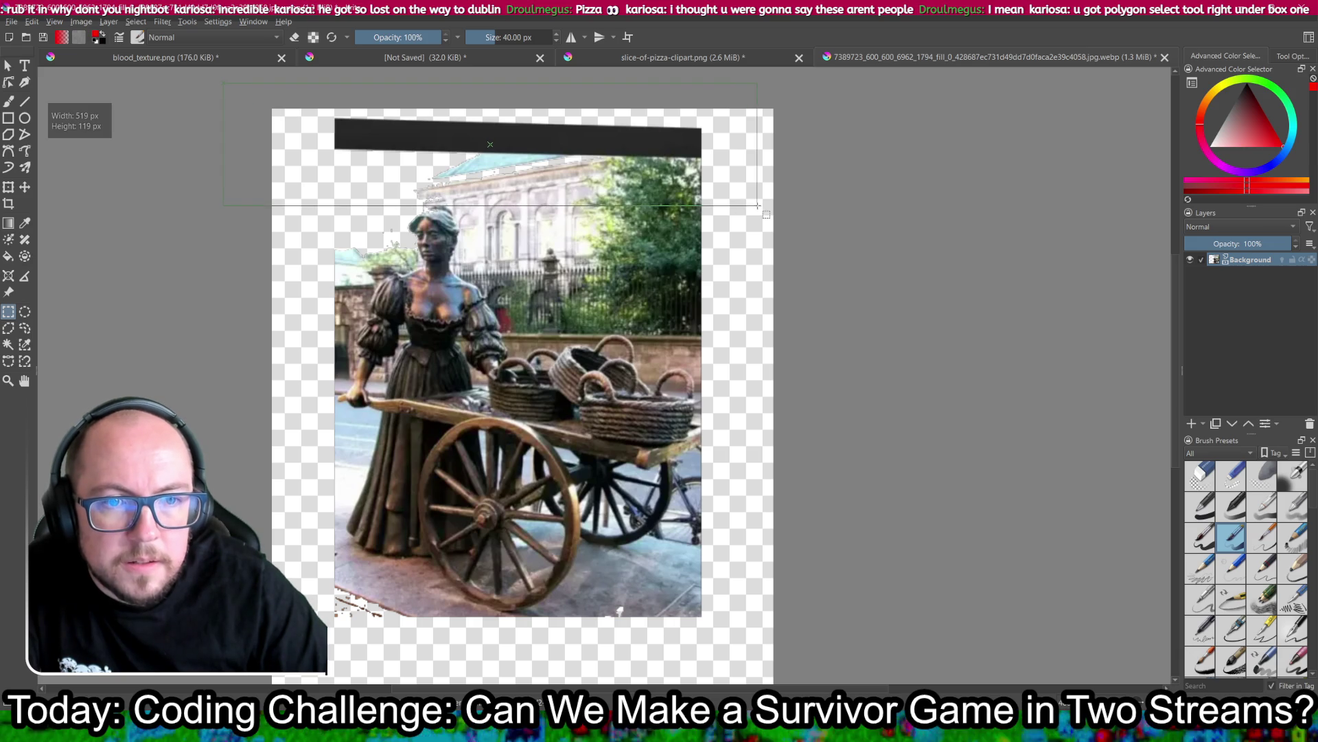
key("Delete")
left_click(818, 235)
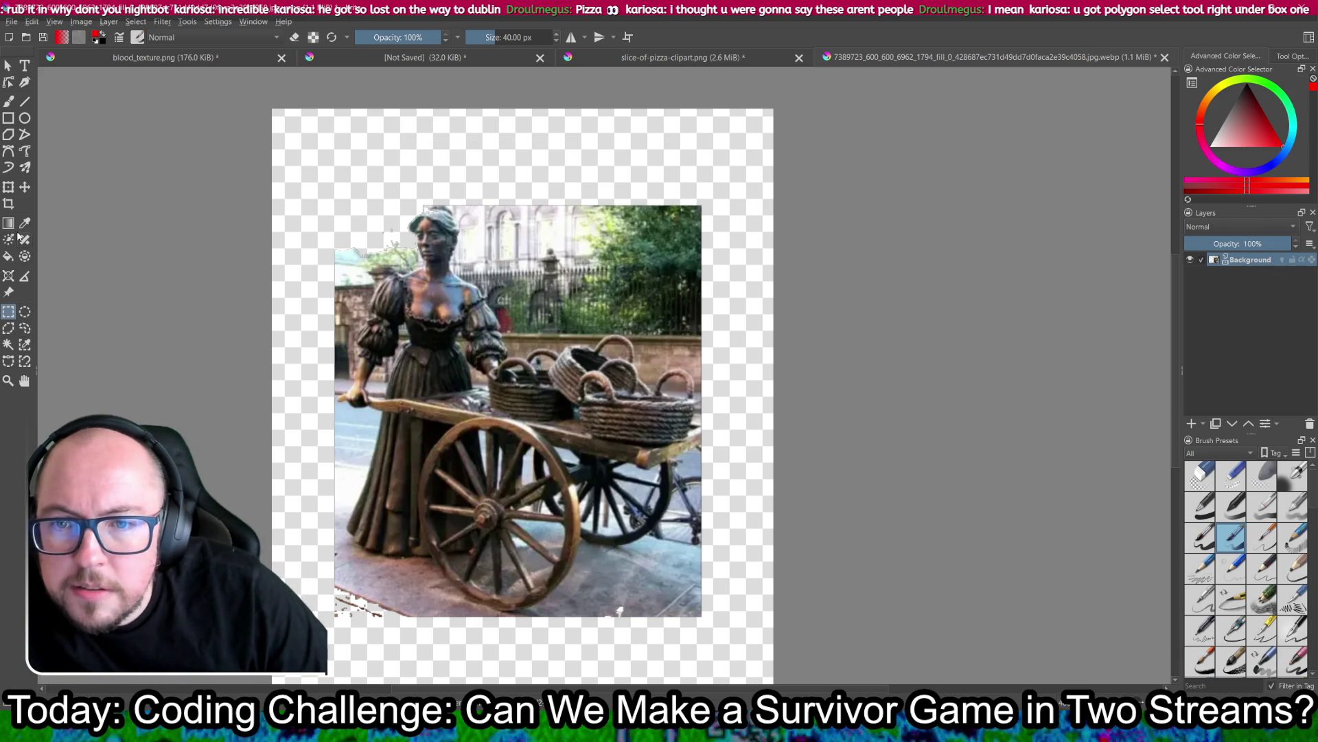
left_click(10, 102)
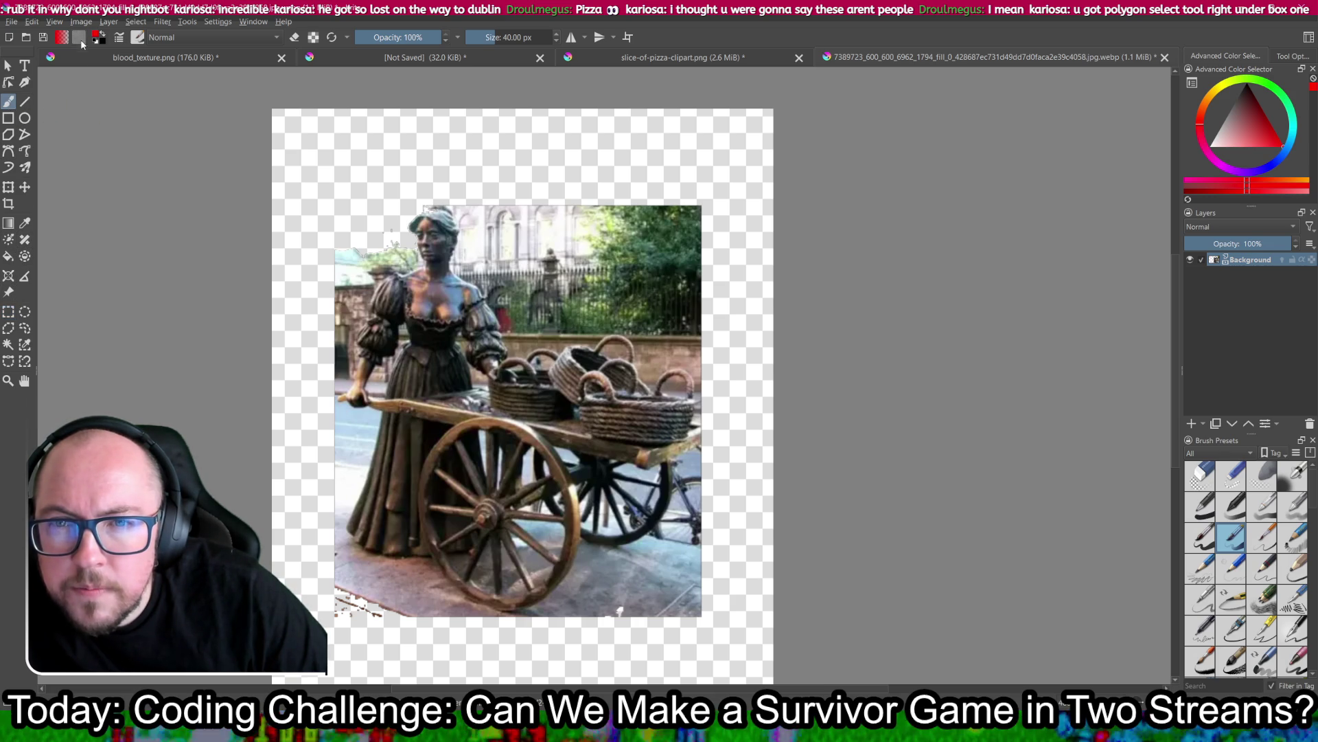
left_click_drag(543, 187, 663, 250)
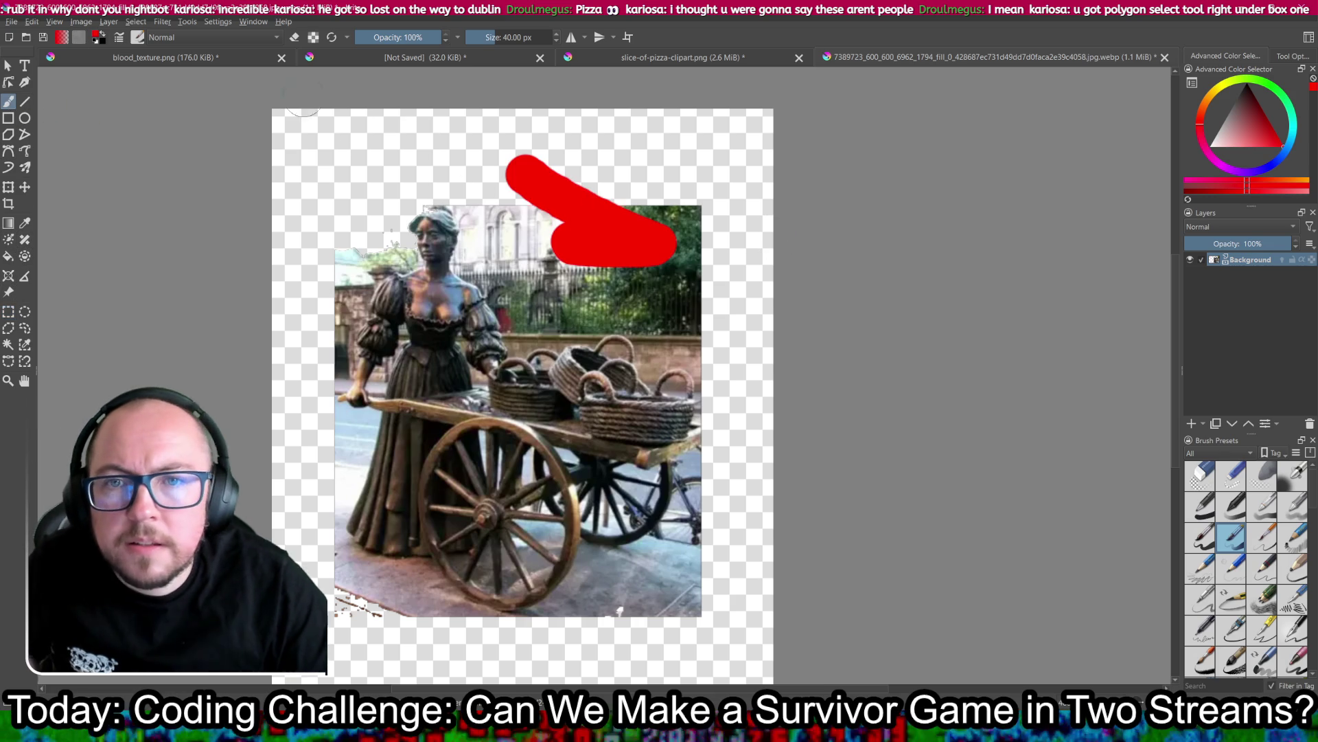
key("ctrl+z")
left_click(61, 37)
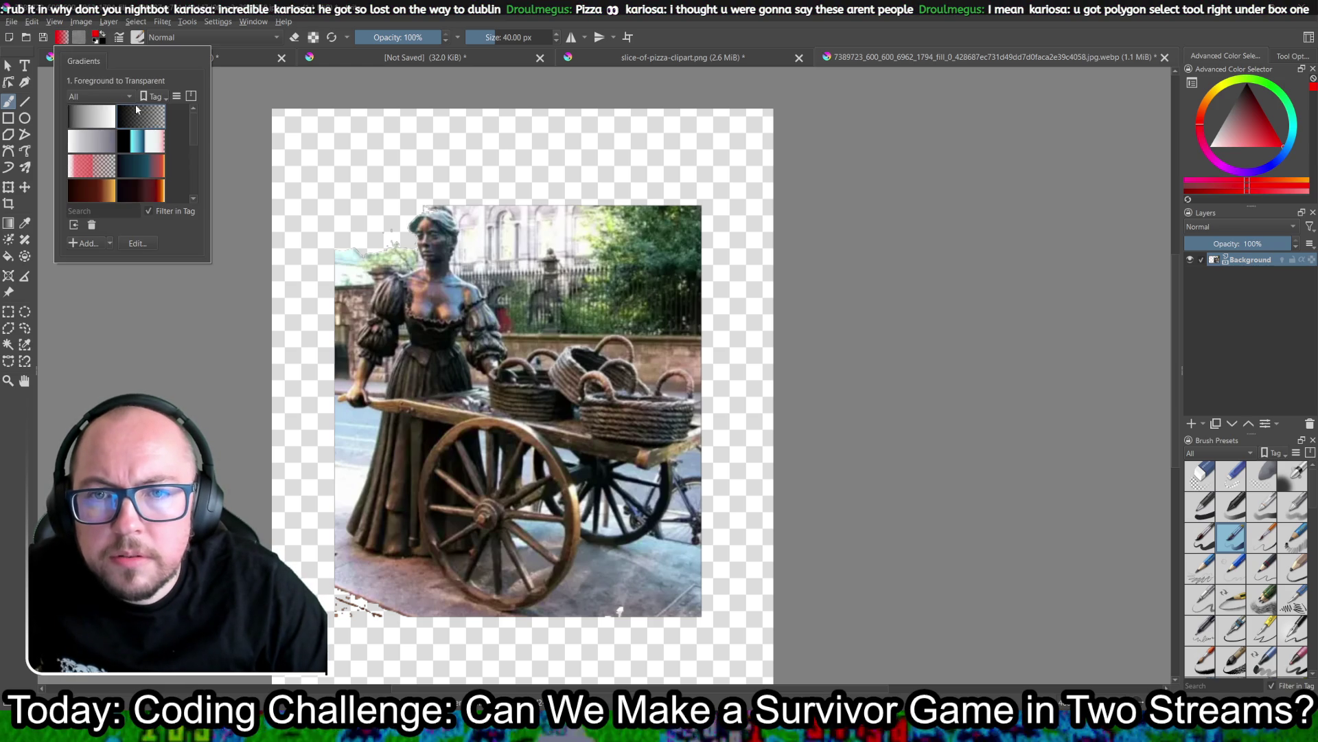
scroll(126, 164, "down", 3)
left_click(223, 216)
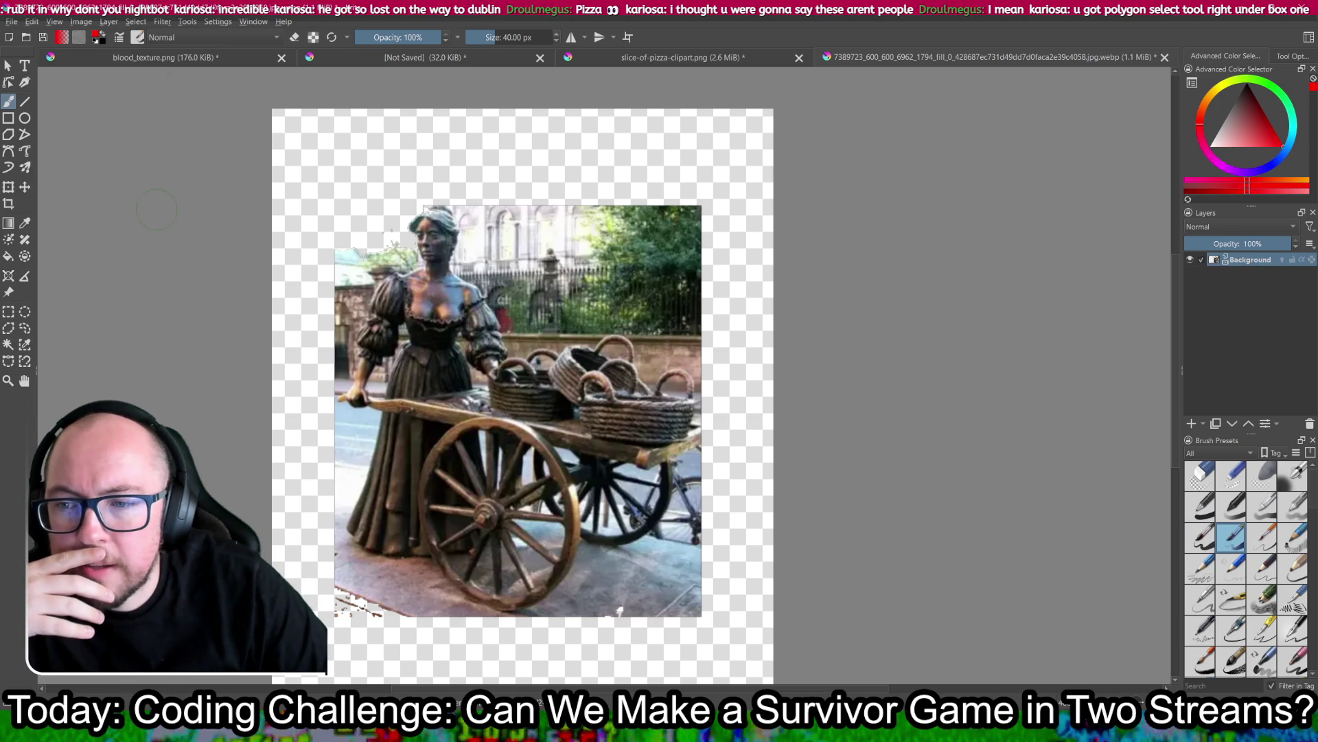
Step: Cut away the background behind the cart with a polygon selection
left_click(8, 334)
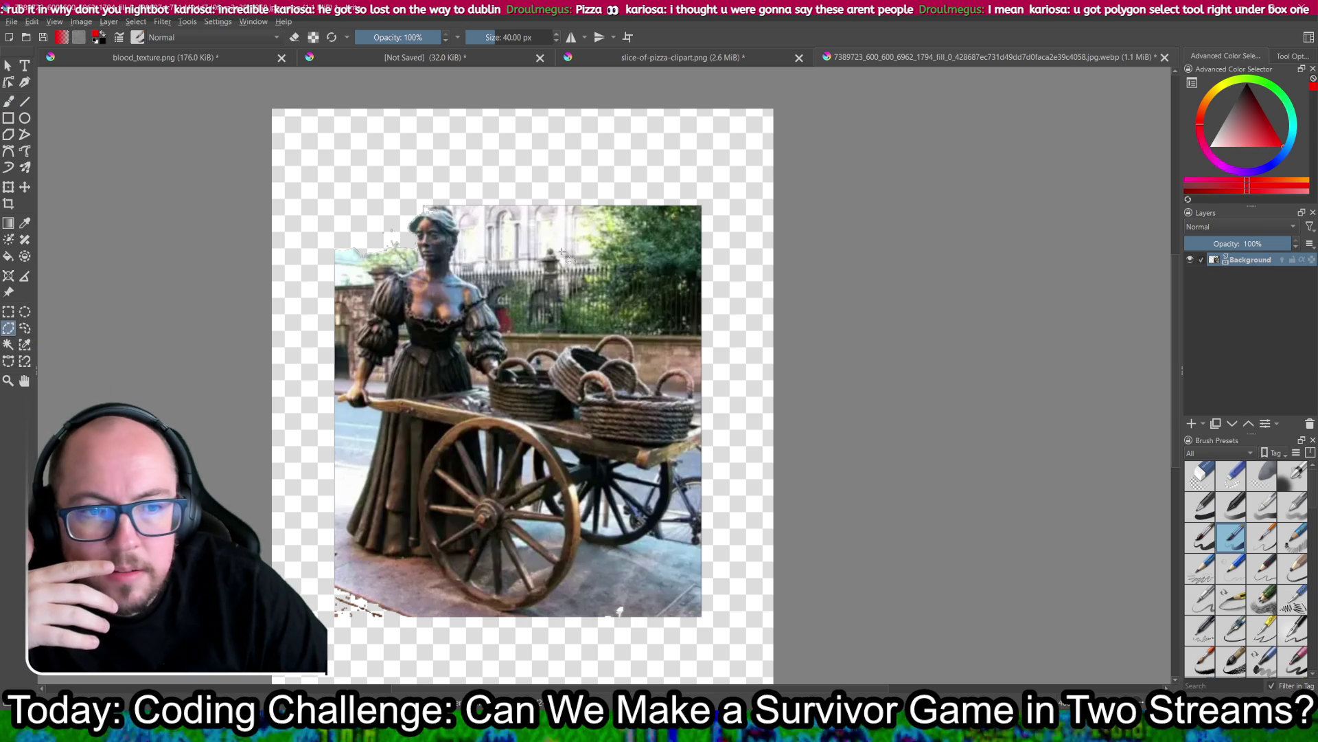
left_click(469, 264)
left_click(523, 336)
left_click(736, 347)
double_click(732, 168)
key("Delete")
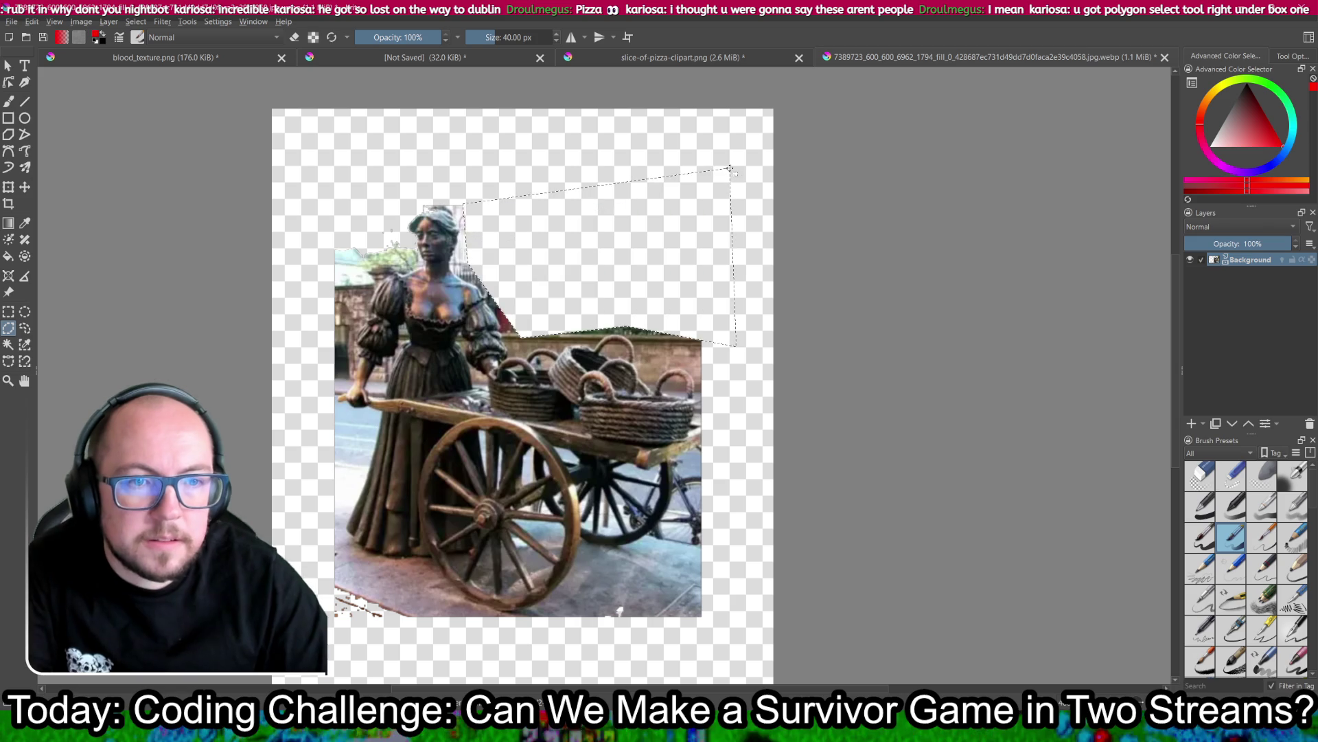
Step: Polygon-select and delete the strip left of the cart handle and the bottom pavement
left_click(316, 419)
left_click(367, 418)
left_click(329, 602)
double_click(302, 559)
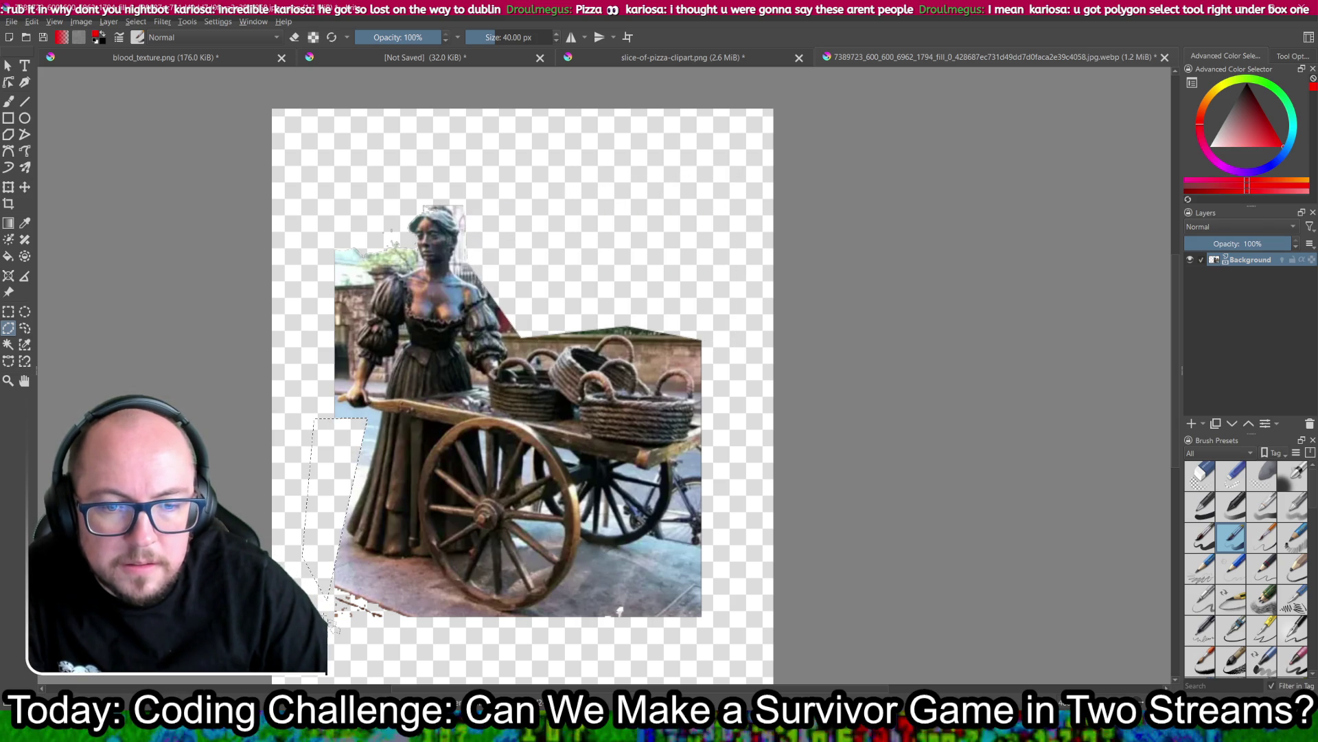
left_click(745, 562)
left_click(566, 573)
left_click(530, 631)
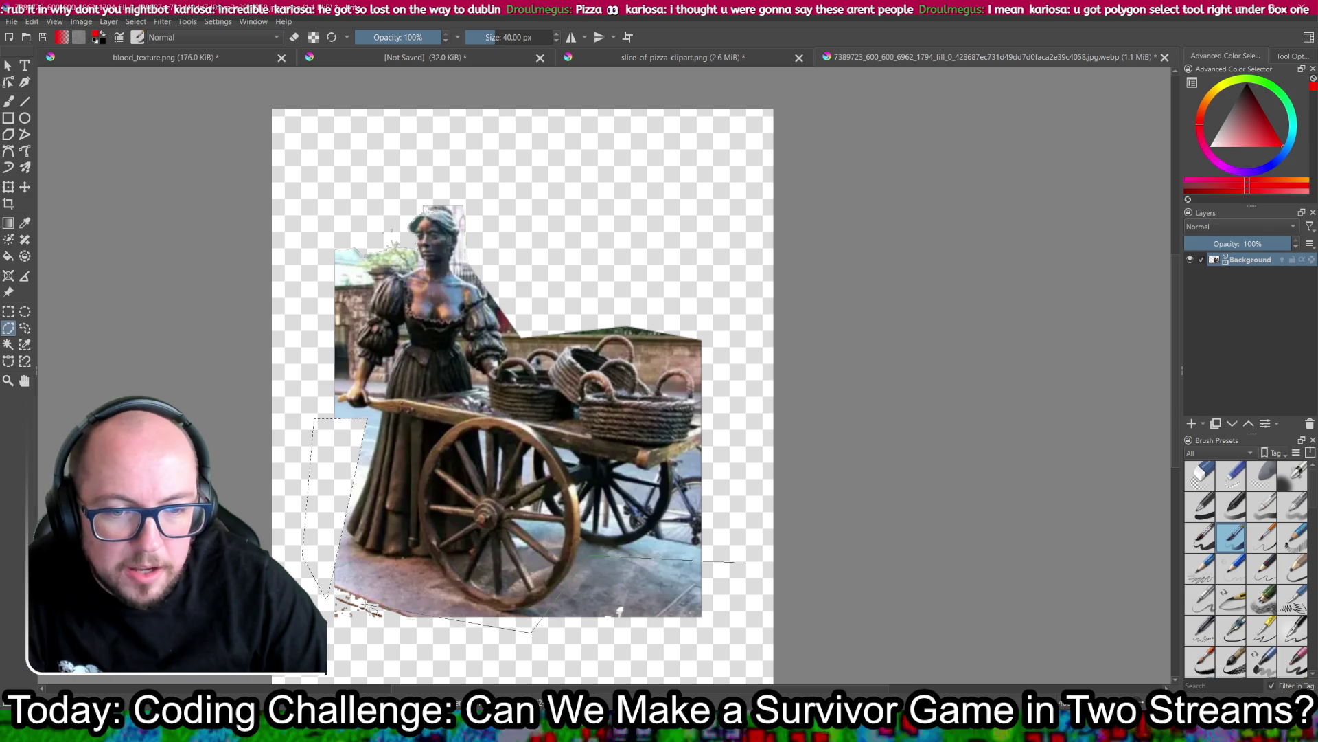
left_click(310, 541)
left_click(328, 648)
left_click(635, 659)
left_click(745, 562)
key("Delete")
Step: Delete the leftover grey fragment, then make a new magic-wand selection on the statue
left_click(745, 589)
left_click(656, 583)
left_click(677, 653)
double_click(775, 640)
key("Delete")
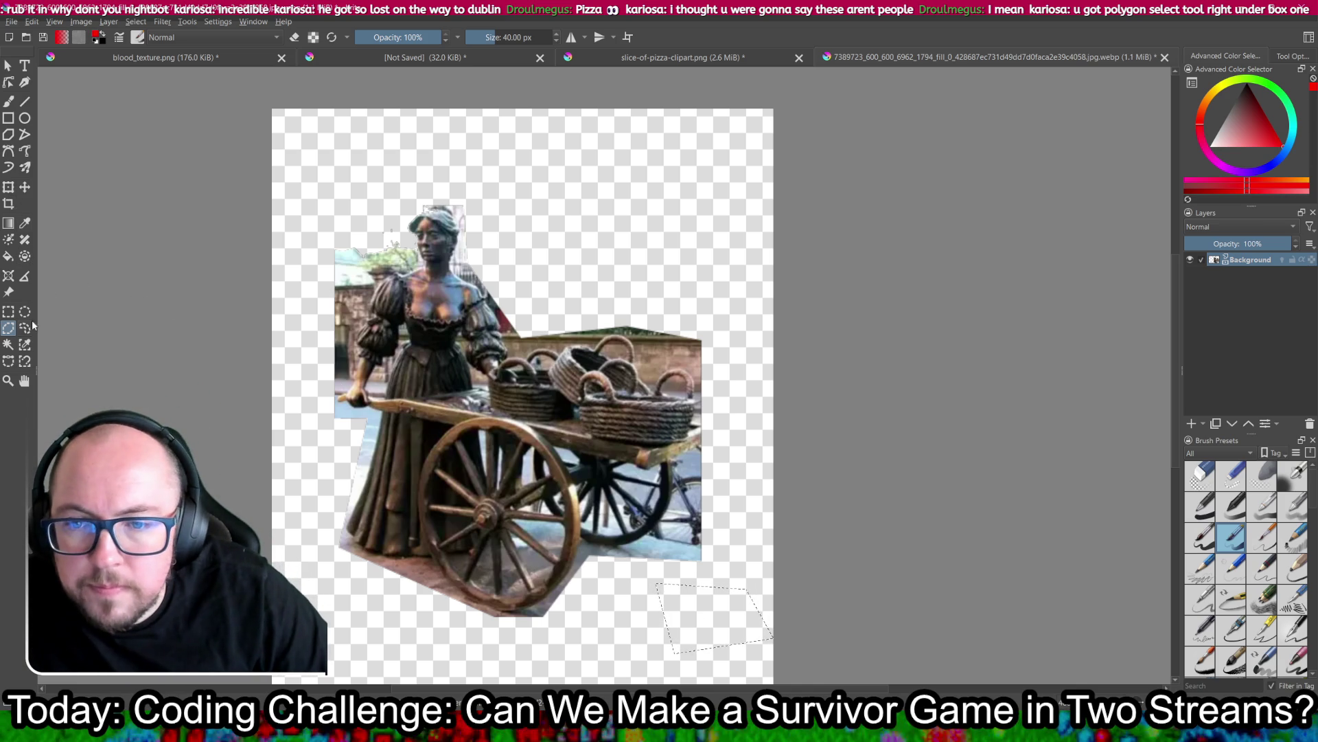
left_click(7, 345)
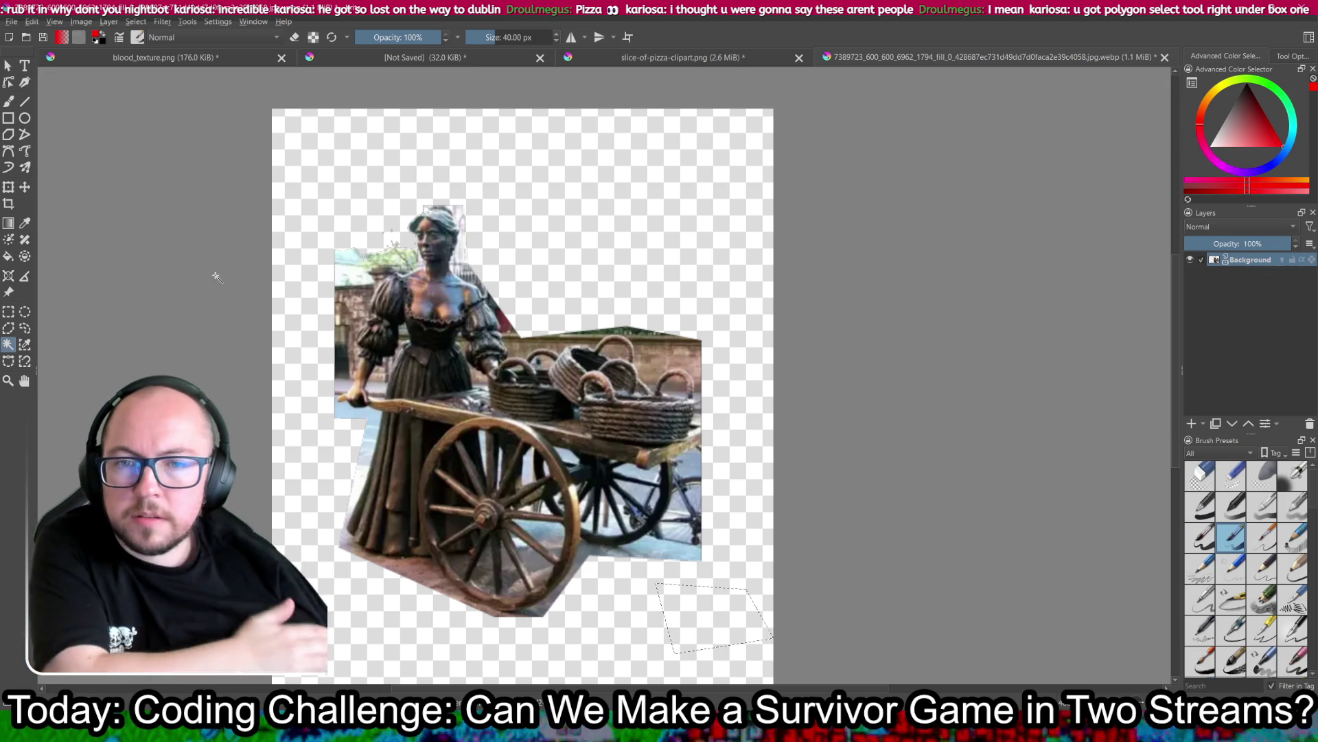
left_click(352, 259)
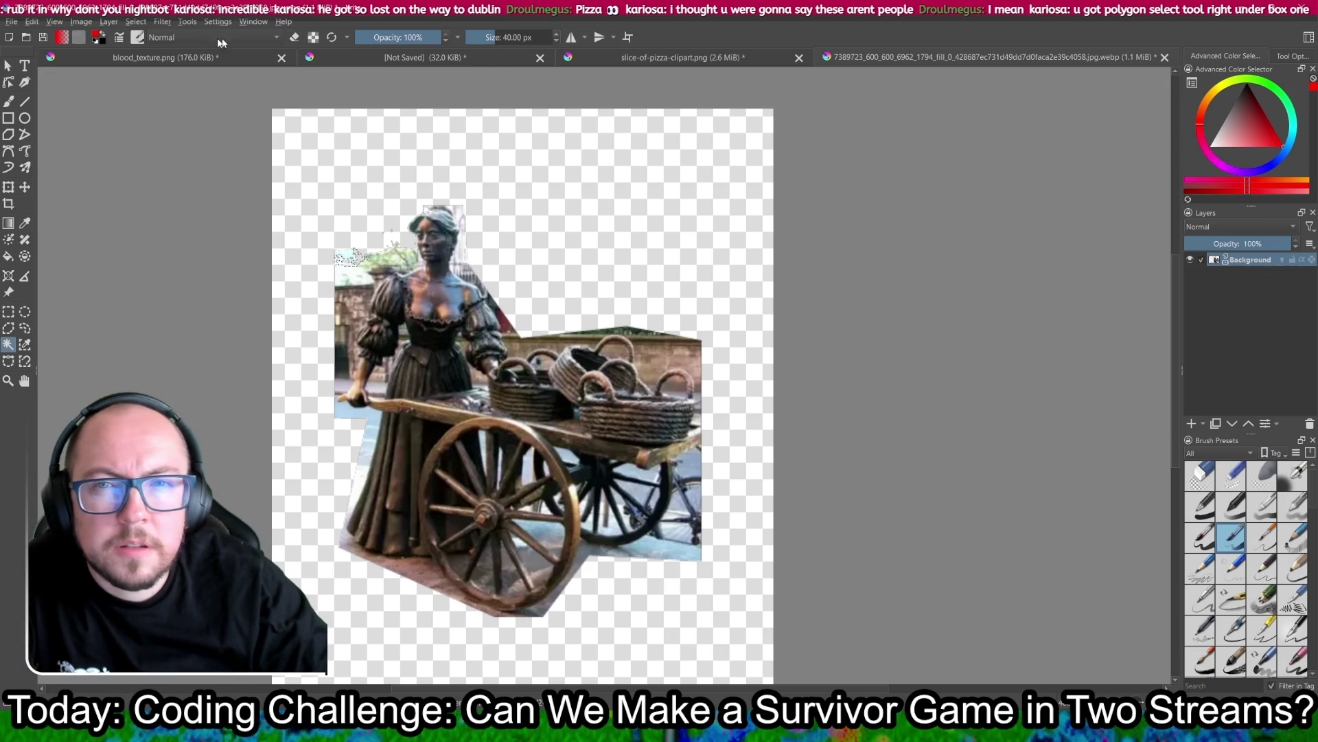
Step: Widen the side dockers and show the magic wand's Tool Options
right_click(9, 353)
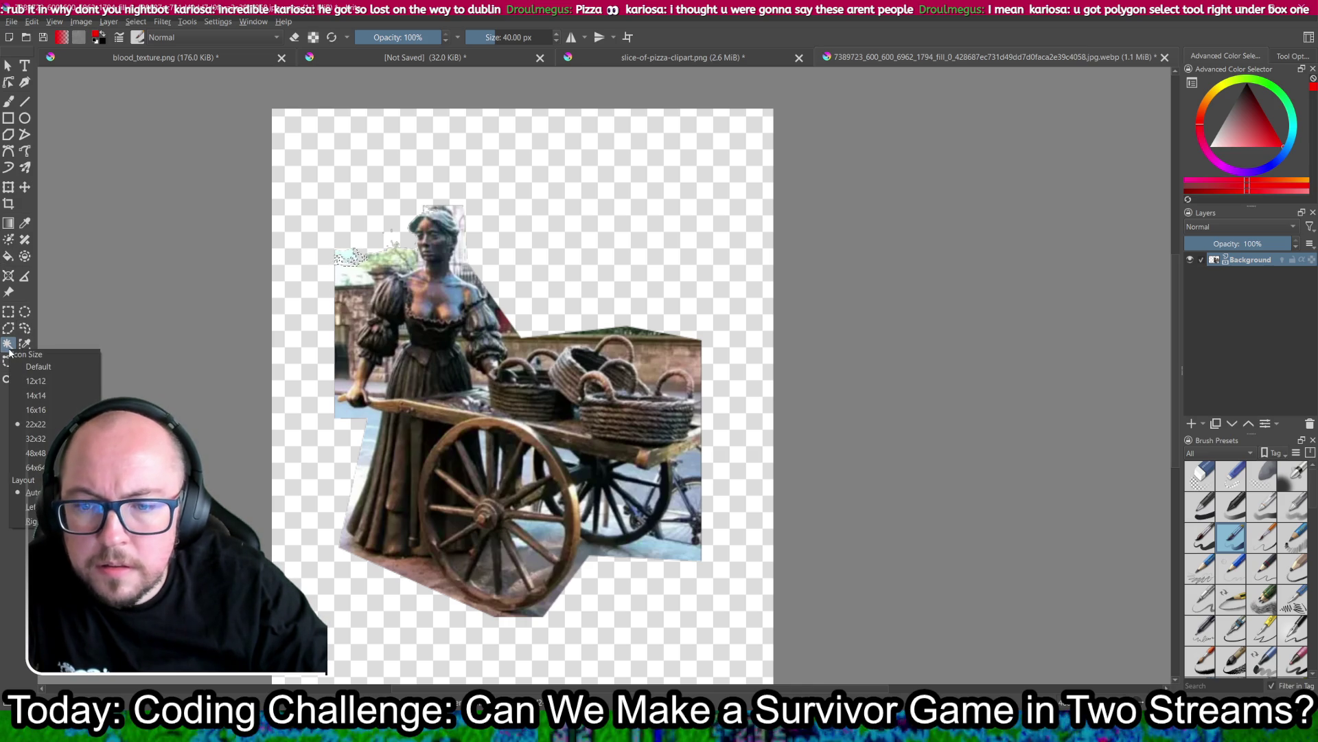
left_click(16, 597)
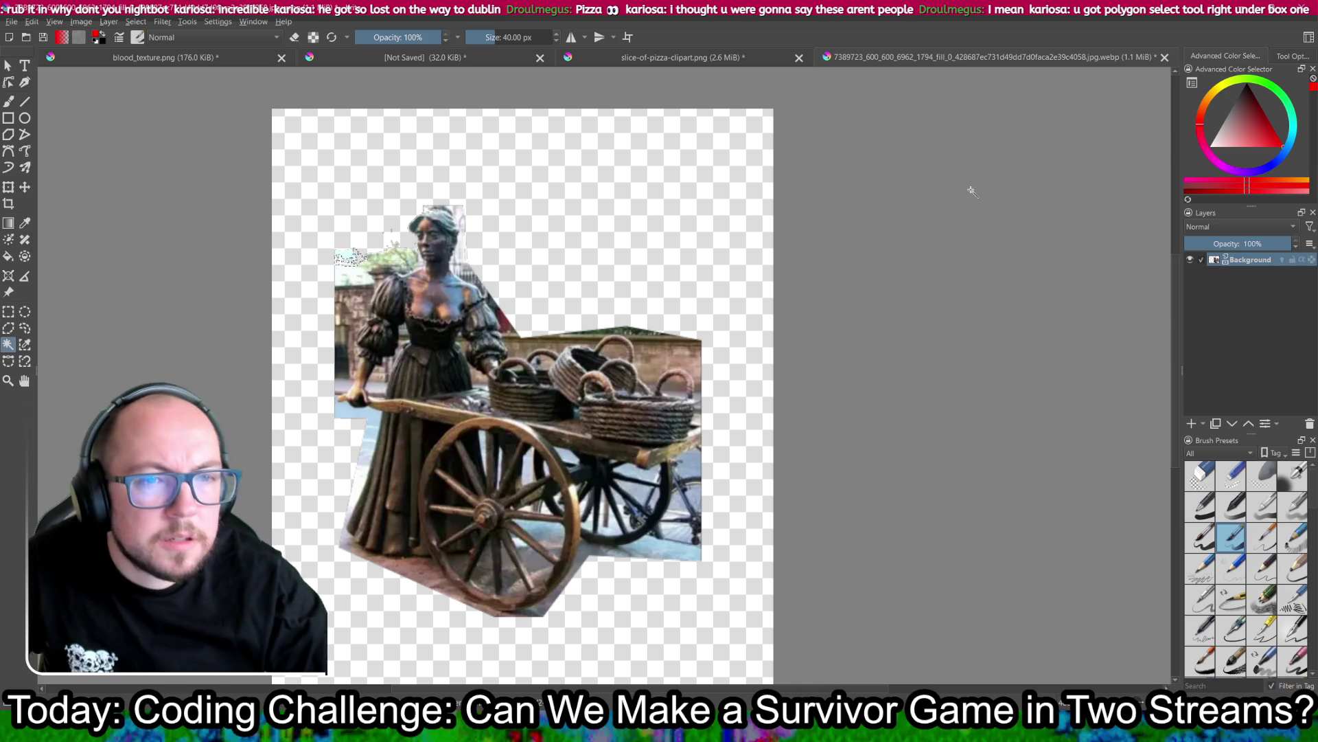
left_click(666, 348)
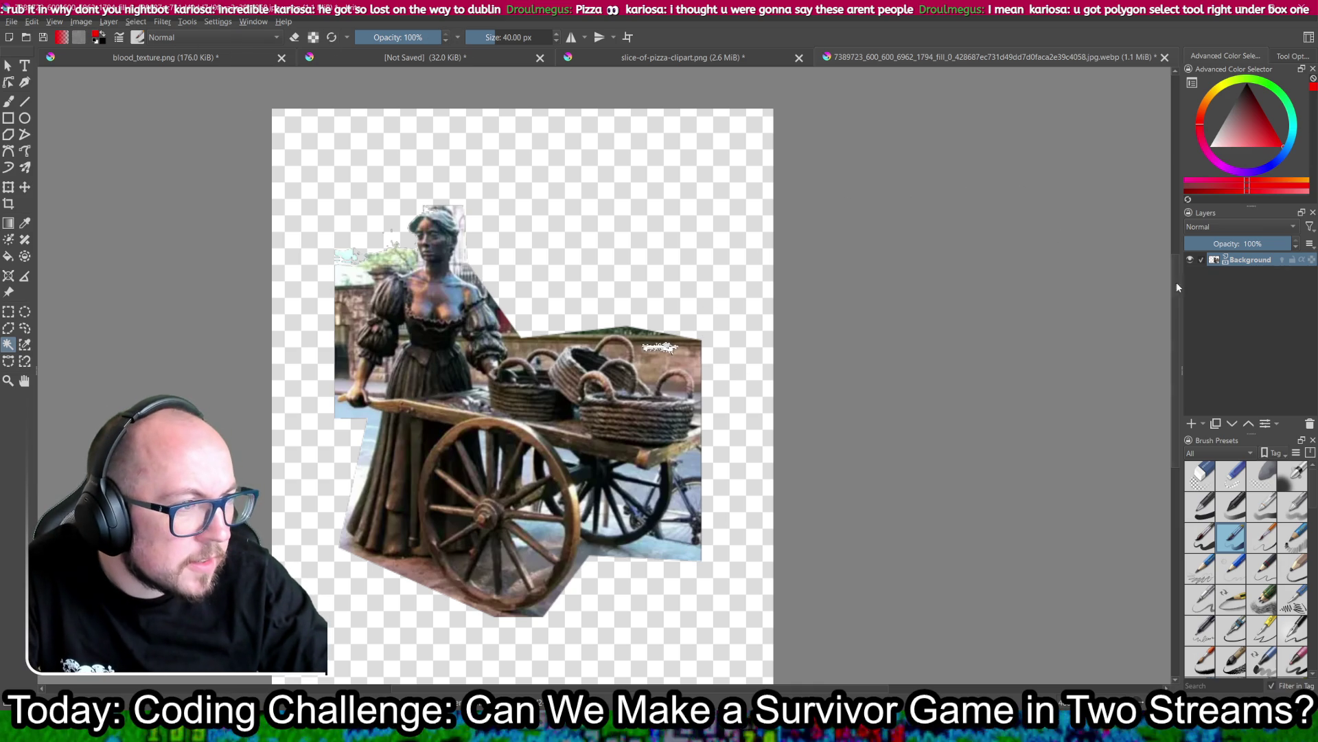
left_click_drag(1180, 283, 946, 283)
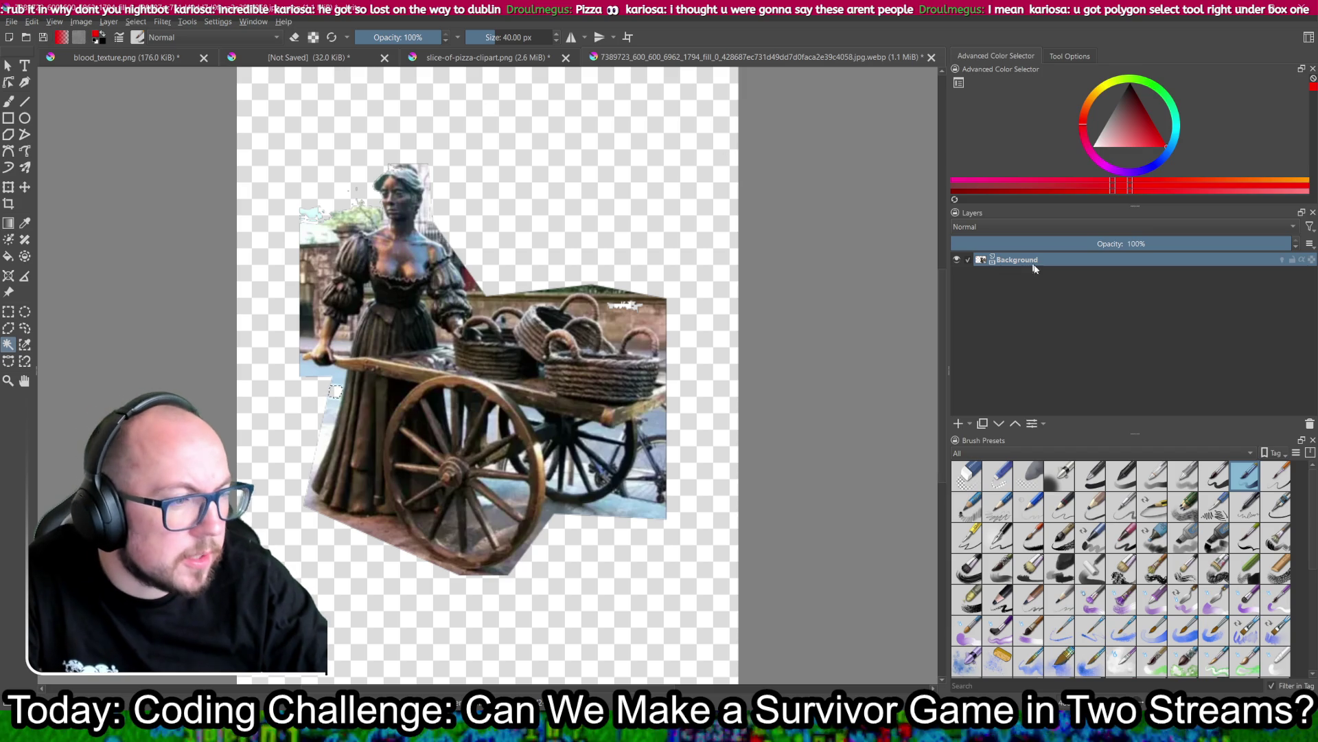
left_click(1087, 57)
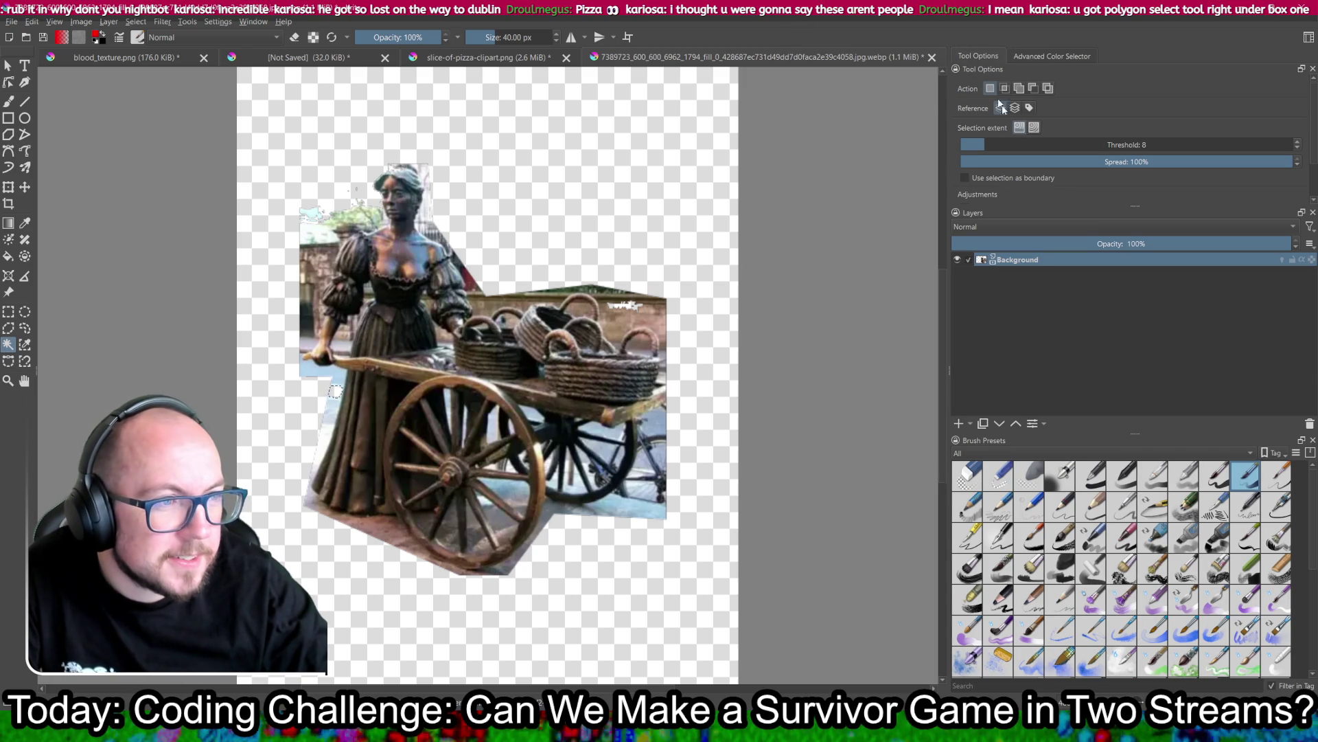
Step: Raise the magic wand threshold to 21 and delete the light bottom-right patch
left_click(383, 535)
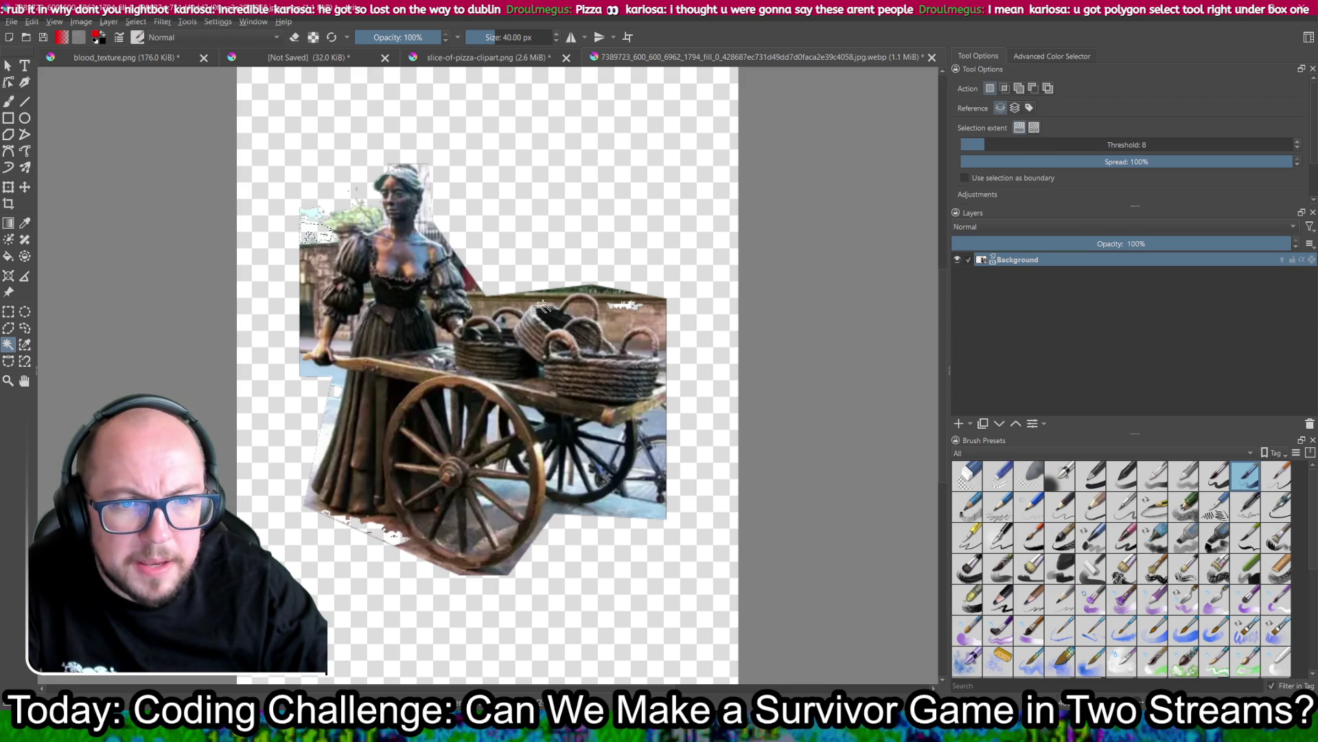
left_click(599, 289)
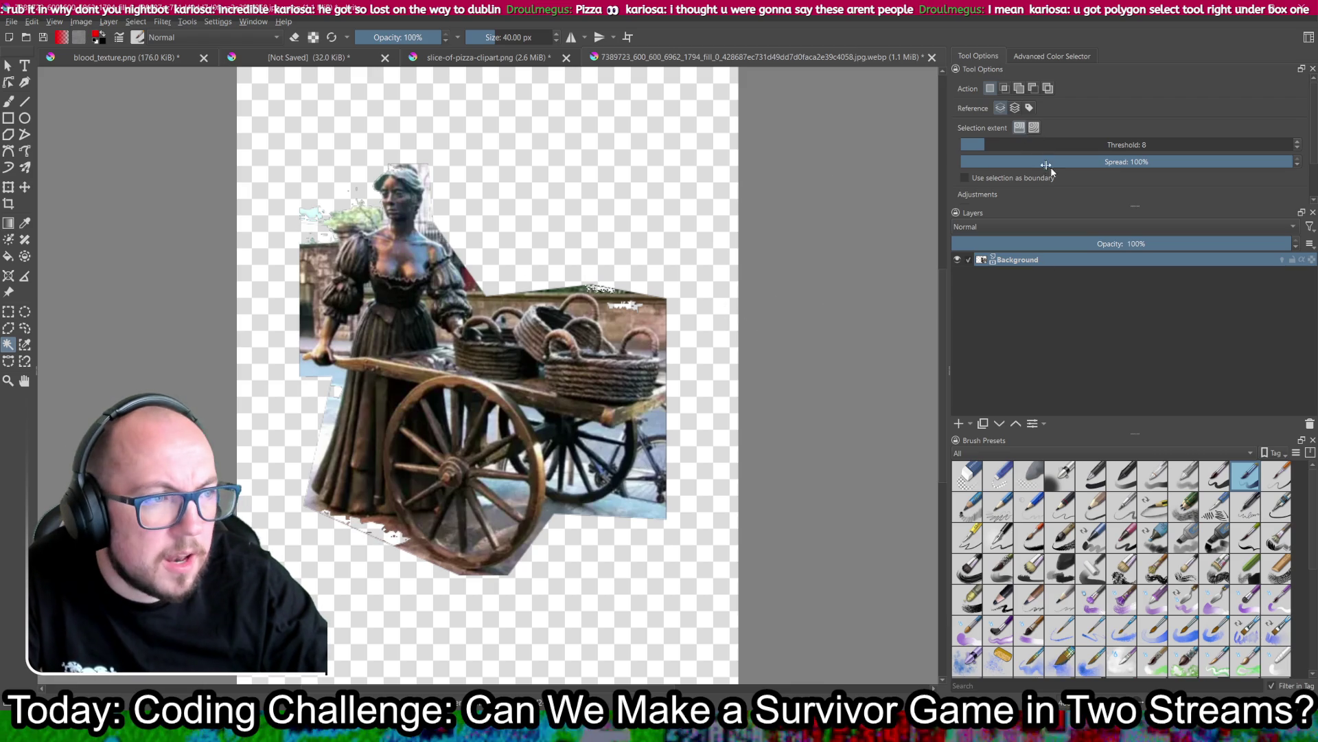
left_click_drag(994, 140, 1028, 142)
left_click(656, 314)
left_click(617, 509)
key("Delete")
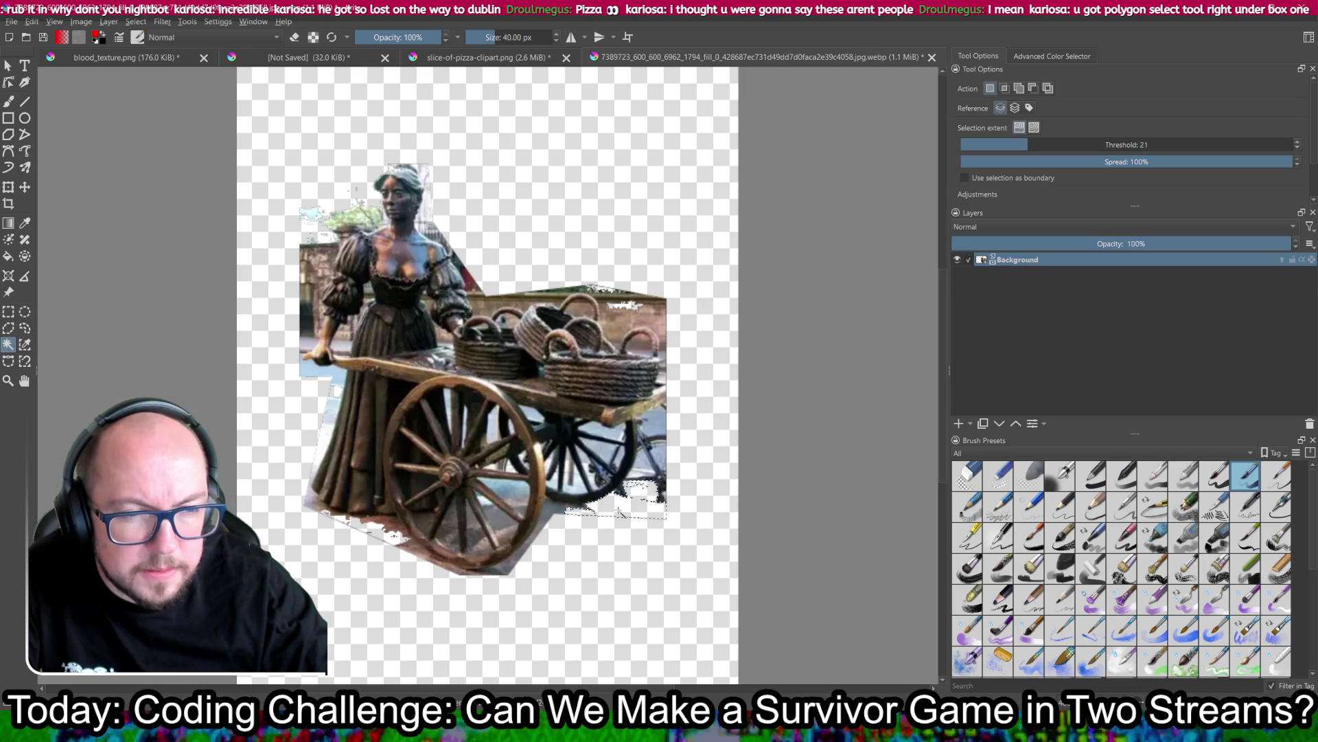
Step: Try further selections around the wheel and beside the head with magic wand and curve tools
left_click(556, 511)
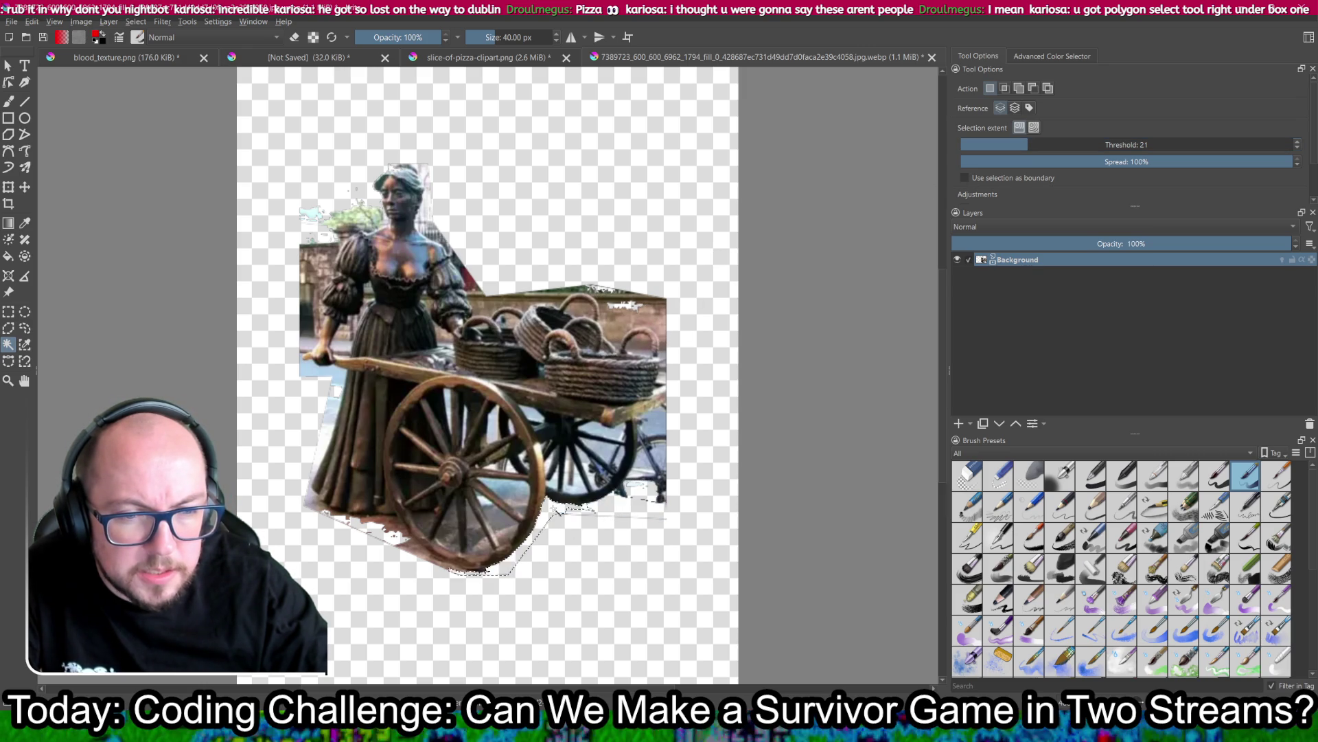
left_click(416, 553)
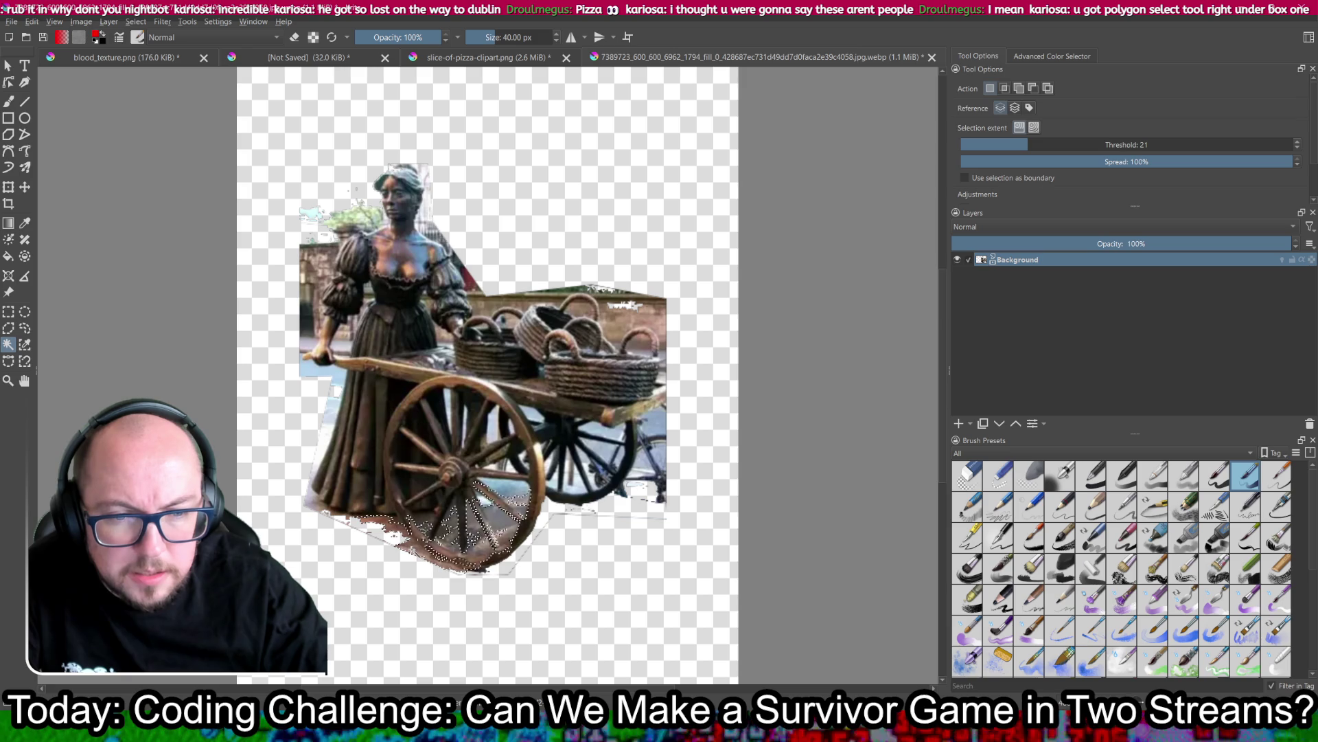
left_click(351, 220)
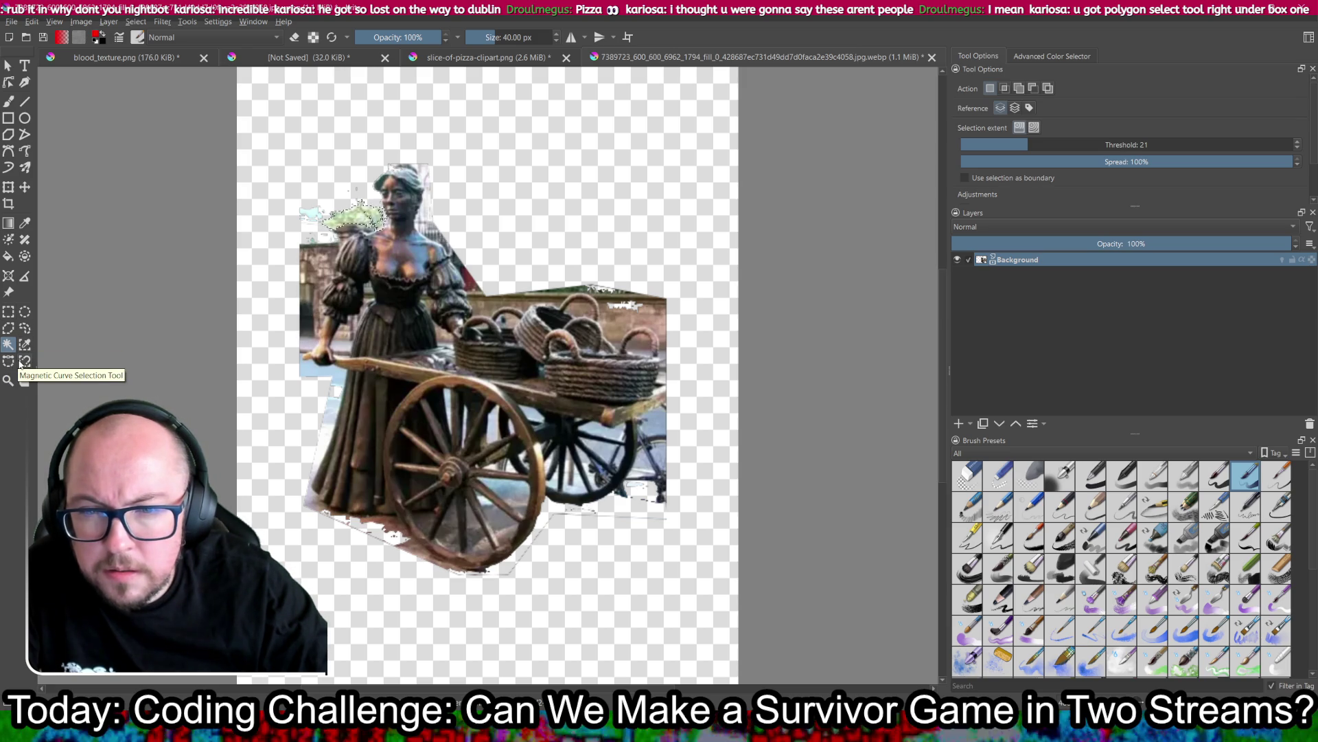
left_click(24, 362)
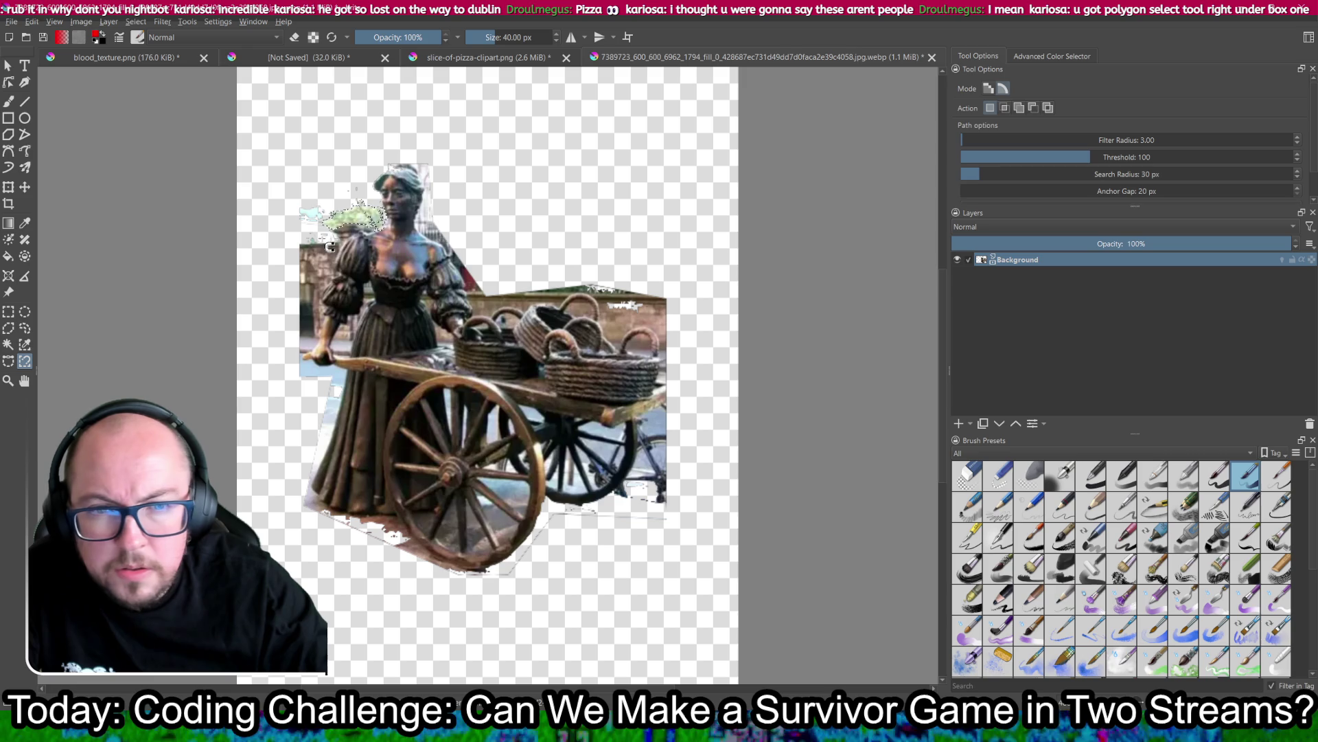
left_click(321, 270)
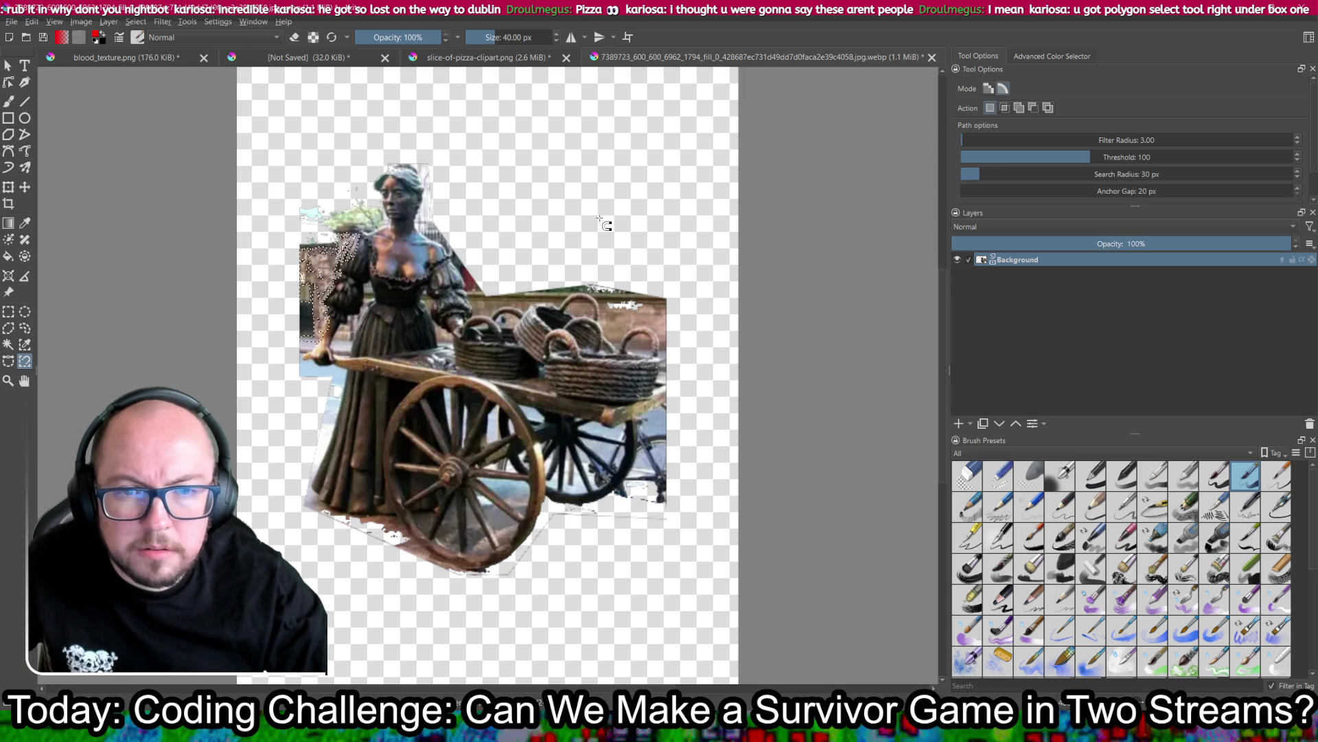
left_click(6, 346)
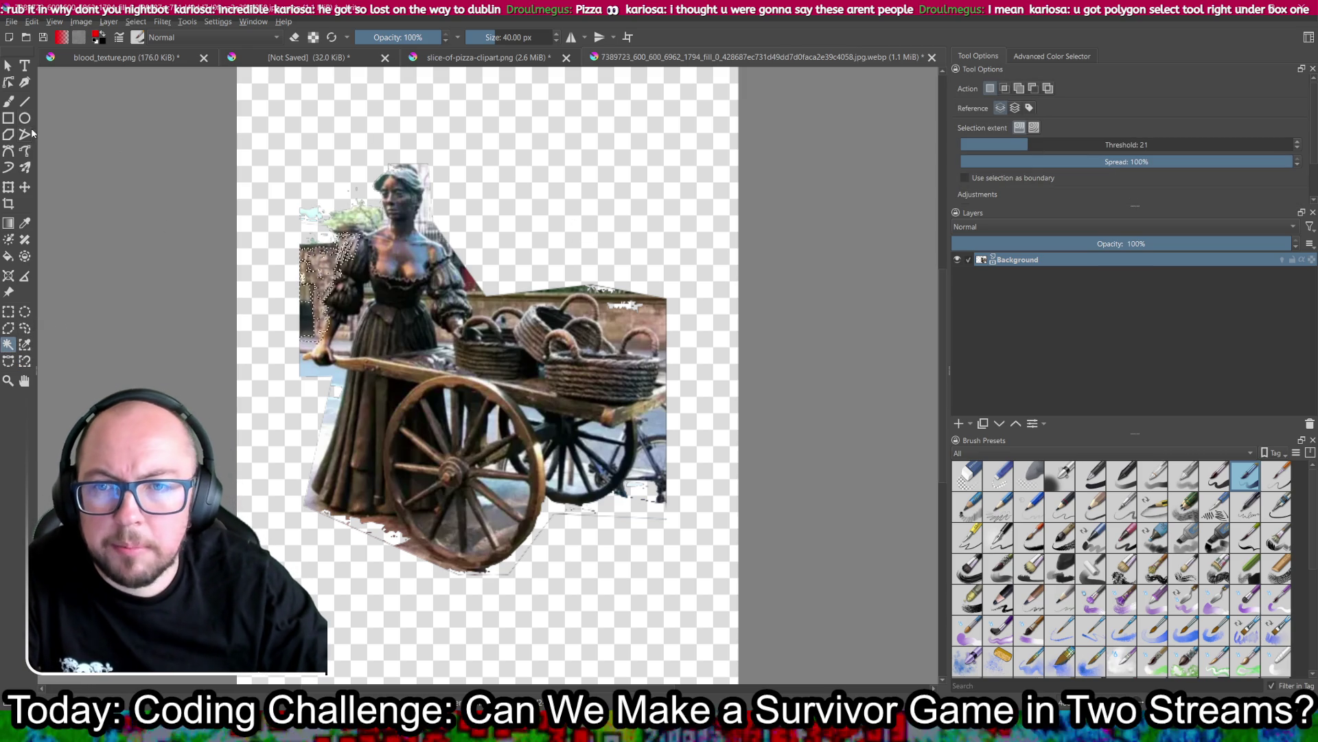
left_click(7, 101)
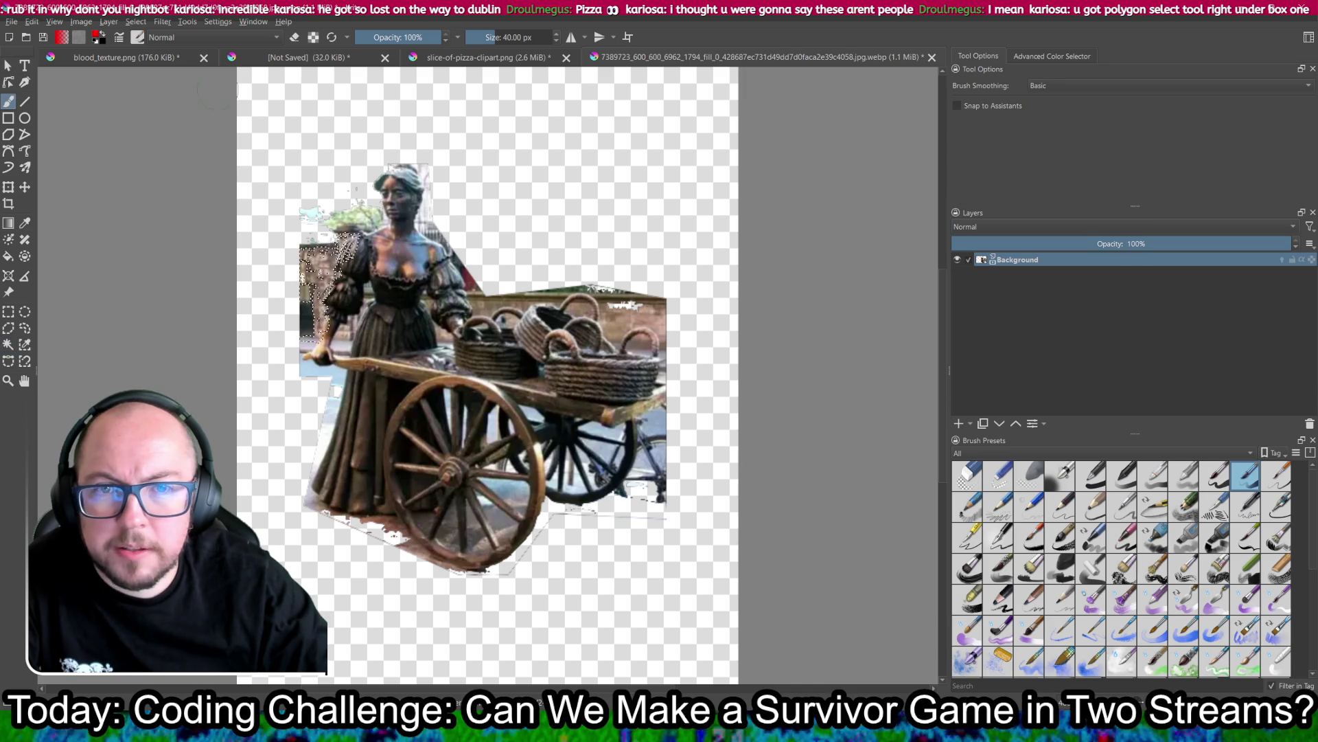
Step: Put the Freehand Brush in eraser mode and erase a bit of top-right background
left_click(295, 39)
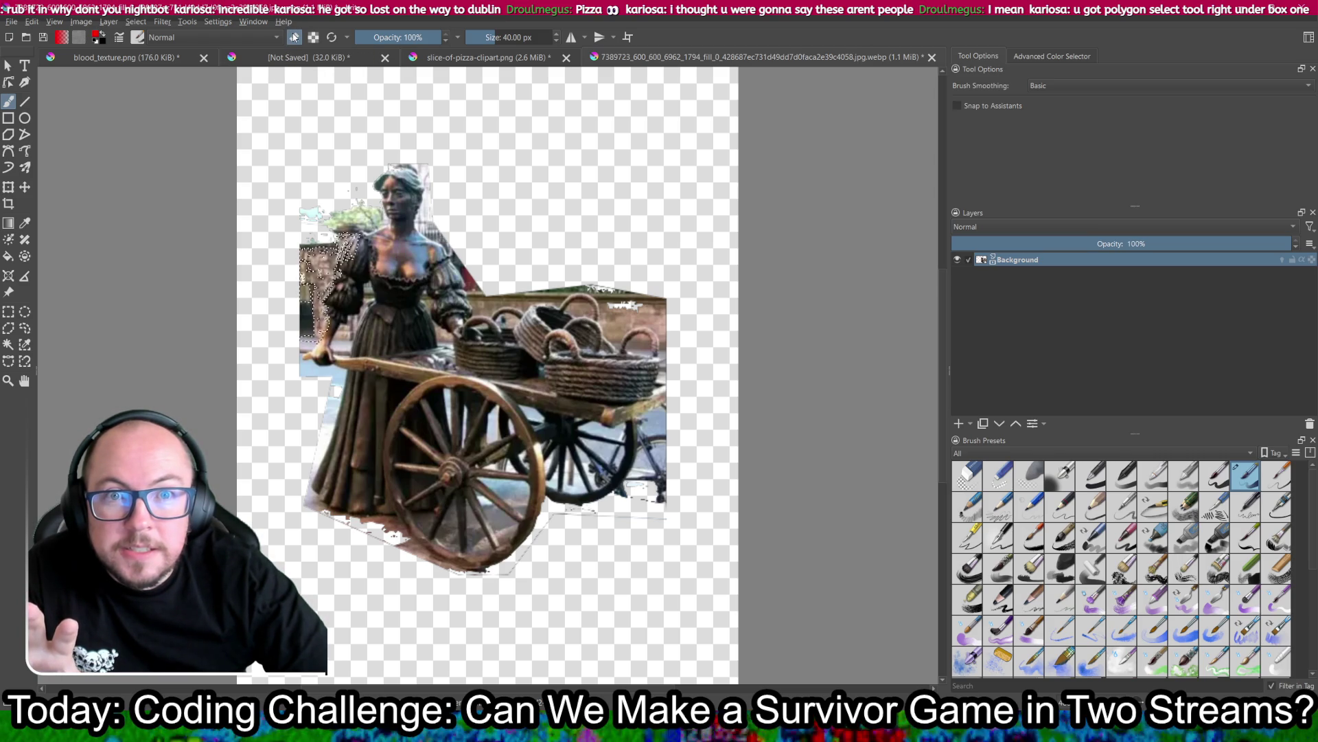
left_click(294, 38)
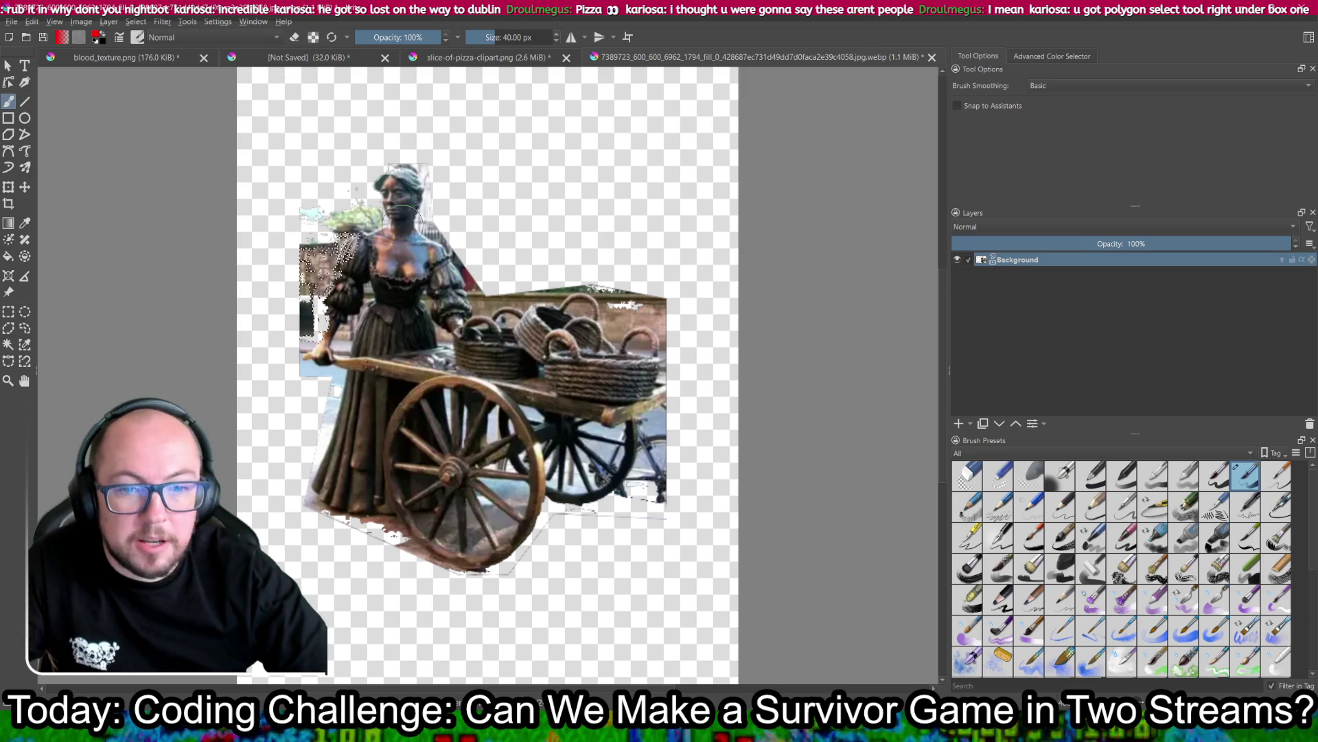
left_click(8, 65)
left_click(204, 163)
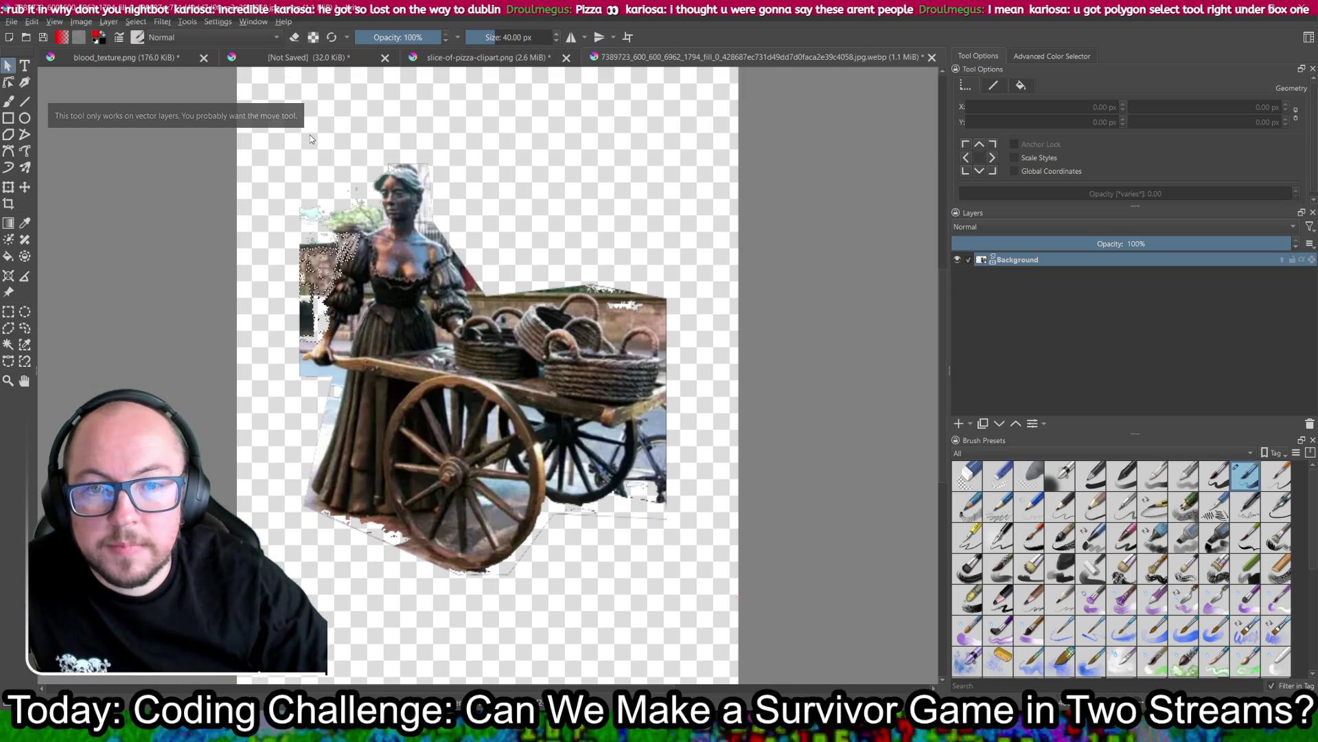
left_click(8, 311)
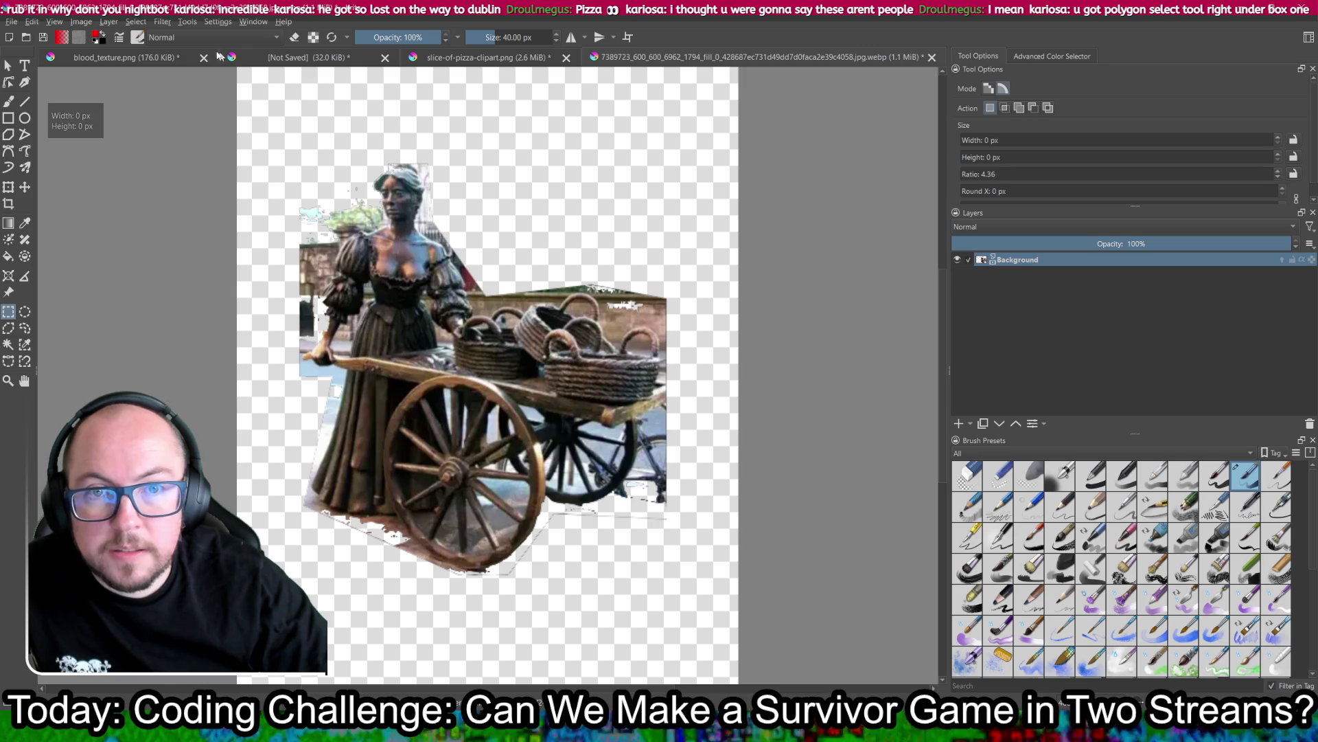
left_click(8, 101)
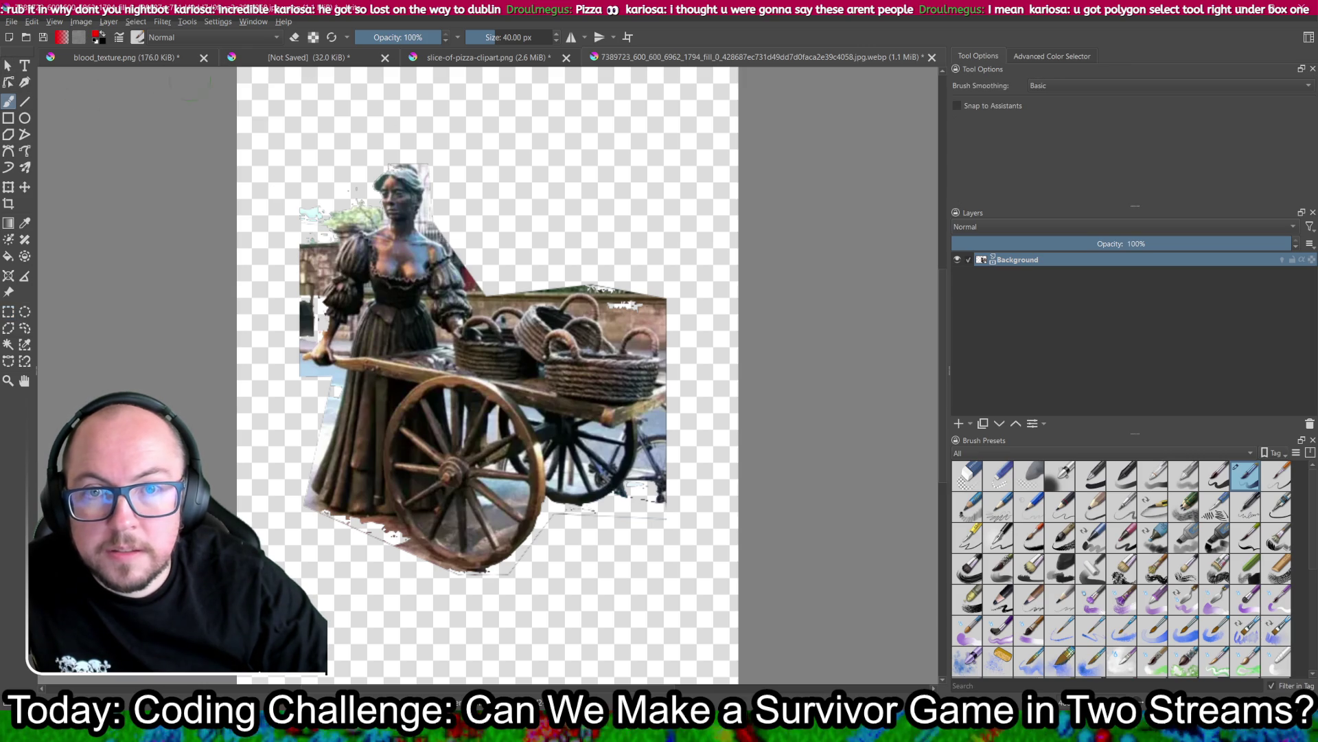
mouse_move(690, 307)
left_mouse_down()
mouse_move(652, 289)
mouse_move(685, 336)
left_mouse_up()
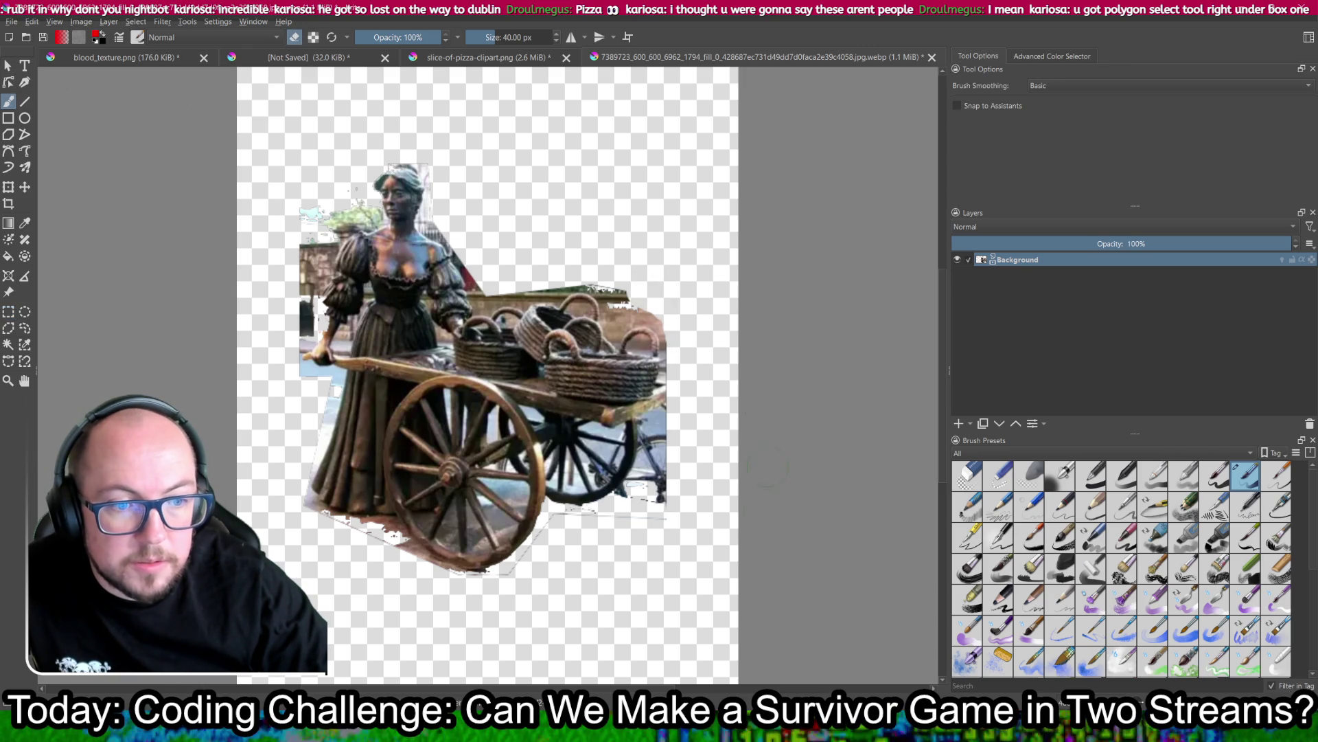
Step: Erase leftover fringe below the cart and wheel, around the head, cart top and skirt
mouse_move(661, 532)
left_mouse_down()
mouse_move(604, 518)
mouse_move(638, 510)
mouse_move(669, 433)
mouse_move(684, 512)
left_mouse_up()
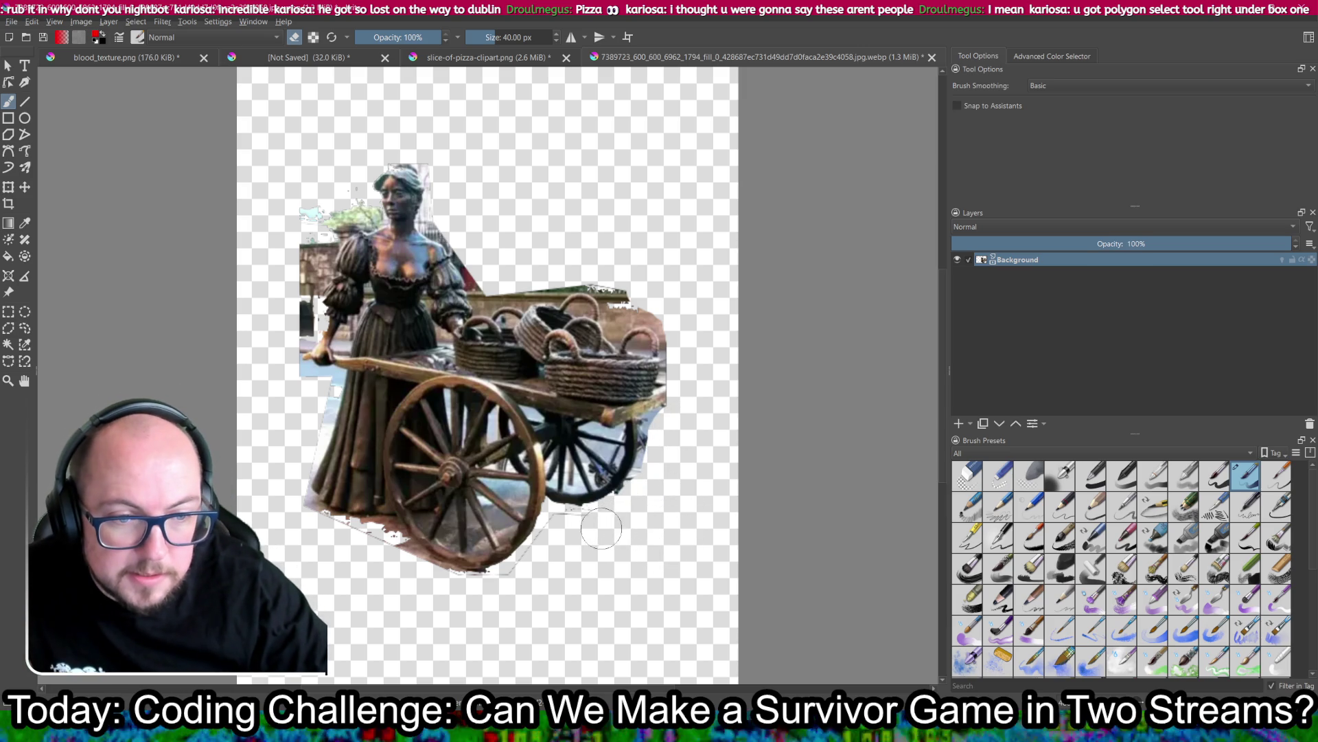
mouse_move(616, 516)
left_mouse_down()
mouse_move(560, 525)
mouse_move(543, 555)
mouse_move(480, 591)
mouse_move(418, 579)
mouse_move(333, 530)
left_mouse_up()
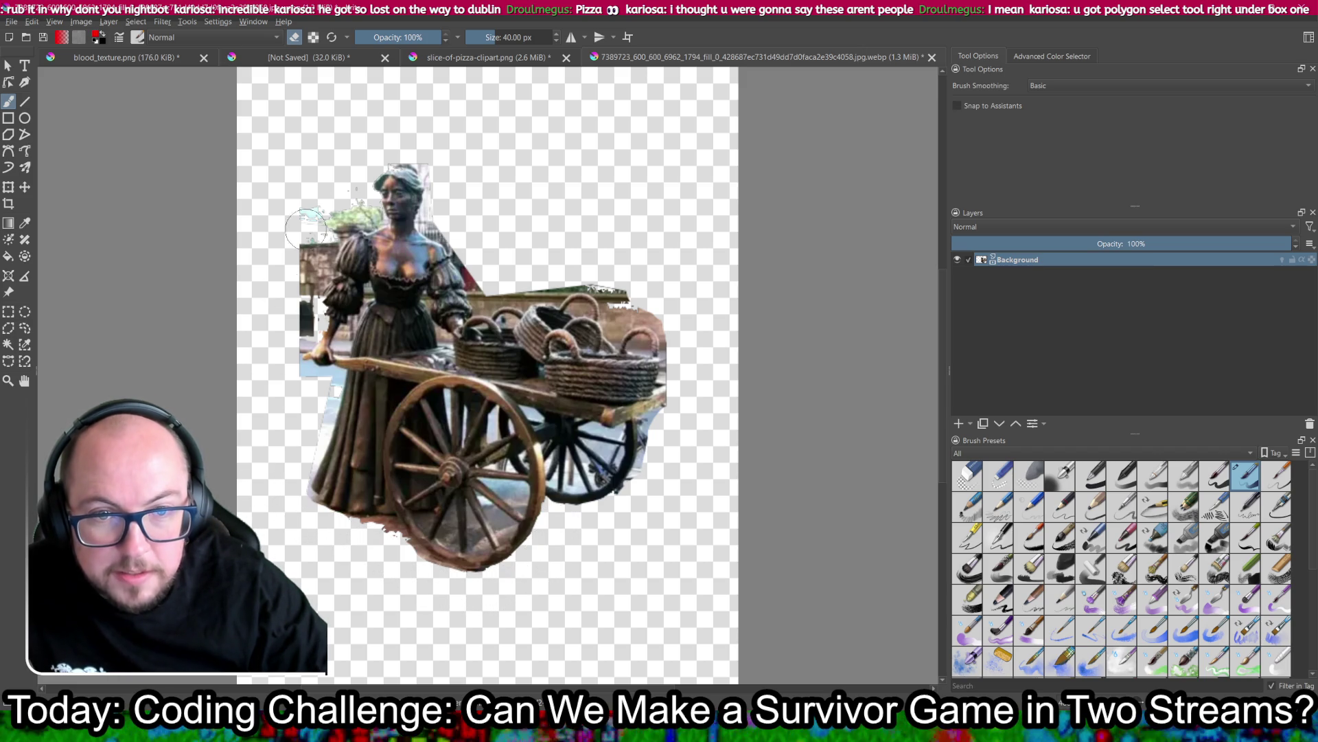
mouse_move(317, 213)
left_mouse_down()
mouse_move(329, 217)
mouse_move(312, 254)
mouse_move(318, 244)
left_mouse_up()
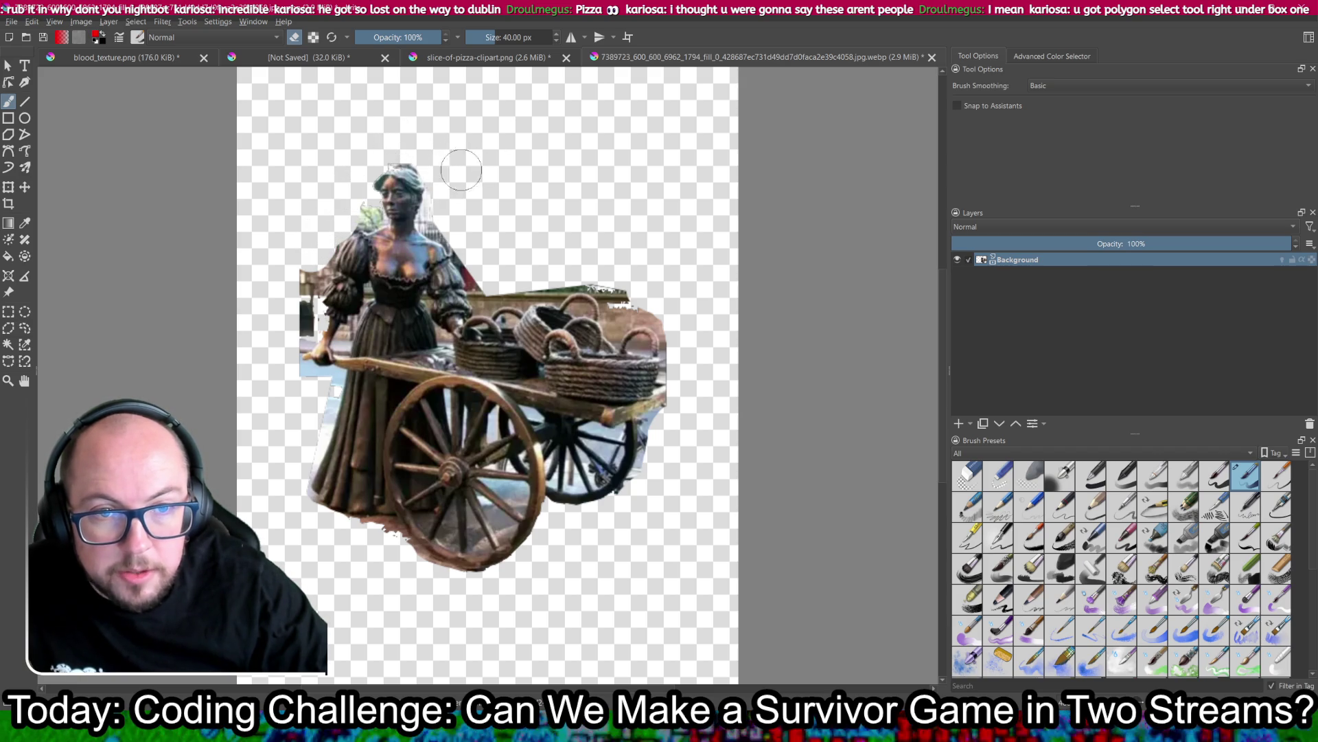
mouse_move(403, 160)
left_mouse_down()
mouse_move(388, 141)
mouse_move(392, 162)
mouse_move(406, 138)
left_mouse_up()
left_click_drag(442, 217, 447, 207)
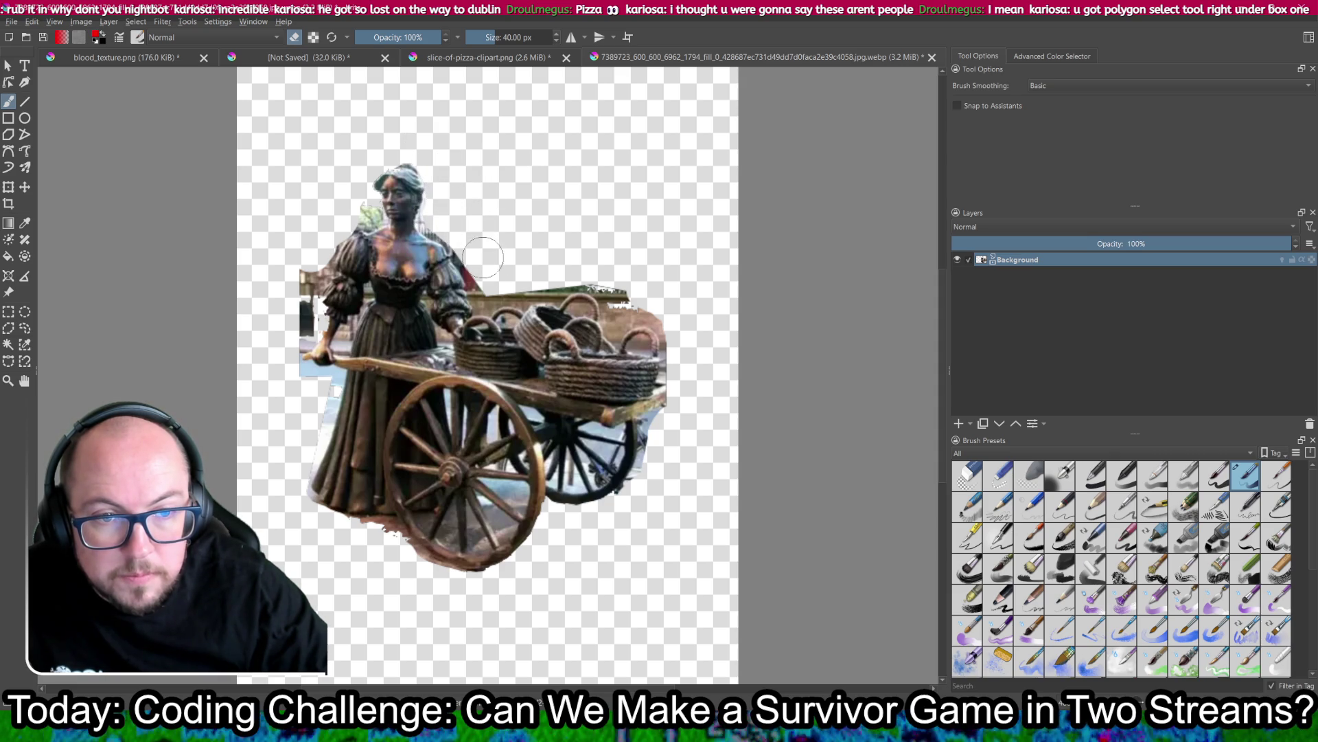
mouse_move(499, 283)
left_mouse_down()
mouse_move(575, 264)
mouse_move(682, 322)
left_mouse_up()
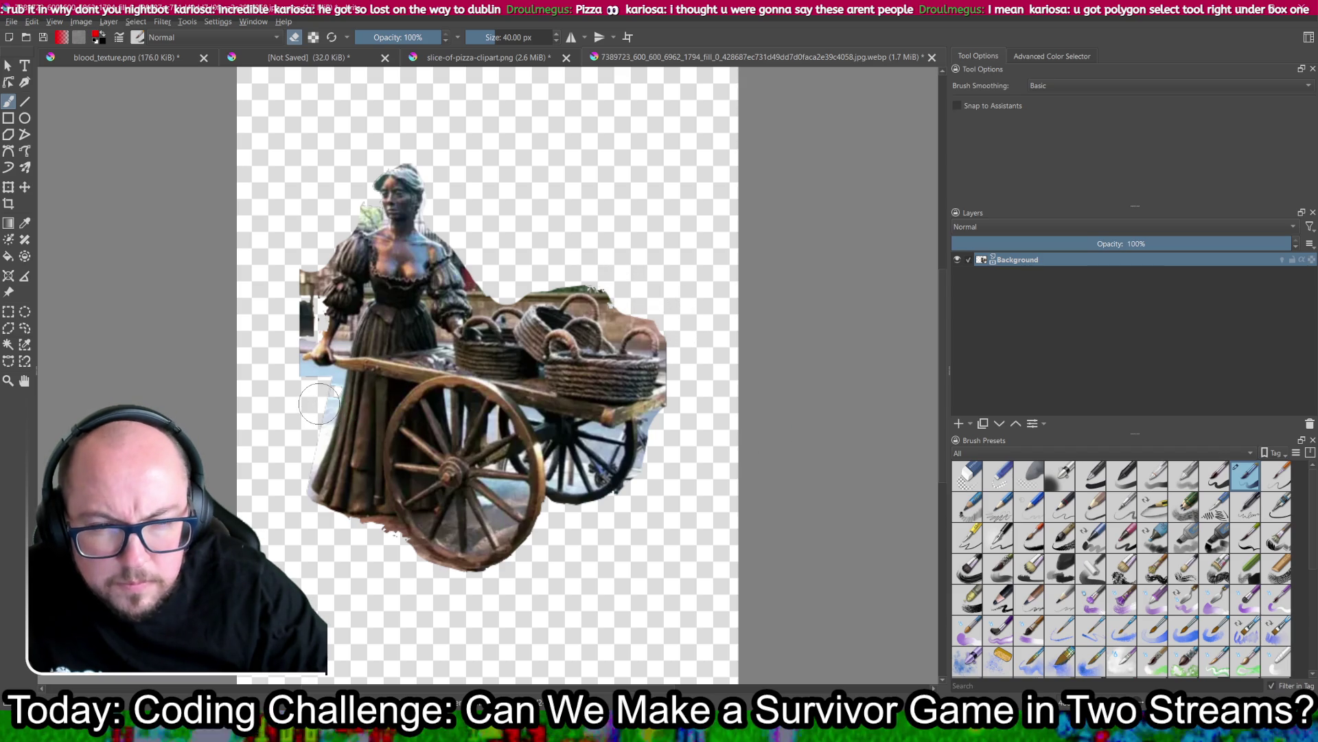
mouse_move(320, 402)
left_mouse_down()
mouse_move(302, 409)
mouse_move(322, 399)
left_mouse_up()
mouse_move(316, 428)
left_mouse_down()
mouse_move(296, 501)
mouse_move(339, 528)
mouse_move(387, 536)
mouse_move(436, 575)
left_mouse_up()
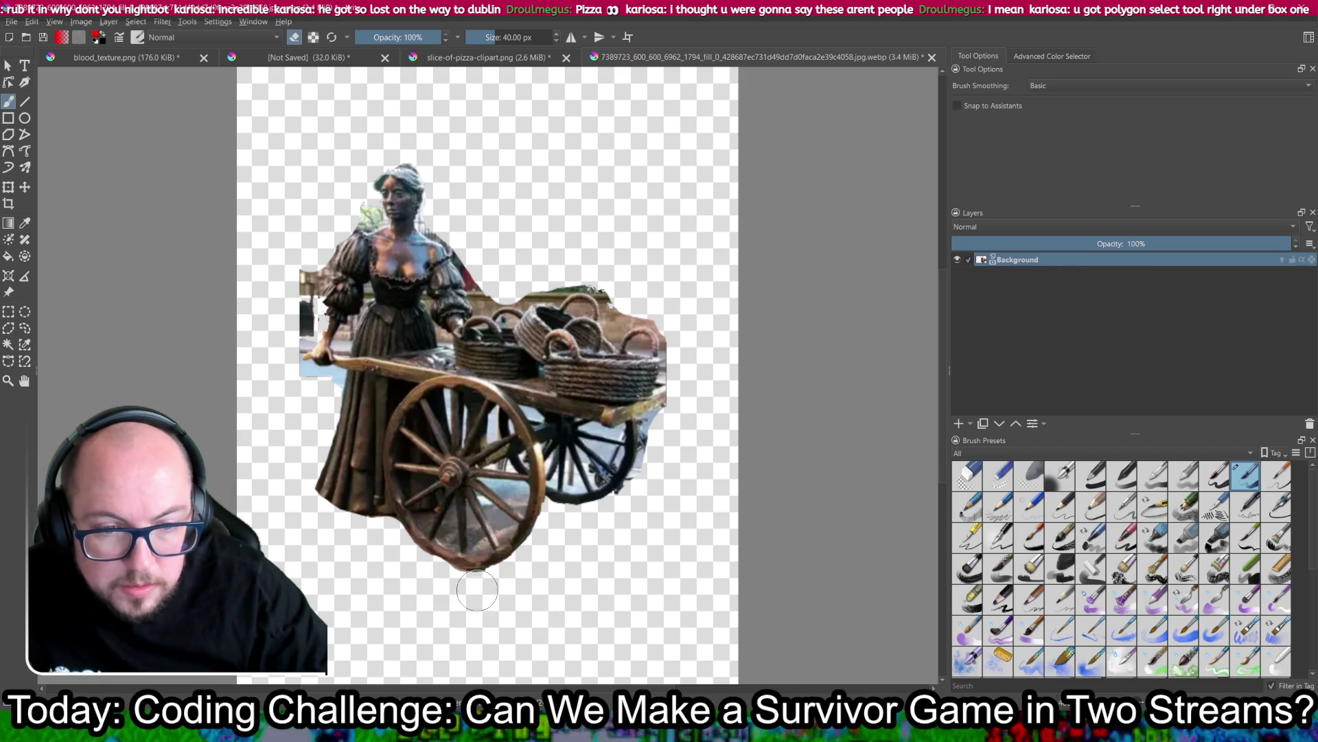
mouse_move(446, 582)
left_mouse_down()
mouse_move(412, 566)
mouse_move(447, 586)
left_mouse_up()
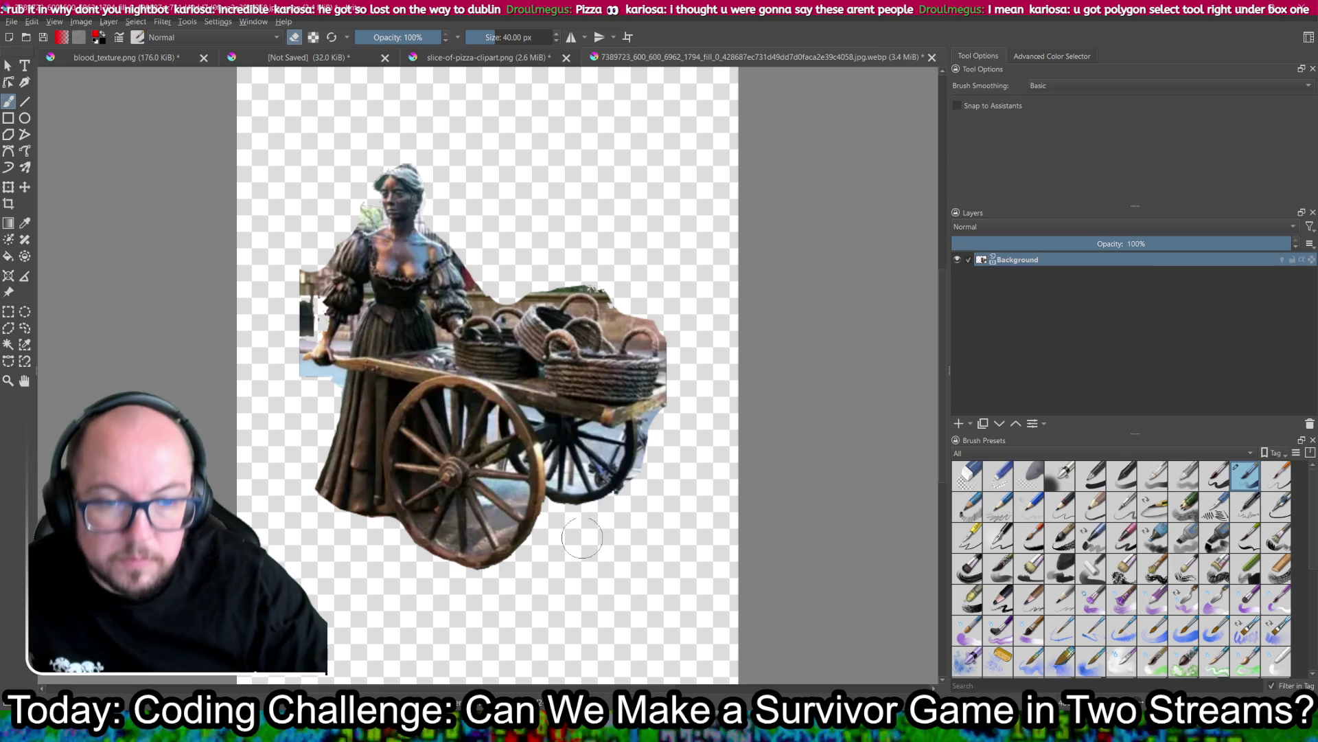
Step: Erase scraps along the baskets' top and right edges, beside the wheel, hands and shoulder
mouse_move(537, 289)
left_mouse_down()
mouse_move(487, 278)
mouse_move(604, 281)
mouse_move(624, 306)
mouse_move(676, 292)
left_mouse_up()
mouse_move(695, 349)
left_mouse_down()
mouse_move(683, 374)
mouse_move(681, 346)
left_mouse_up()
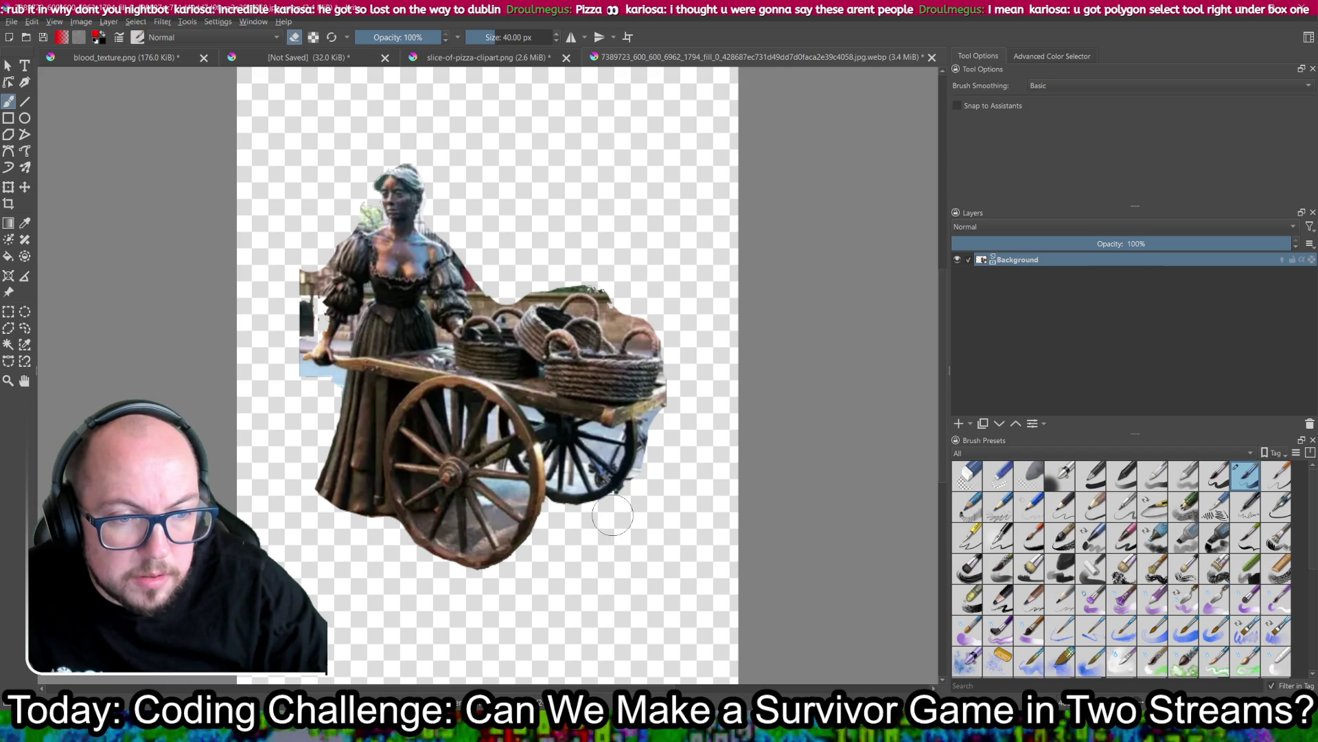
mouse_move(643, 486)
left_mouse_down()
mouse_move(657, 435)
mouse_move(677, 420)
left_mouse_up()
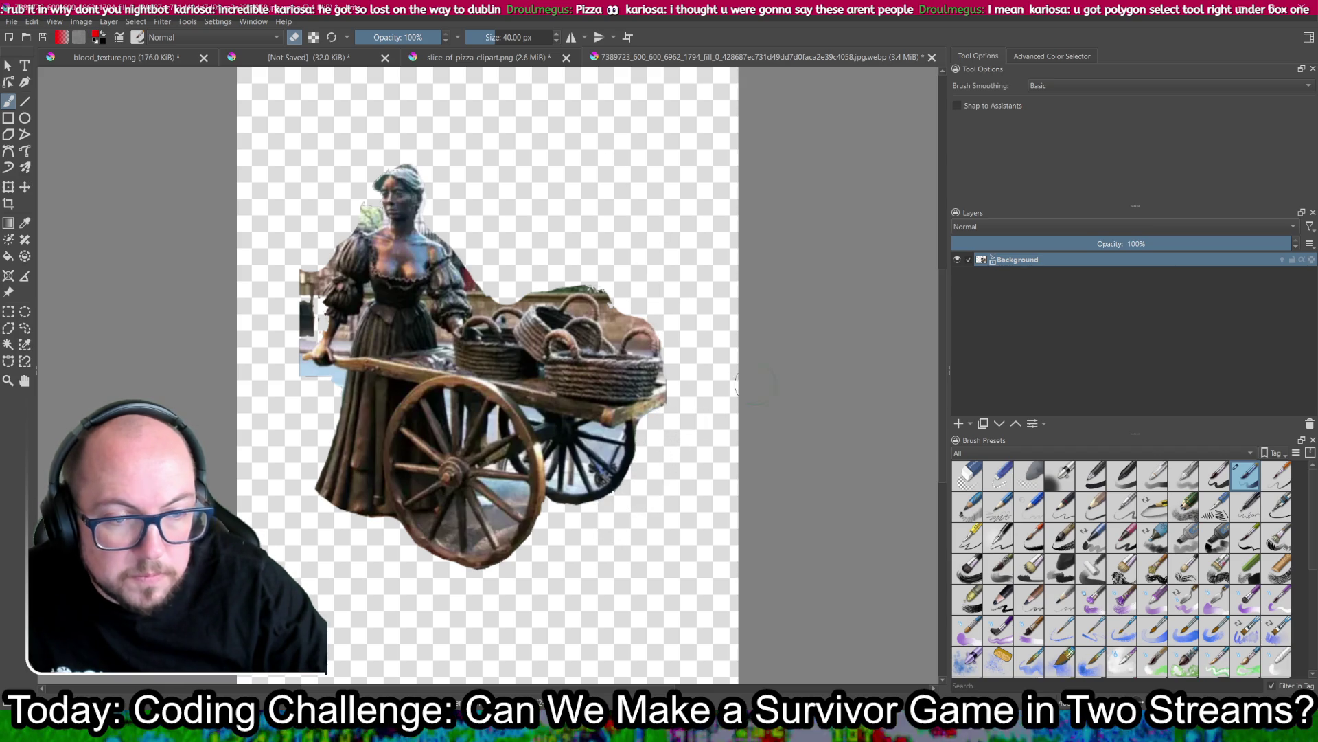
left_click_drag(323, 389, 305, 386)
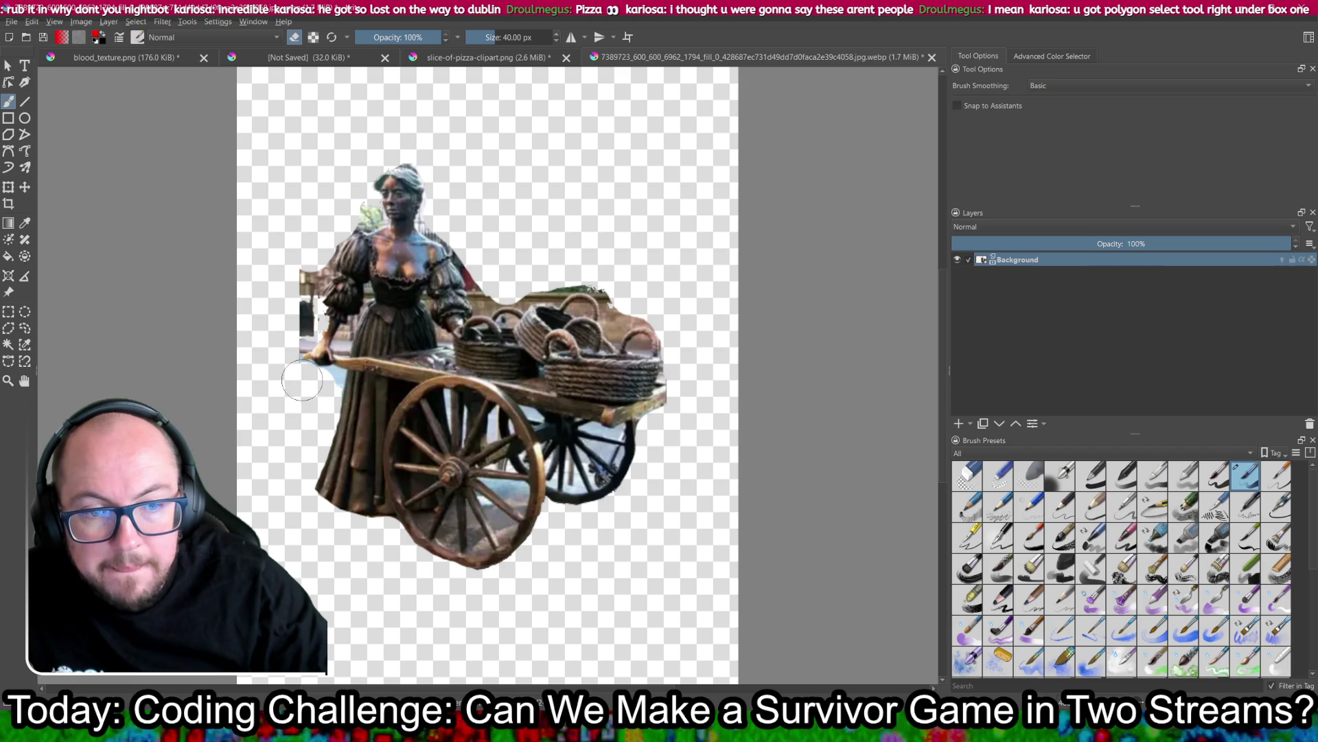
left_click_drag(315, 264, 306, 328)
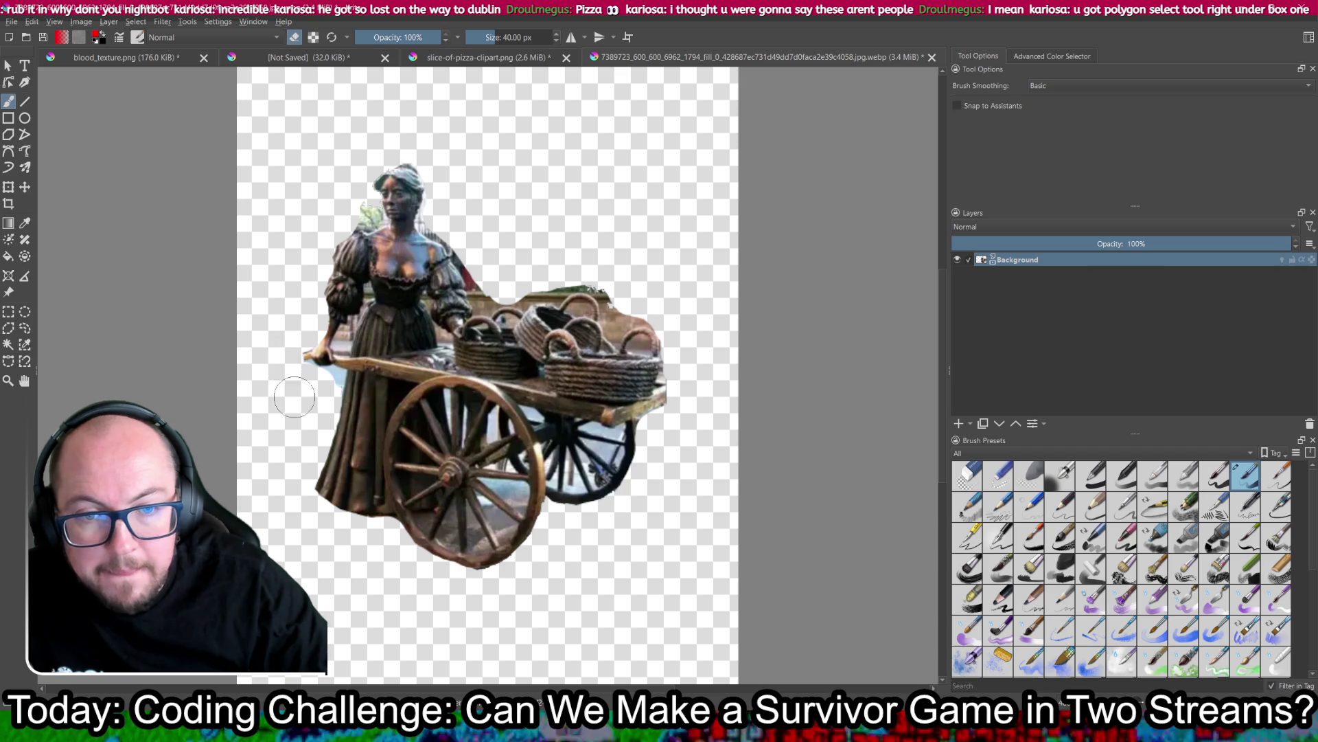
left_click_drag(306, 381, 331, 379)
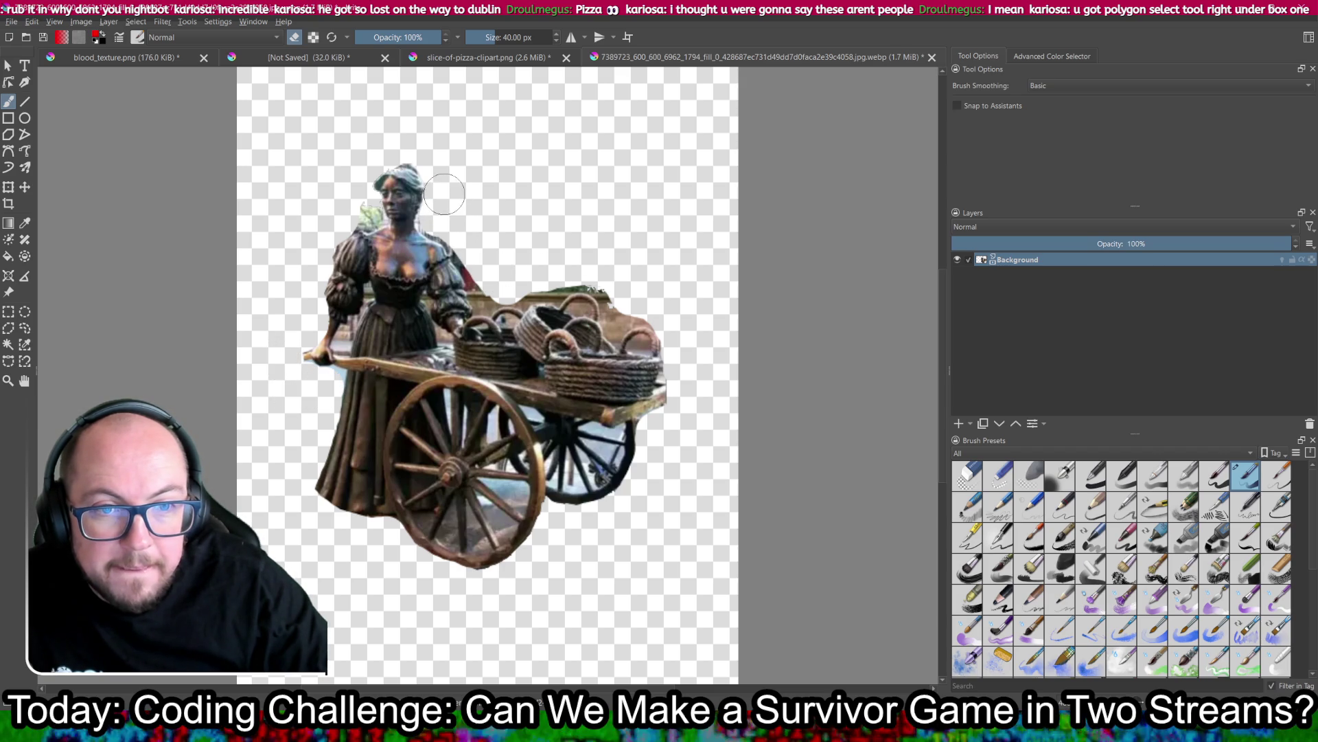
mouse_move(472, 254)
left_mouse_down()
mouse_move(491, 282)
mouse_move(567, 262)
mouse_move(676, 321)
left_mouse_up()
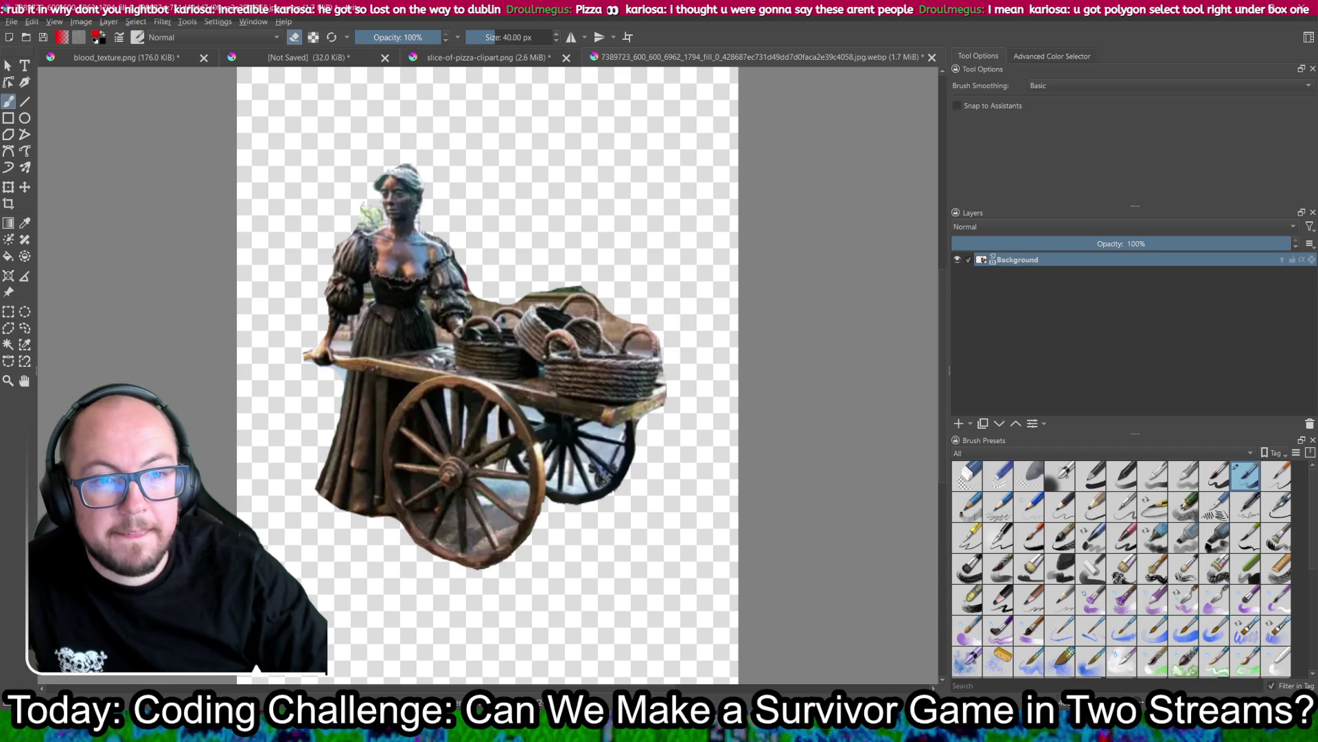
Step: Shrink the eraser from 40 px to 6.29 px, then zoom out and back in
right_click(517, 180)
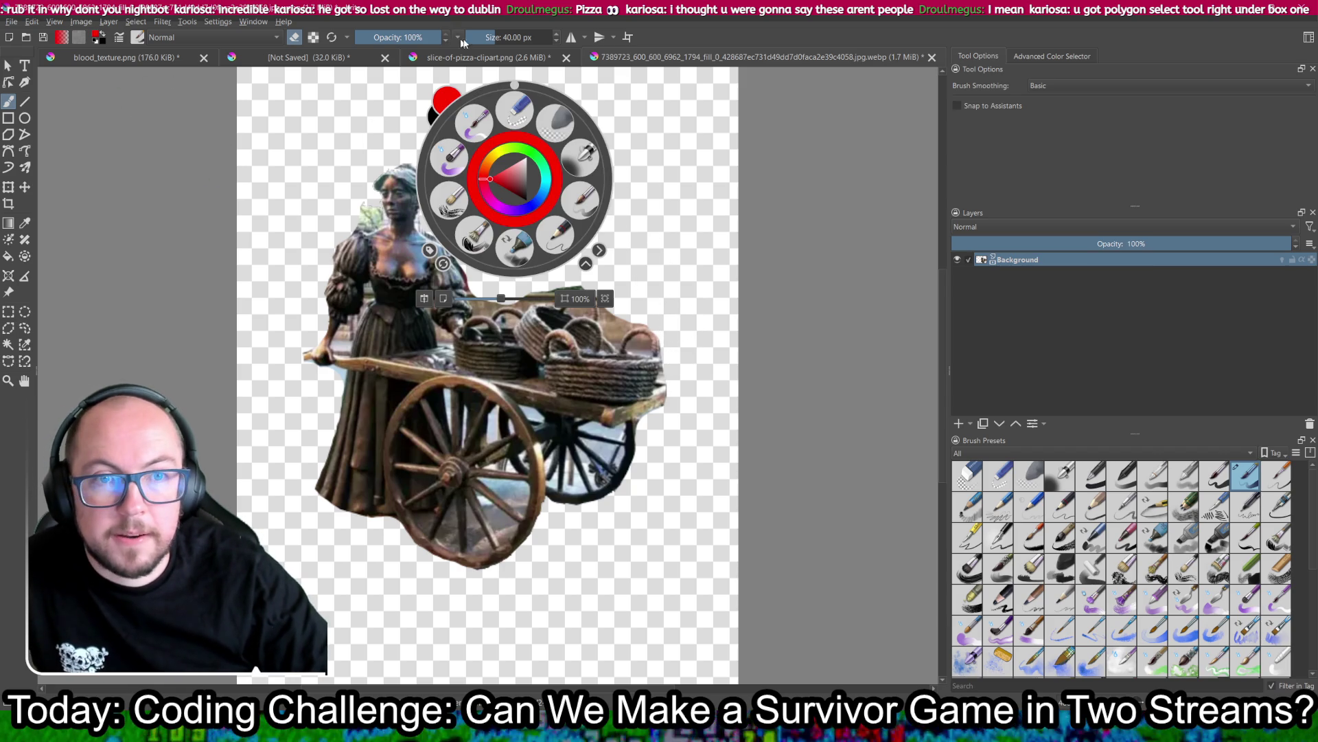
left_click_drag(494, 39, 485, 37)
key("Escape")
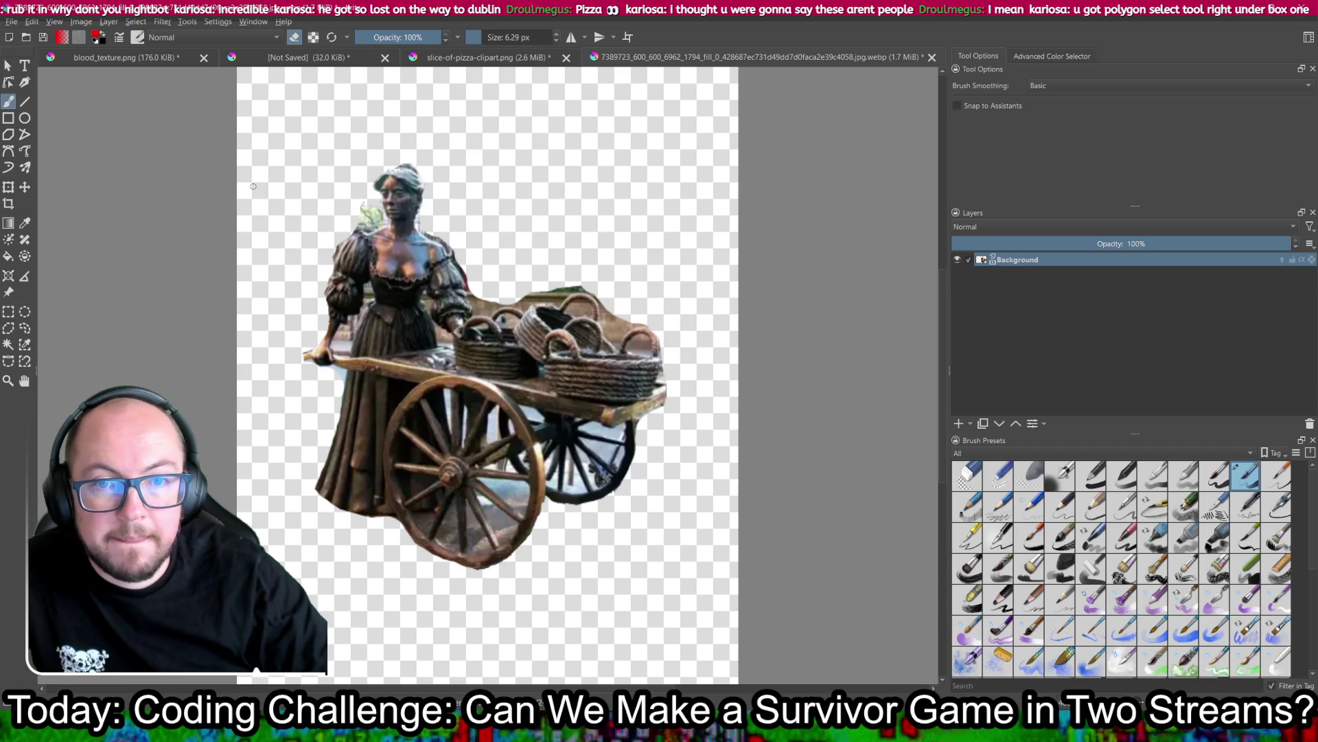
key("ctrl")
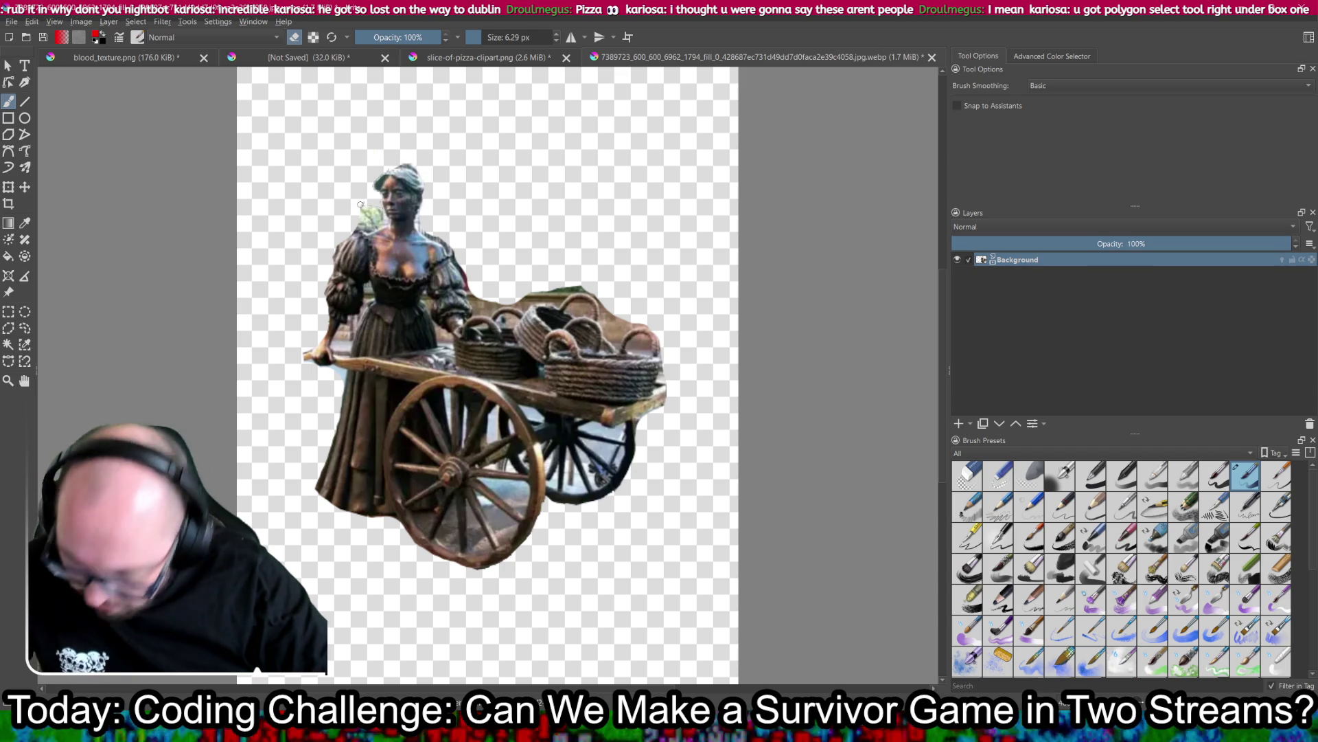
key("ctrl")
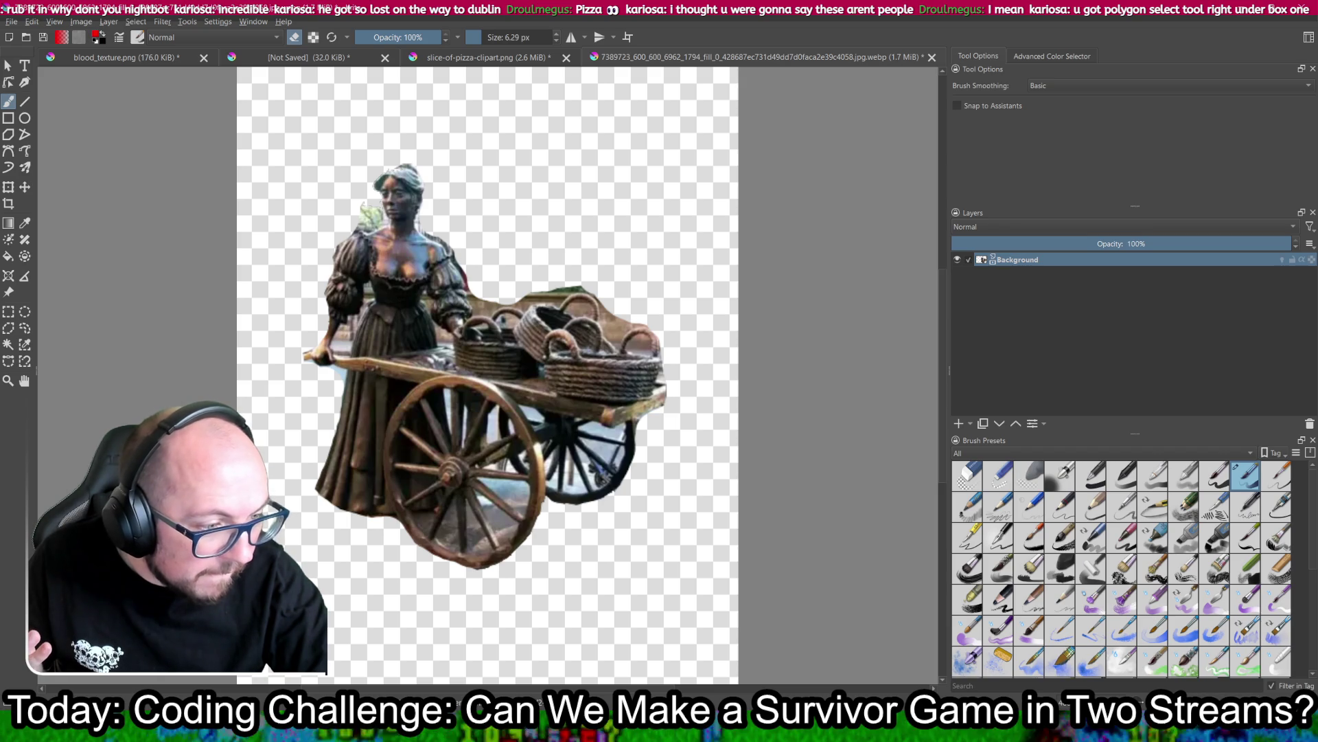
key("minus")
key("minus")
key("minus")
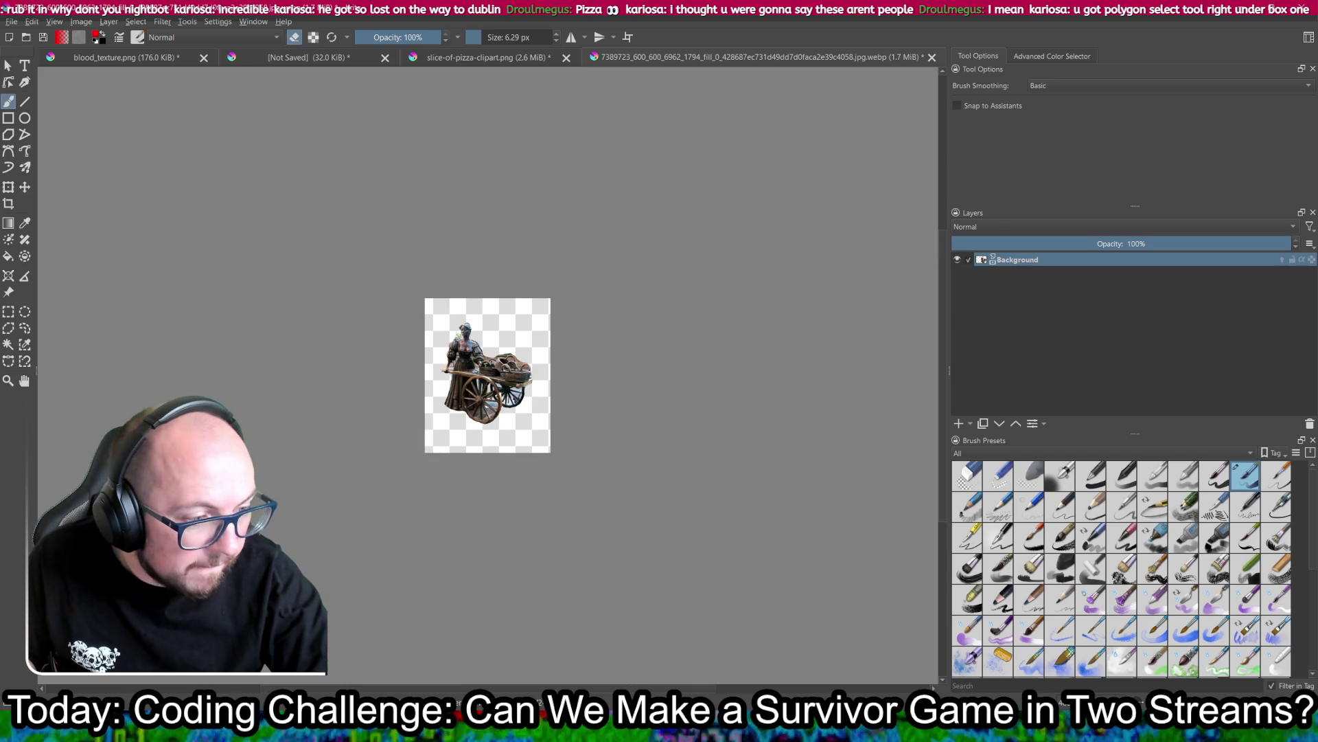
key("plus")
key("plus")
key("plus")
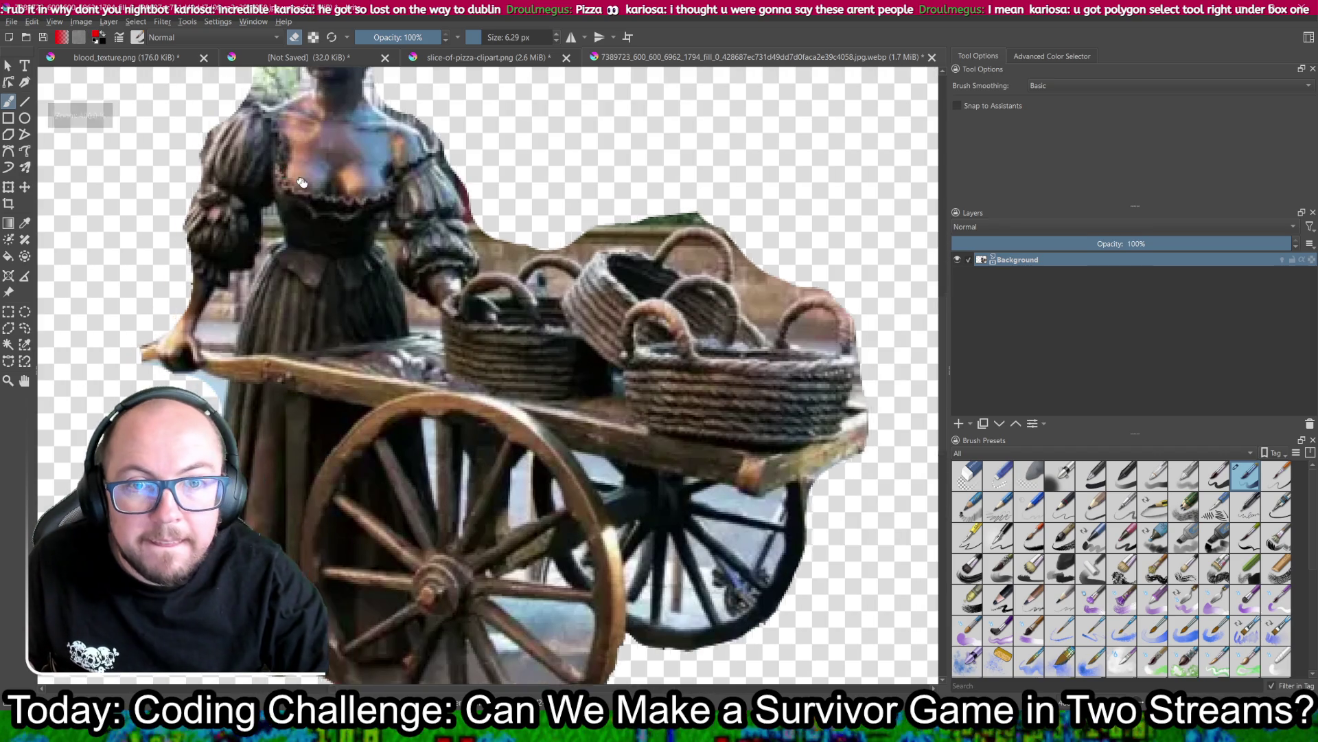
Step: With the 6 px eraser, remove the shoulder's green patch and brown bits above the baskets
left_click_drag(302, 183, 446, 430)
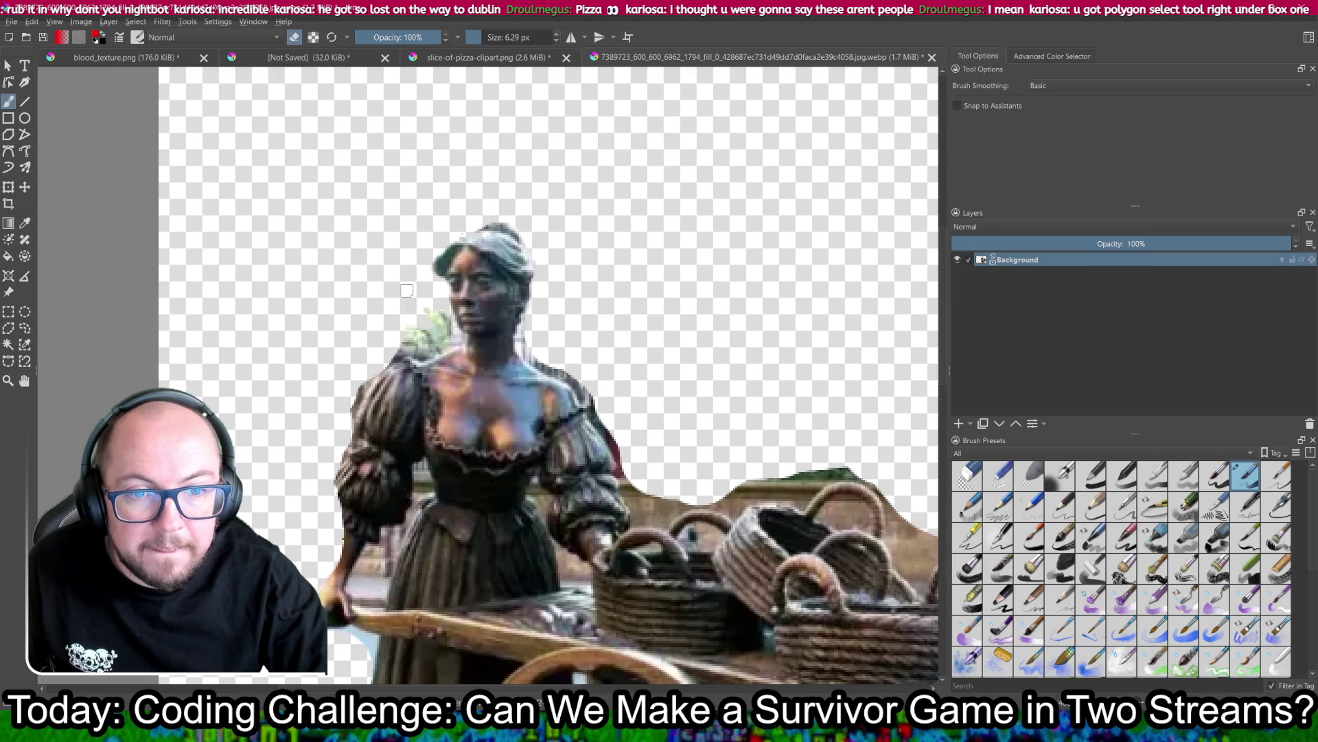
mouse_move(438, 317)
left_mouse_down()
mouse_move(420, 337)
mouse_move(447, 340)
left_mouse_up()
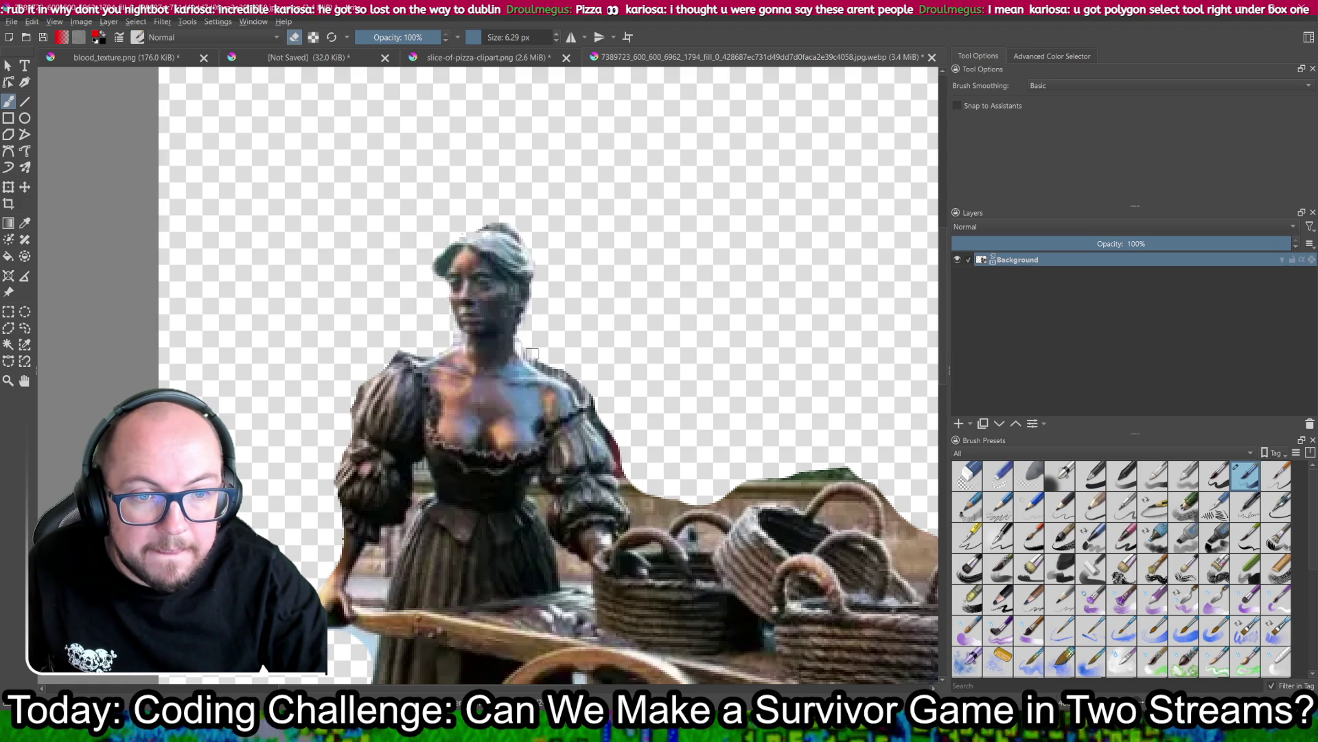
mouse_move(605, 422)
left_mouse_down()
mouse_move(350, 92)
mouse_move(337, 254)
mouse_move(324, 249)
left_mouse_up()
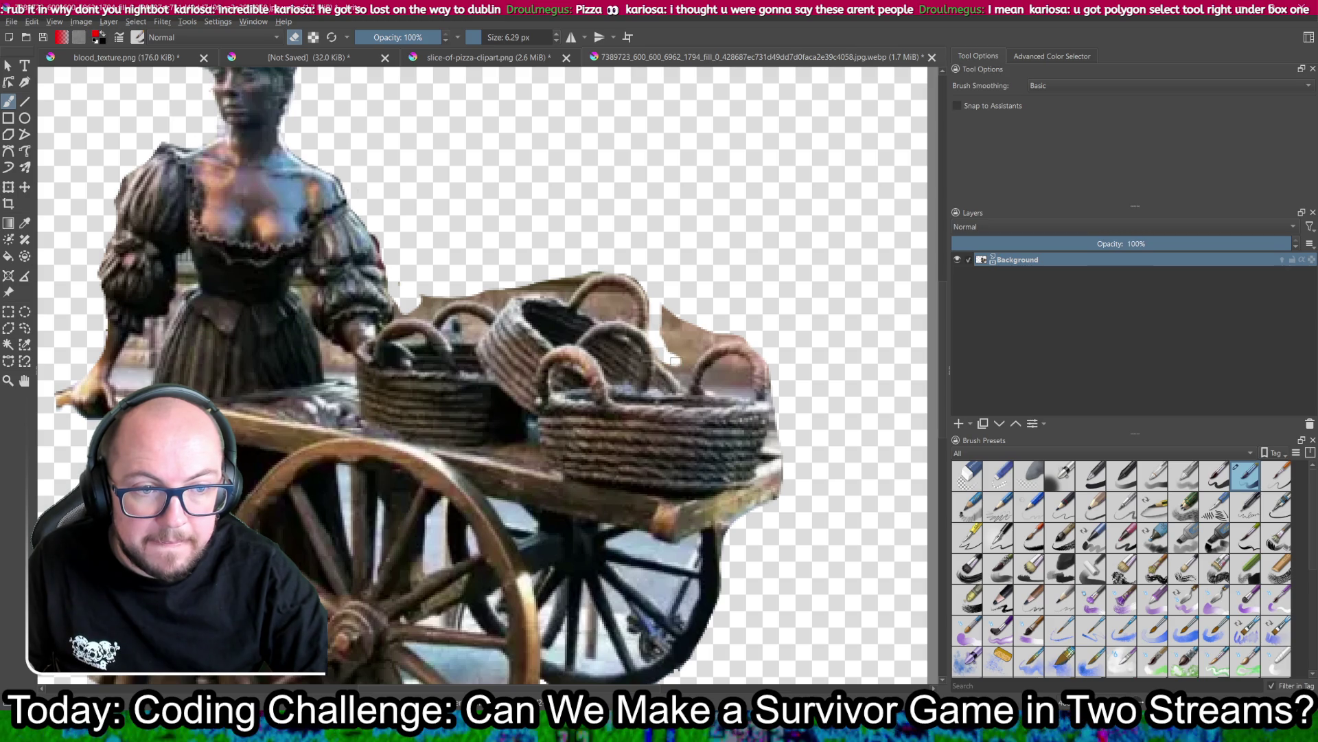
mouse_move(668, 351)
left_mouse_down()
mouse_move(661, 312)
mouse_move(735, 333)
mouse_move(682, 368)
mouse_move(690, 334)
left_mouse_up()
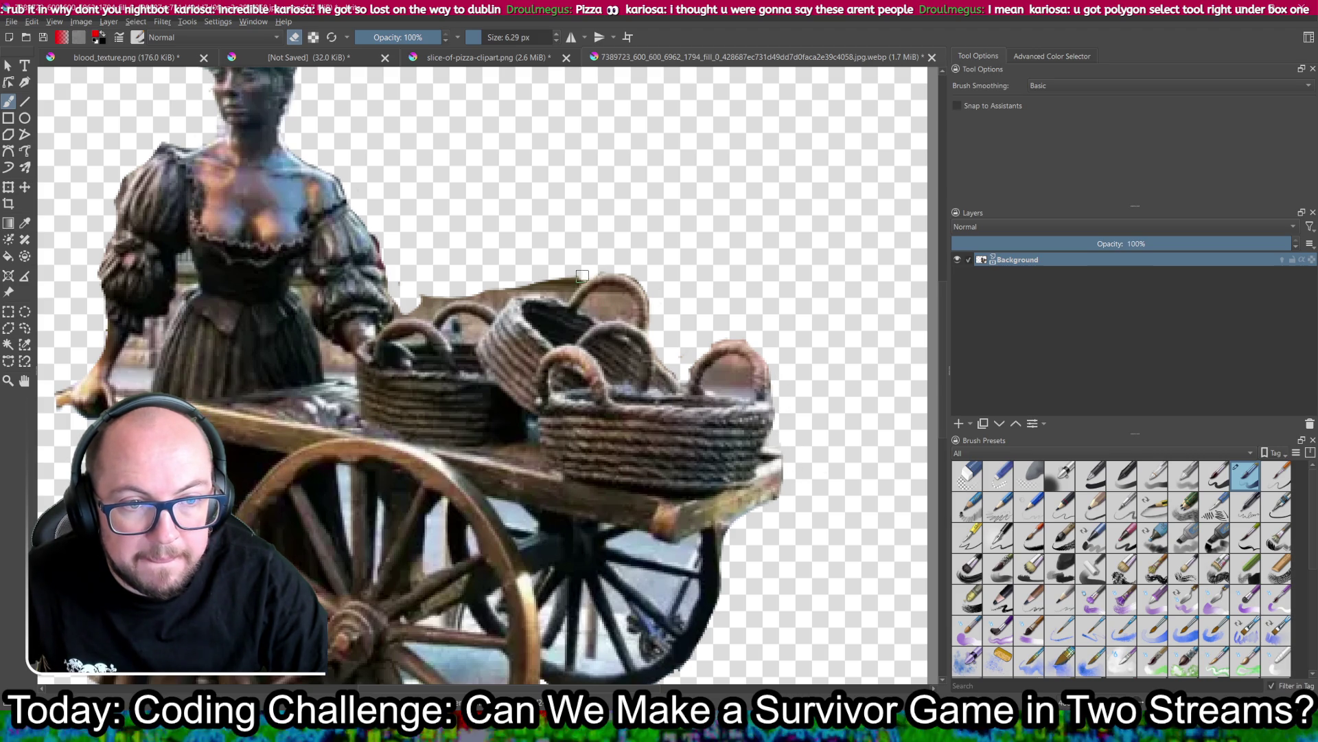
left_click_drag(568, 292, 529, 287)
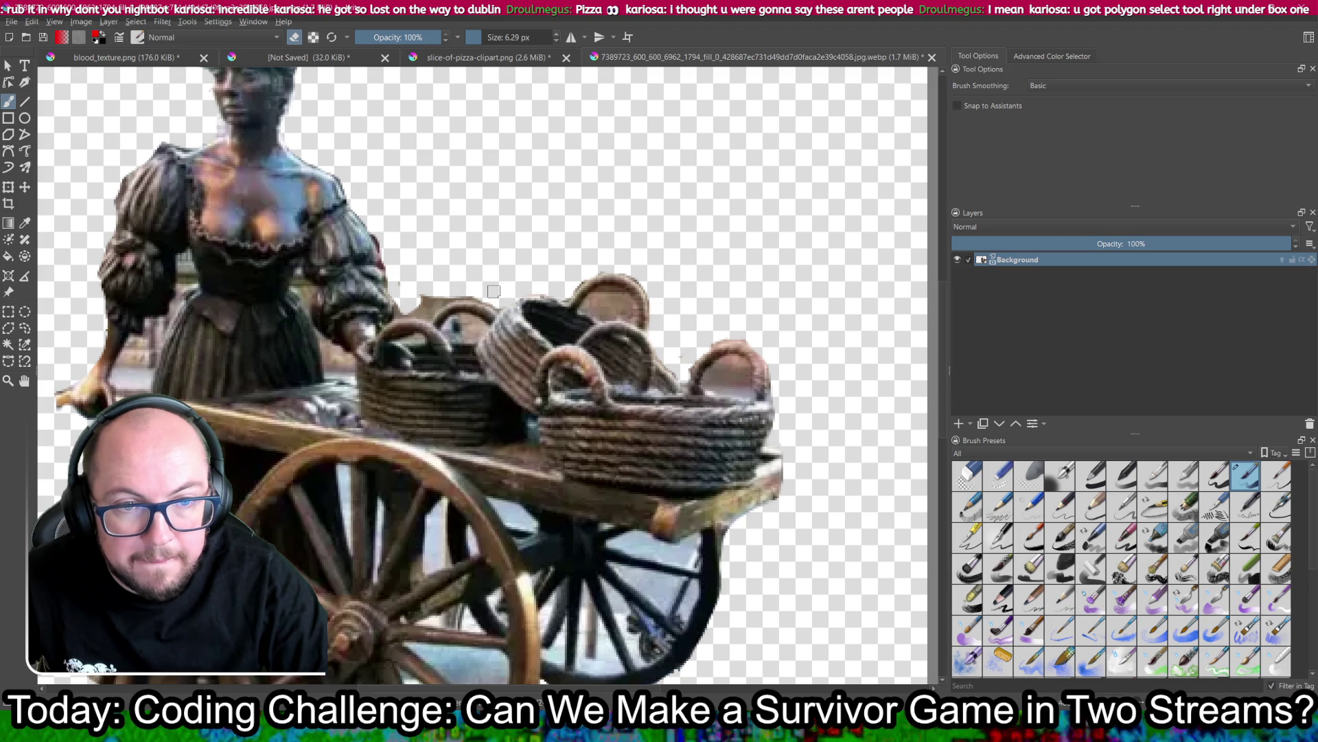
left_click_drag(434, 298, 443, 300)
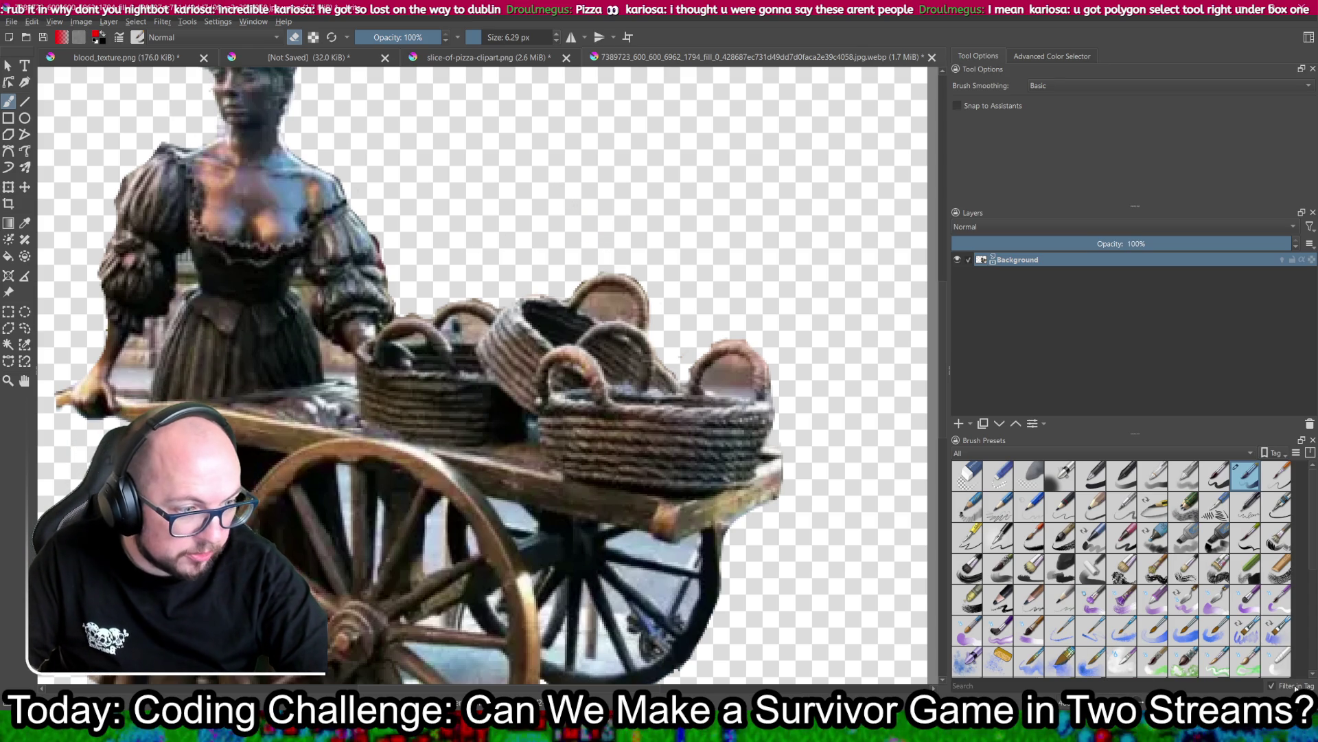
key("minus")
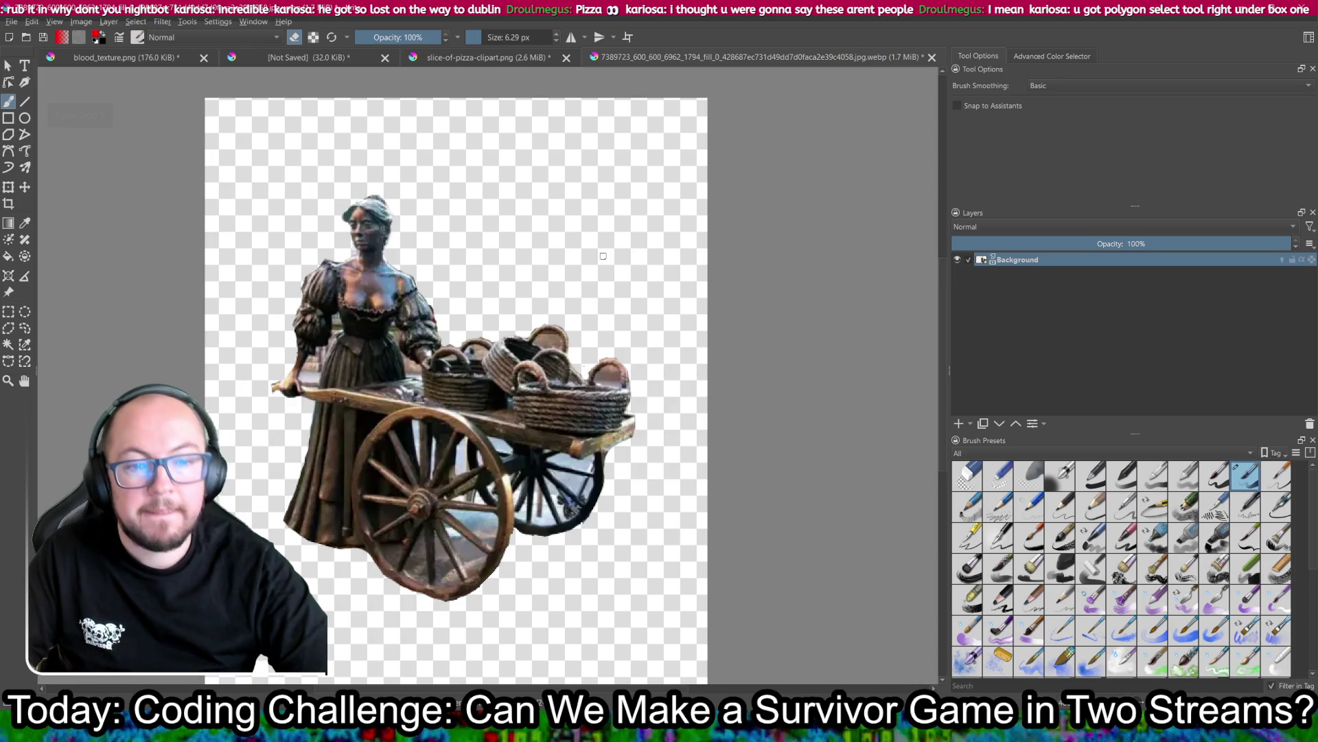
Step: Export the Molly Malone cut-out from Krita as a transparent PNG in Downloads, then return to Godot
left_click(11, 21)
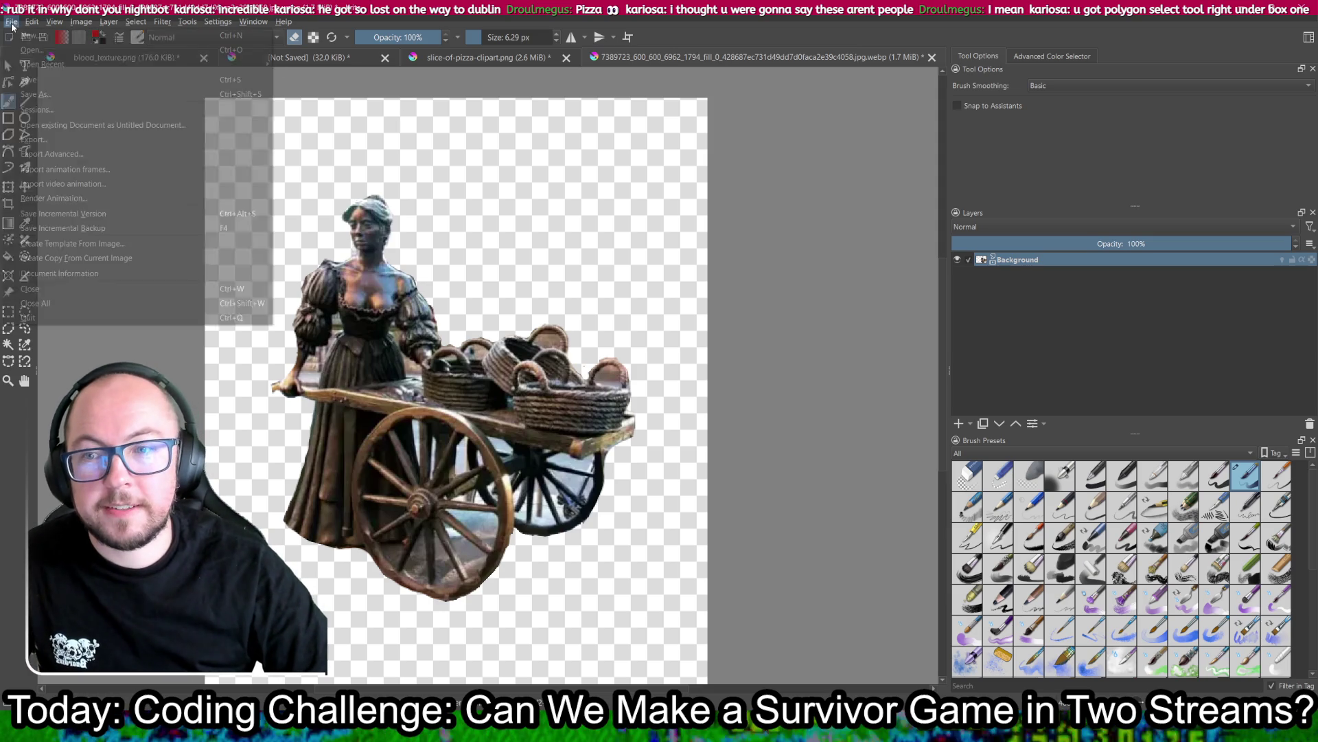
left_click(110, 140)
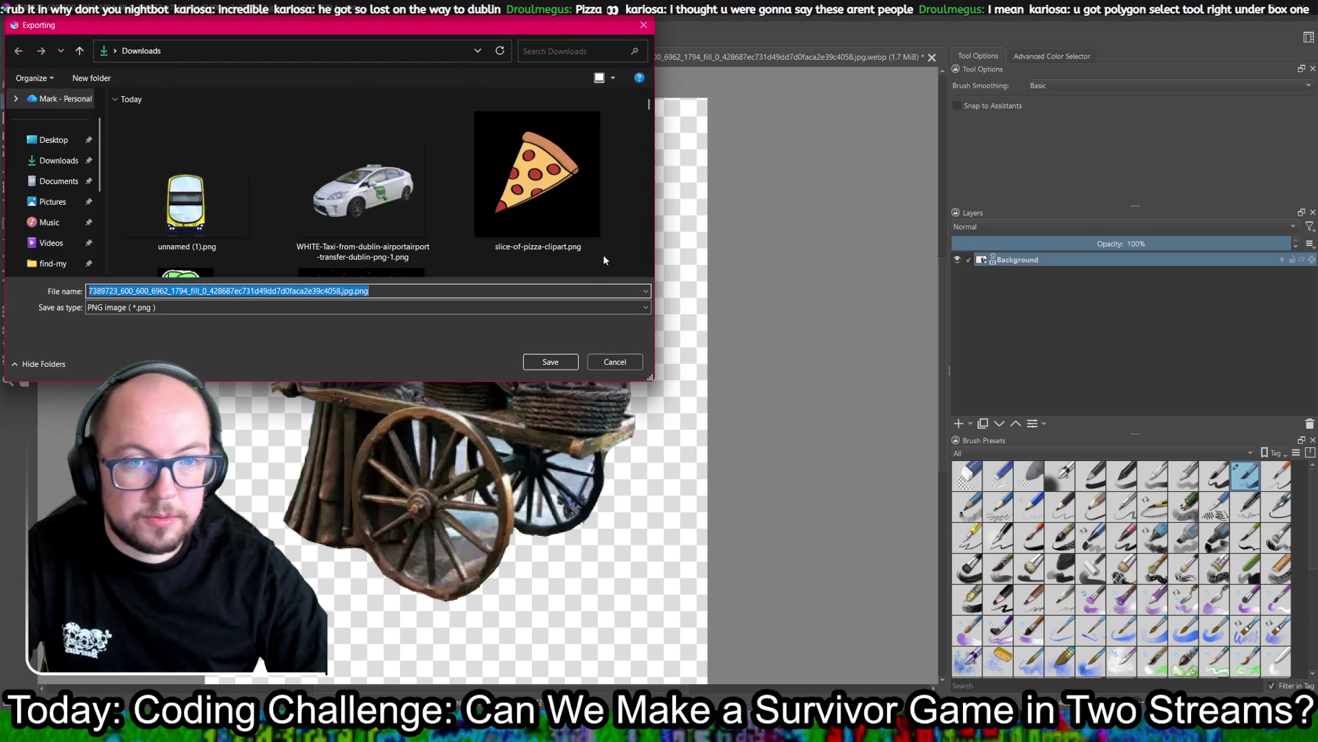
left_click(551, 362)
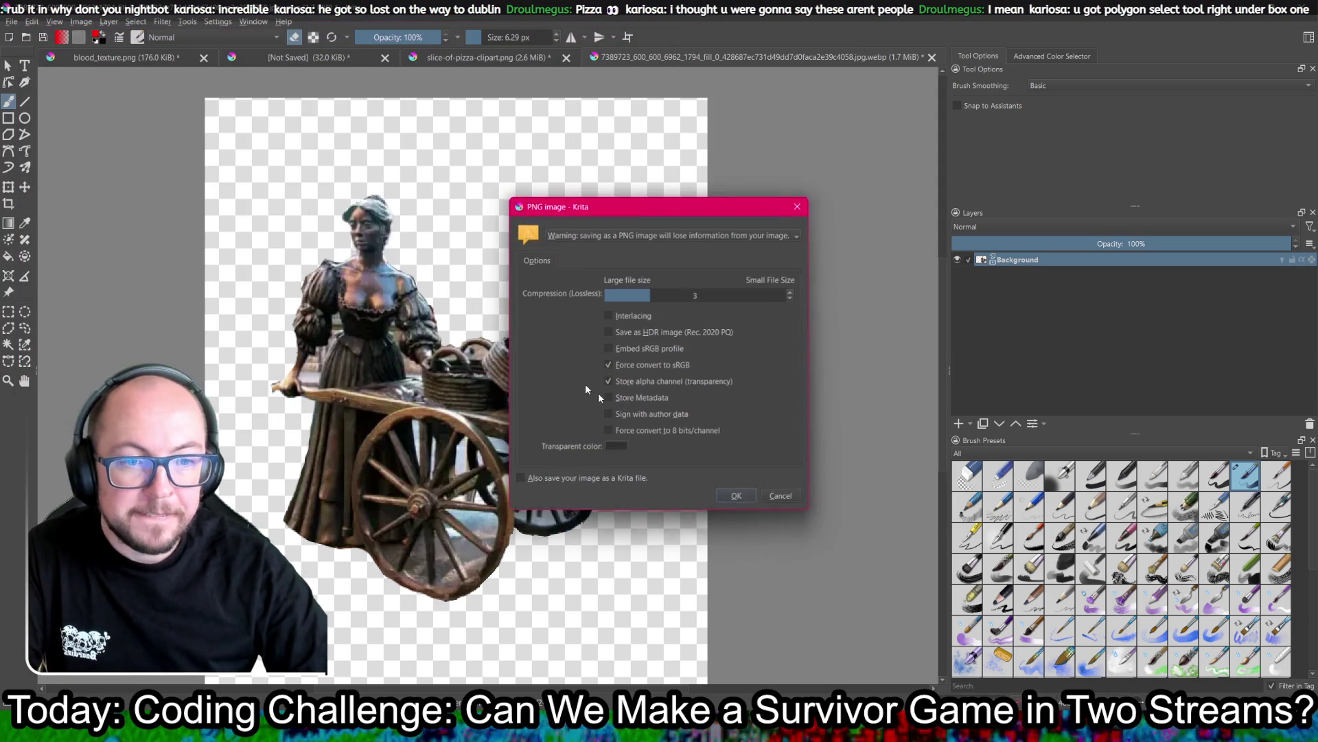
left_click(745, 501)
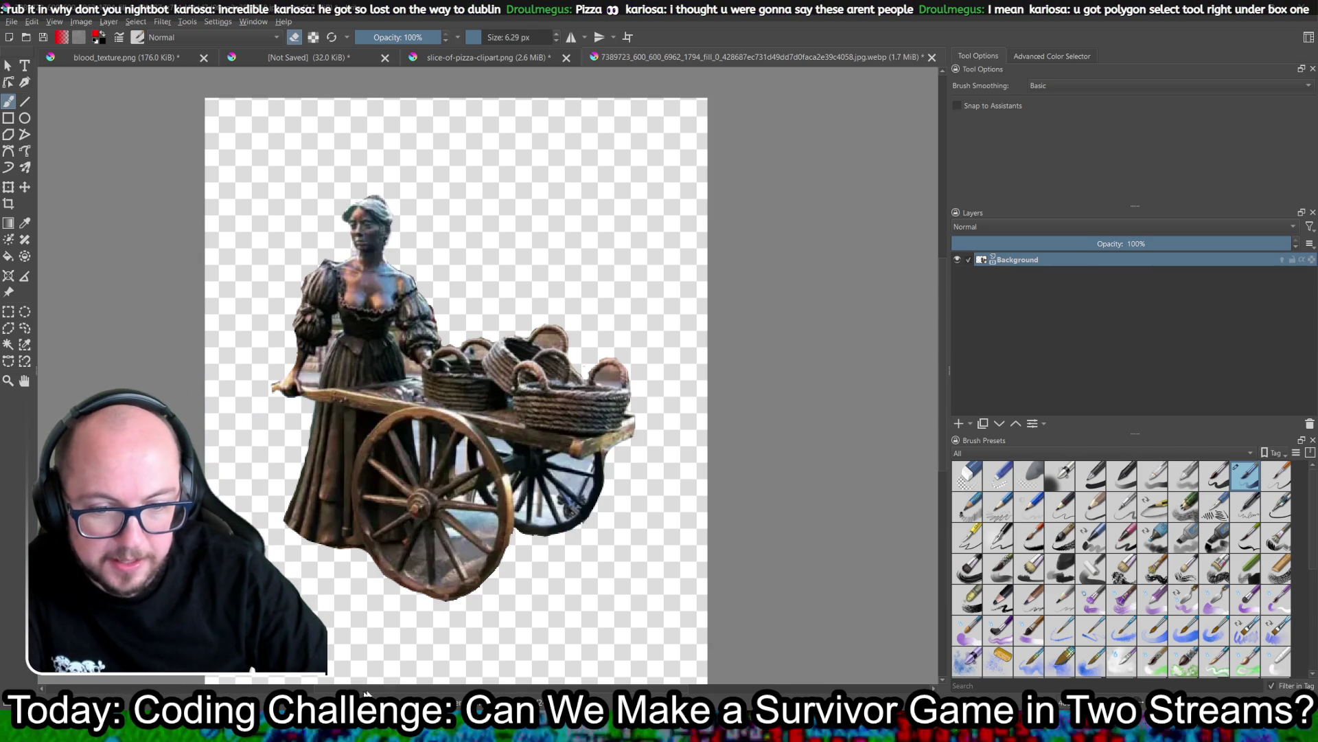
key("alt+Tab")
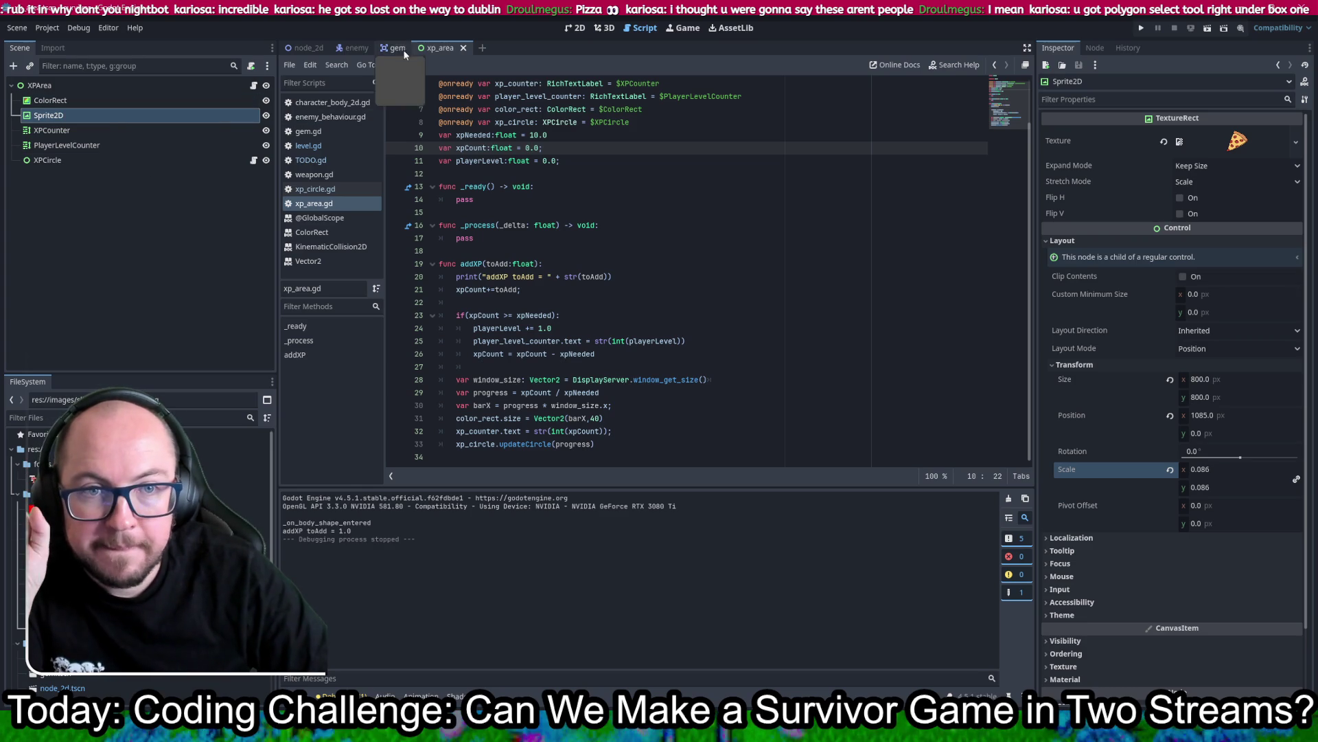
Step: Show the enemy scene in the 2D view, zoomed in on its singer sprite
left_click(352, 48)
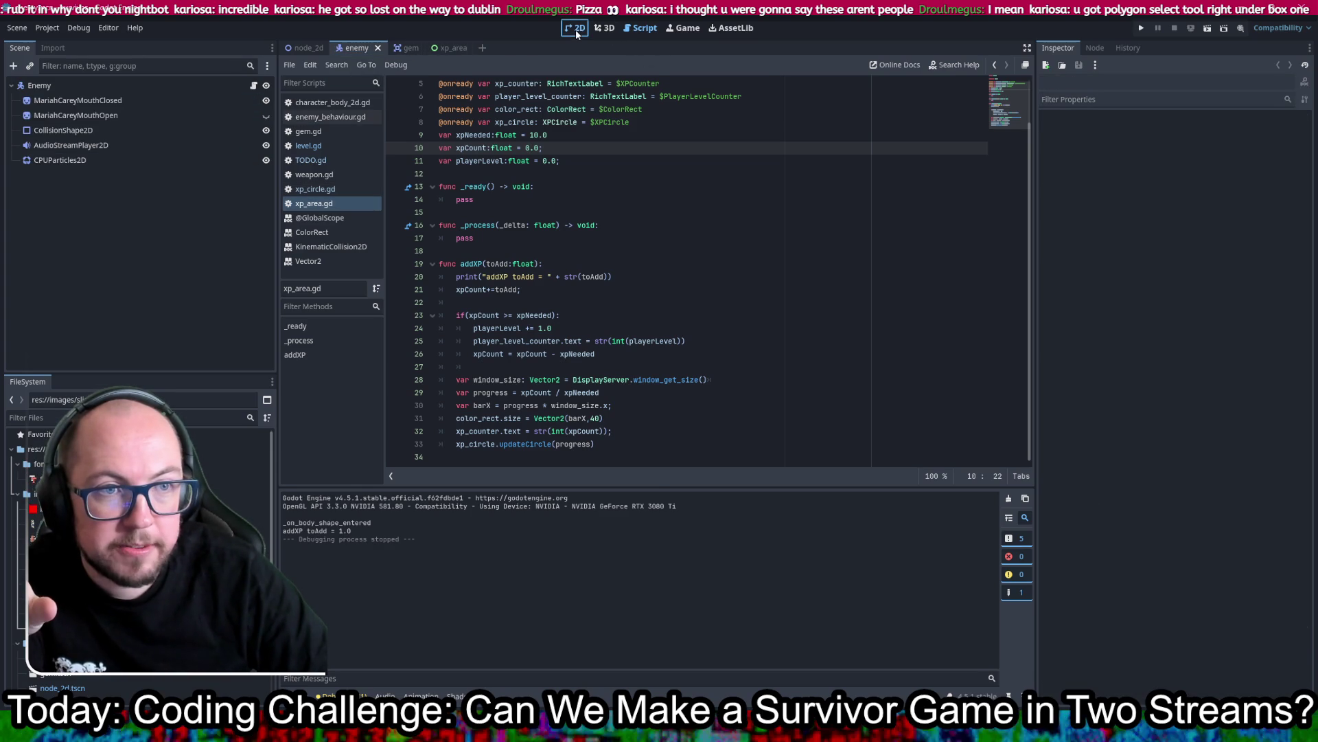
left_click(575, 29)
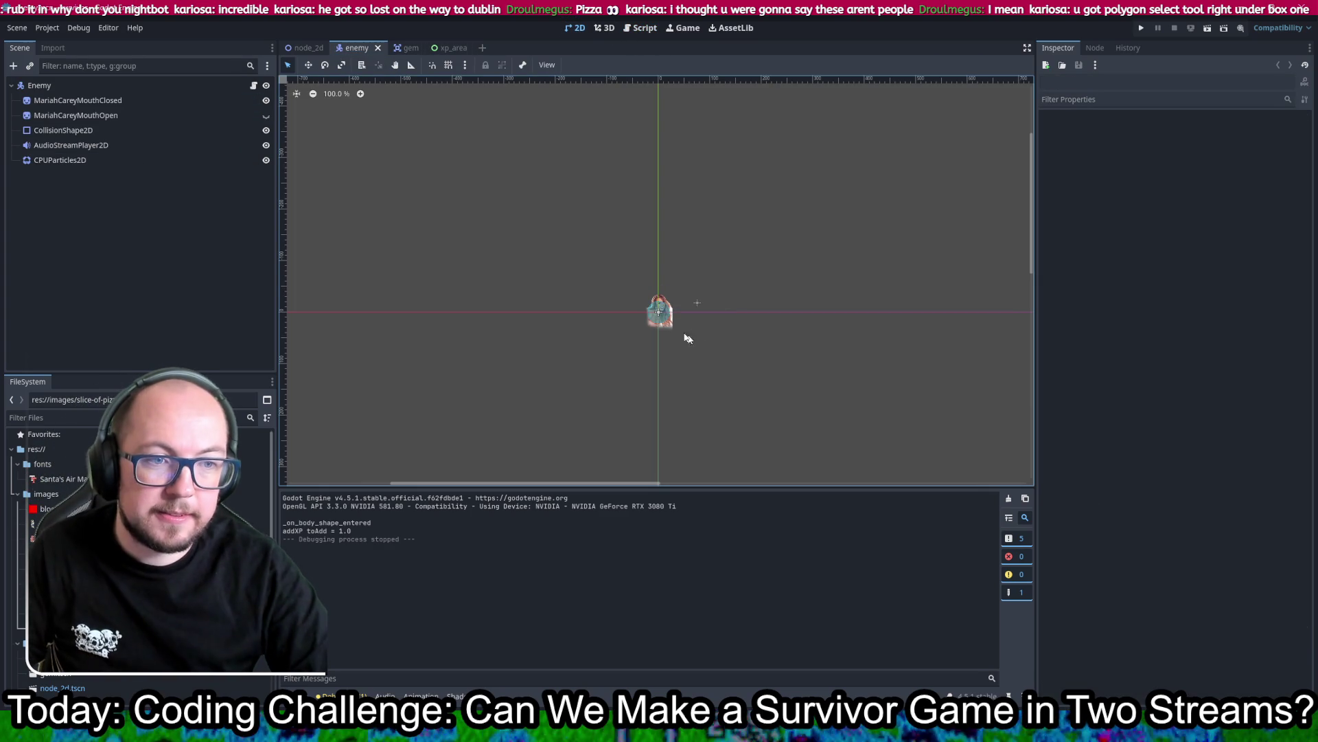
scroll(661, 331, "up", 2)
scroll(661, 331, "up", 2)
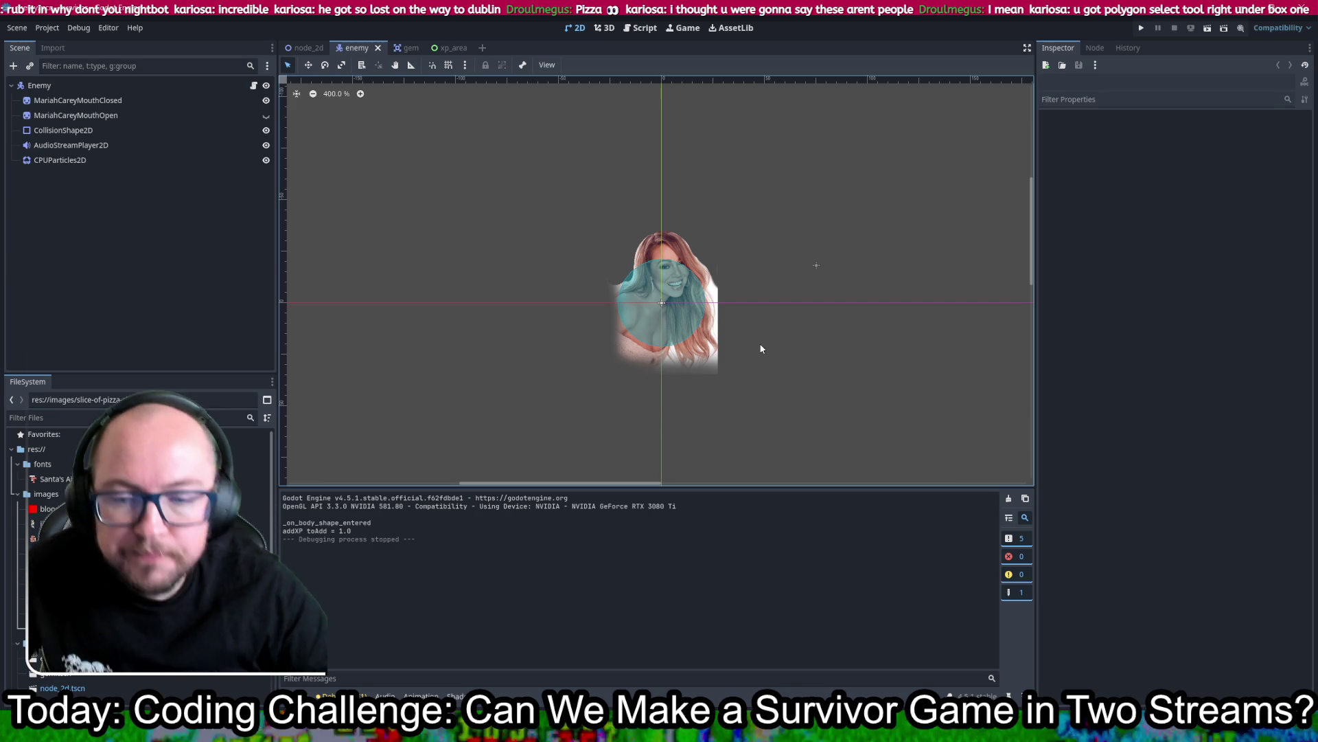
scroll(226, 479, "down", 5)
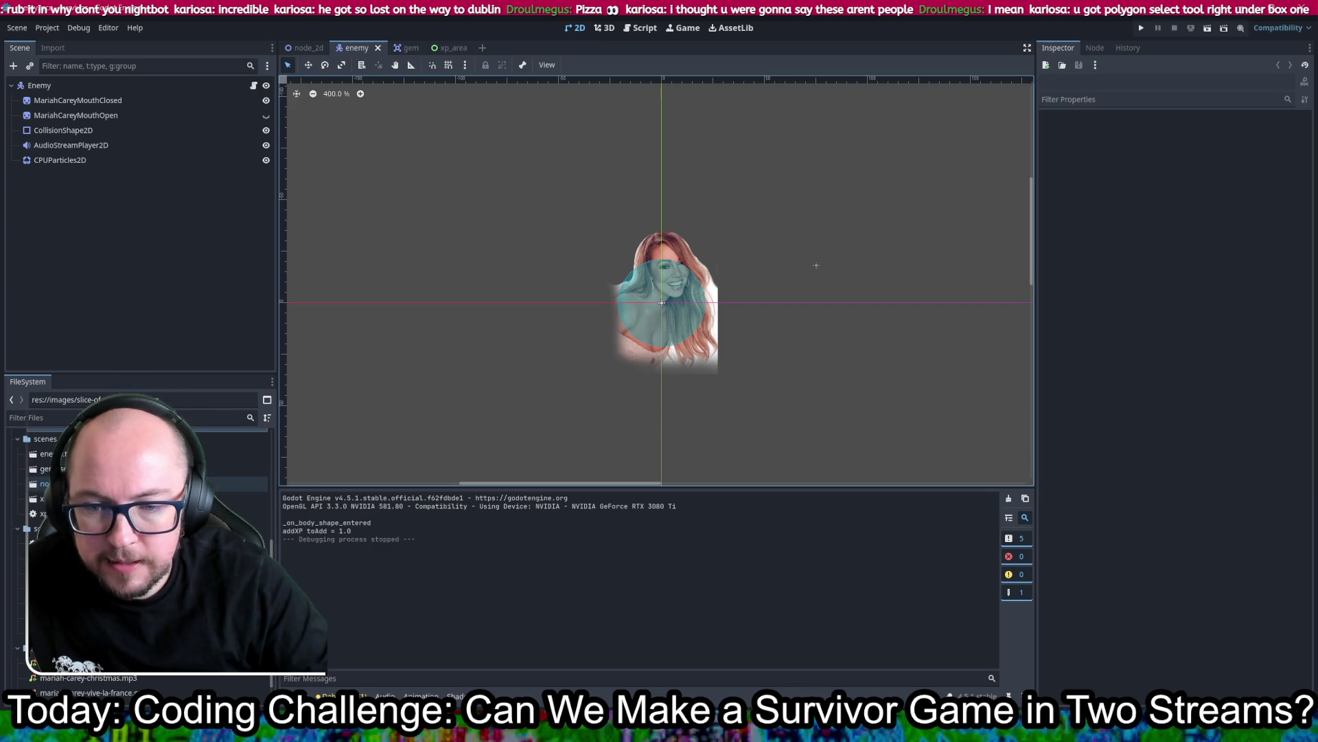
scroll(227, 479, "up", 3)
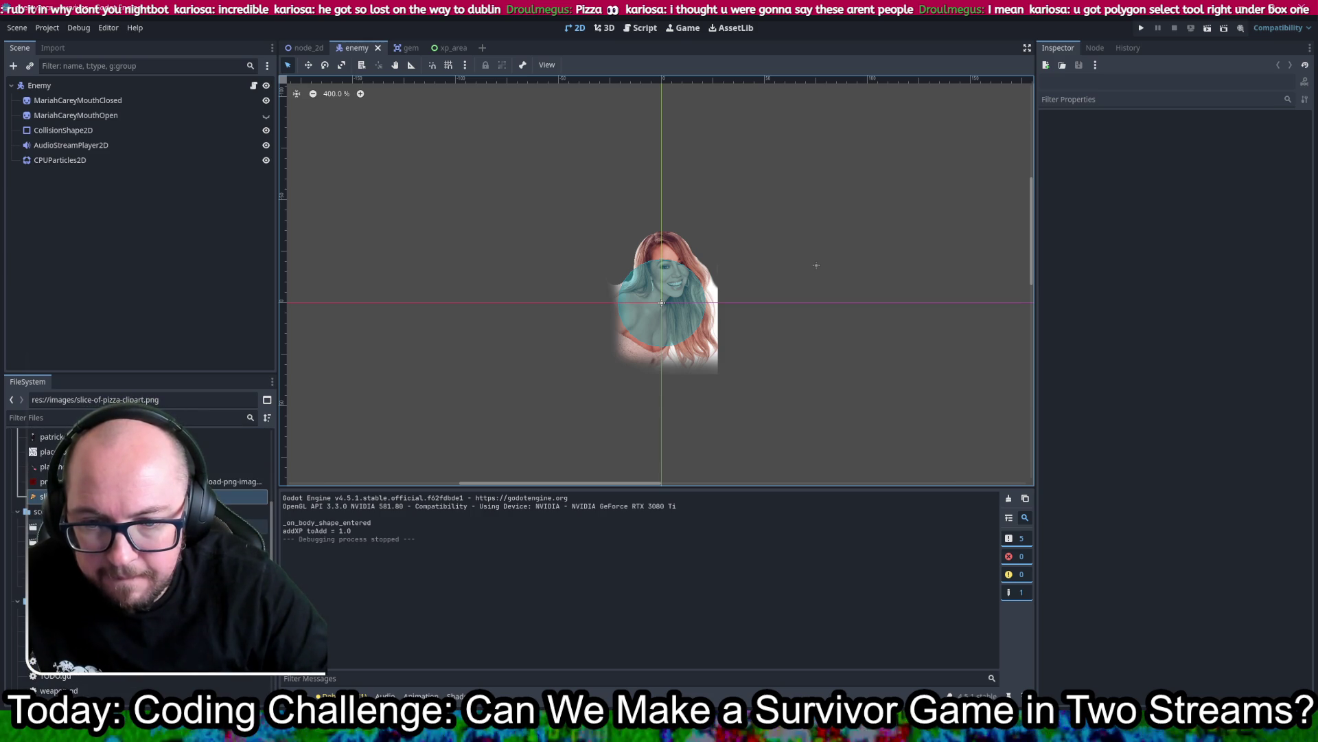
Step: Duplicate enemy.tscn as molly.tscn, open it, and center its sprite in the view
left_click(247, 525)
key("ctrl+v")
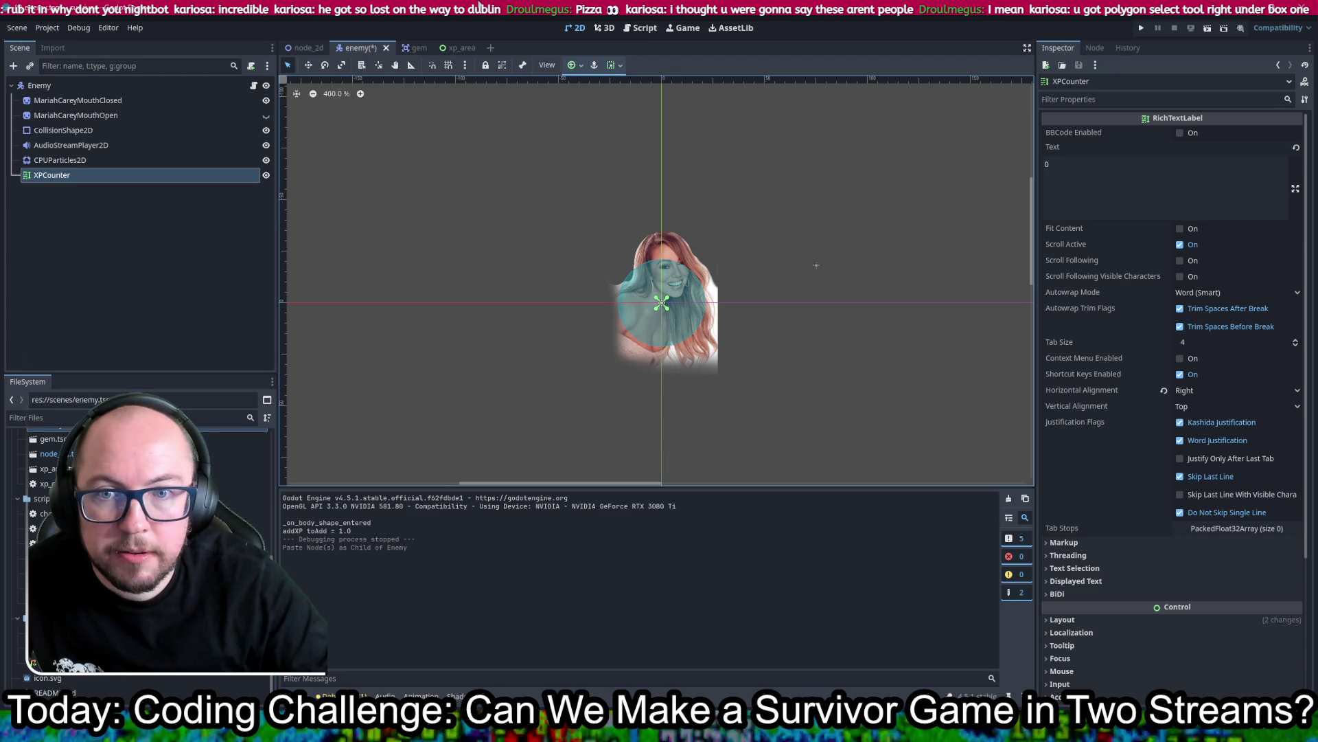
key("ctrl+z")
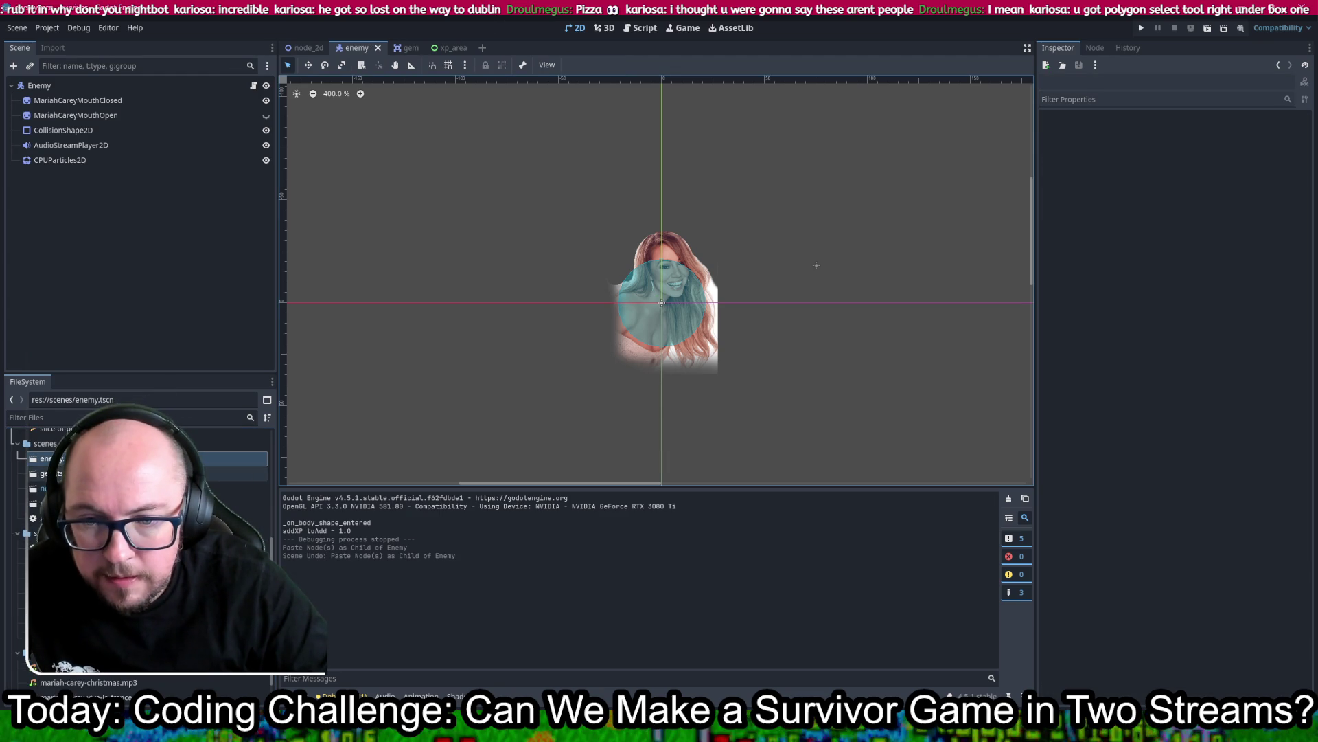
right_click(58, 465)
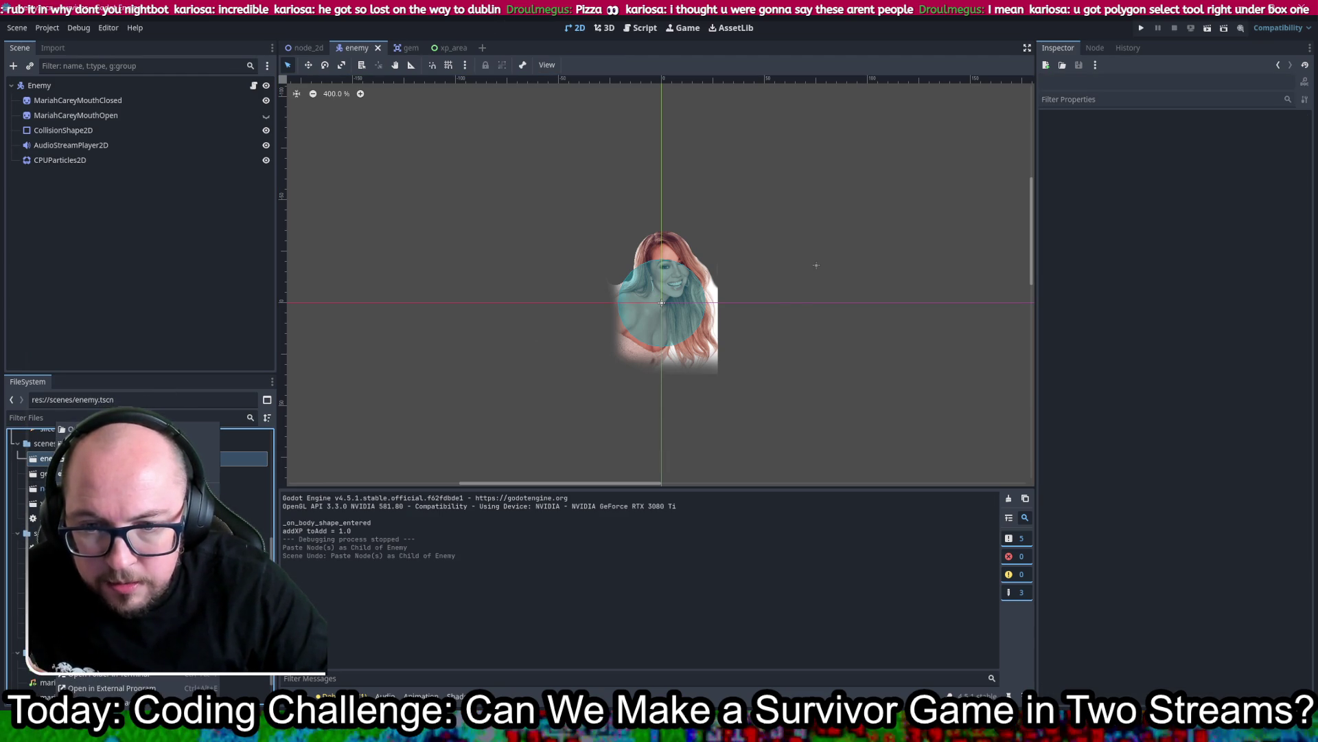
left_click(103, 569)
type("mariah")
key("Return")
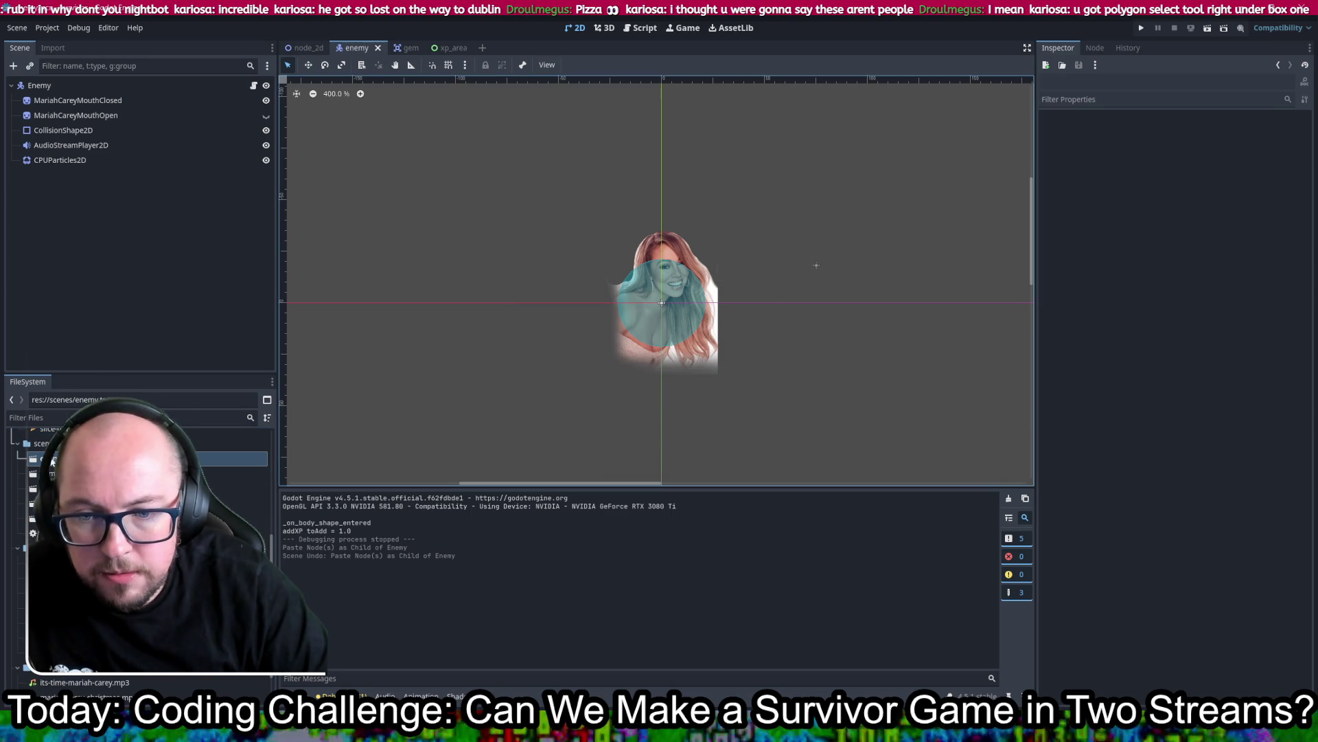
double_click(49, 488)
left_click_drag(378, 161, 562, 347)
scroll(569, 315, "up", 10)
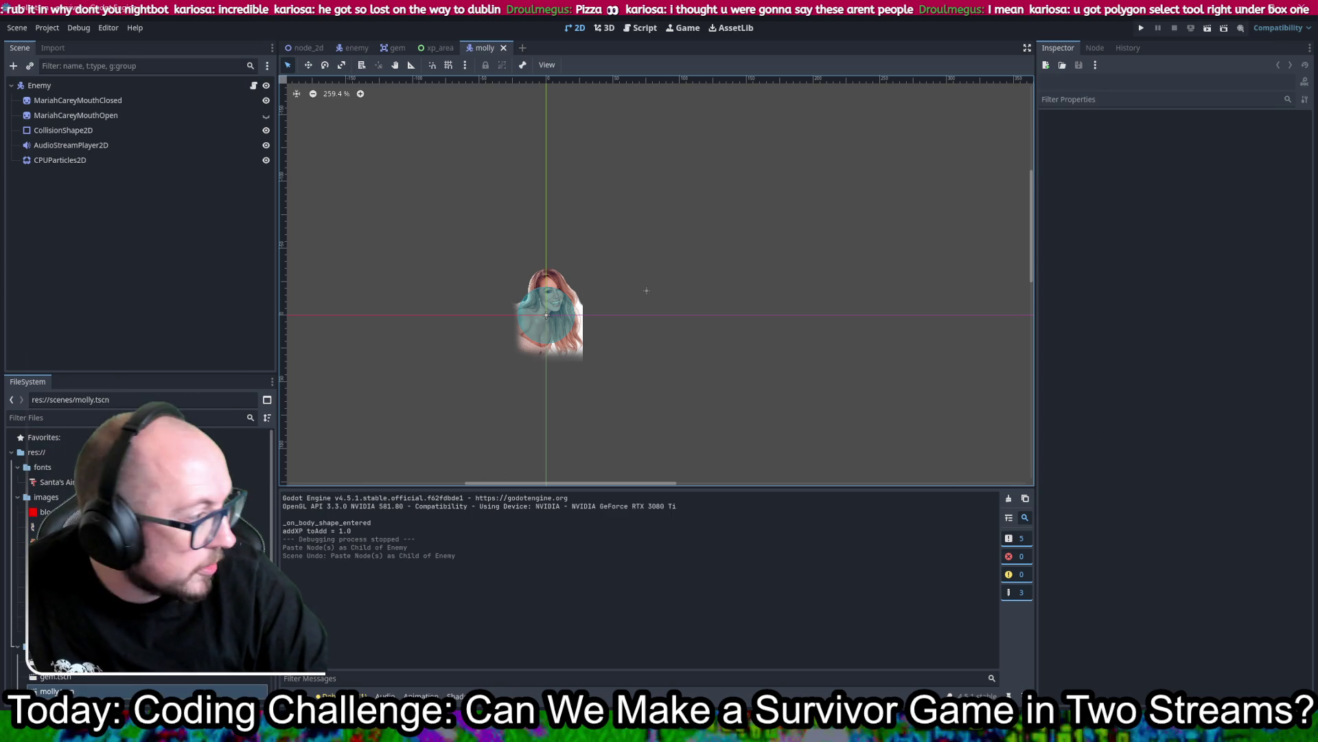
Step: Save the molly scene and give MariahCareyMouthOpen the 7389723 Molly statue texture
key("ctrl+s")
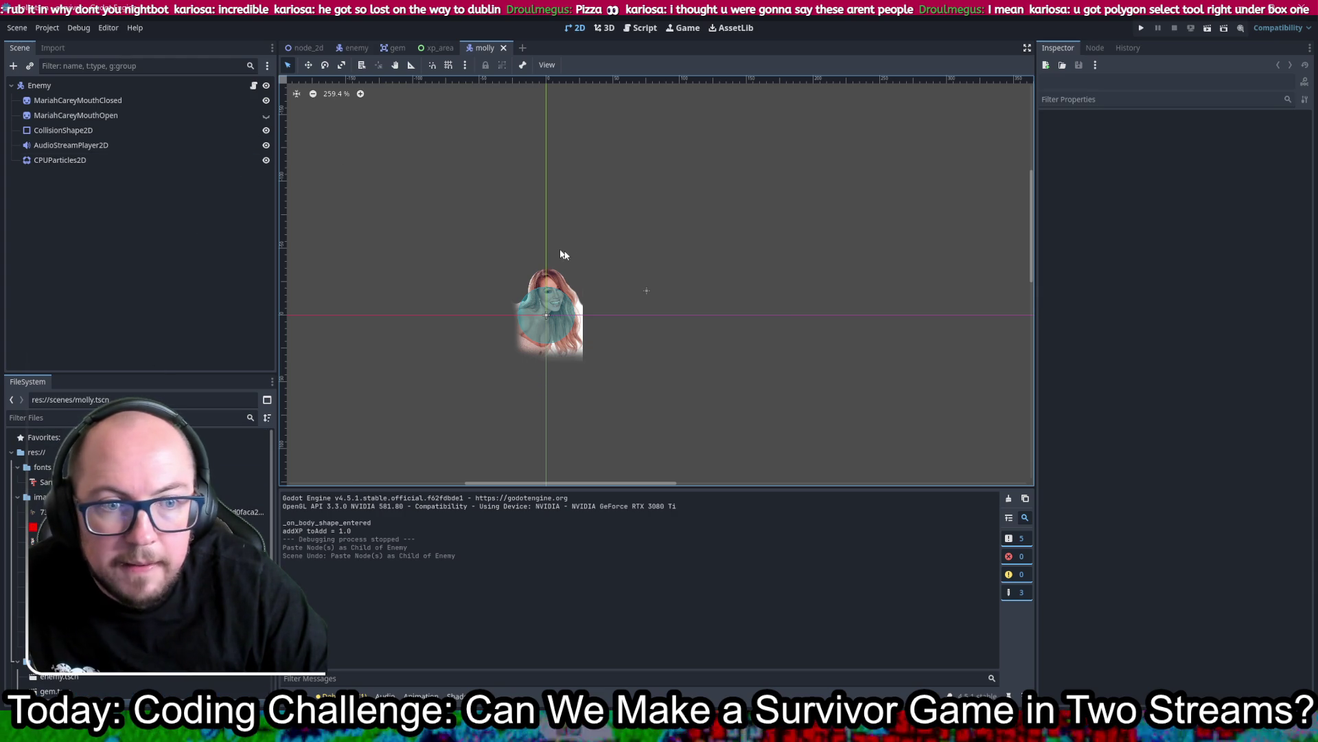
scroll(572, 314, "up", 4)
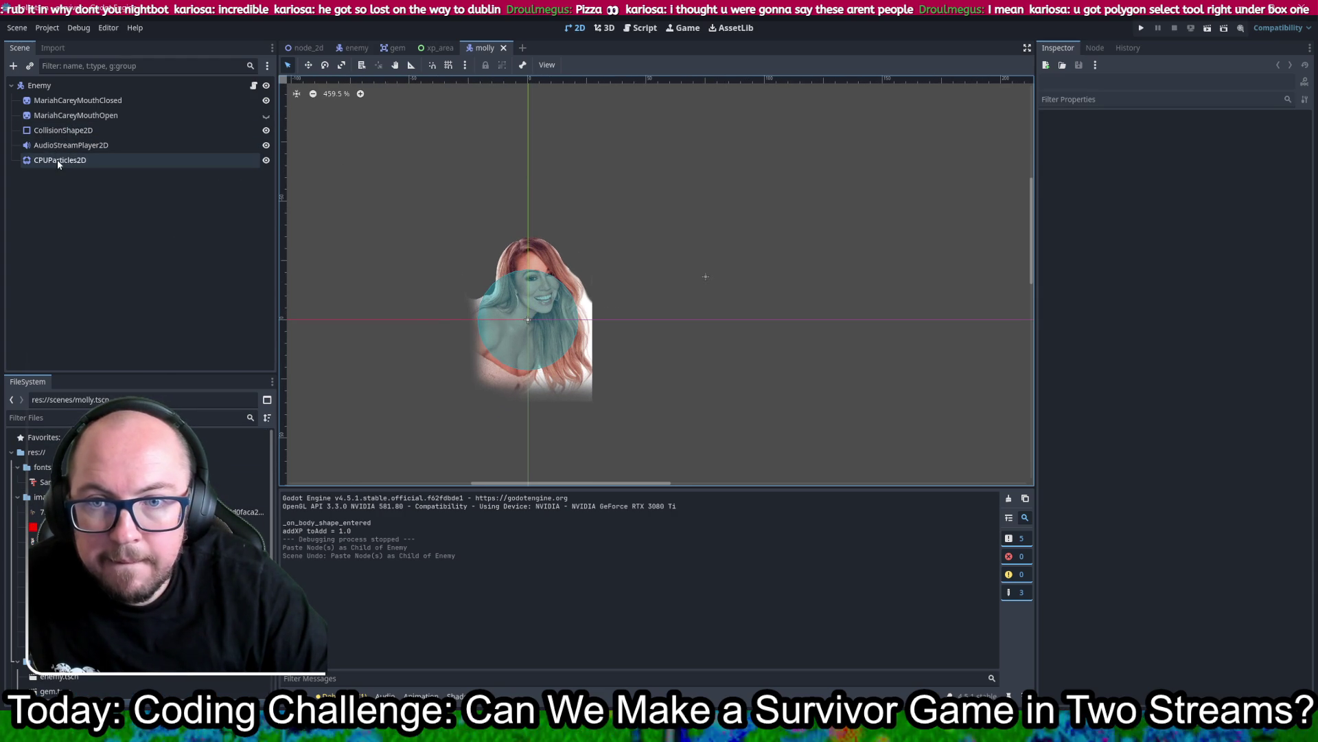
left_click(73, 100)
left_click(74, 115)
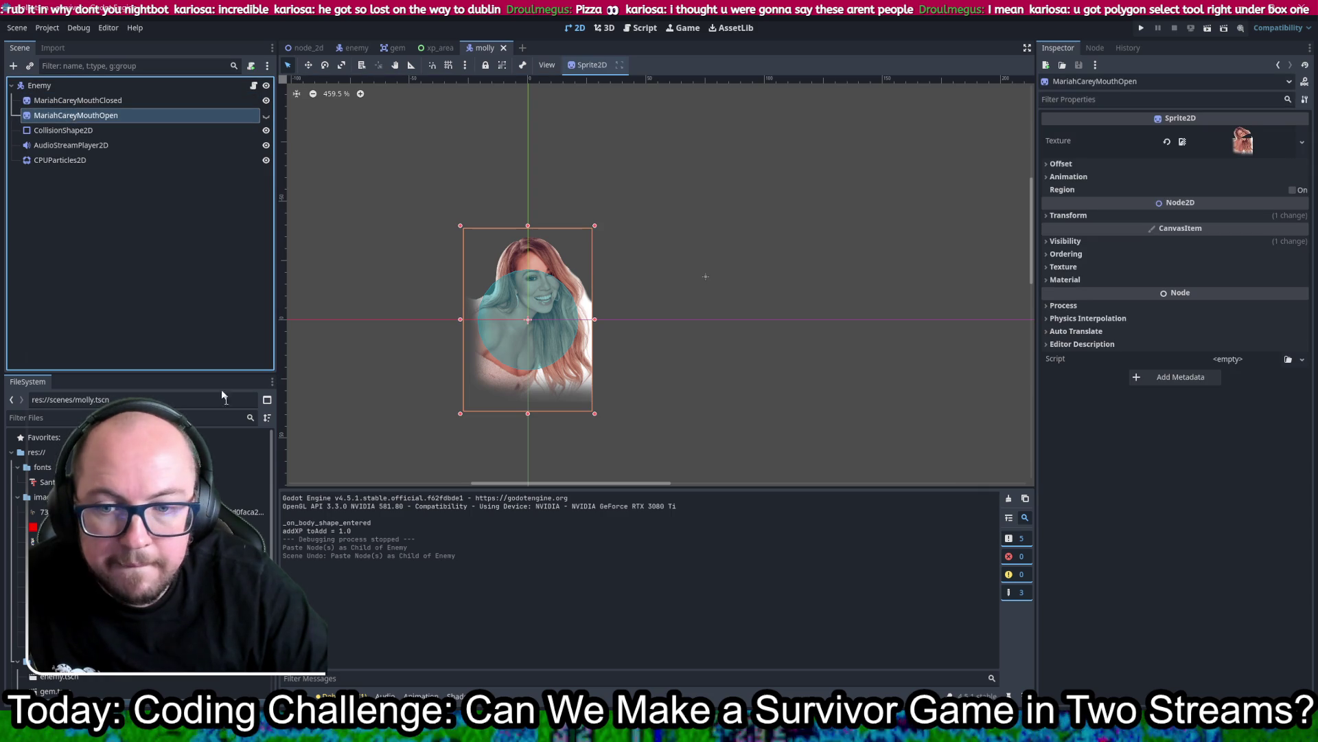
left_click(667, 430)
mouse_move(42, 512)
left_mouse_down()
mouse_move(687, 274)
mouse_move(1243, 141)
left_mouse_up()
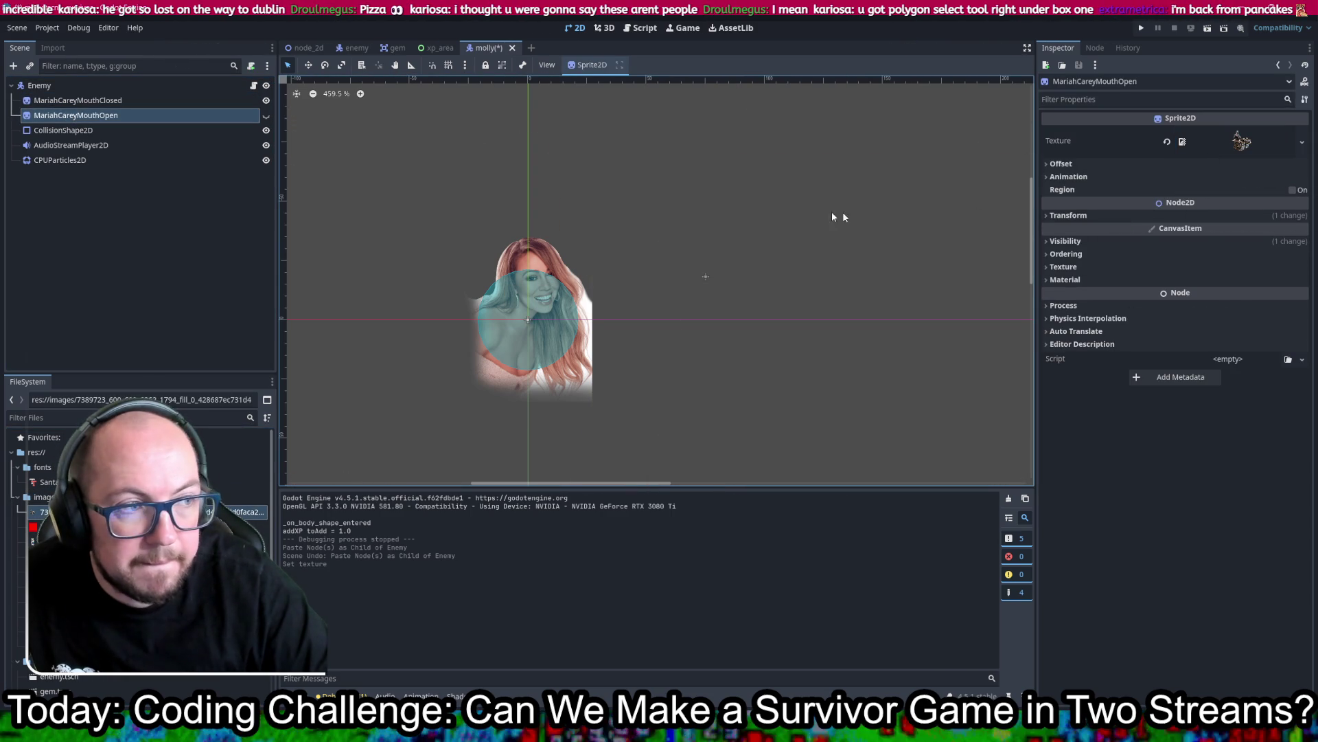
Step: Give MariahCareyMouthClosed the same Molly statue texture and save the scene
left_click(193, 100)
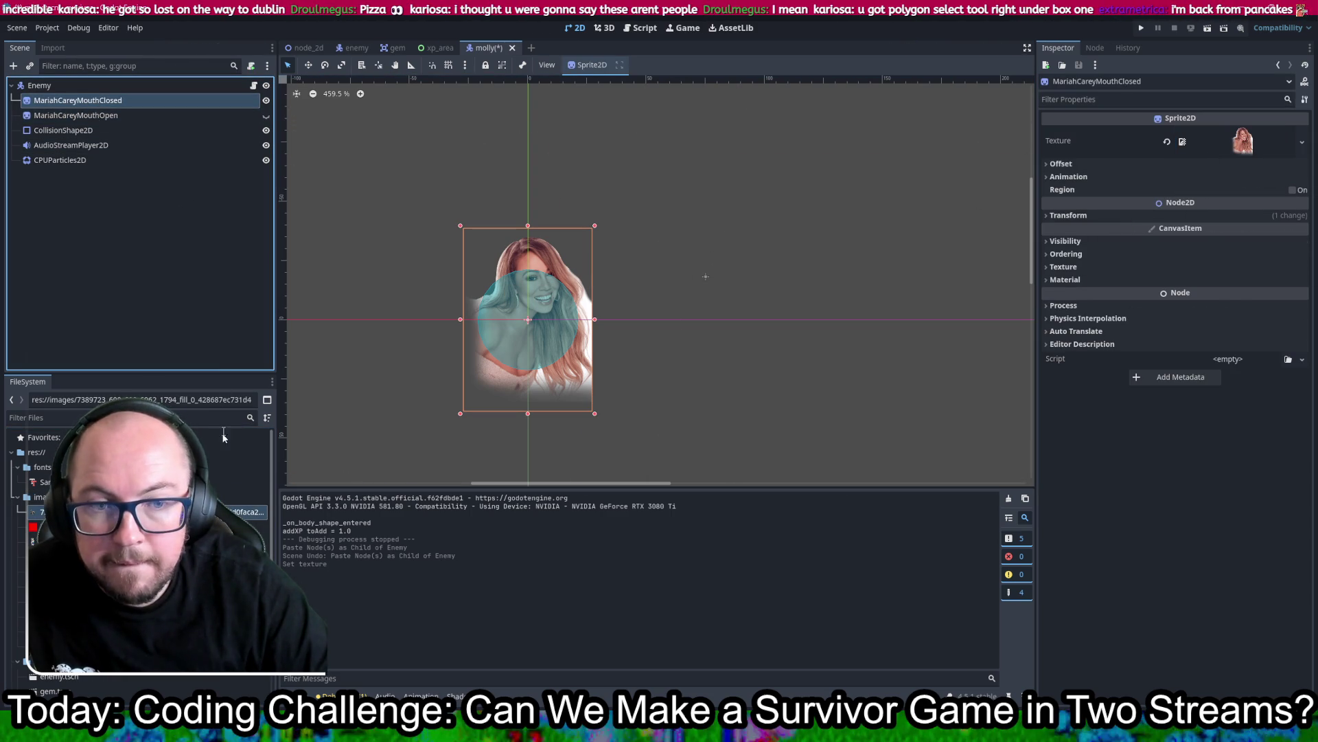
mouse_move(42, 511)
left_mouse_down()
mouse_move(659, 274)
mouse_move(1246, 141)
mouse_move(1236, 146)
left_mouse_up()
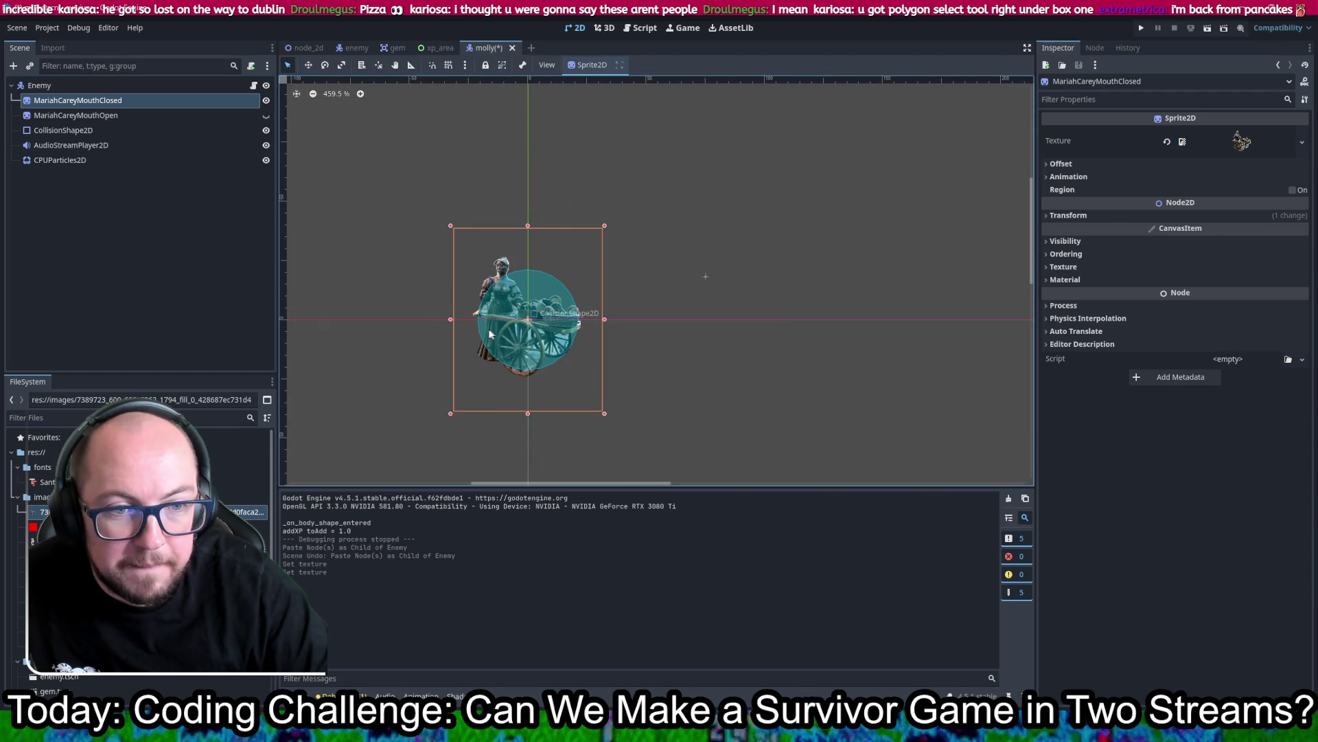
scroll(493, 335, "up", 6)
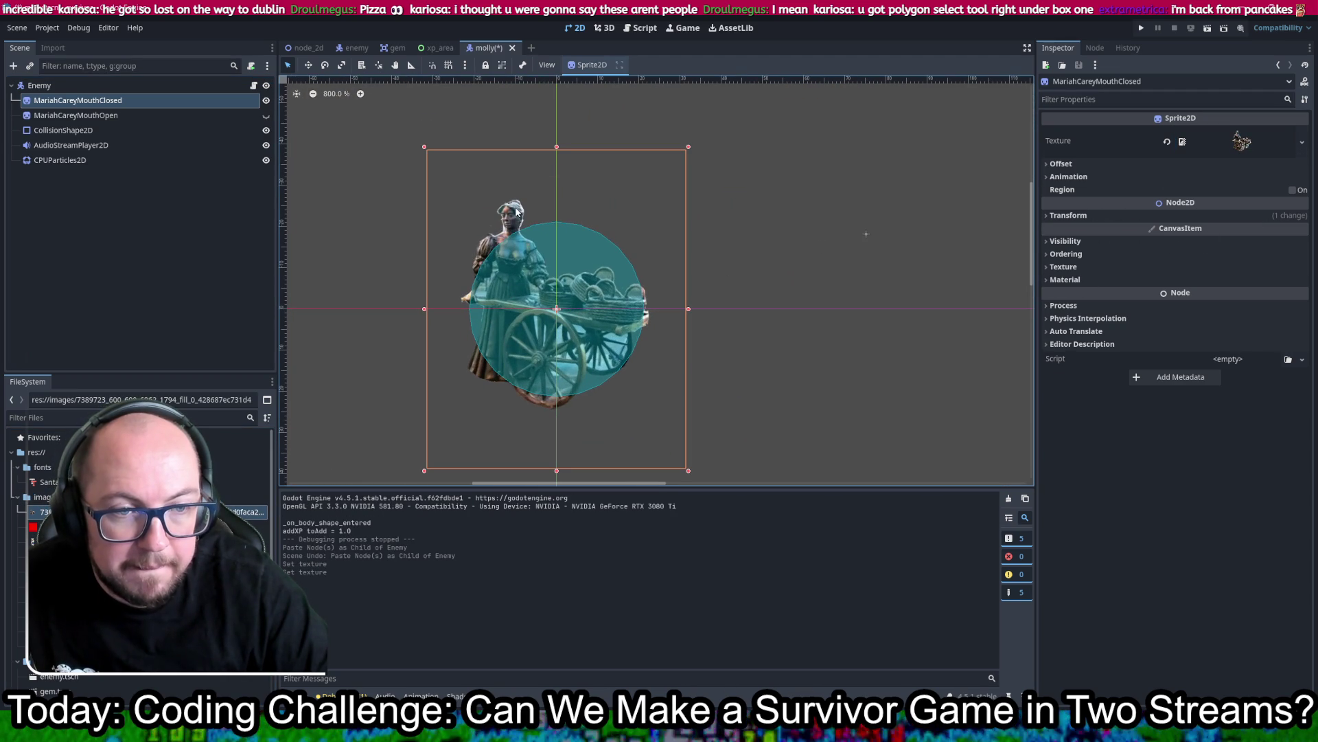
key("ctrl+s")
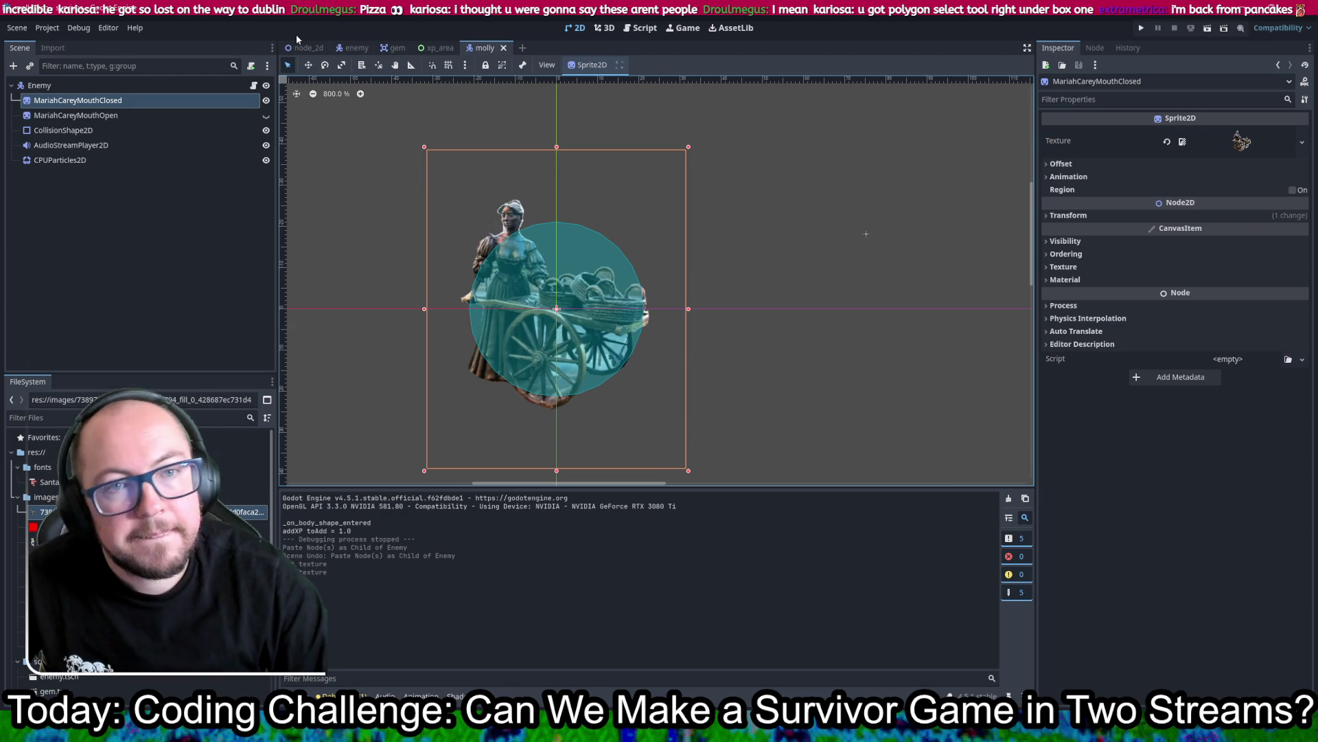
mouse_move(300, 53)
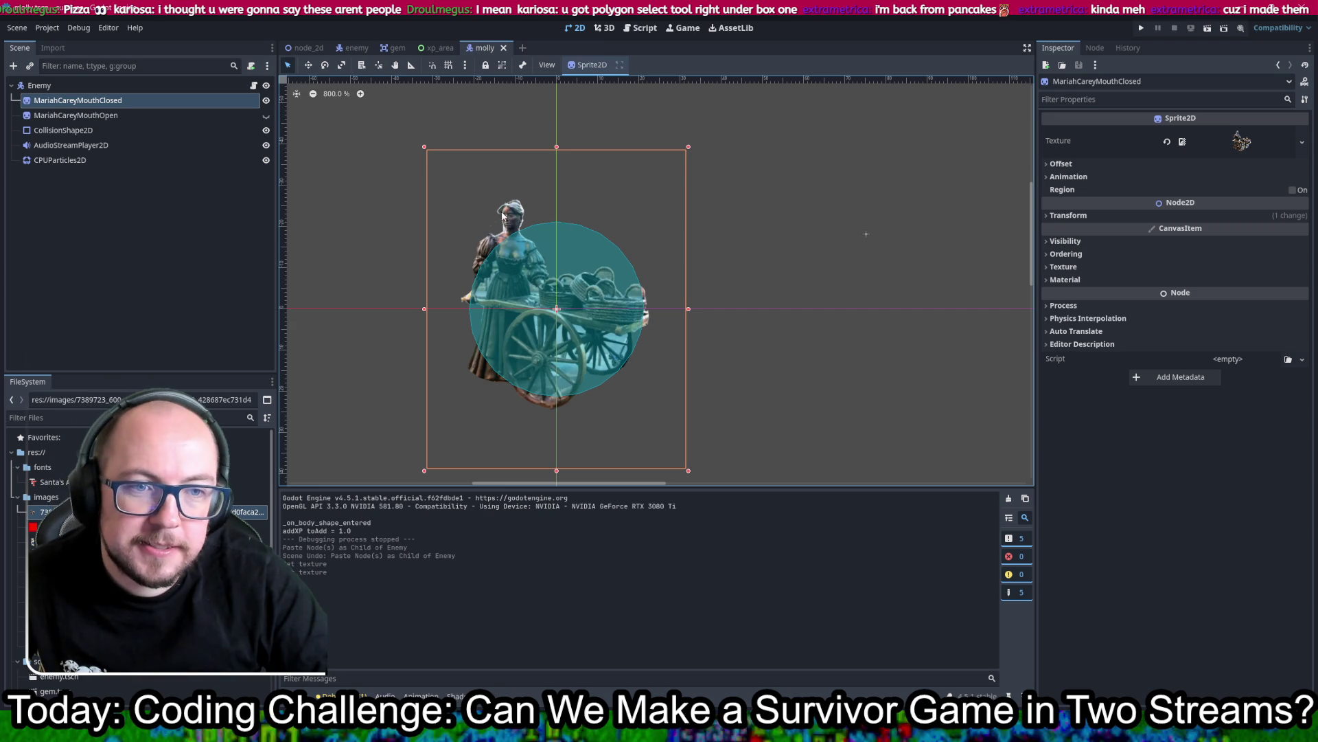
left_click_drag(515, 222, 517, 224)
key("ctrl+z")
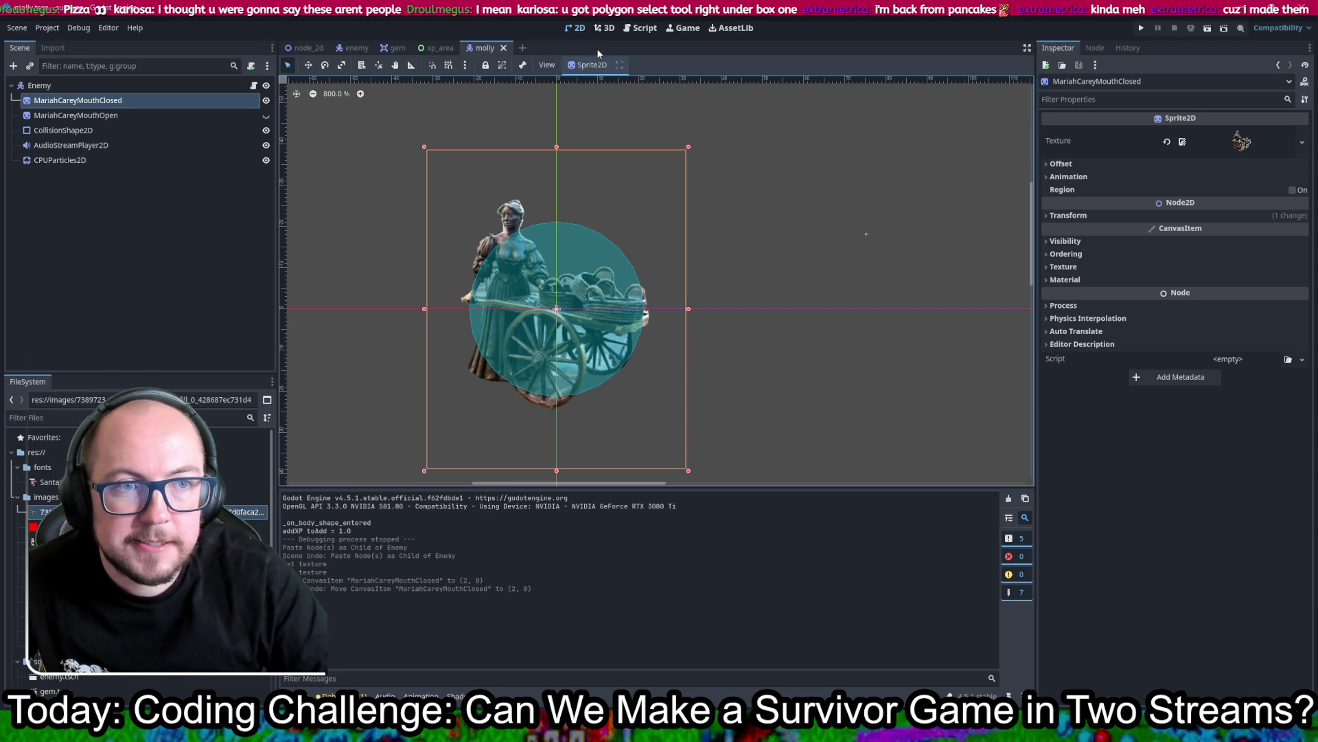
left_click(624, 29)
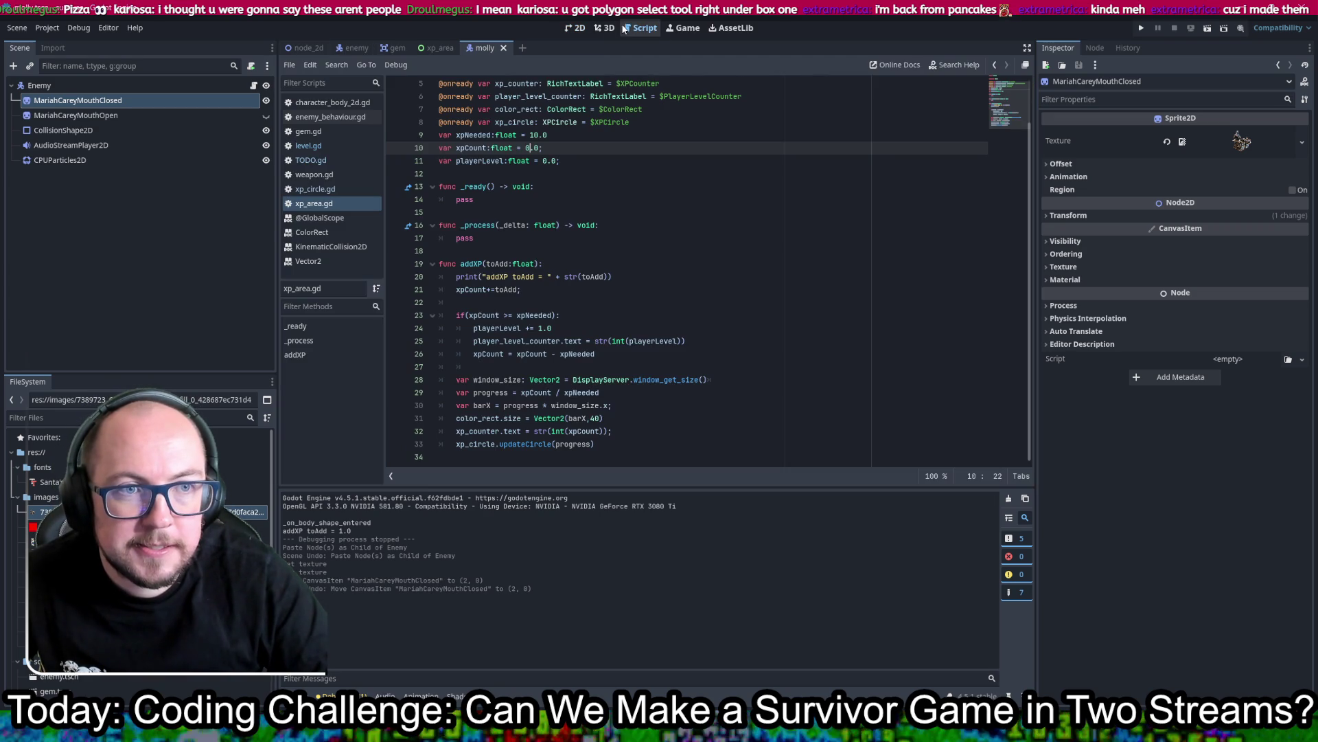
Step: Open level.gd and add a blank line below the enemy_scene export
left_click(576, 28)
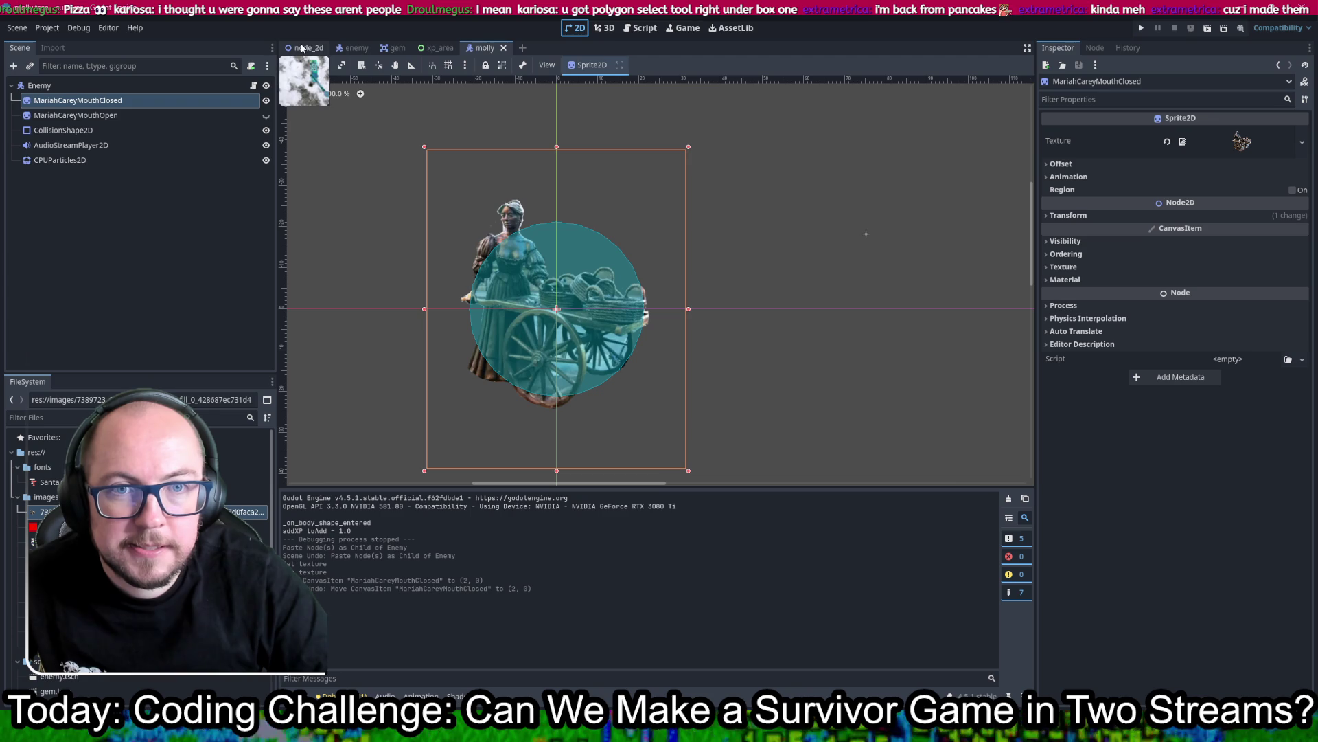
left_click(644, 29)
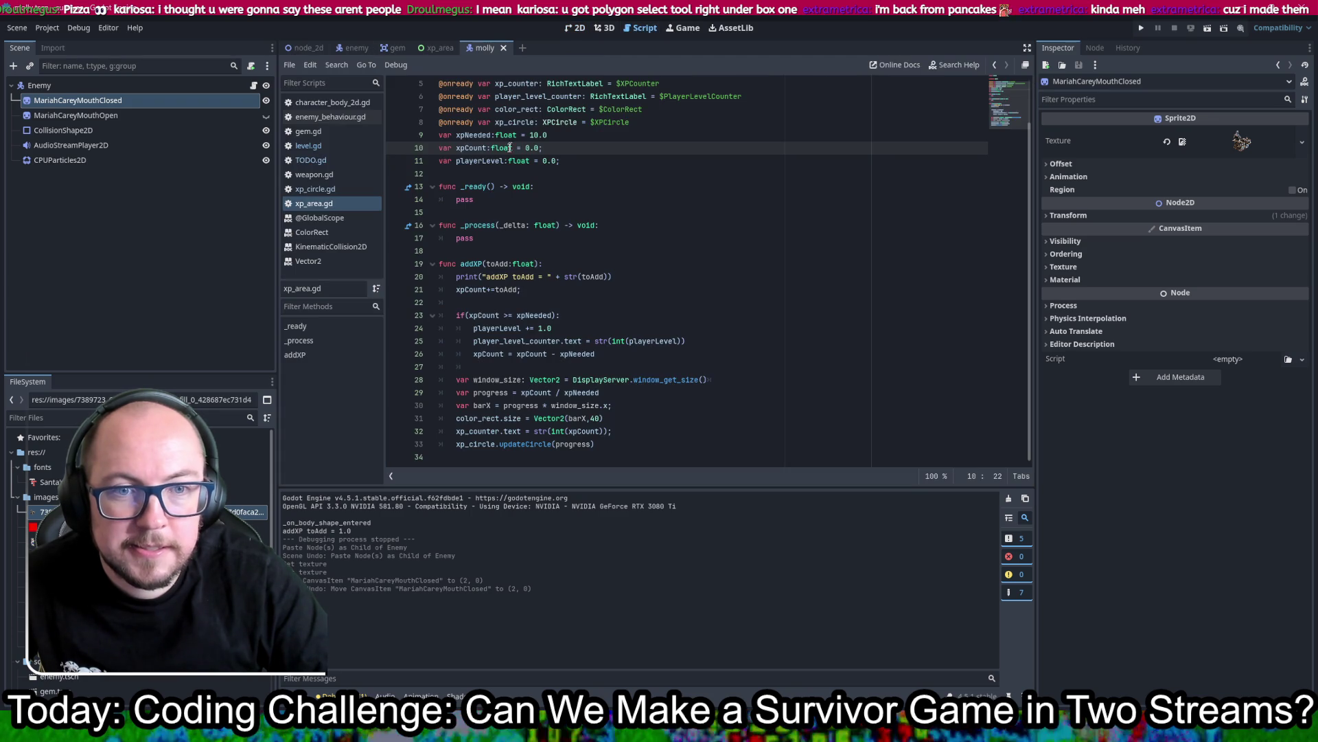
left_click(350, 103)
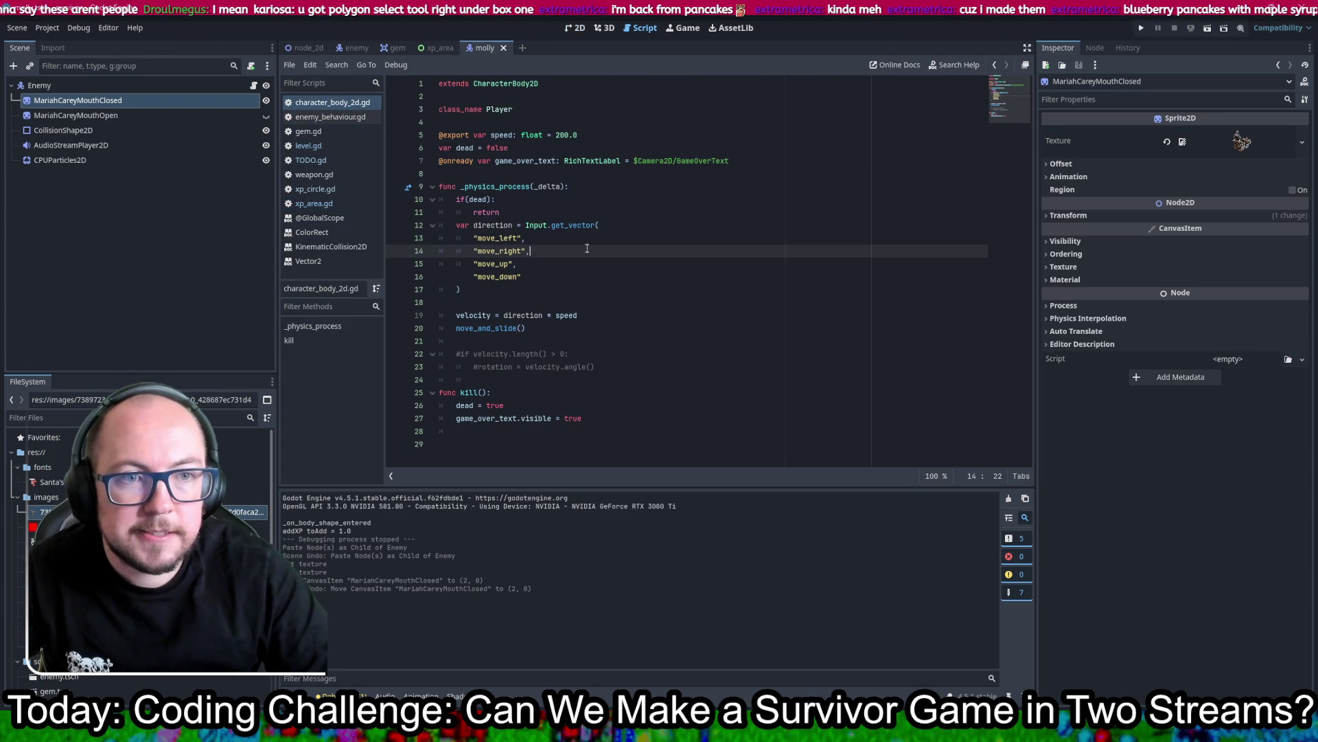
left_click(323, 146)
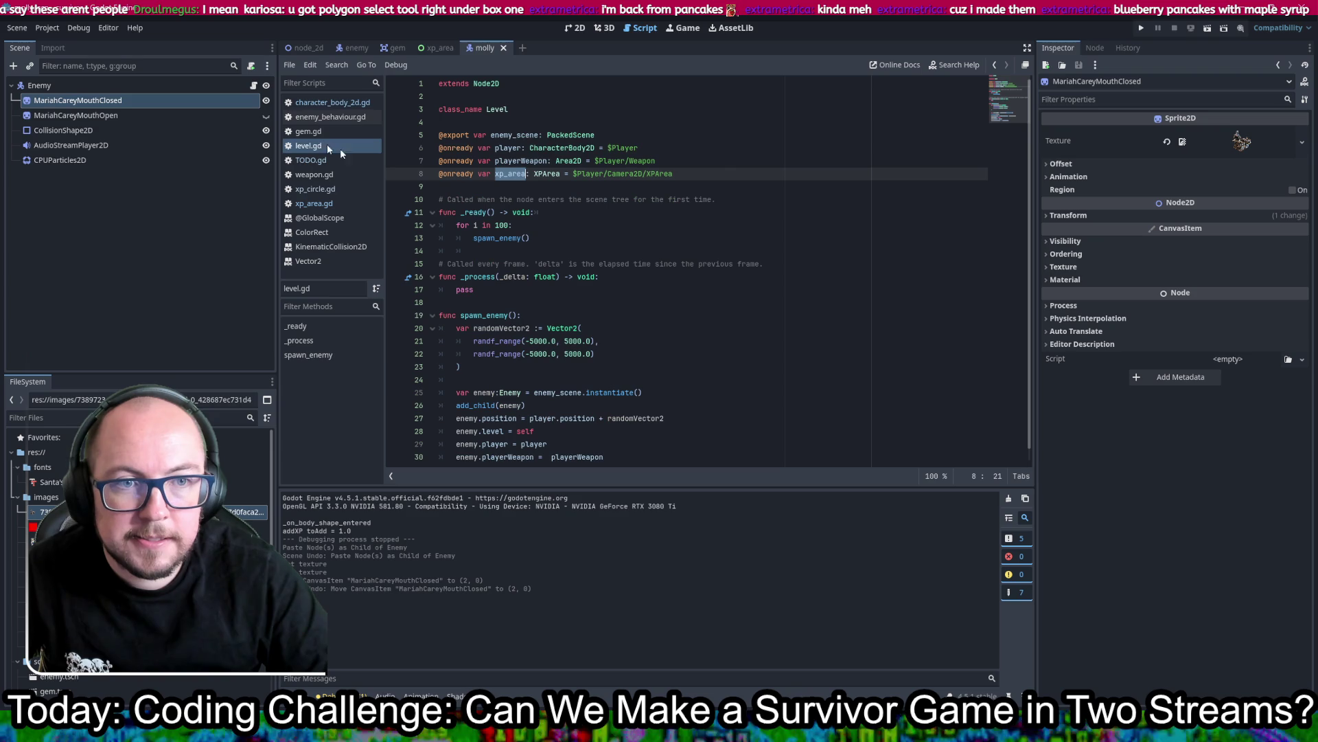
left_click(634, 138)
key("Return")
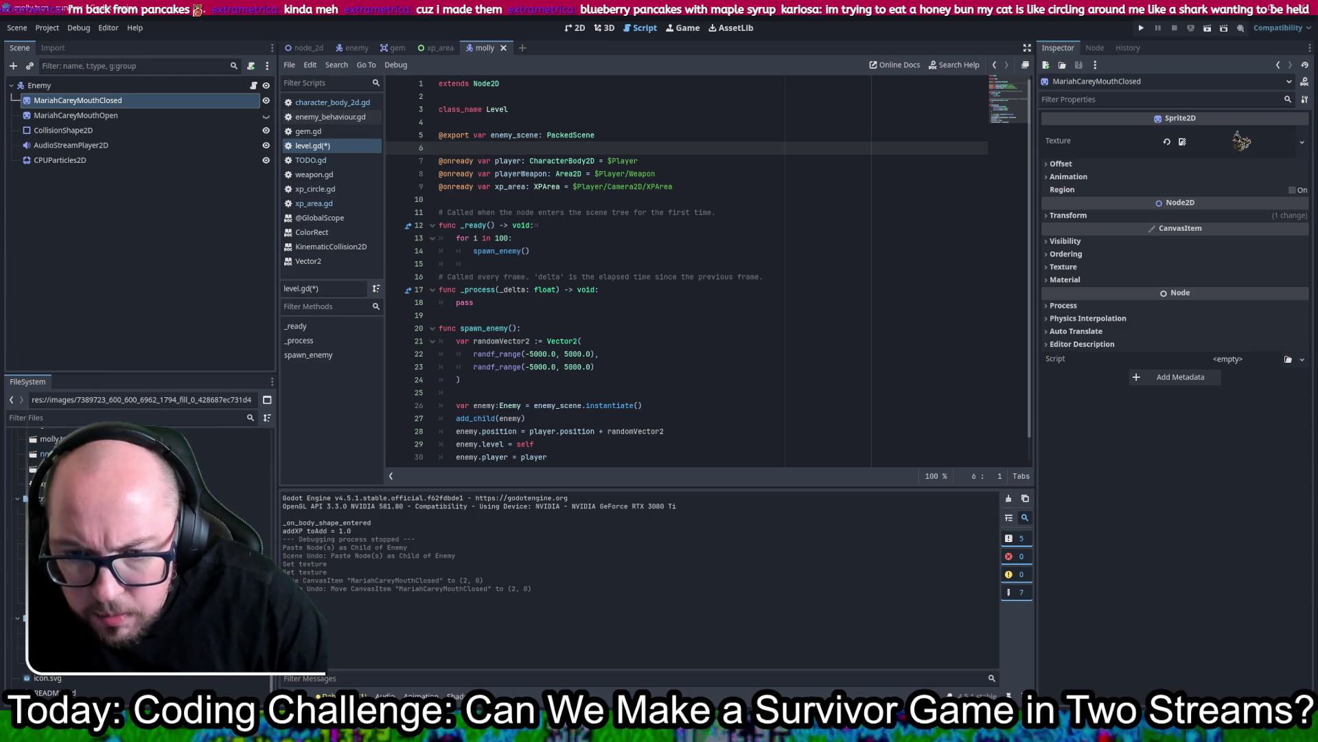
Step: Add a MOLLY constant preloading molly.tscn and save level.gd
mouse_move(247, 508)
left_mouse_down()
mouse_move(427, 323)
mouse_move(511, 148)
left_mouse_up()
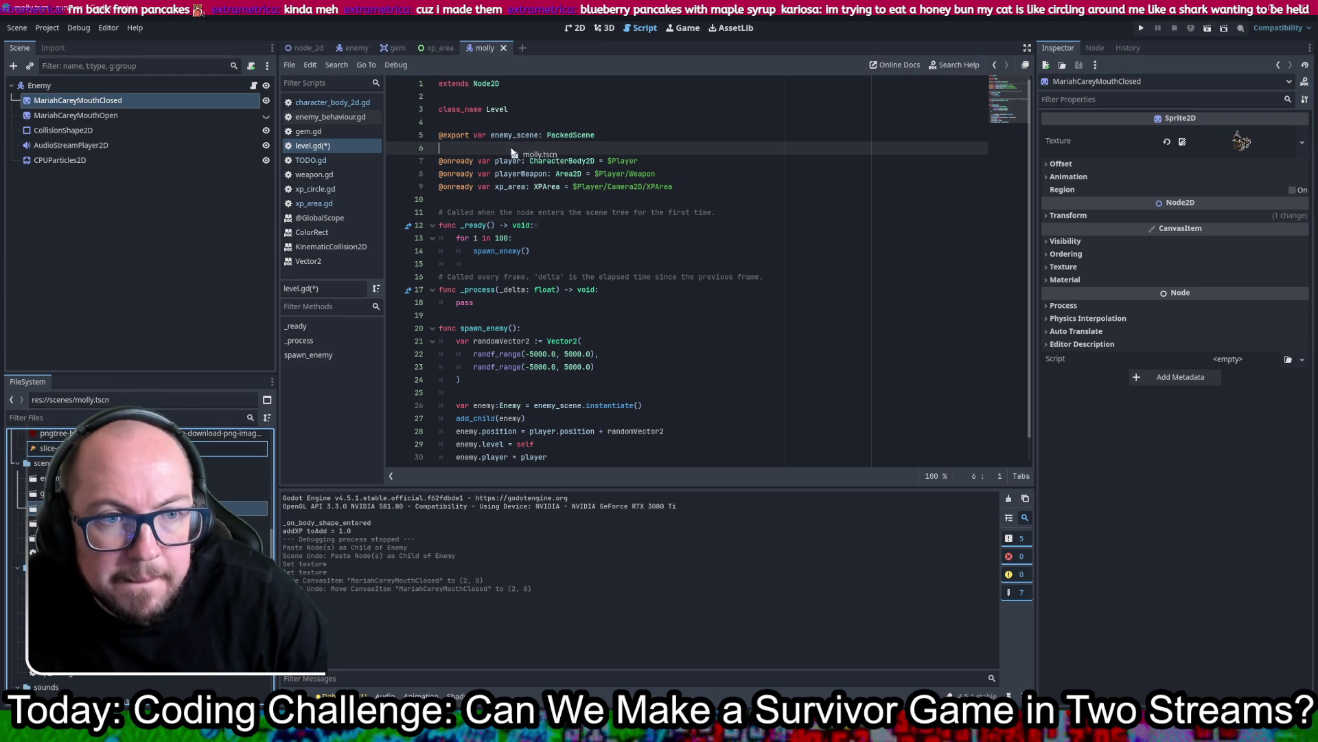
key("Return")
key("ctrl+z")
mouse_move(248, 508)
left_mouse_down()
mouse_move(426, 324)
mouse_move(473, 154)
mouse_move(457, 150)
left_mouse_up()
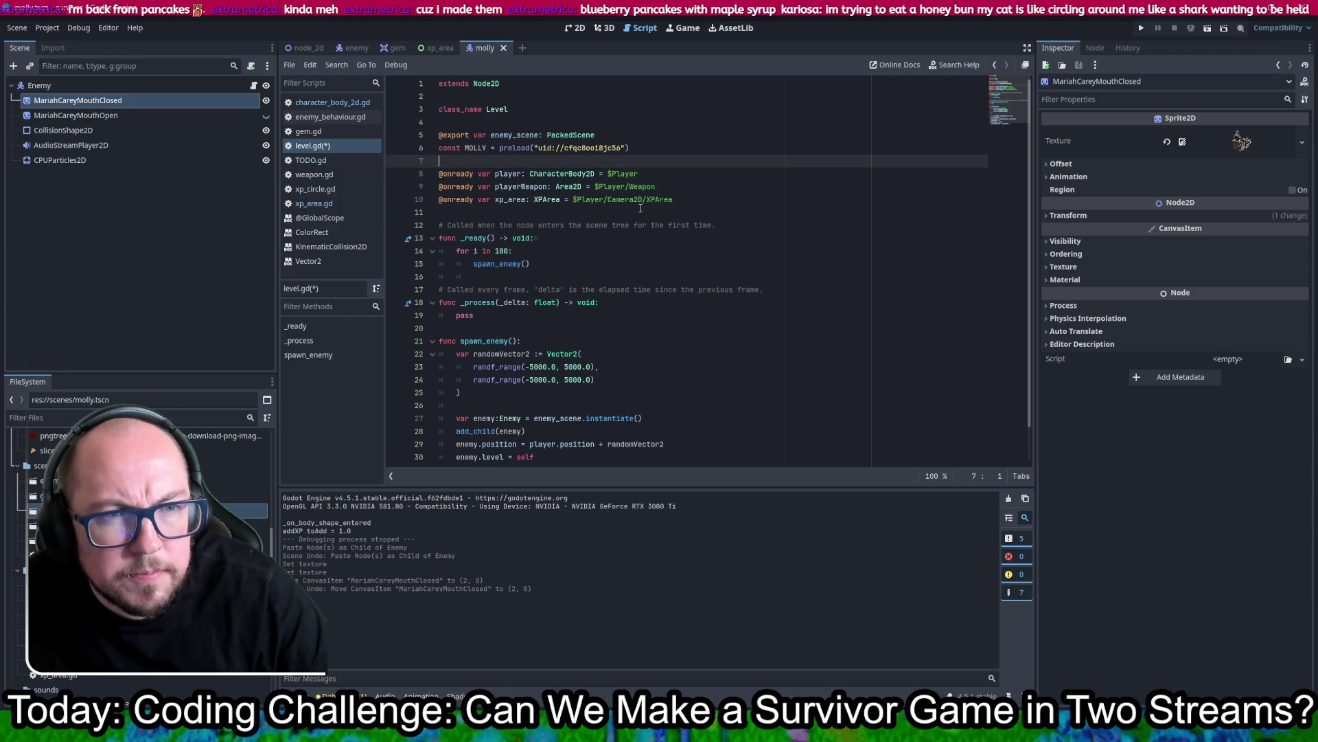
key("ctrl+s")
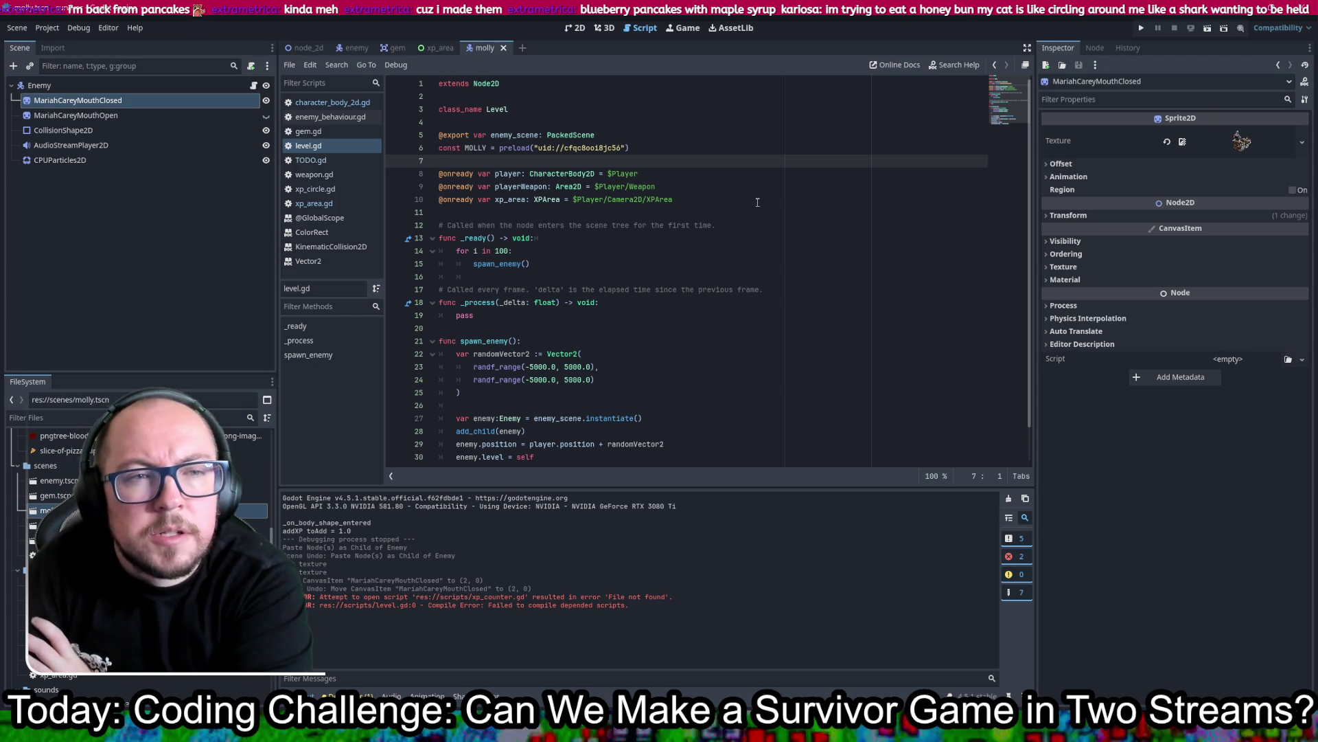
key("BackSpace")
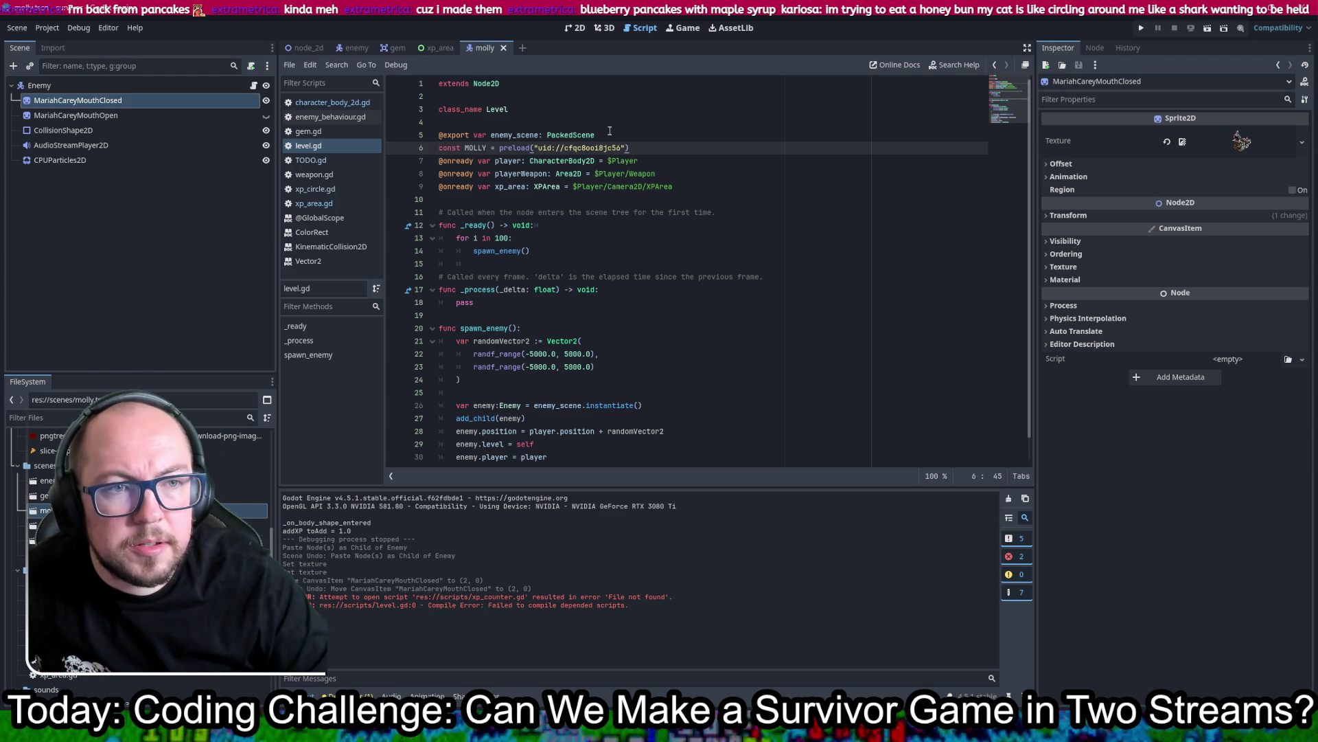
Step: Type MOLLY as PackedScene and make spawn_enemy call MOLLY.instantiate() instead of enemy_scene
left_click_drag(609, 131, 546, 133)
key("ctrl+c")
left_click(489, 146)
key("ctrl+v")
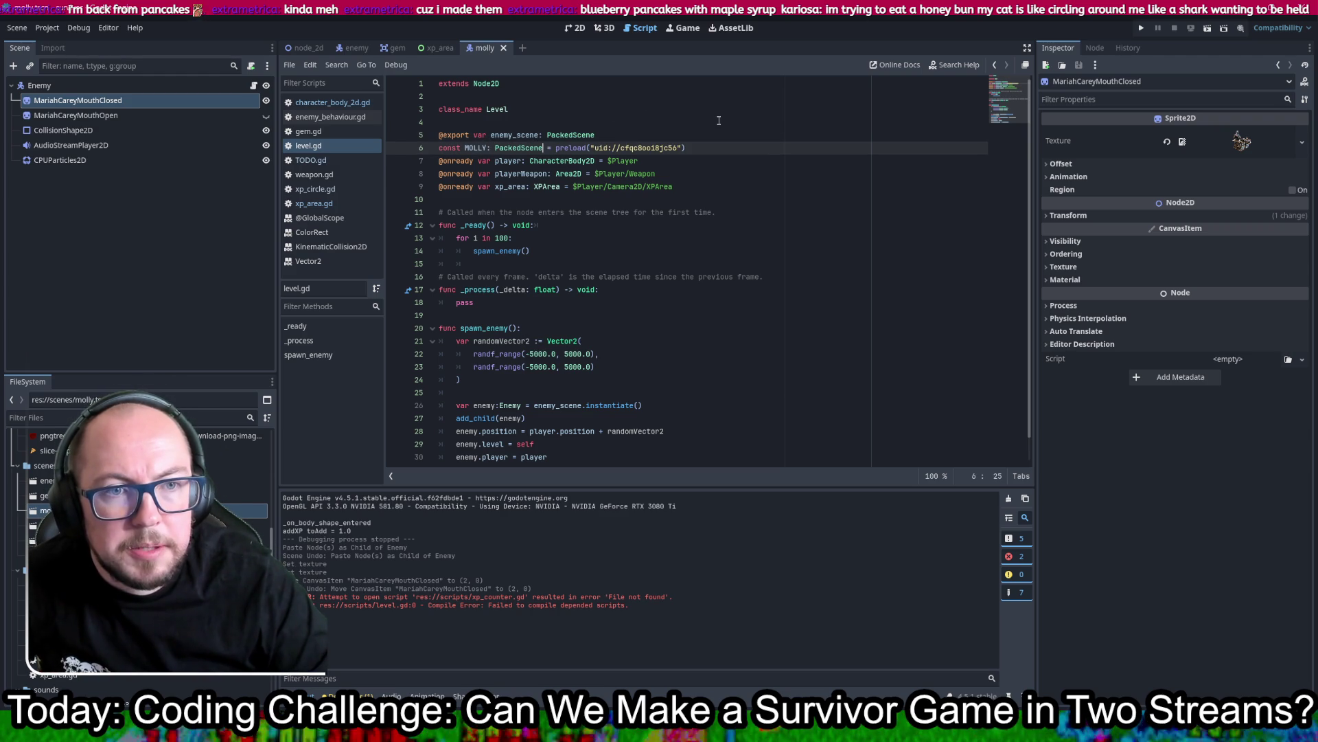
double_click(513, 133)
scroll(708, 244, "down", 1)
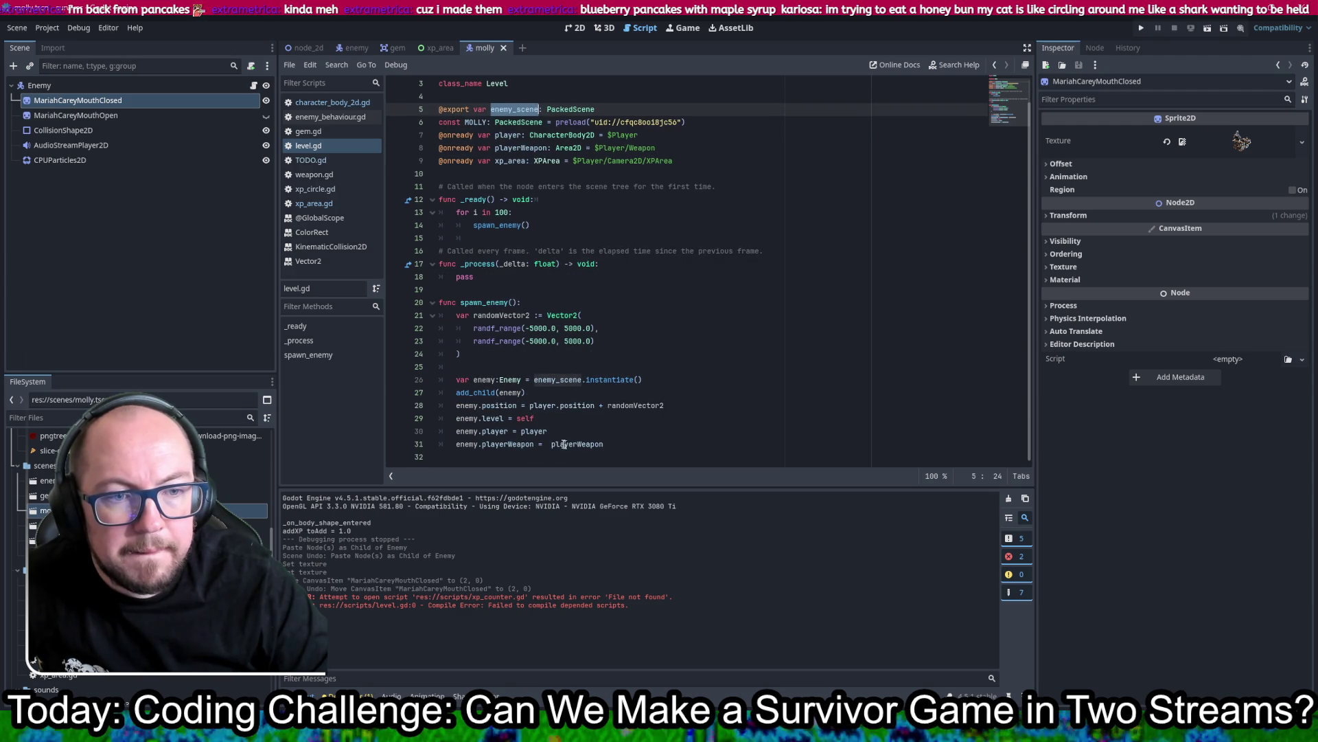
double_click(557, 379)
type("MOLLY")
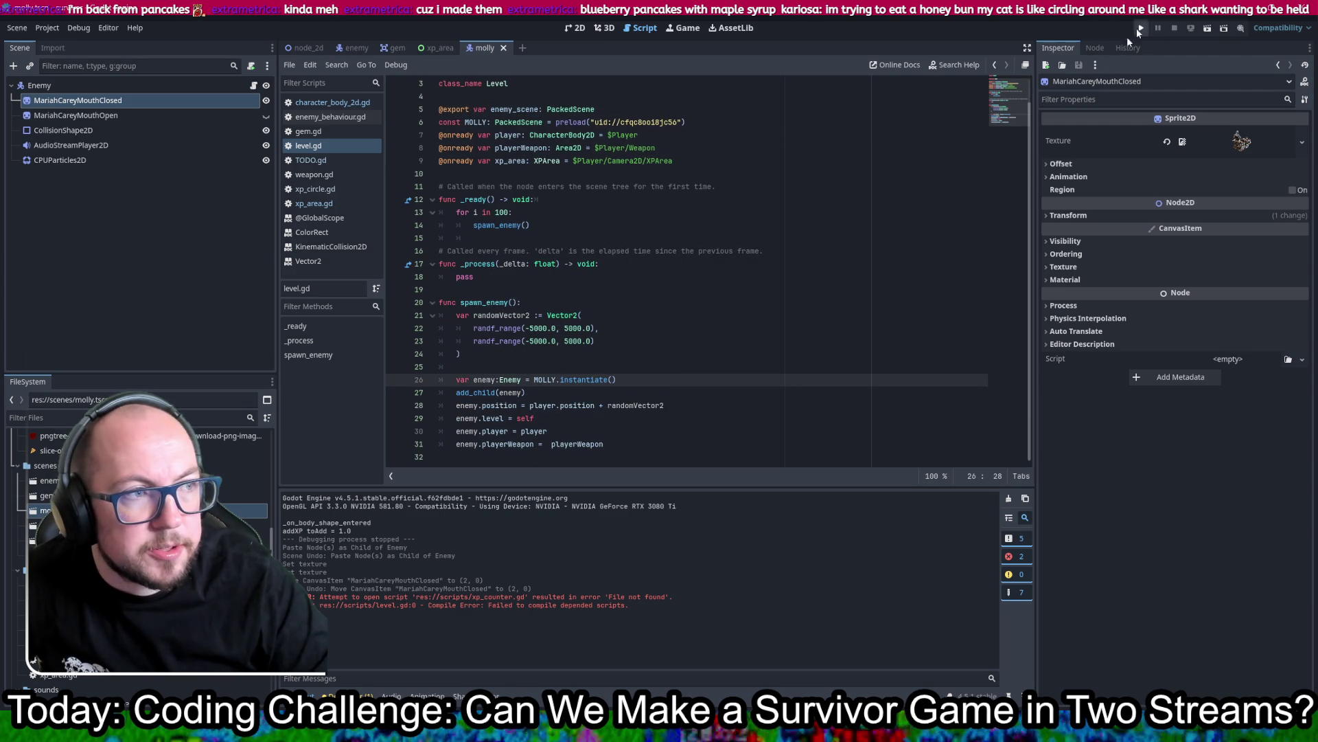
left_click(1140, 29)
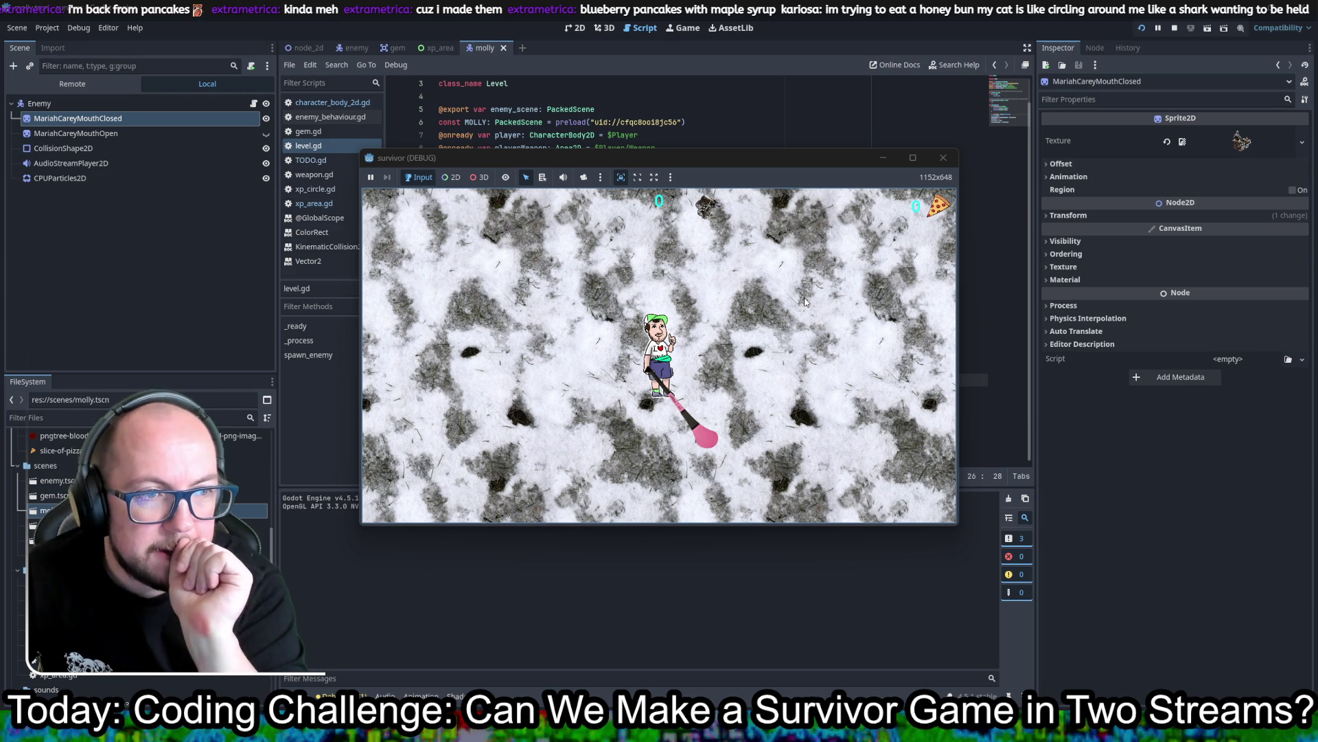
Step: Walk the player around the snowy map in all directions, killing the enemy swarms
key("Left")
key("Left")
key("Down")
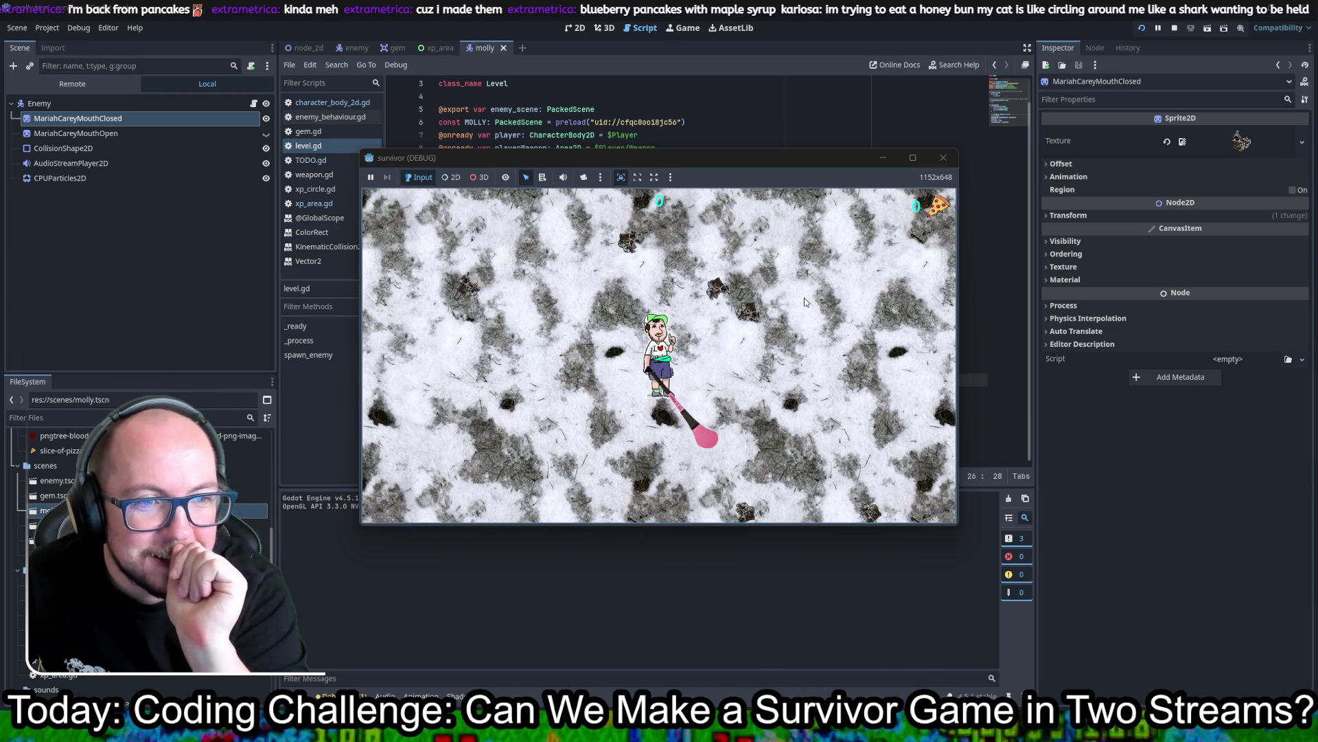
key("Right")
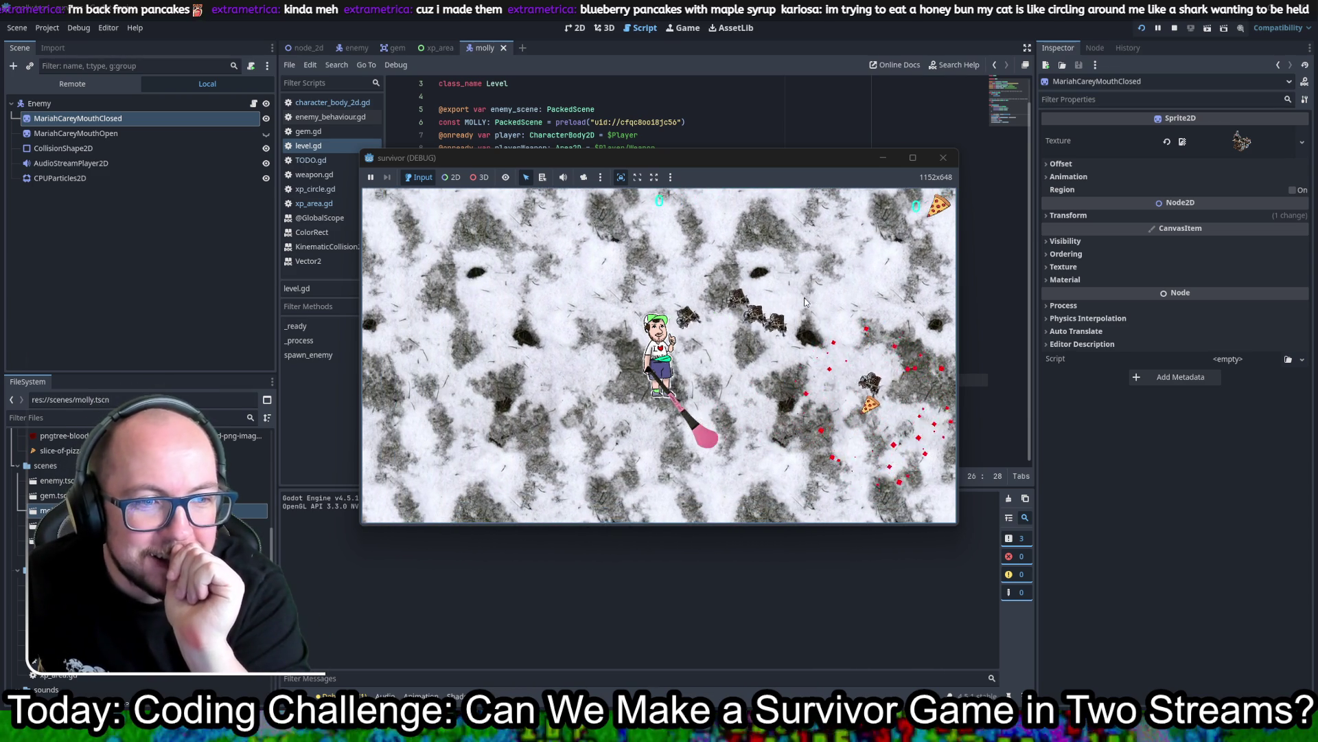
key("Up")
key("Left")
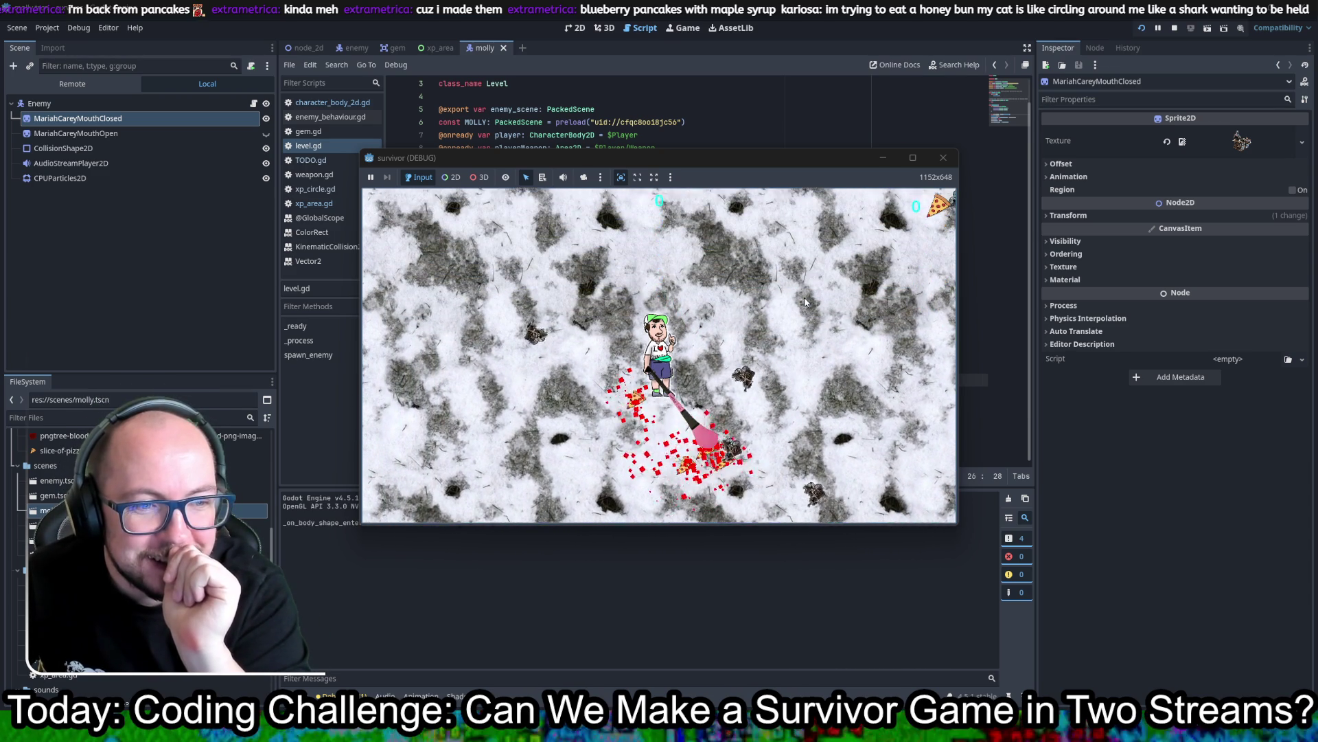
key("Down")
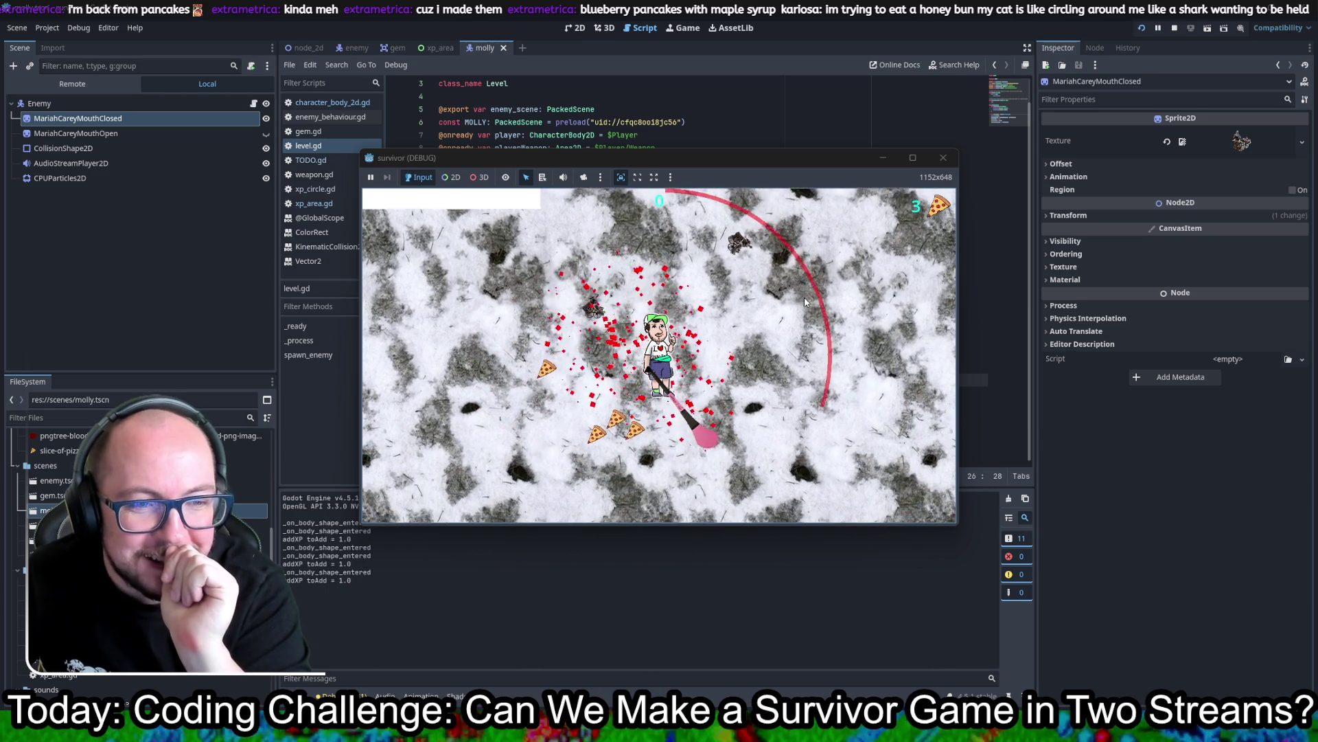
key("Down")
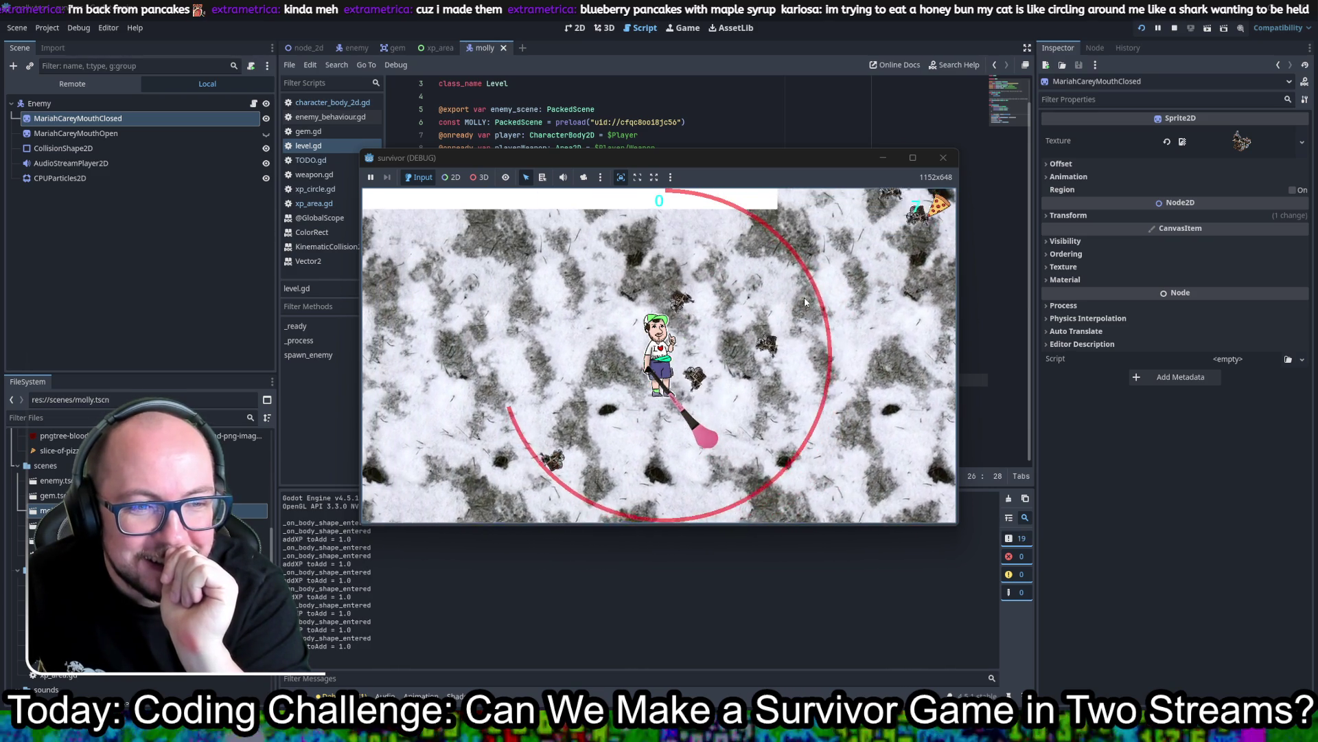
key("Up")
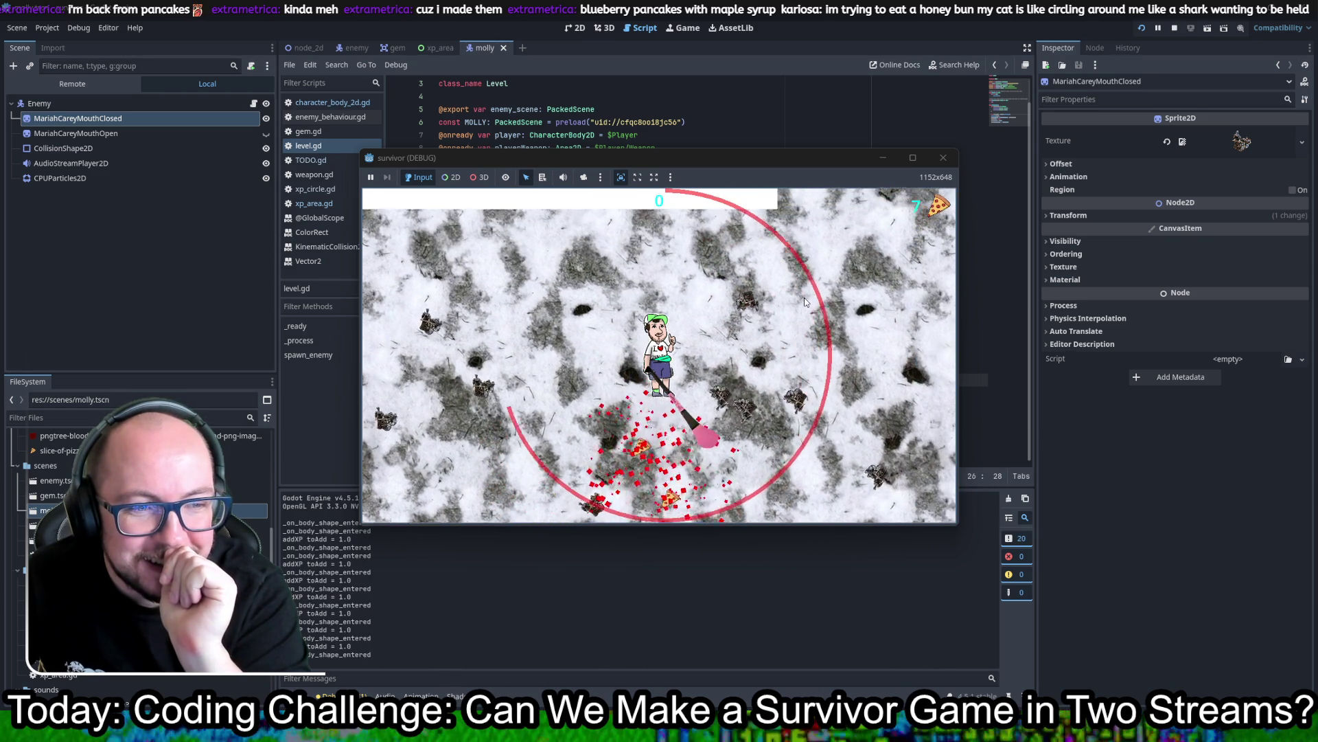
key("Down")
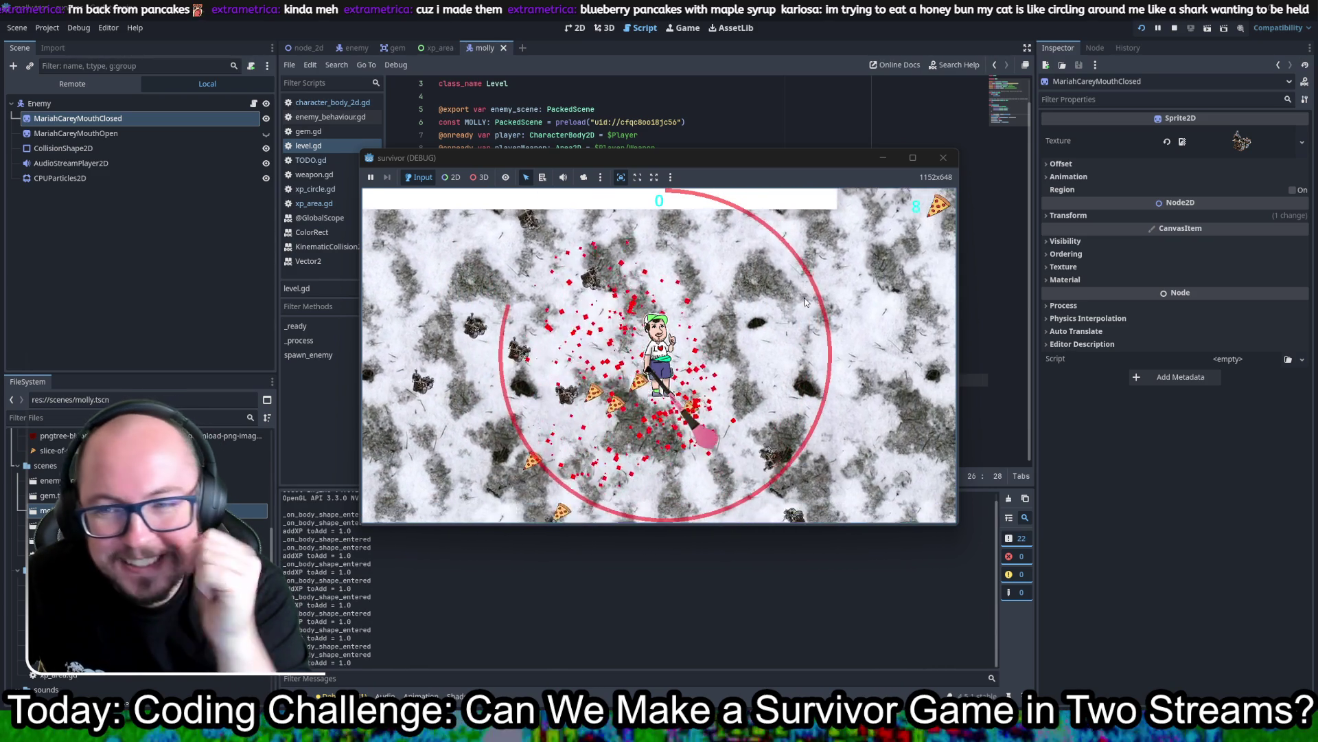
key("Down")
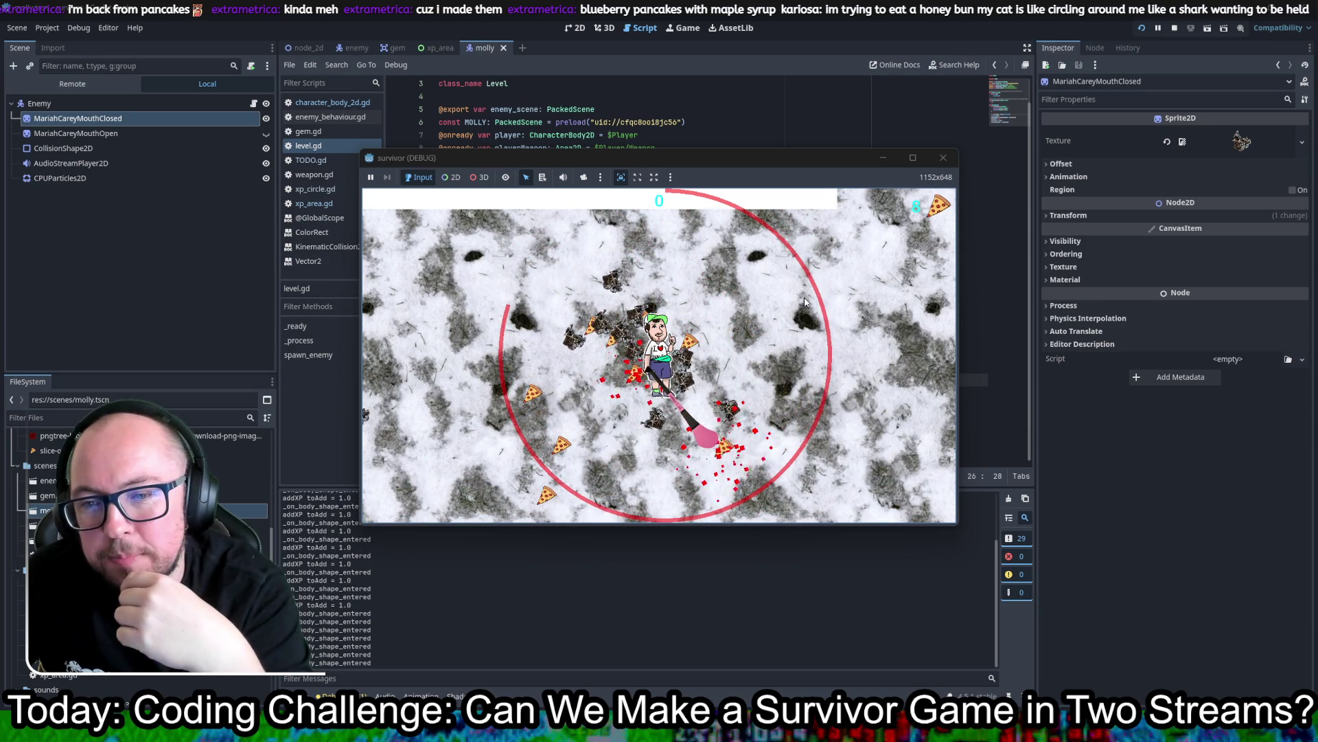
key("Left")
key("Up")
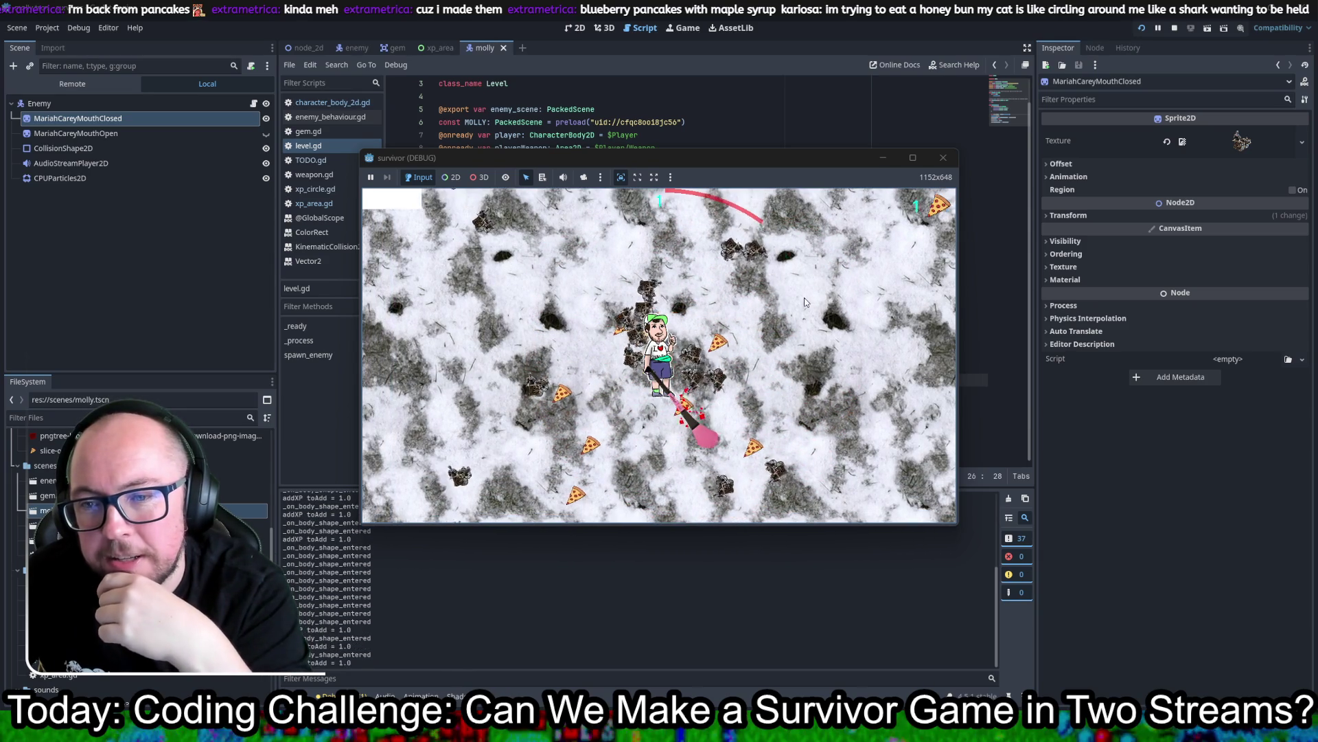
key("Down")
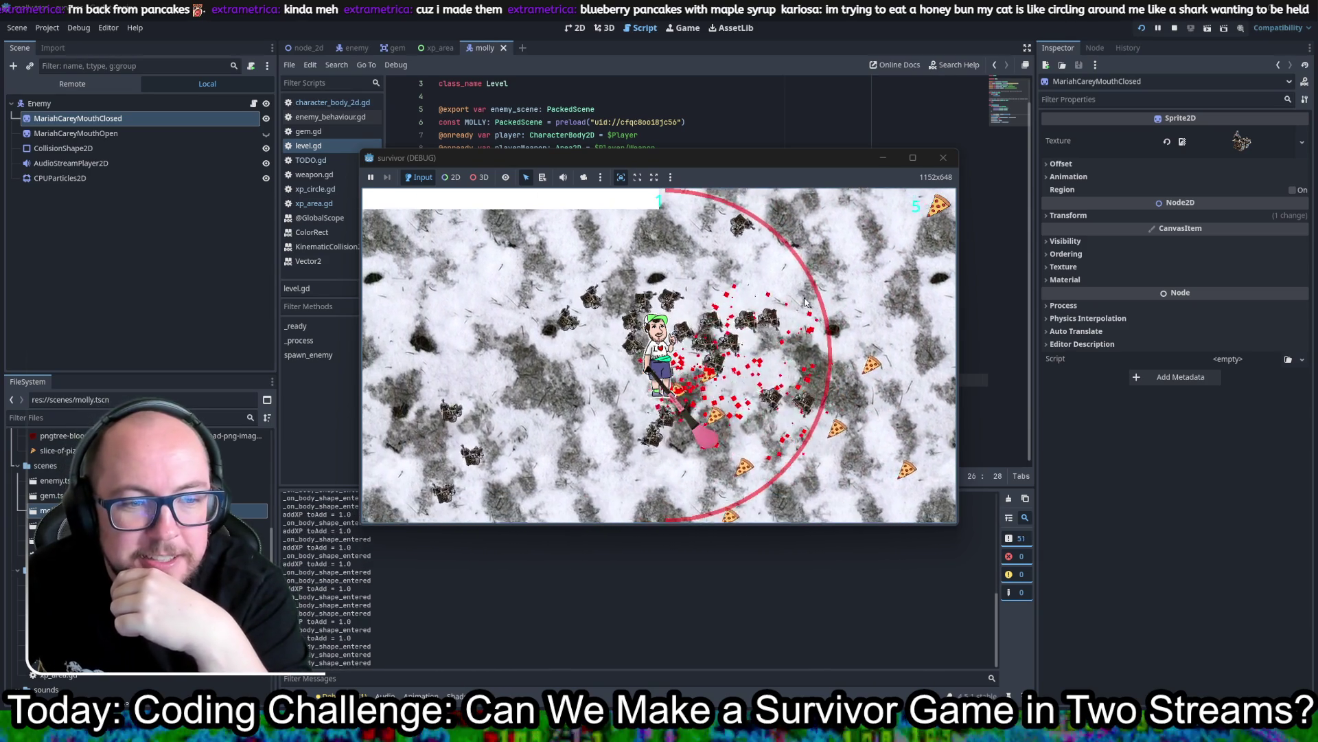
key("Up")
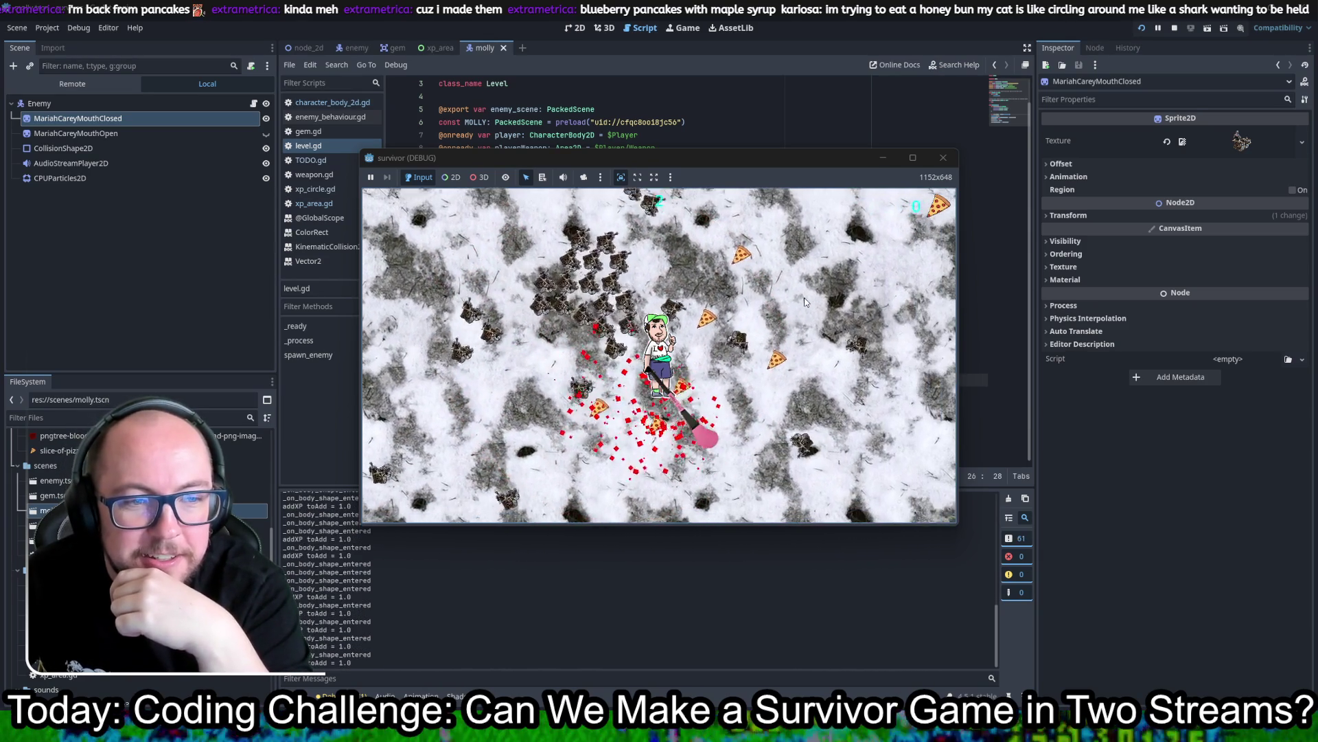
key("Up")
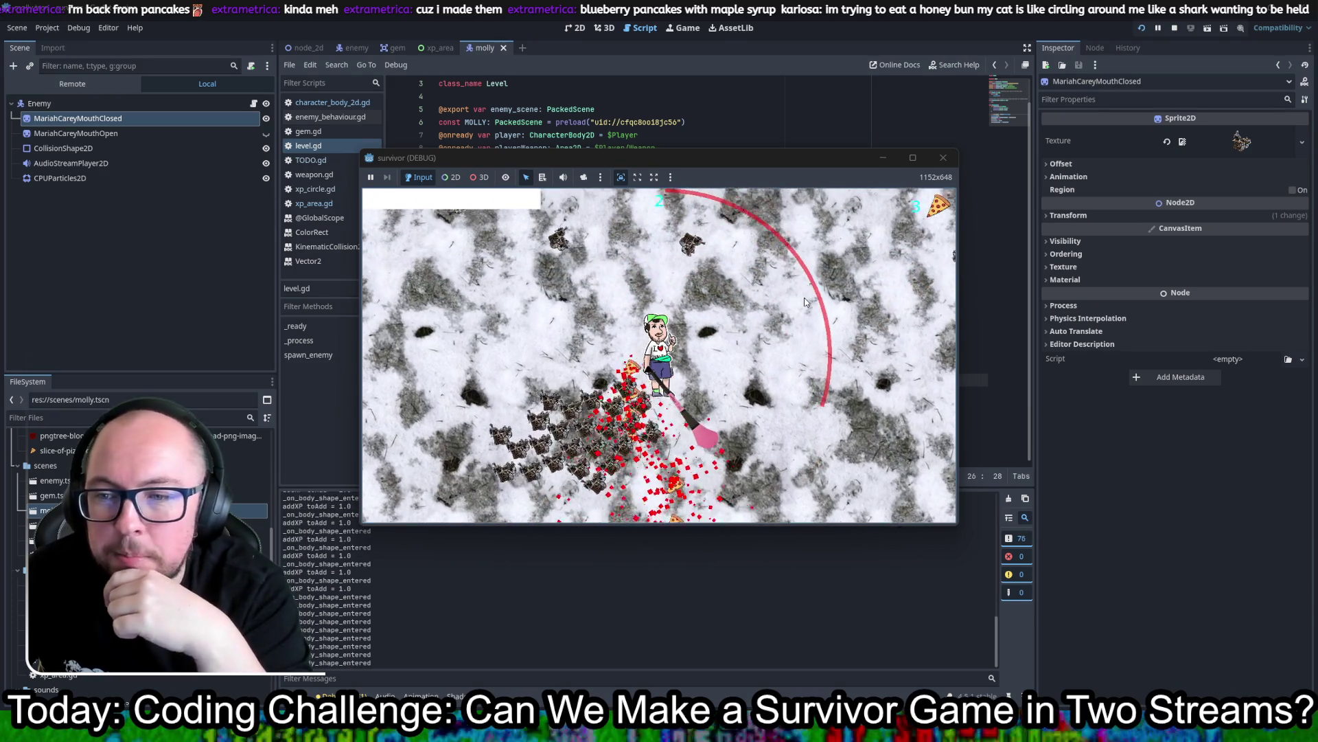
key("Down")
key("Left")
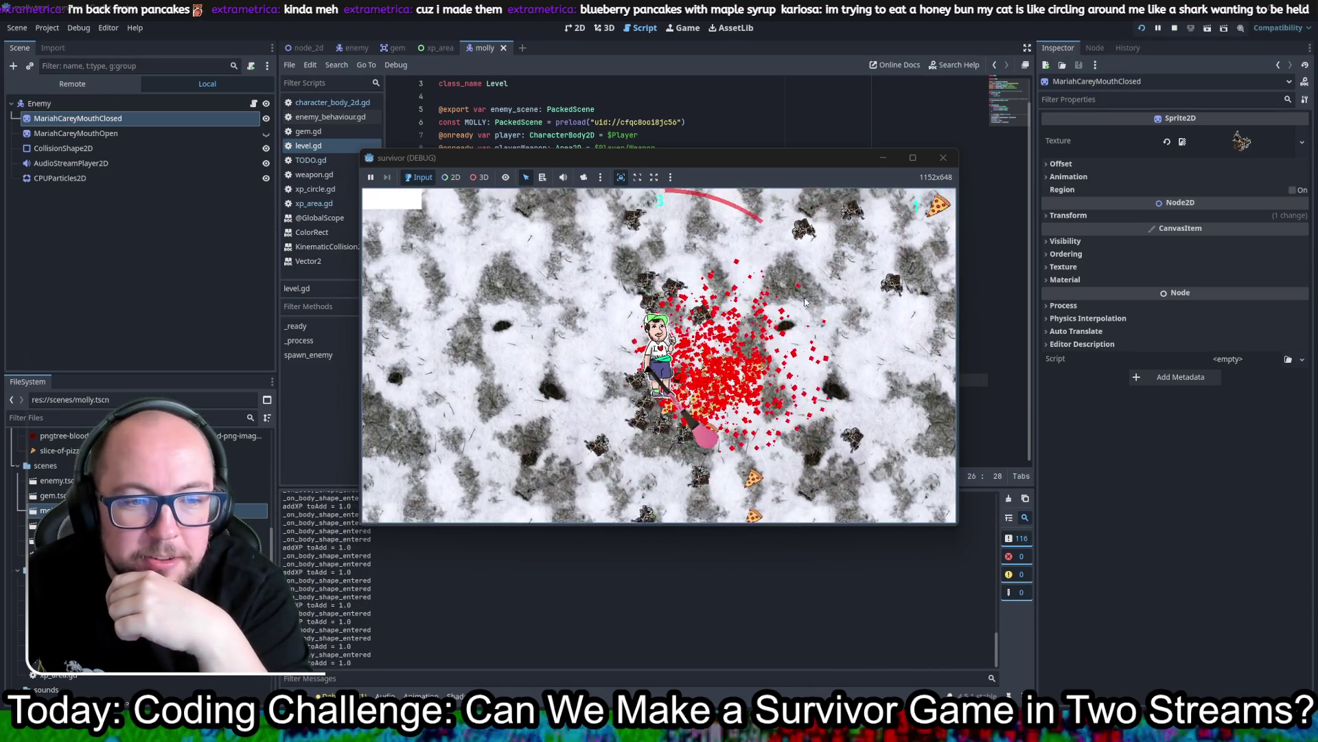
key("Down")
key("Left")
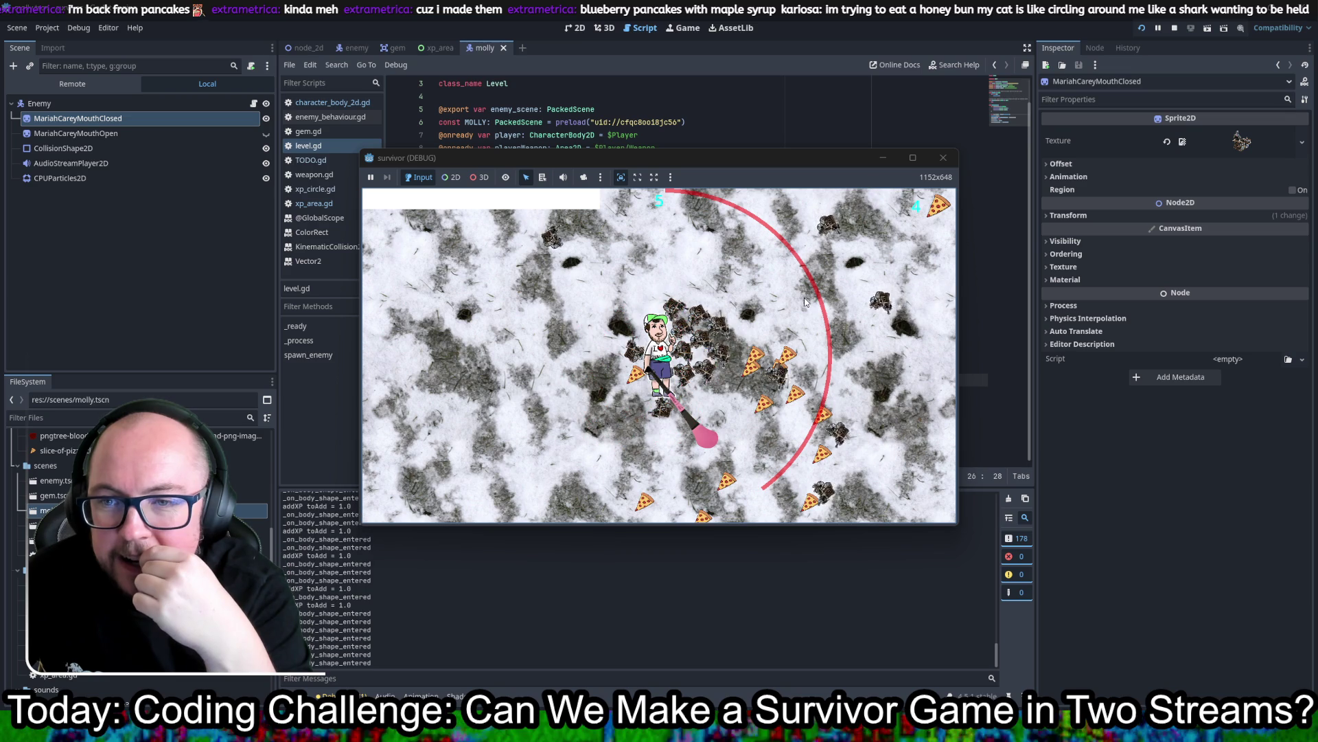
key("Up")
key("Right")
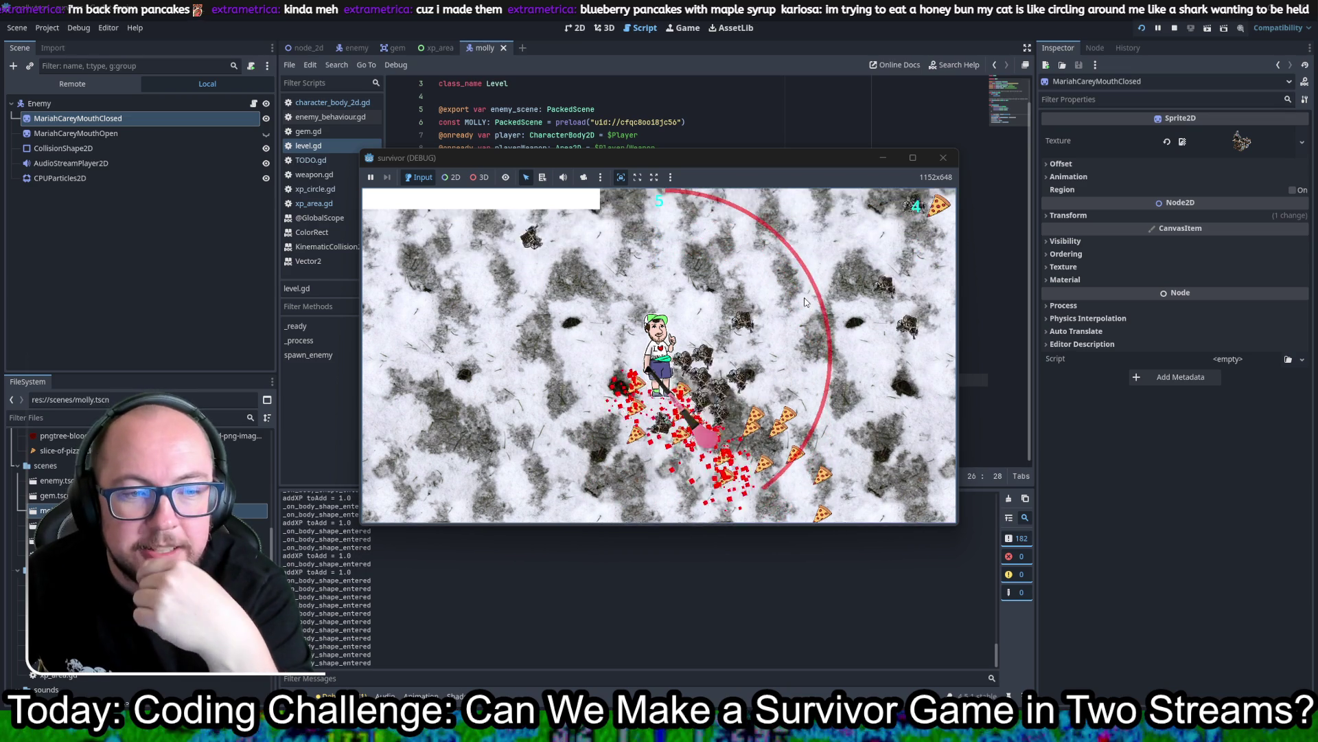
key("Down")
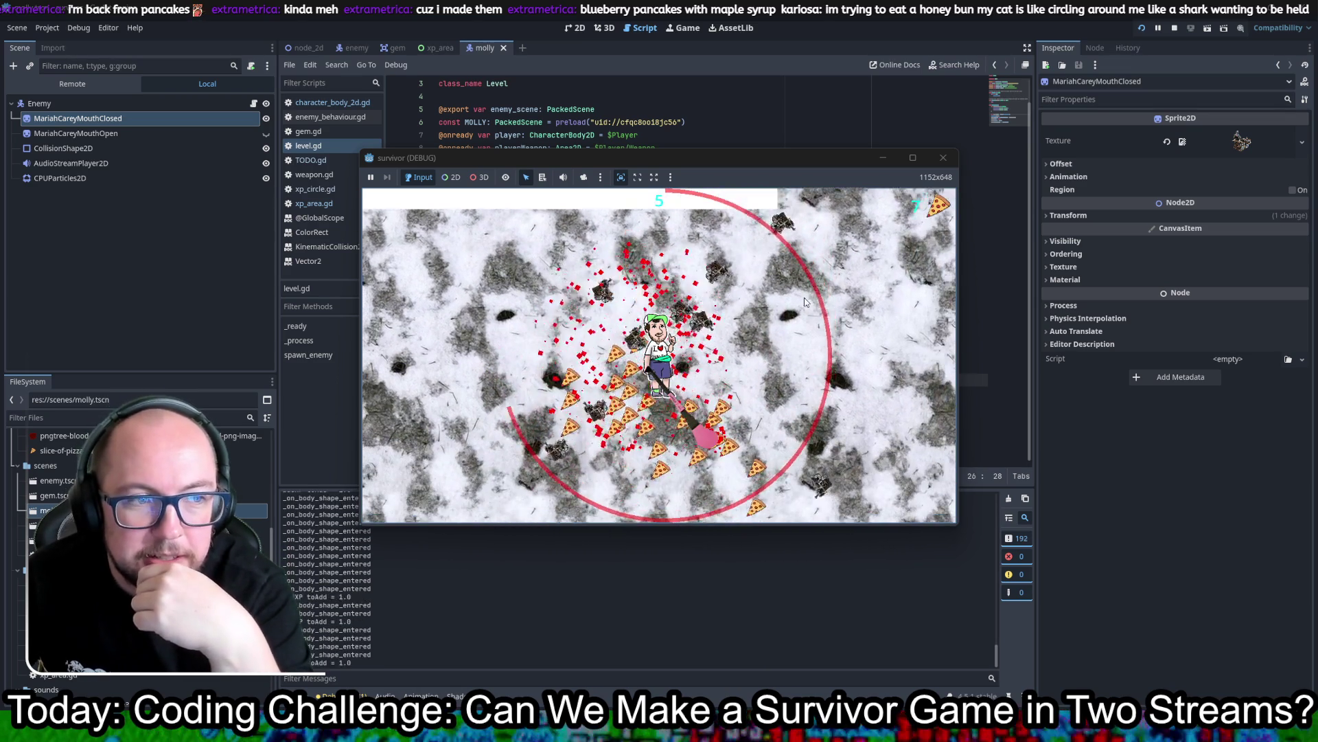
key("Down")
key("Left")
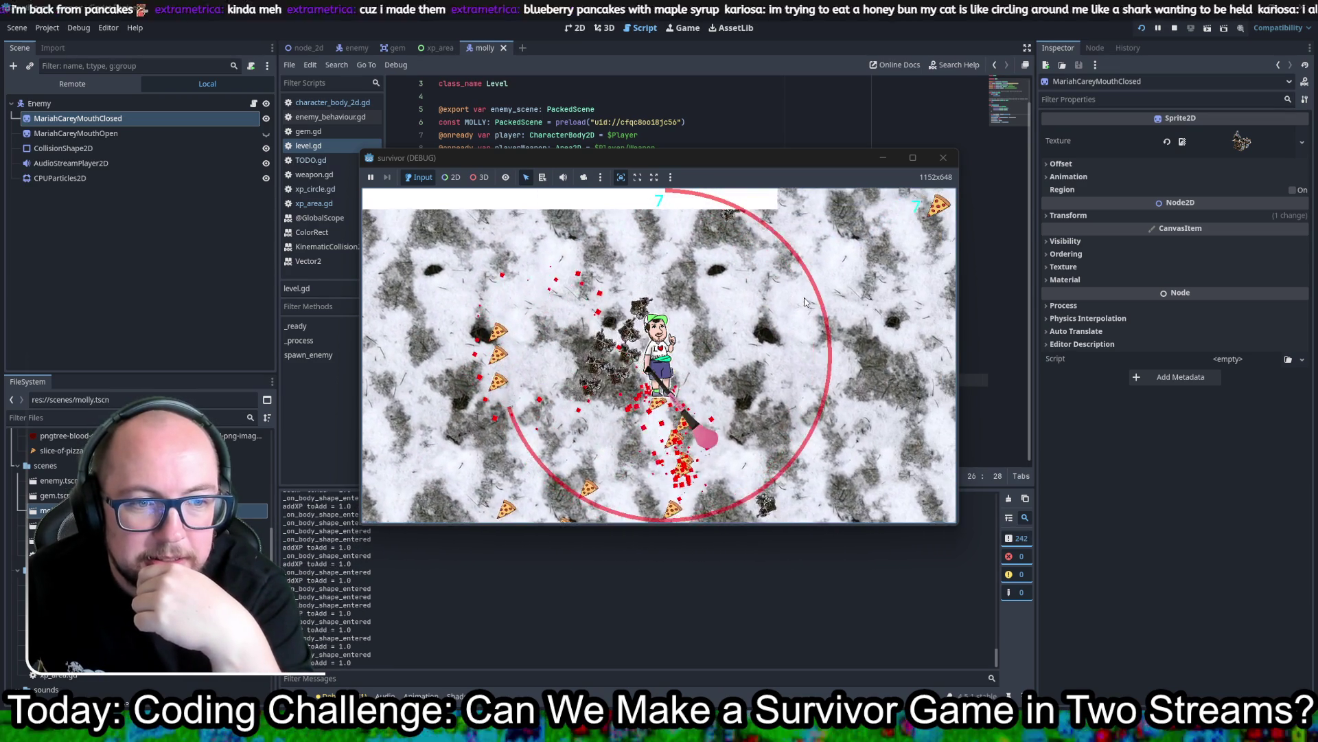
key("Up")
key("Left")
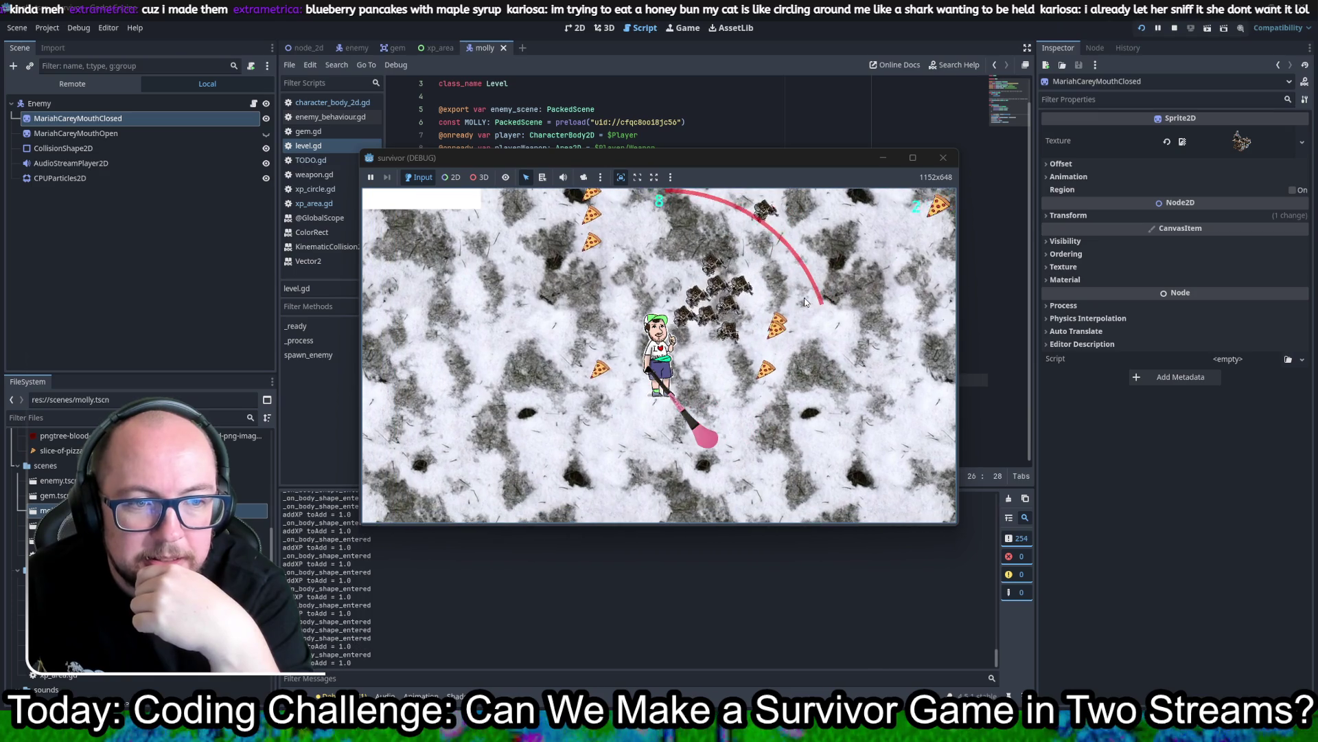
key("Left")
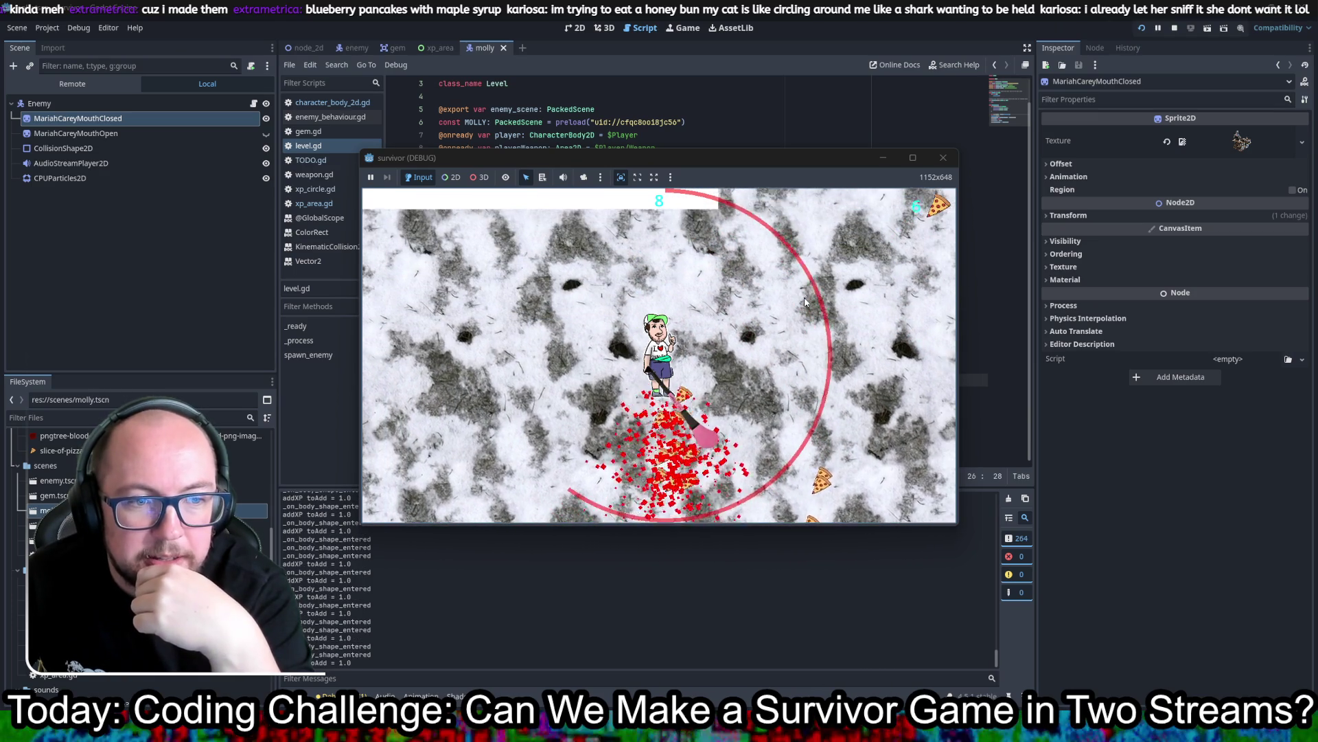
key("Down")
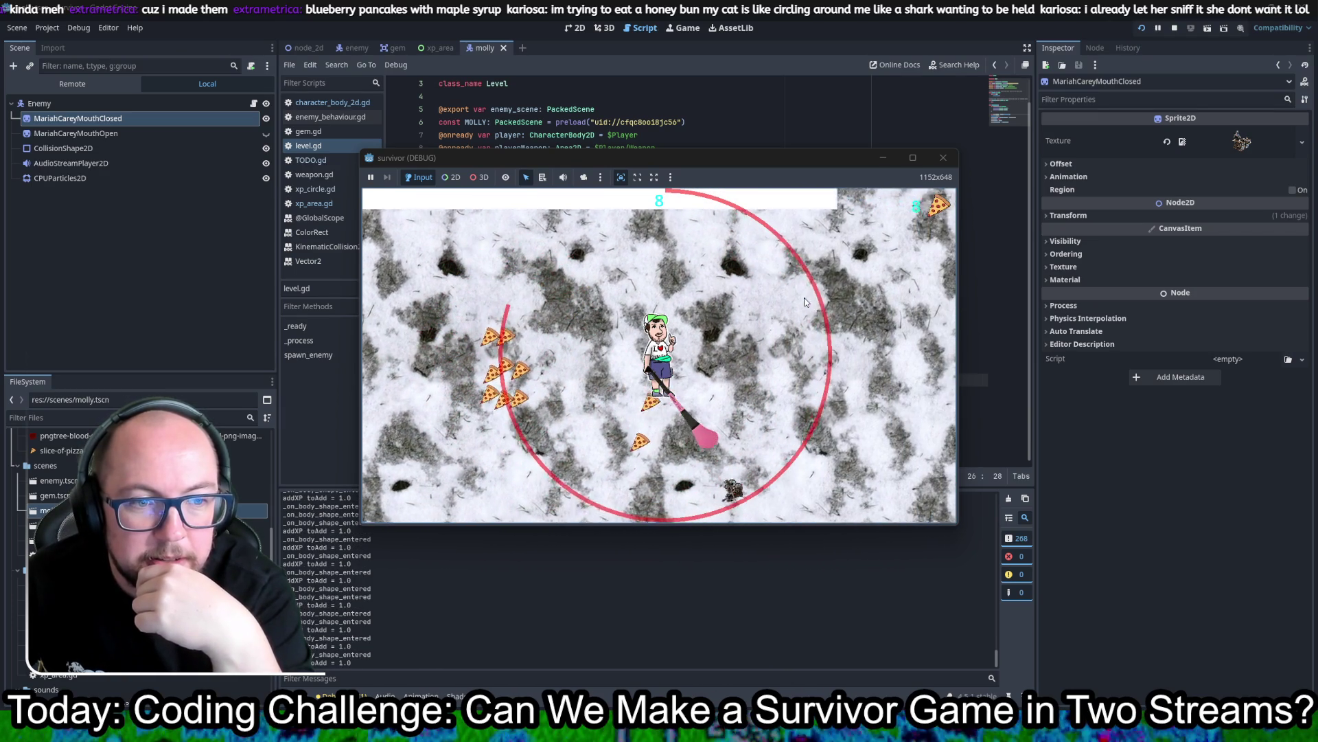
key("Up")
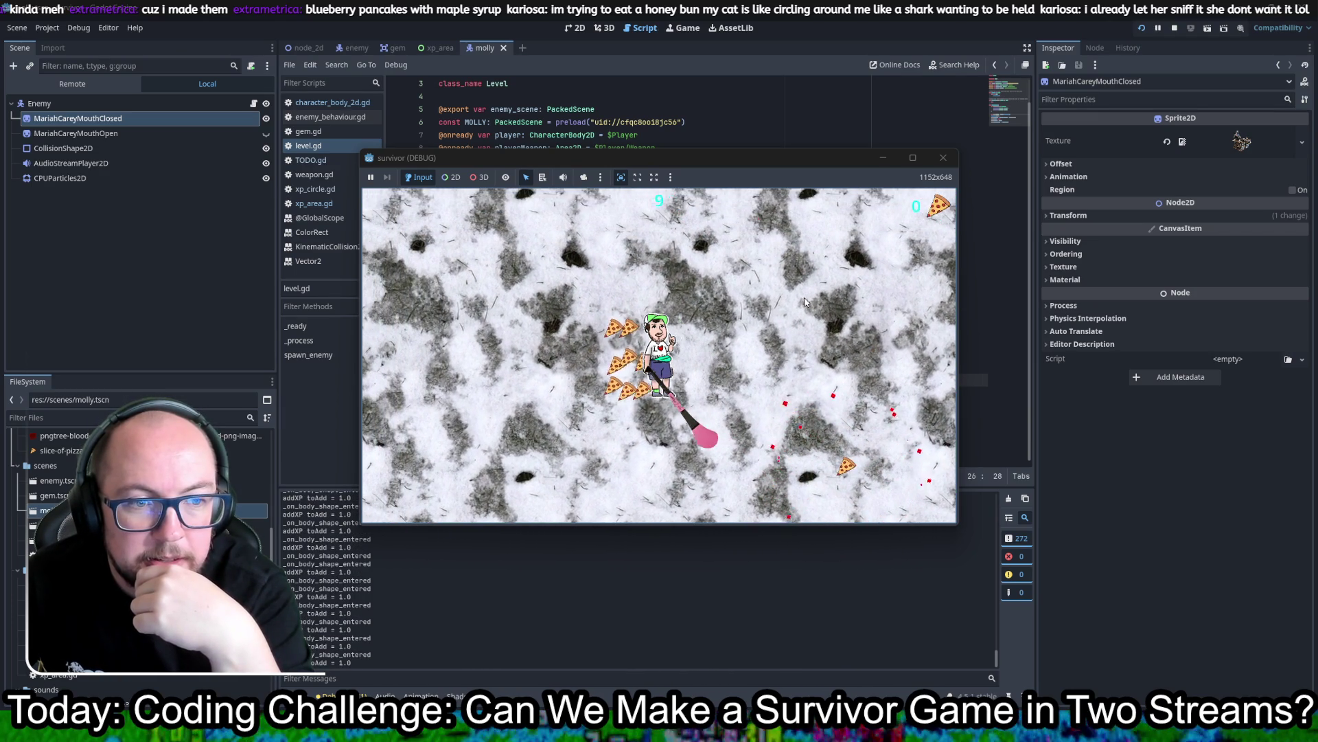
Step: Collect the pizza pickup, then stop the game test
key("Right")
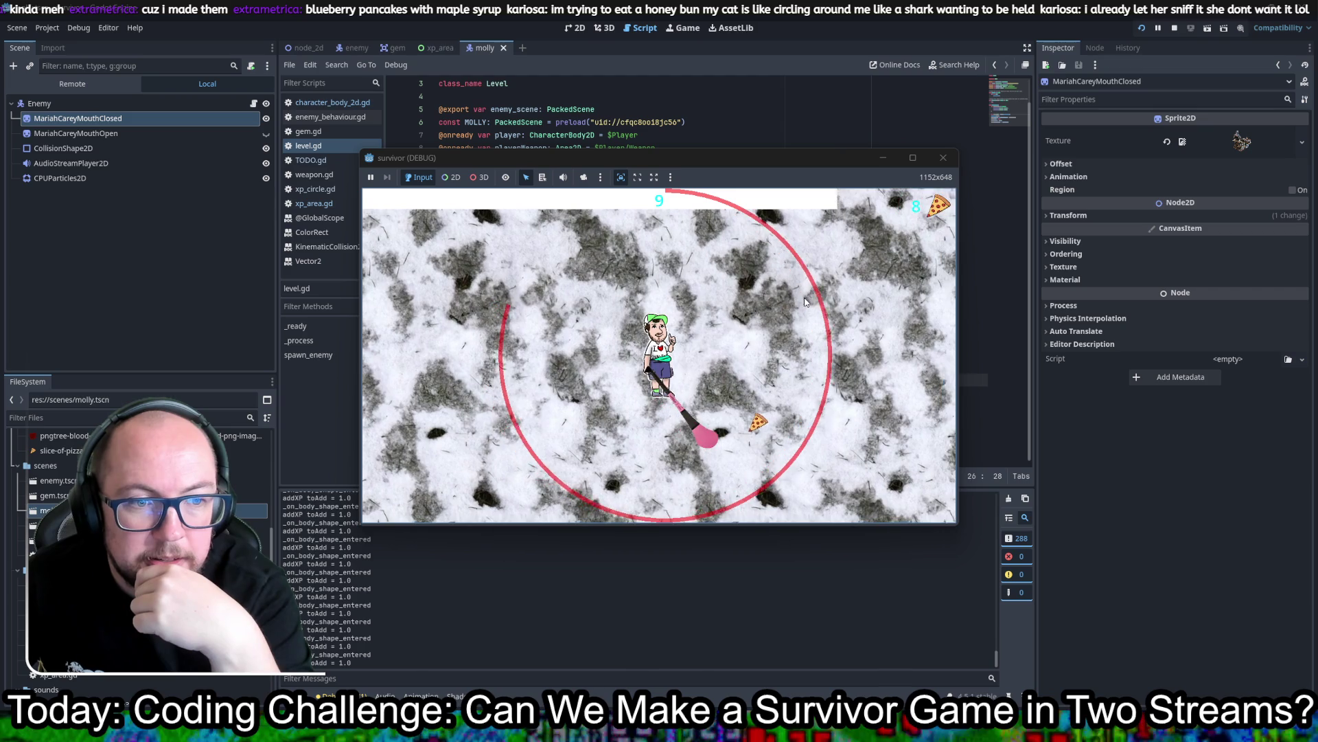
key("Down")
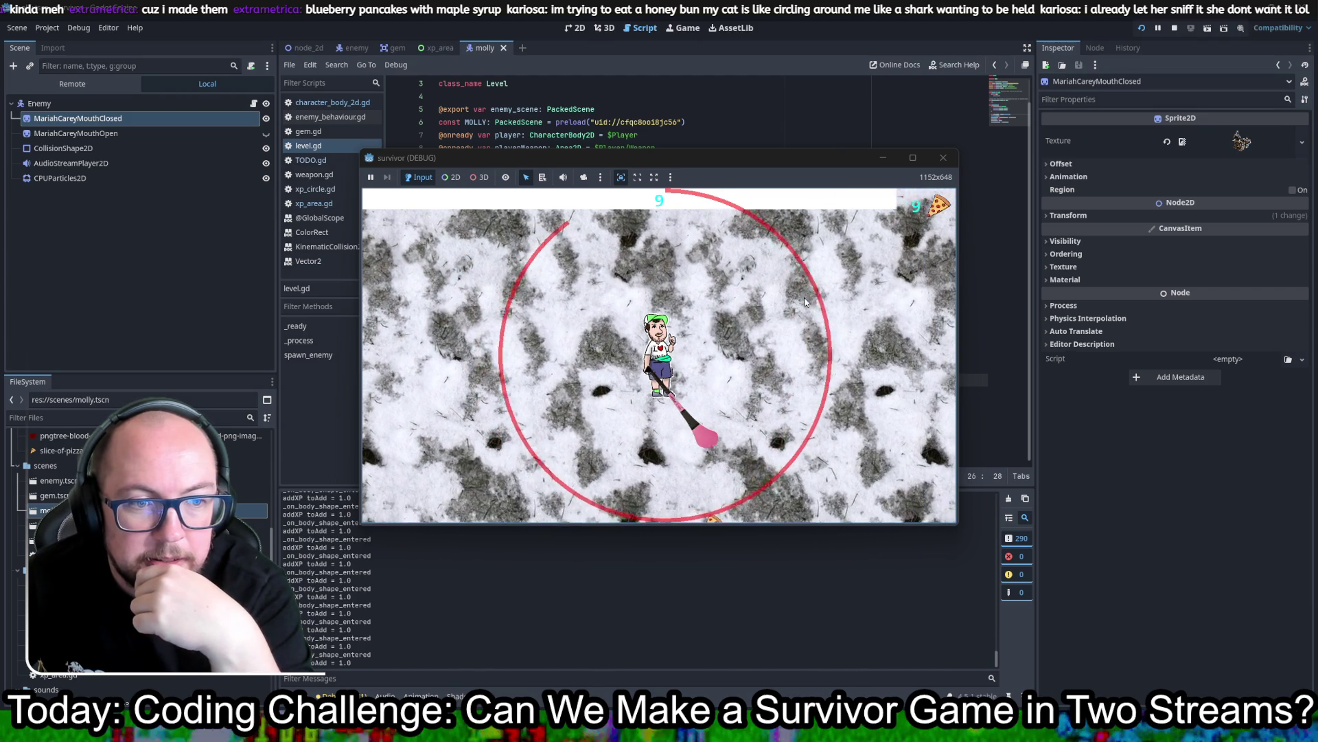
key("Down")
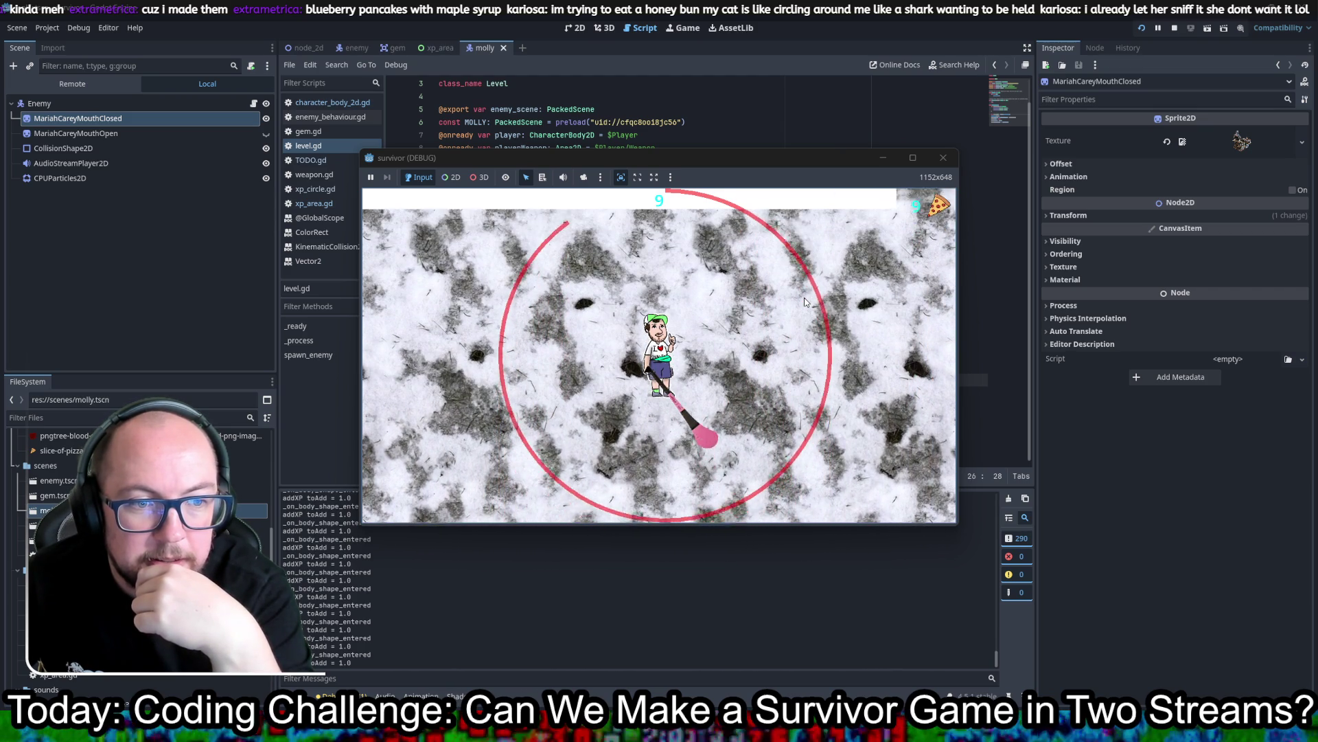
key("Down")
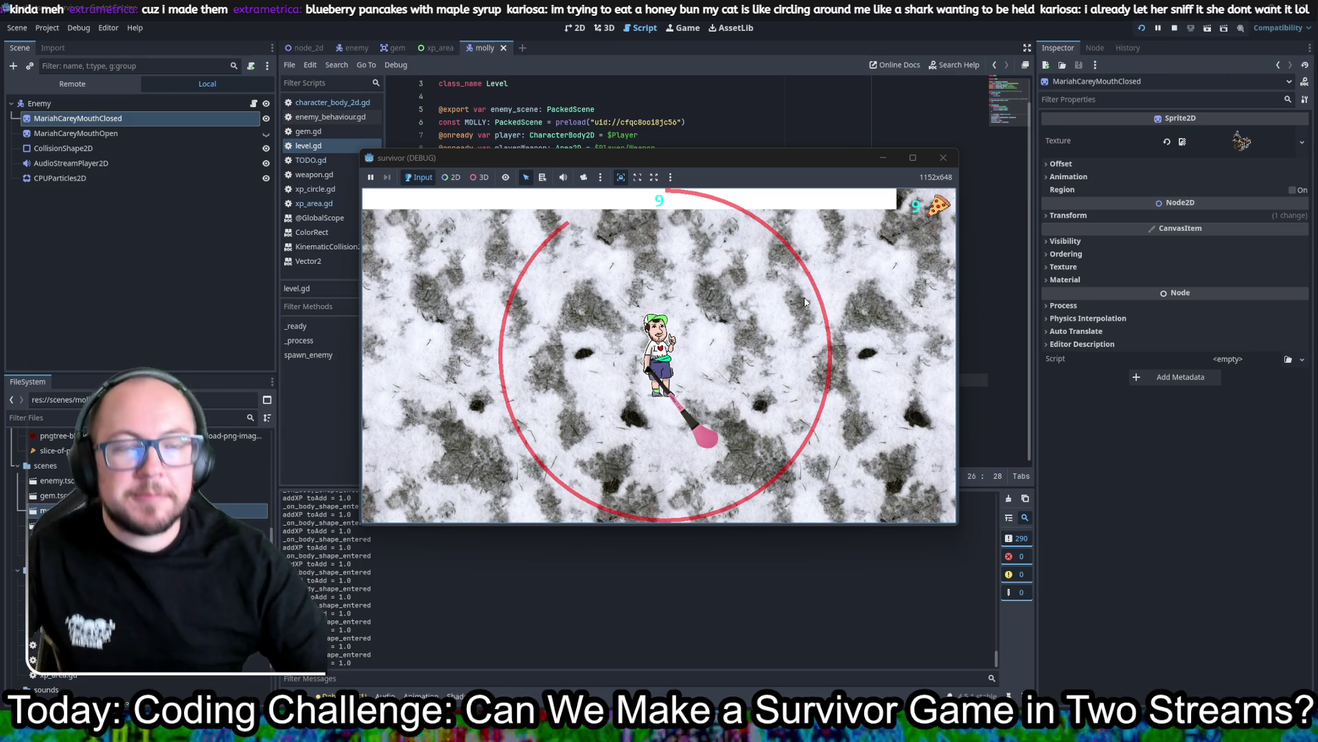
left_click(944, 157)
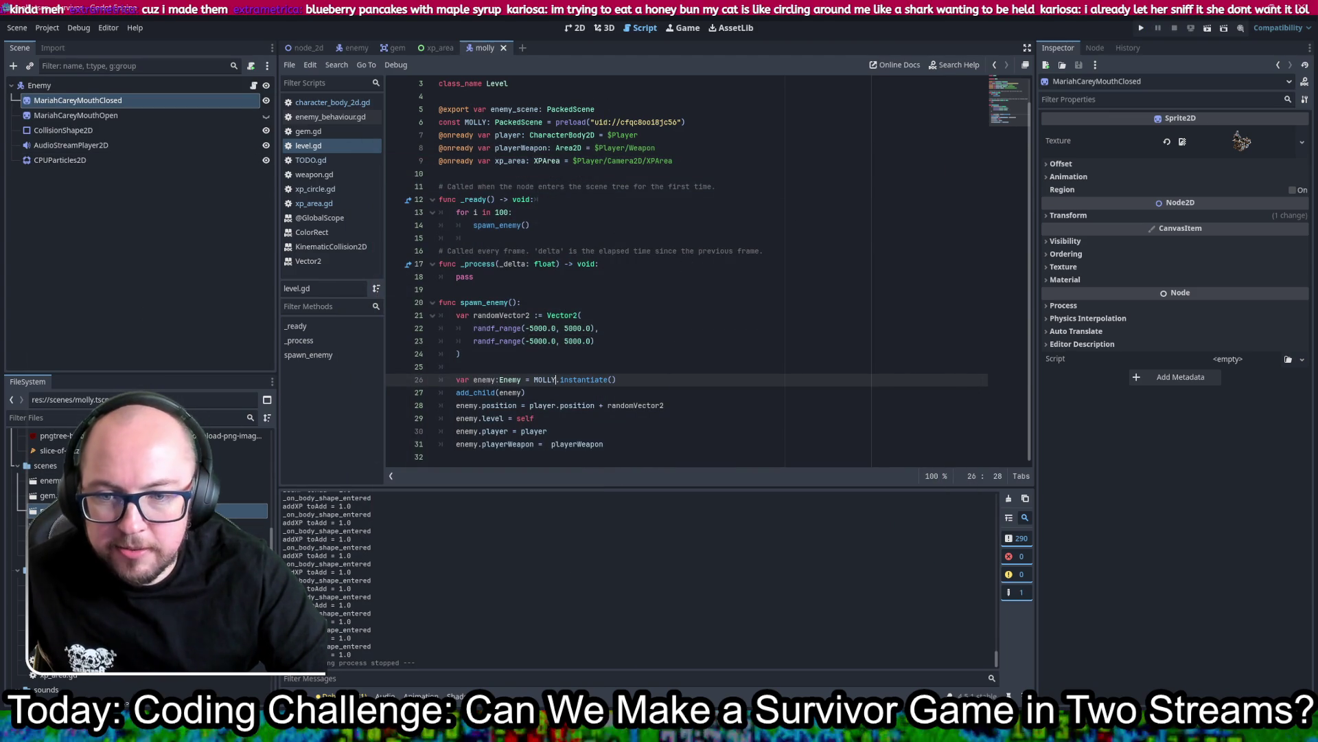
Step: Duplicate molly.tscn into res://scenes as bus.tscn
right_click(59, 511)
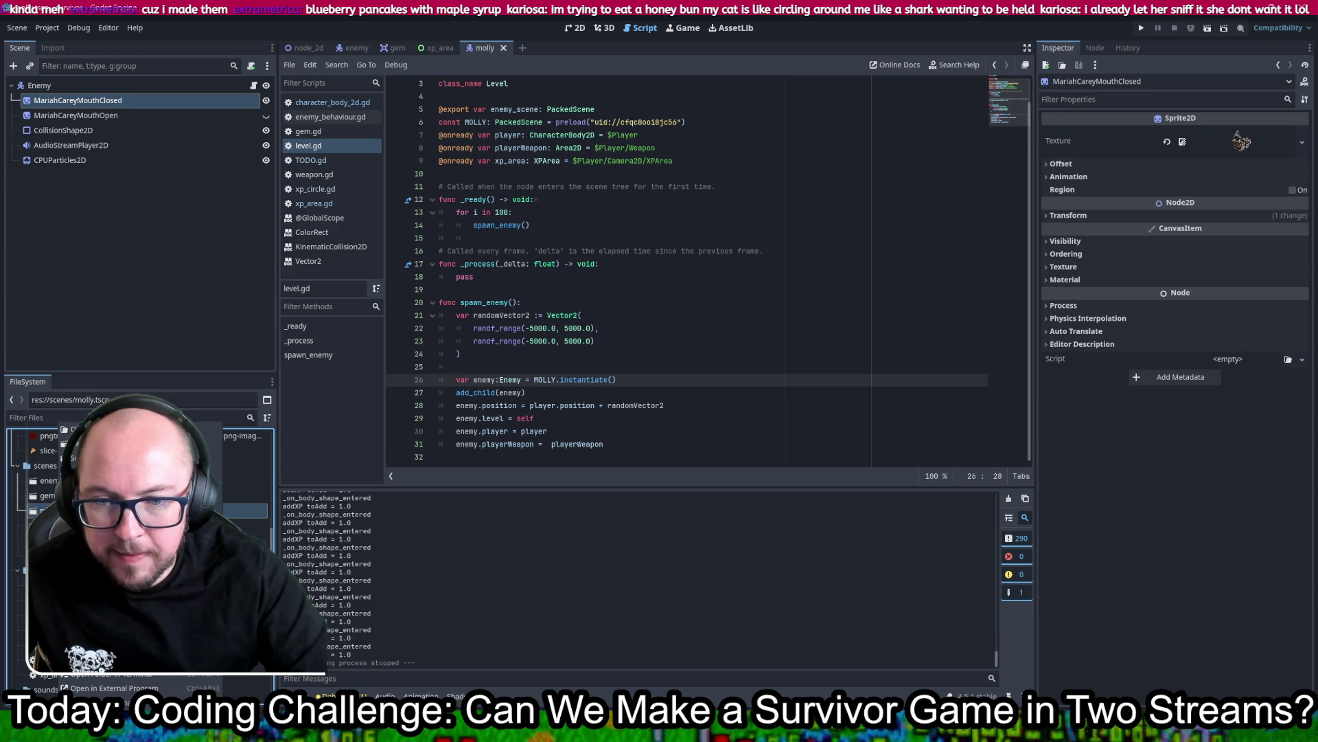
key("ctrl+d")
type("bunny")
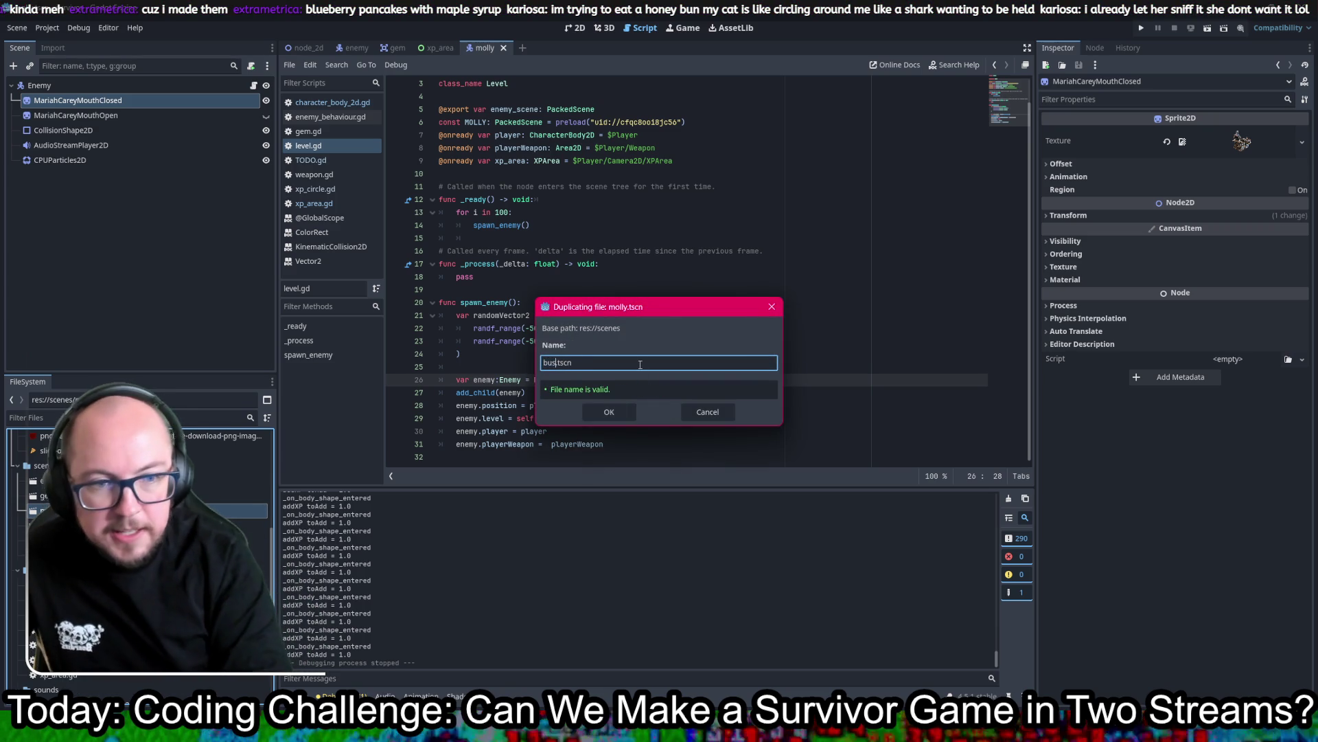
key("Return")
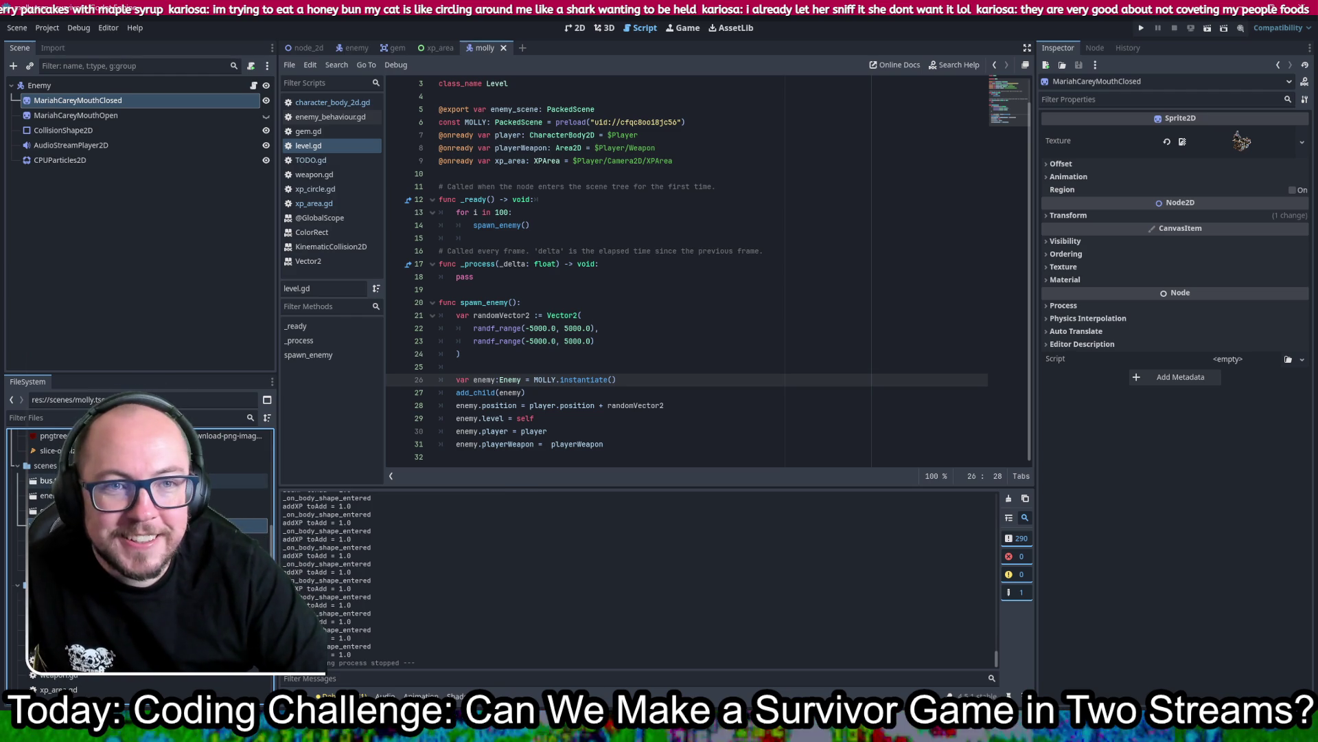
Step: Open bus.tscn in the 2D view and give MariahCareyMouthClosed the bus image
double_click(48, 480)
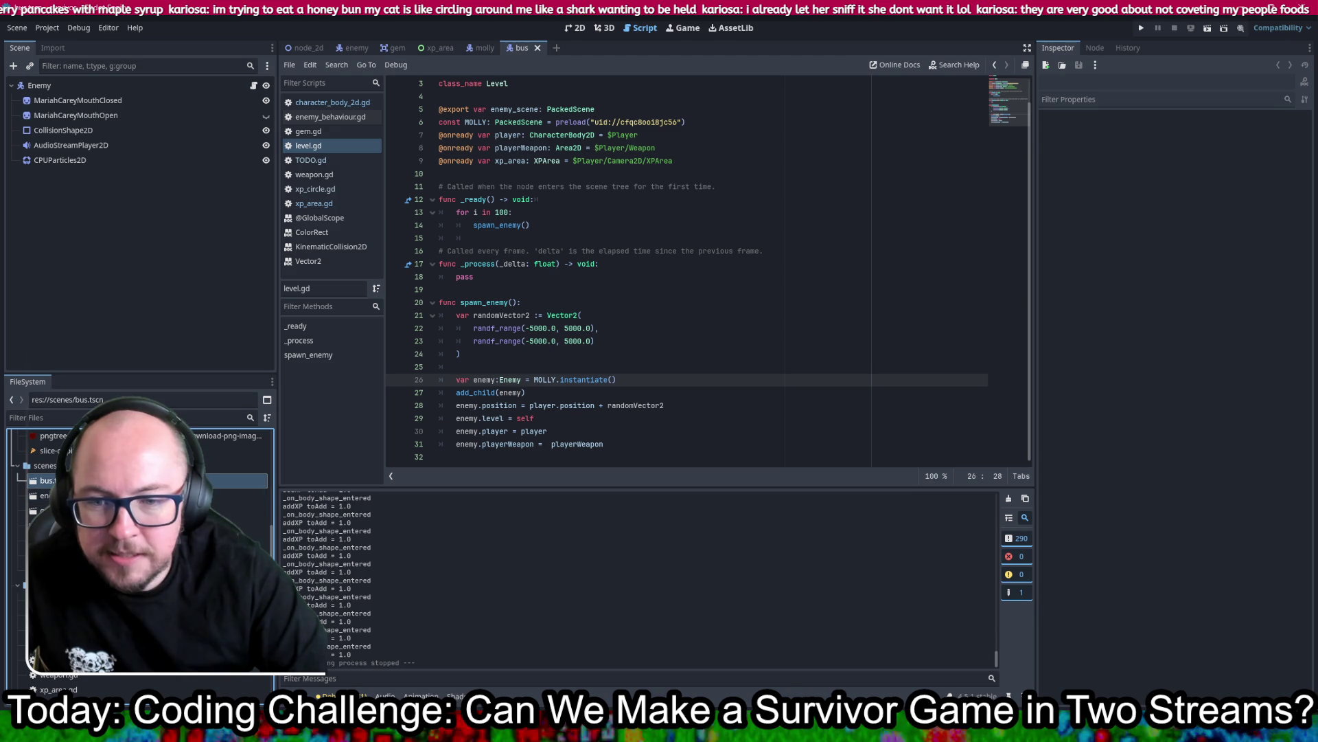
left_click(576, 27)
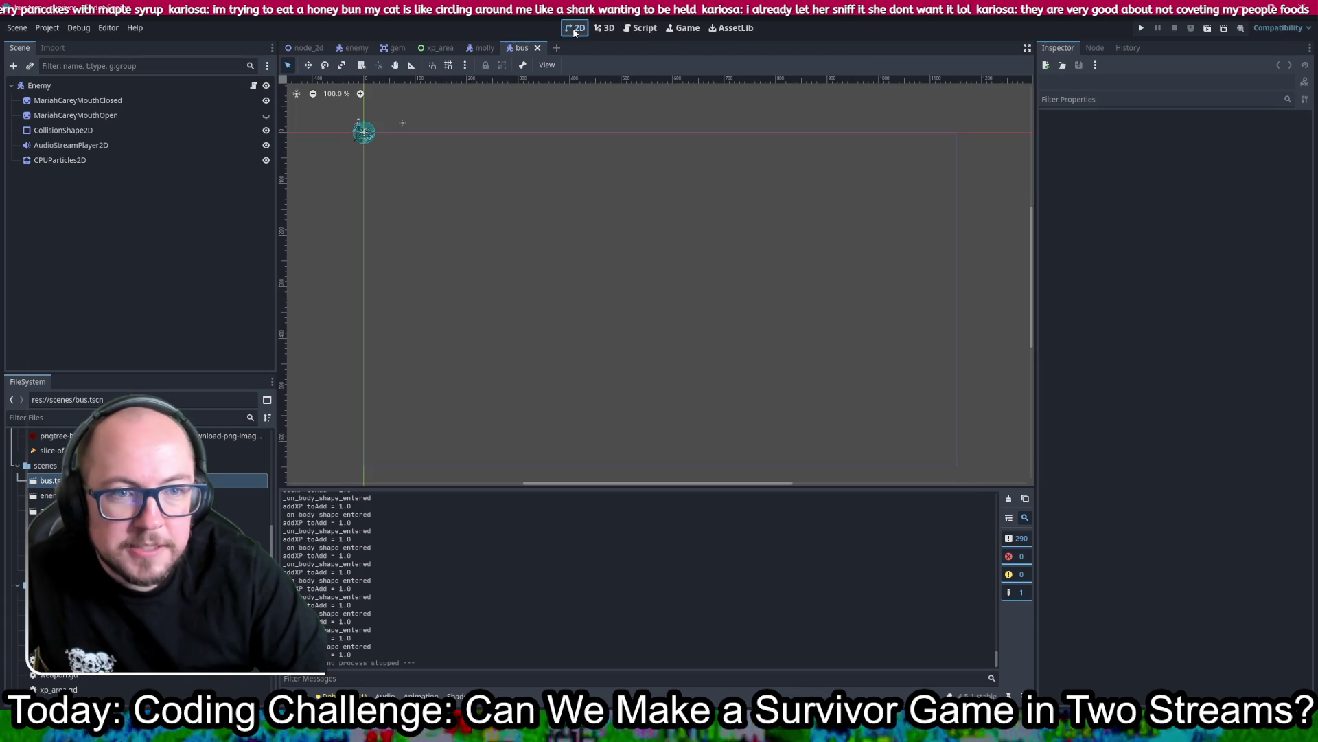
scroll(542, 300, "up", 10)
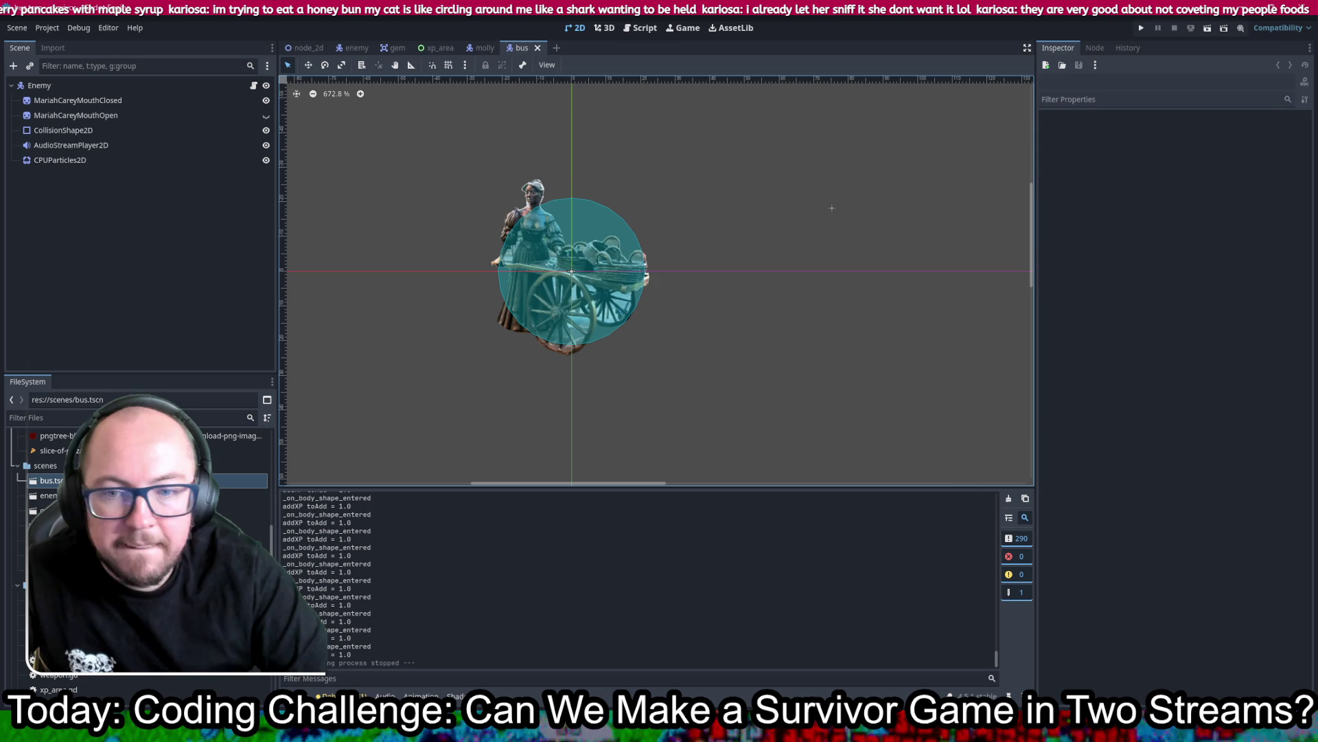
scroll(137, 549, "up", 5)
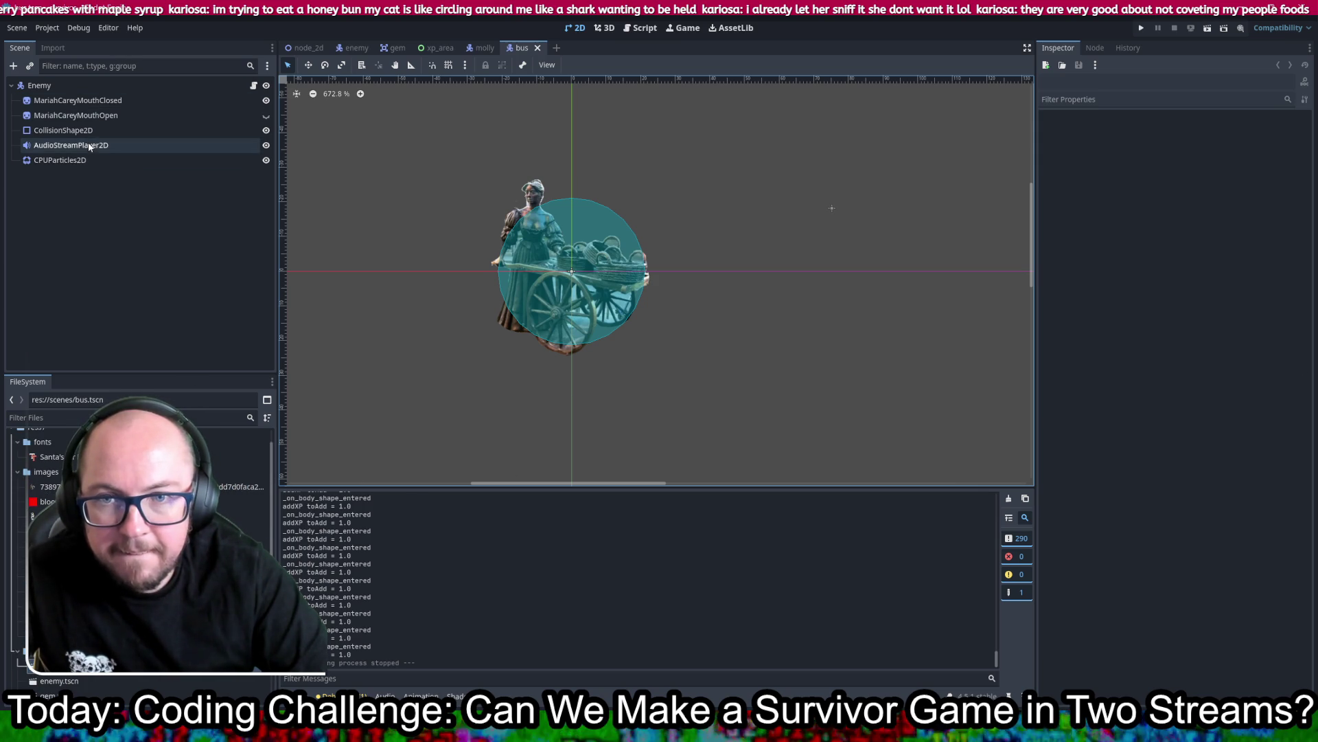
left_click(77, 101)
mouse_move(69, 576)
left_mouse_down()
mouse_move(709, 441)
mouse_move(1207, 147)
left_mouse_up()
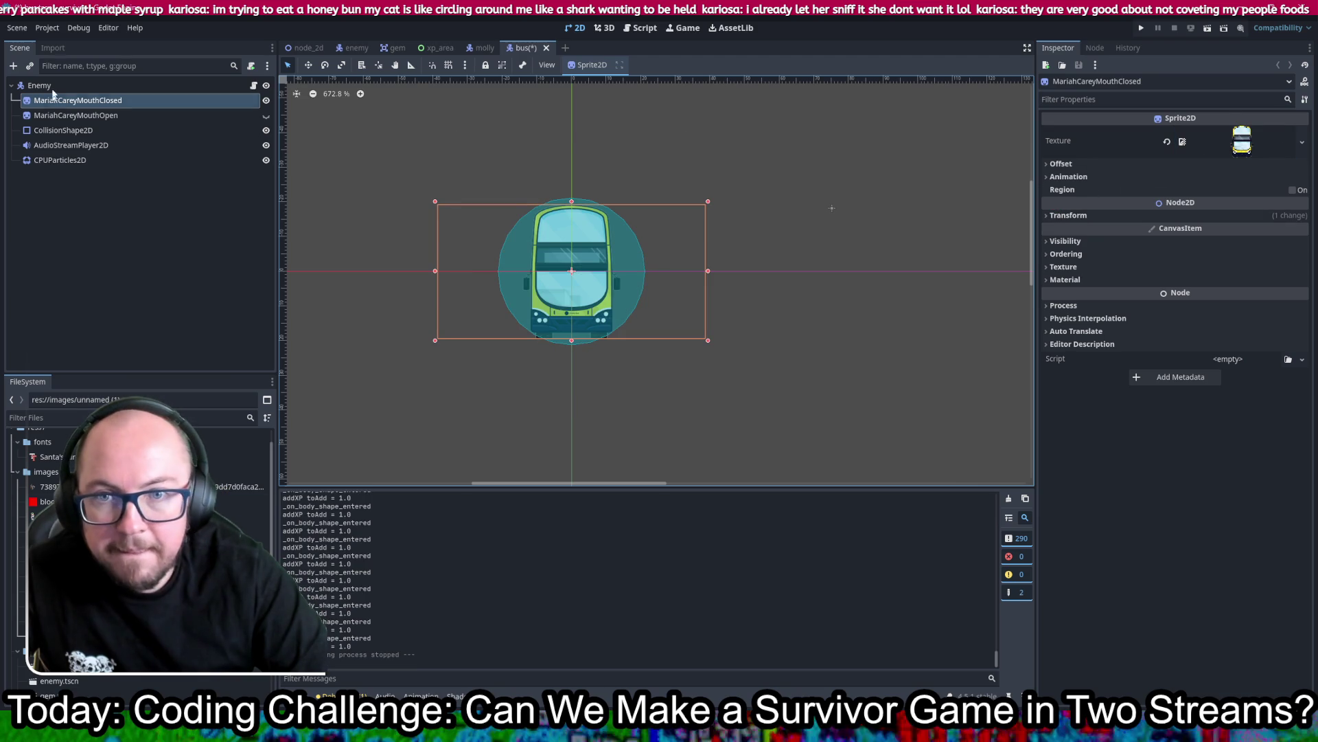
Step: Give MariahCareyMouthOpen the bus image too and save the bus scene
left_click(81, 116)
mouse_move(69, 576)
left_mouse_down()
mouse_move(714, 440)
mouse_move(1228, 147)
left_mouse_up()
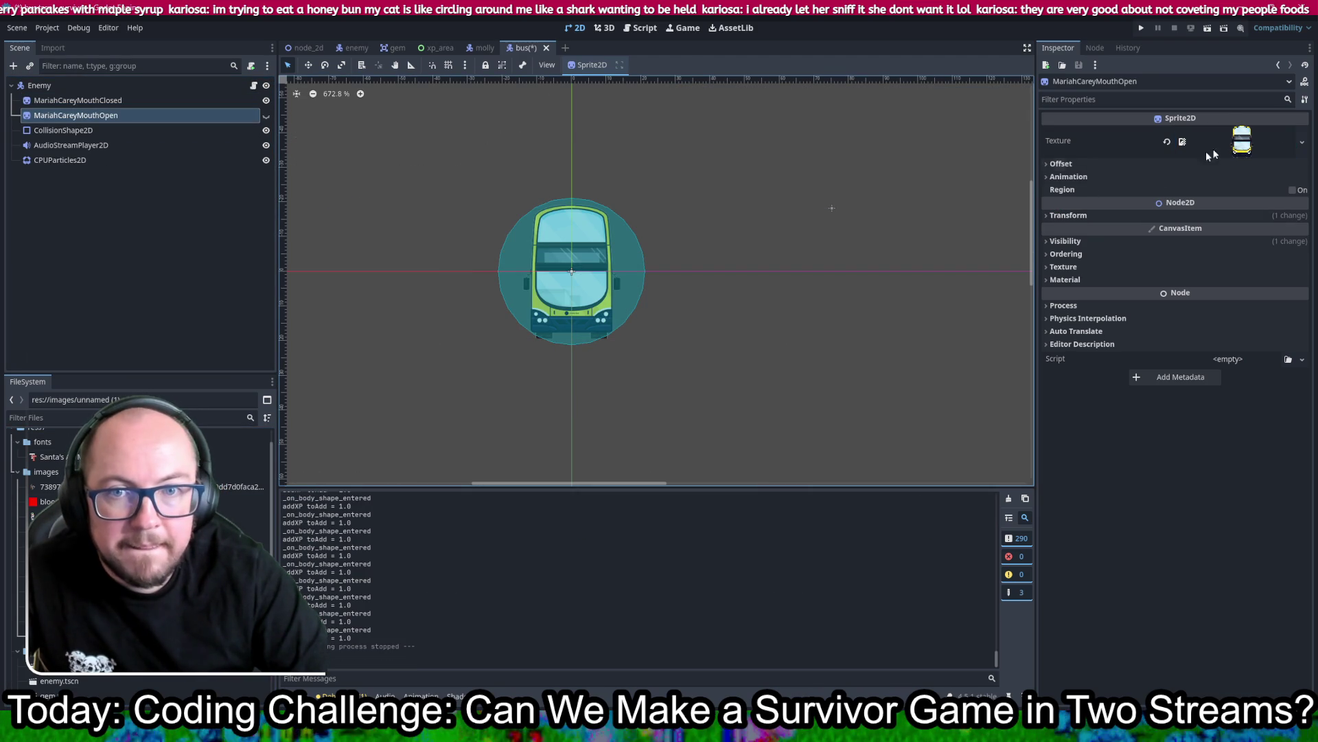
key("ctrl+s")
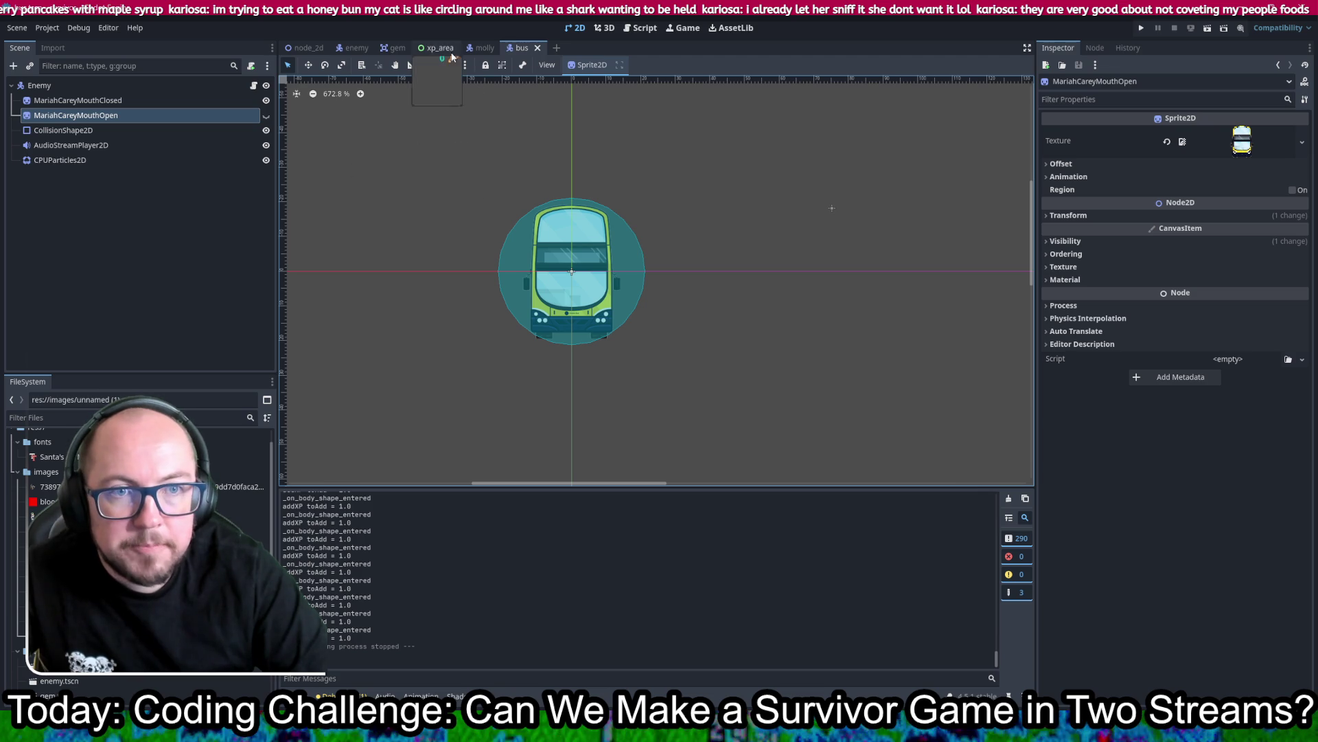
left_click(642, 27)
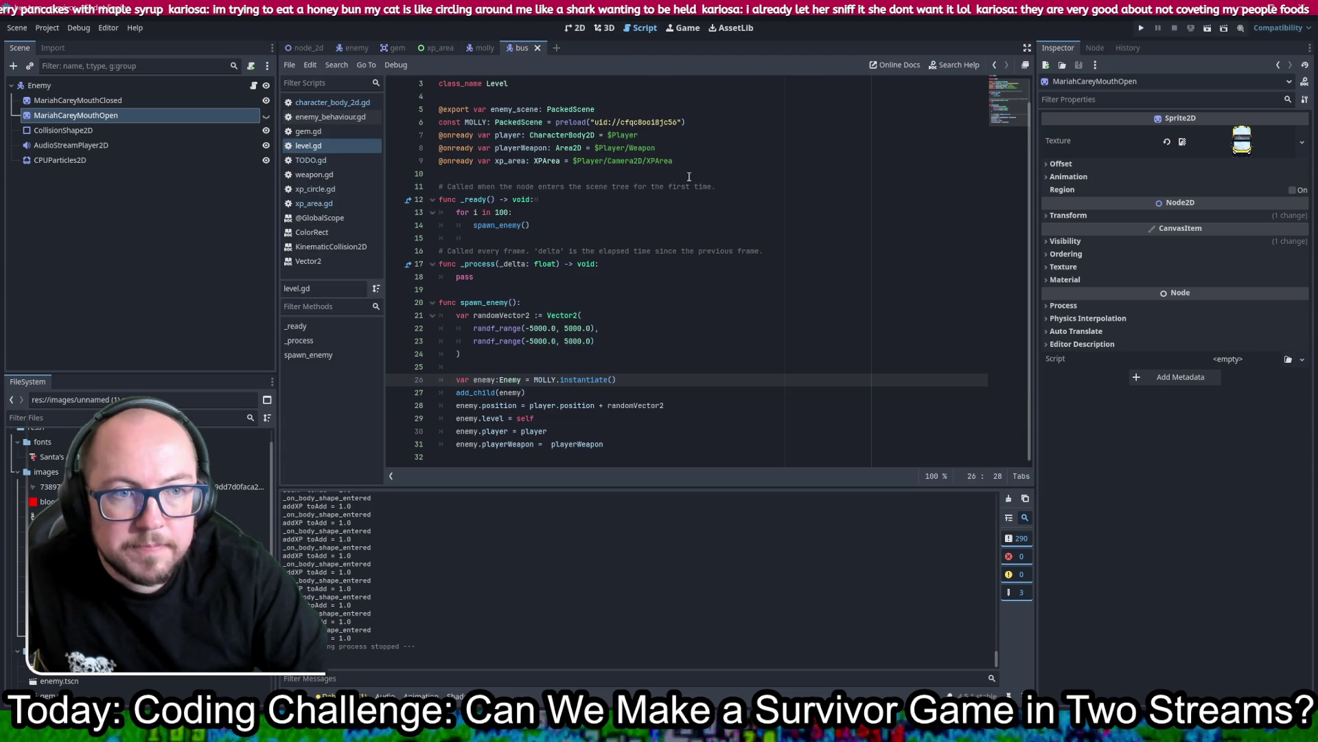
Step: Add a BUS constant preloading bus.tscn below MOLLY and save level.gd
scroll(689, 177, "up", 1)
left_click(709, 148)
key("Return")
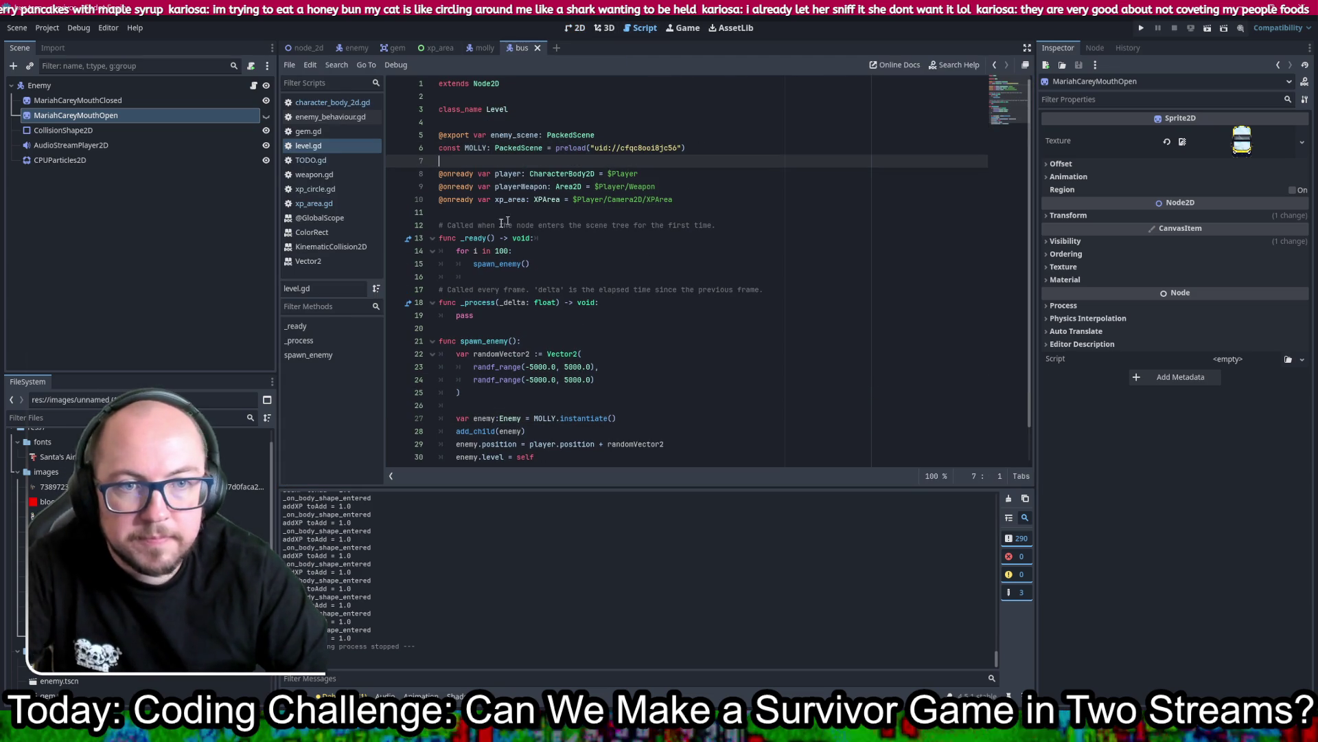
left_click_drag(137, 486, 515, 149)
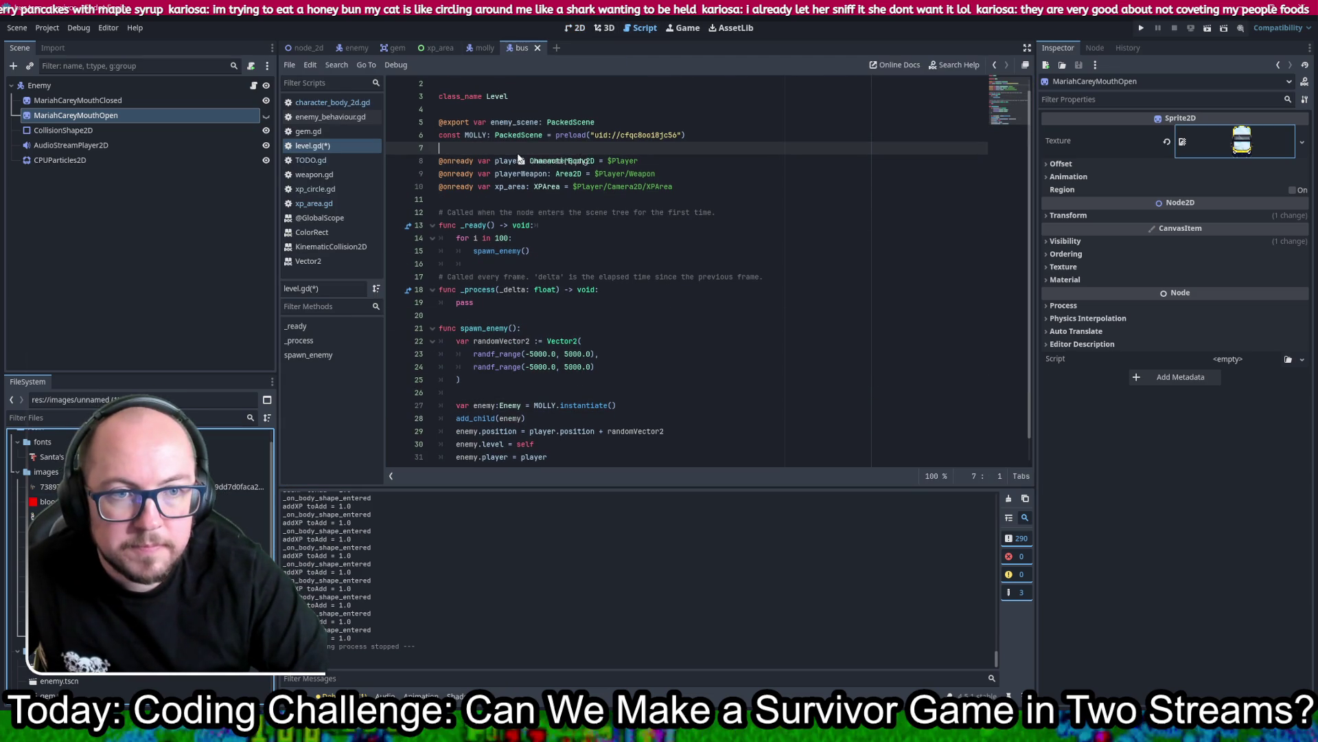
double_click(464, 147)
type("BUS")
key("ctrl+s")
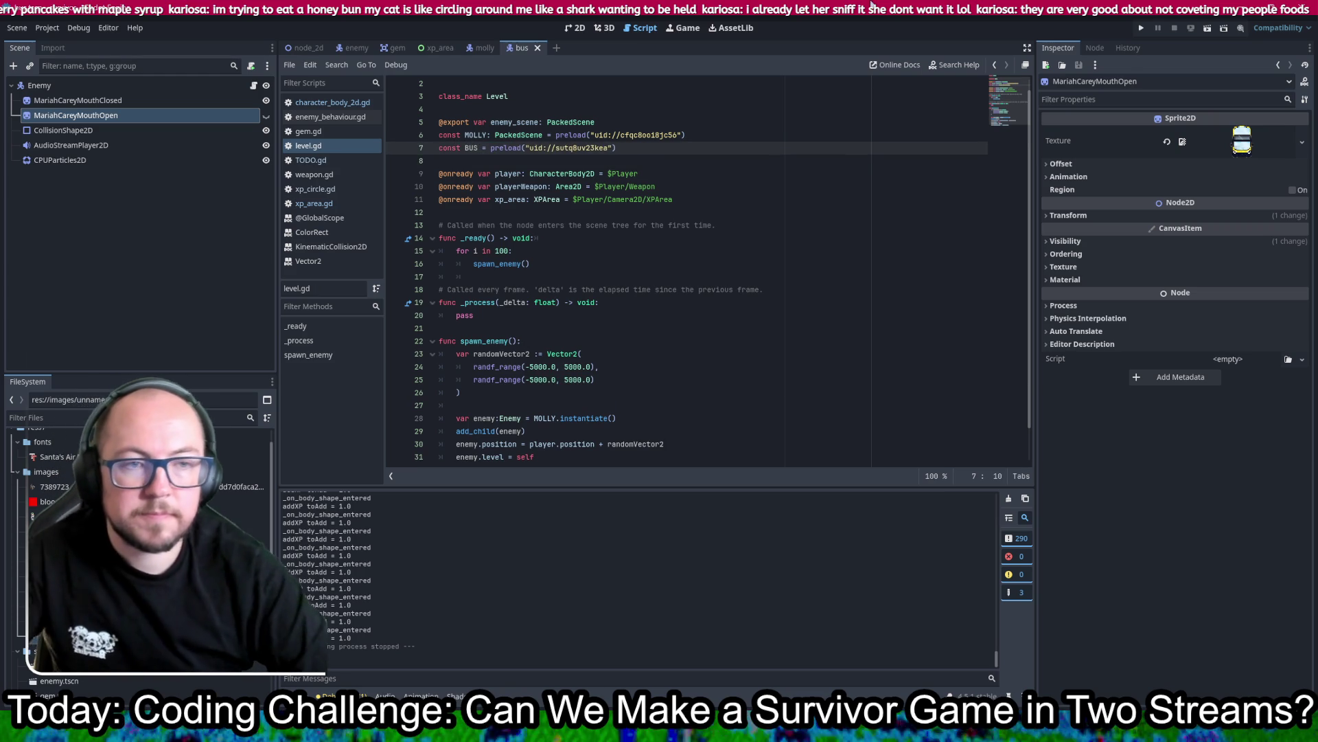
Step: Start a new const line below BUS for the enemies array
left_click(692, 150)
key("Return")
type("const enemies =")
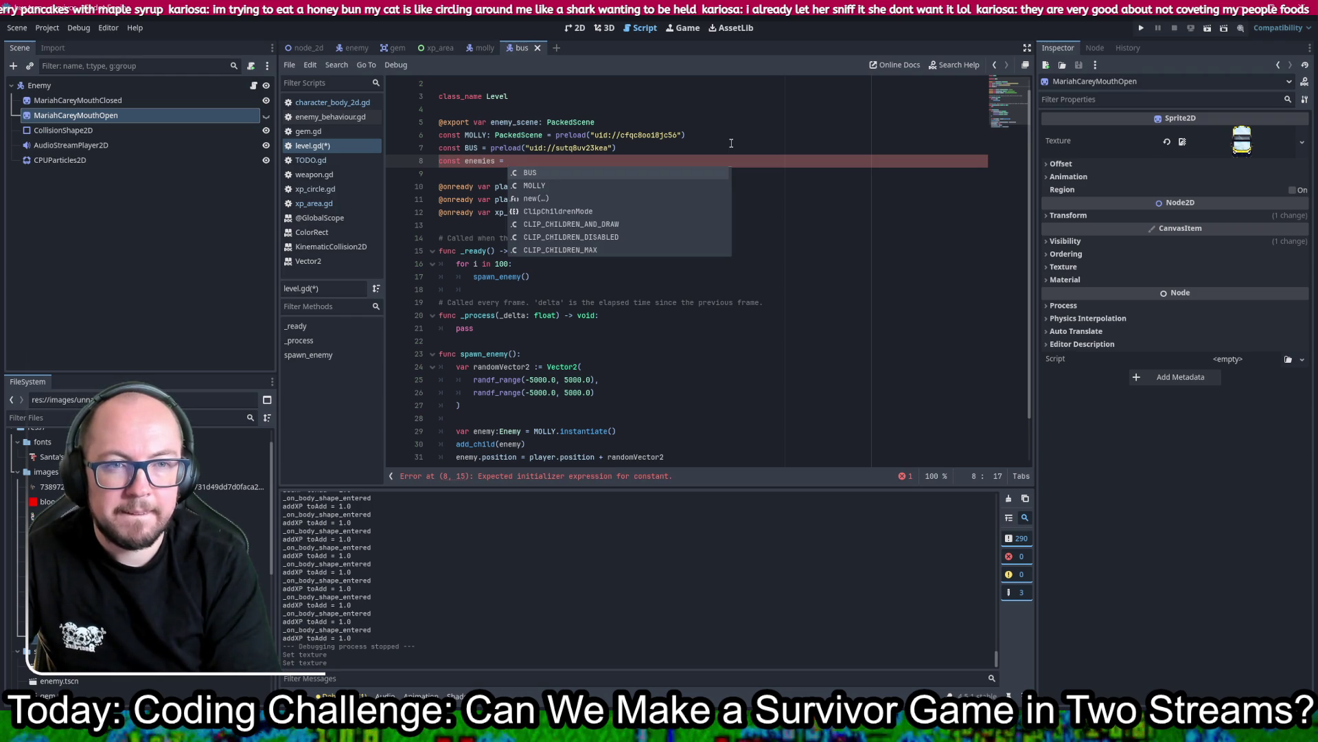
Step: Fill the enemies list with MOLLY and BUS using autocomplete
type("{Mo")
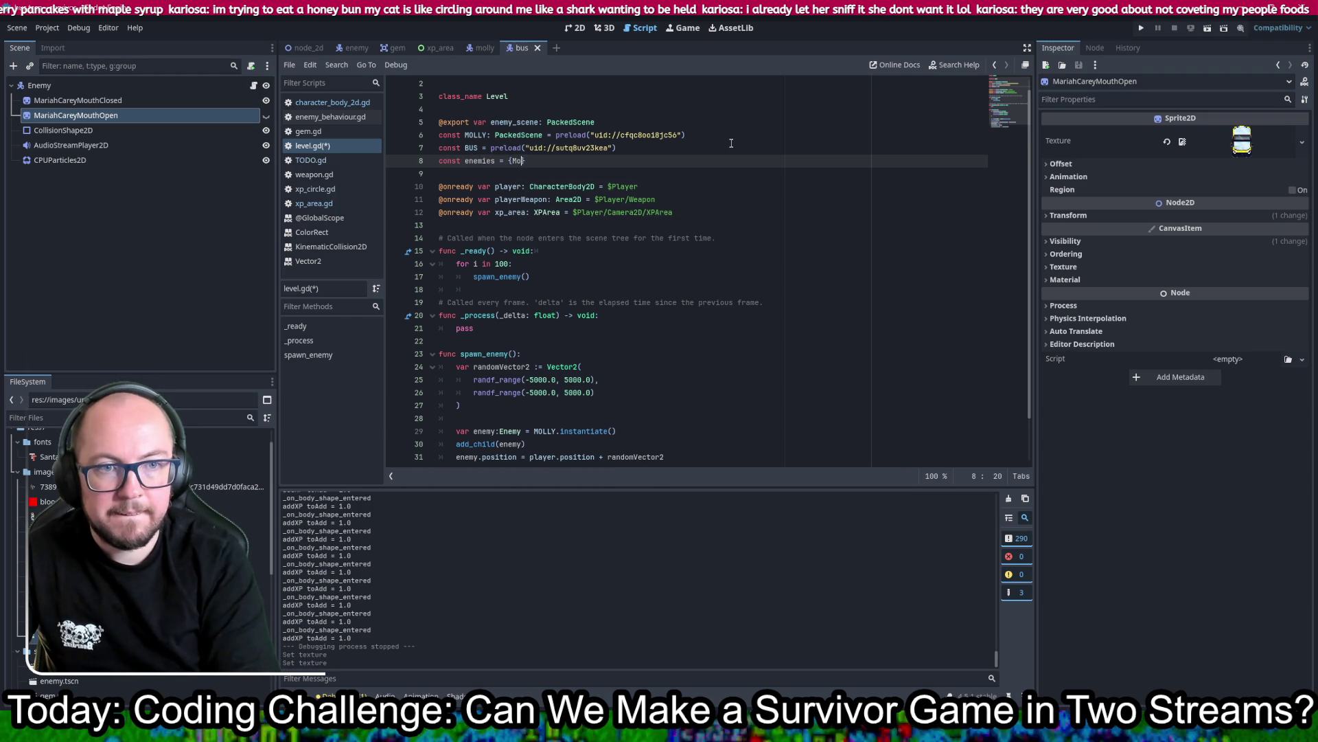
key("Return")
type(", BUS")
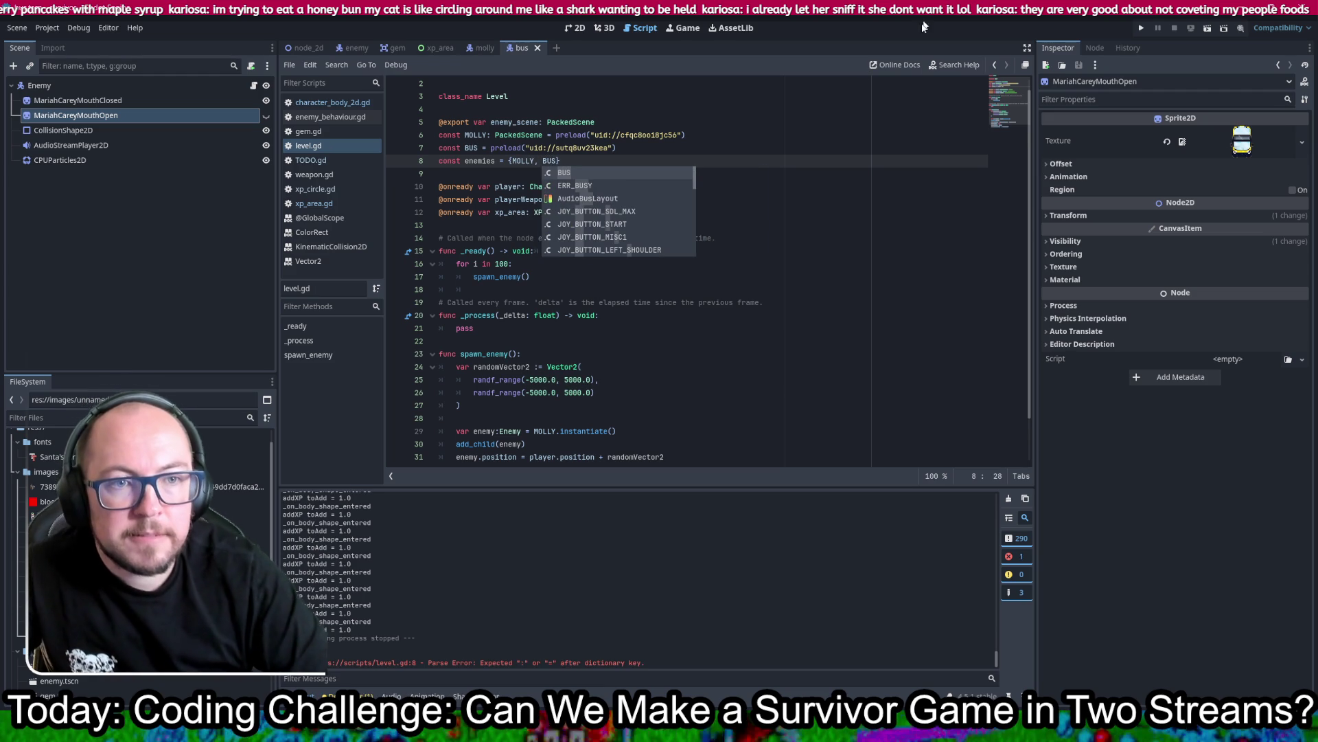
key("Return")
left_click(732, 147)
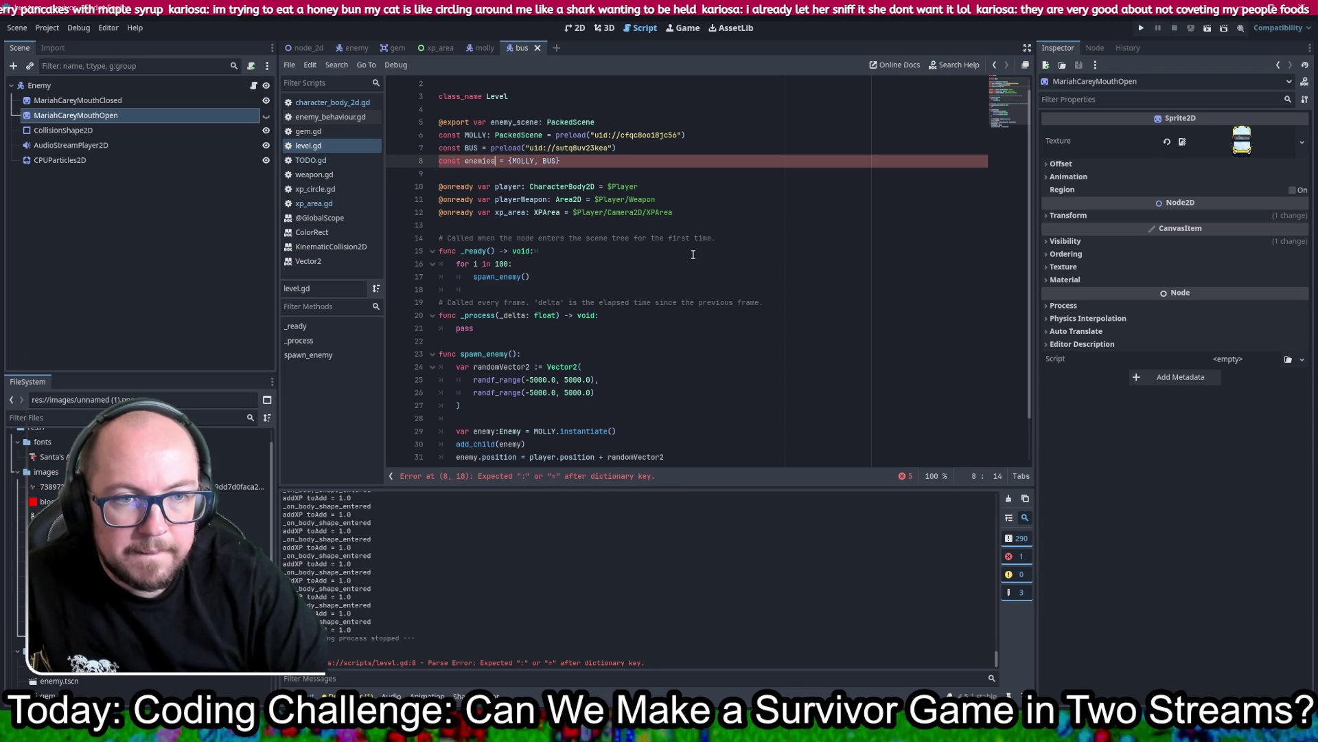
Step: Type the enemies declaration as Array[PackedScene] and save level.gd
left_click(608, 476)
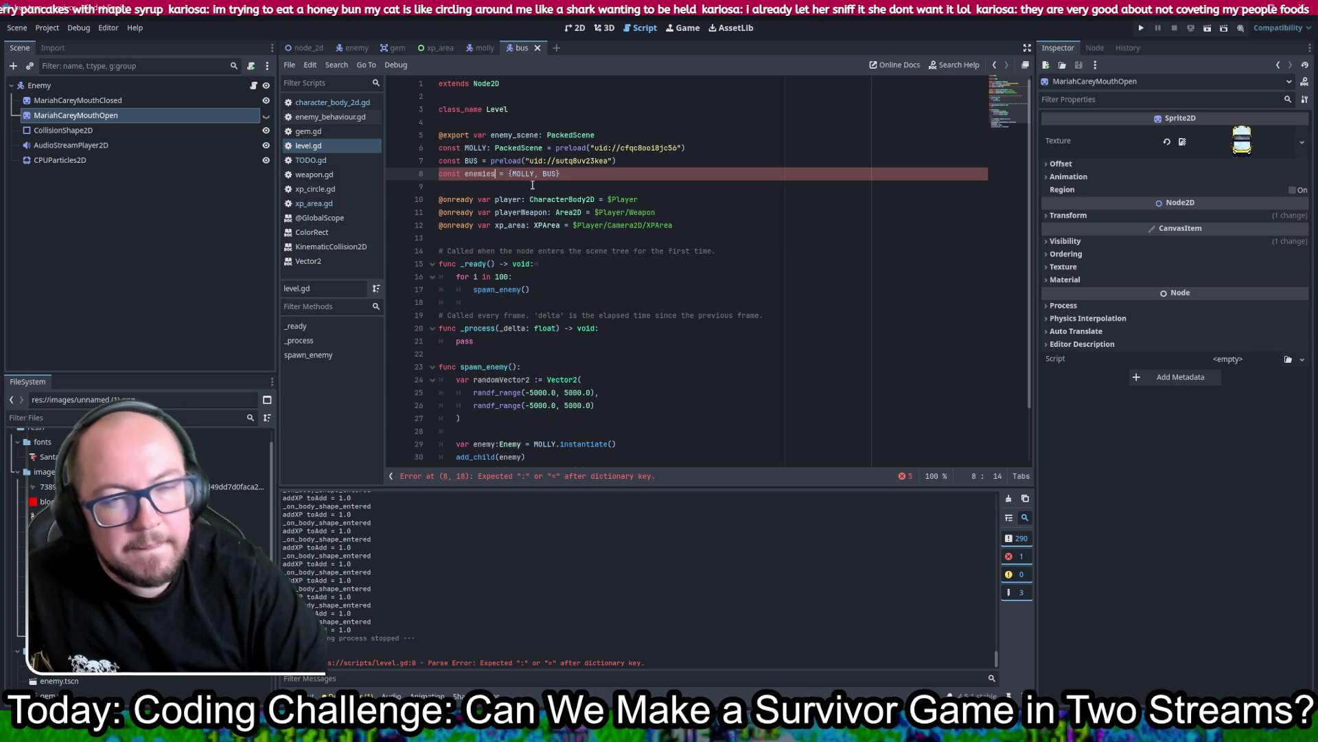
type(":A")
type("rray")
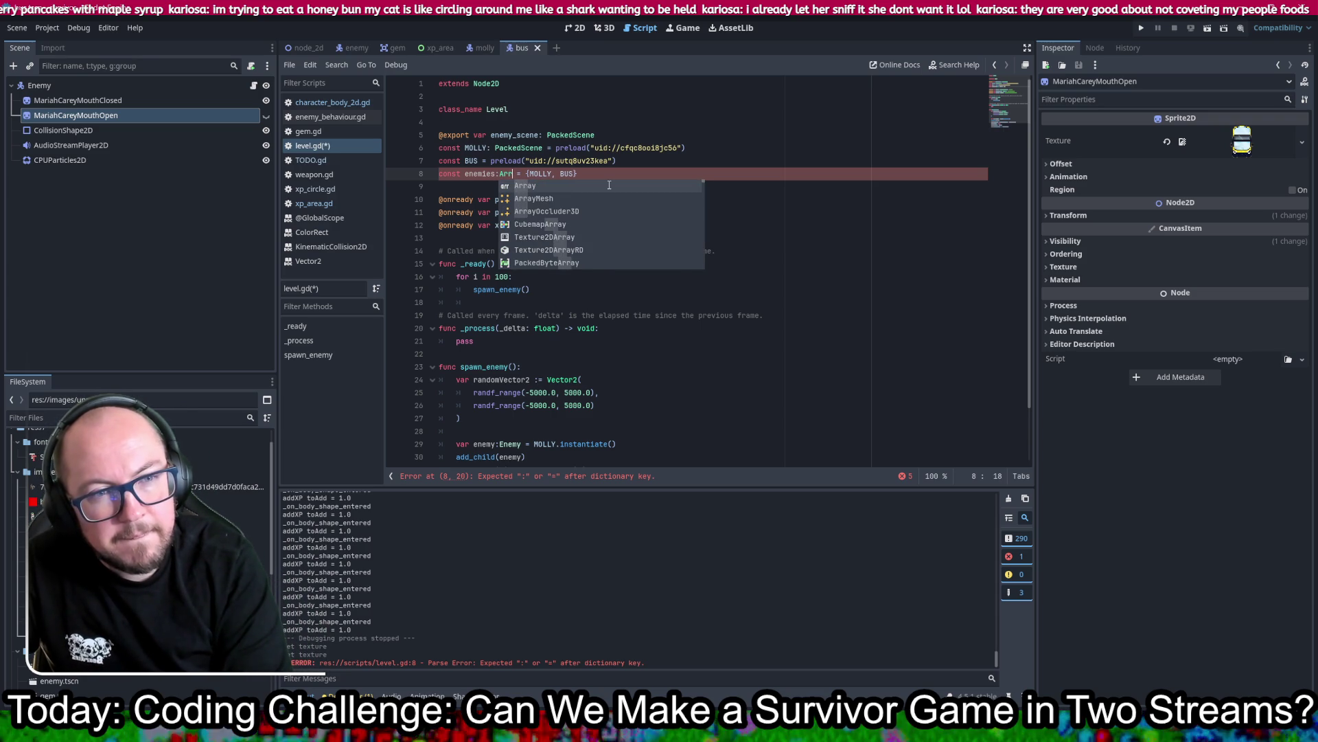
key("ctrl+s")
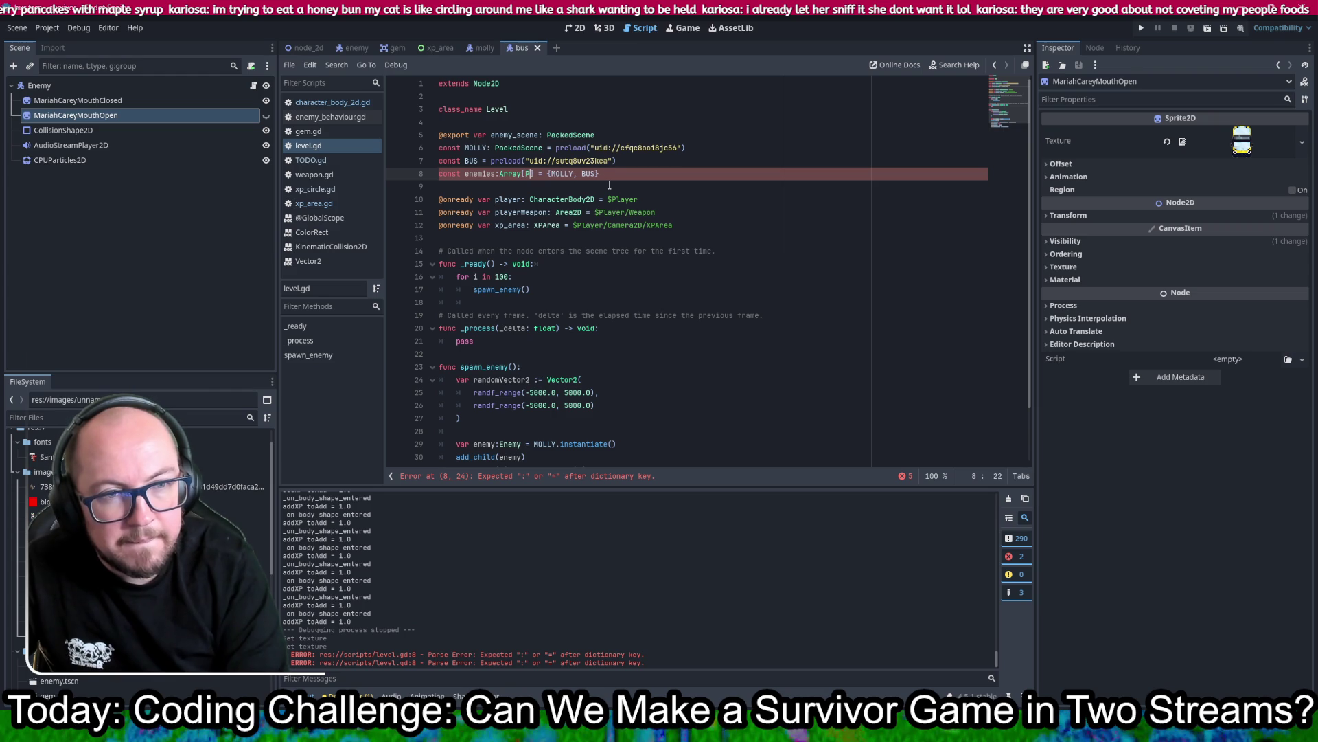
type("ackedS")
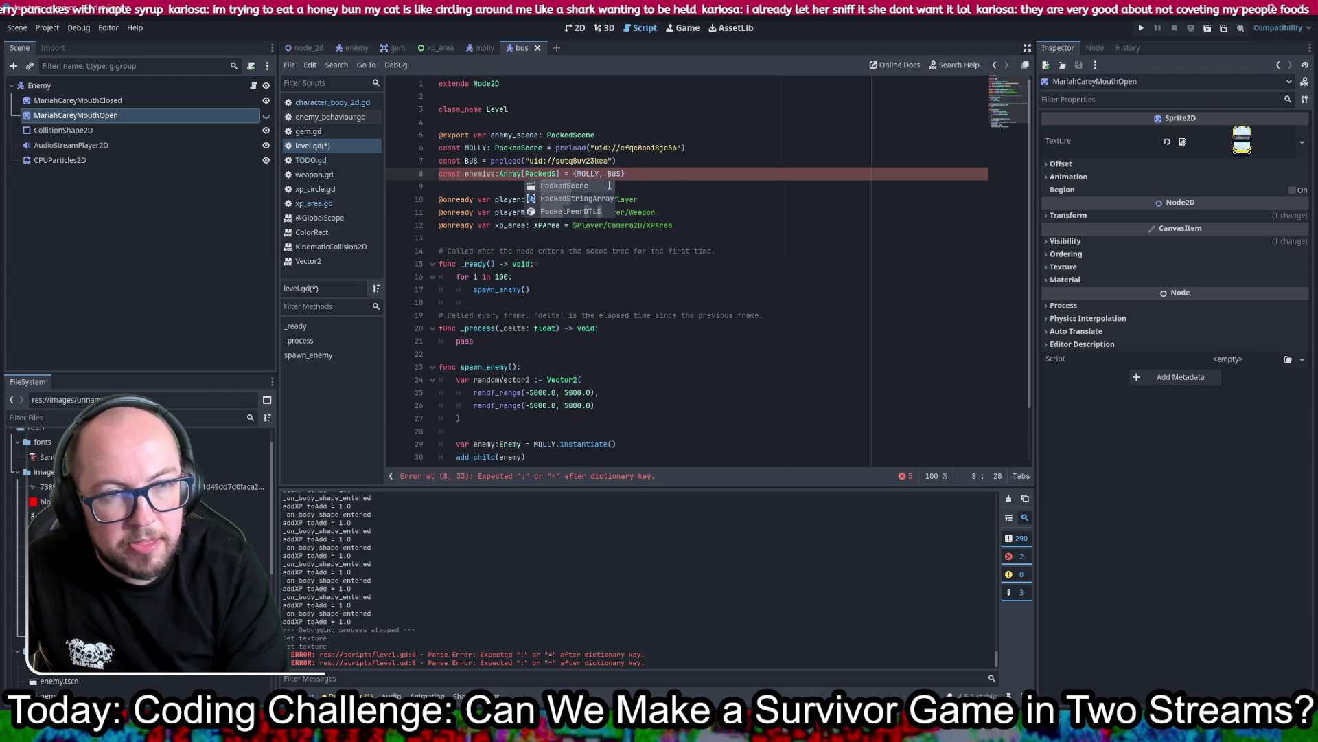
key("Return")
key("ctrl+s")
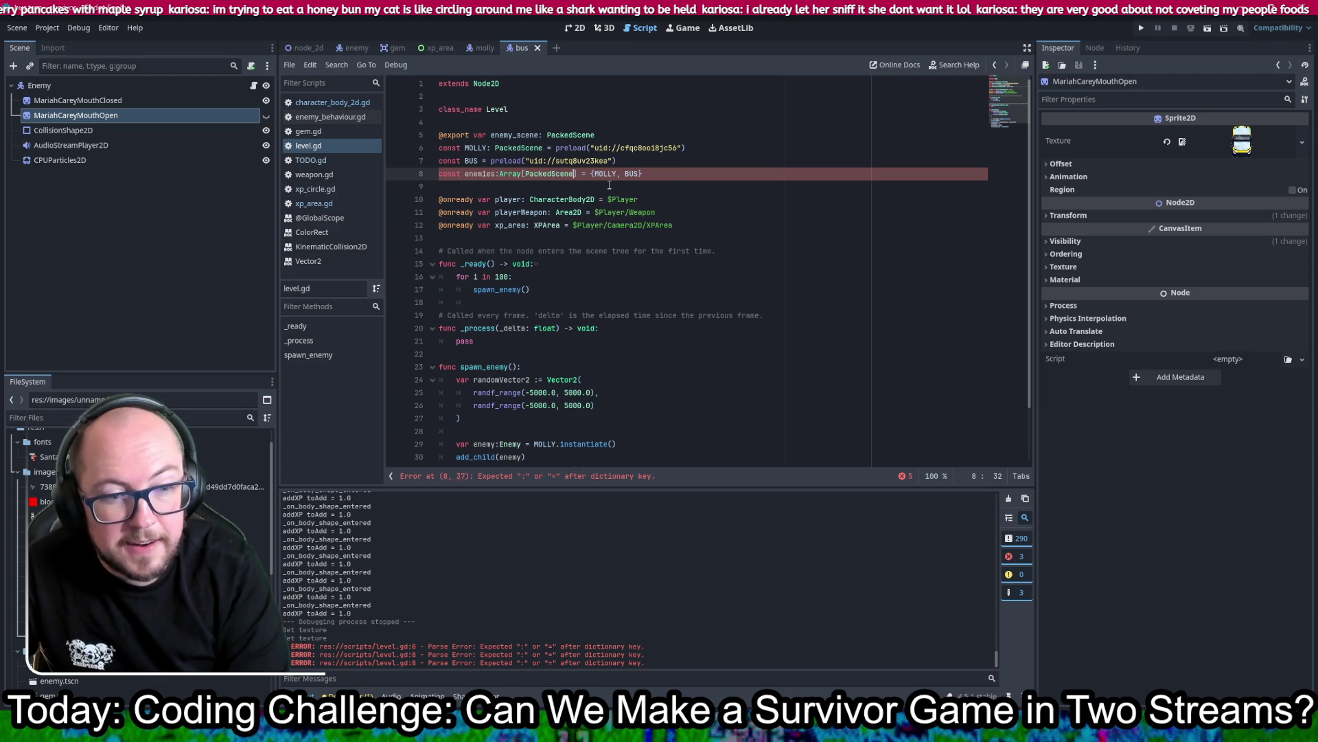
Step: Replace the curly braces around MOLLY, BUS with square brackets to fix the parse error, and save
mouse_move(646, 173)
left_mouse_down()
mouse_move(679, 148)
mouse_move(619, 161)
left_mouse_up()
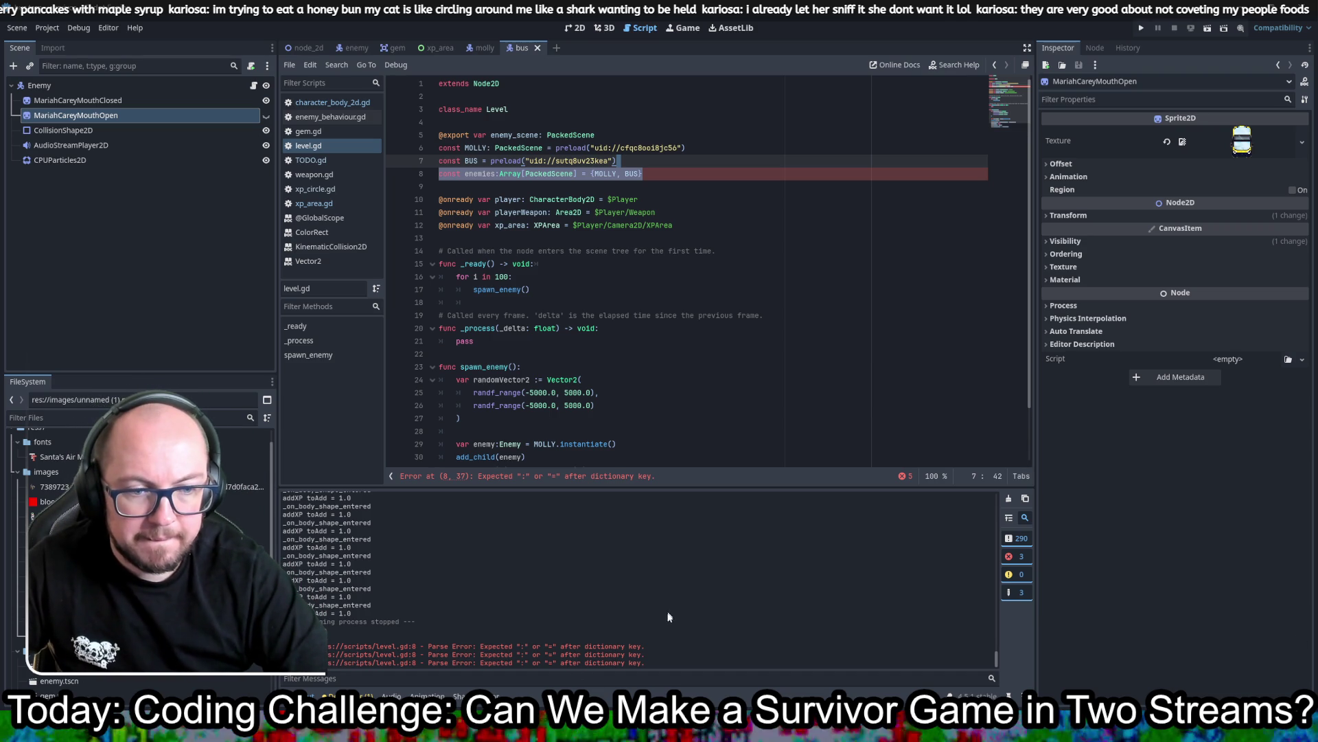
left_click_drag(284, 654, 341, 655)
left_click(341, 655)
triple_click(680, 643)
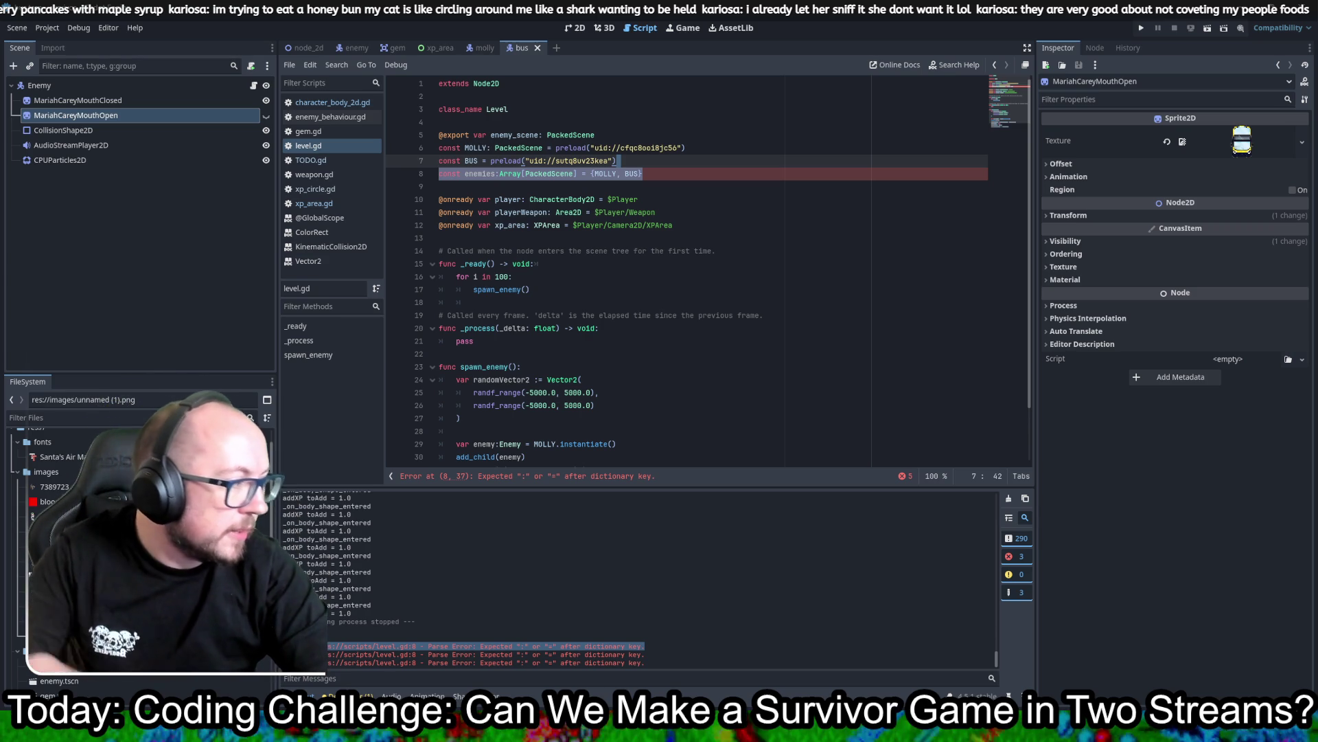
key("Down")
key("Left")
key("Left")
key("Left")
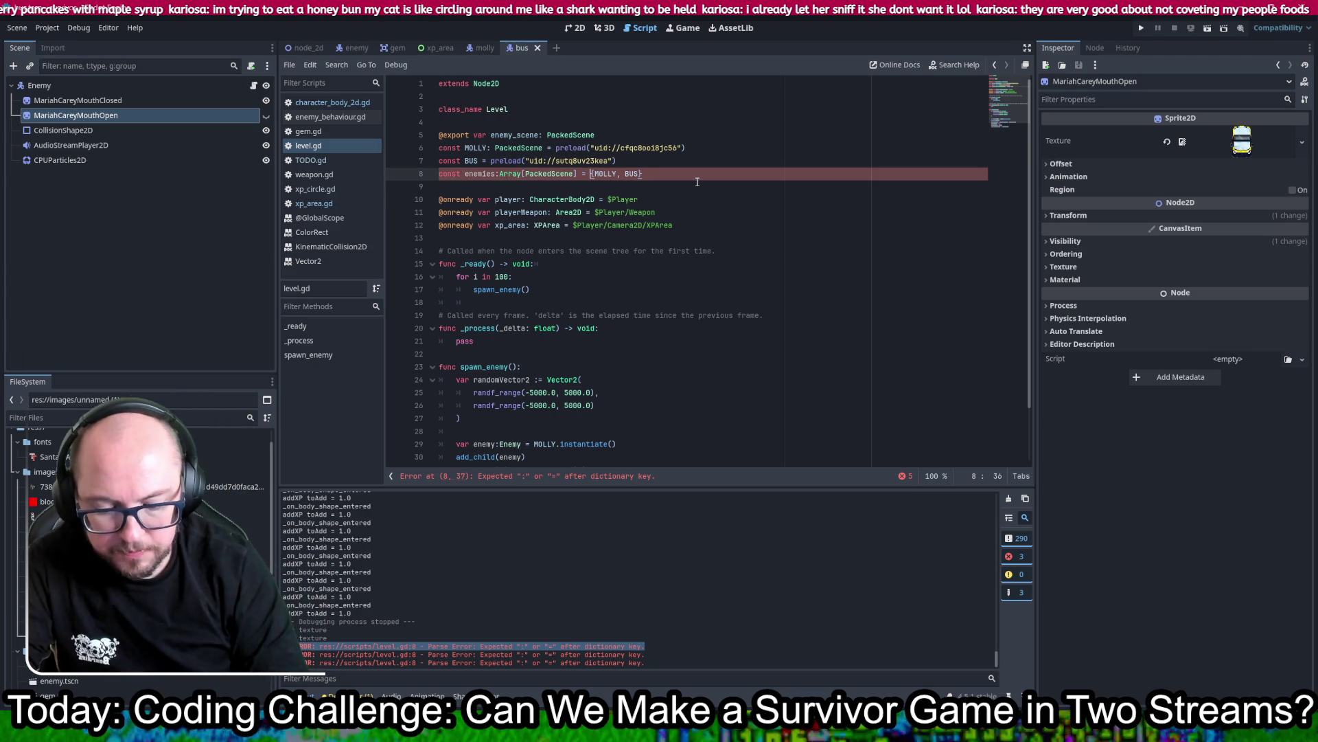
key("Delete")
type("[")
key("Right")
key("Right")
key("Right")
key("Right")
key("Right")
key("Delete")
type("]")
key("ctrl+s")
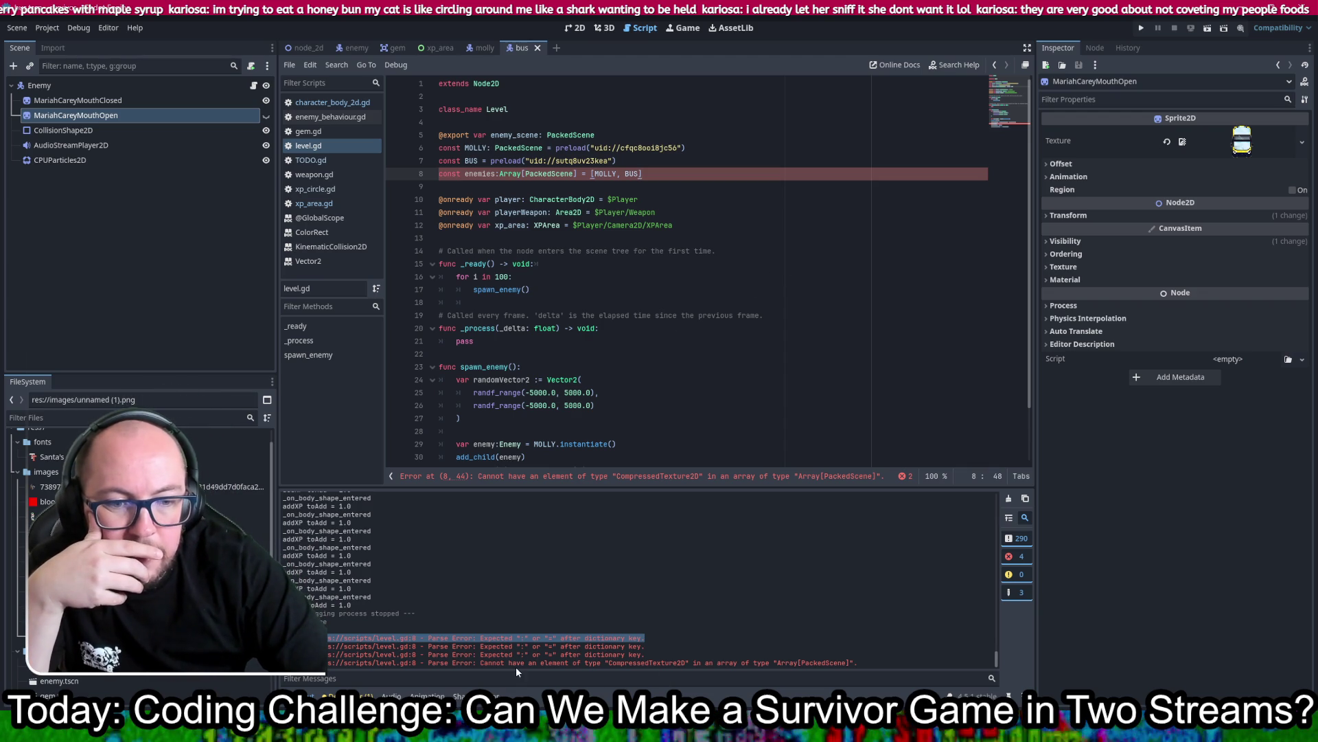
Step: Drag bus.tscn from the FileSystem into the script to add a fresh preload line
left_click(611, 663)
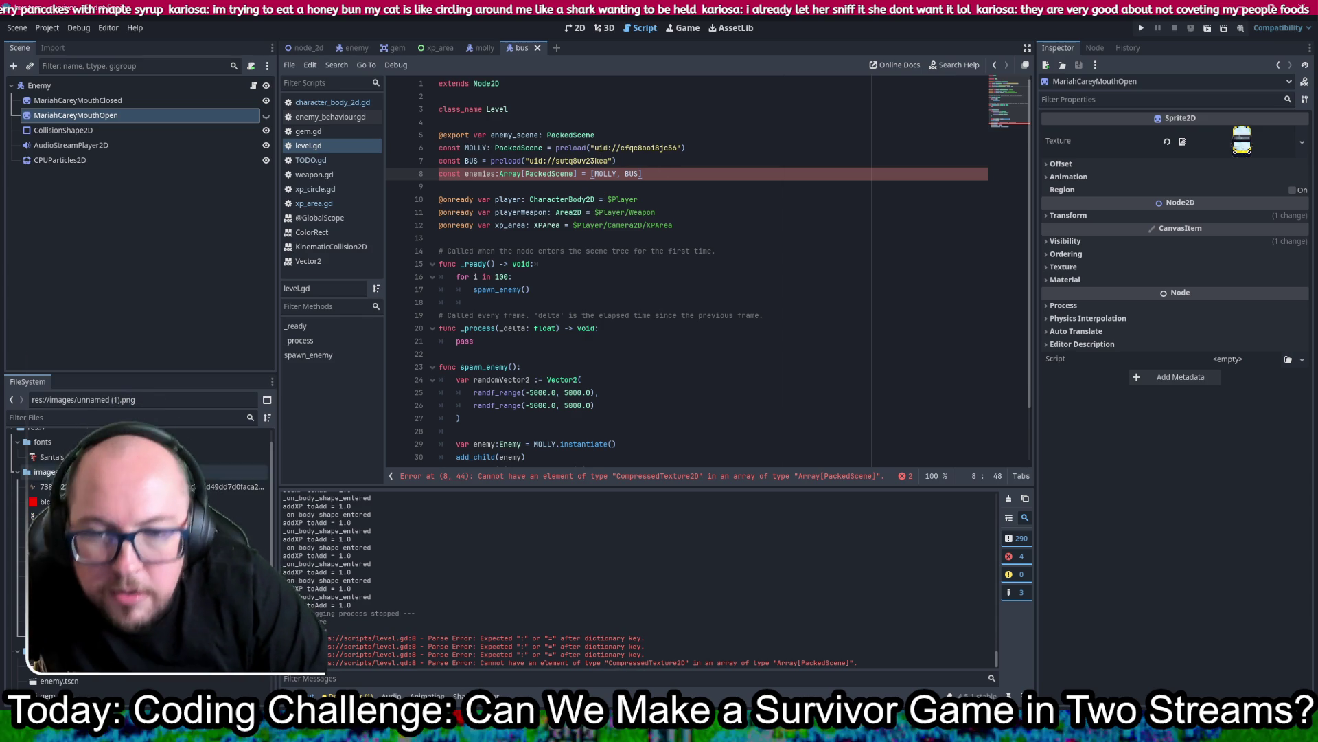
scroll(138, 549, "down", 2)
scroll(138, 549, "down", 1)
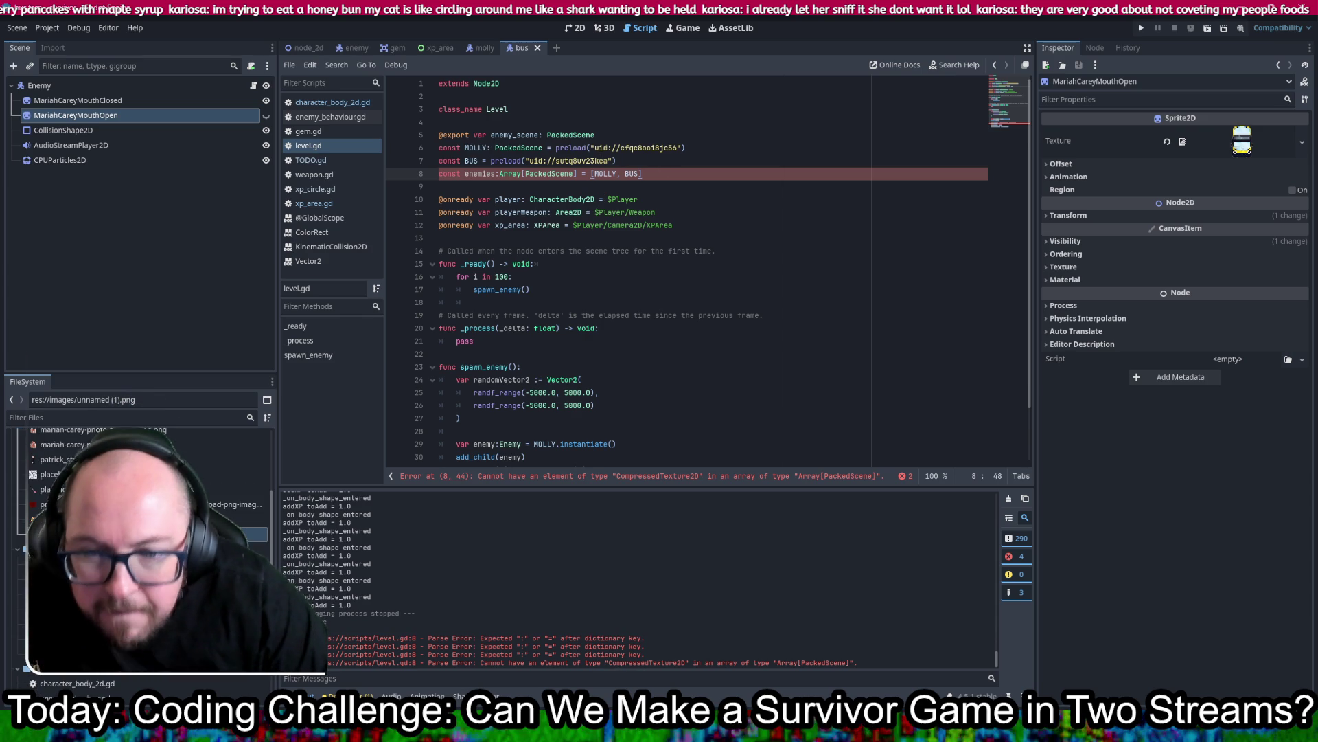
mouse_move(137, 584)
left_mouse_down()
mouse_move(633, 331)
mouse_move(703, 140)
mouse_move(647, 113)
left_mouse_up()
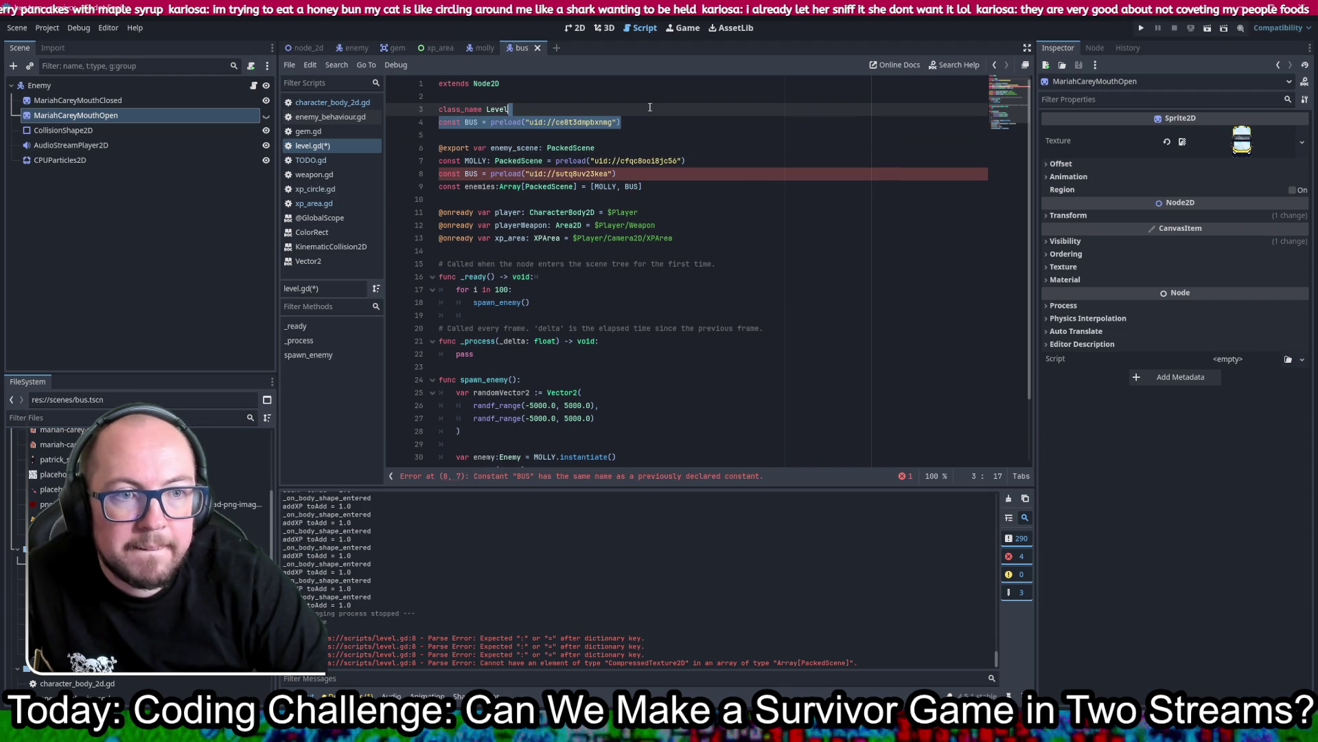
Step: Move the new bus.tscn preload over the old BUS line and save
key("ctrl+x")
triple_click(706, 159)
key("ctrl+v")
key("ctrl+s")
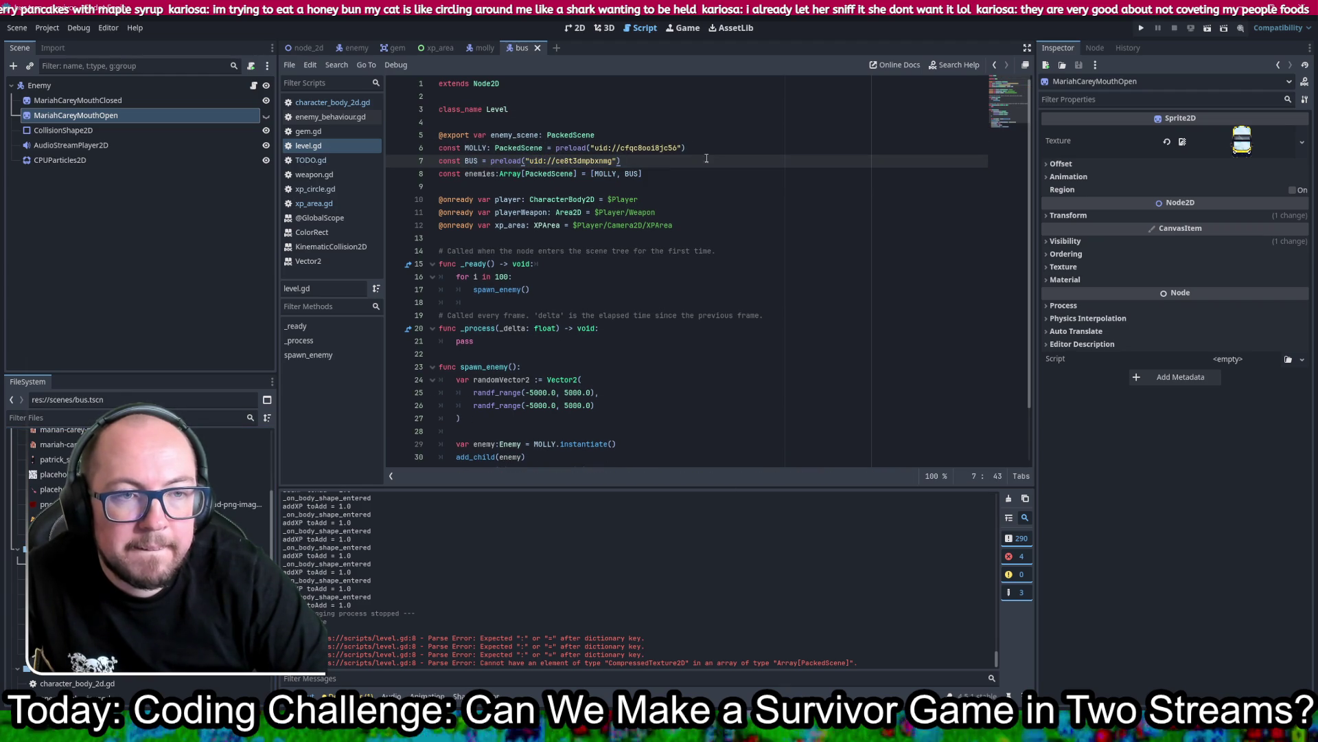
Step: Copy MOLLY's ': PackedScene' type annotation onto the BUS constant
left_click(546, 148)
left_click_drag(545, 147, 491, 147)
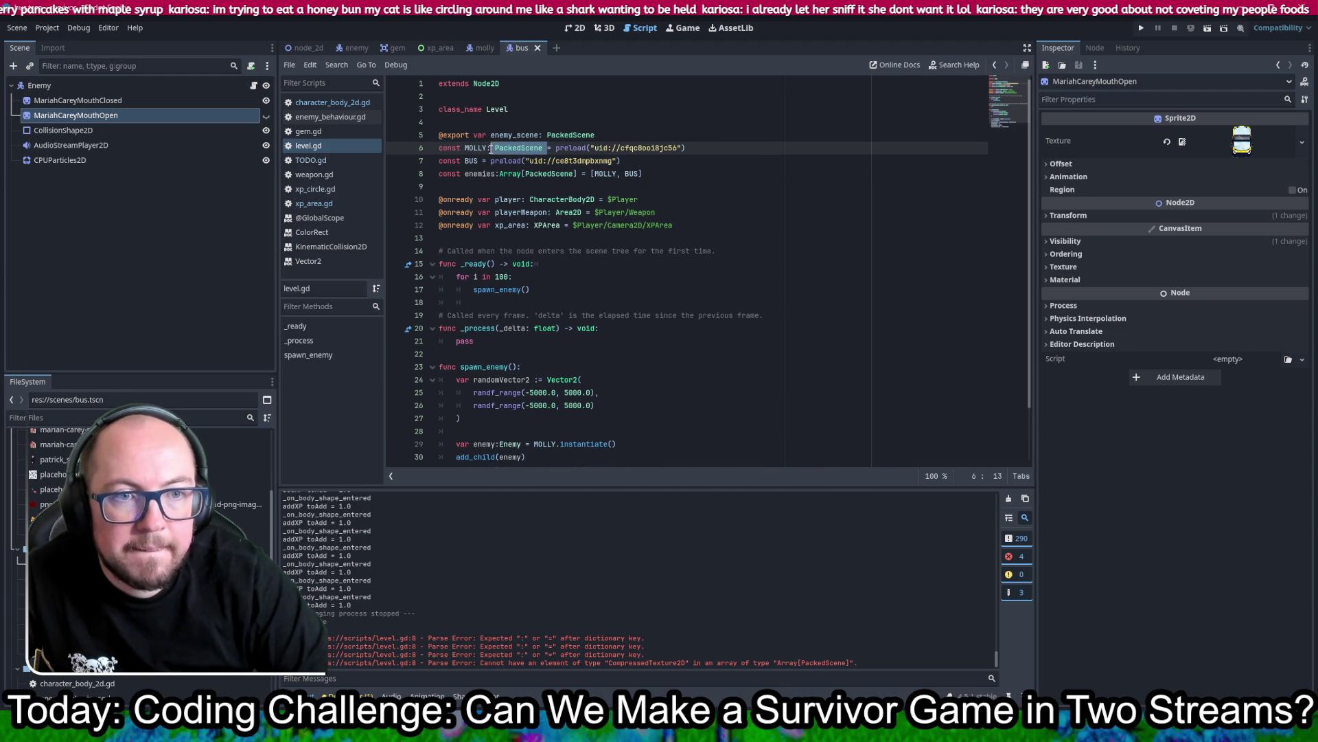
left_click(483, 160)
key("BackSpace")
key("ctrl+v")
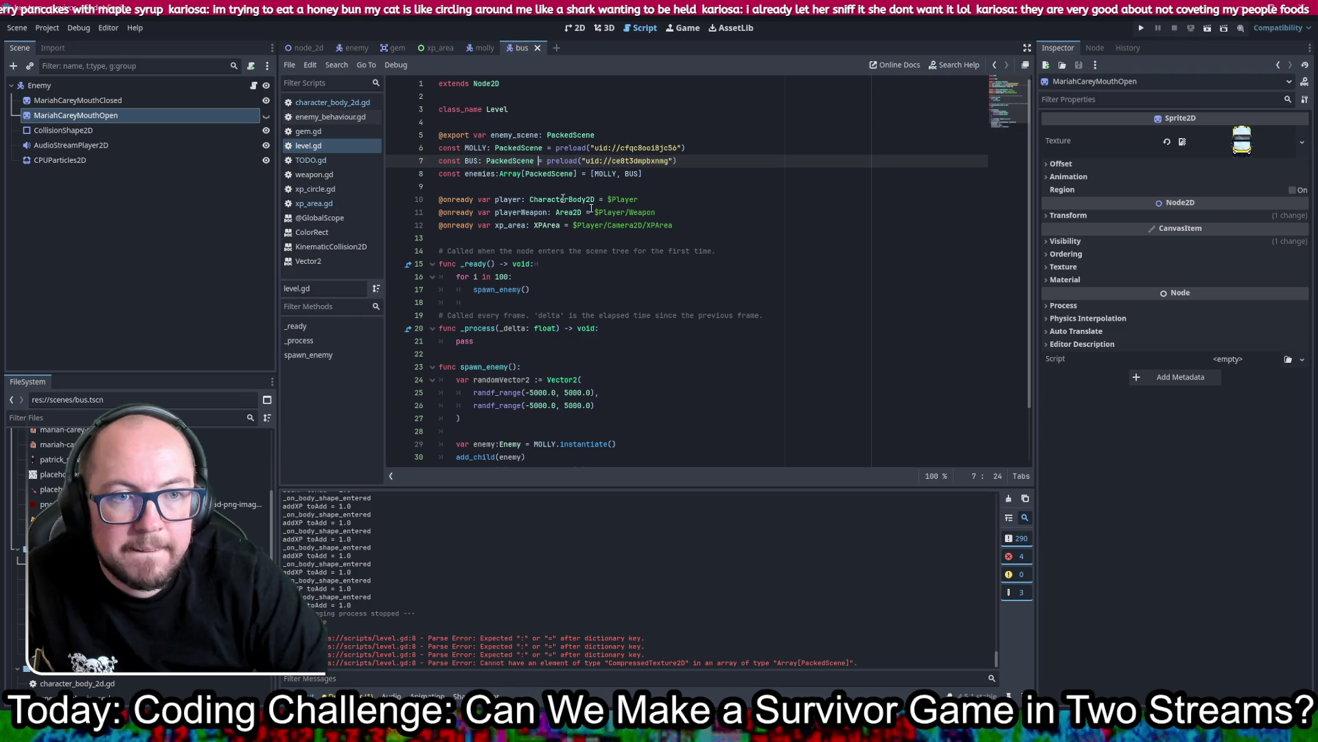
Step: Rename the enemies array constant to ENEMIES and save level.gd
double_click(480, 174)
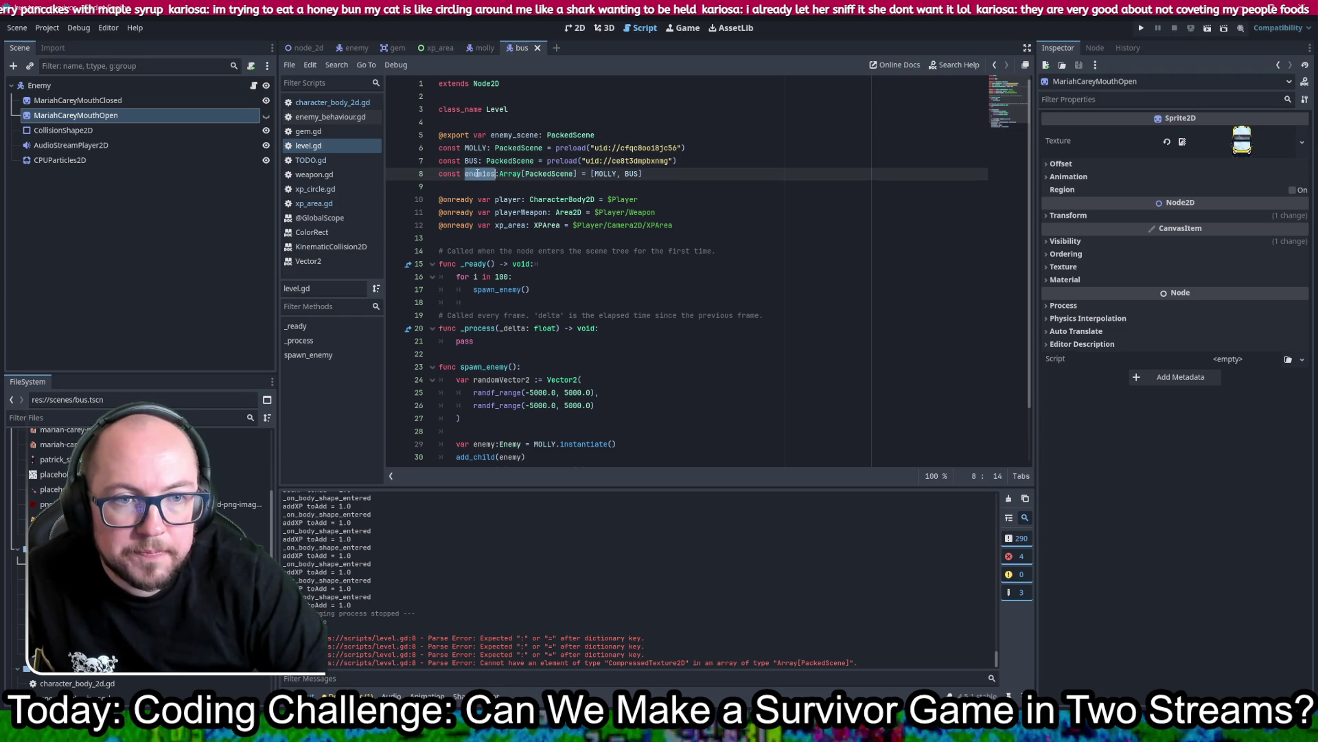
type("ENEMIES")
key("ctrl+s")
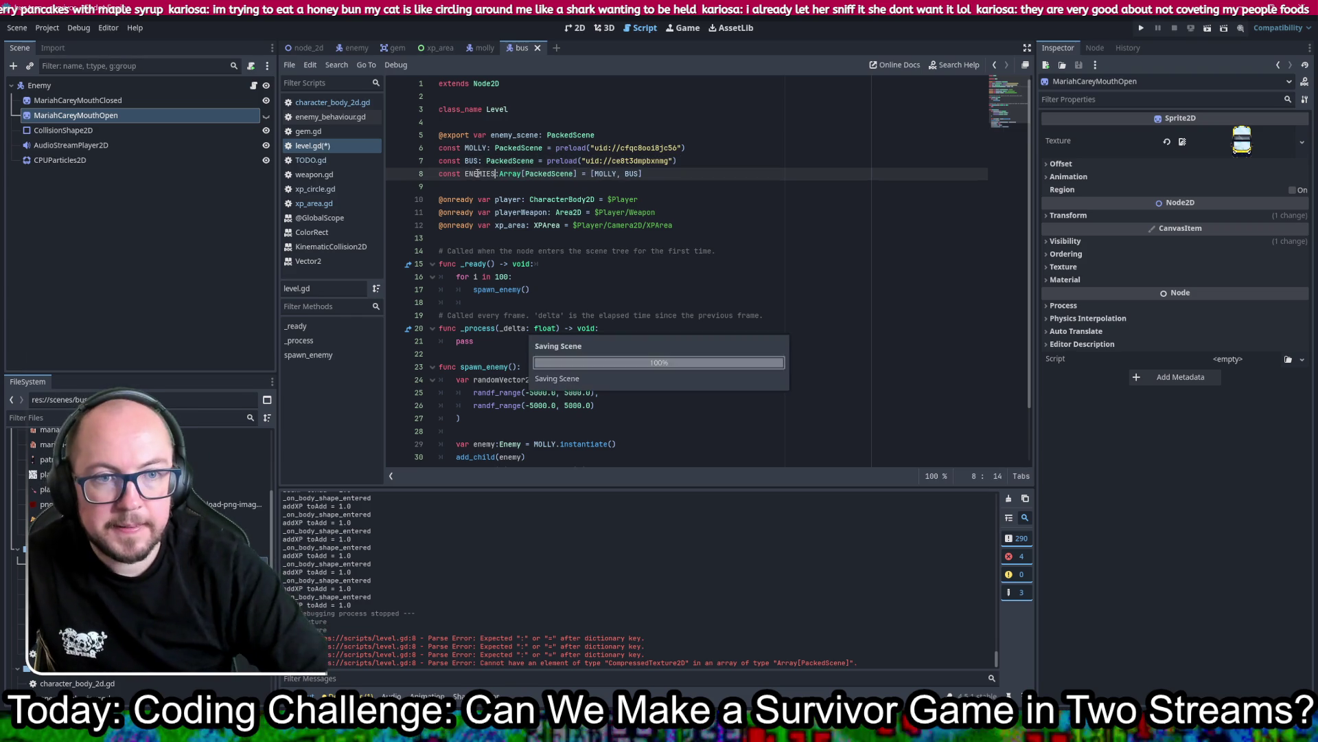
double_click(475, 174)
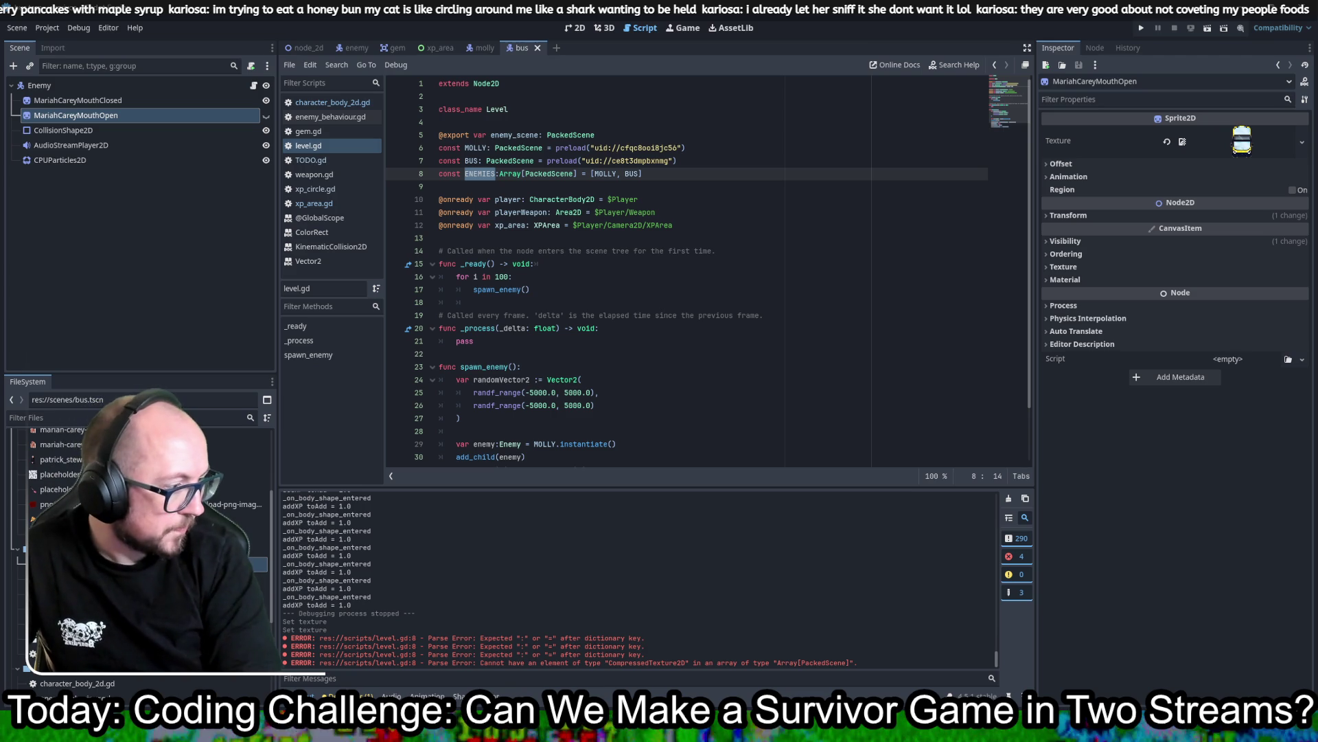
scroll(590, 343, "down", 2)
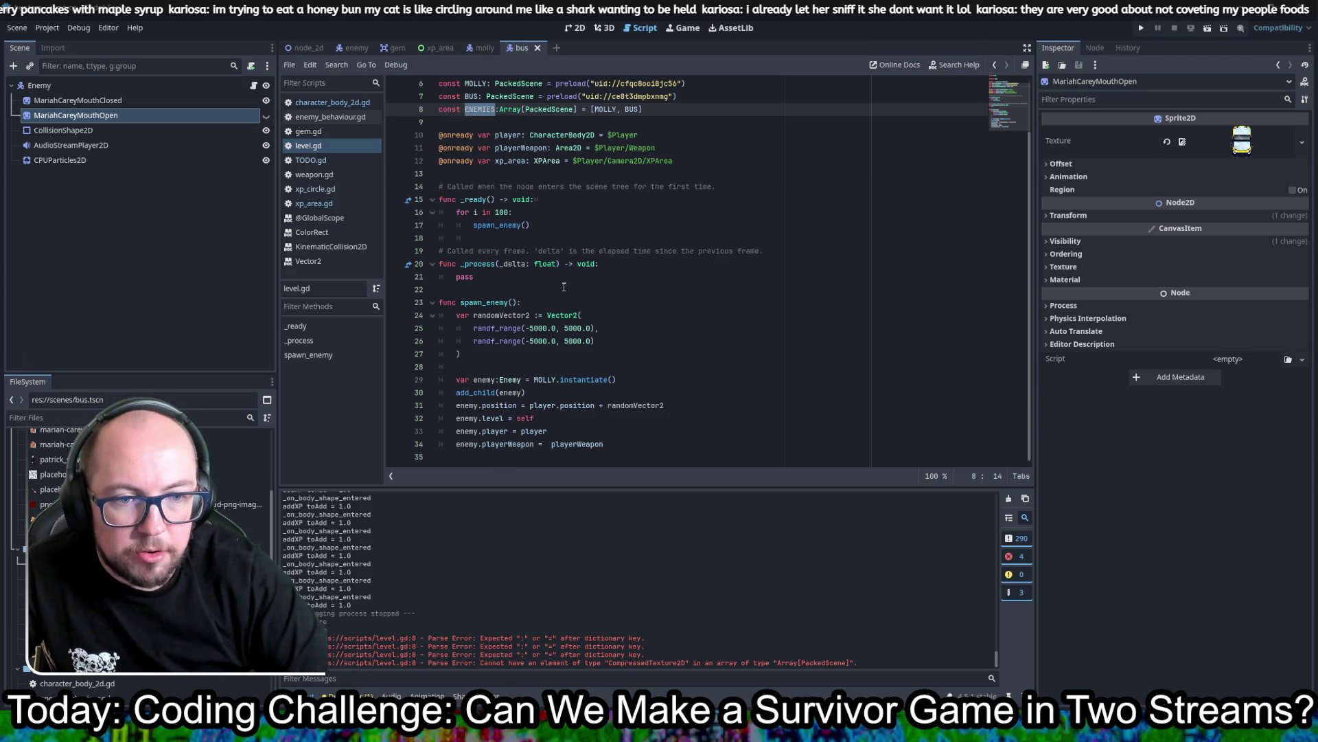
Step: Replace MOLLY on line 29 with a random ENEMIES[randi() % ENEMIES.size()] entry and save
left_click_drag(542, 379, 641, 379)
double_click(546, 379)
type("ENEMIES")
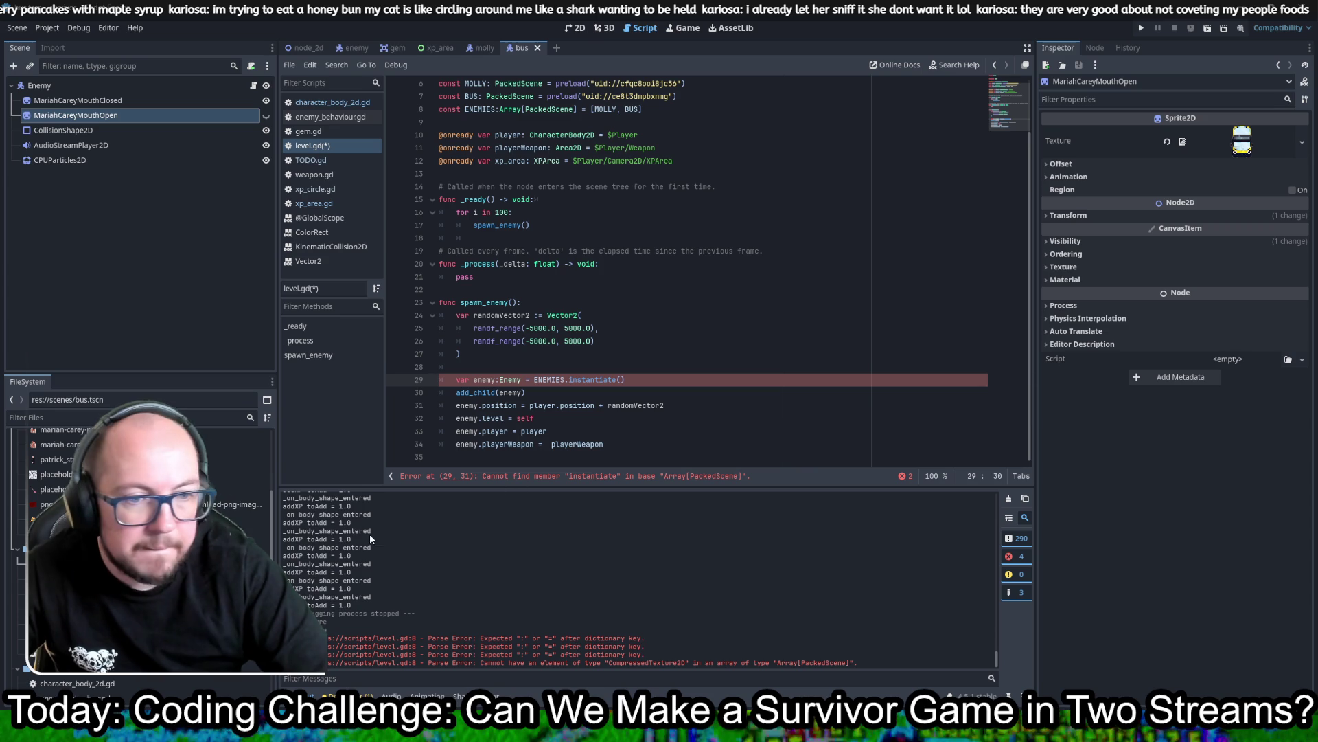
key("ctrl+shift+Left")
key("ctrl+v")
key("ctrl+s")
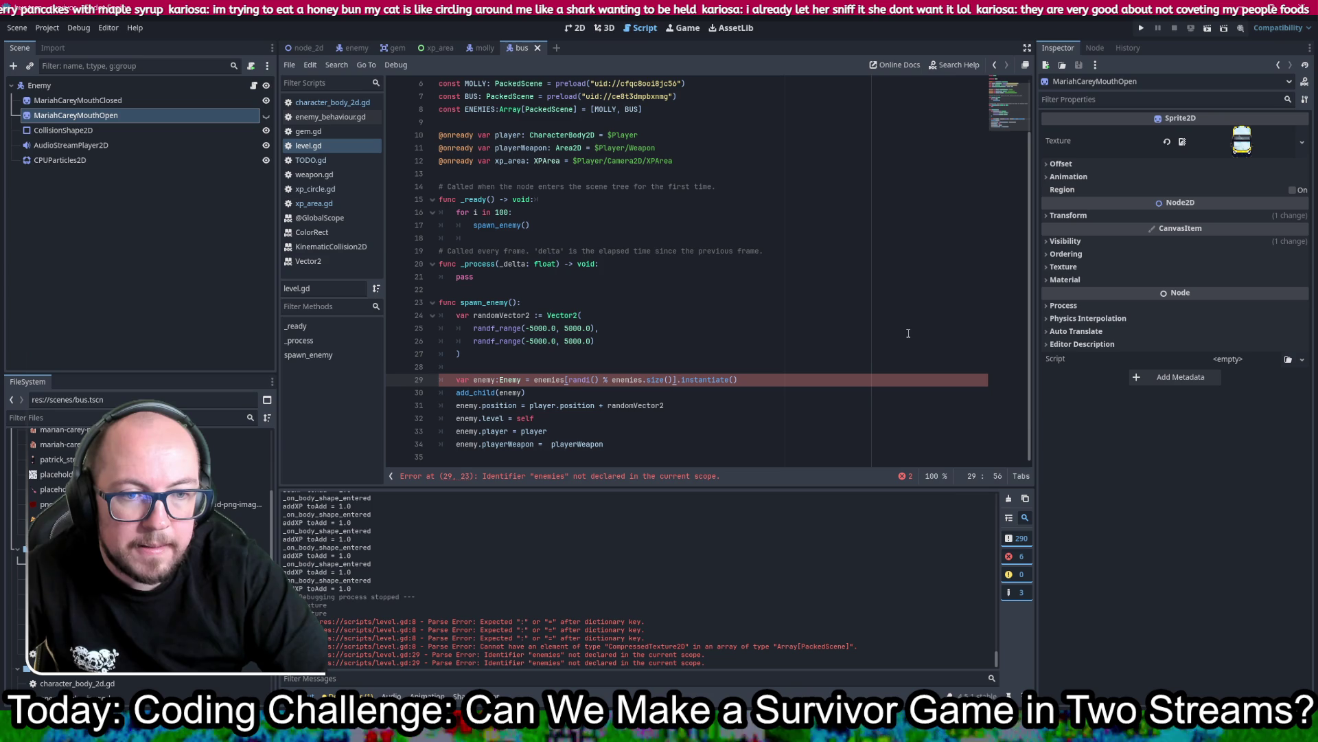
Step: Correct the lowercase enemies references on line 29 to ENEMIES, save, and run the game
scroll(614, 297, "up", 2)
double_click(484, 171)
scroll(566, 354, "down", 2)
key("ctrl+c")
left_click(551, 381)
key("ctrl+d")
key("ctrl+d")
key("ctrl+v")
key("ctrl+s")
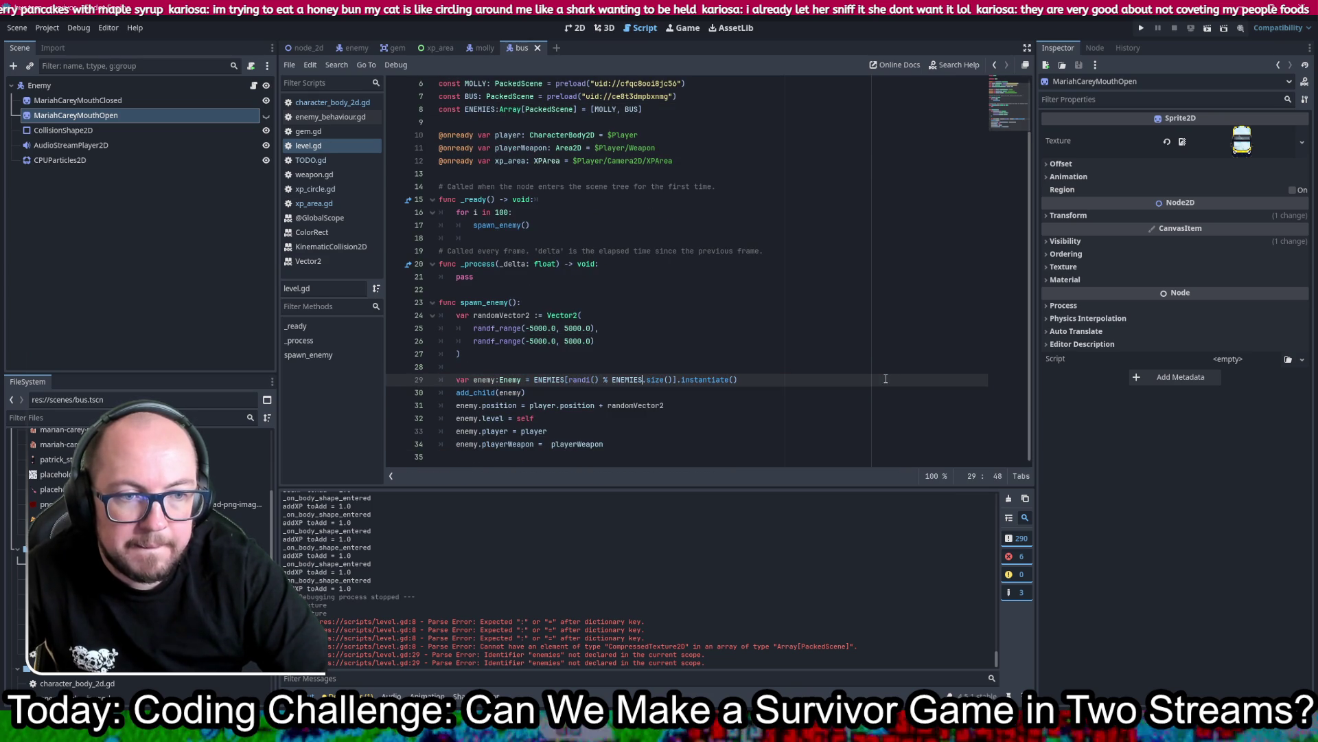
key("F5")
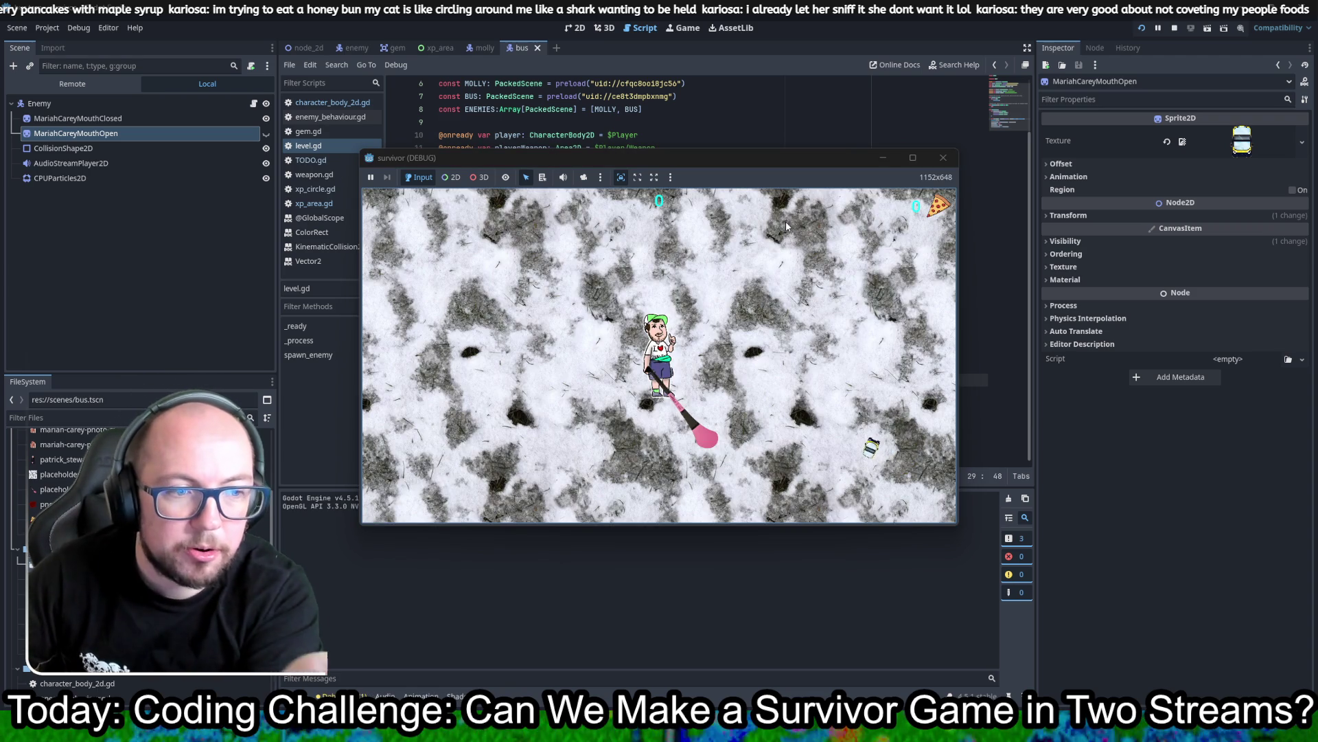
Step: Walk the player around in all directions to watch Molly statues and buses spawn
key("Down")
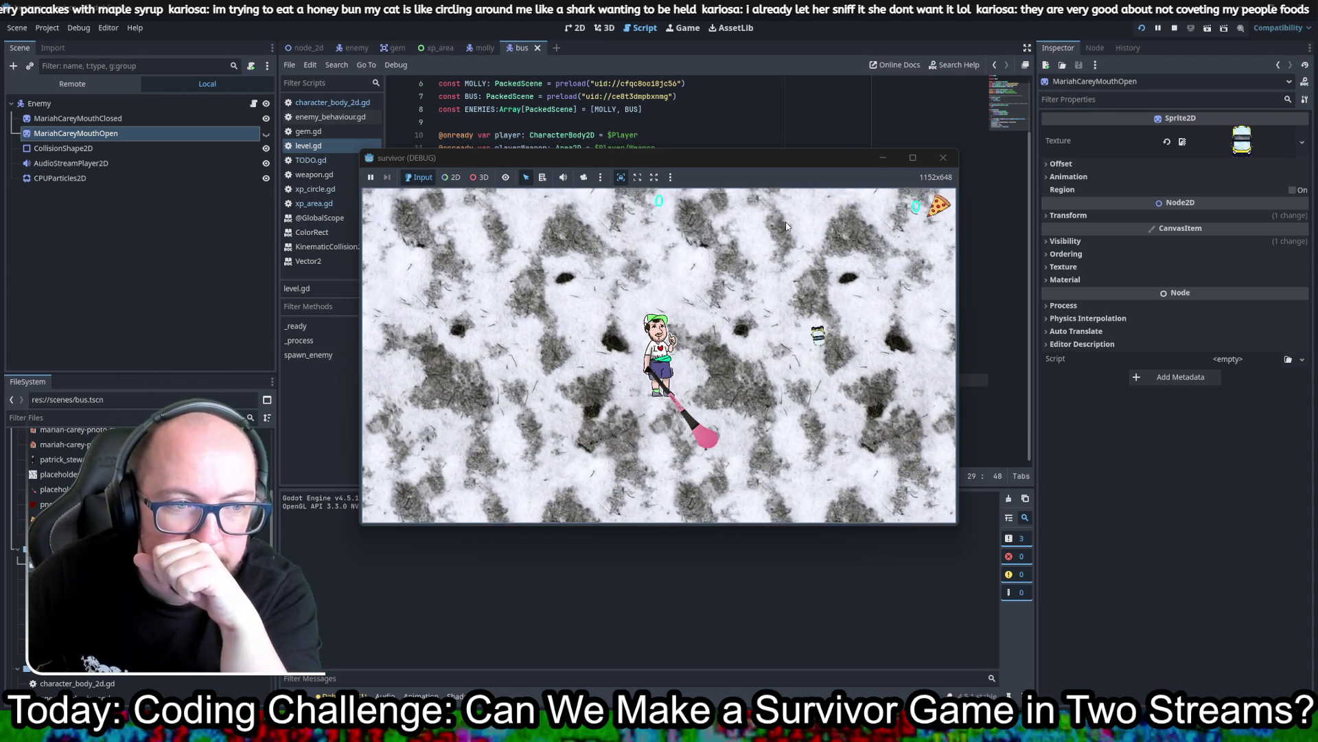
key("Up")
key("Right")
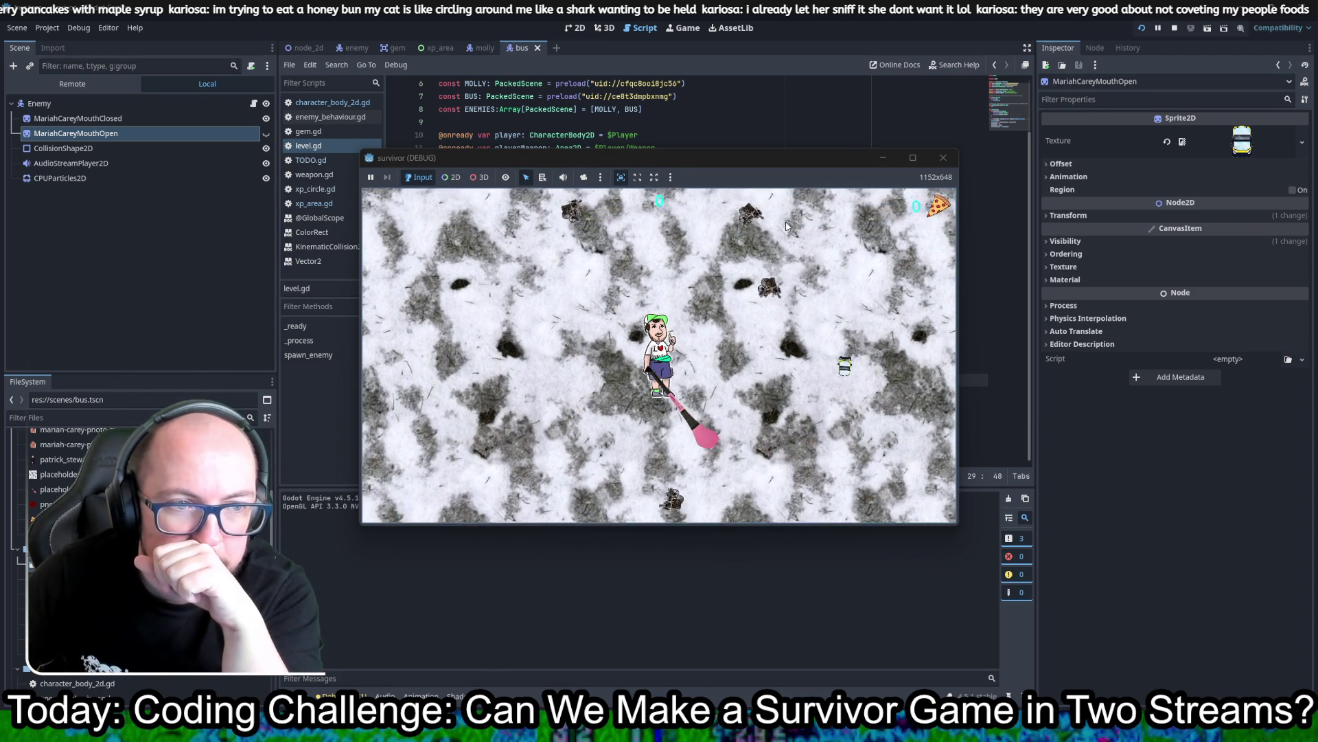
key("Up")
key("Left")
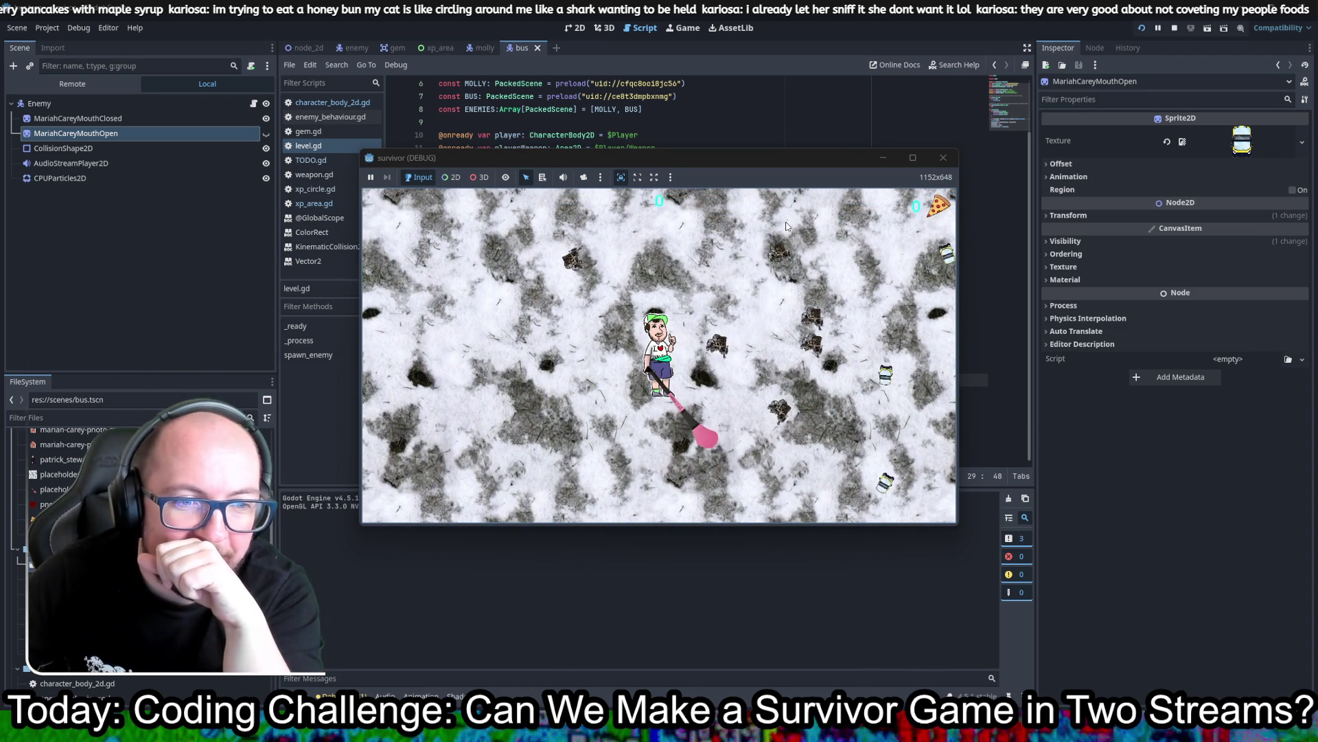
key("Up")
key("Left")
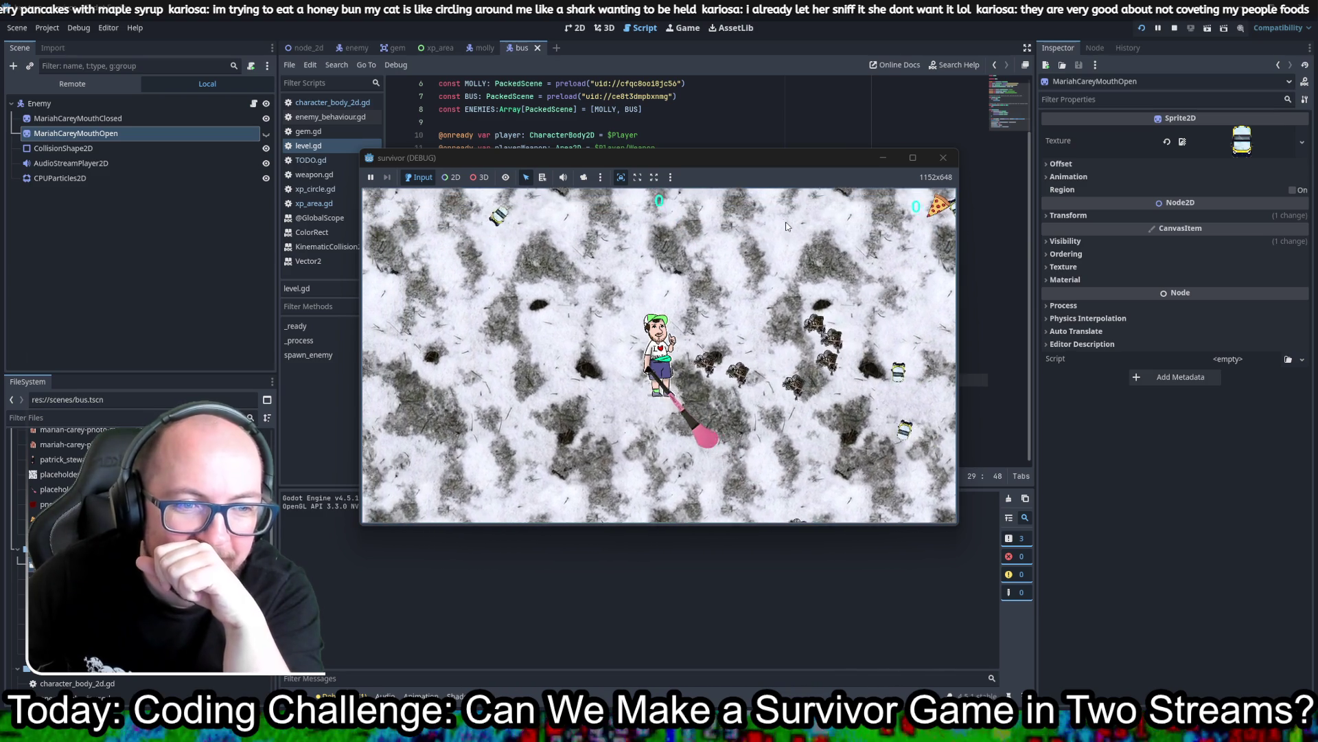
key("Up")
key("Right")
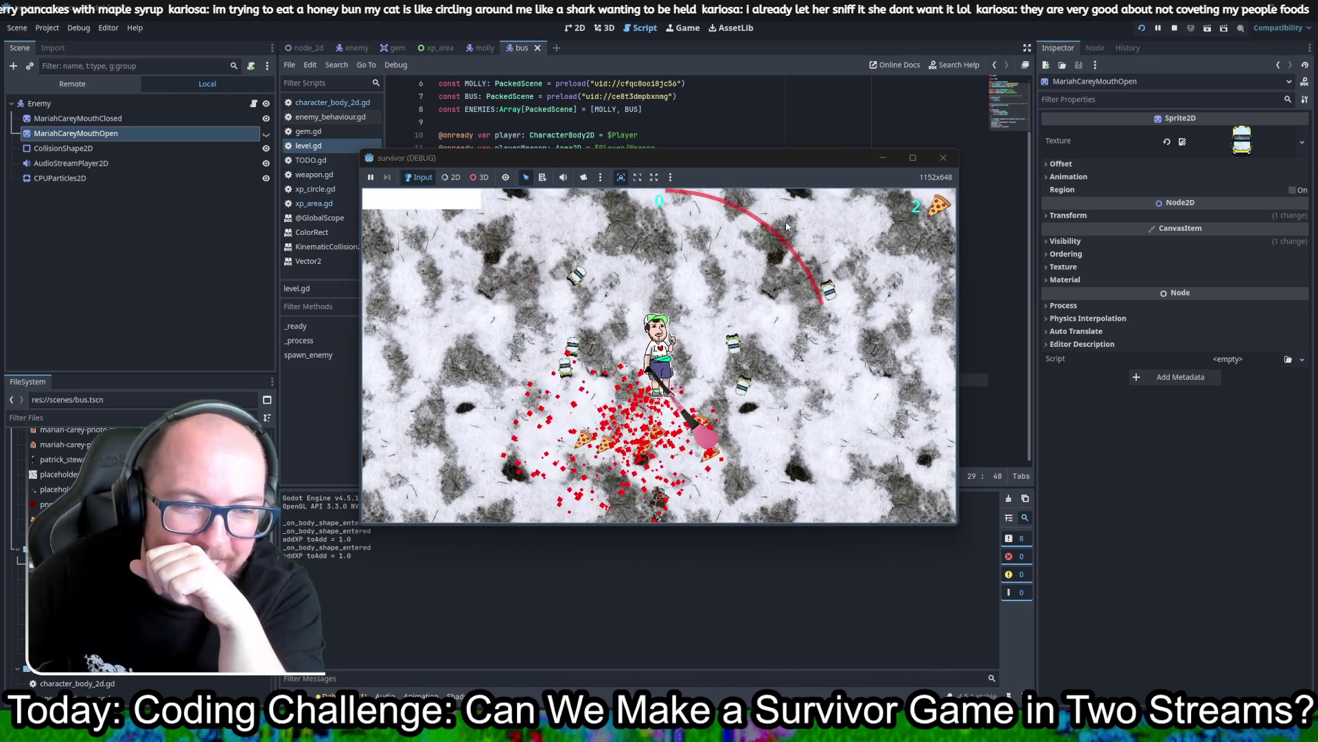
key("Up")
key("Left")
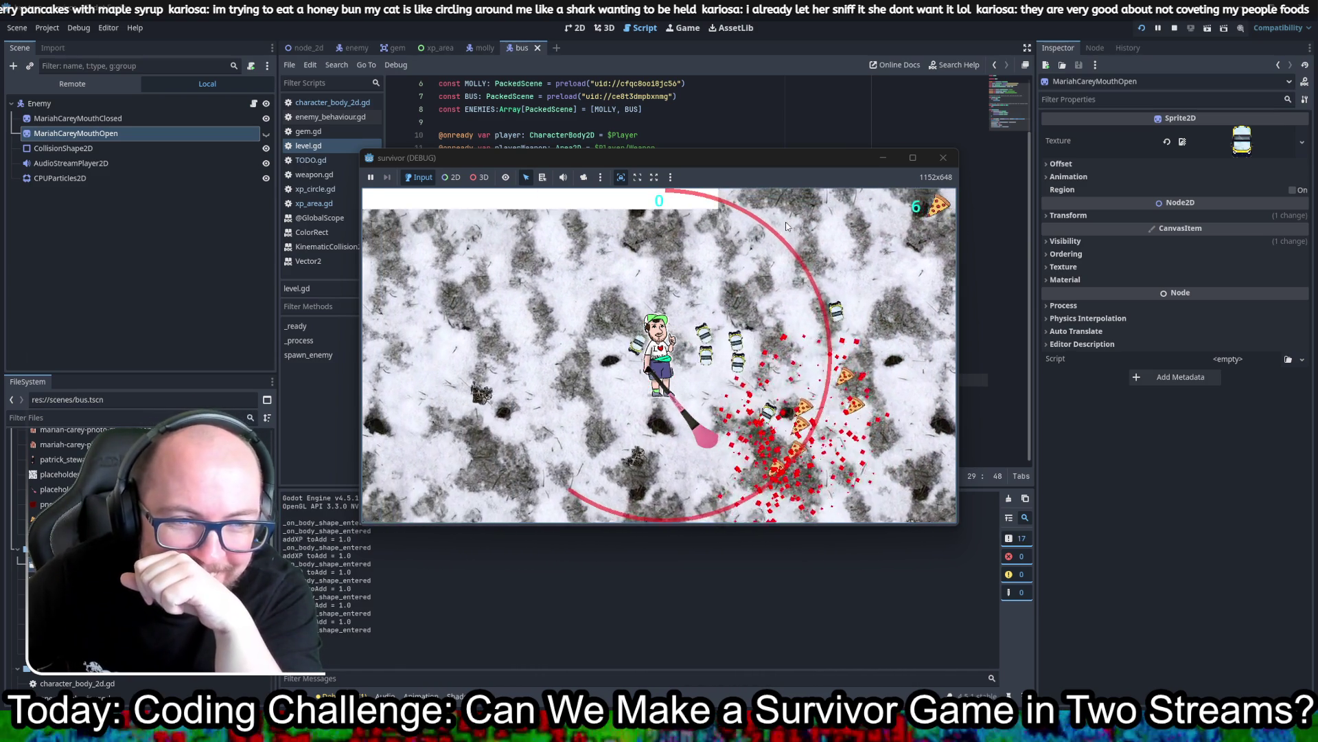
Step: Keep walking left and right through the swarm collecting pickups, then stop the game with F8
key("Right")
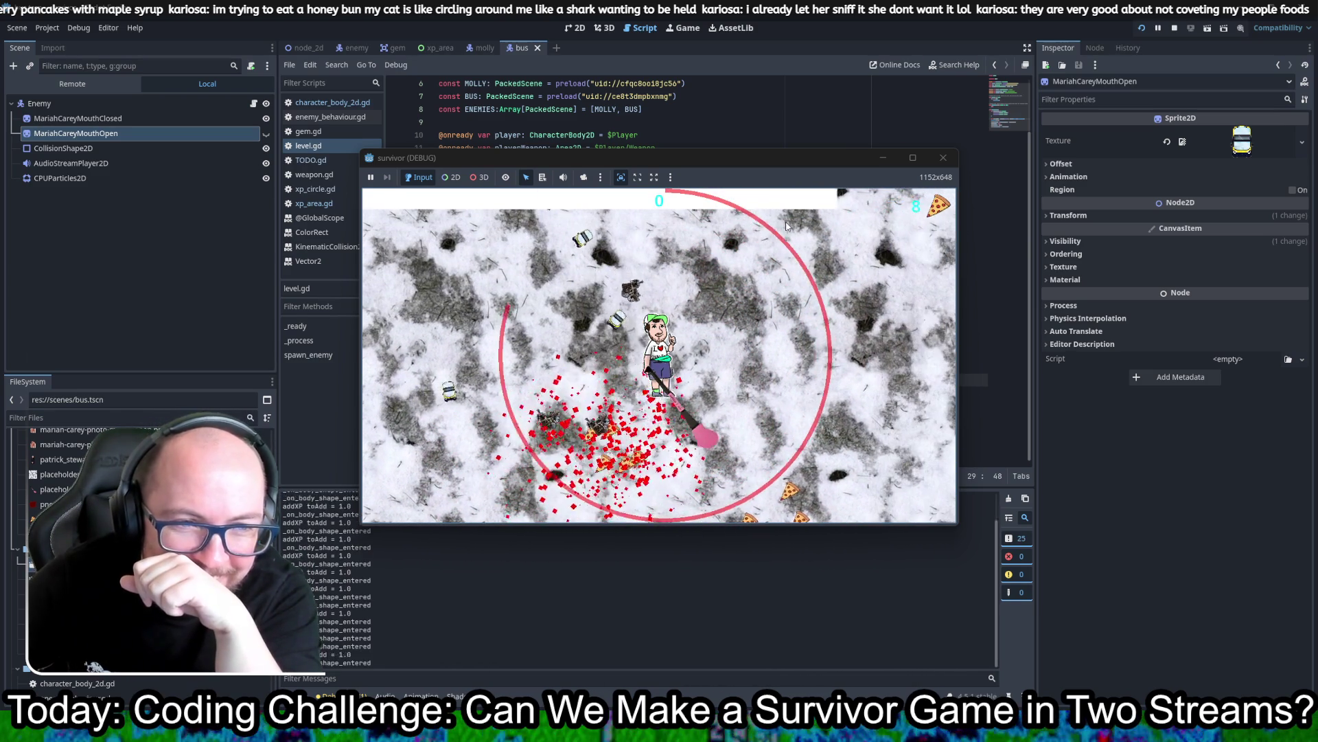
key("Right")
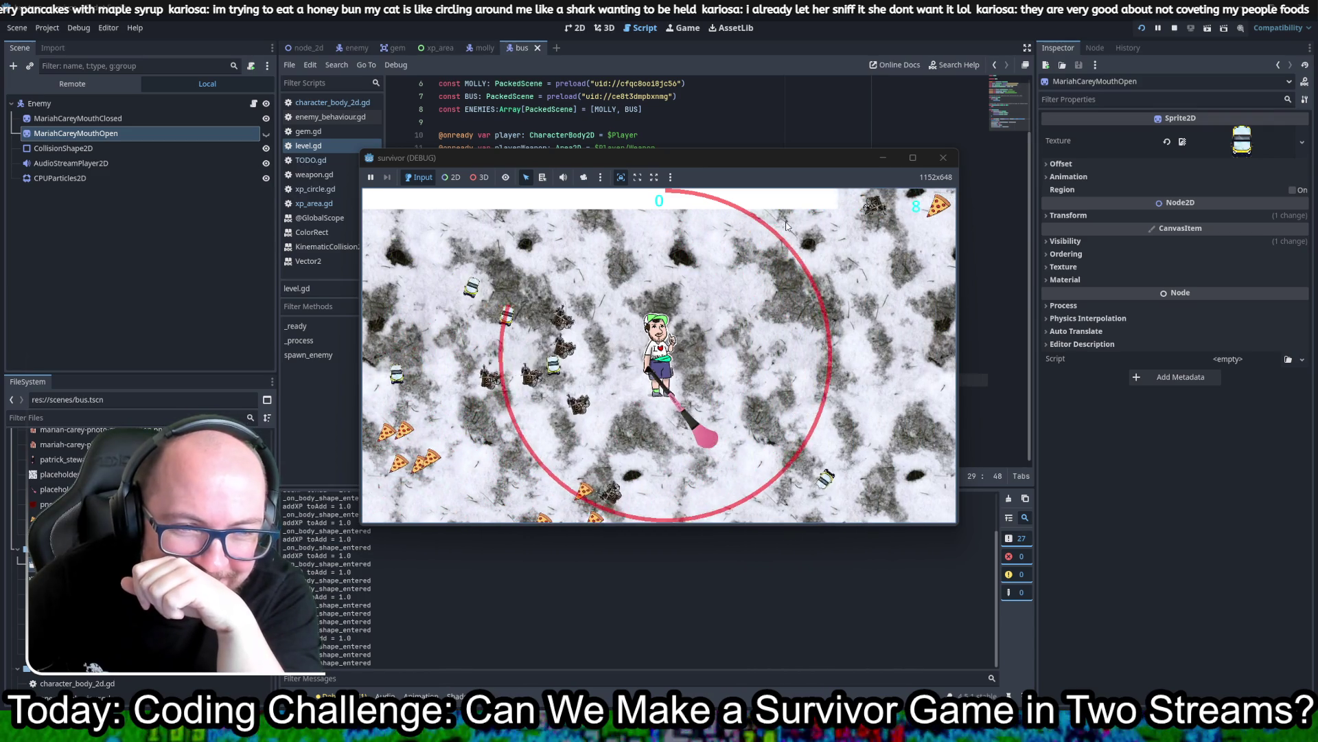
key("Right")
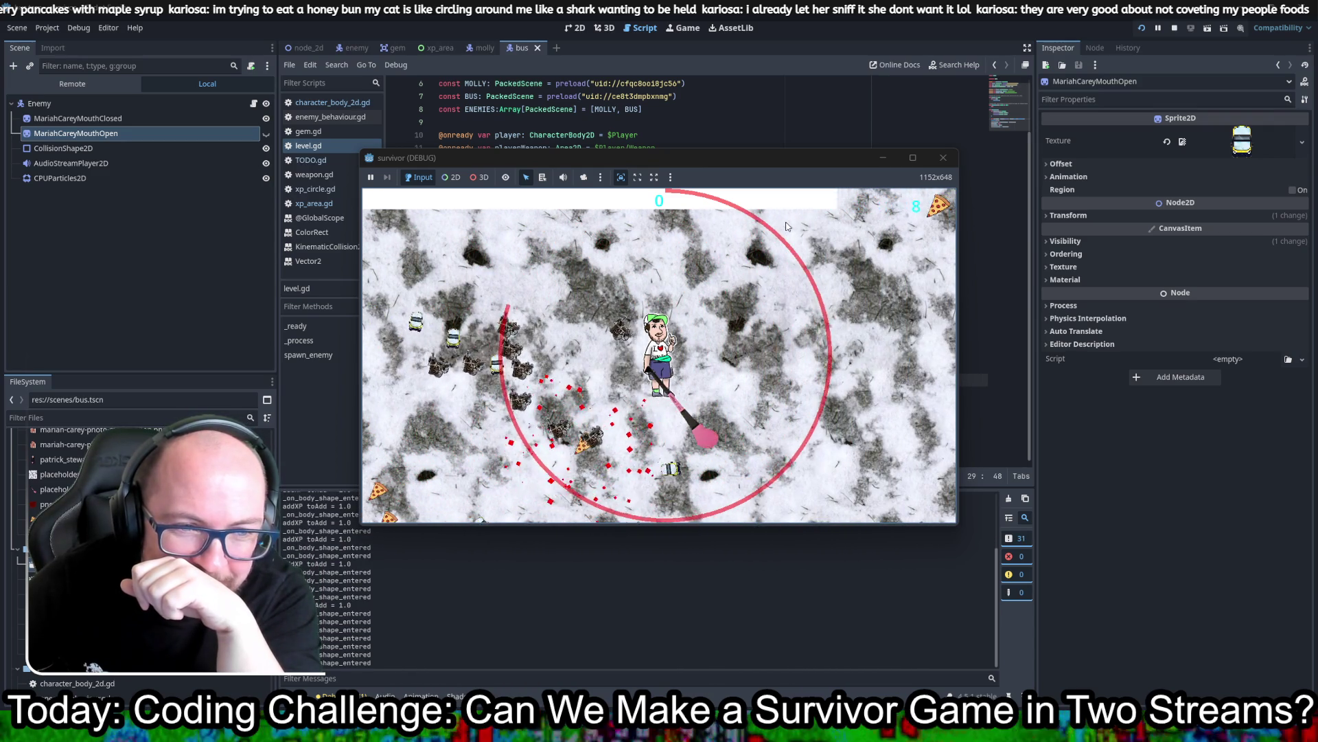
key("Left")
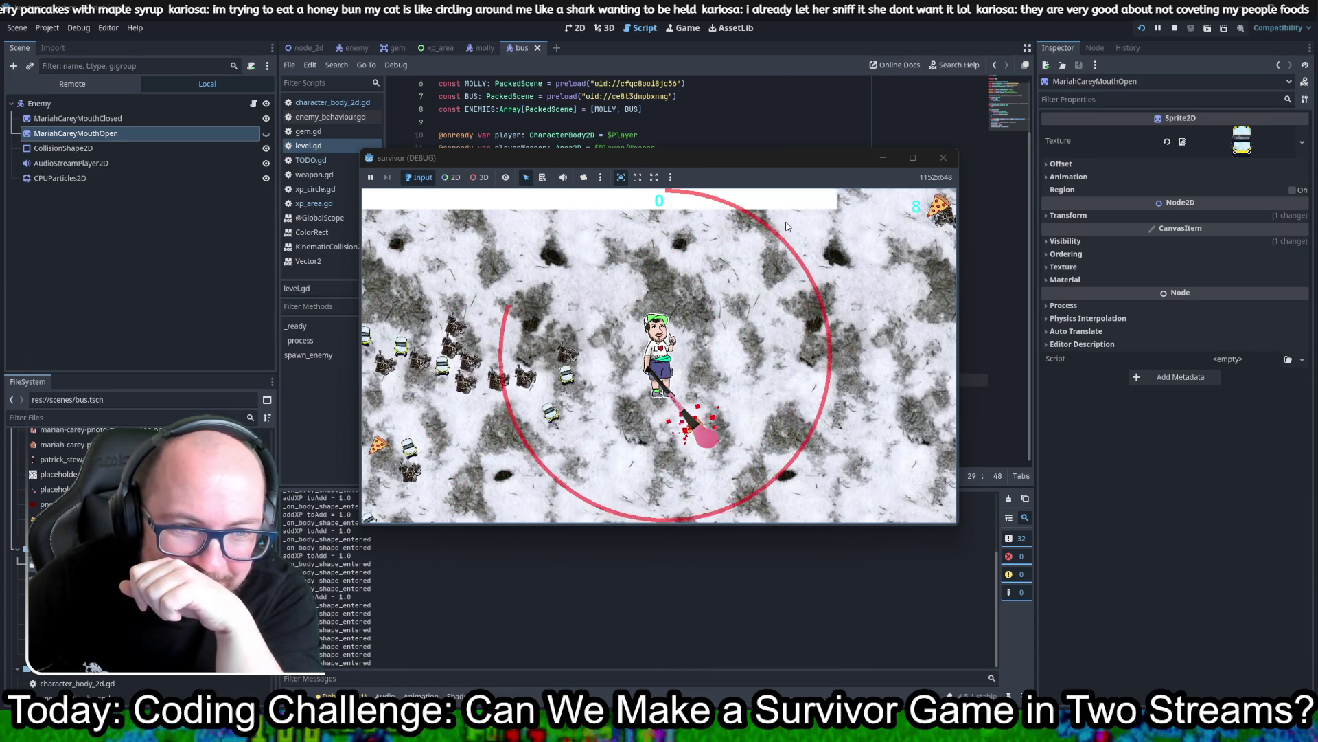
key("Right")
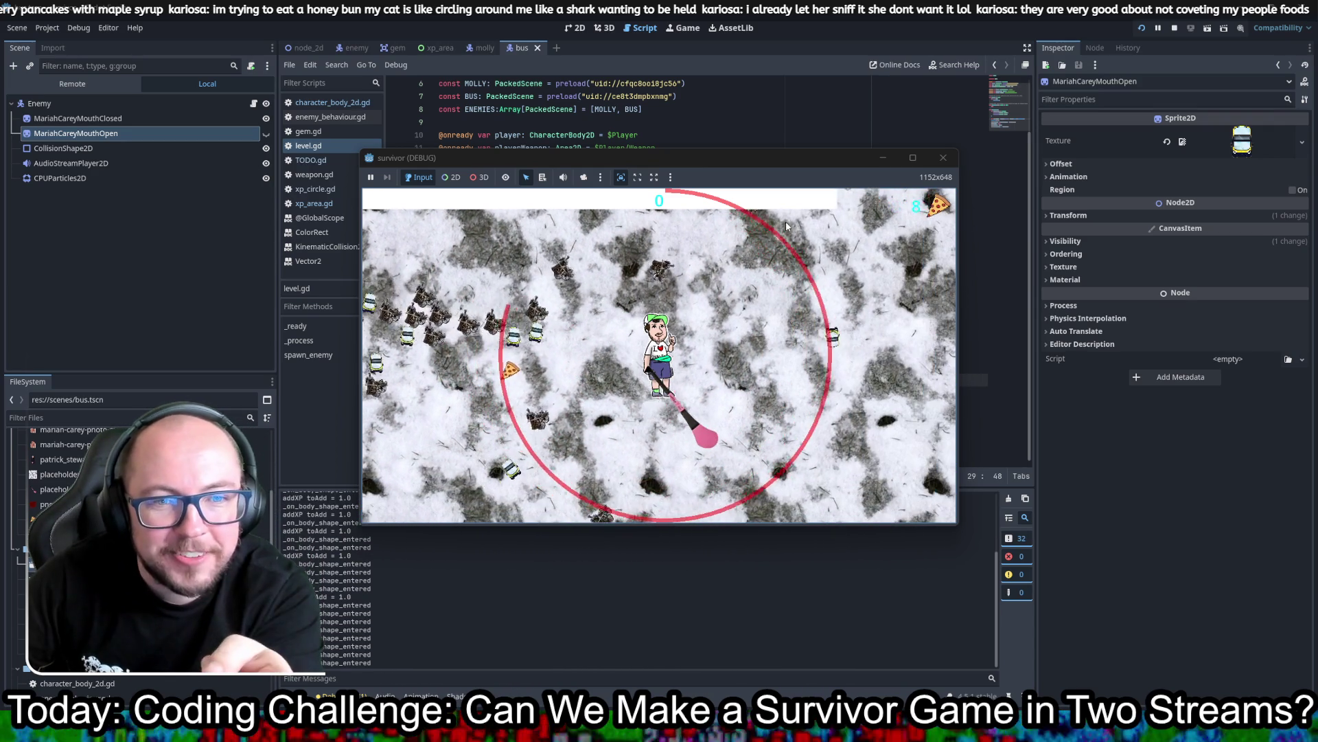
key("Left")
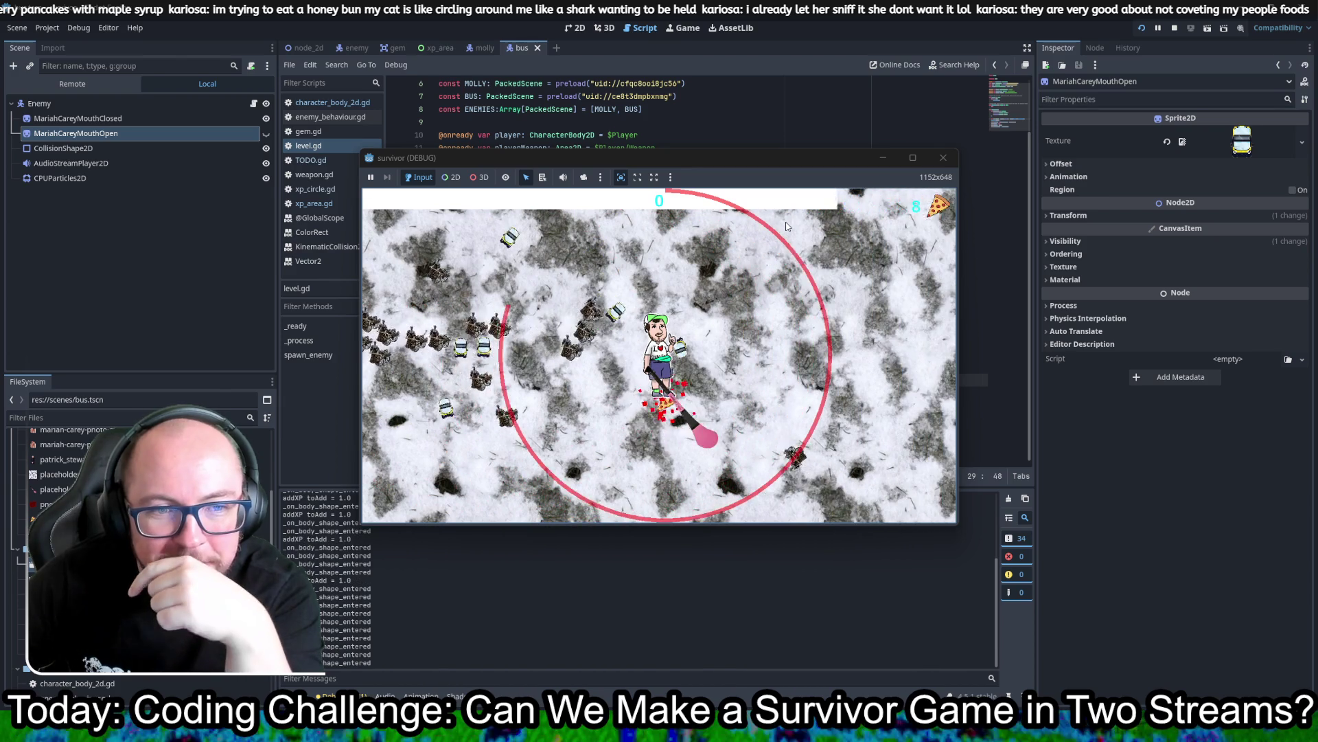
key("Left")
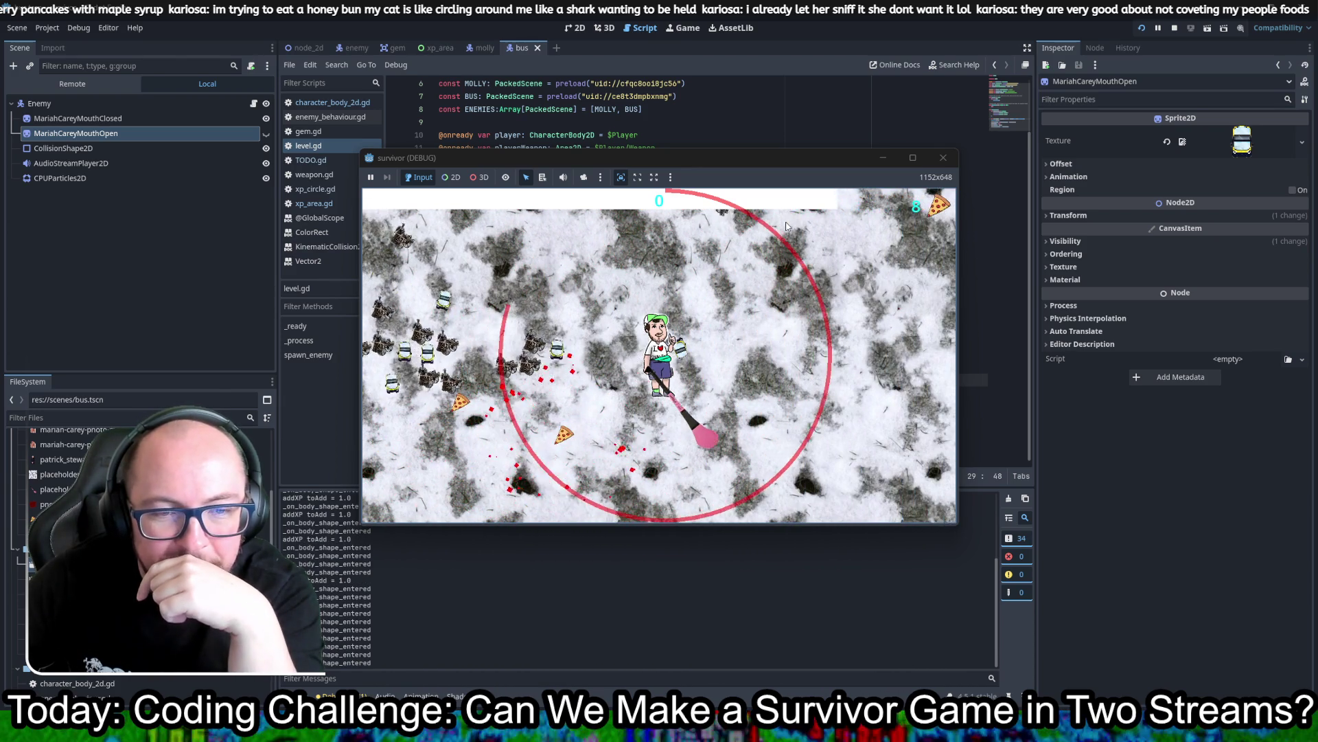
key("Right")
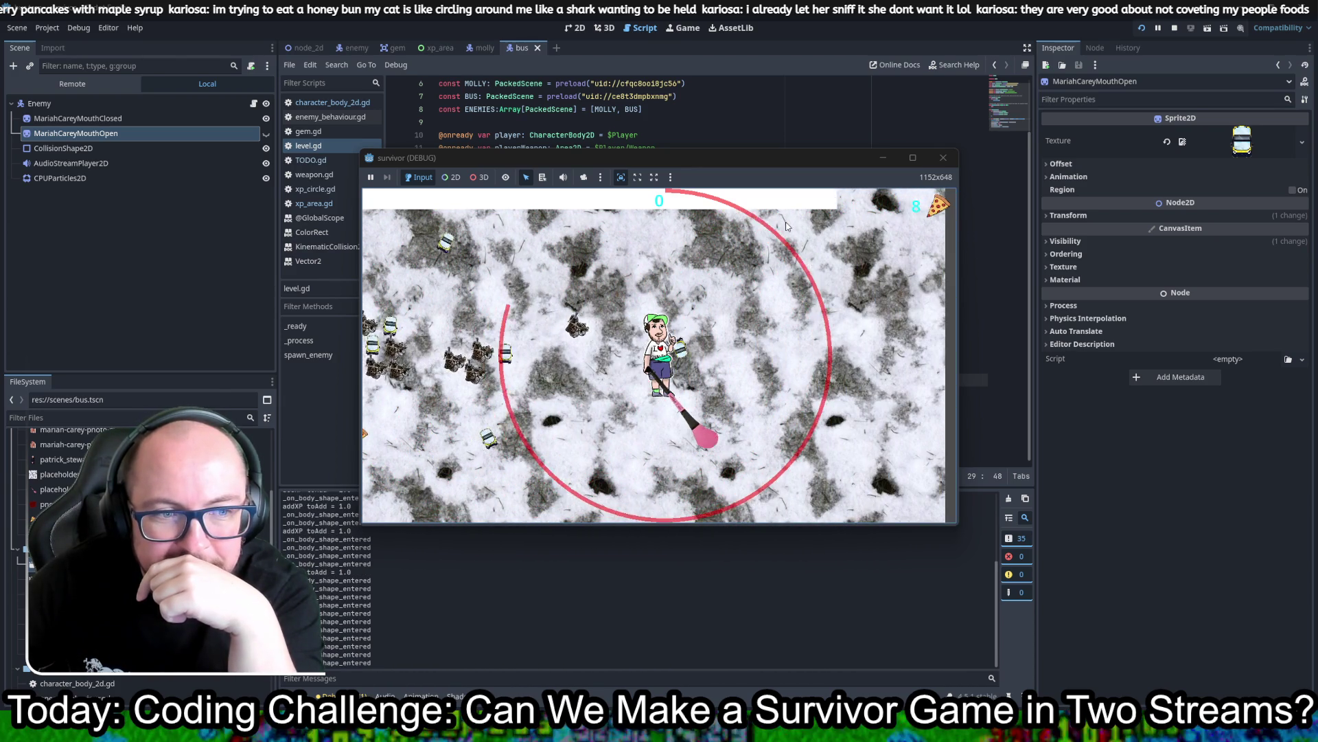
key("Right")
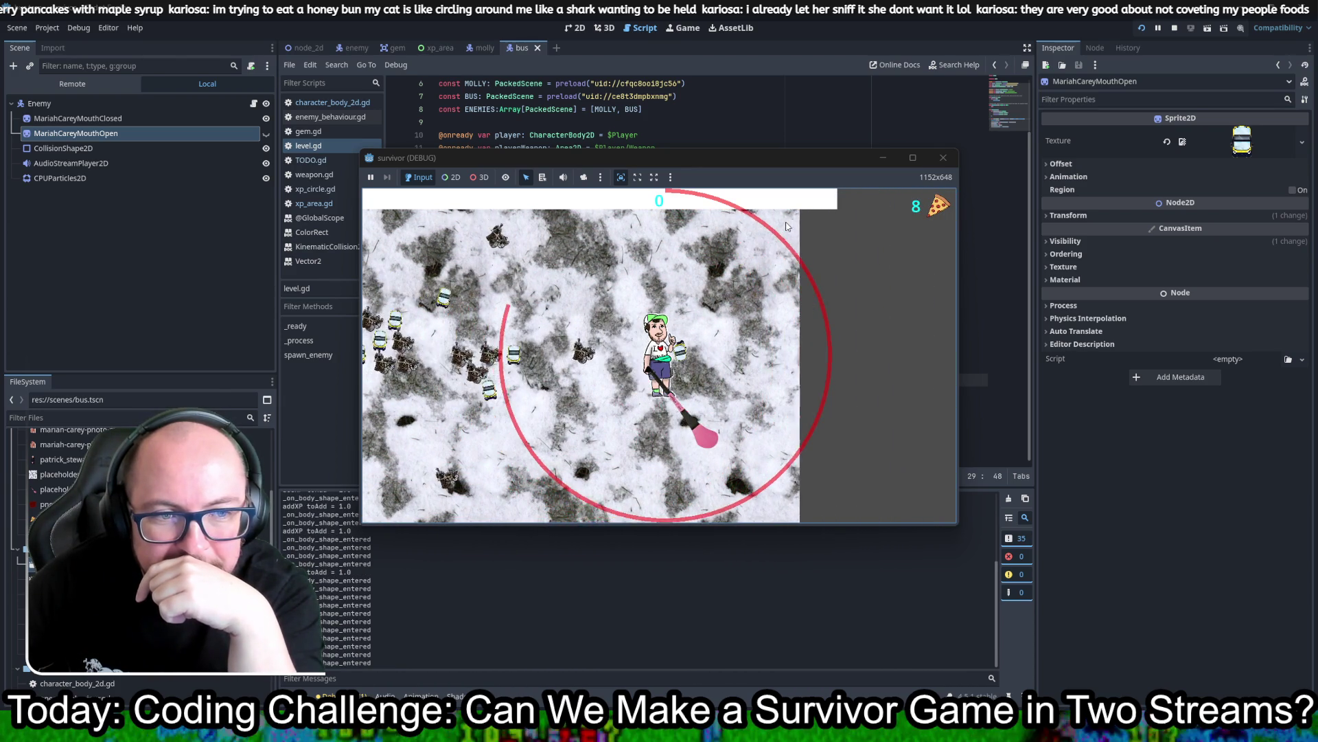
key("Left")
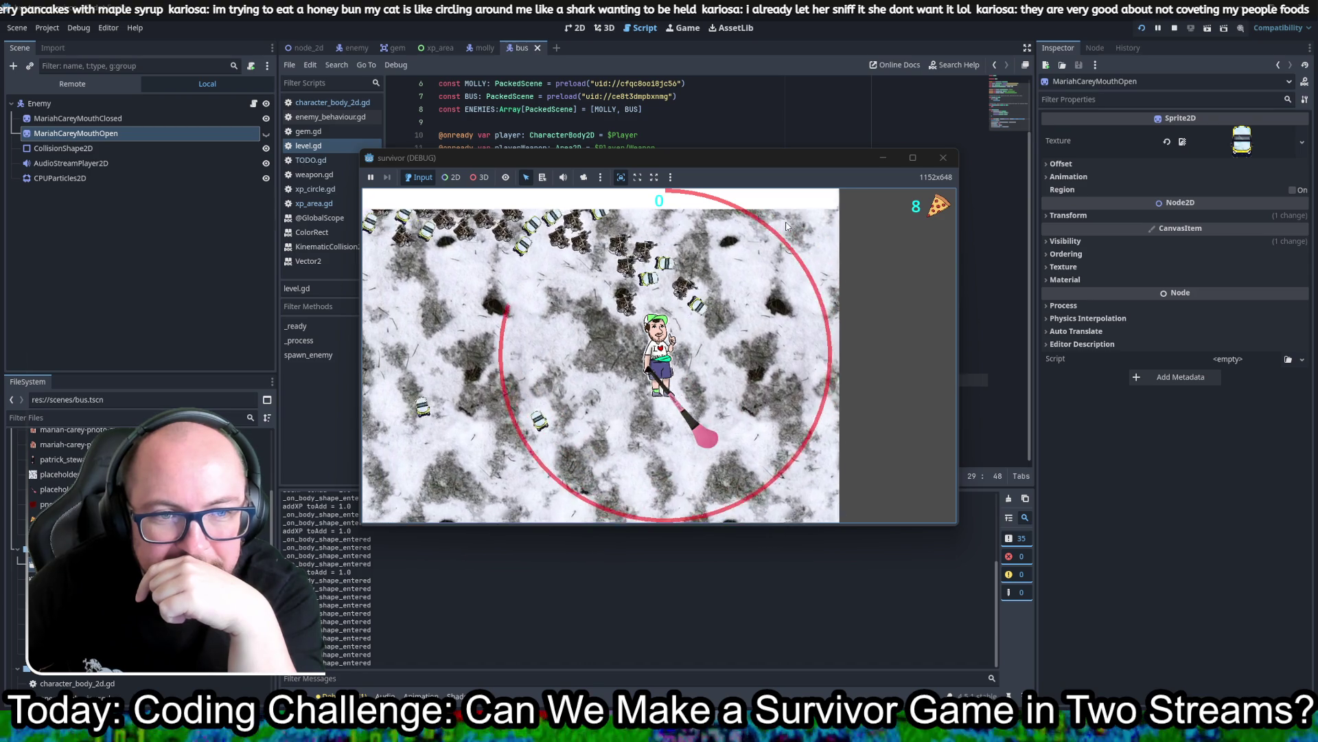
key("Left")
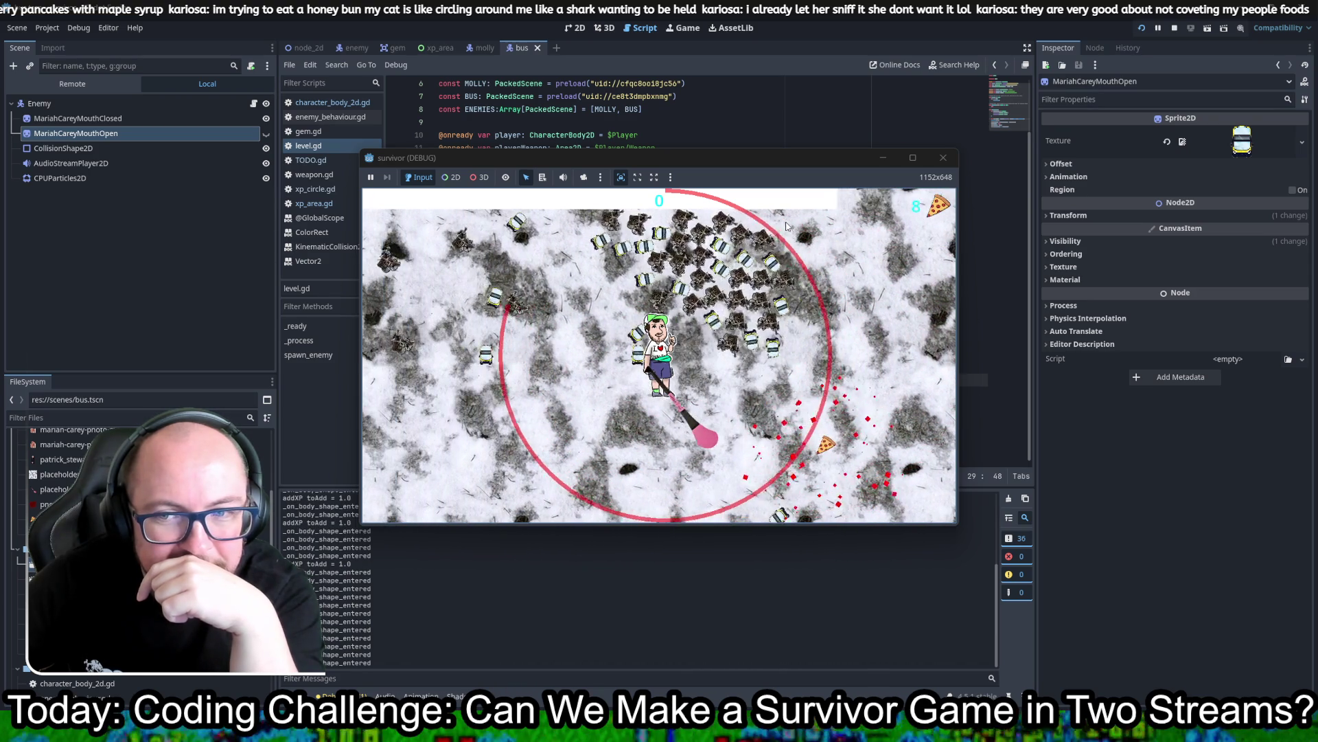
key("Up")
key("Left")
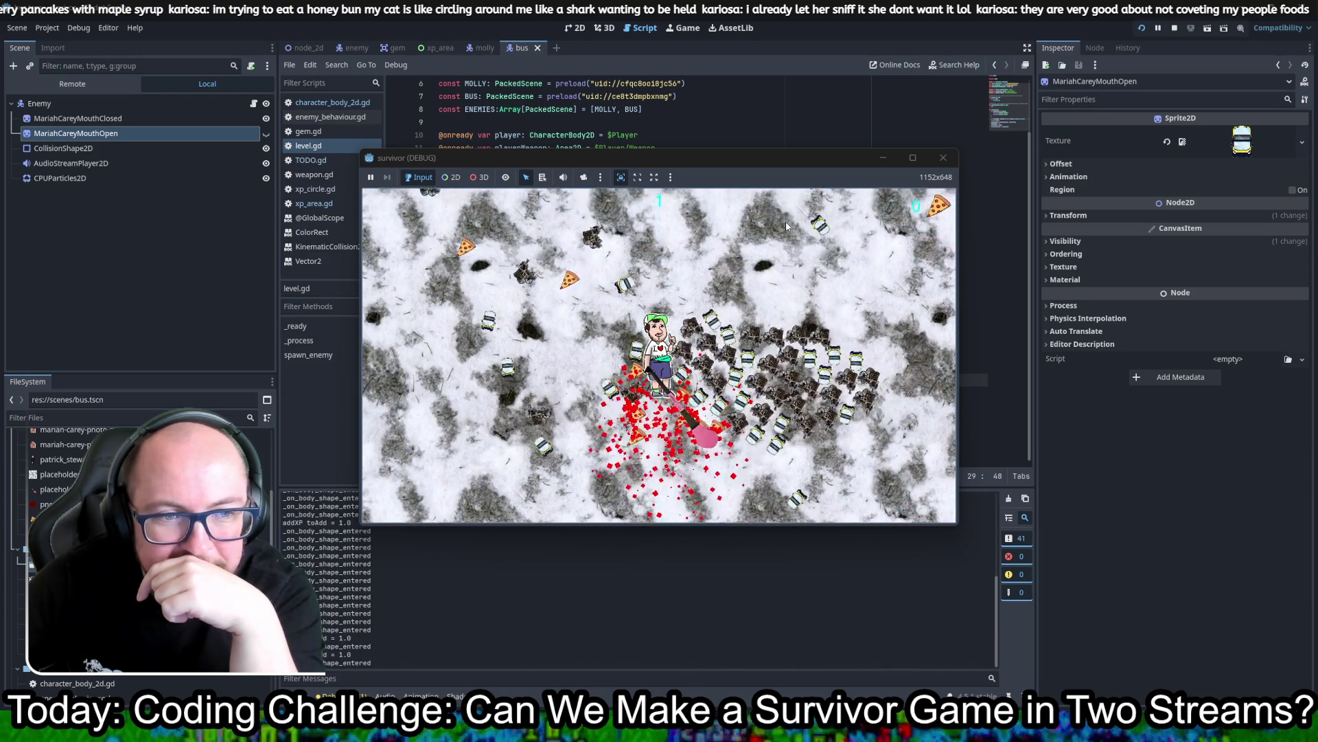
key("Left")
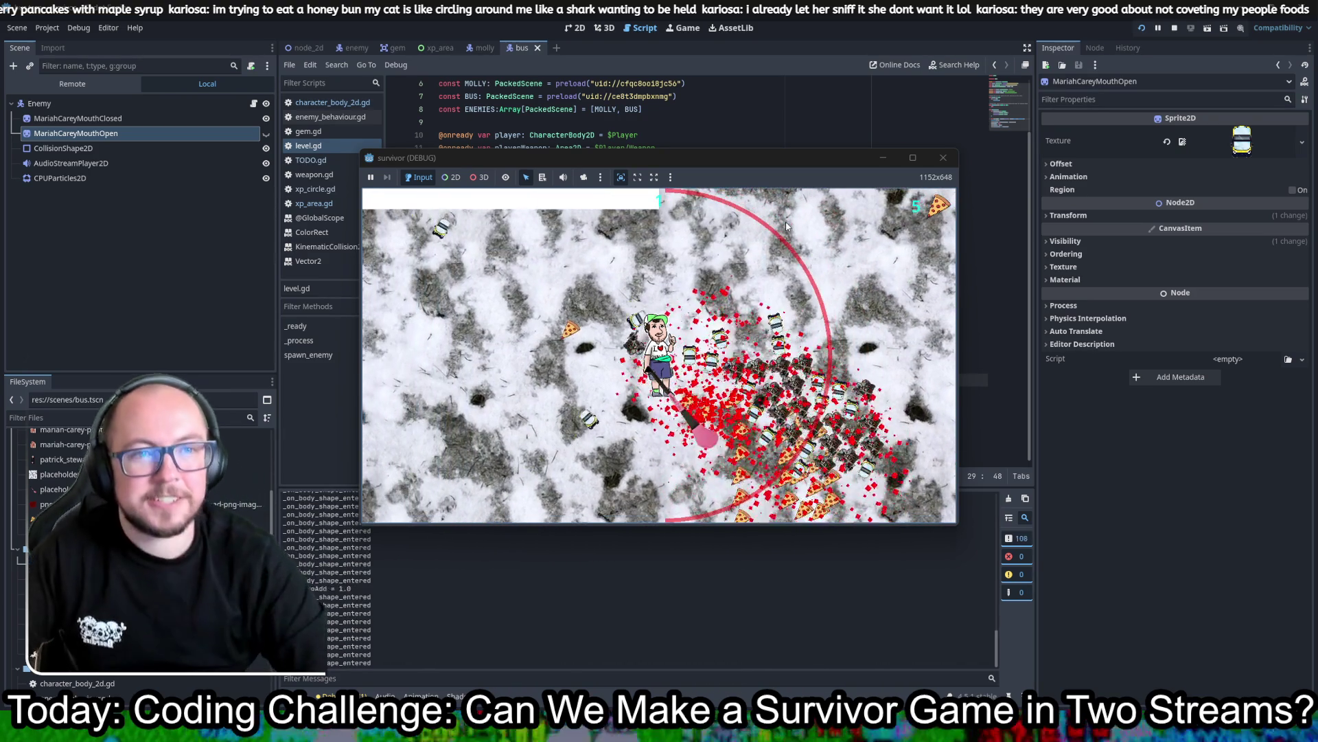
key("F8")
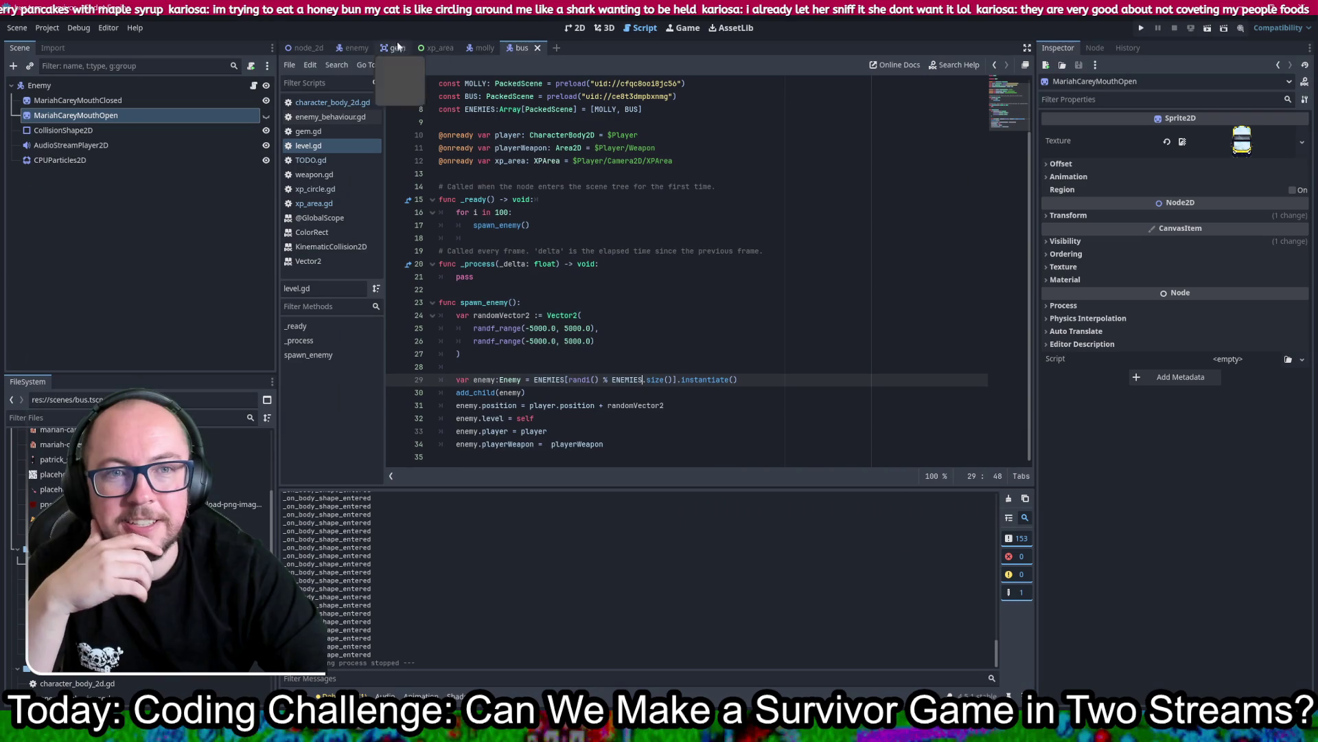
Step: Open enemy_behaviour.gd and select the _physics_process rotation code on lines 65–67
left_click(322, 119)
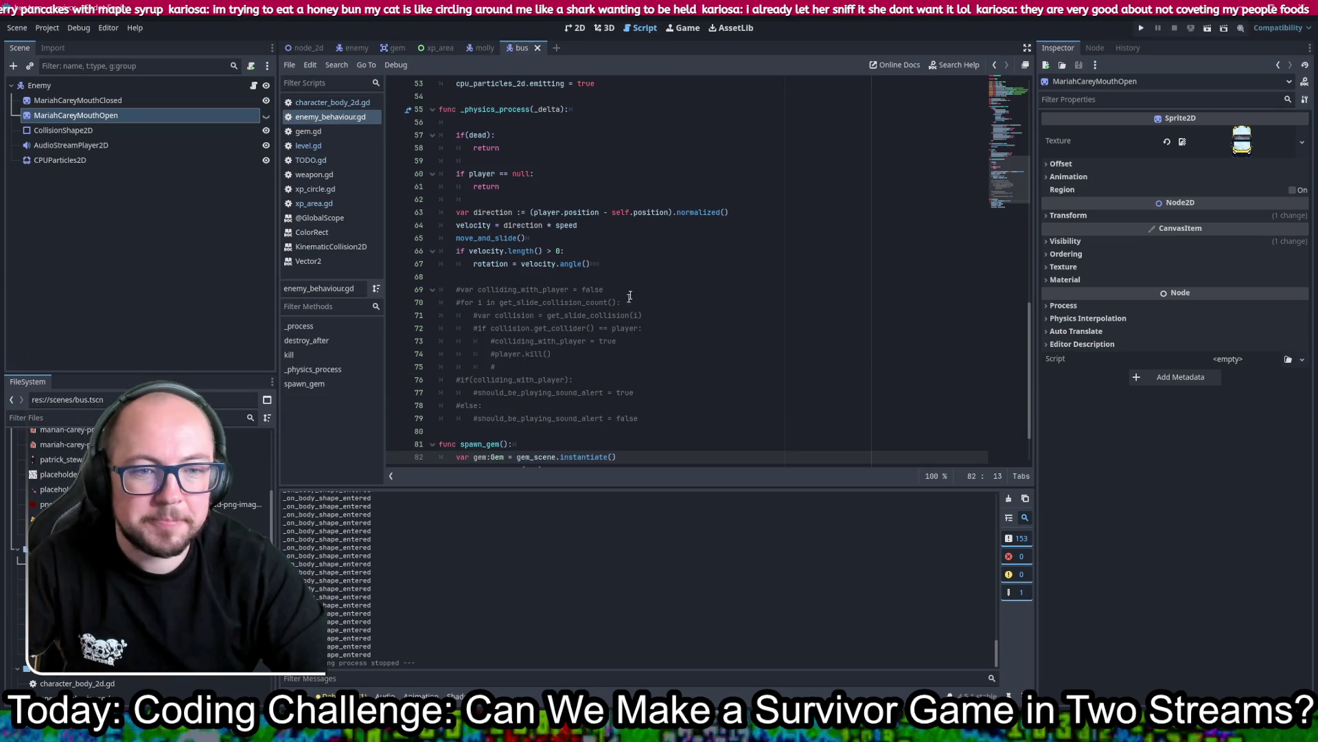
scroll(655, 336, "up", 3)
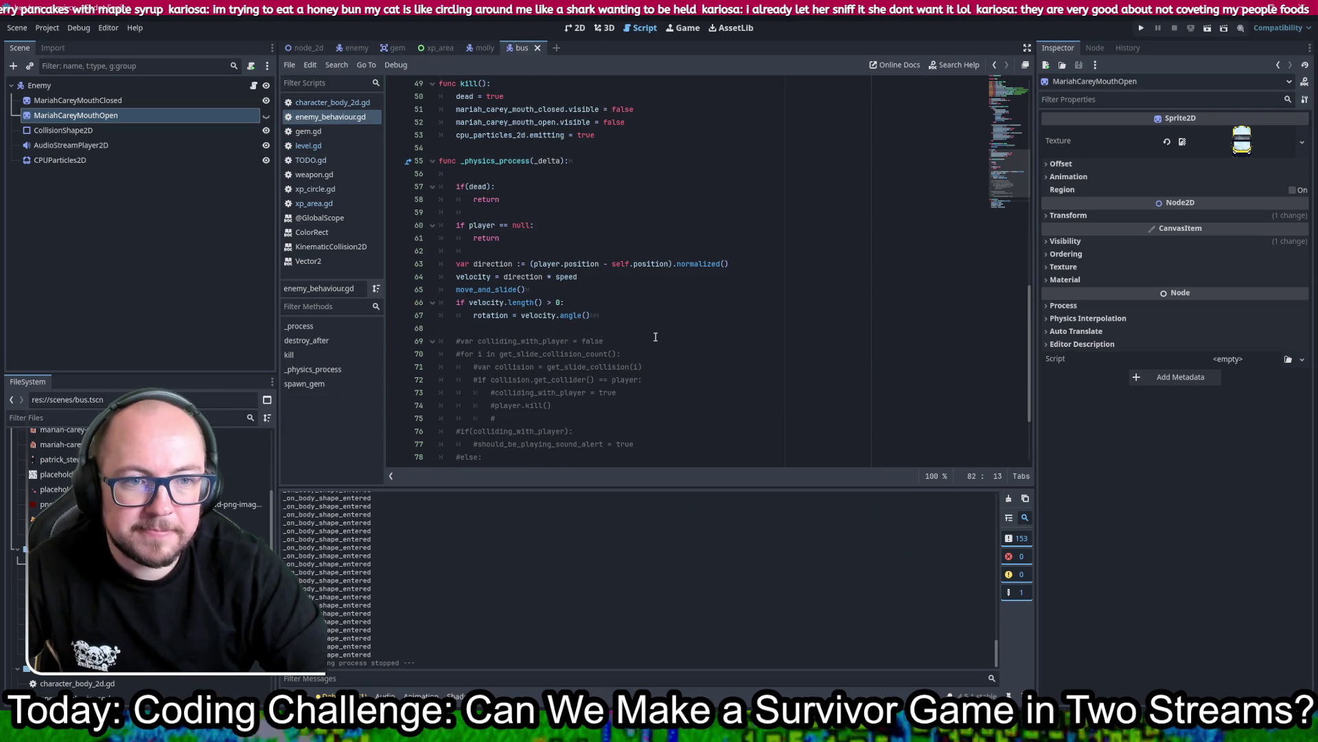
left_click_drag(632, 315, 606, 295)
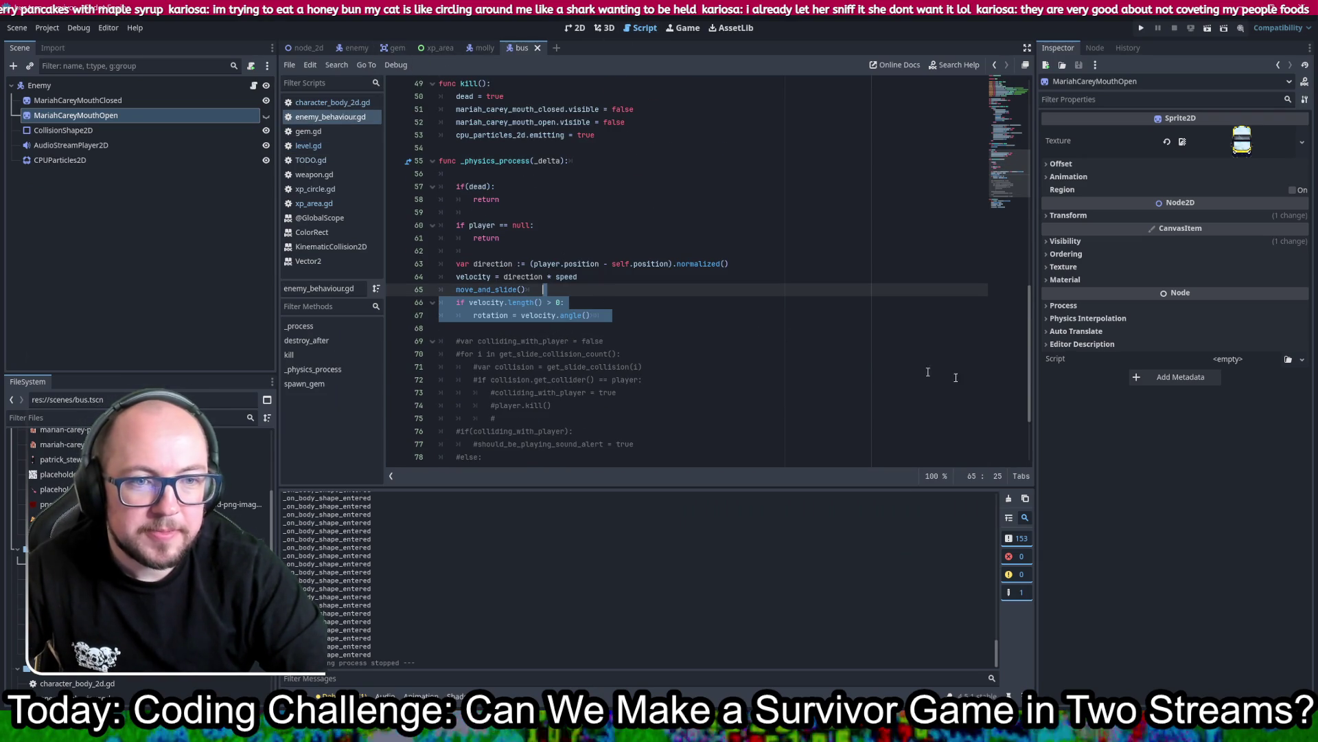
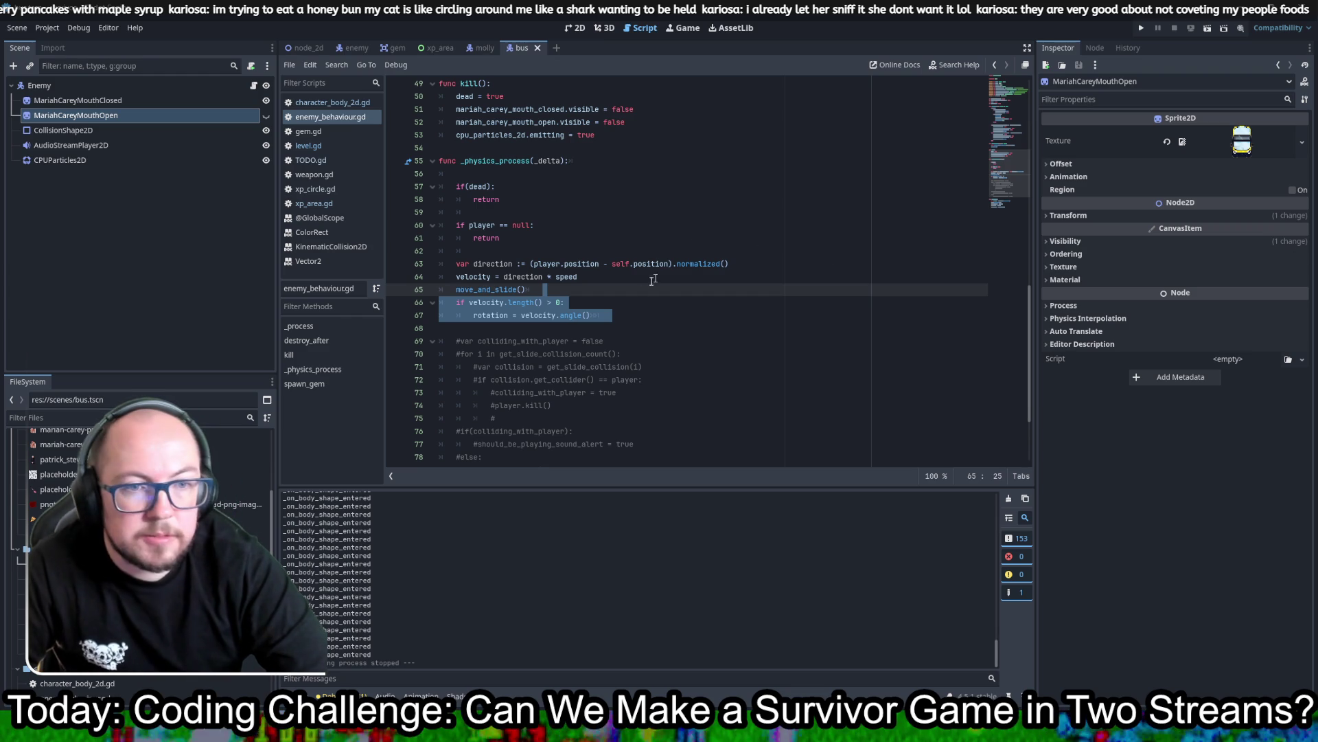
Step: Paste the clamp(target_angle, -PI/2, PI/2) code after move_and_slide(), comment out the old rotation block, and save
left_click(563, 293)
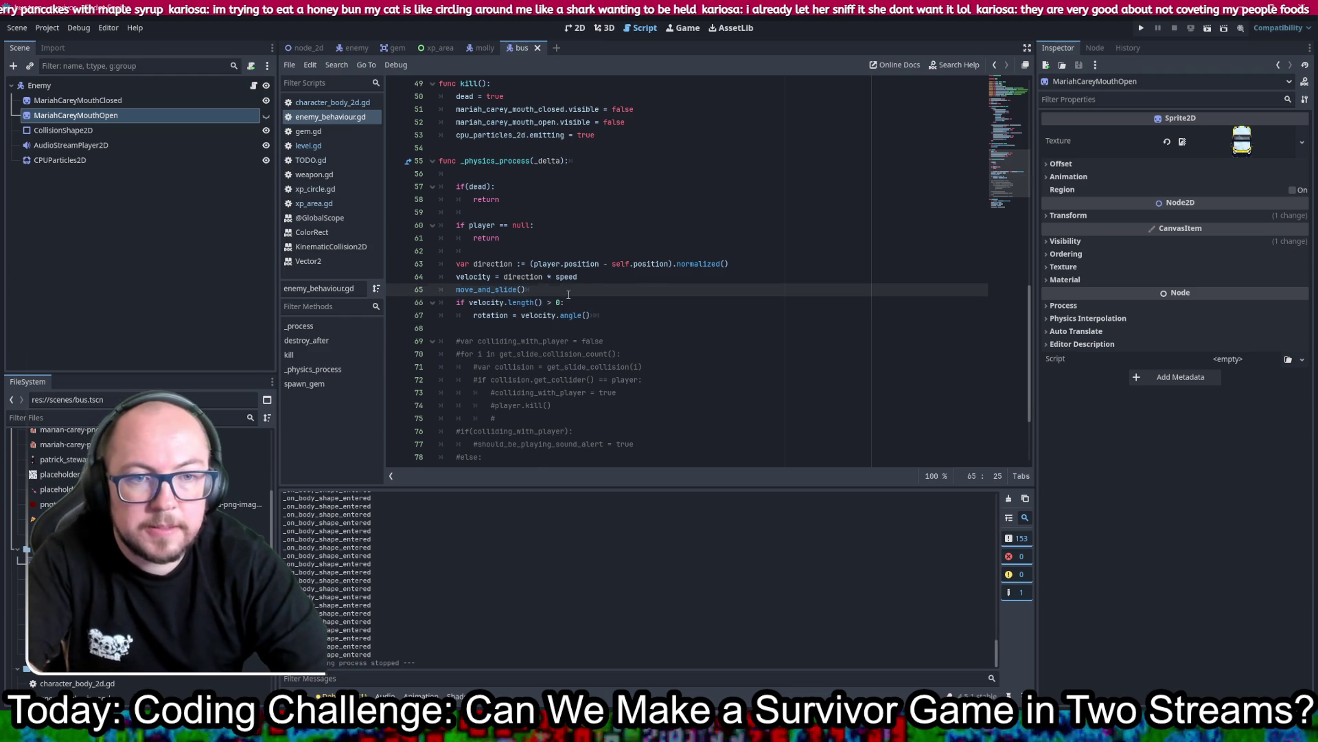
key("Return")
key("Return")
key("Return")
key("Up")
key("ctrl+v")
scroll(618, 289, "down", 3)
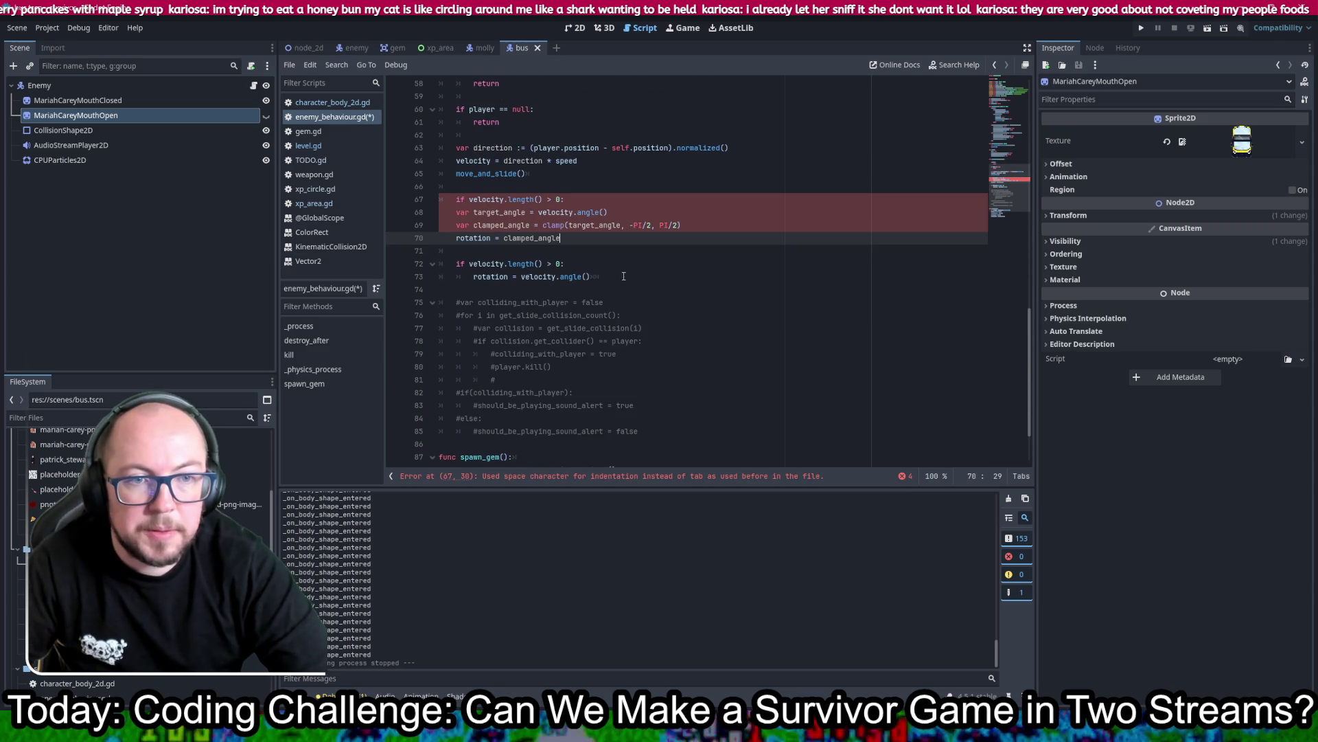
left_click_drag(605, 277, 623, 266)
key("ctrl+k")
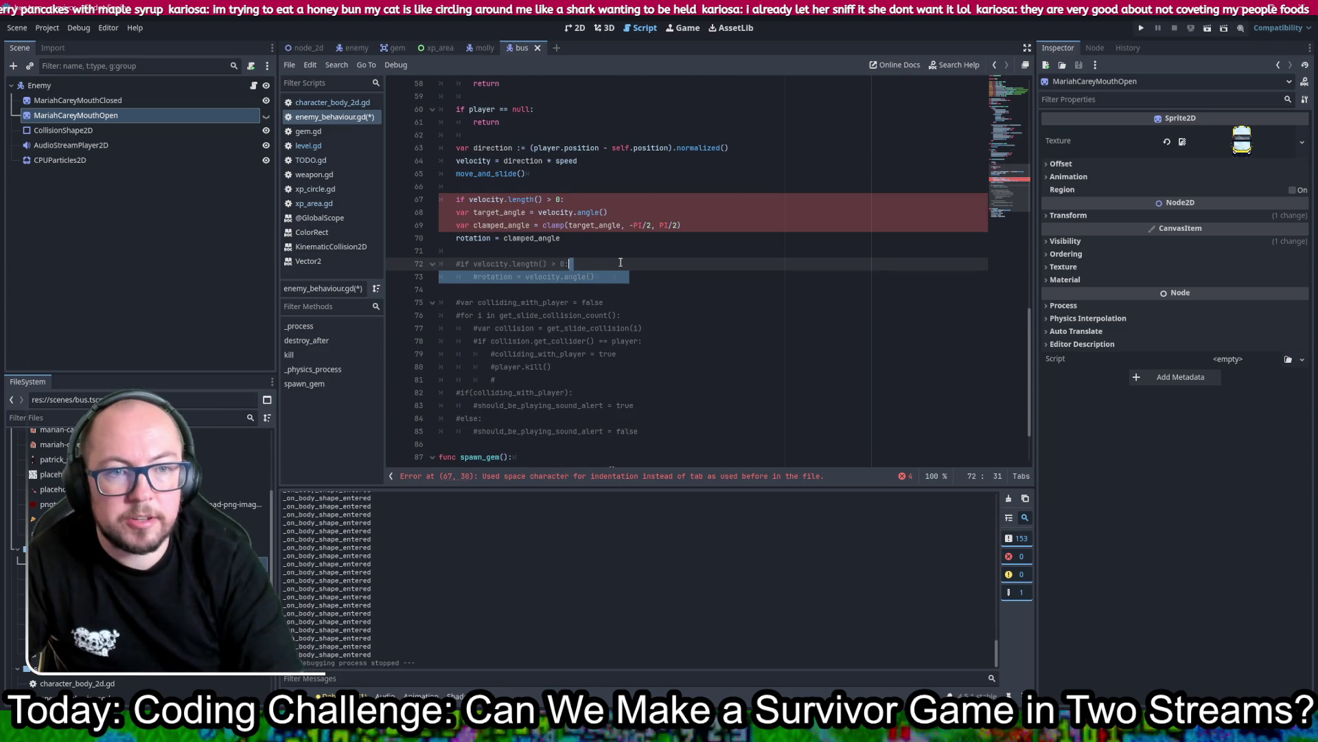
key("ctrl+s")
Step: Indent the three lines under the new if block and run the game
mouse_move(453, 211)
left_mouse_down()
mouse_move(628, 227)
mouse_move(618, 238)
left_mouse_up()
key("Tab")
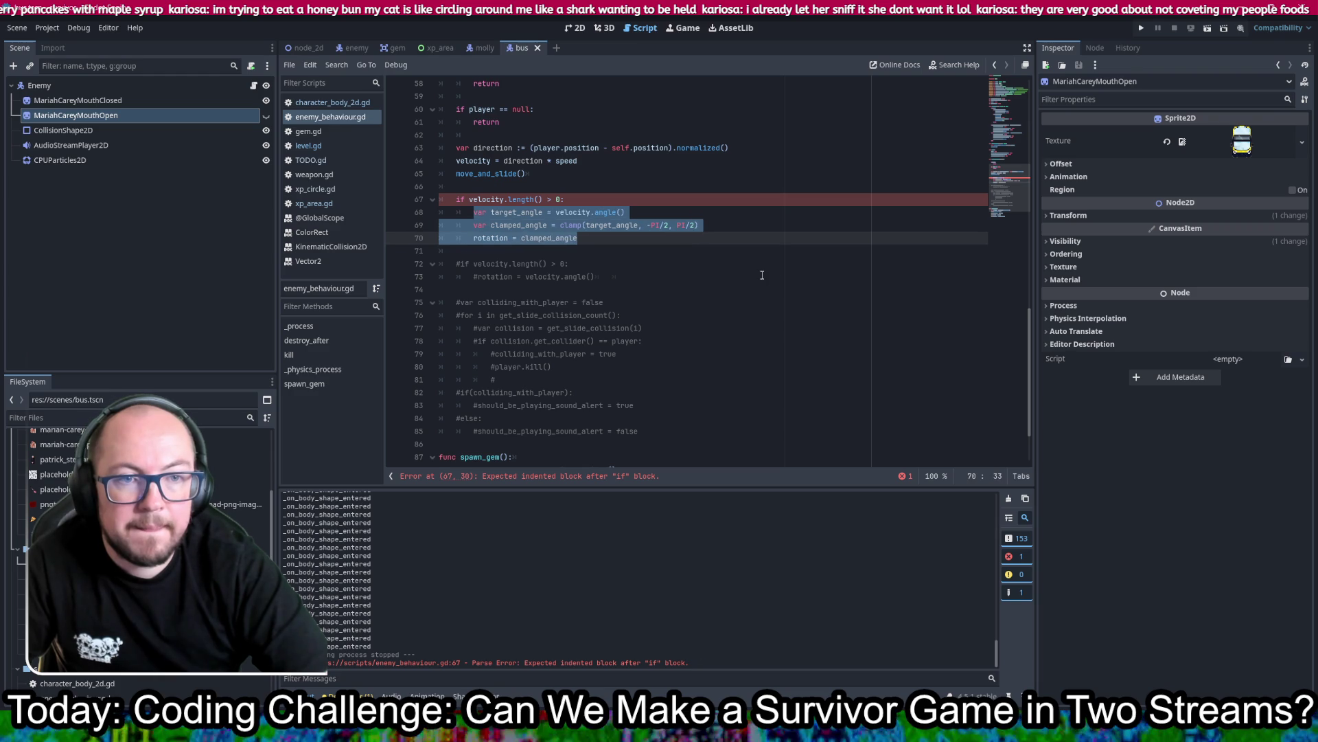
left_click(763, 267)
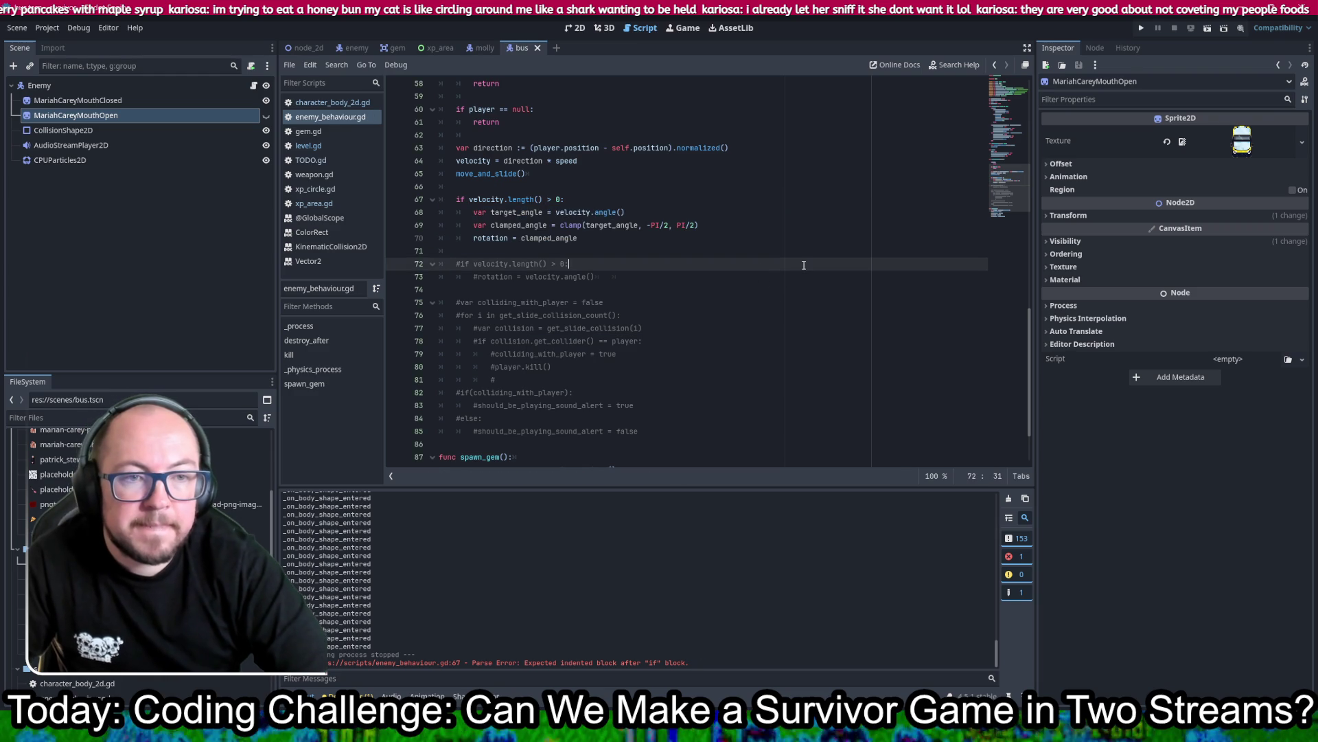
left_click(1141, 27)
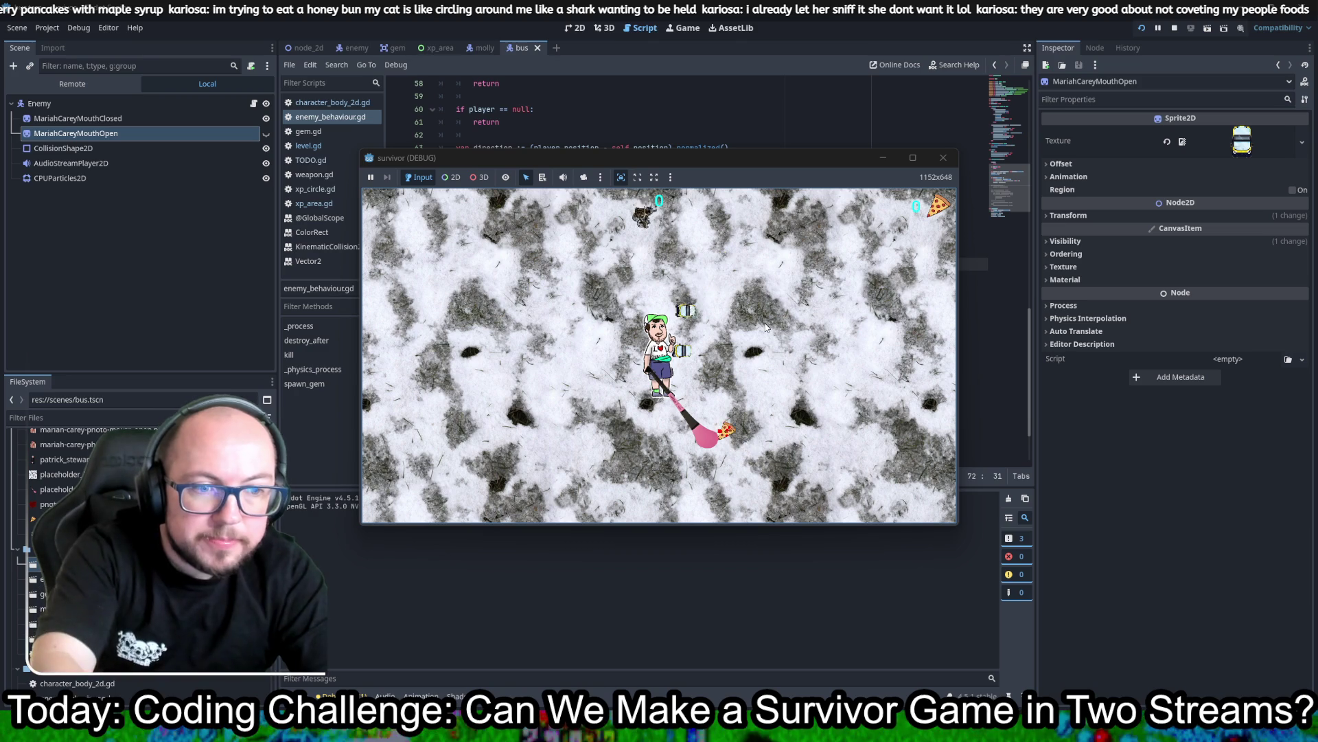
Step: Walk the player around with WASD to watch the buses rotate, then close the game window
key("d")
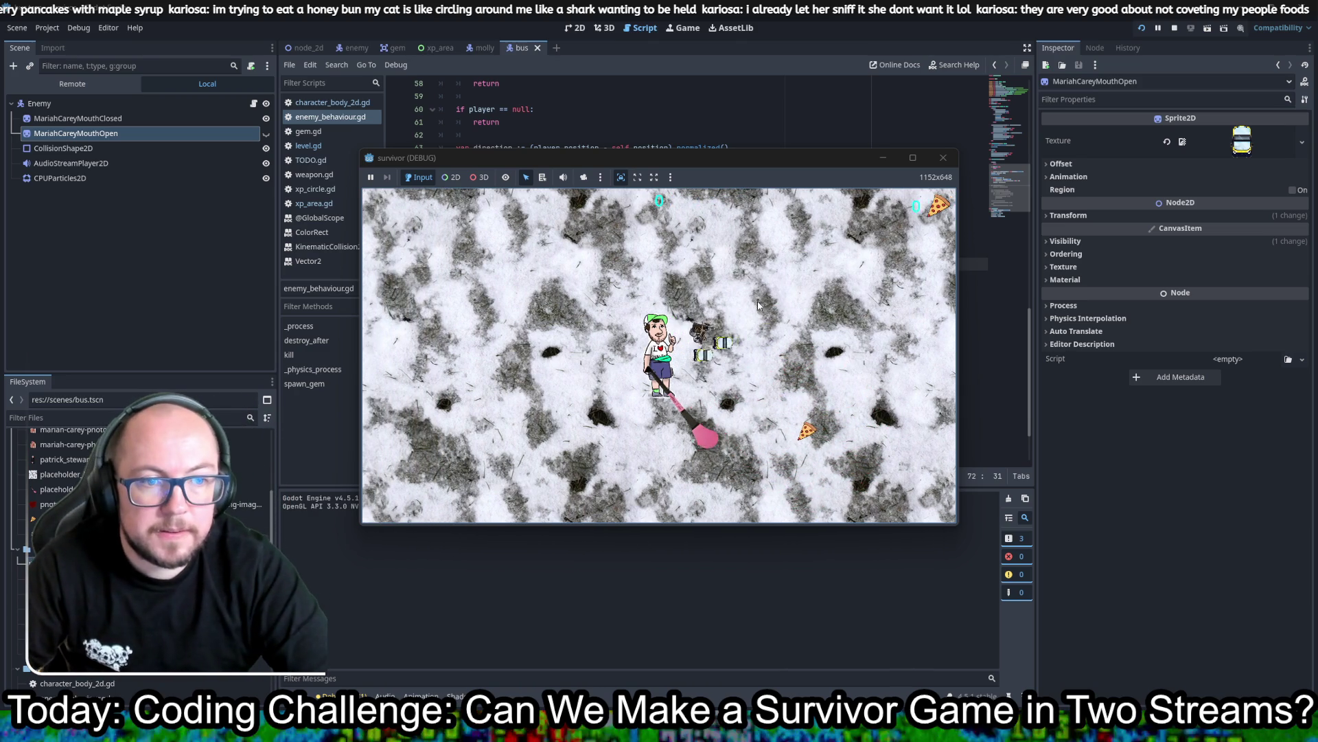
key("d")
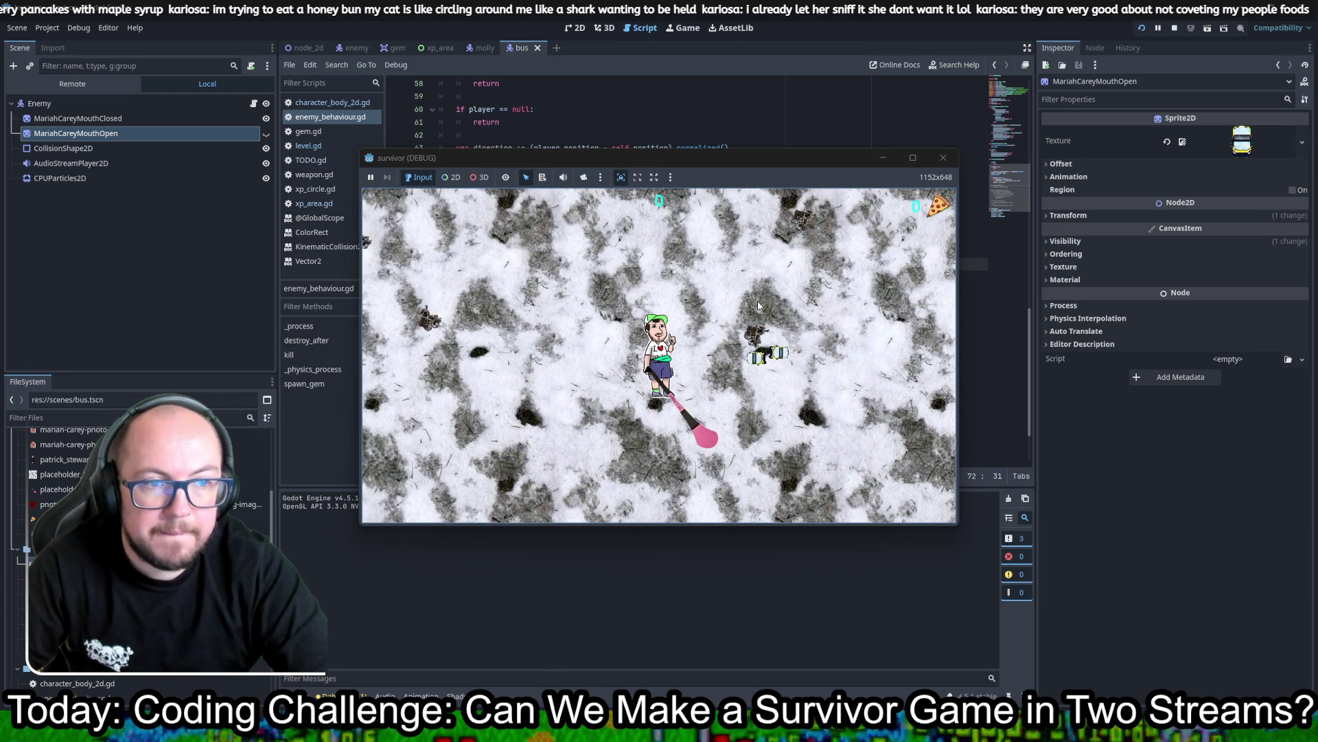
key("s")
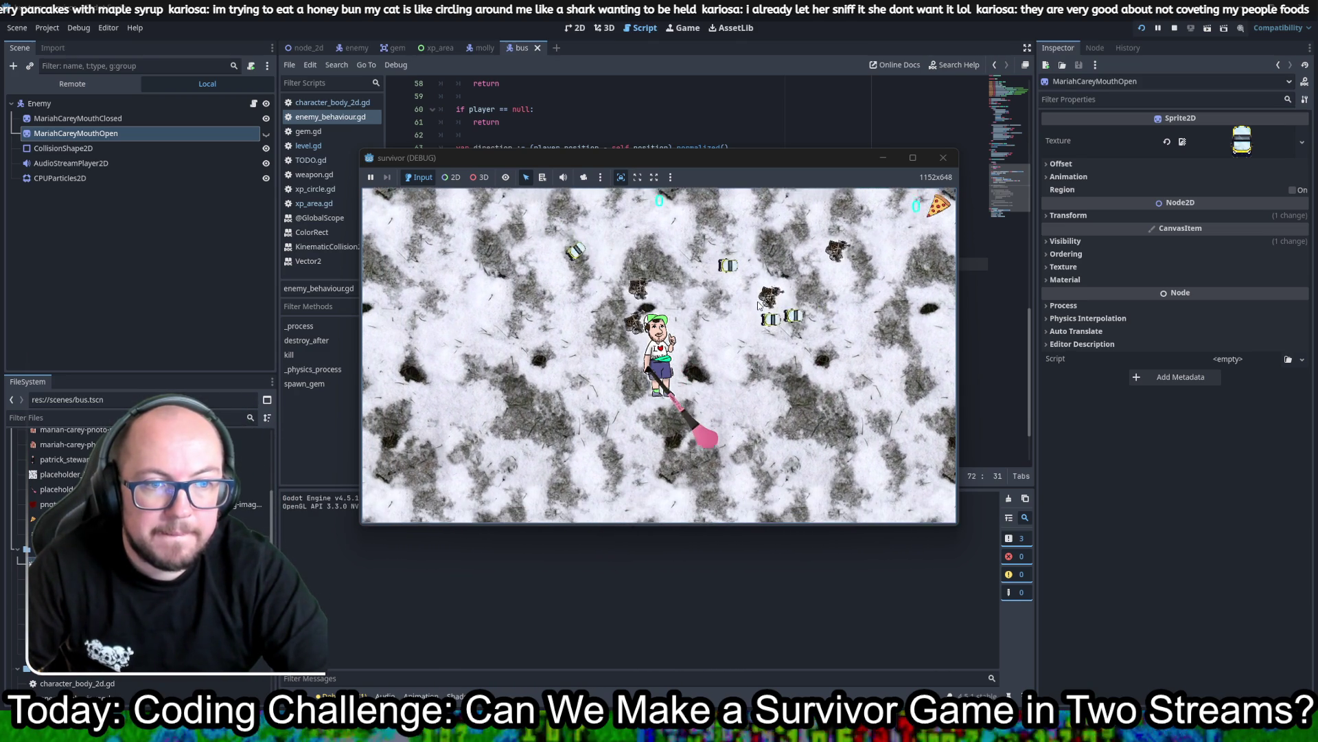
key("d")
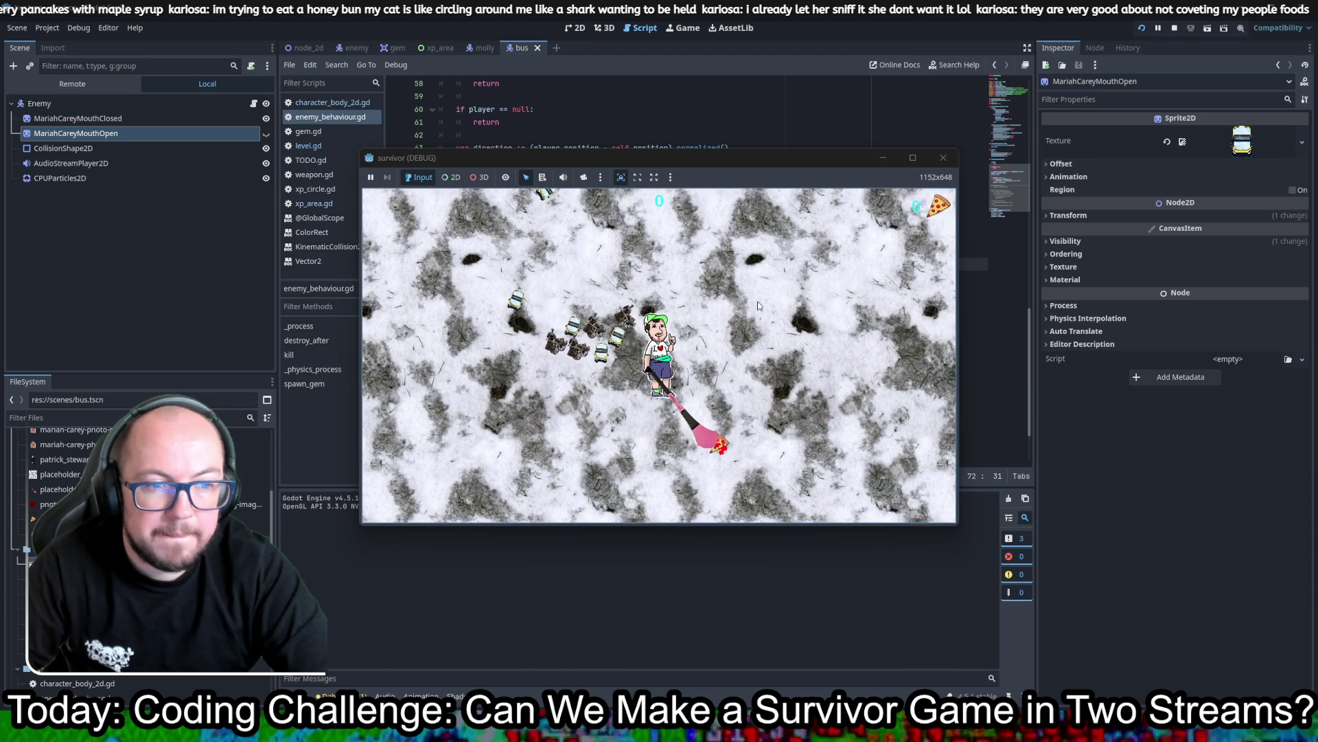
key("d")
key("s")
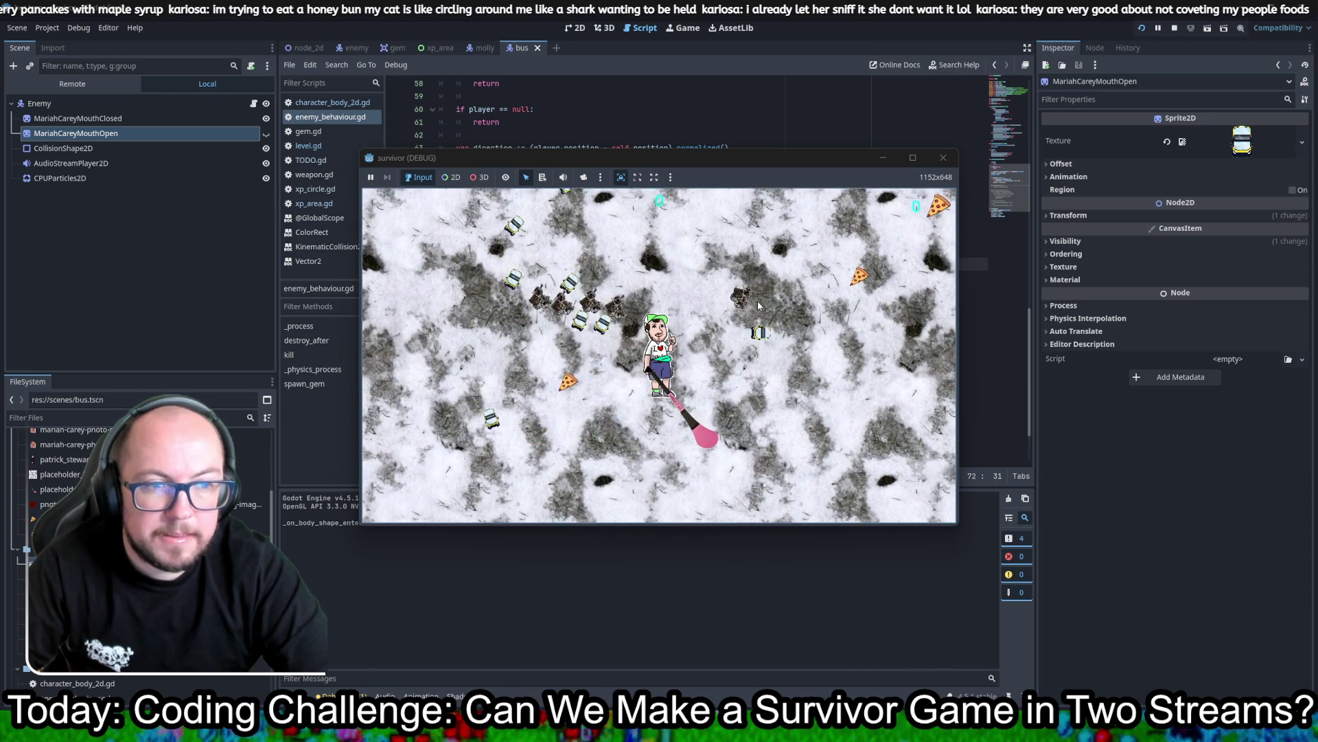
key("d")
key("w")
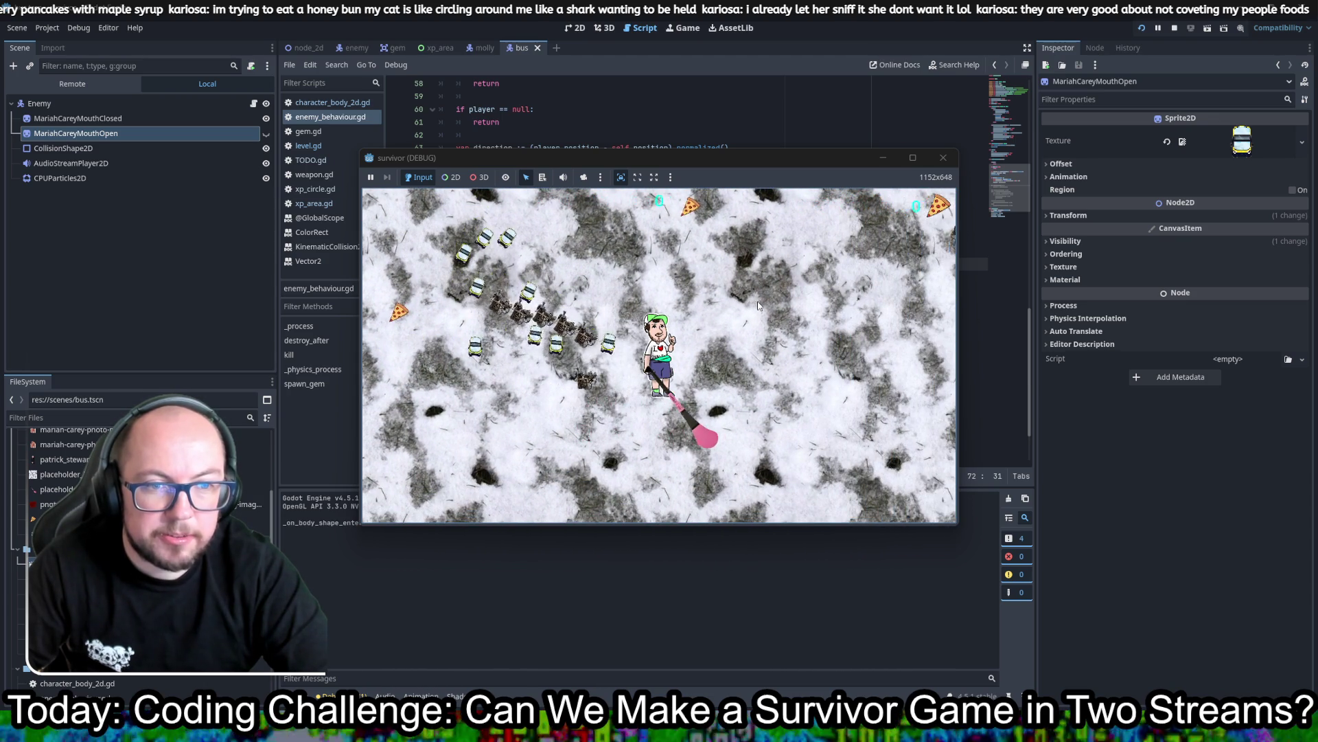
key("w")
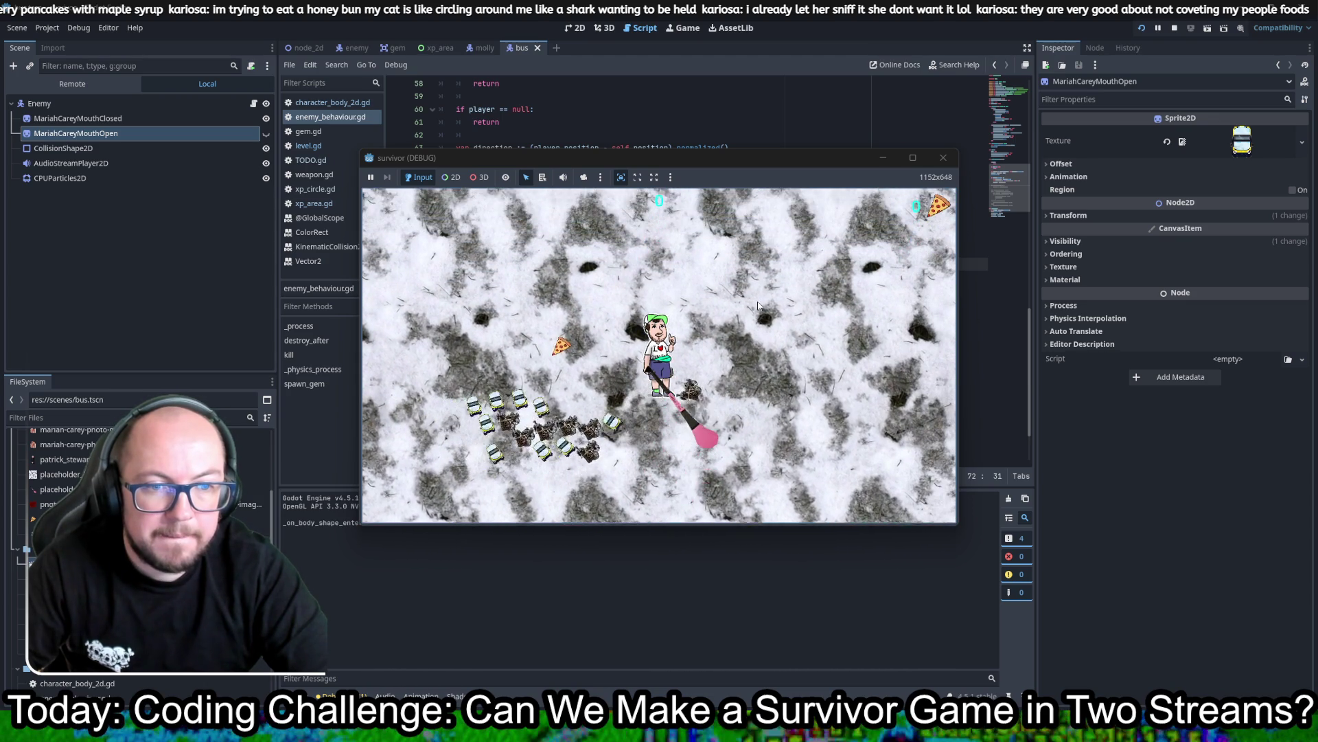
key("a")
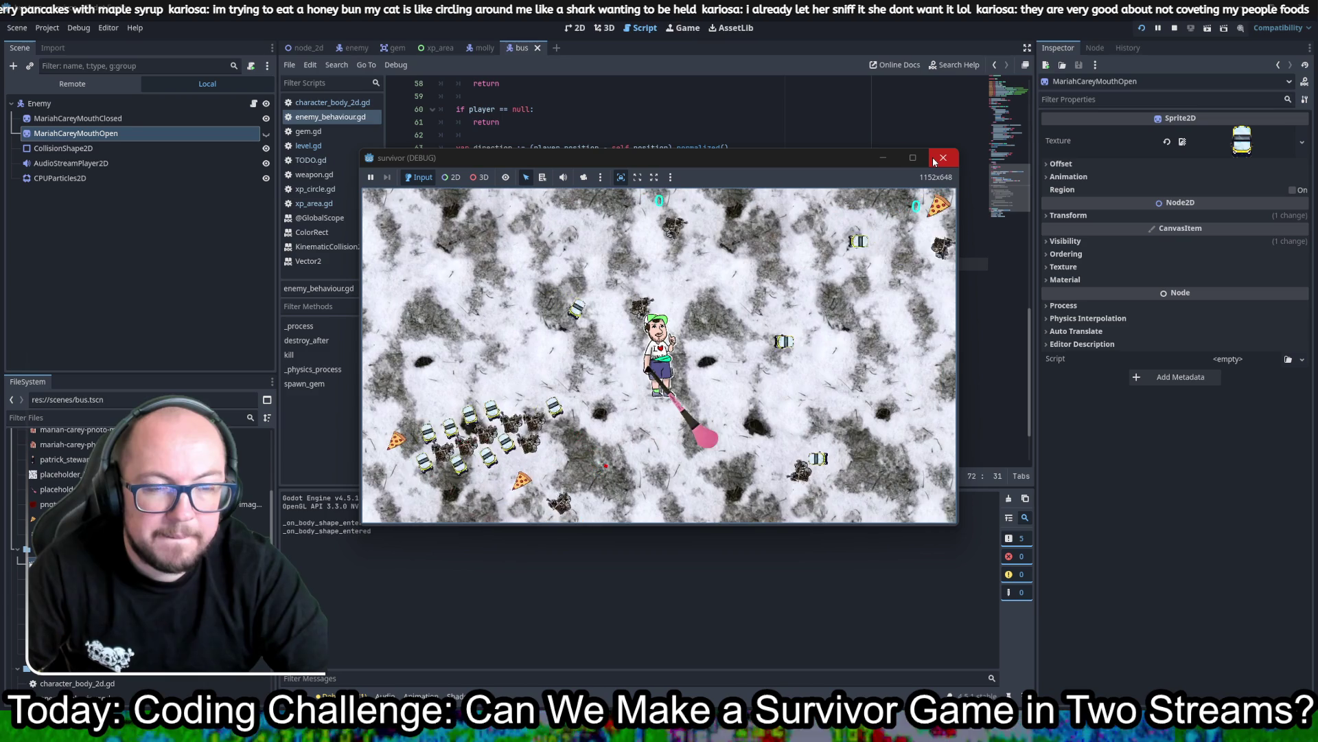
key("d")
key("s")
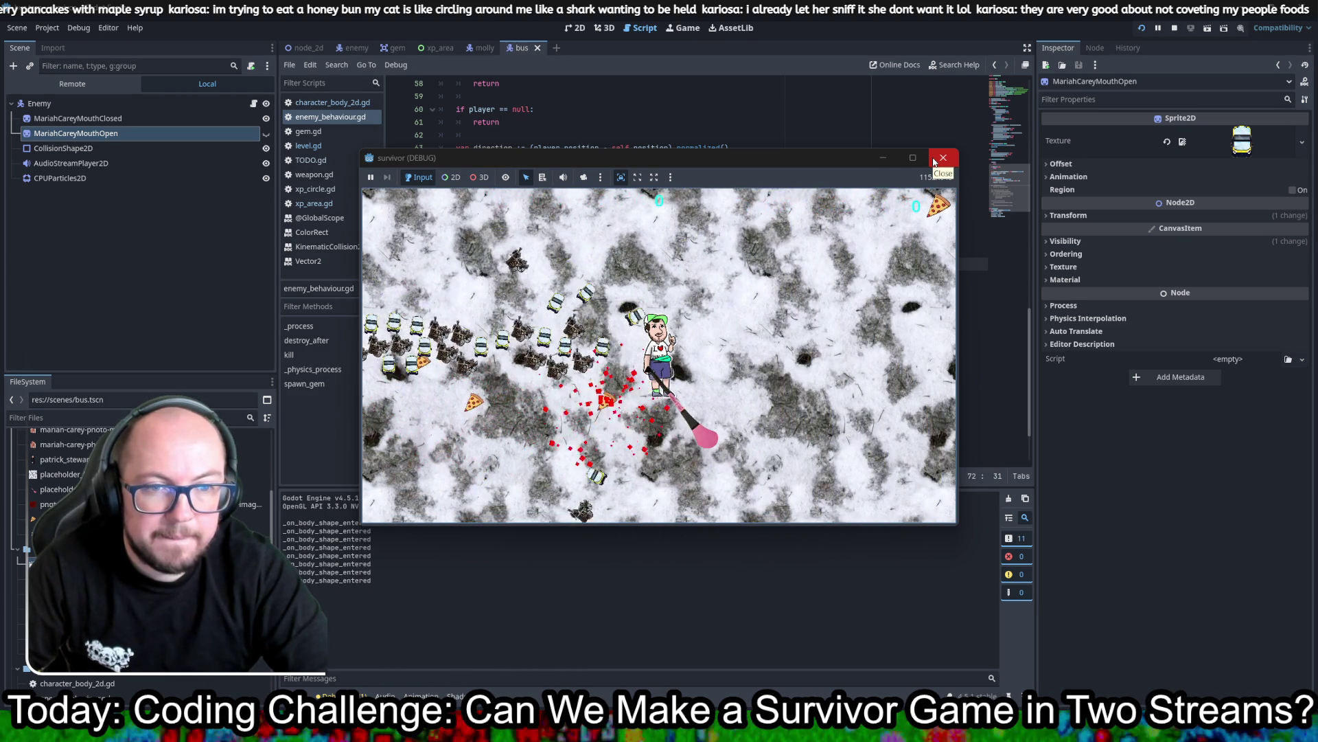
left_click(935, 160)
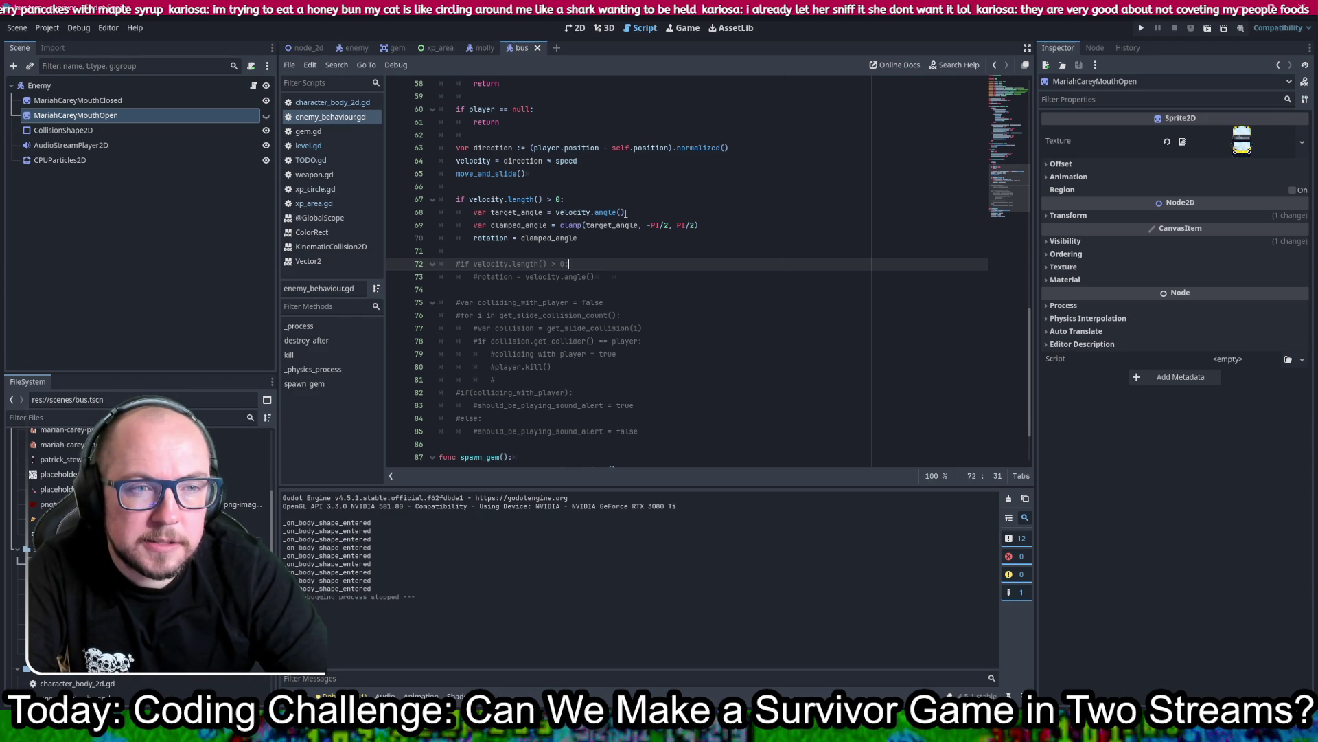
Step: Undo the clamp code, leaving rotation = velocity.angle() with its right = 0, left = 180 comment
mouse_move(600, 213)
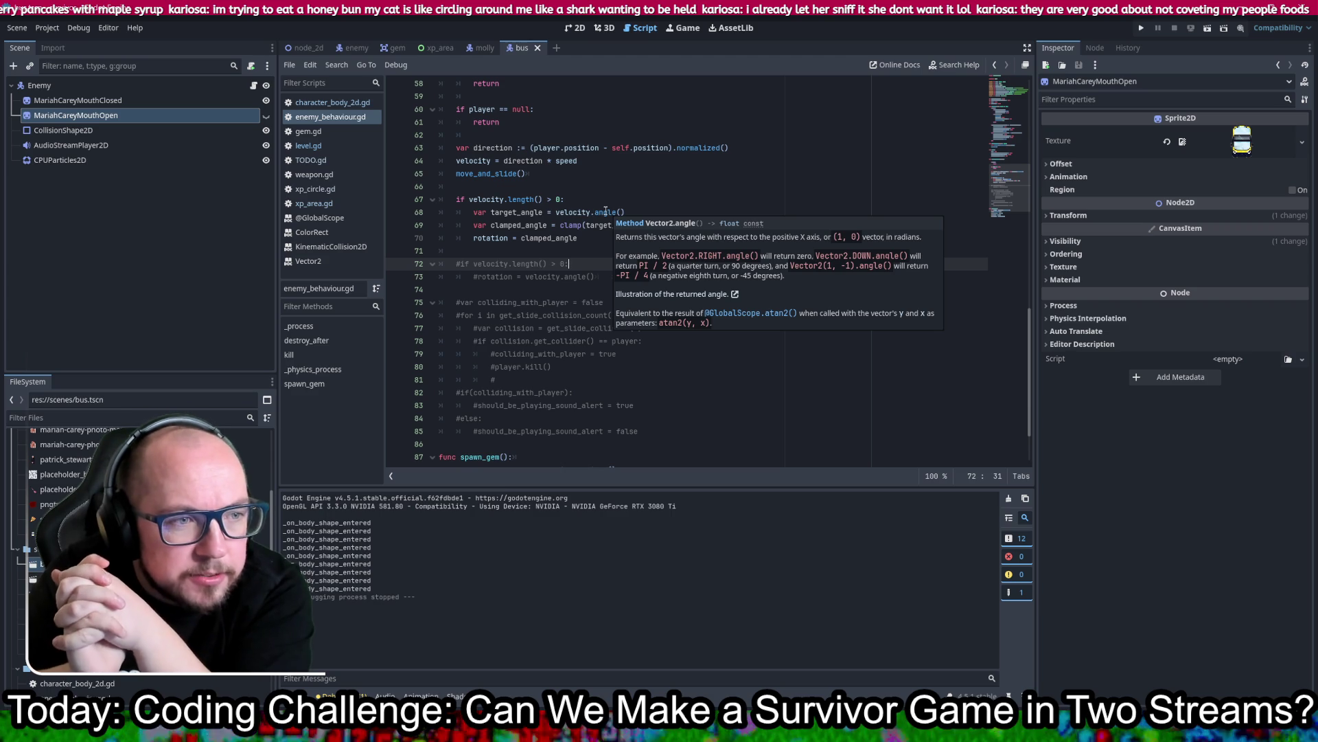
key("ctrl+z")
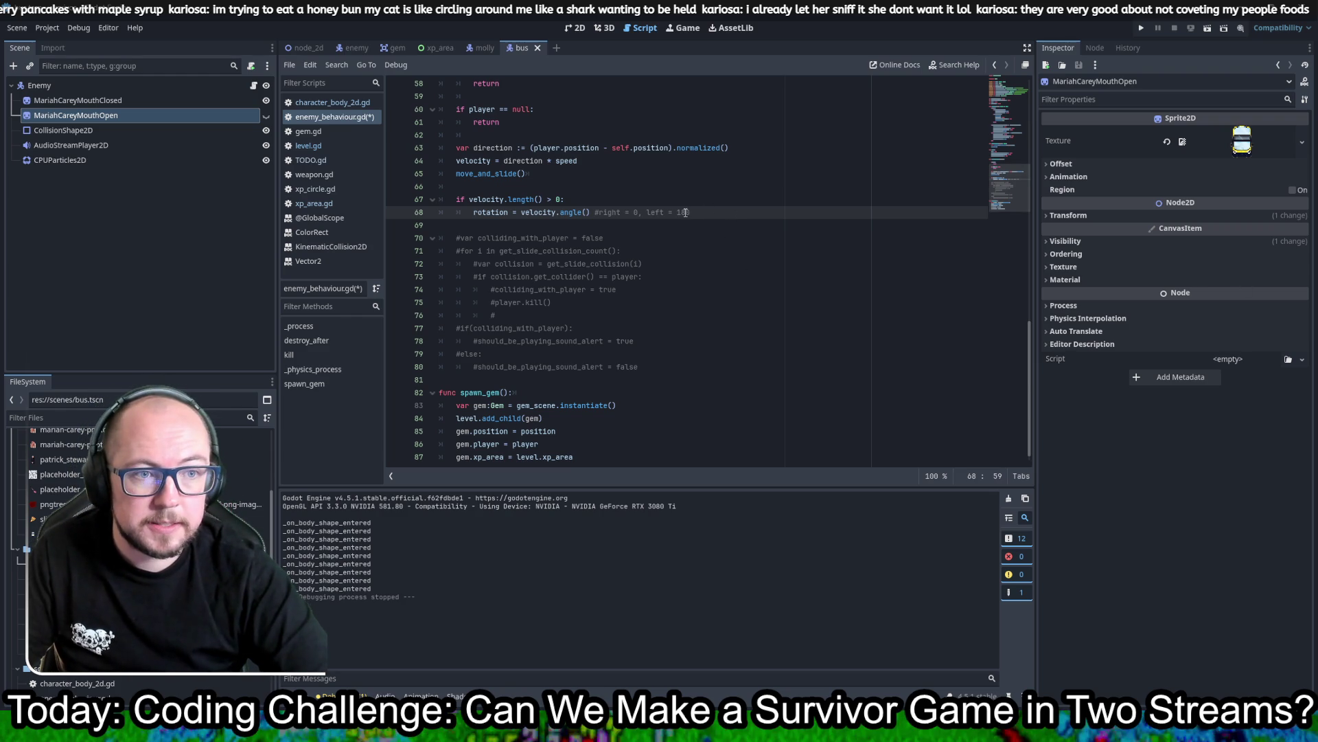
Step: Annotate the comment with 0/3.14159/pi, add print(rotation), save, and test-run the game
type("0/3.14159/pi")
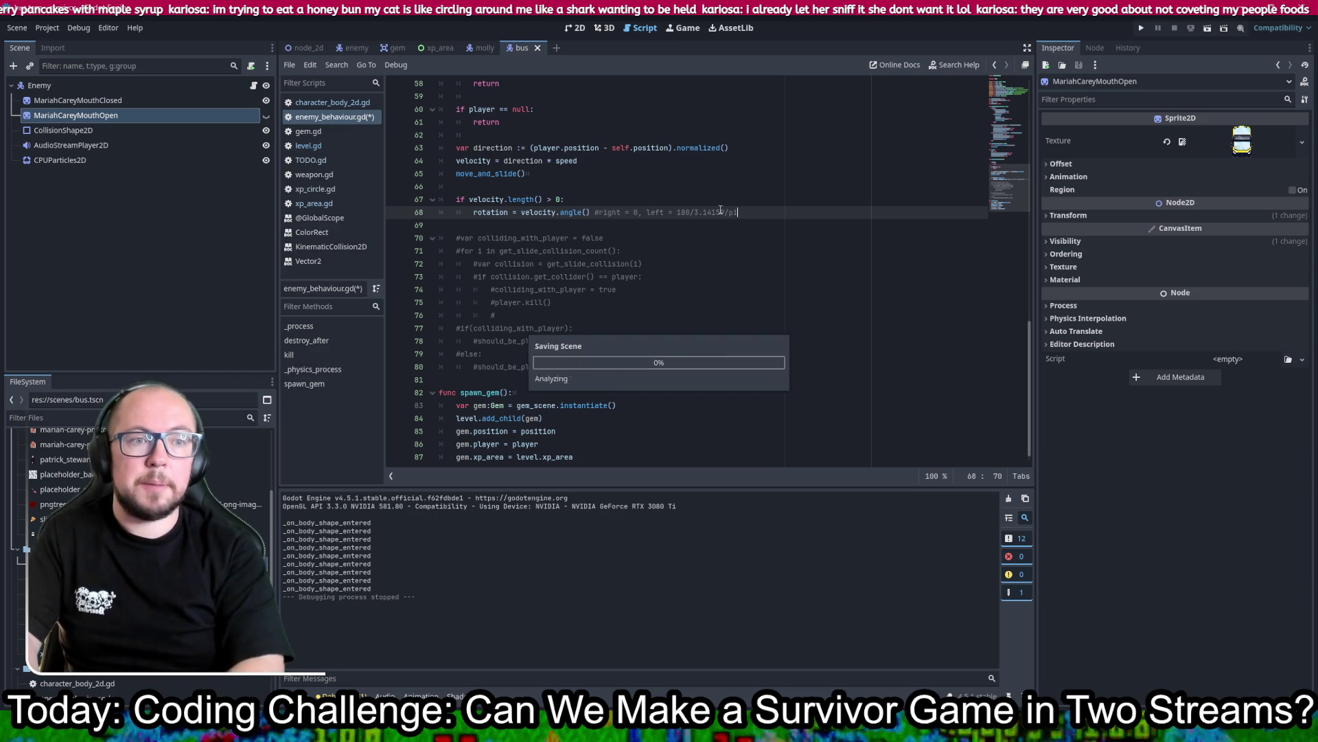
key("ctrl+s")
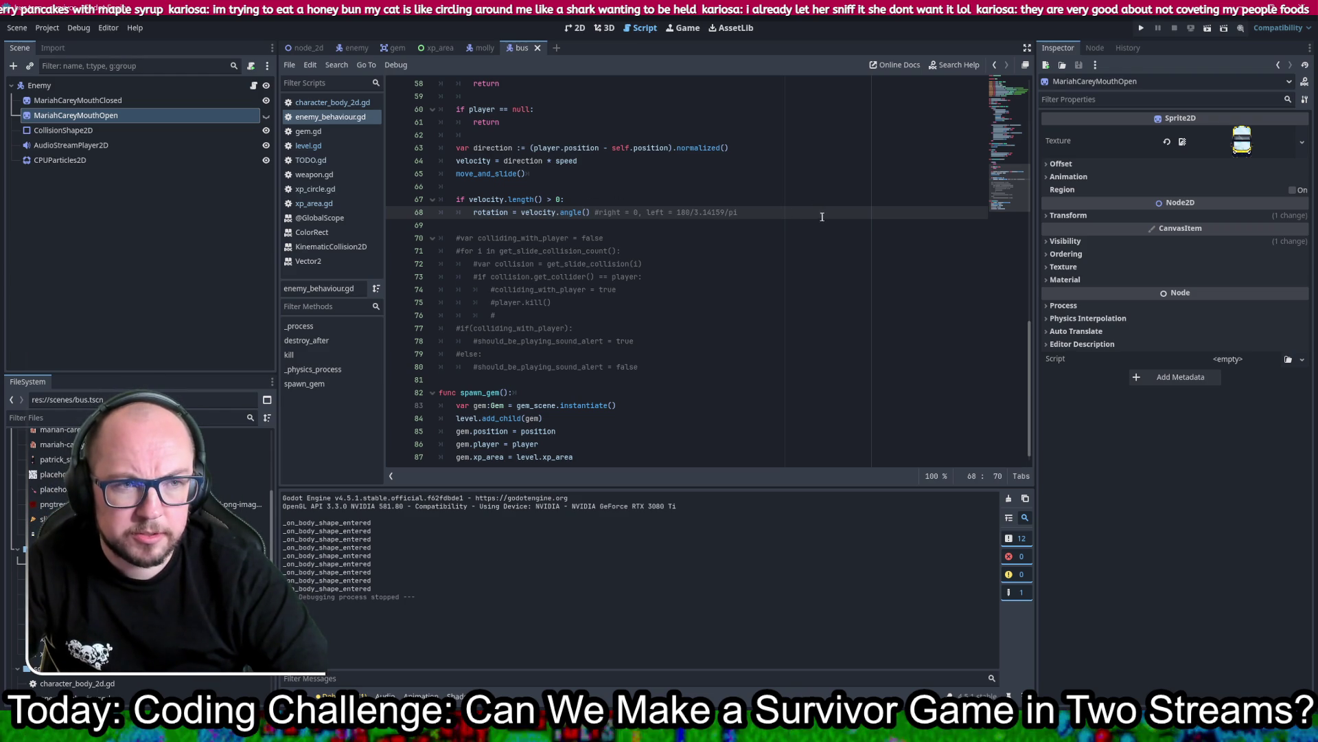
key("Return")
type("print")
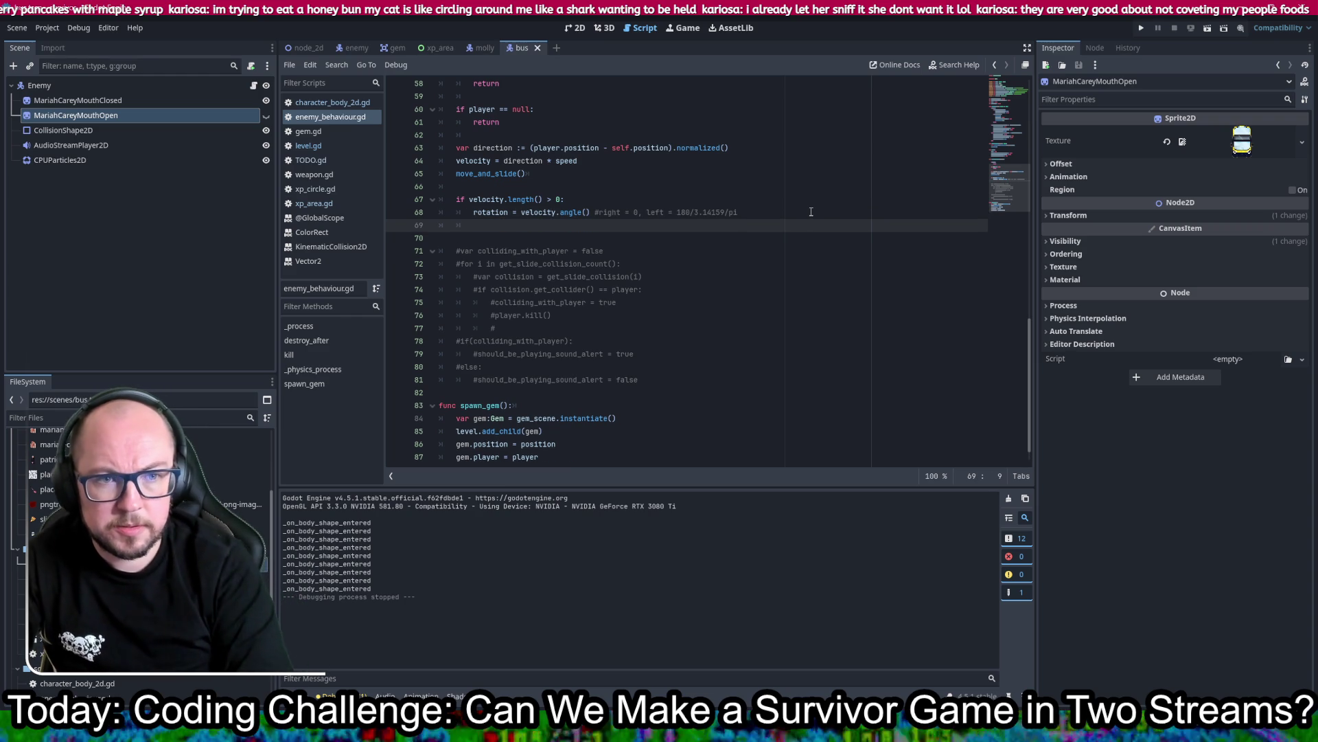
type("(rot")
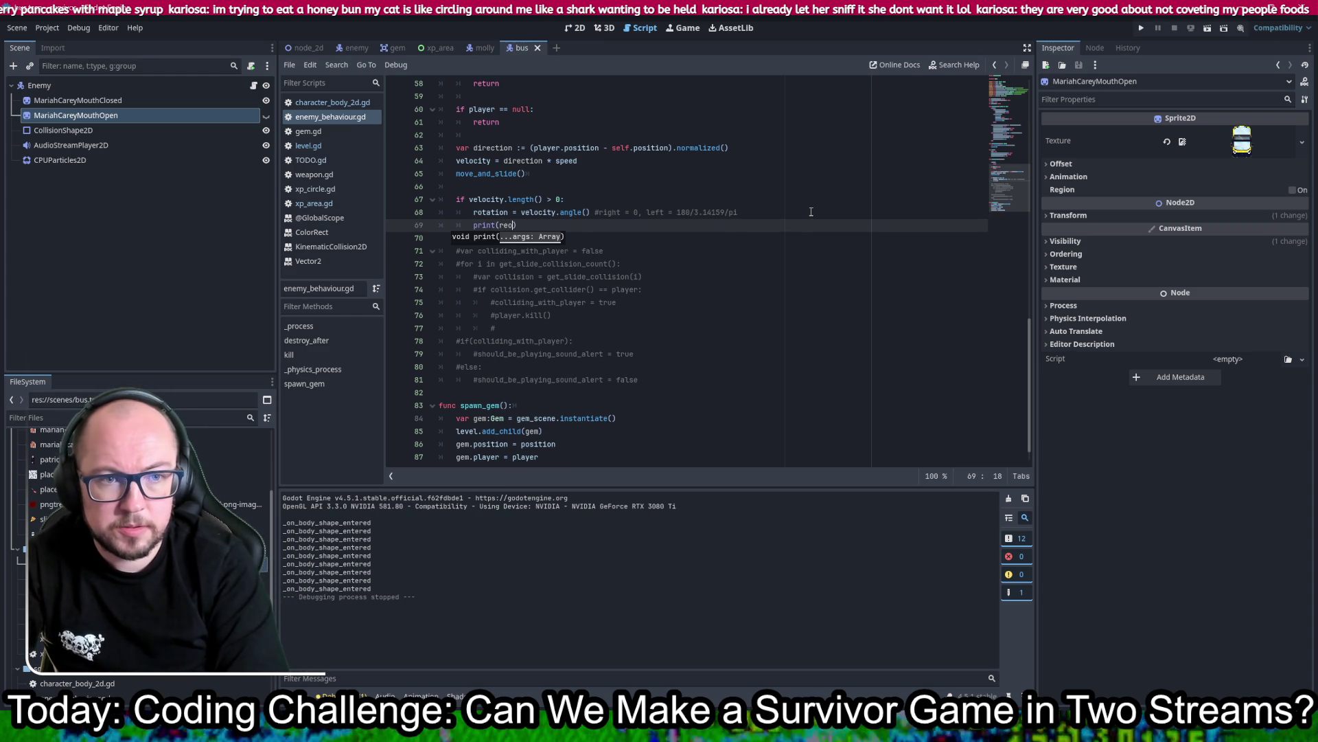
type("ation")
key("ctrl+s")
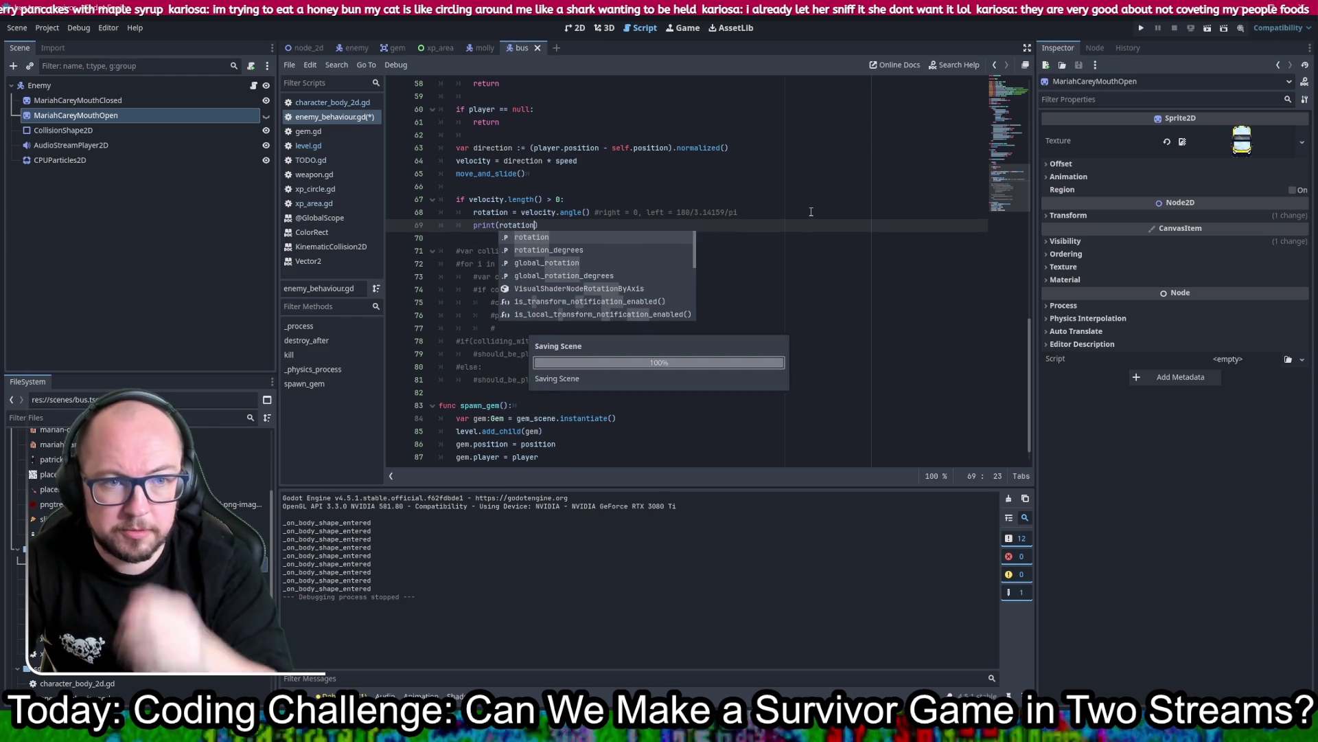
key("Escape")
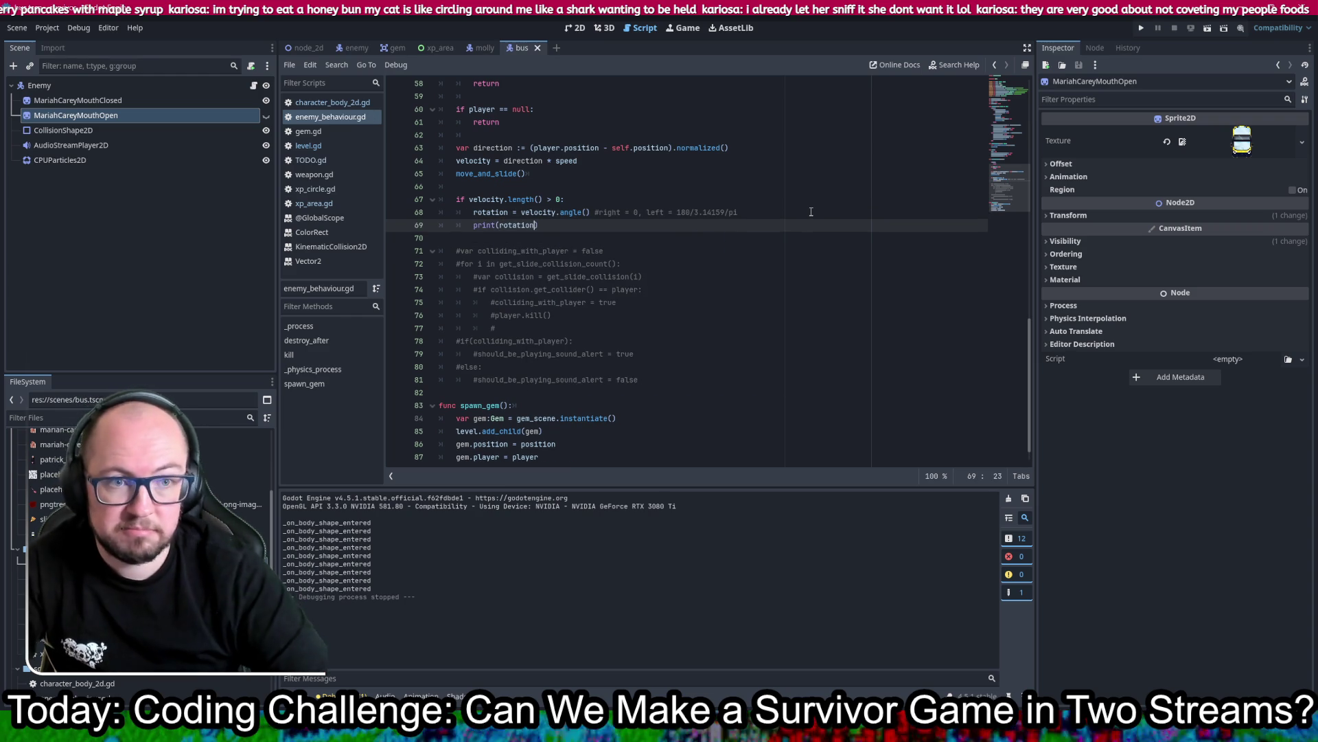
left_click(1141, 28)
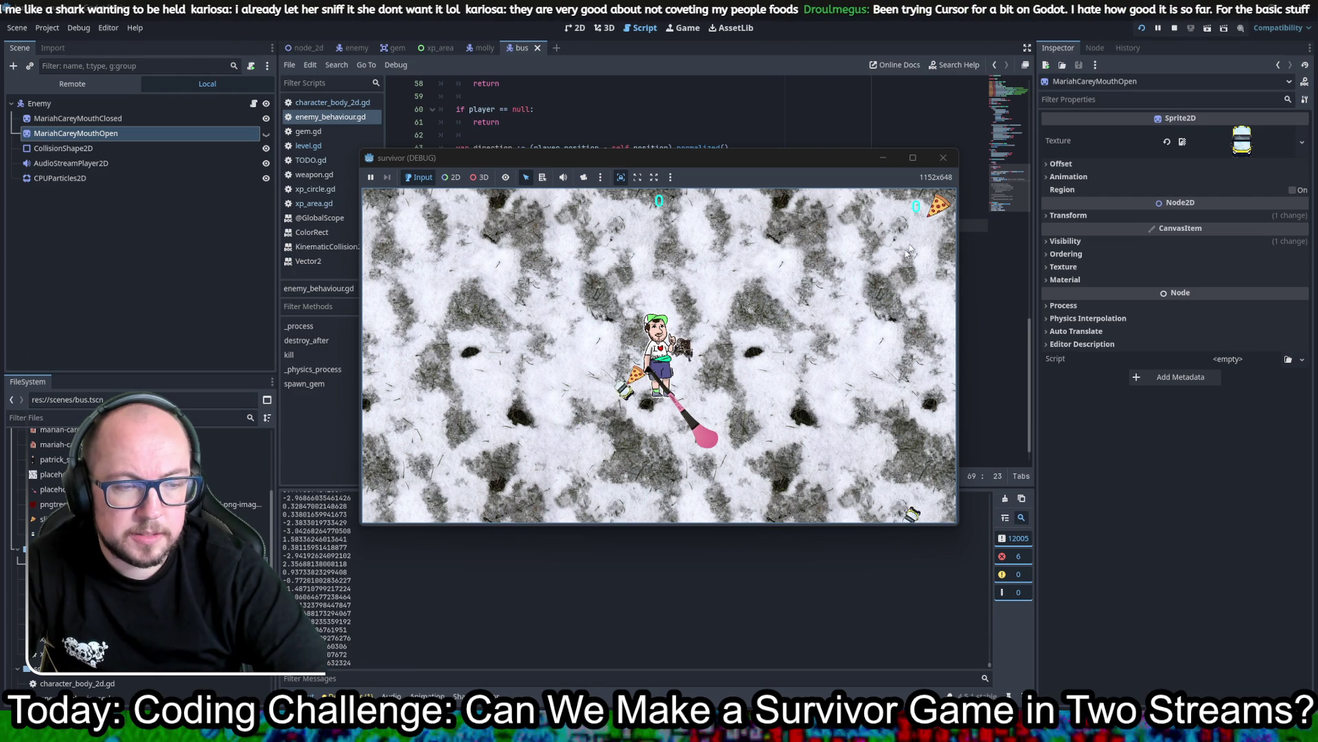
left_click(947, 157)
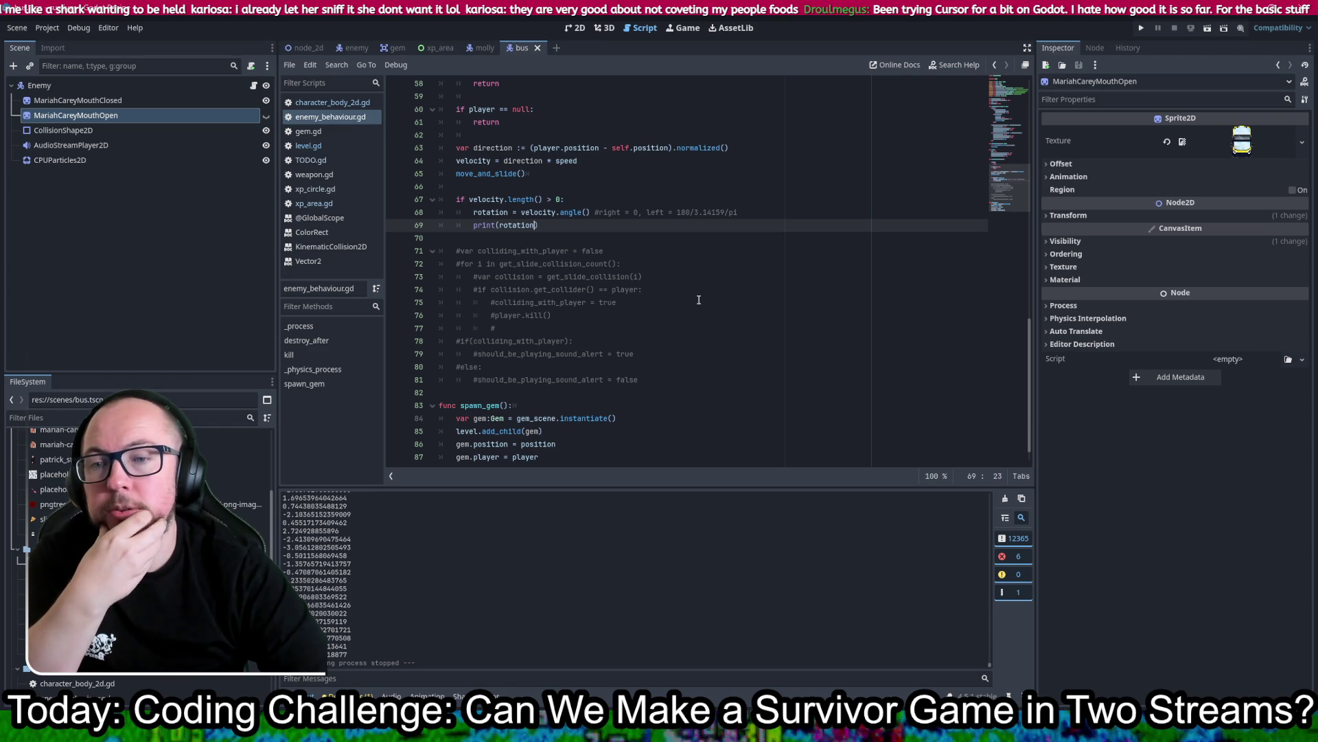
Step: Insert a new line 69 reading if(rotation > 90) below the rotation assignment
left_click(691, 224)
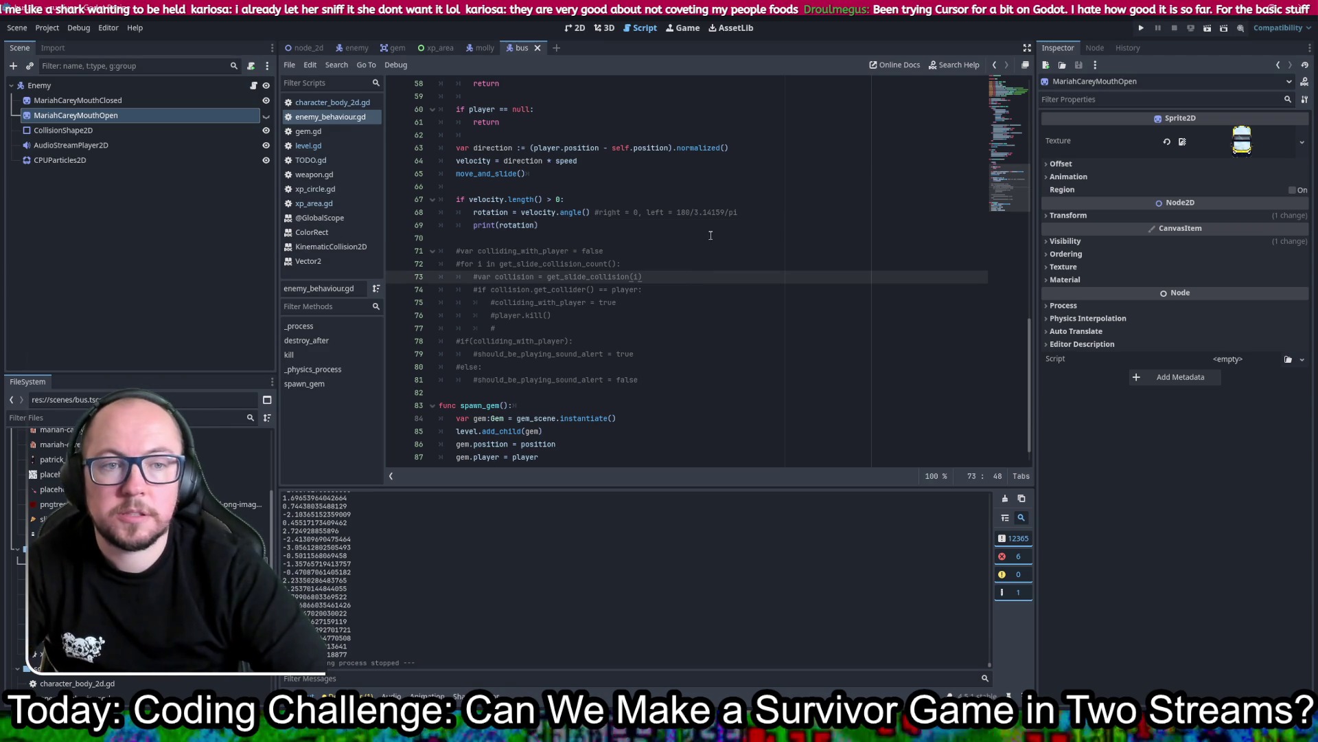
left_click(767, 210)
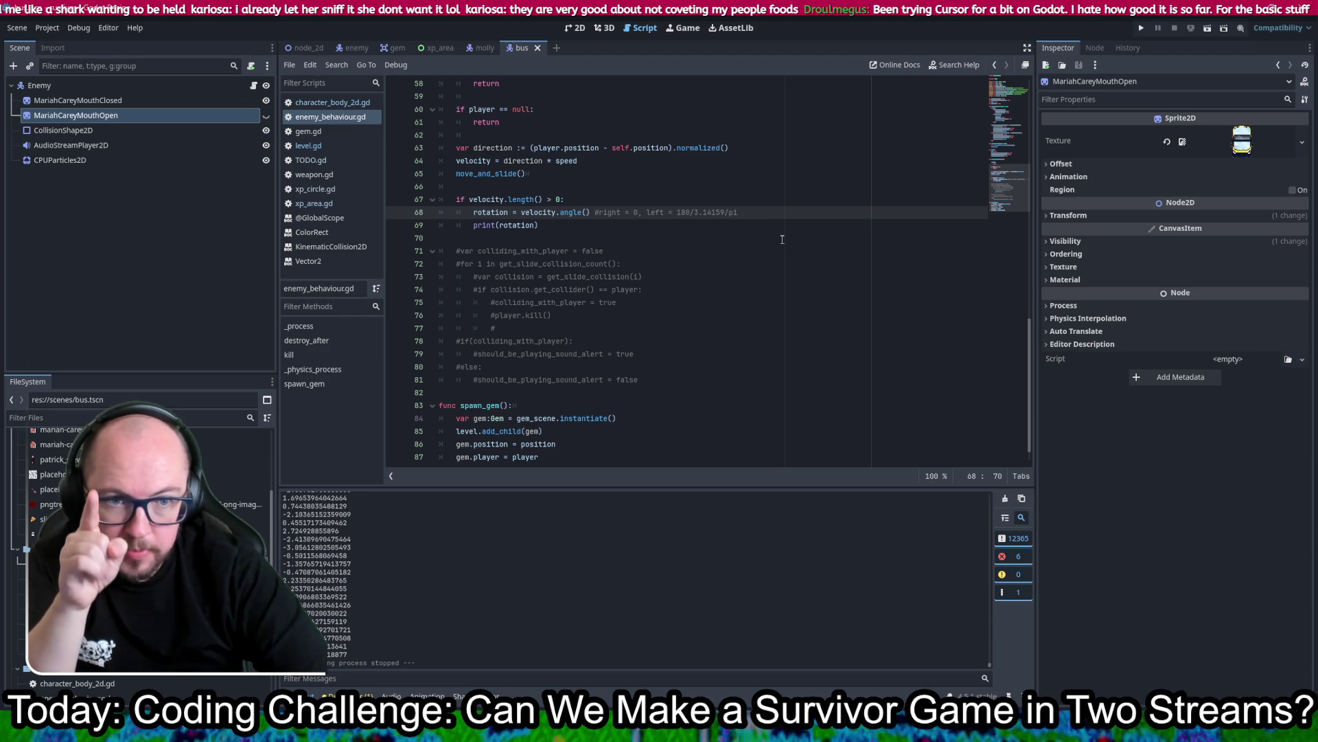
key("Return")
type("i")
key("BackSpace")
key("BackSpace")
type("f(rotation > 90")
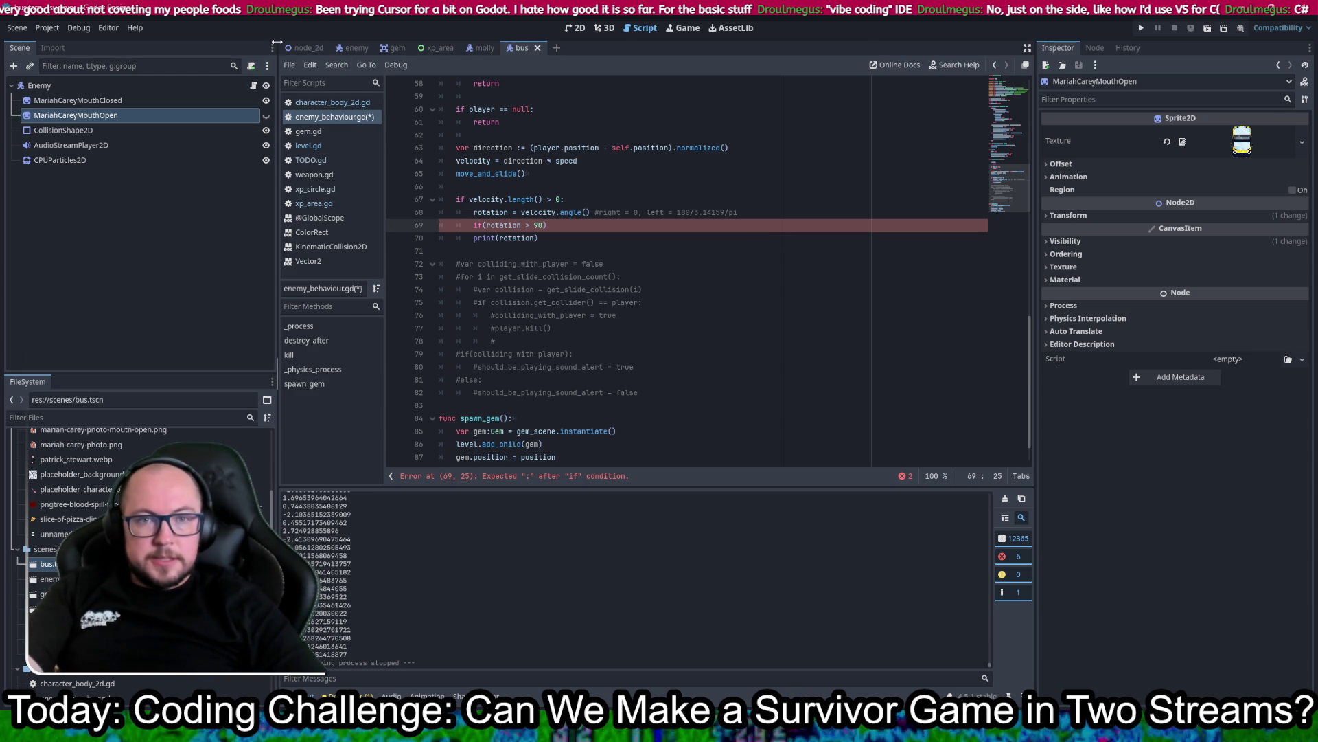
Step: Add a '# cursor (vibe coding)' entry below Scratch in TODO.gd and save
left_click(322, 160)
left_click(538, 295)
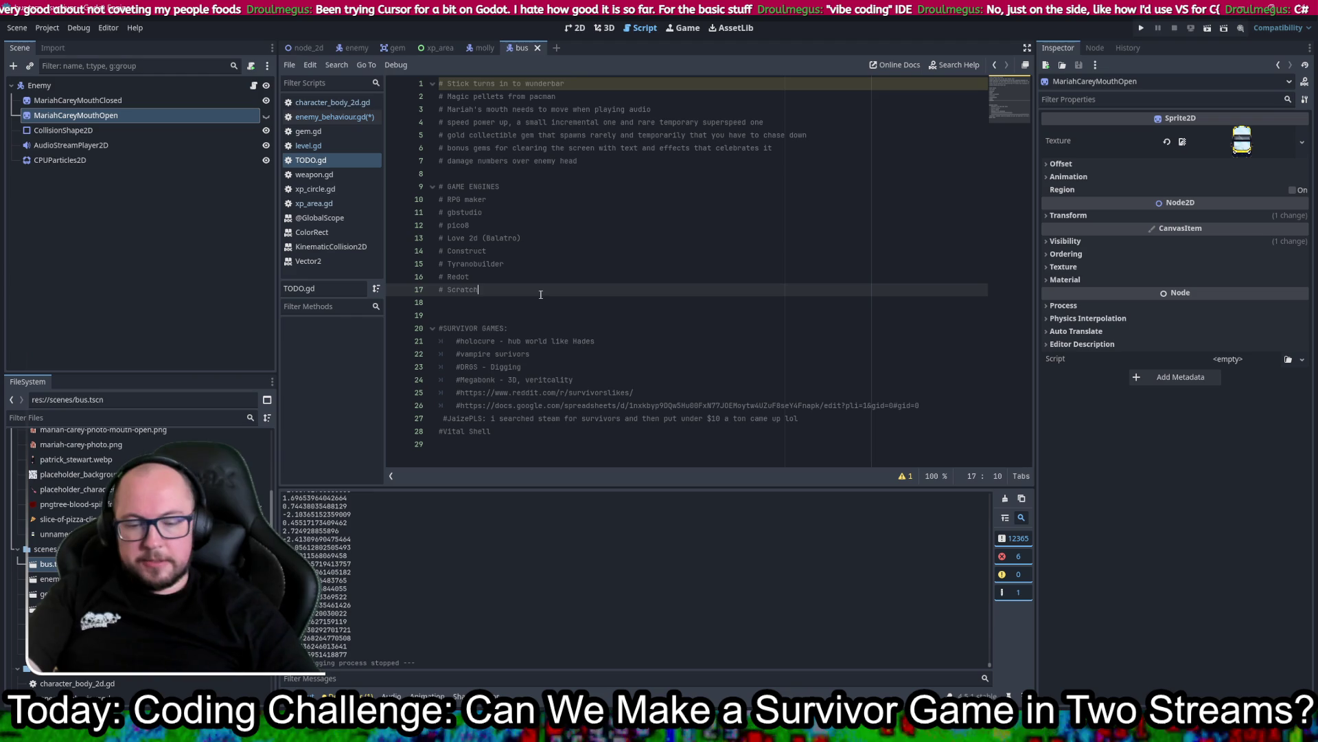
key("Return")
type("# cursor")
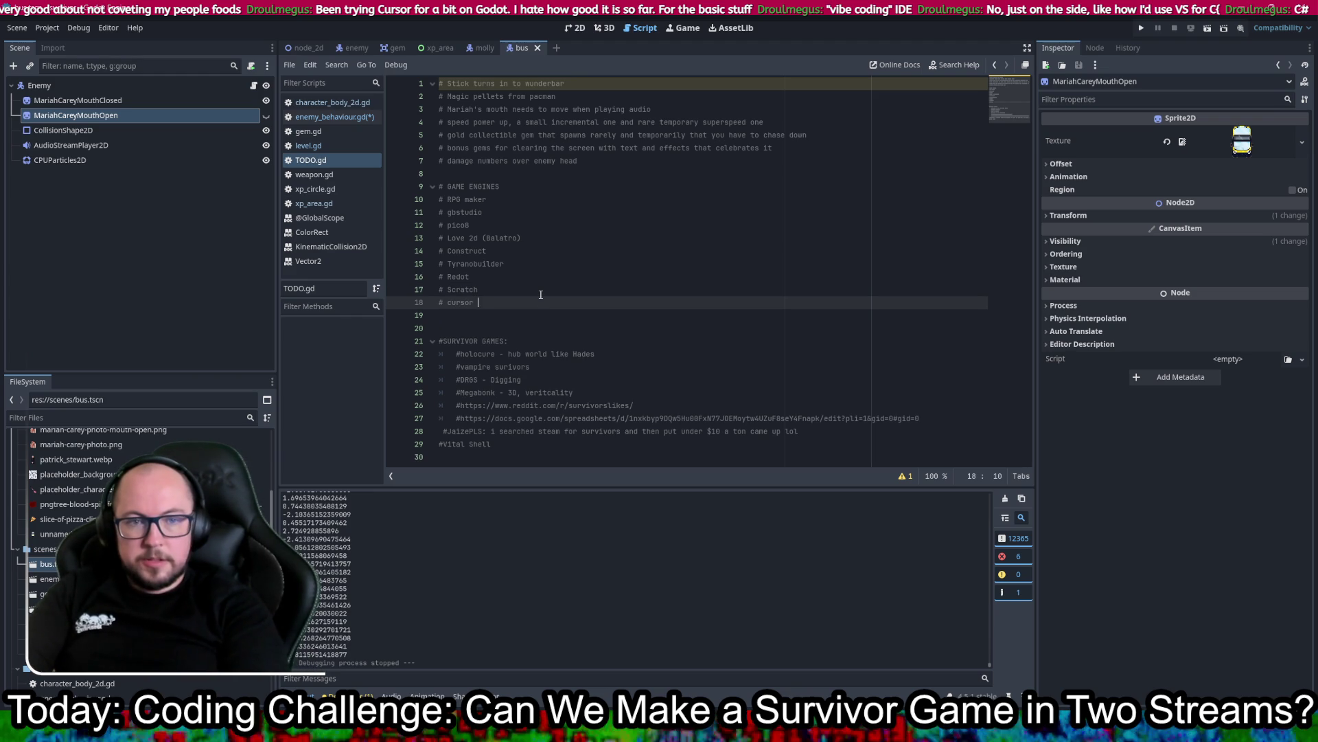
key("BackSpace")
type("vibe coding)")
key("ctrl+s")
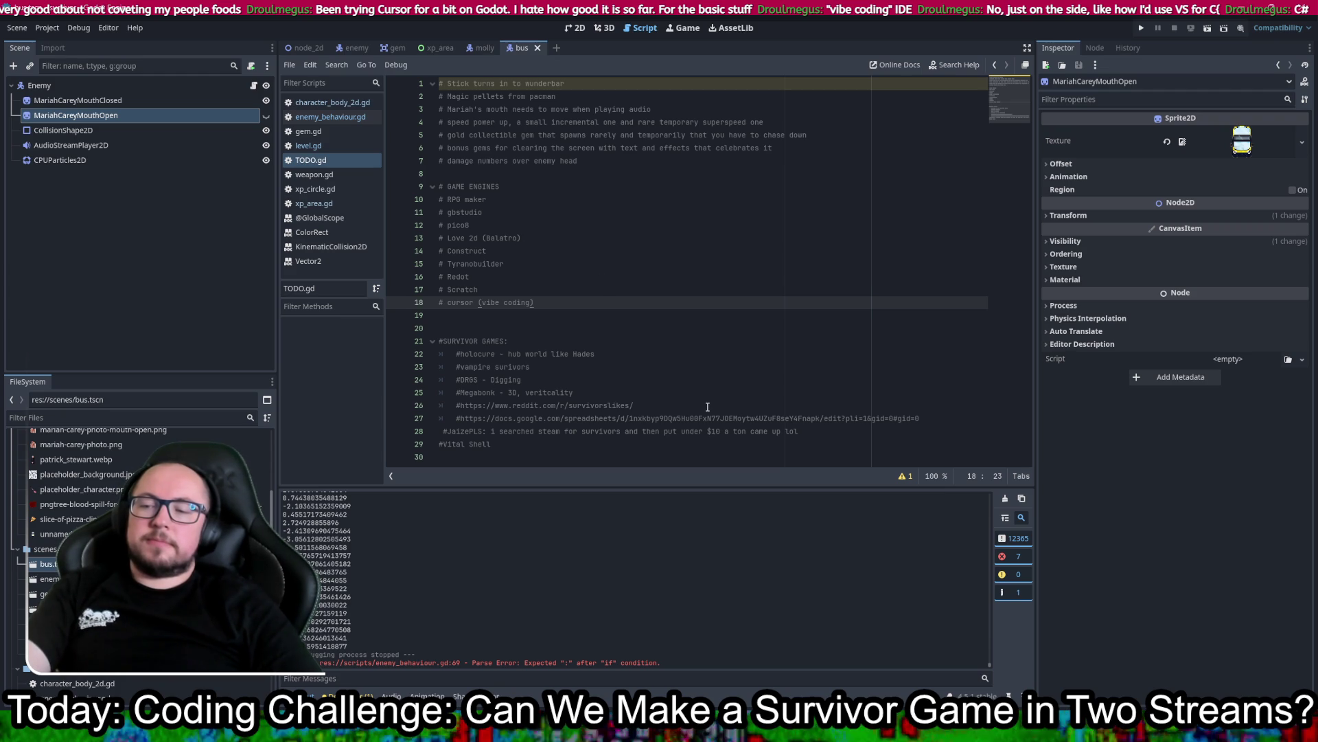
Step: Toggle between the 2D and Script views and reopen enemy_behaviour.gd
left_click(574, 28)
left_click(642, 27)
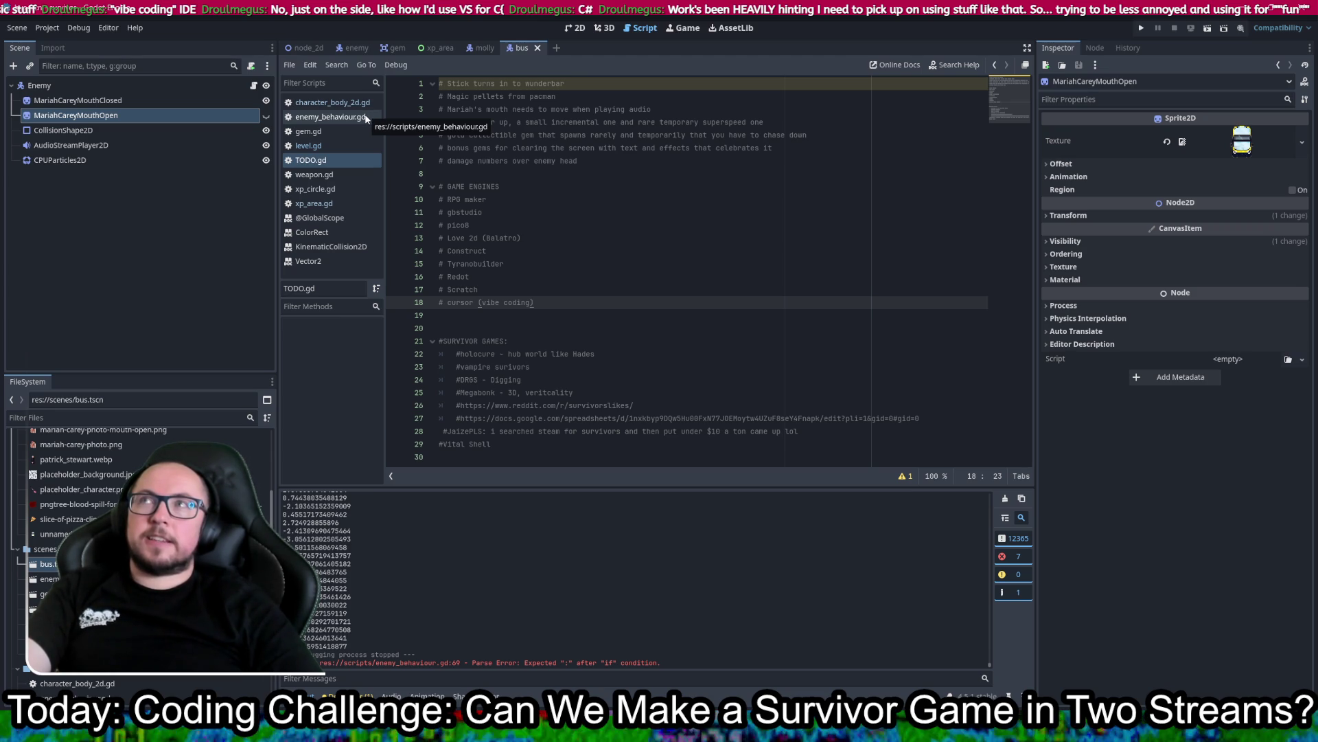
left_click(366, 118)
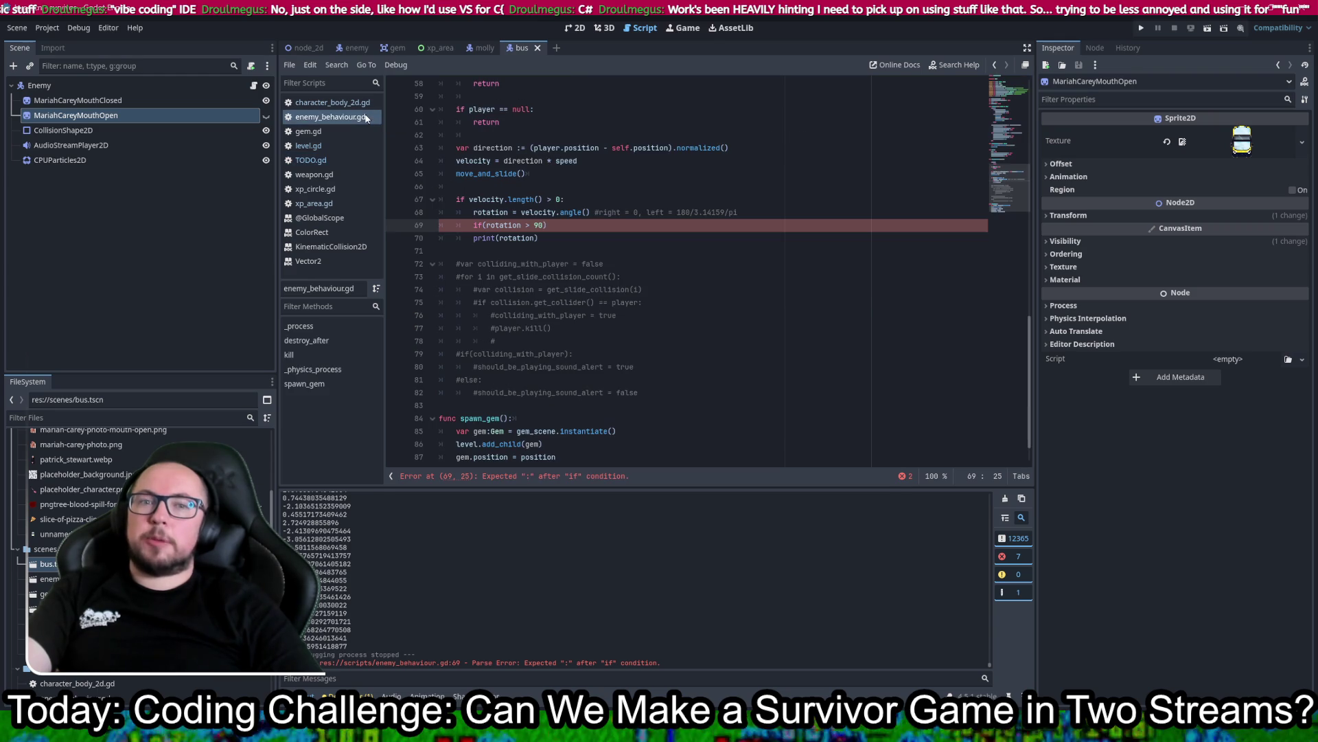
left_click(756, 270)
left_click(591, 223)
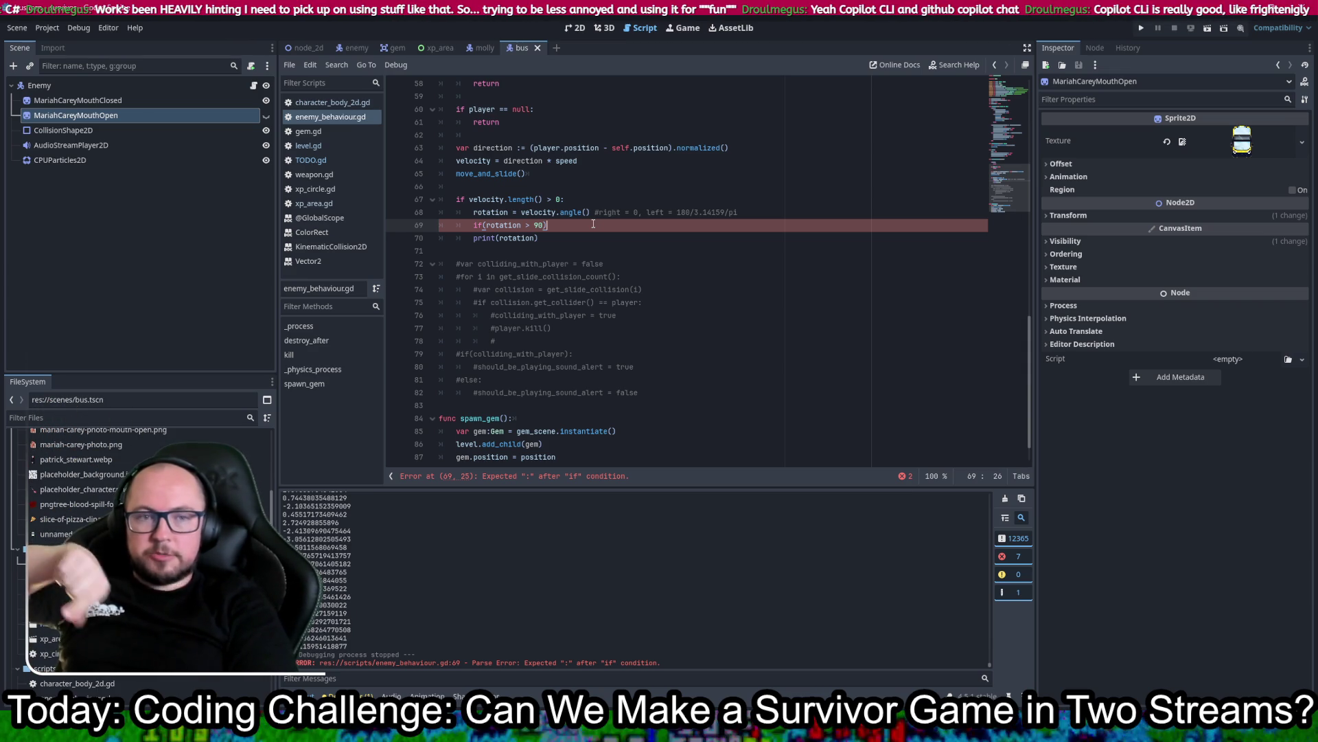
Step: Finish the if line with a colon and add an indented rotation -= PI body
type(":")
key("Return")
type("rotation")
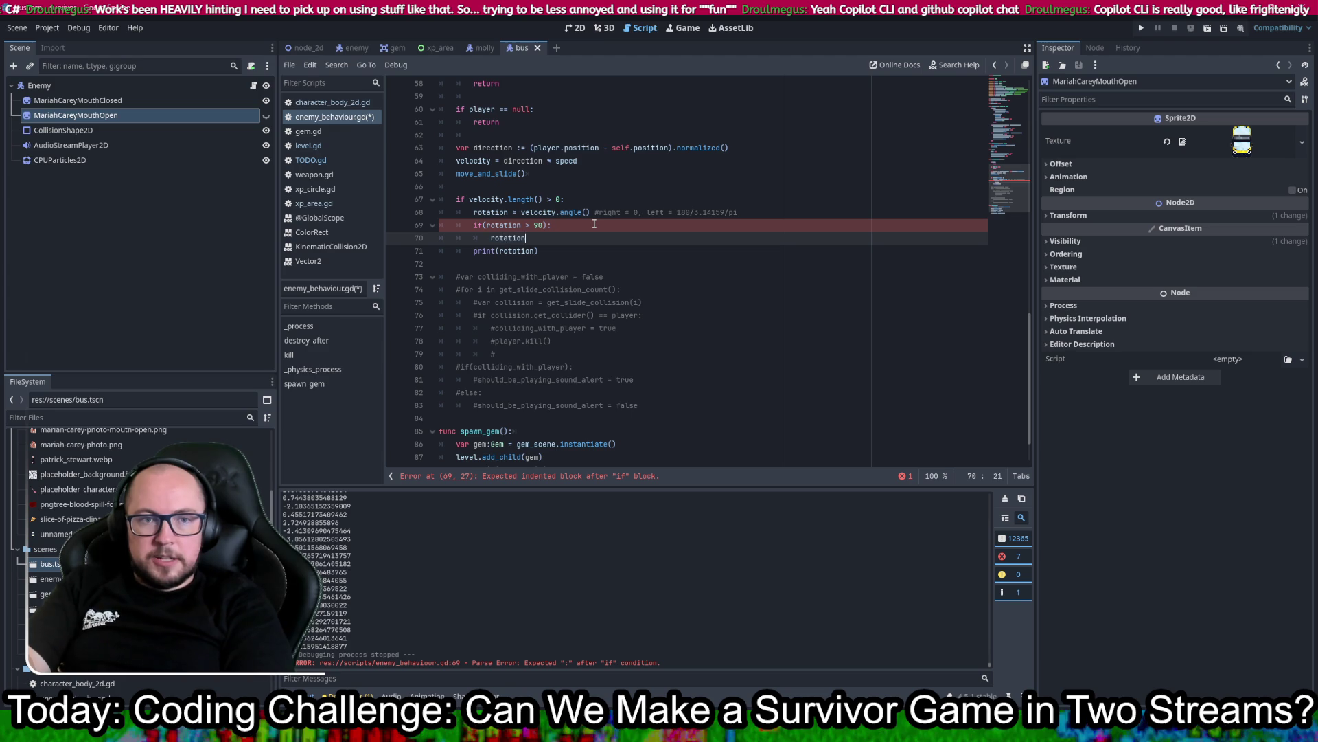
type(" = ro")
type("at")
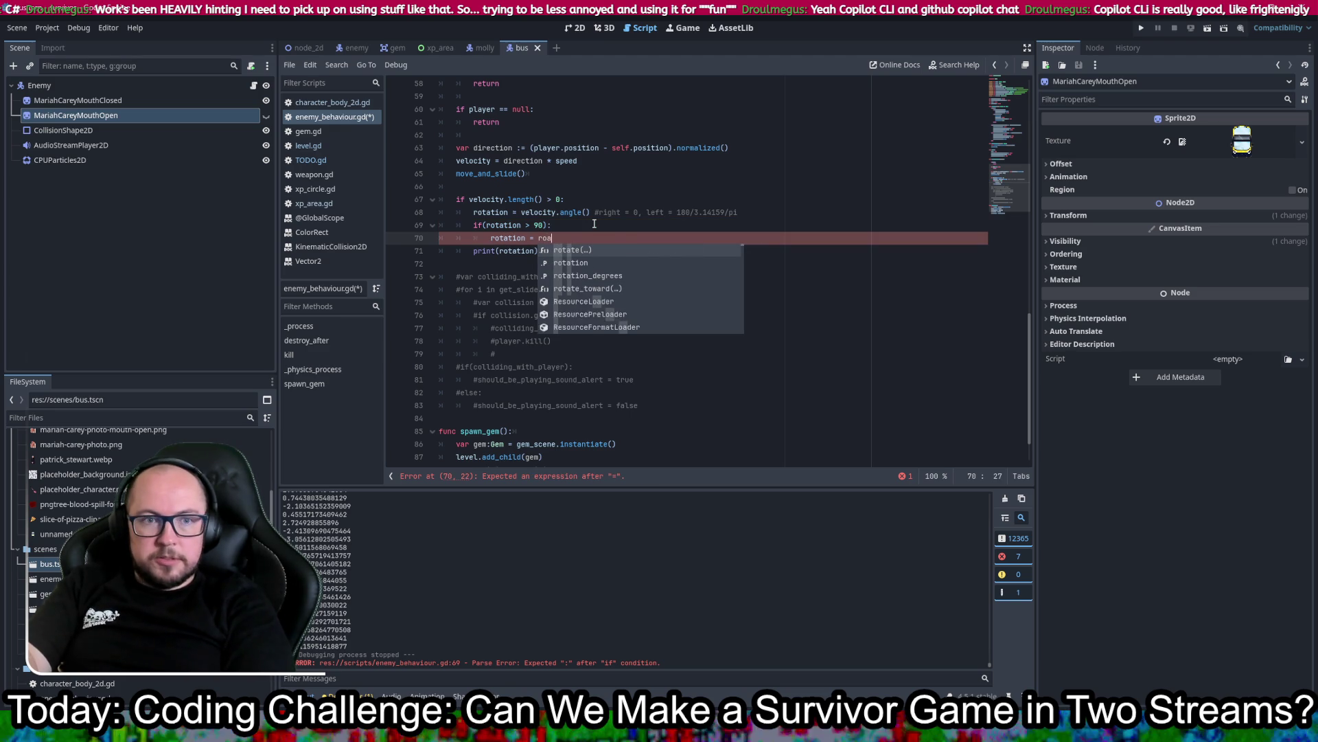
key("BackSpace")
key("BackSpace")
key("BackSpace")
type("-= 180")
key("BackSpace")
key("BackSpace")
key("BackSpace")
type("PI")
key("Escape")
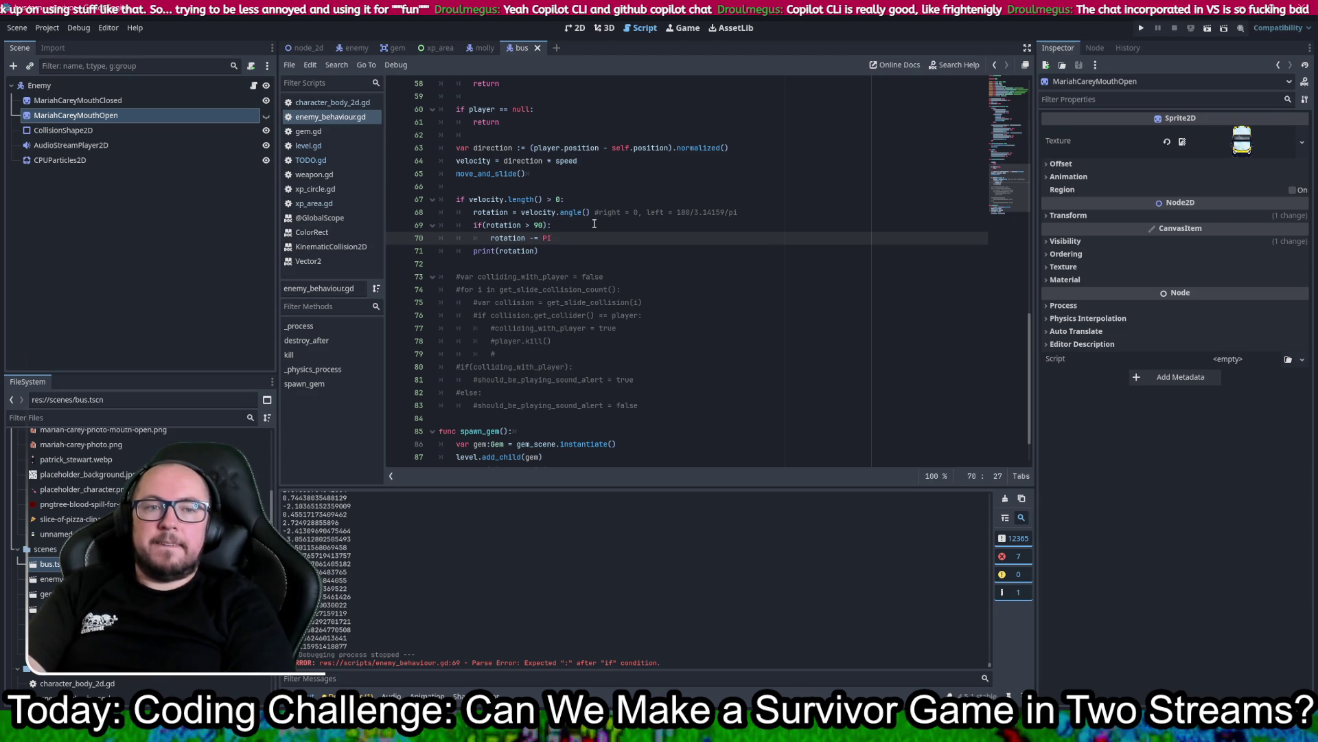
Step: Change the if condition's threshold from 90 to PI/2
key("Up")
key("Left")
key("BackSpace")
key("BackSpace")
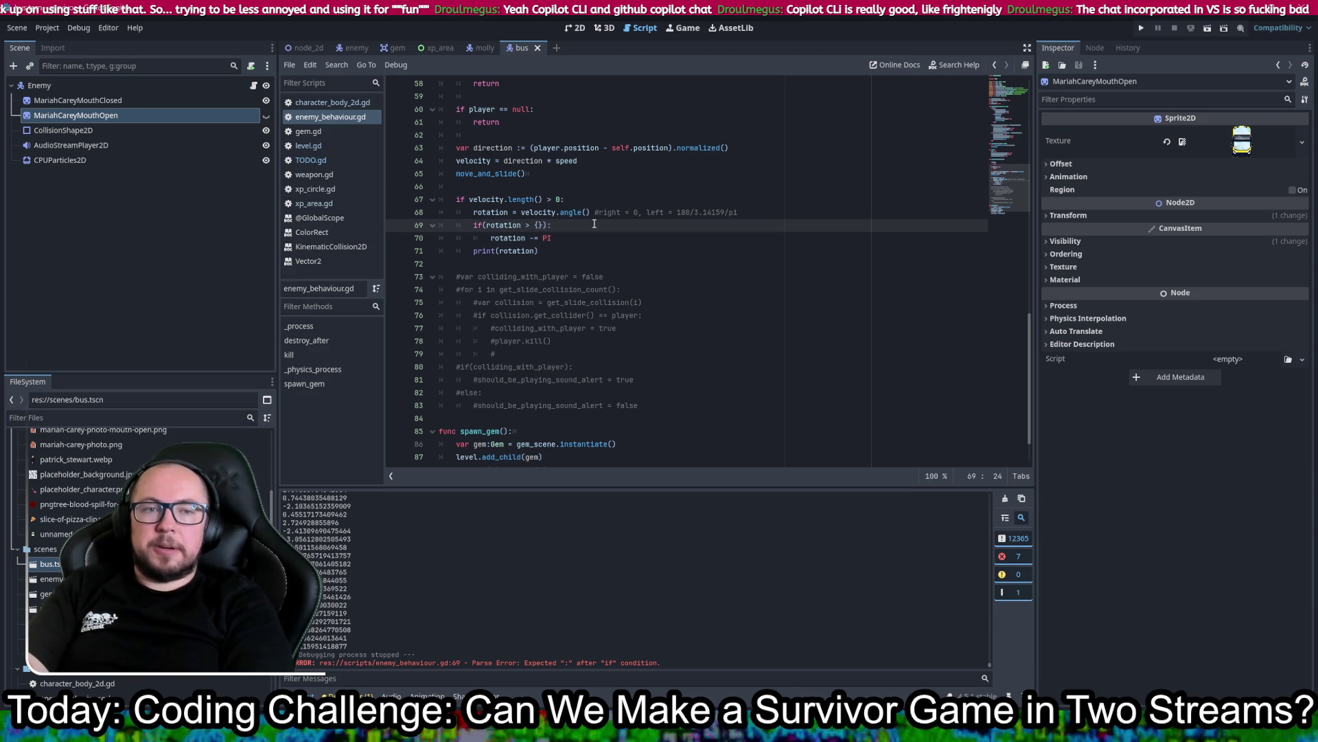
type("PI/2")
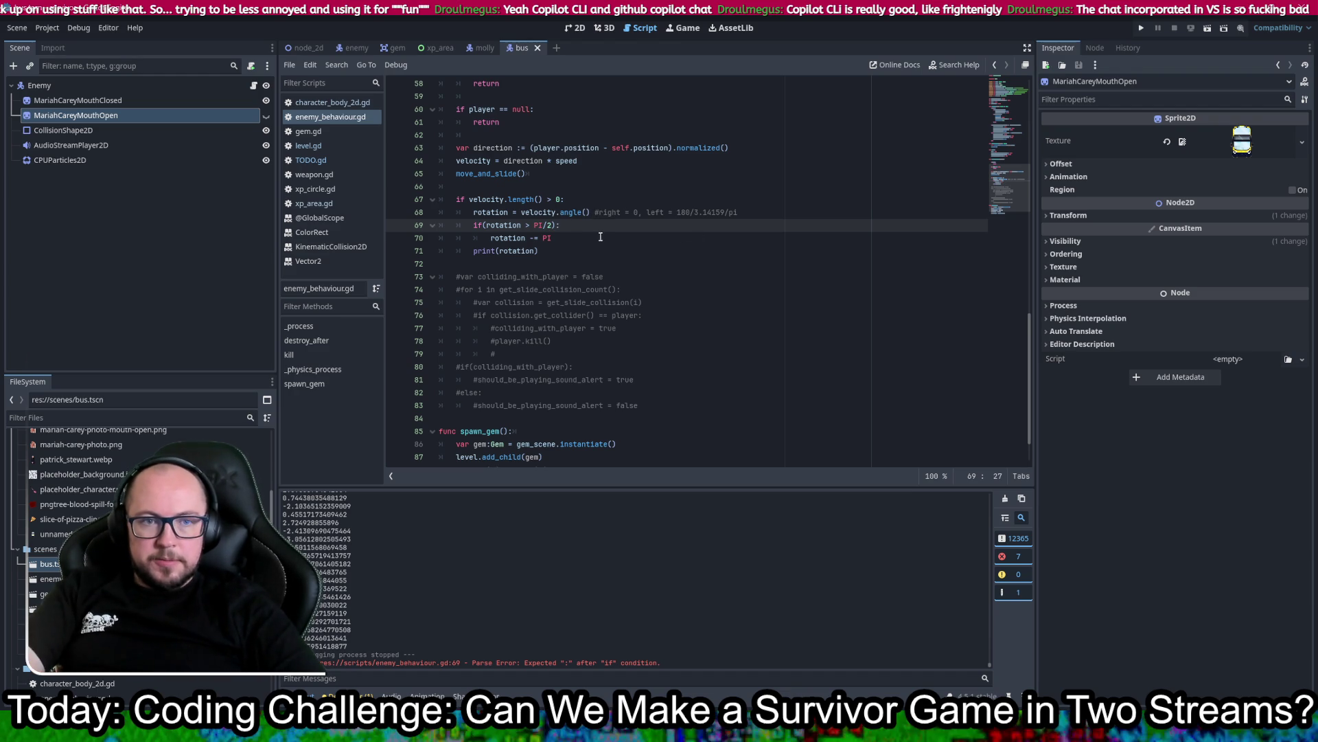
Step: Try a HALF_ line after the print, remove it, and select PI in the condition
left_click(583, 252)
key("Return")
type("HALF")
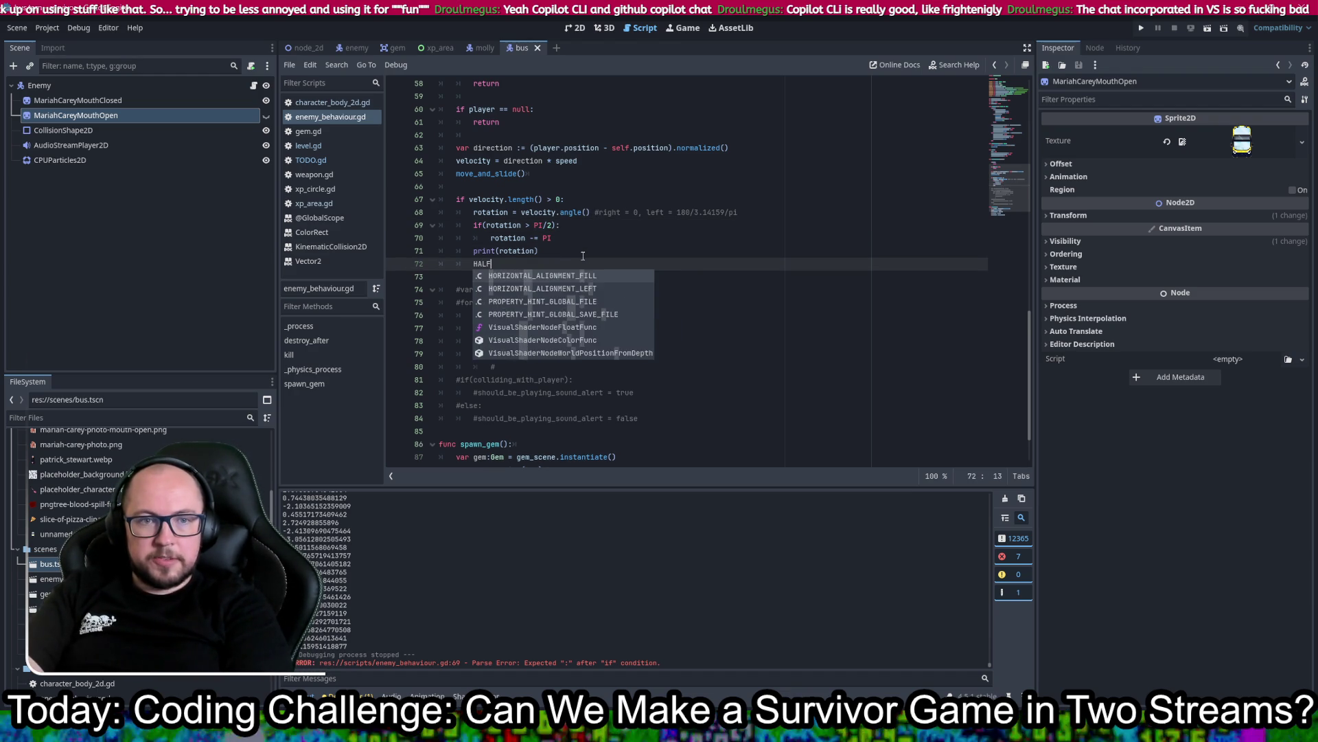
type("_")
key("BackSpace")
key("BackSpace")
key("BackSpace")
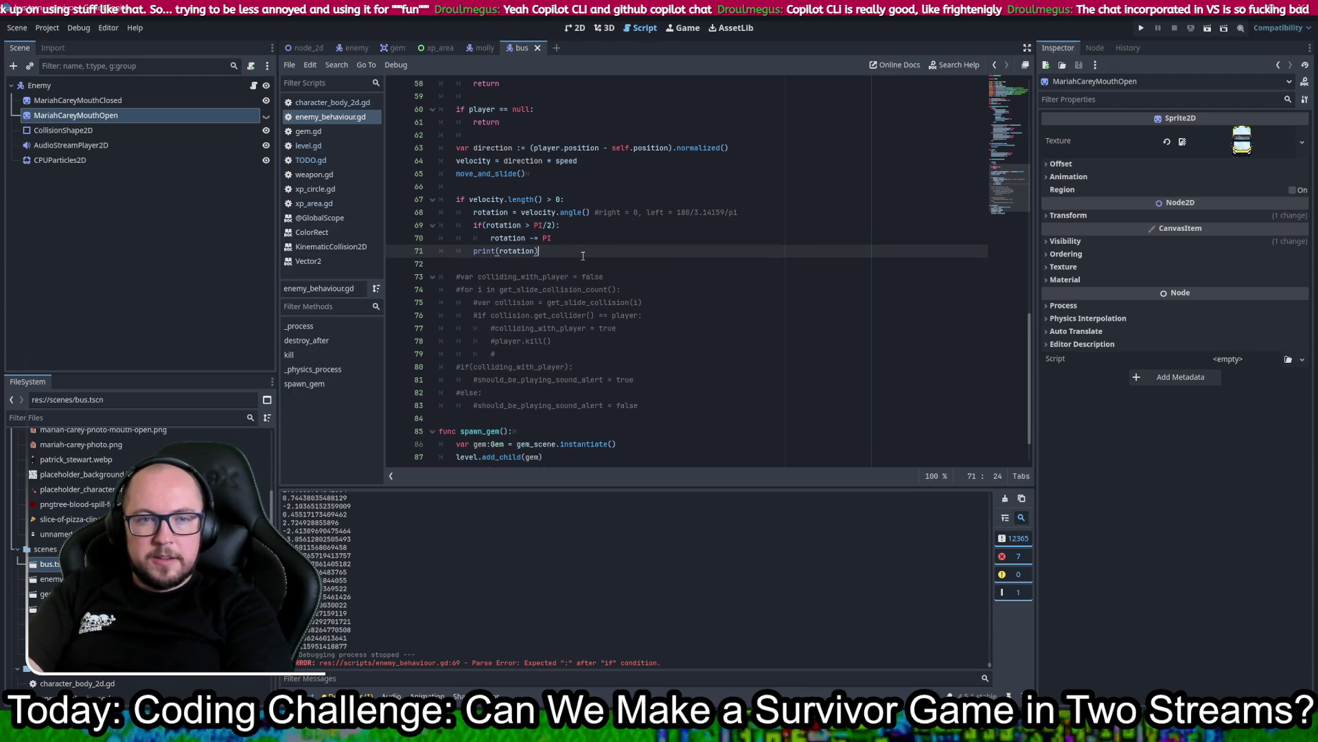
double_click(540, 225)
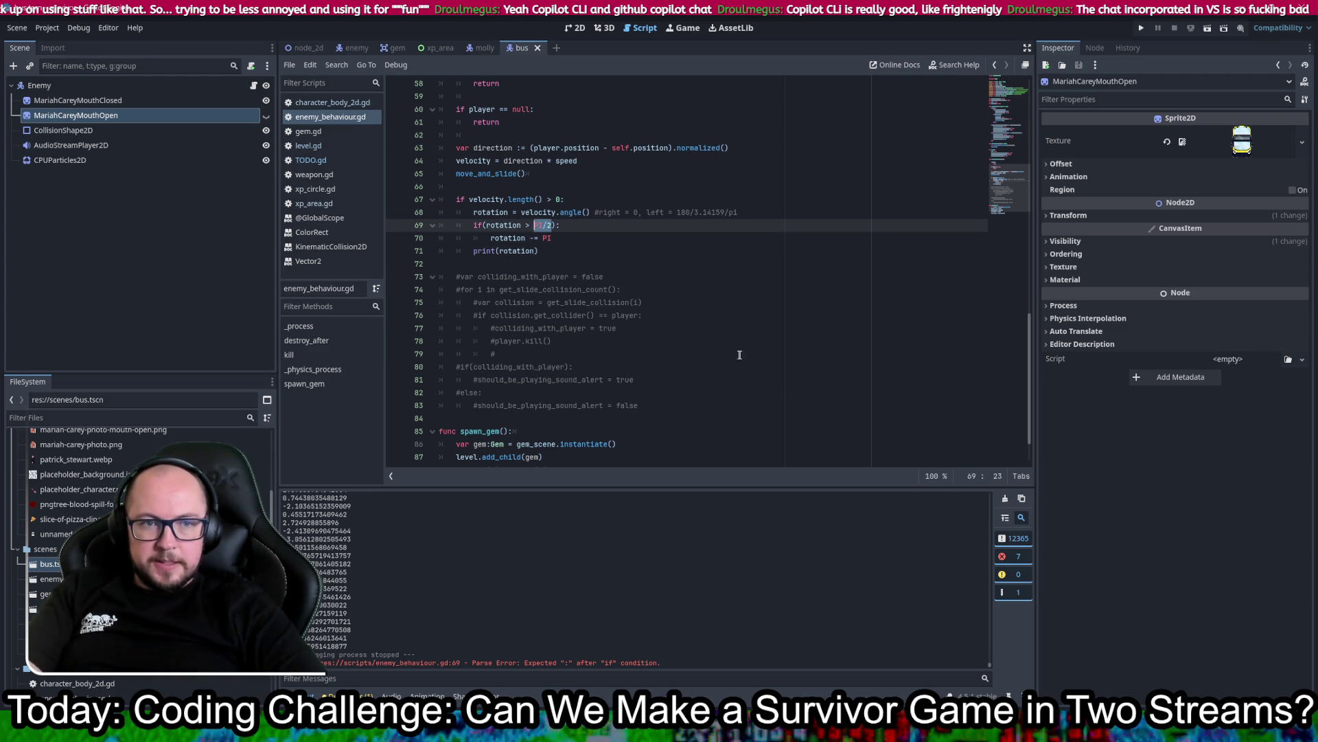
scroll(720, 347, "up", 15)
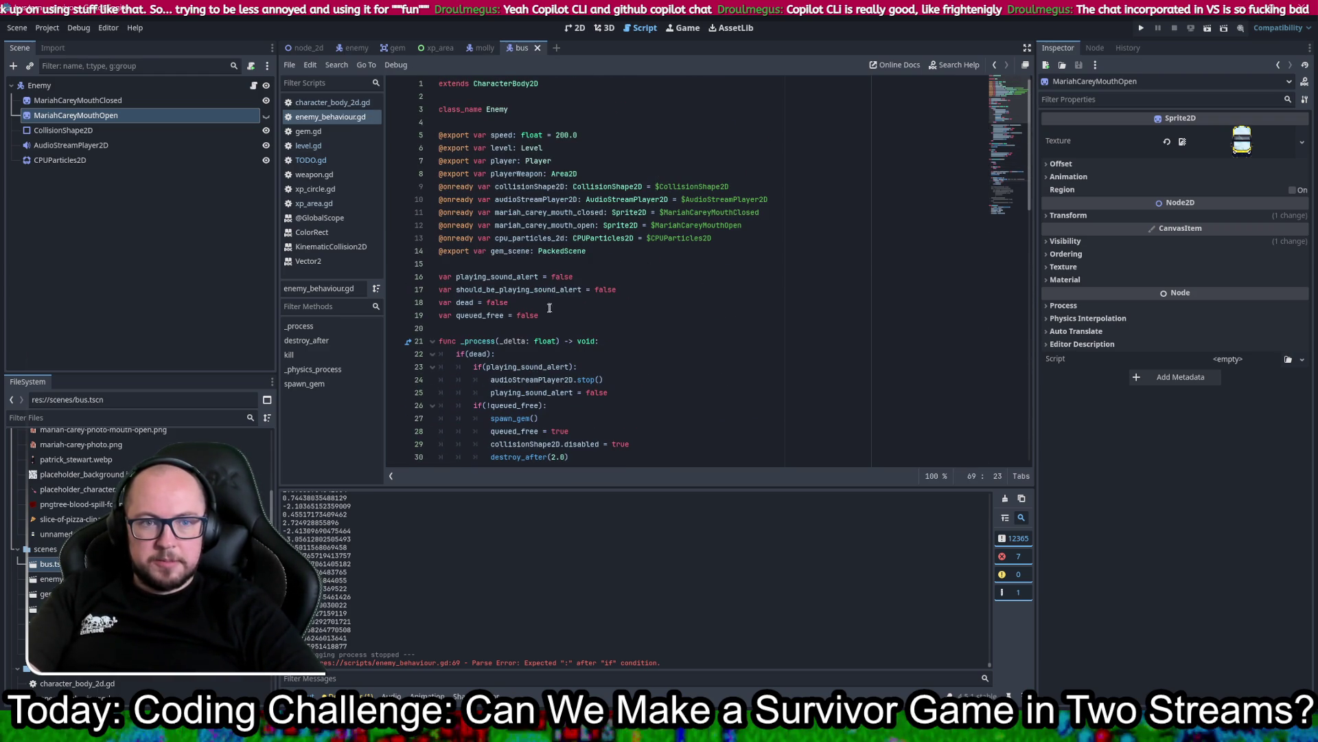
Step: Start a const HALF_PI = PI/2 declaration on new line 21 after the variables
left_click(552, 320)
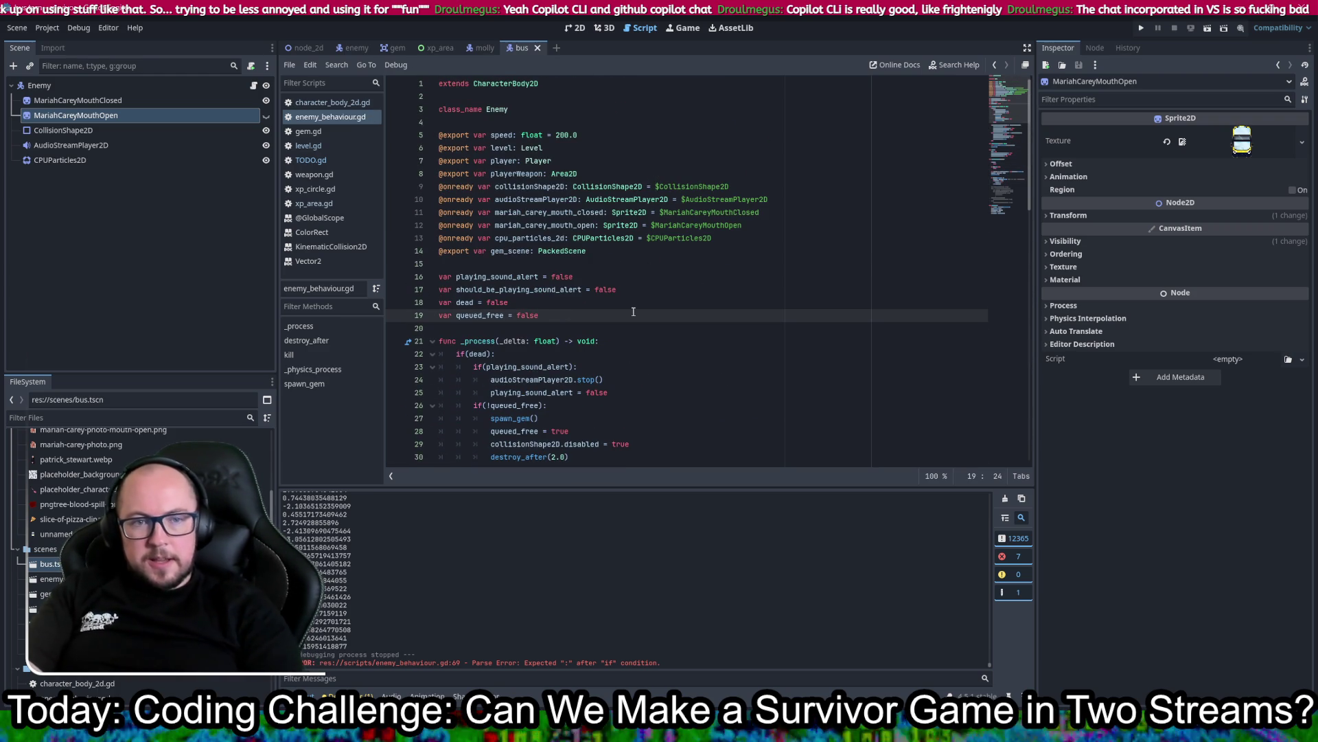
key("Return")
key("Return")
type("const HALGF")
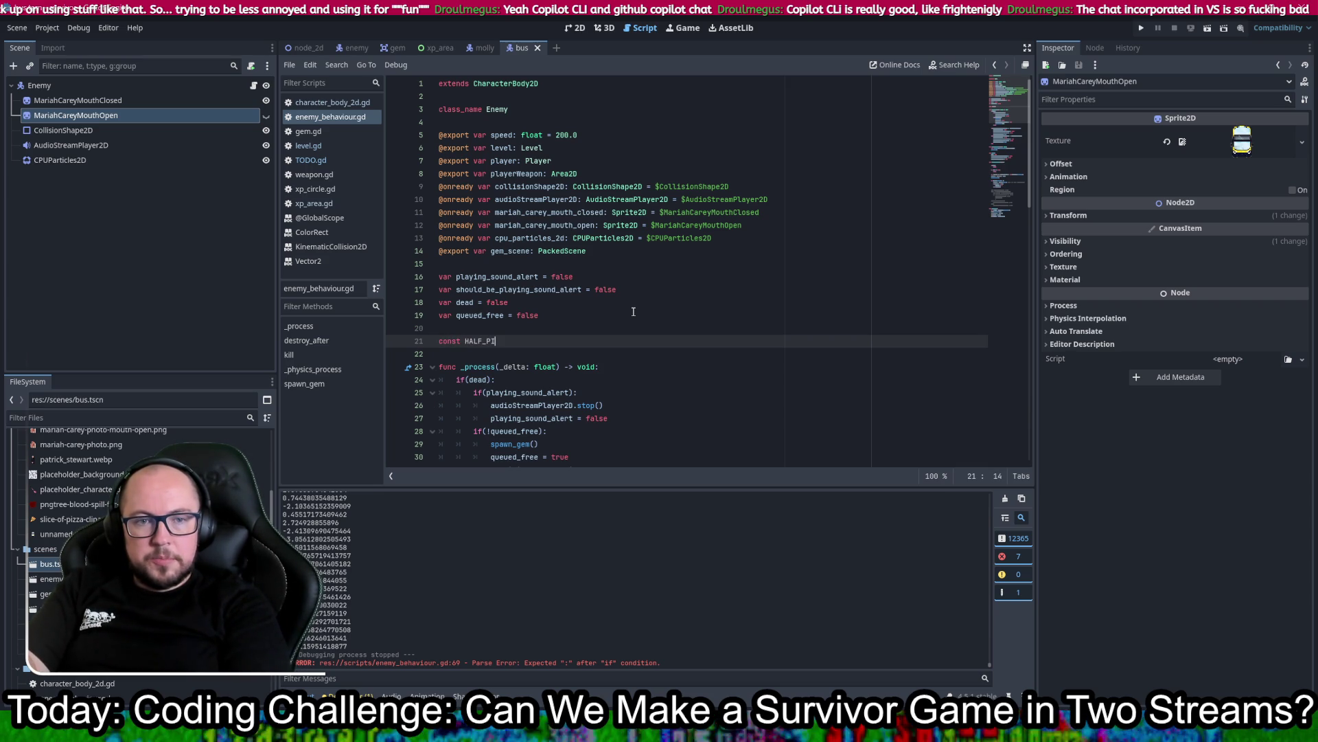
type(" = PI/2")
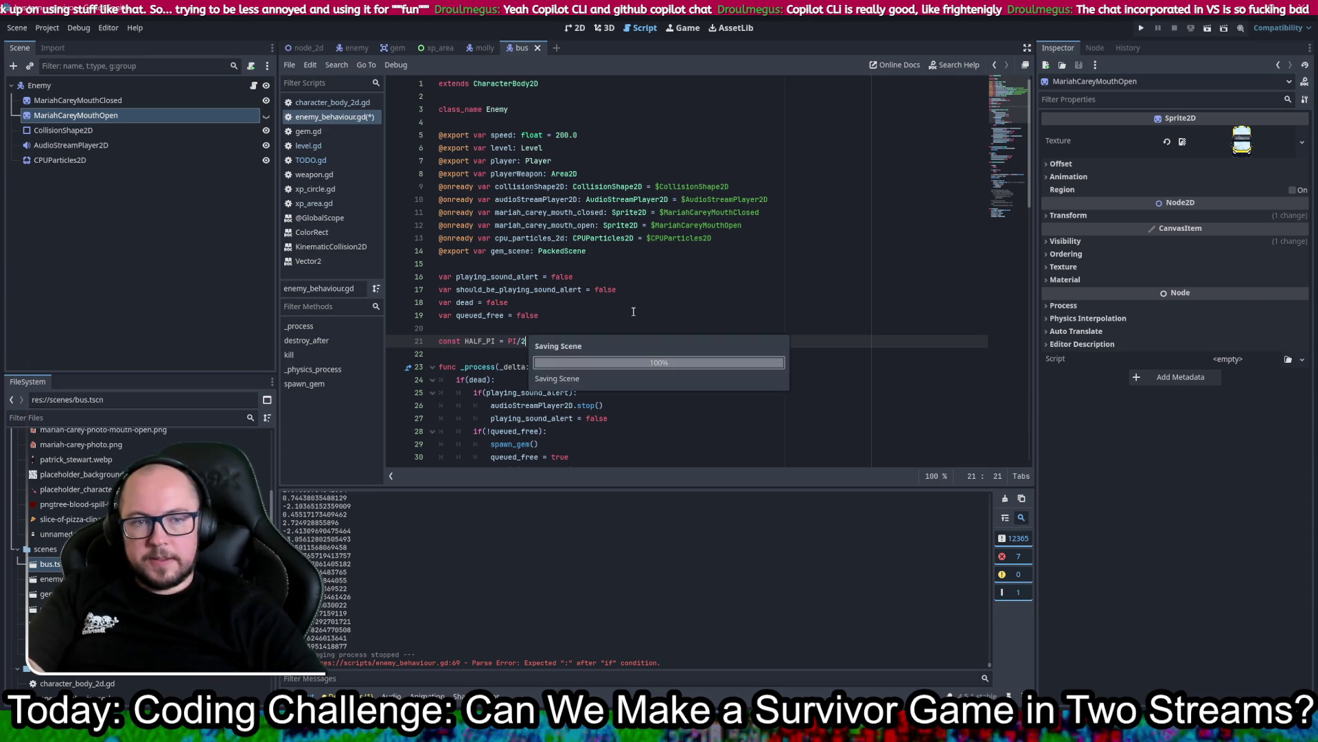